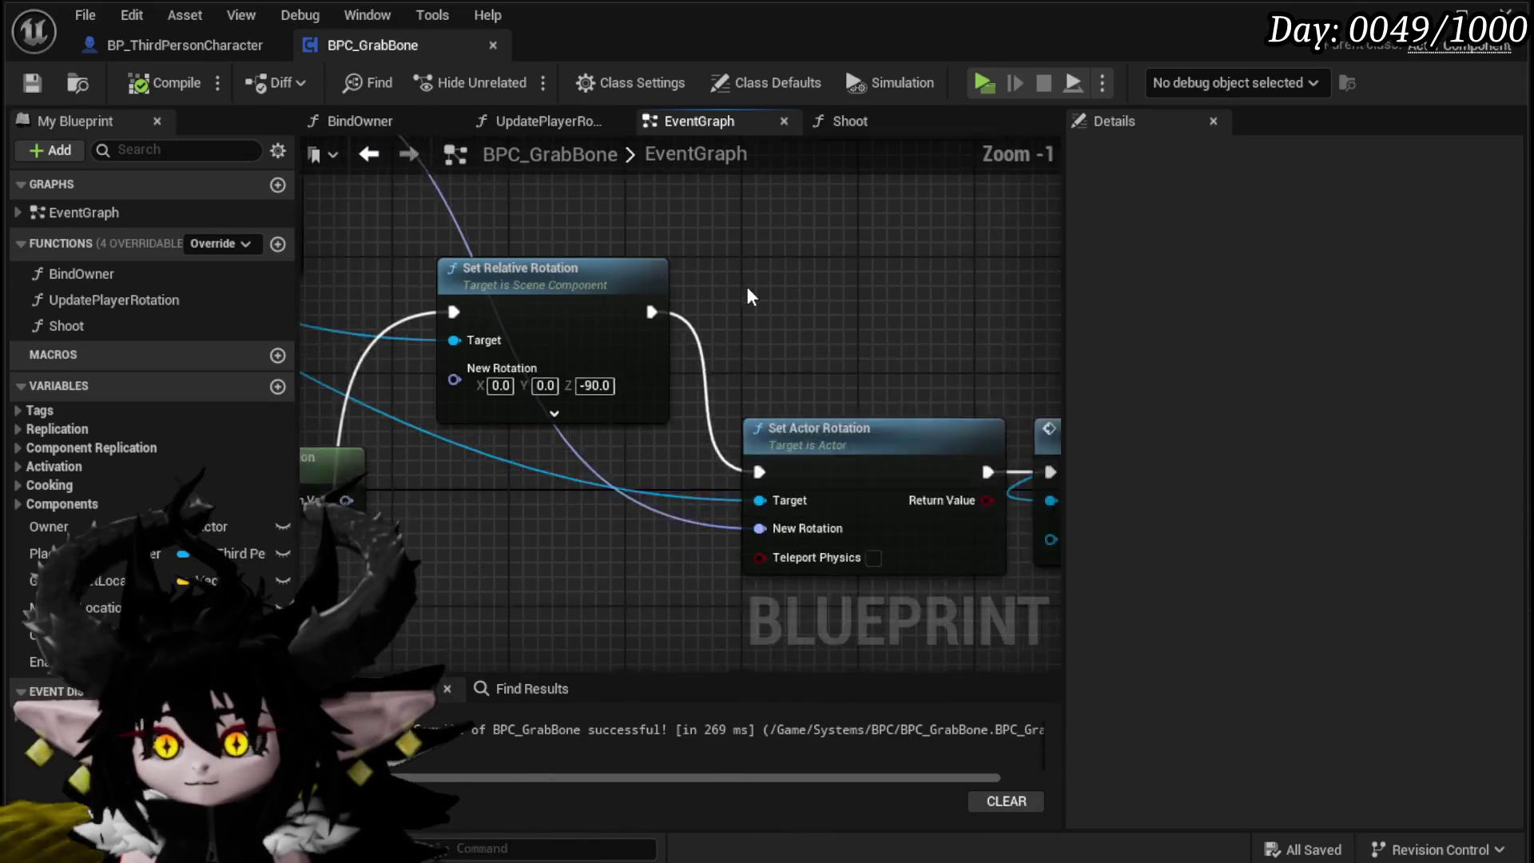
Step: Search 'actor rotation' from Place Holder Character's pin and place a Set Actor Location And Rotation node up-right
scroll(479, 376, up, 5)
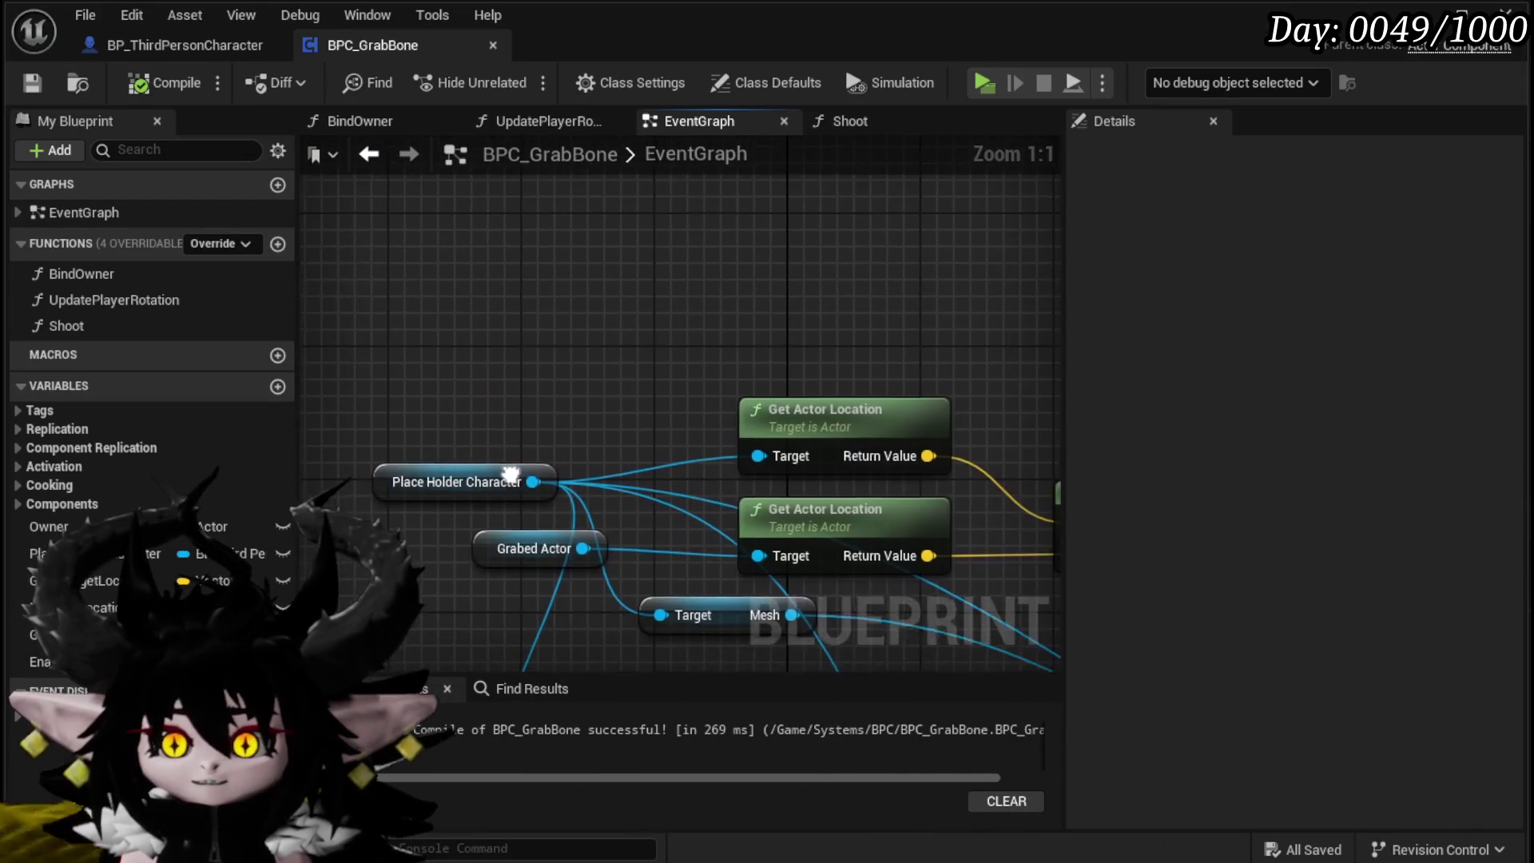
drag(533, 493, 615, 296)
text(set world rotati)
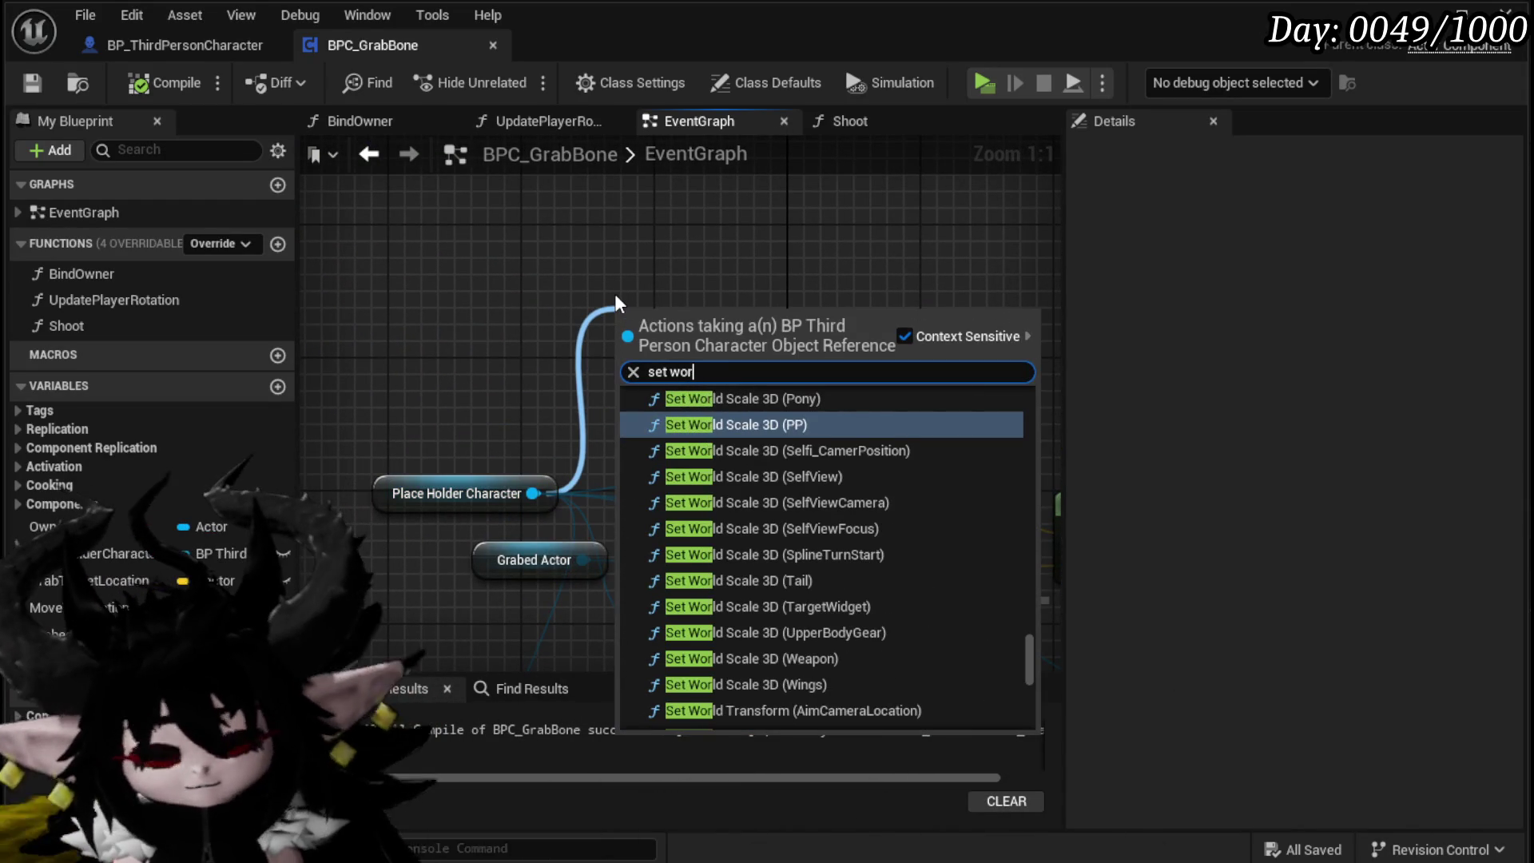
key(BackSpace)
key(BackSpace)
key(BackSpace)
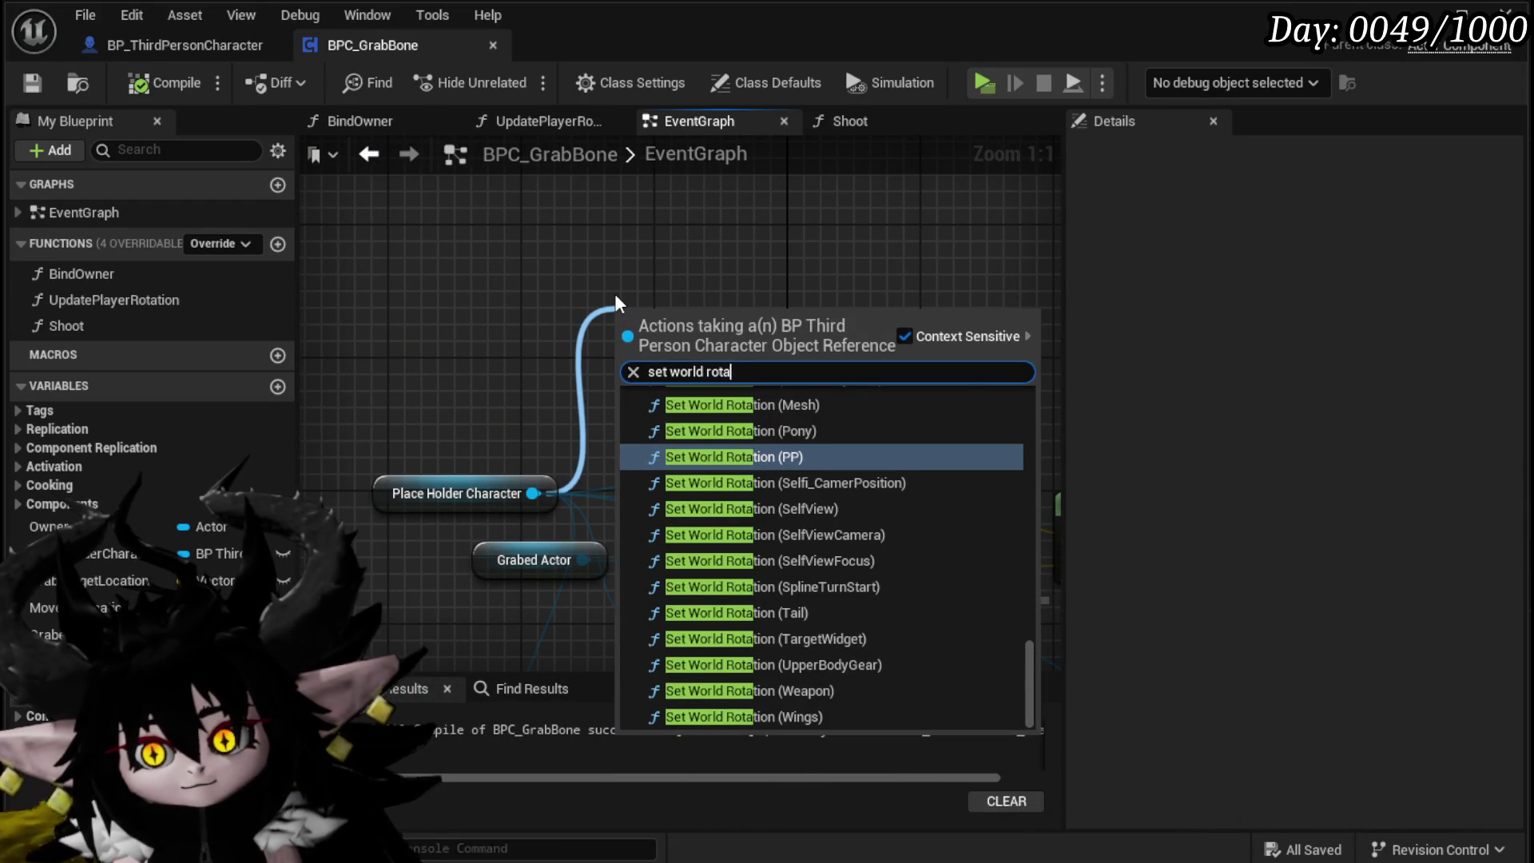
text(location)
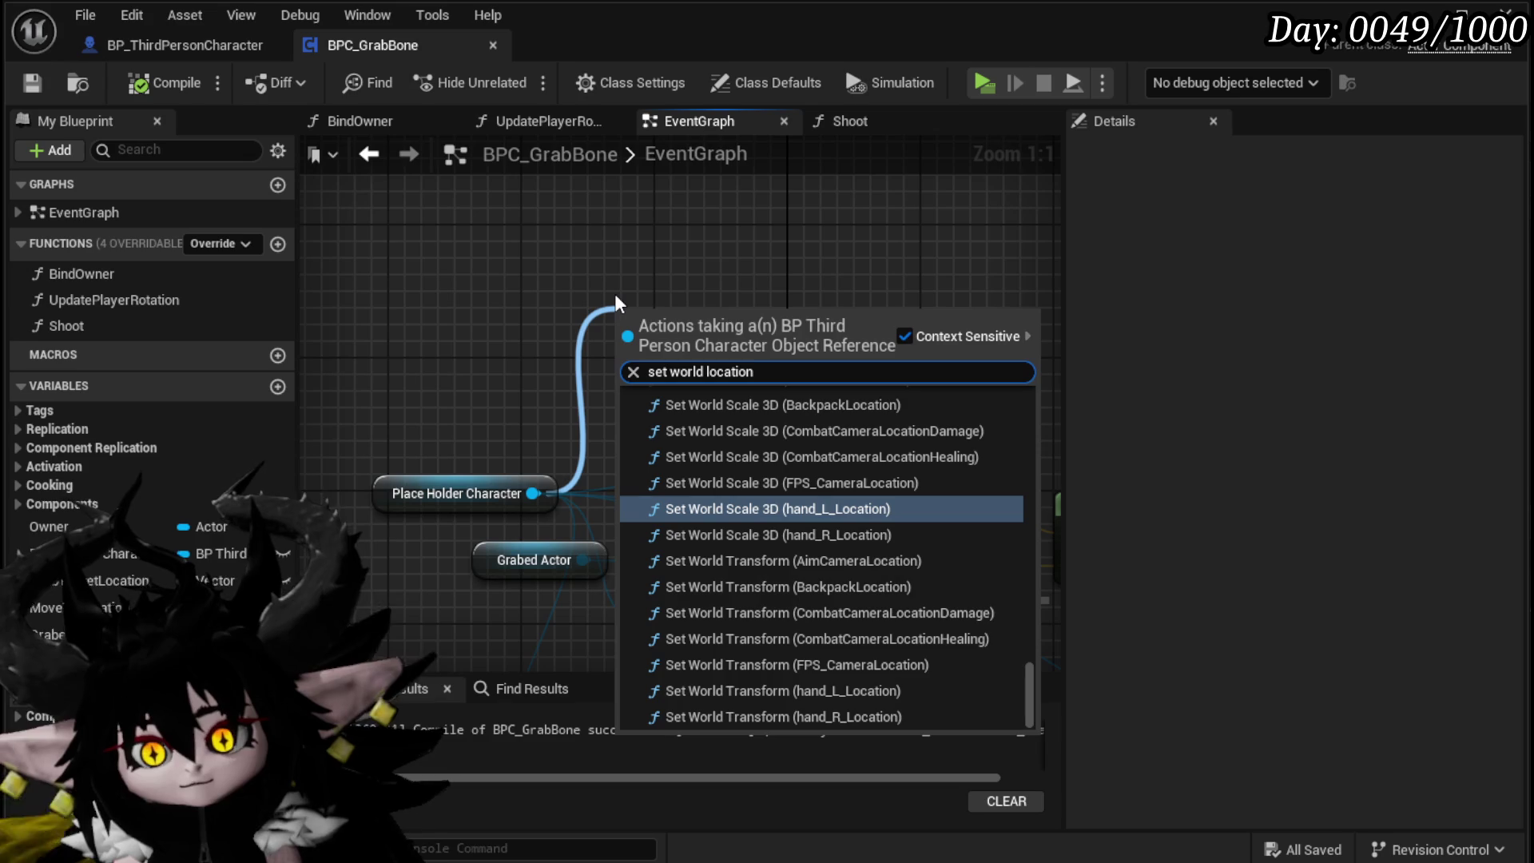
scroll(959, 496, up, 5)
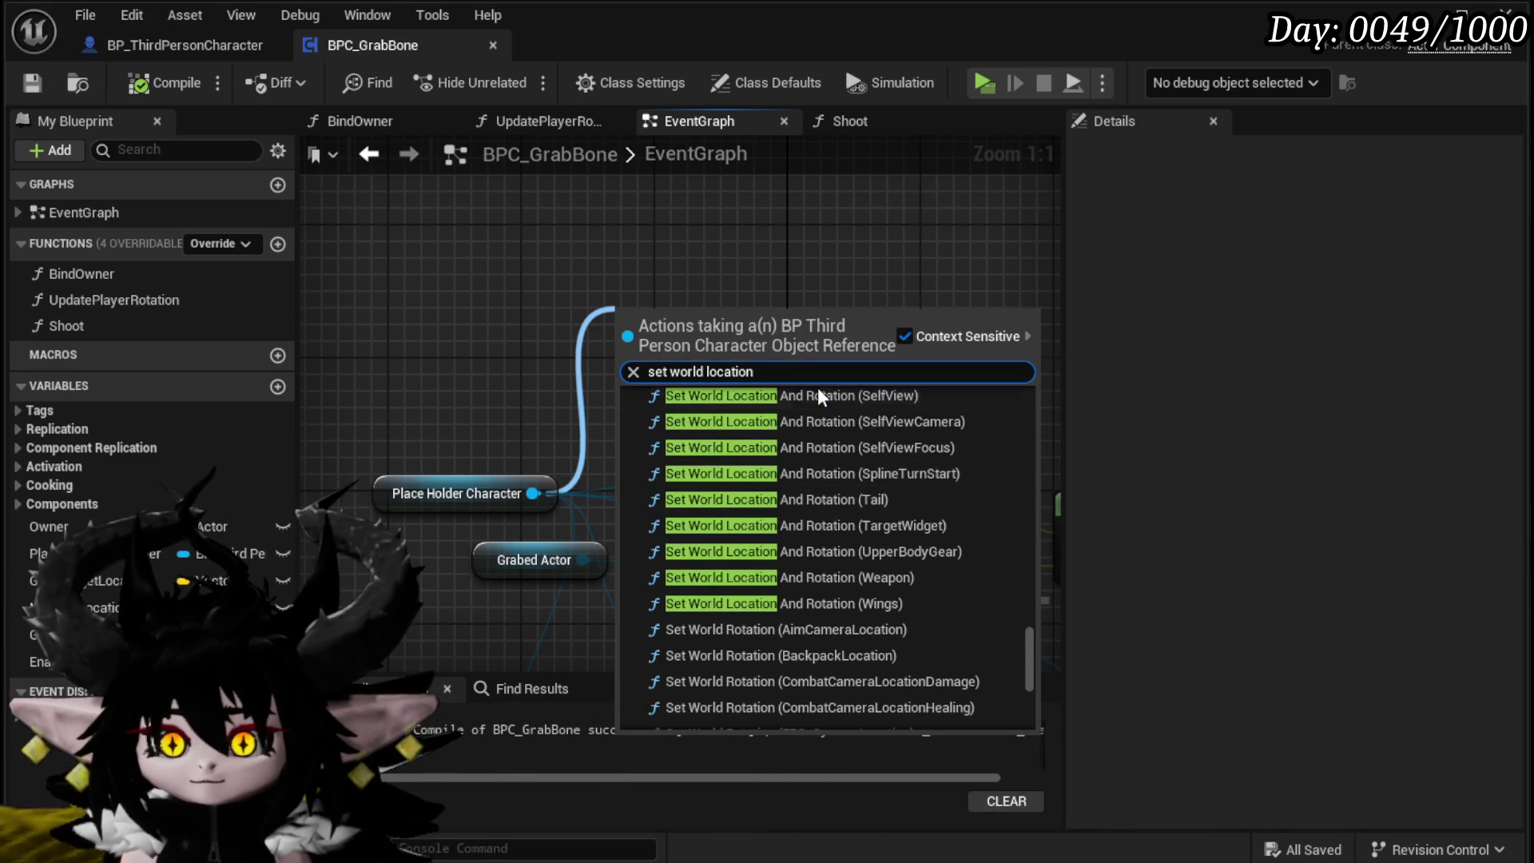
scroll(817, 389, up, 5)
drag(675, 367, 786, 371)
text(a)
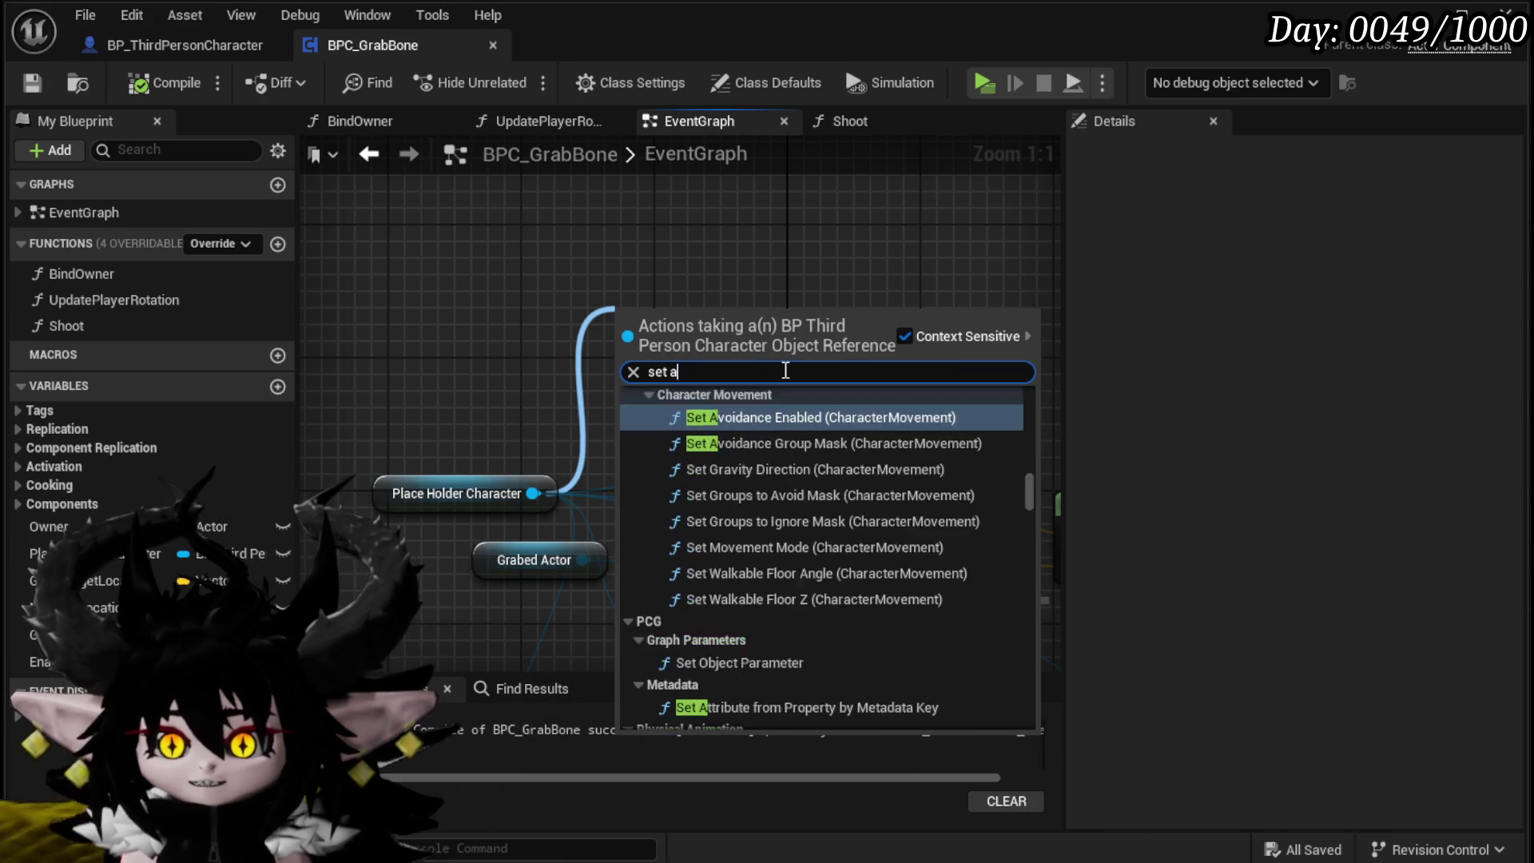
text(ctor rotation)
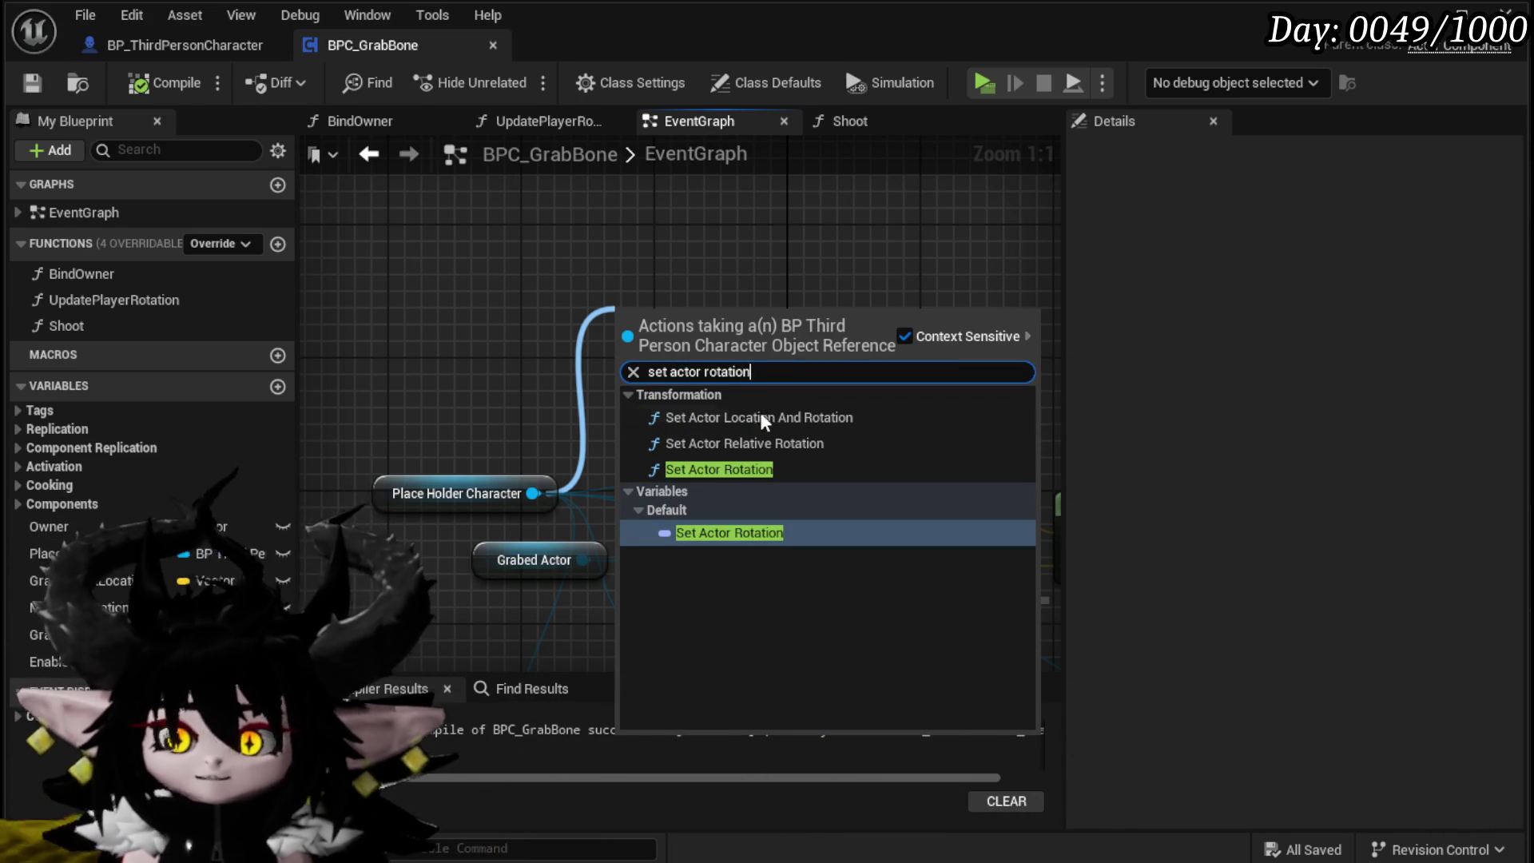
click(760, 417)
mouse_move(760, 417)
mouse_down()
mouse_move(702, 479)
mouse_move(701, 230)
mouse_move(880, 360)
mouse_up()
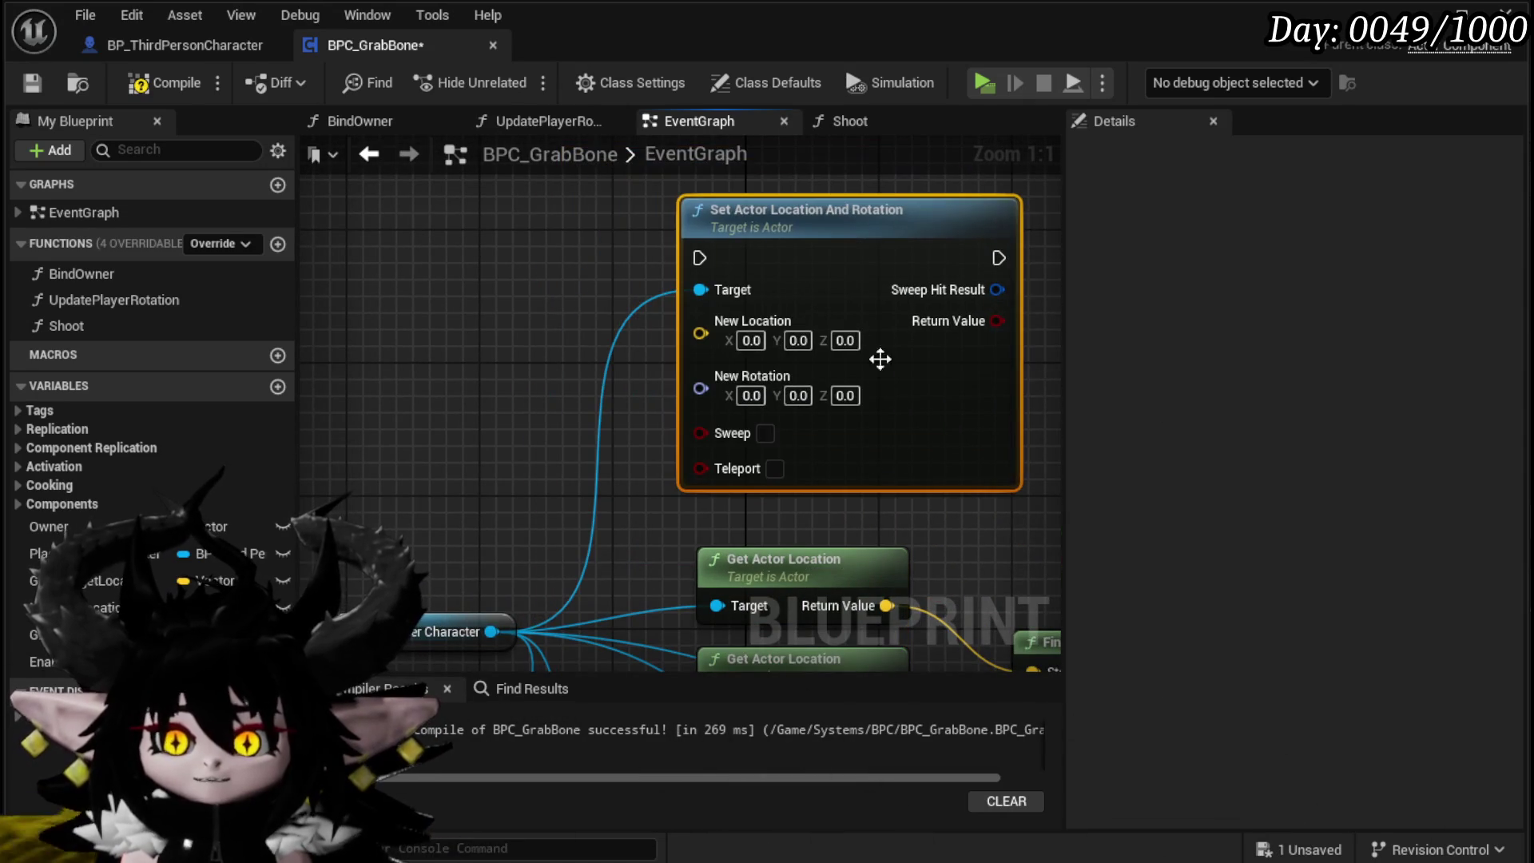
Step: Add a Set Actor Rotation node from the Place Holder Character reference and move it to the upper right
drag(631, 386, 459, 412)
drag(445, 529, 907, 232)
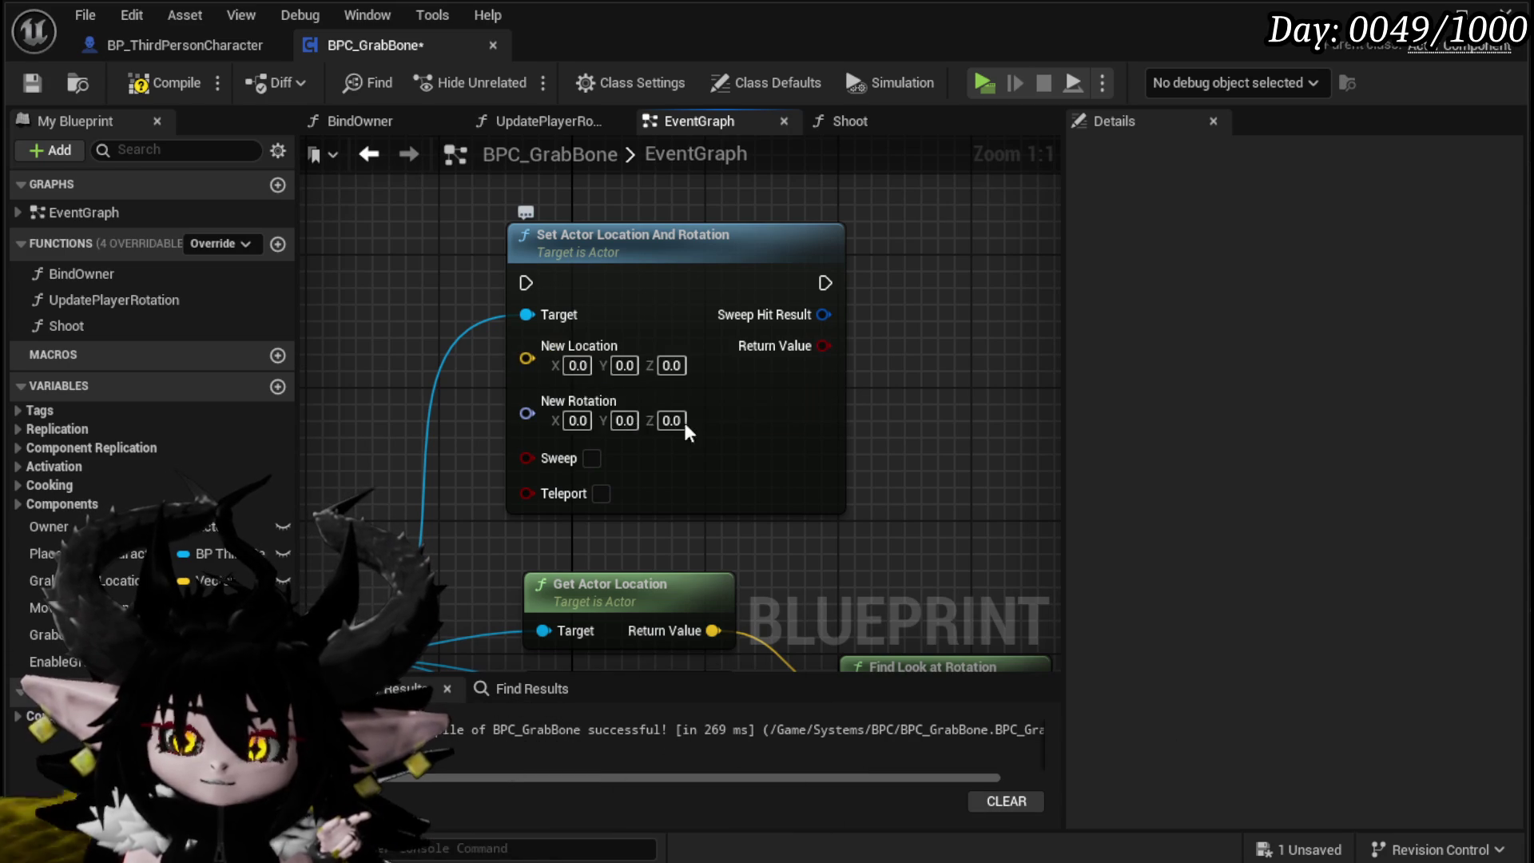
mouse_move(932, 415)
mouse_down()
mouse_move(749, 417)
mouse_move(949, 338)
mouse_move(916, 547)
mouse_up()
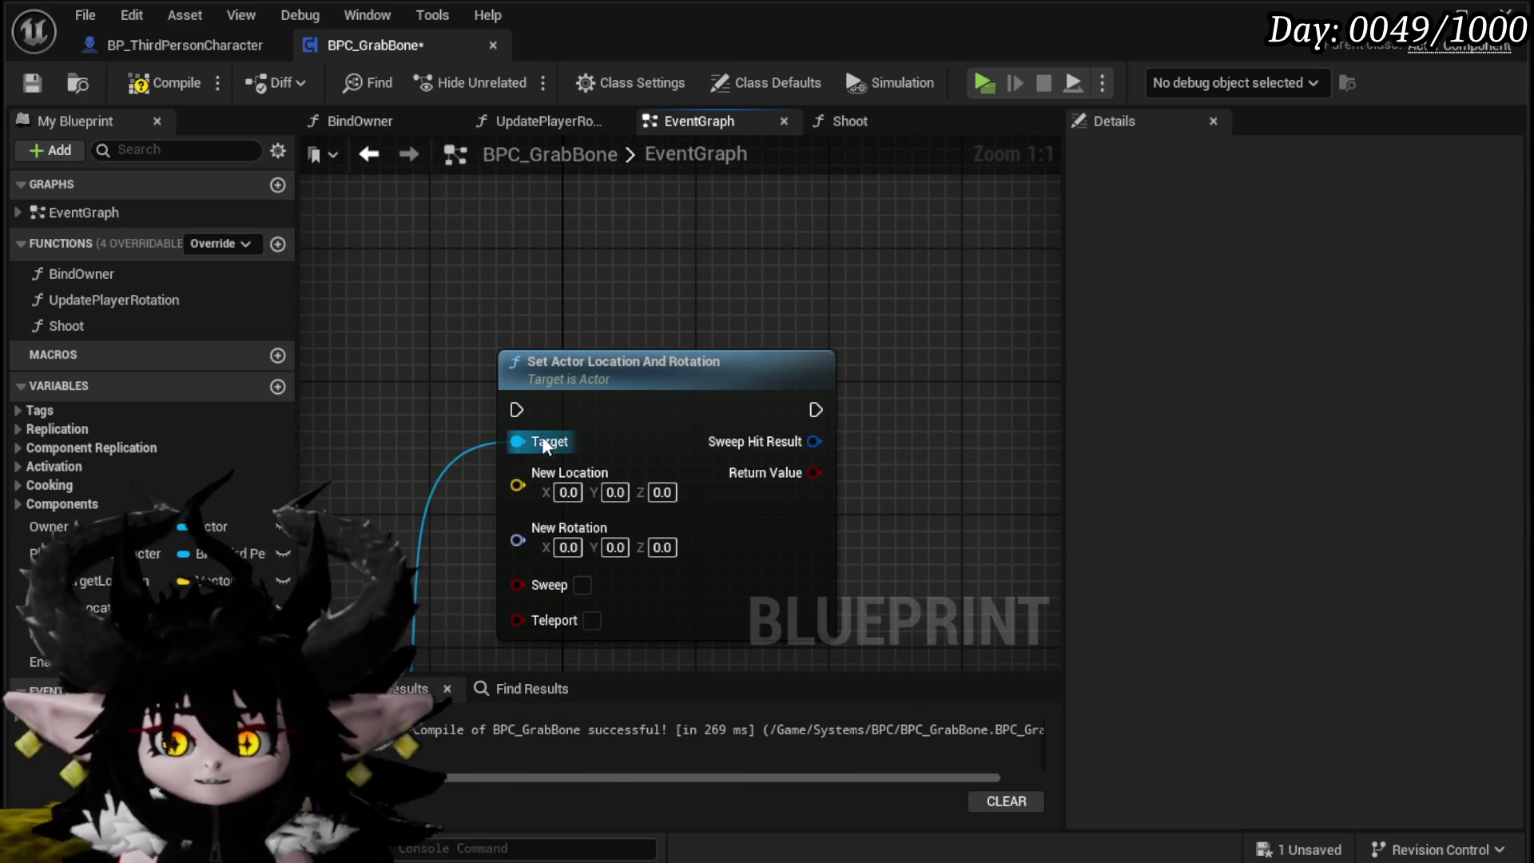
drag(537, 443, 540, 256)
text(locati)
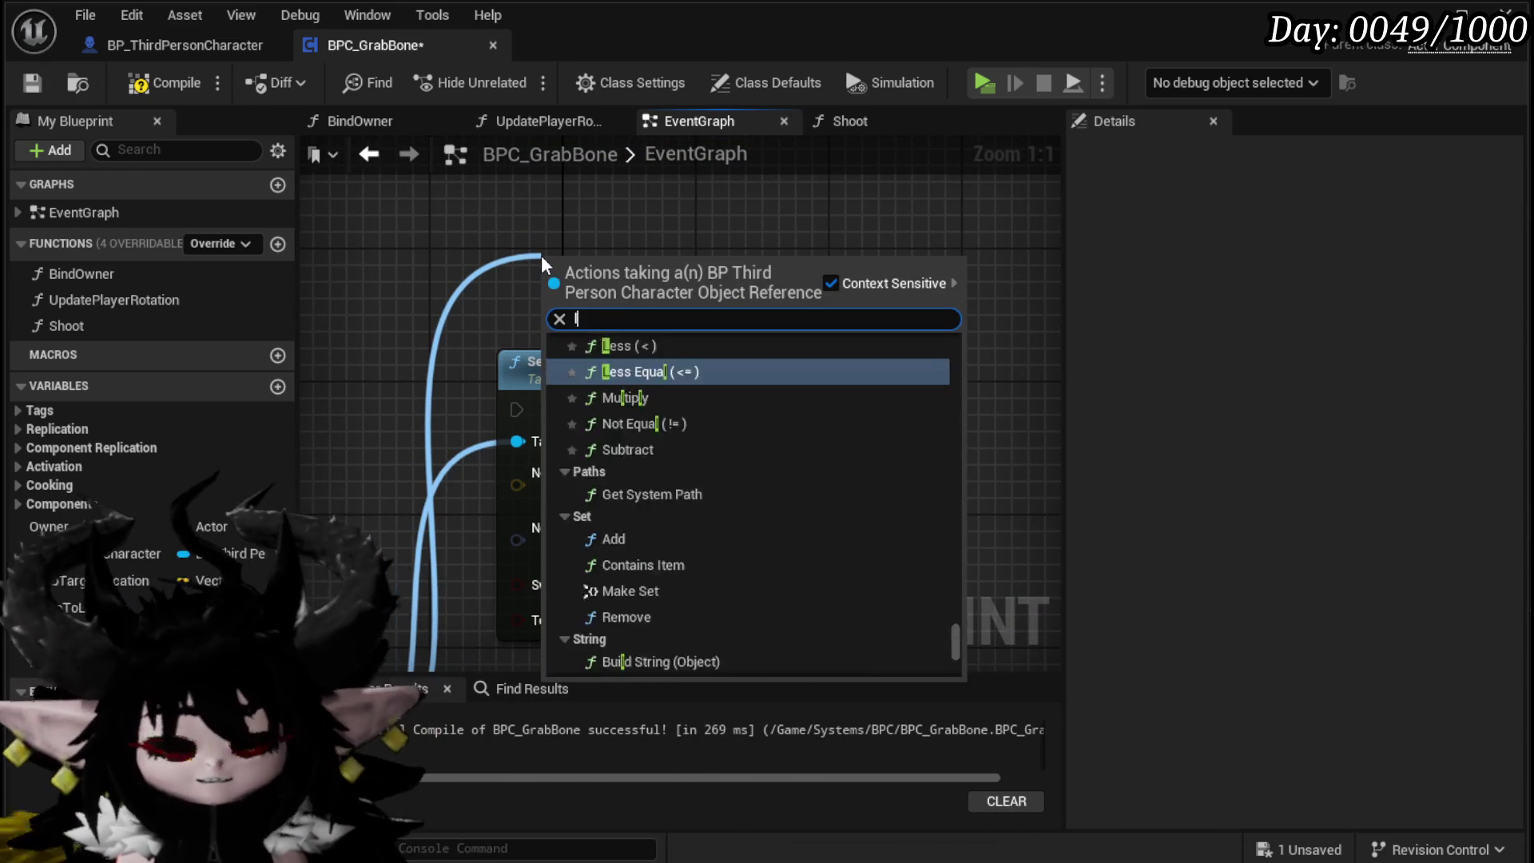
key(BackSpace)
key(BackSpace)
key(BackSpace)
text(s)
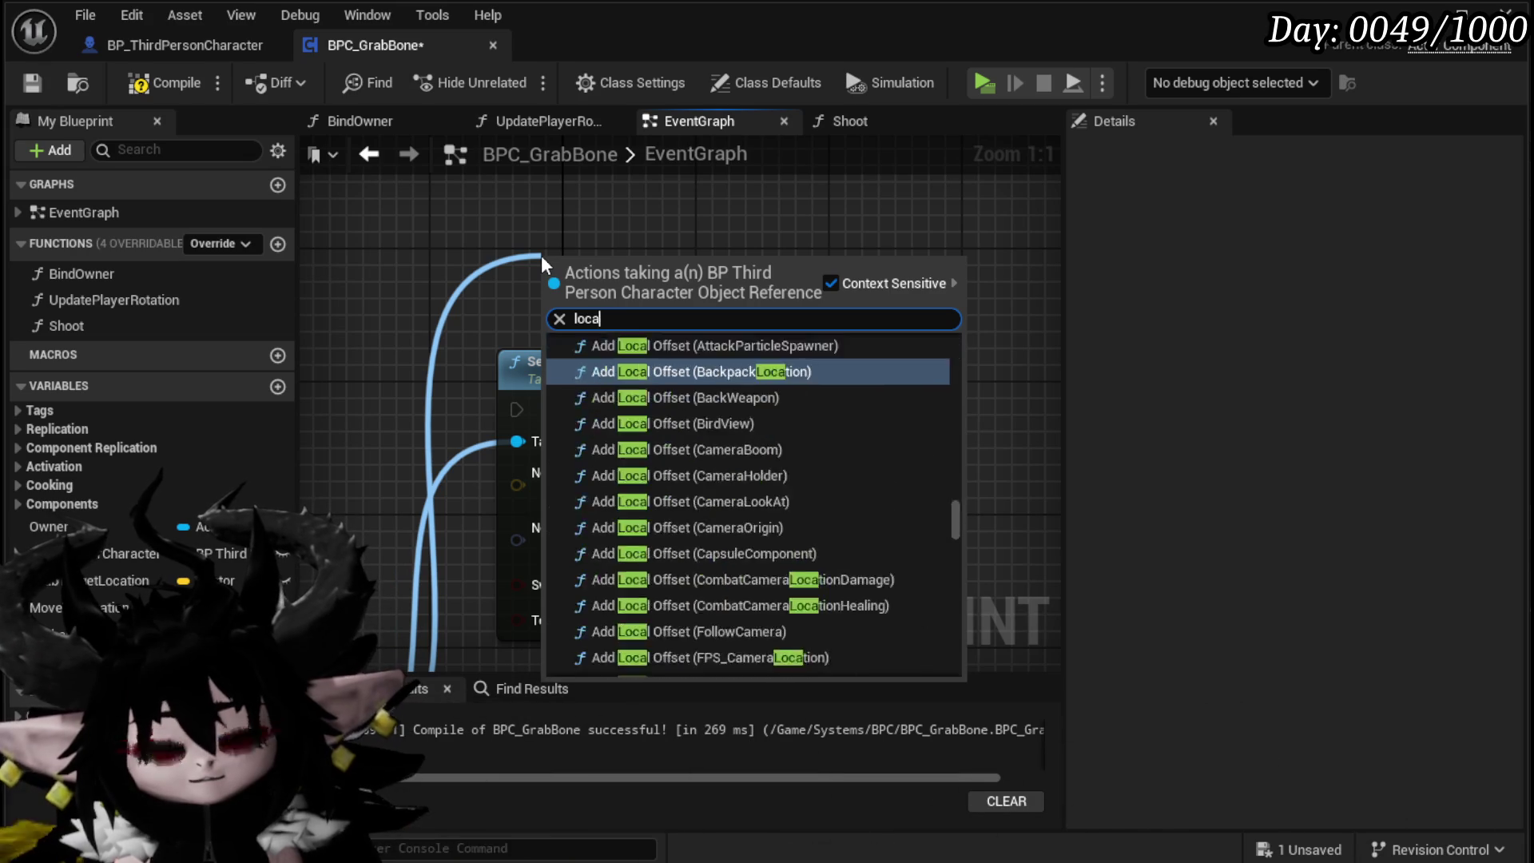
text(et acti)
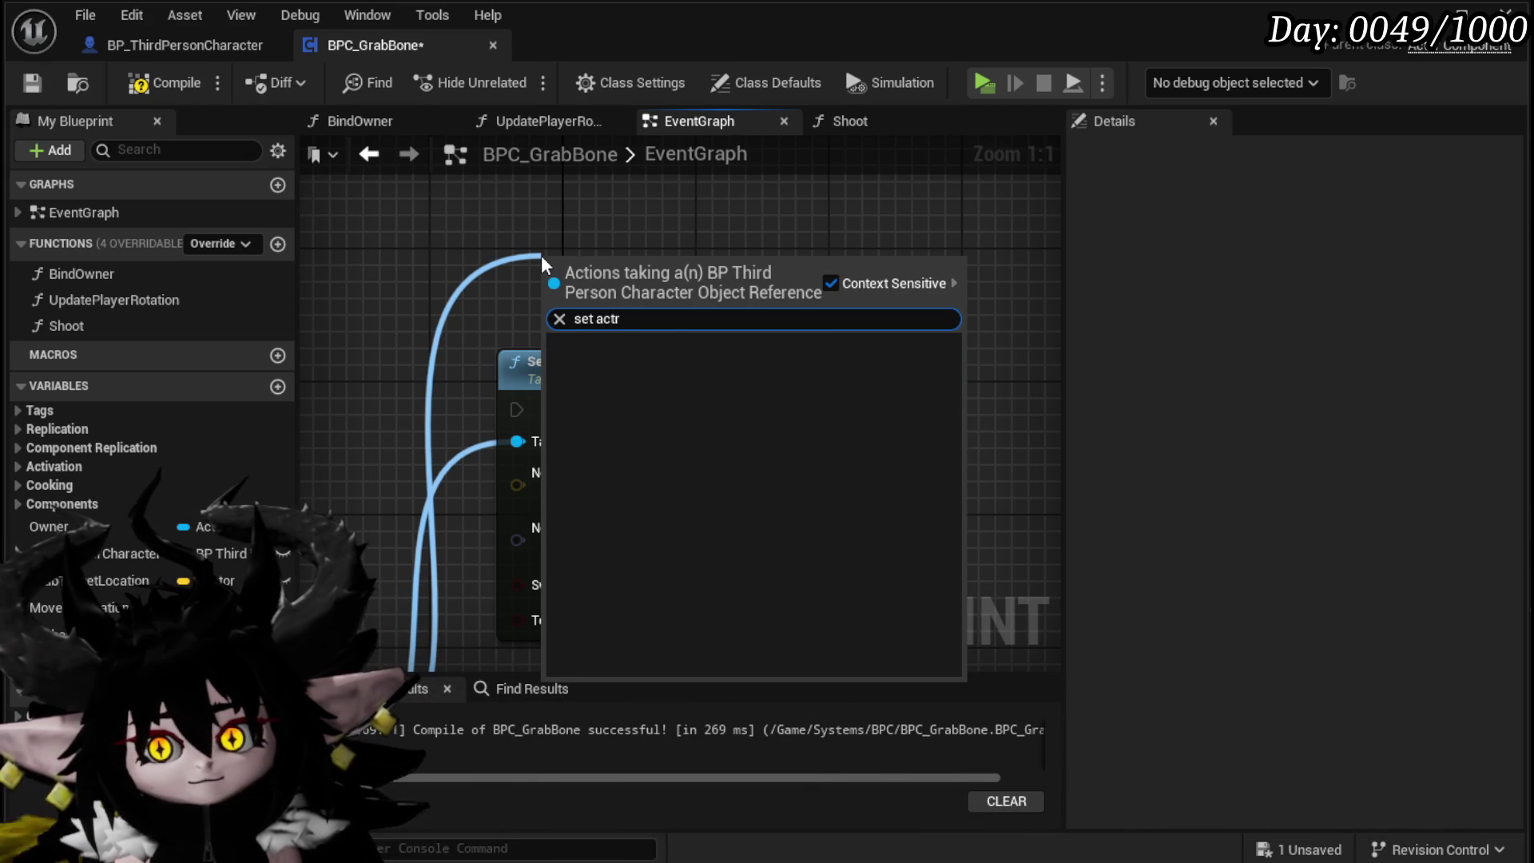
key(BackSpace)
text(or rotati)
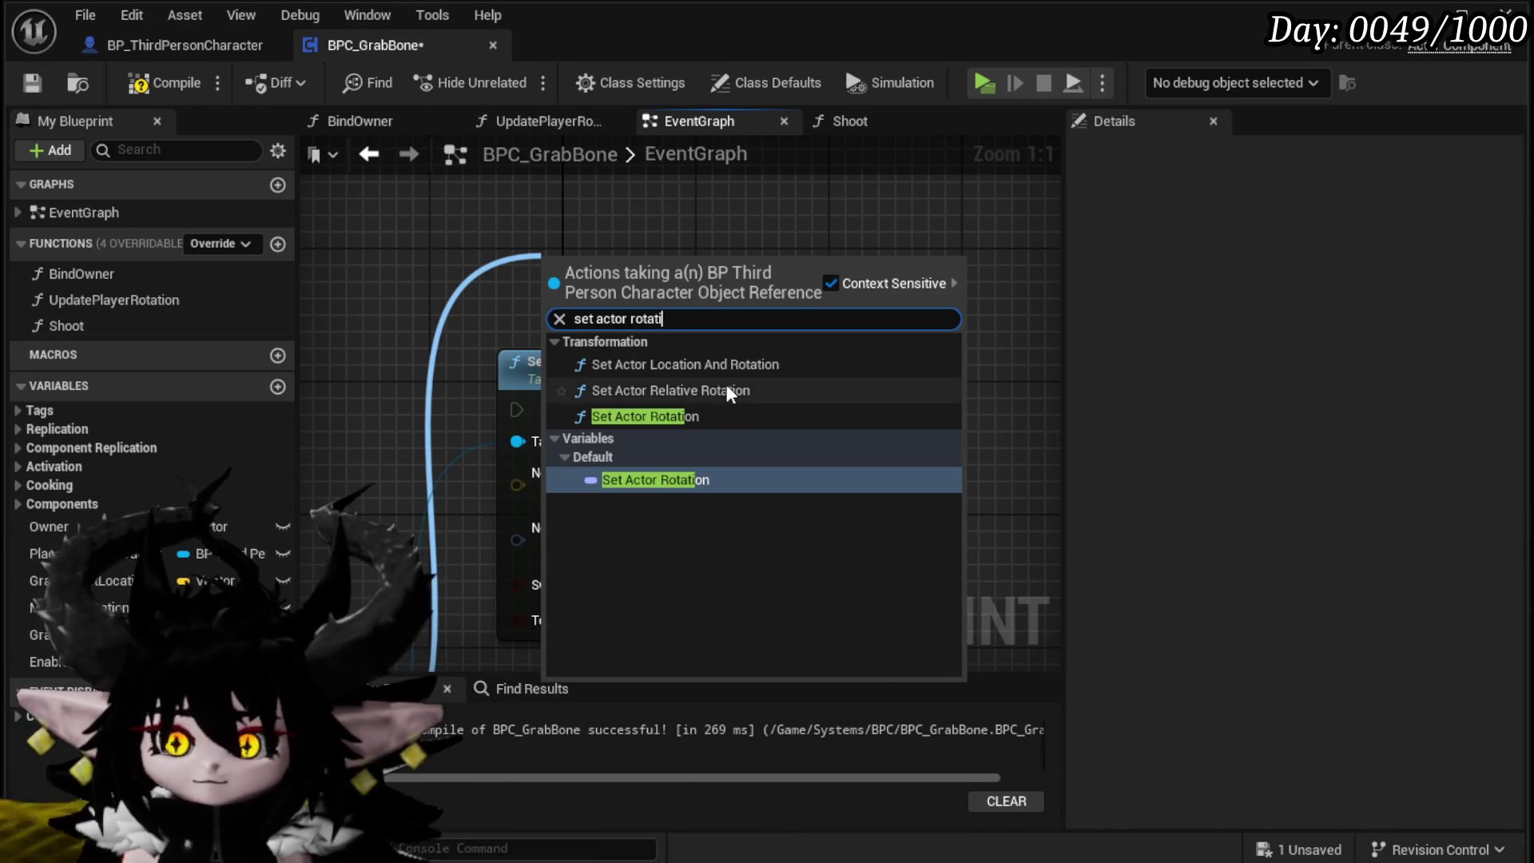
click(663, 416)
drag(664, 419, 946, 252)
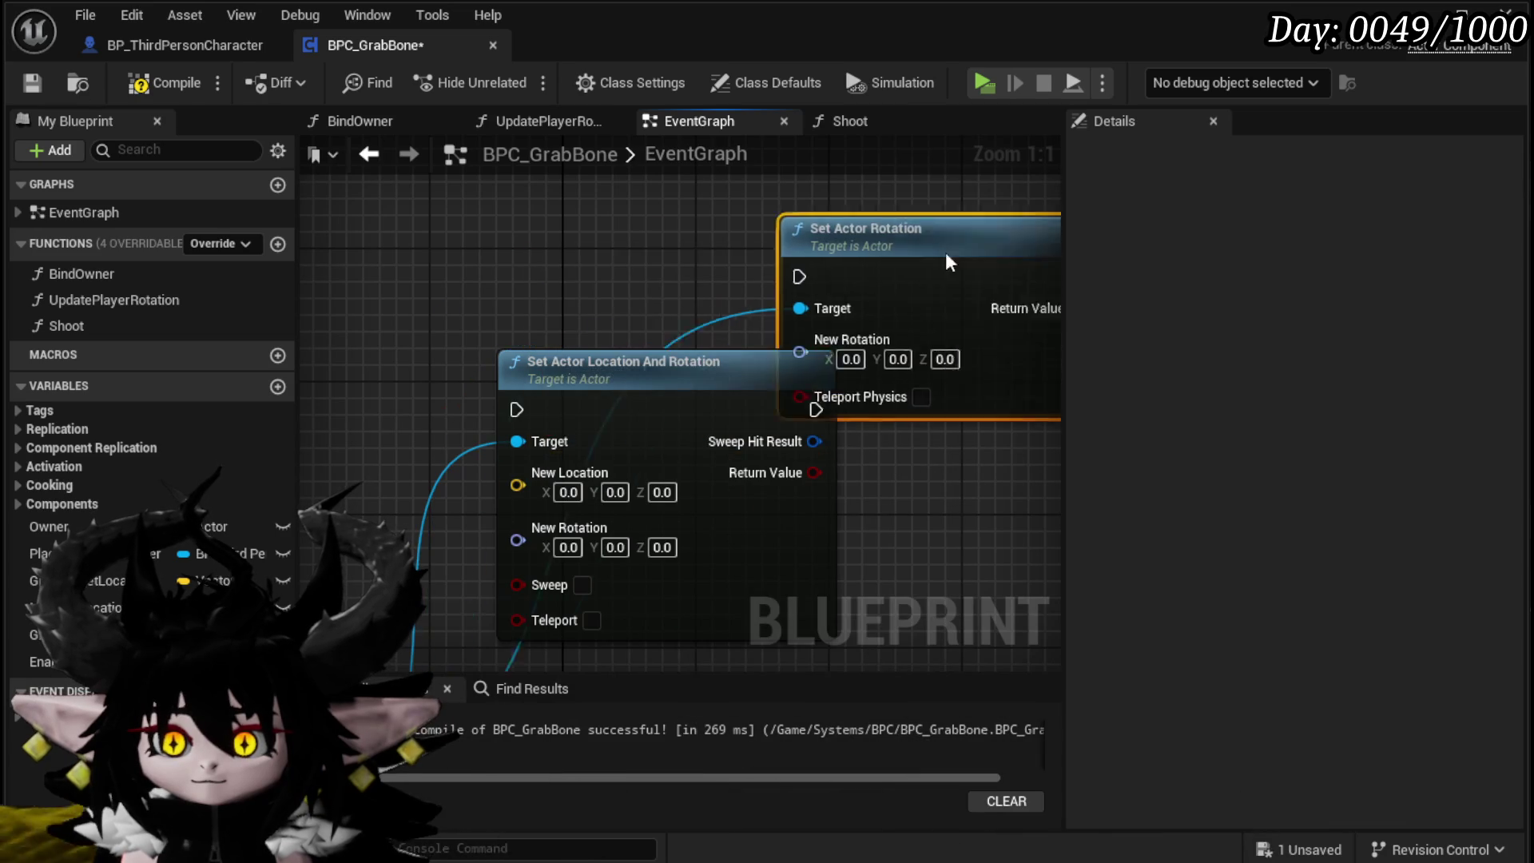
Step: Start another node from the character reference by searching 'set actor location'
mouse_move(463, 397)
mouse_down()
mouse_move(463, 246)
mouse_move(435, 404)
mouse_up()
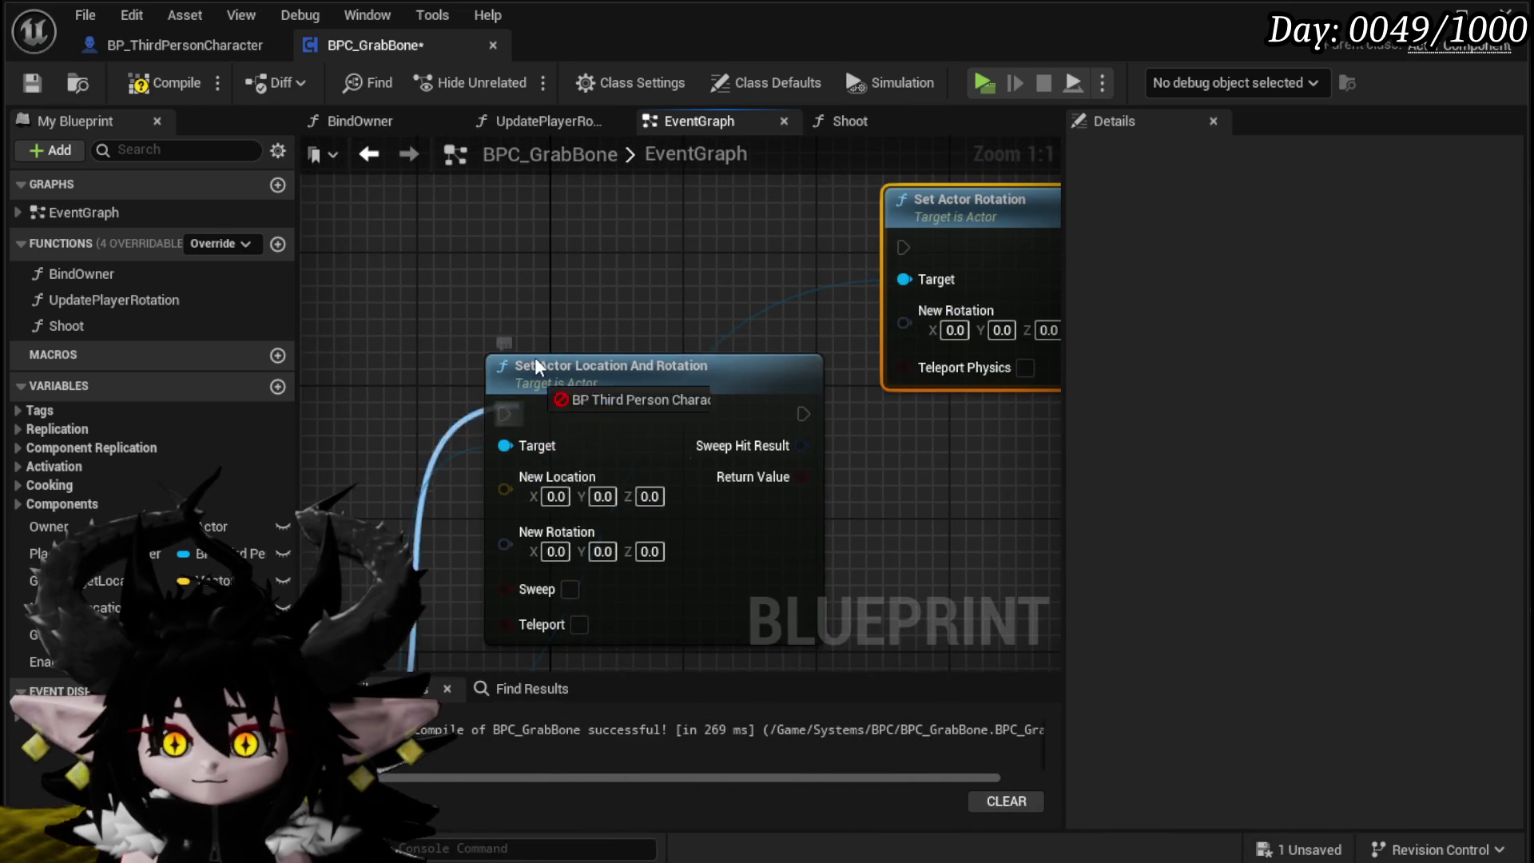
drag(534, 357, 540, 315)
text(set actor location)
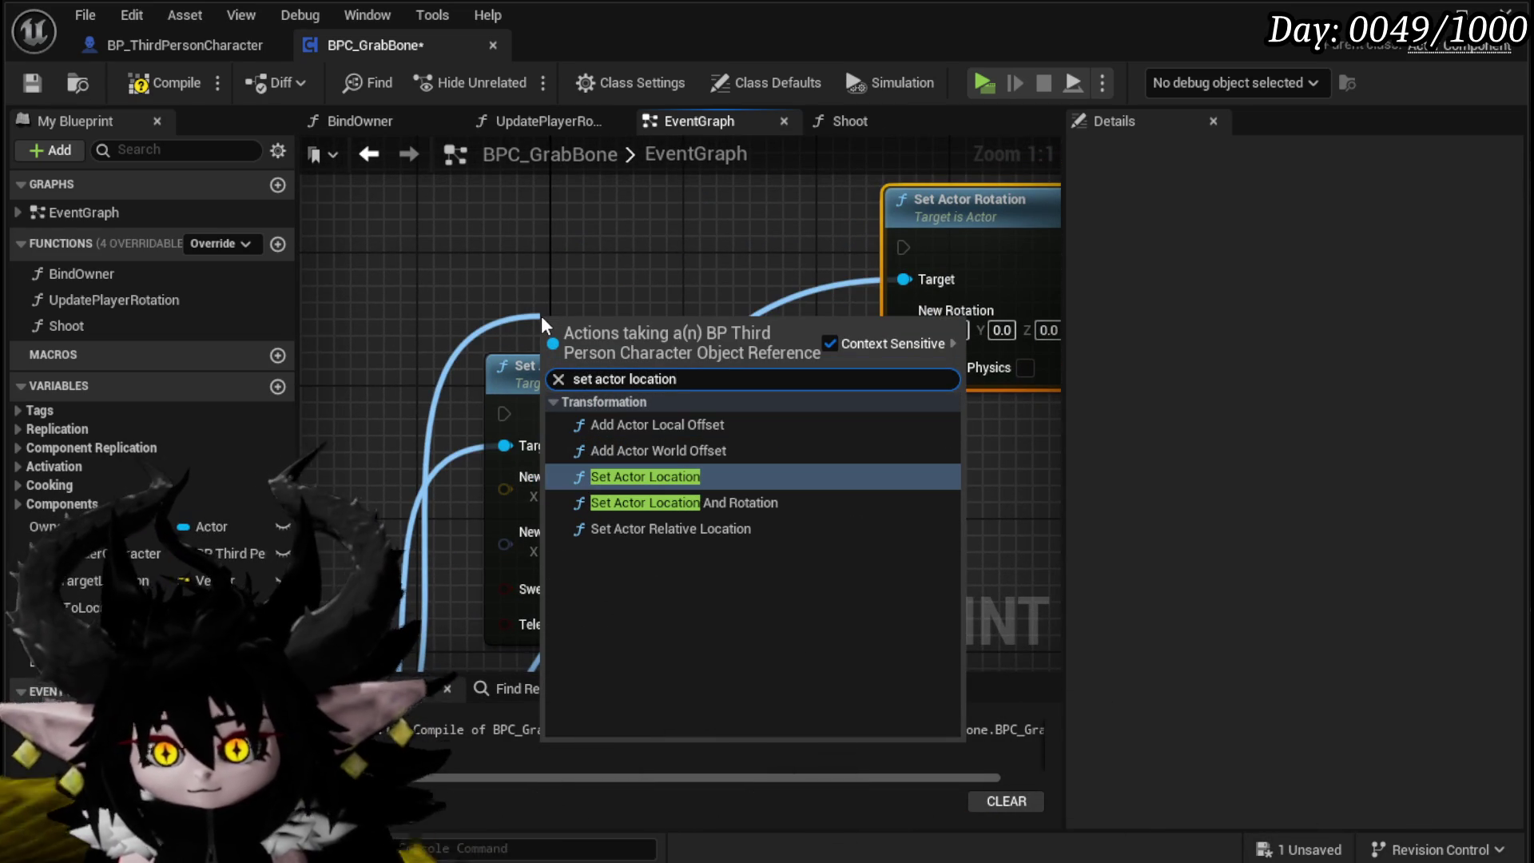
Step: Add Set Actor Location, line it up beside Set Actor Rotation at the top, then zoom out
click(660, 477)
mouse_move(662, 323)
mouse_down()
mouse_move(623, 161)
mouse_move(651, 420)
mouse_move(459, 263)
mouse_up()
drag(830, 348, 807, 275)
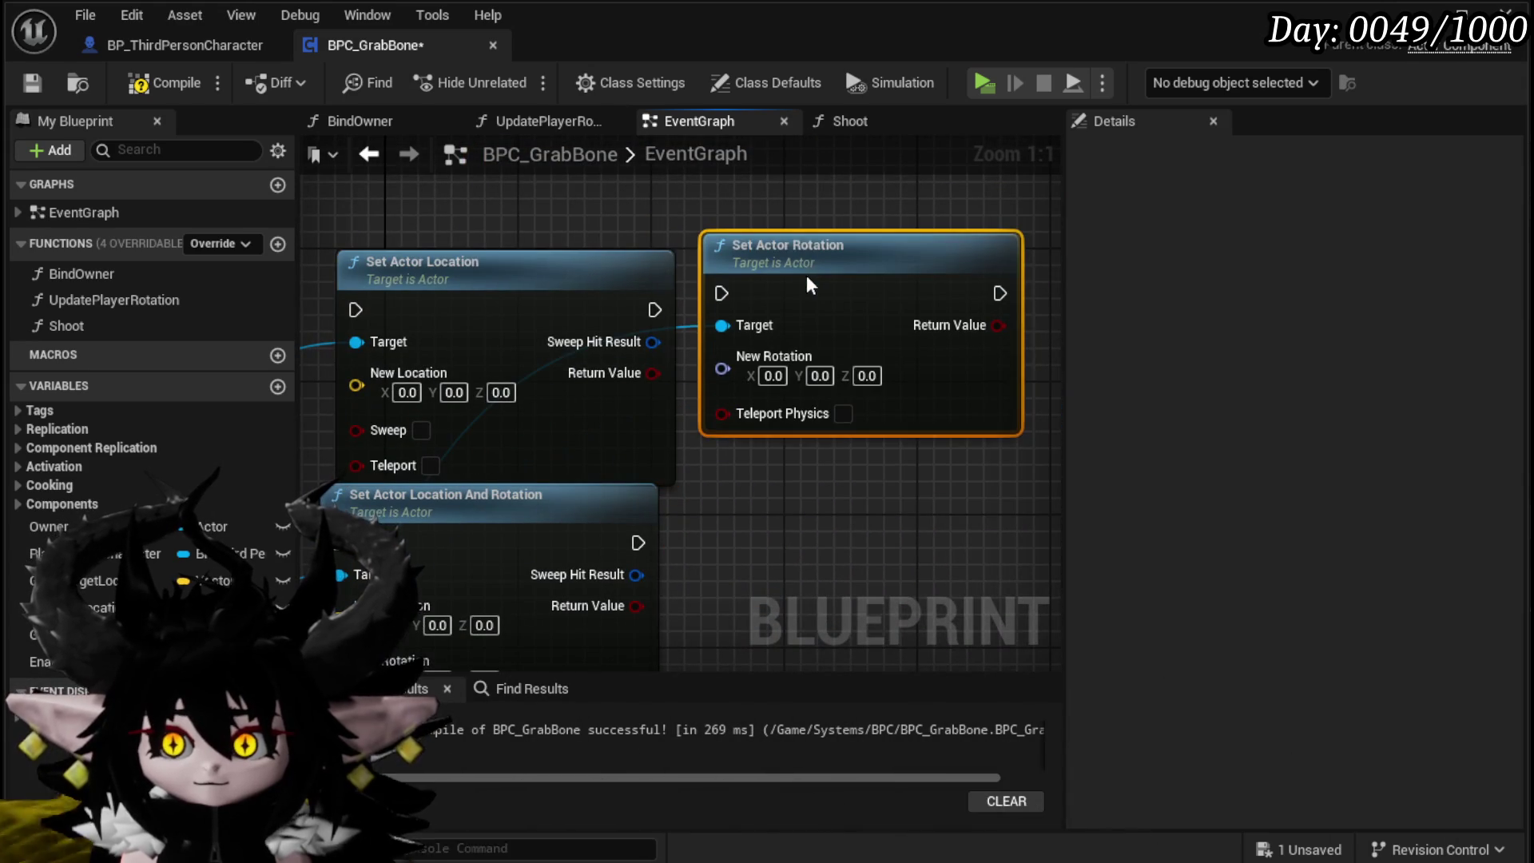
mouse_move(910, 304)
mouse_down()
mouse_move(869, 248)
mouse_move(897, 267)
mouse_up()
click(826, 442)
mouse_move(826, 442)
mouse_down()
mouse_move(870, 304)
mouse_move(879, 375)
mouse_up()
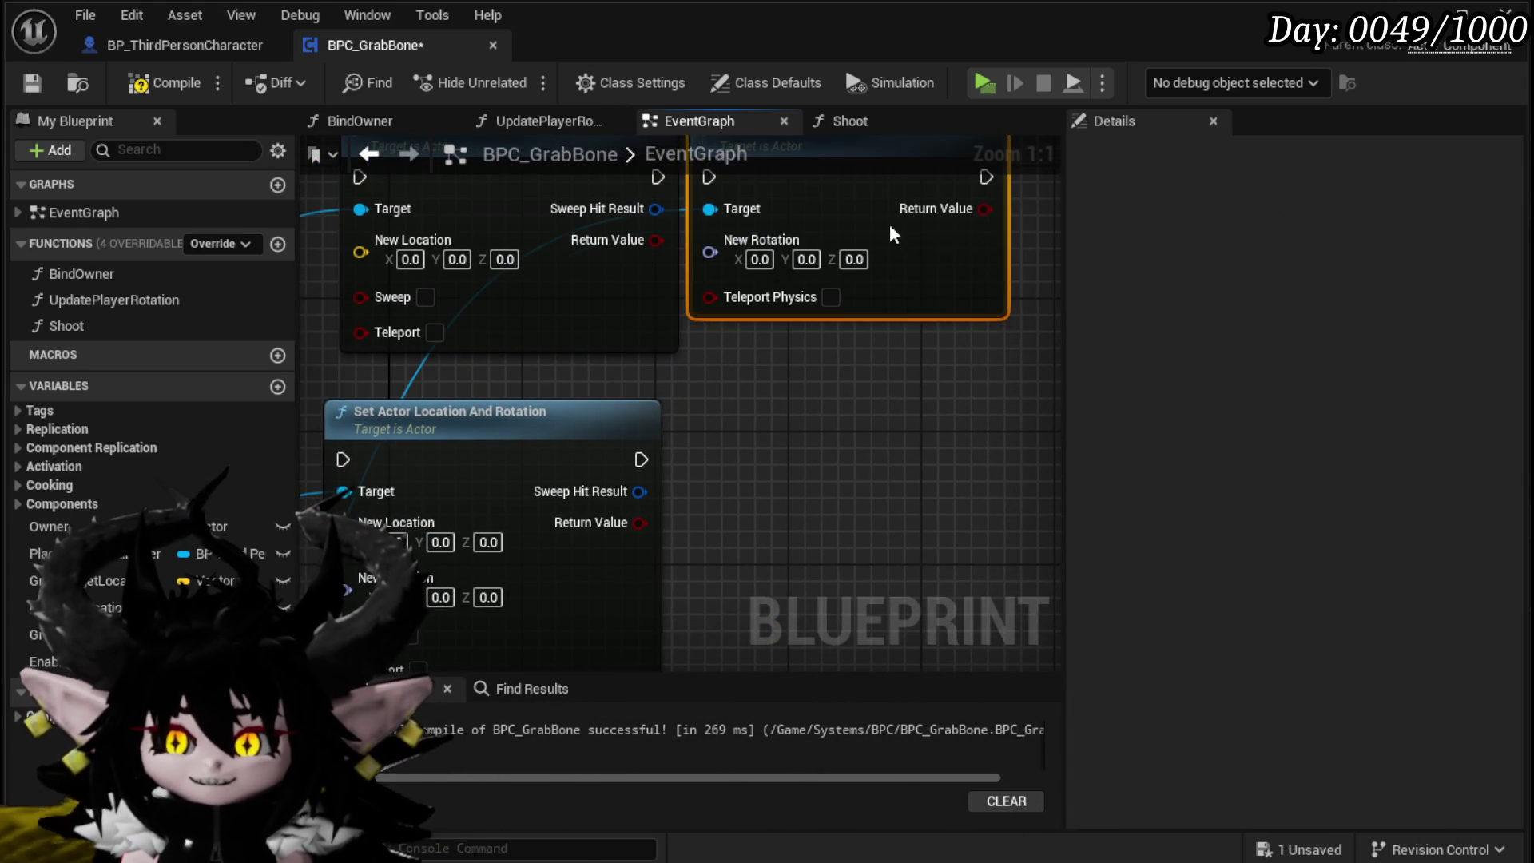
scroll(783, 356, down, 2)
click(650, 301)
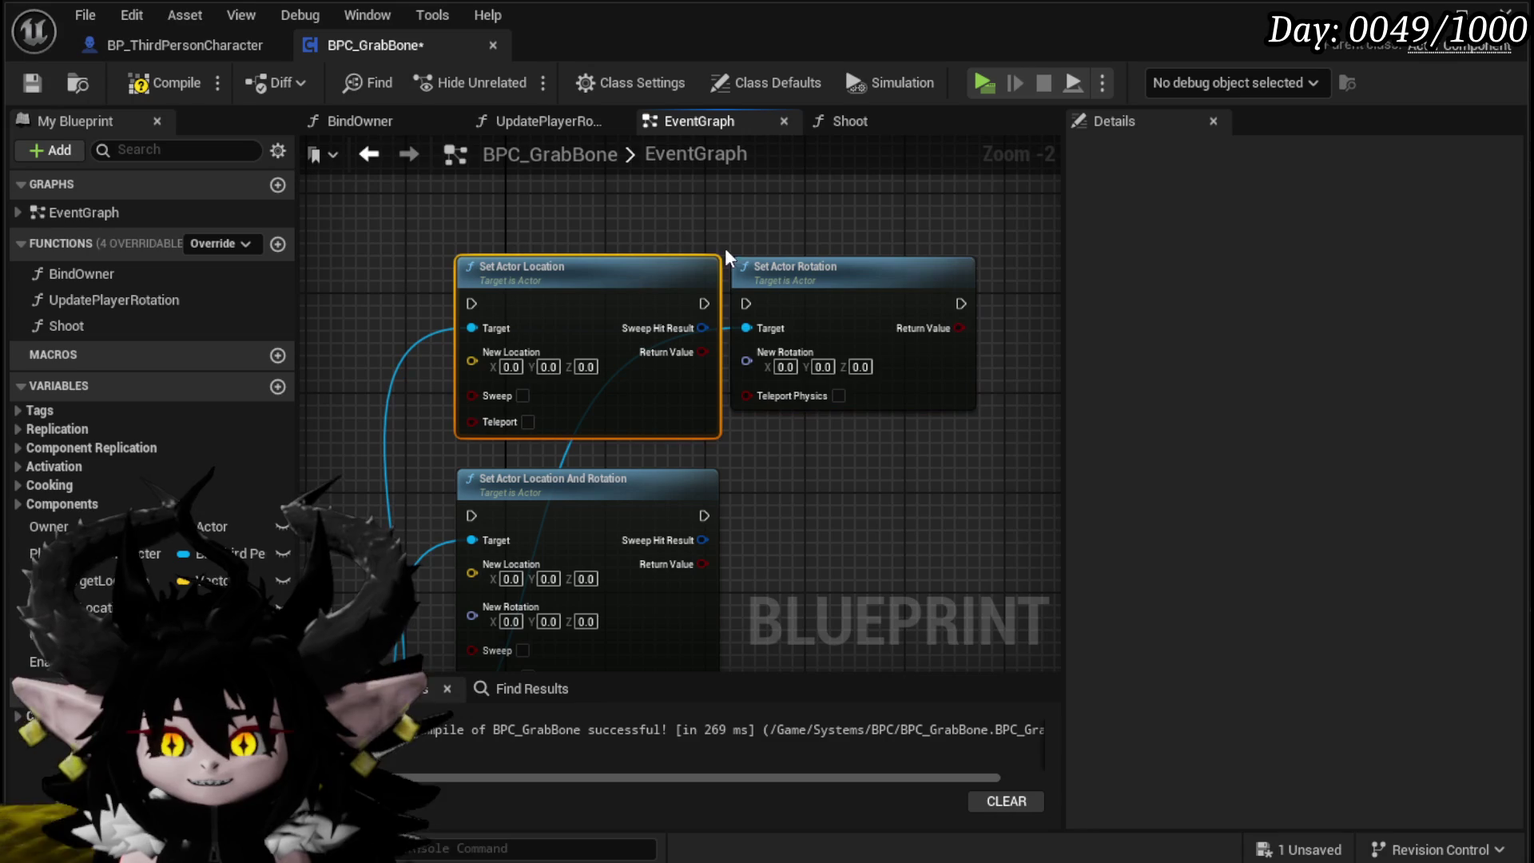
scroll(774, 399, down, 2)
mouse_move(773, 396)
mouse_down()
mouse_move(752, 305)
mouse_move(931, 341)
mouse_up()
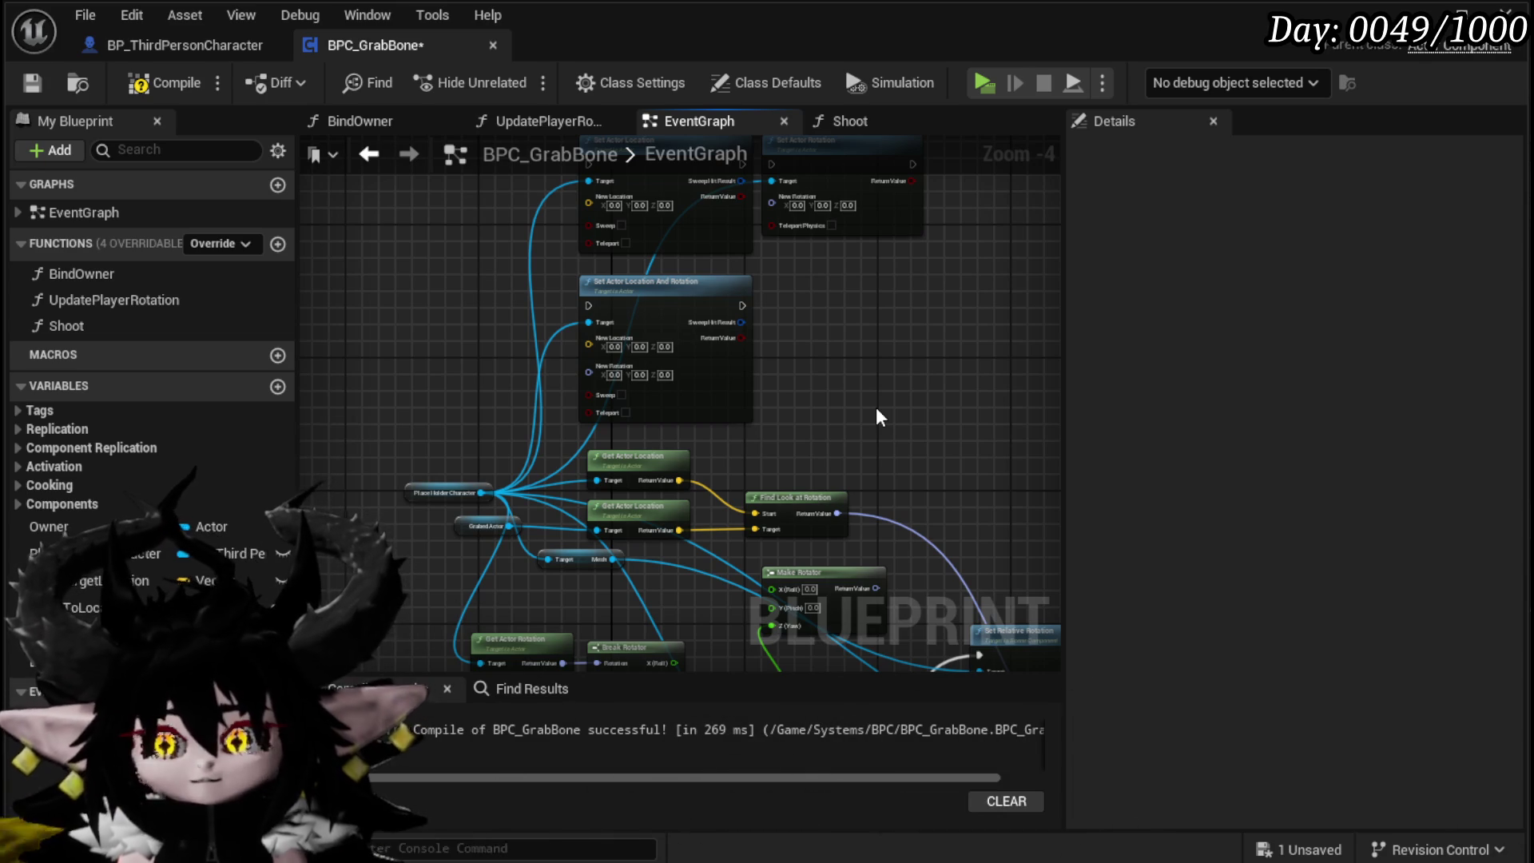
Step: Move Set Actor Rotation up beside Set Relative Rotation
scroll(888, 458, up, 4)
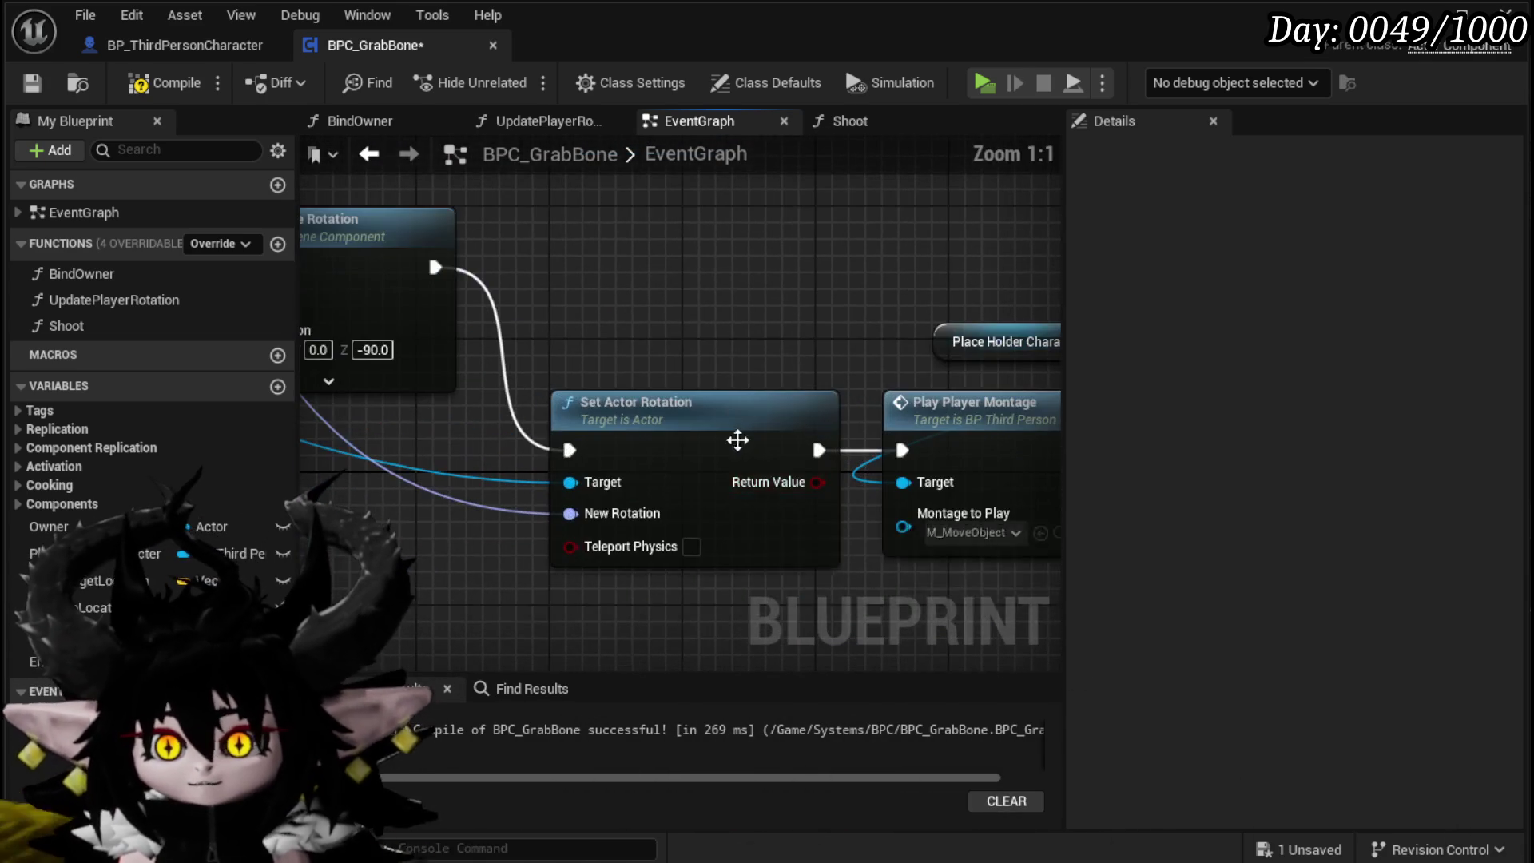
scroll(511, 571, down, 2)
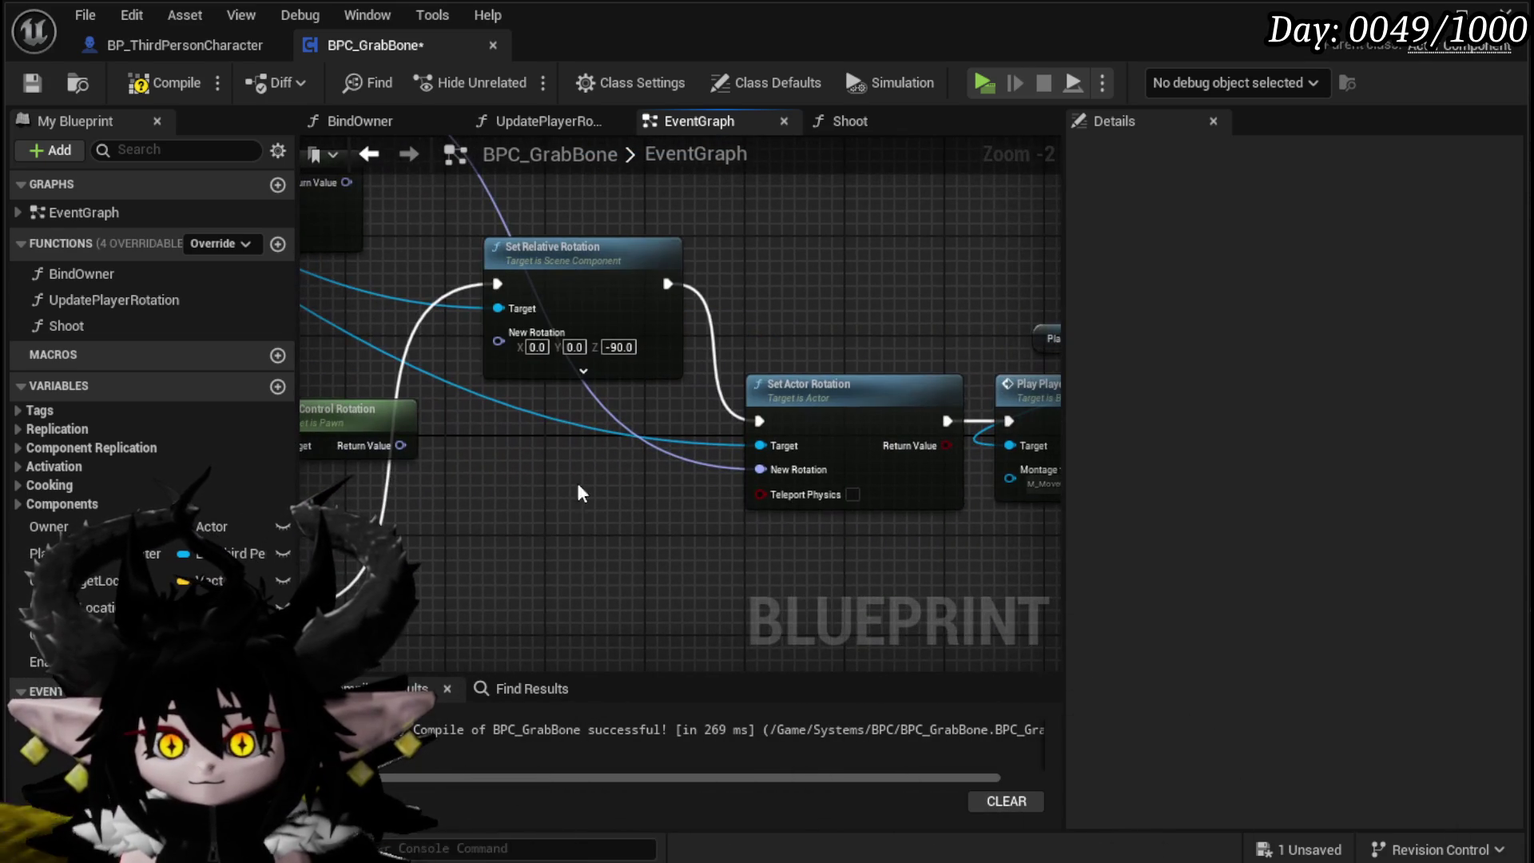
drag(816, 443, 803, 303)
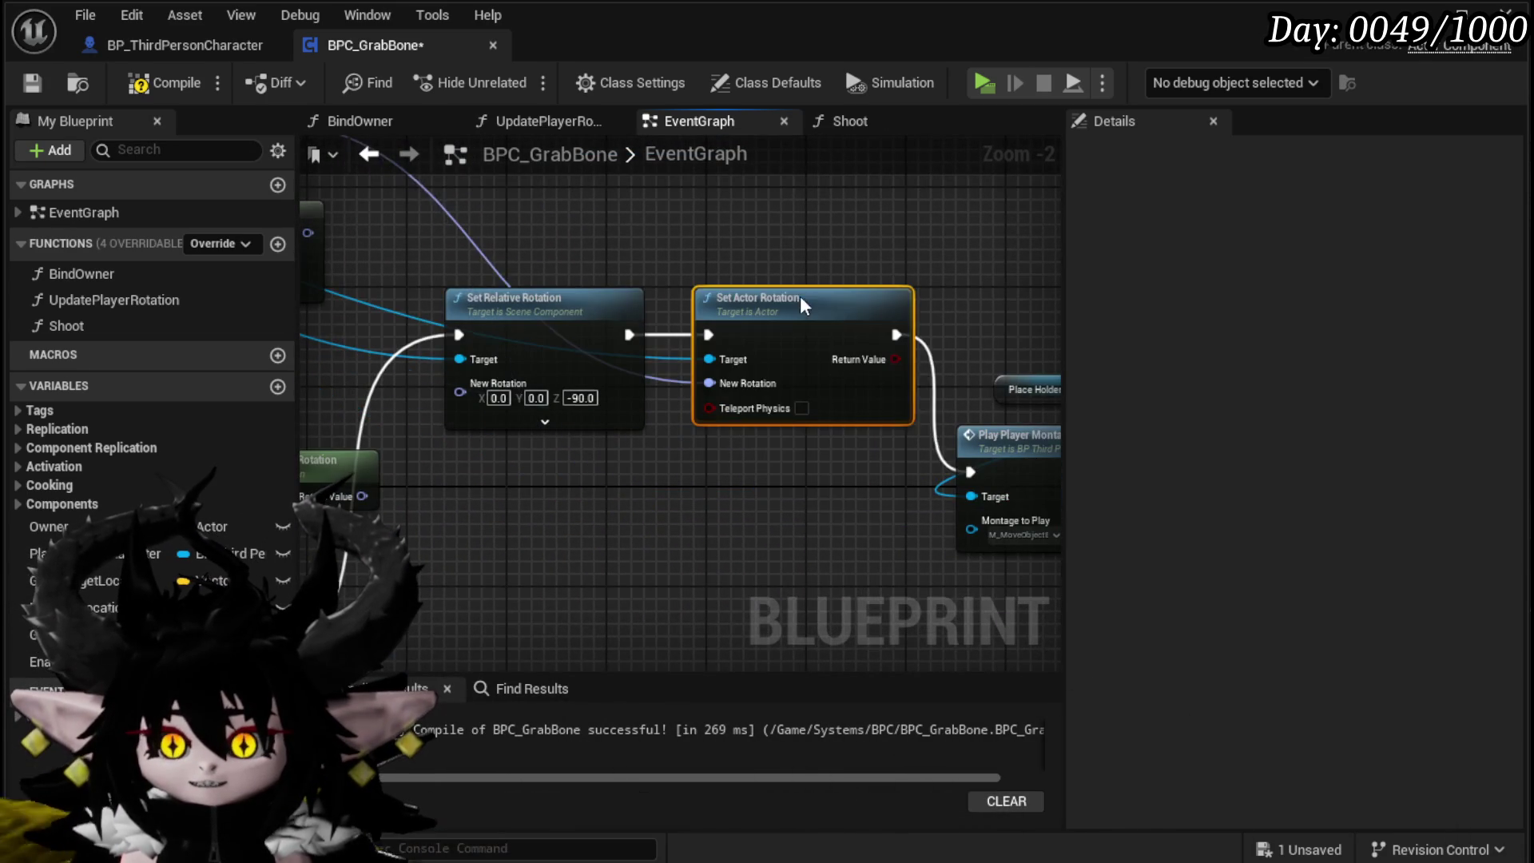
click(556, 529)
mouse_move(613, 494)
mouse_down()
mouse_move(850, 608)
mouse_move(945, 623)
mouse_move(772, 632)
mouse_move(678, 263)
mouse_up()
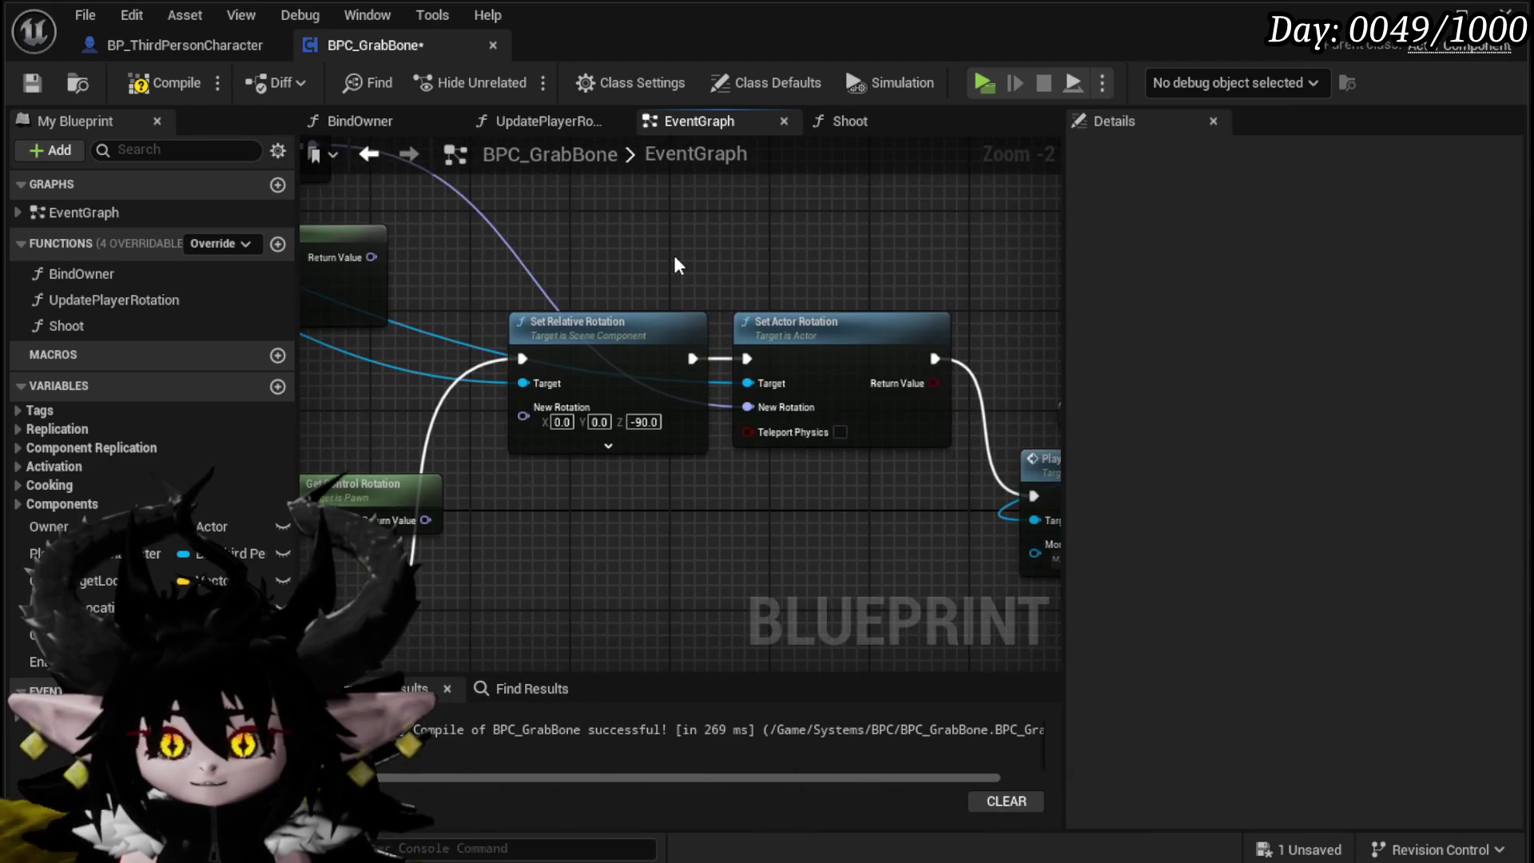
Step: Place the location and look-at nodes above, route Set Relative Rotation into Play Player Montage, and save
mouse_move(488, 274)
mouse_down()
mouse_move(693, 474)
mouse_move(720, 475)
mouse_up()
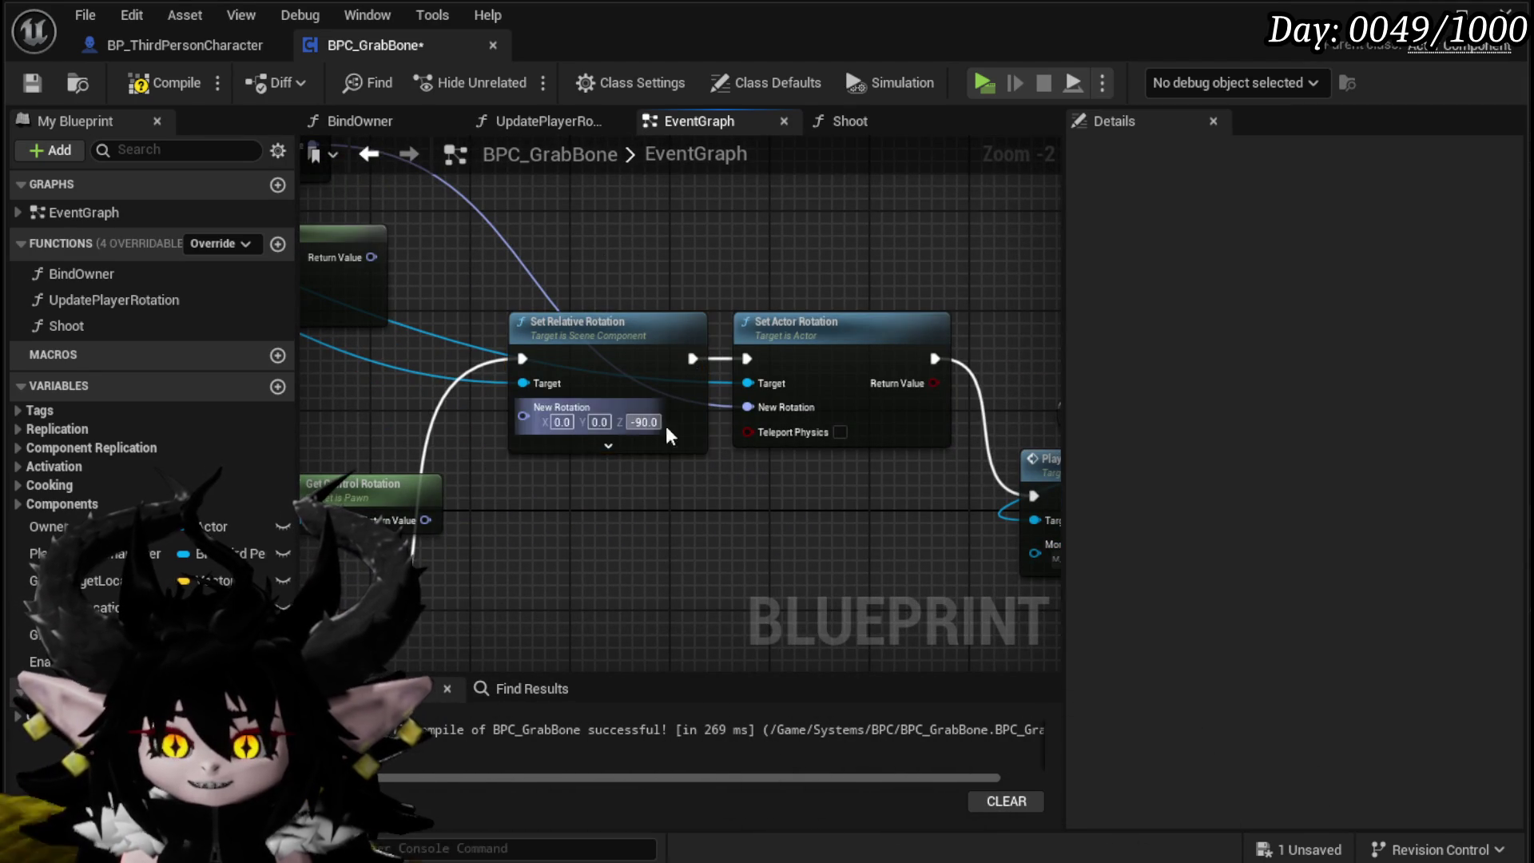
scroll(682, 472, down, 3)
scroll(631, 468, up, 3)
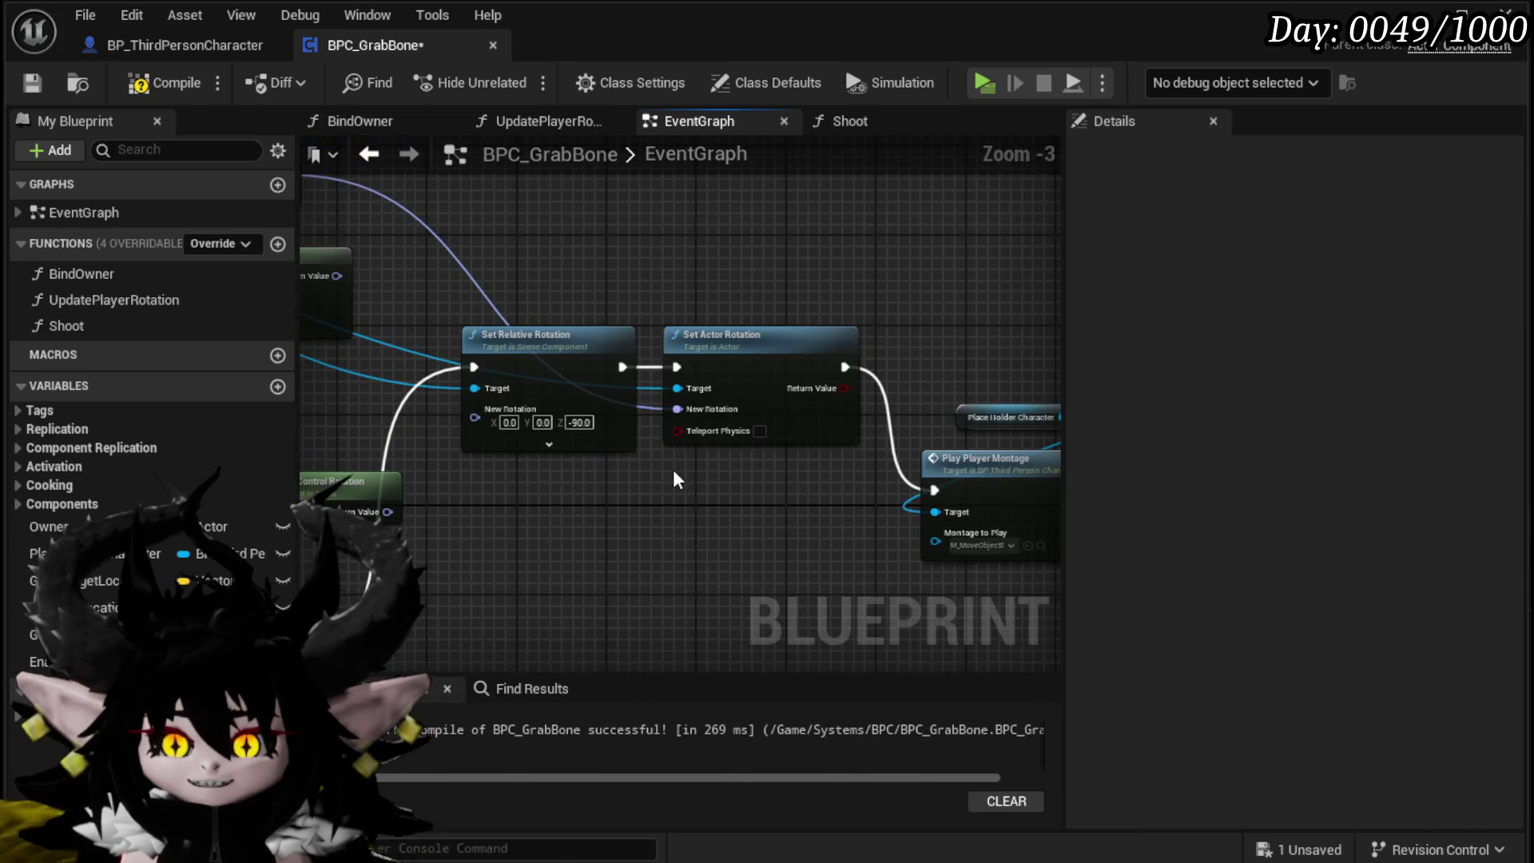
scroll(672, 469, down, 1)
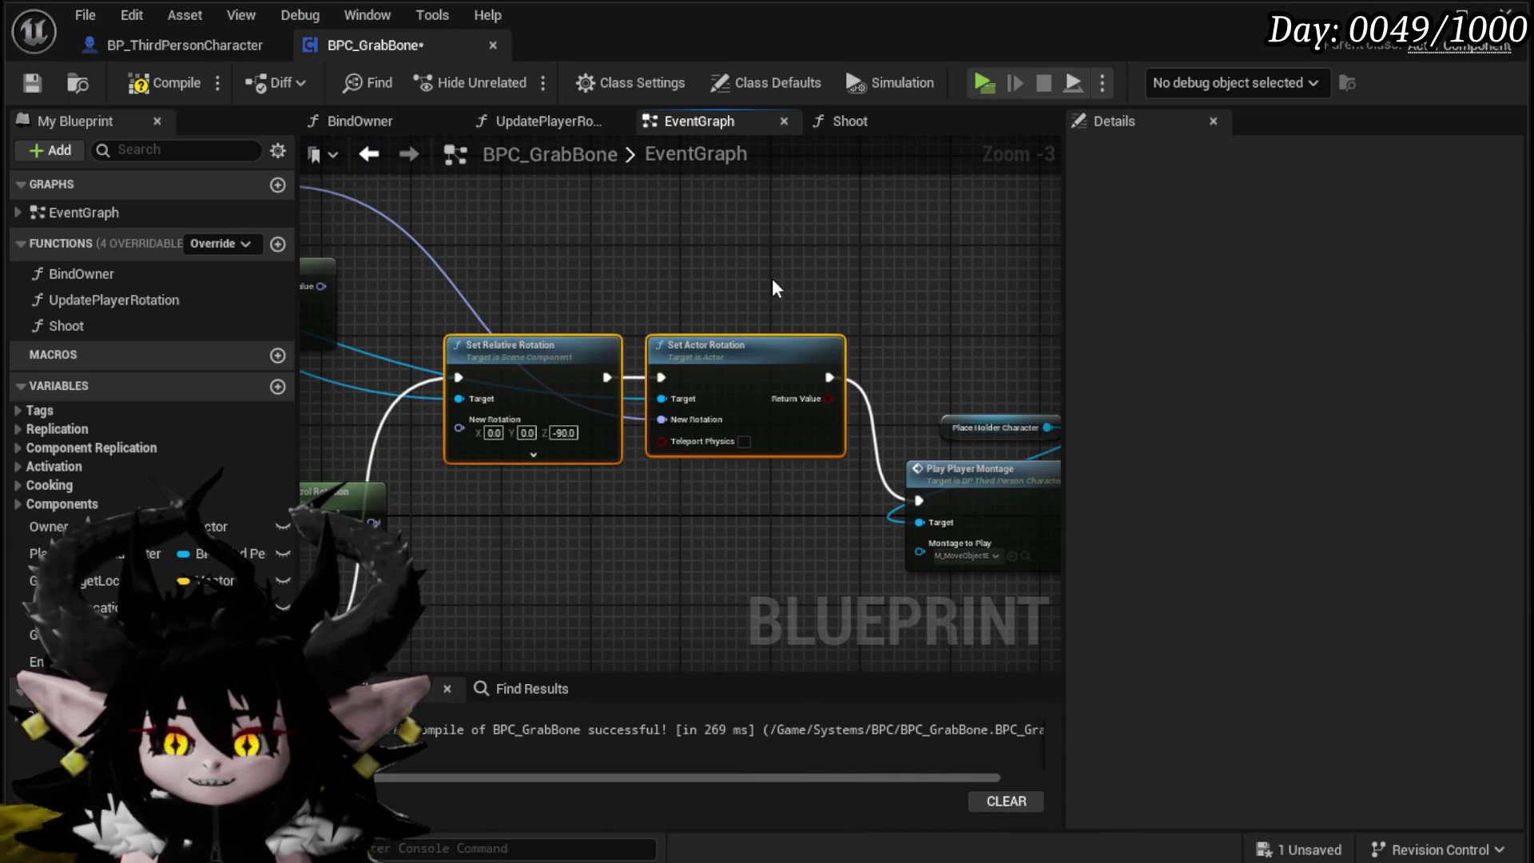
mouse_move(647, 288)
mouse_down()
mouse_move(703, 411)
mouse_move(788, 332)
mouse_move(928, 397)
mouse_up()
drag(468, 284, 581, 277)
mouse_move(701, 336)
mouse_down()
mouse_move(1170, 292)
mouse_move(821, 353)
mouse_move(684, 213)
mouse_up()
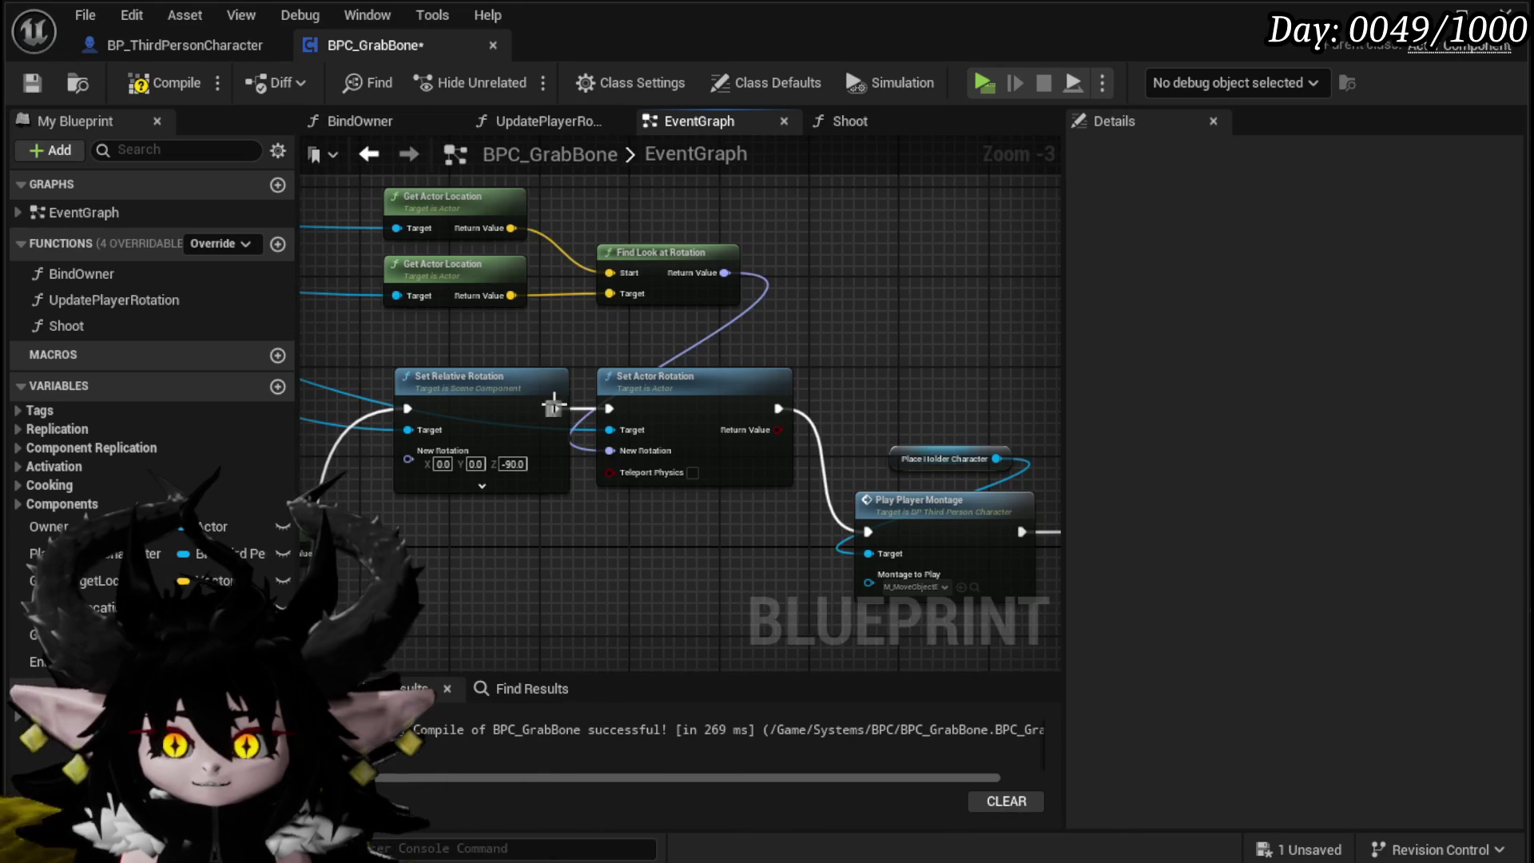
drag(869, 531, 869, 531)
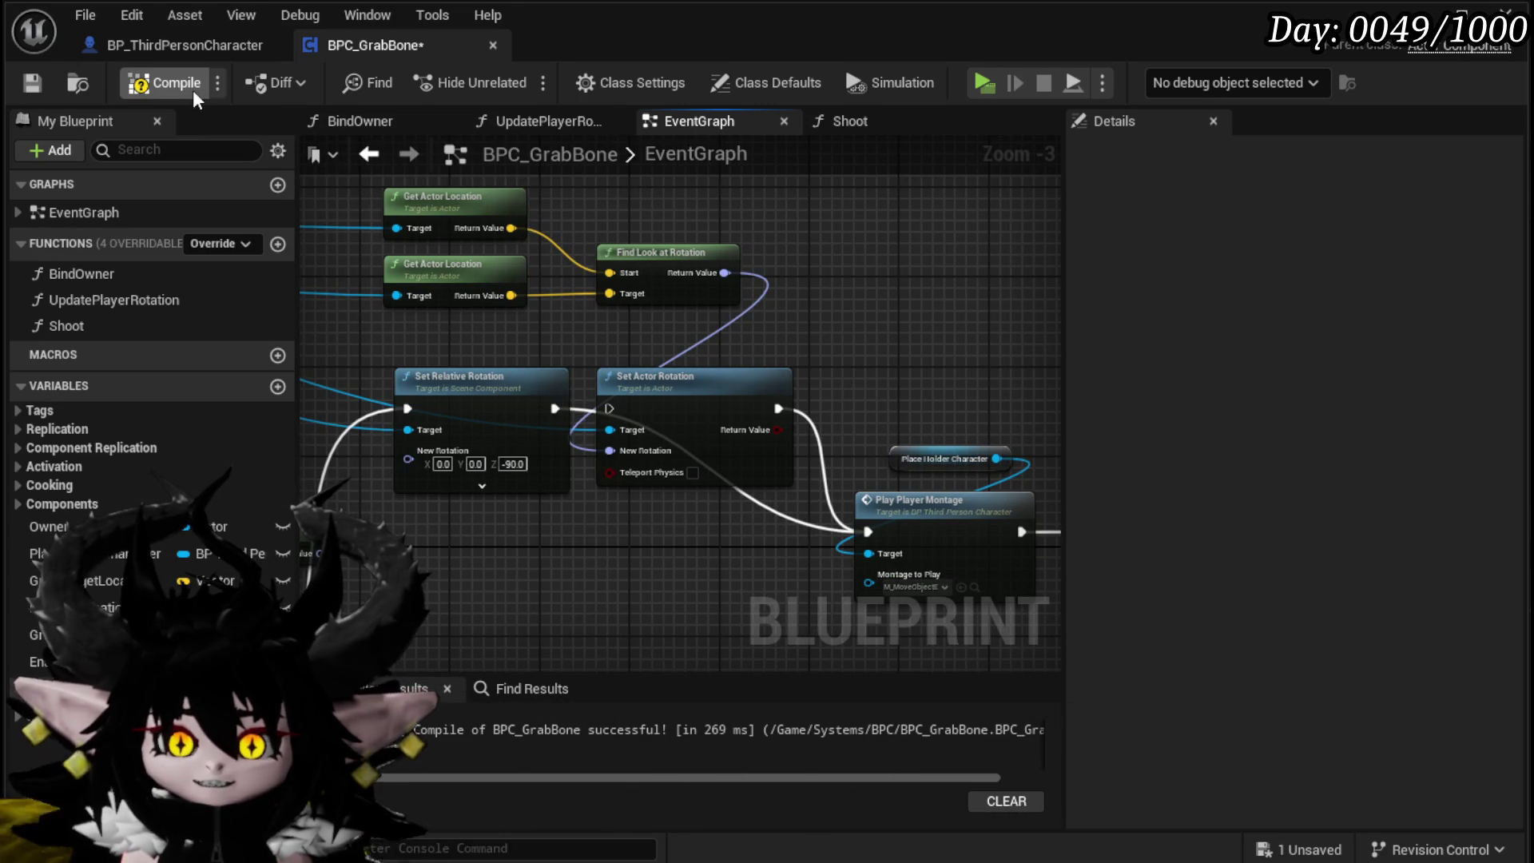
click(45, 86)
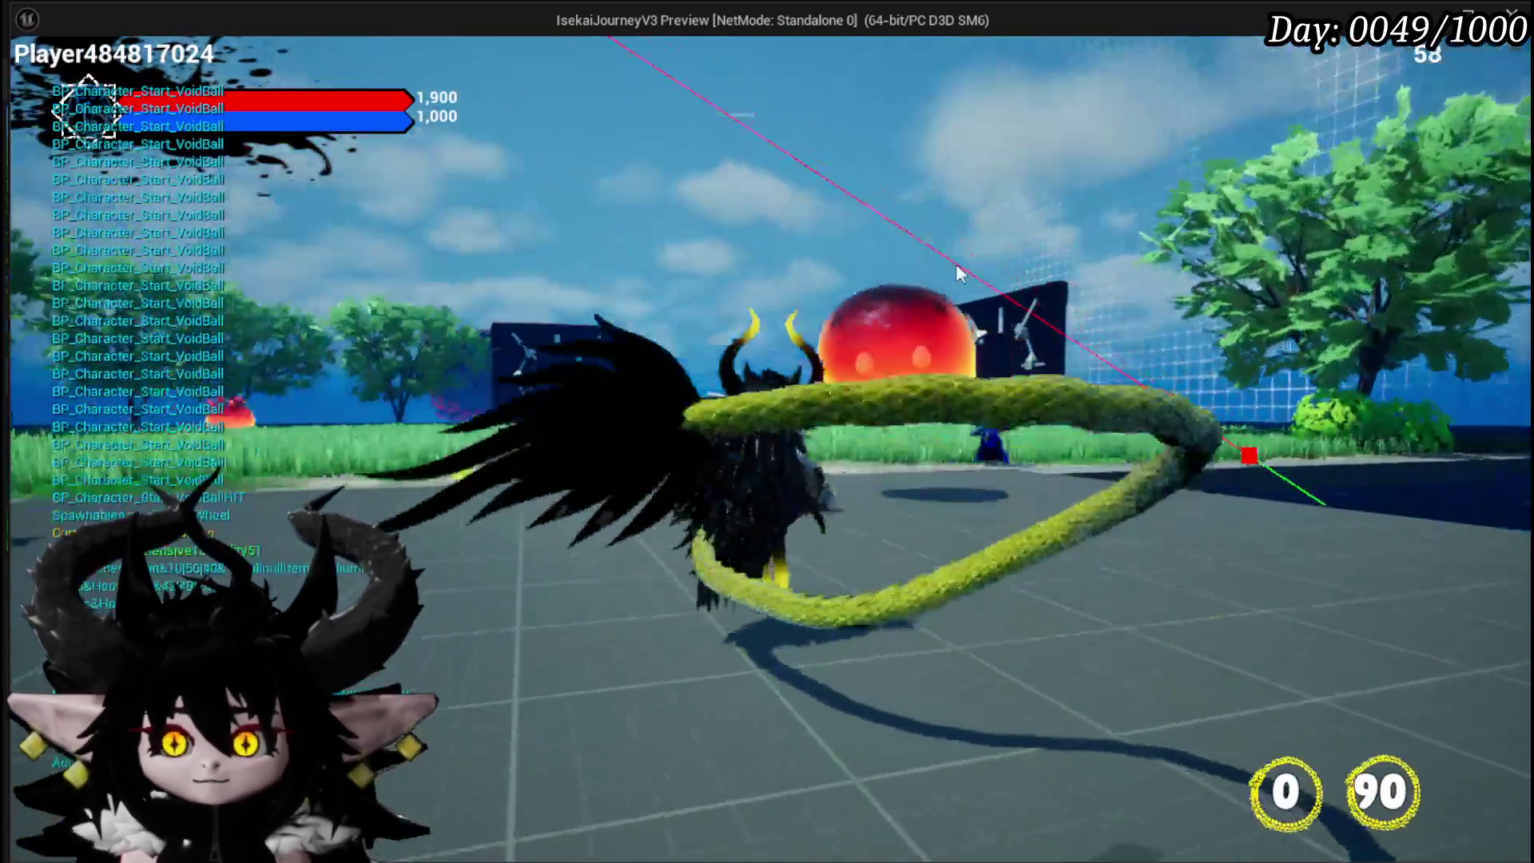
click(487, 212)
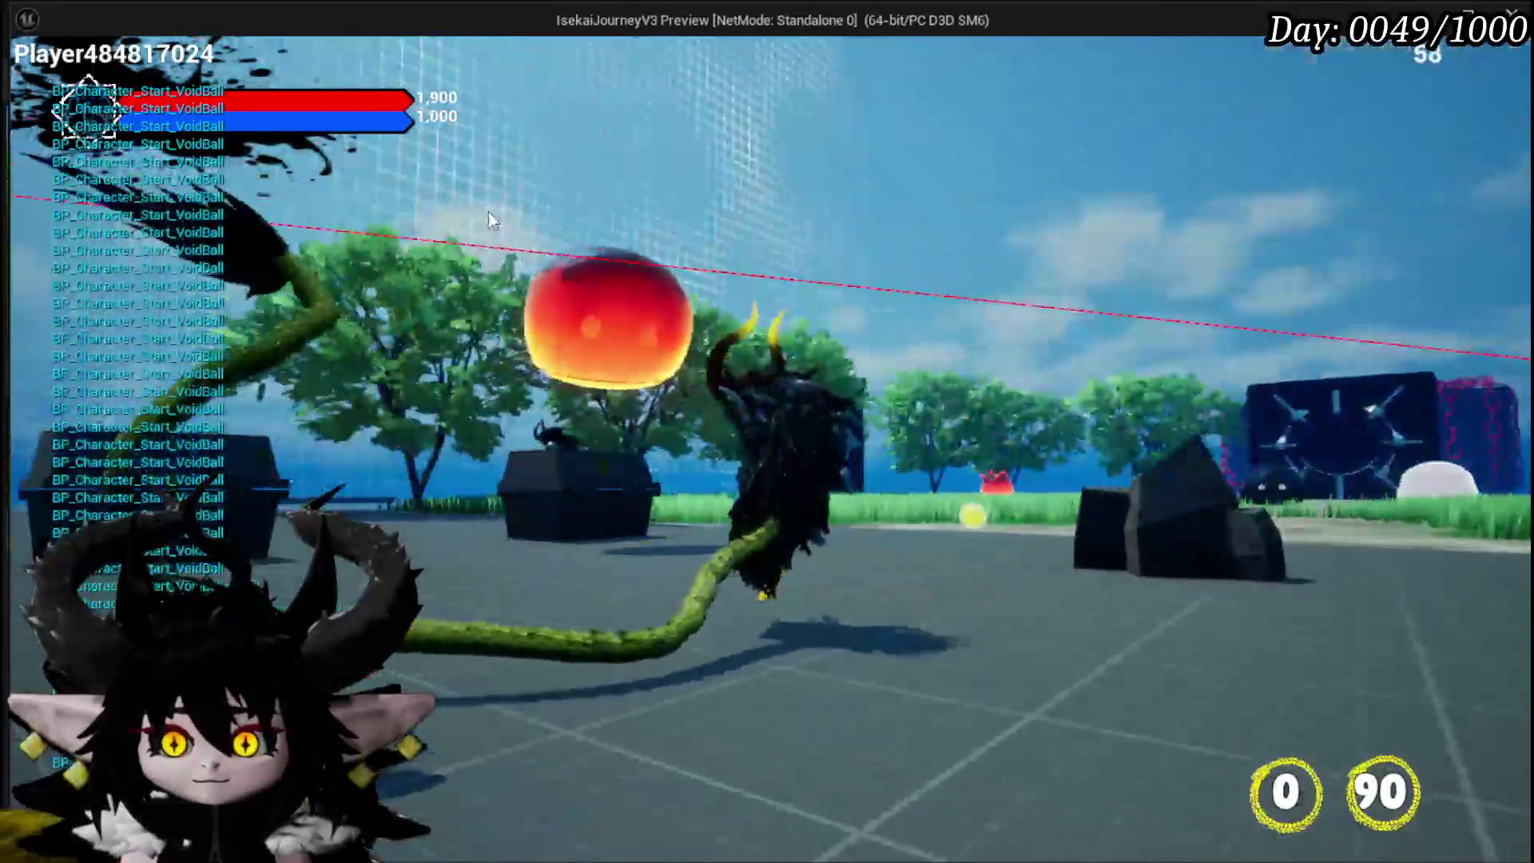
click(1029, 577)
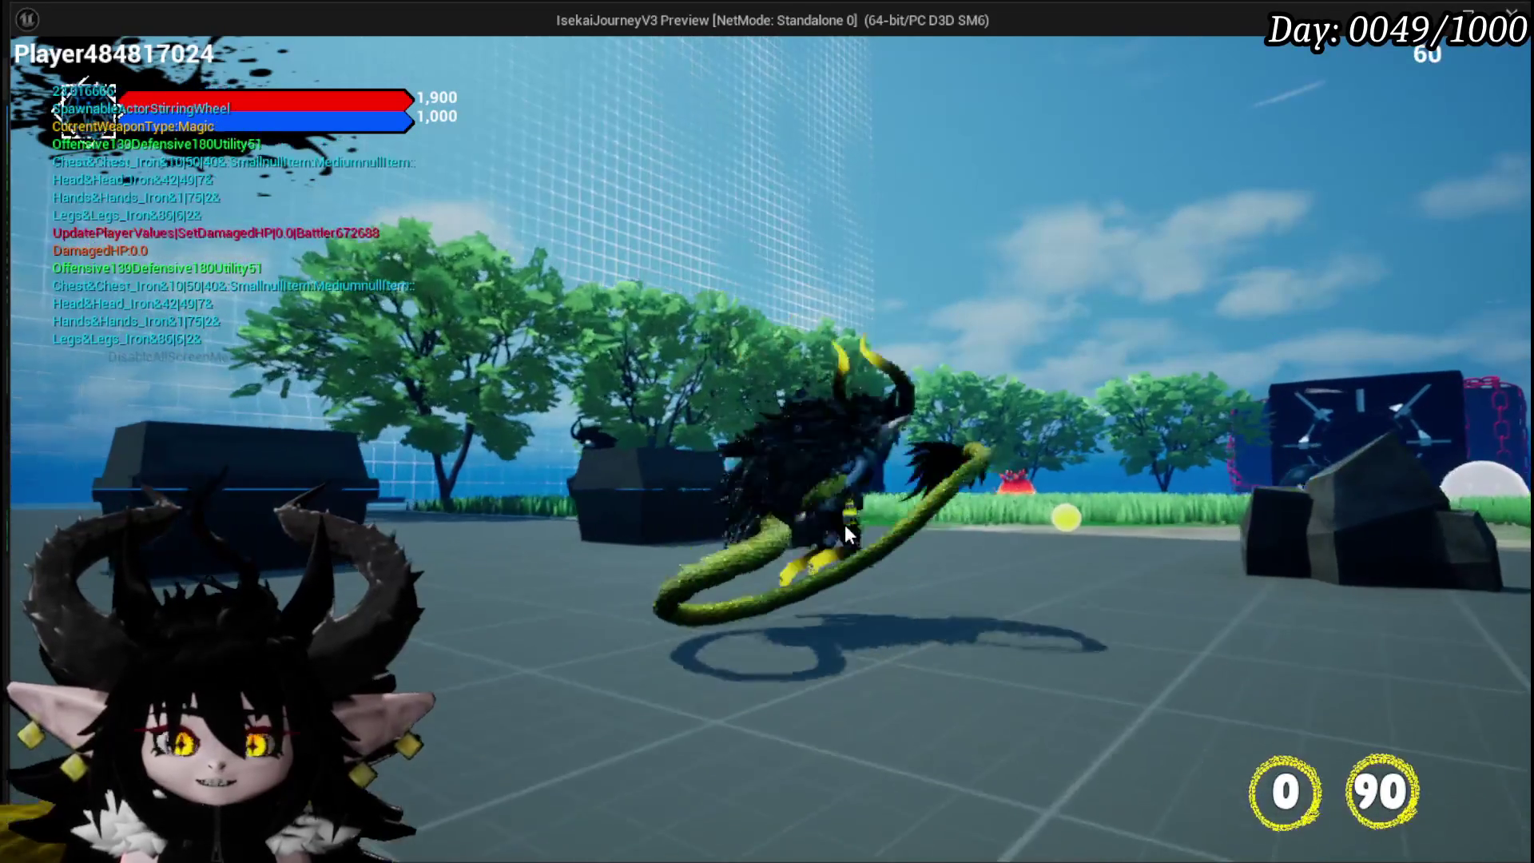
key(Escape)
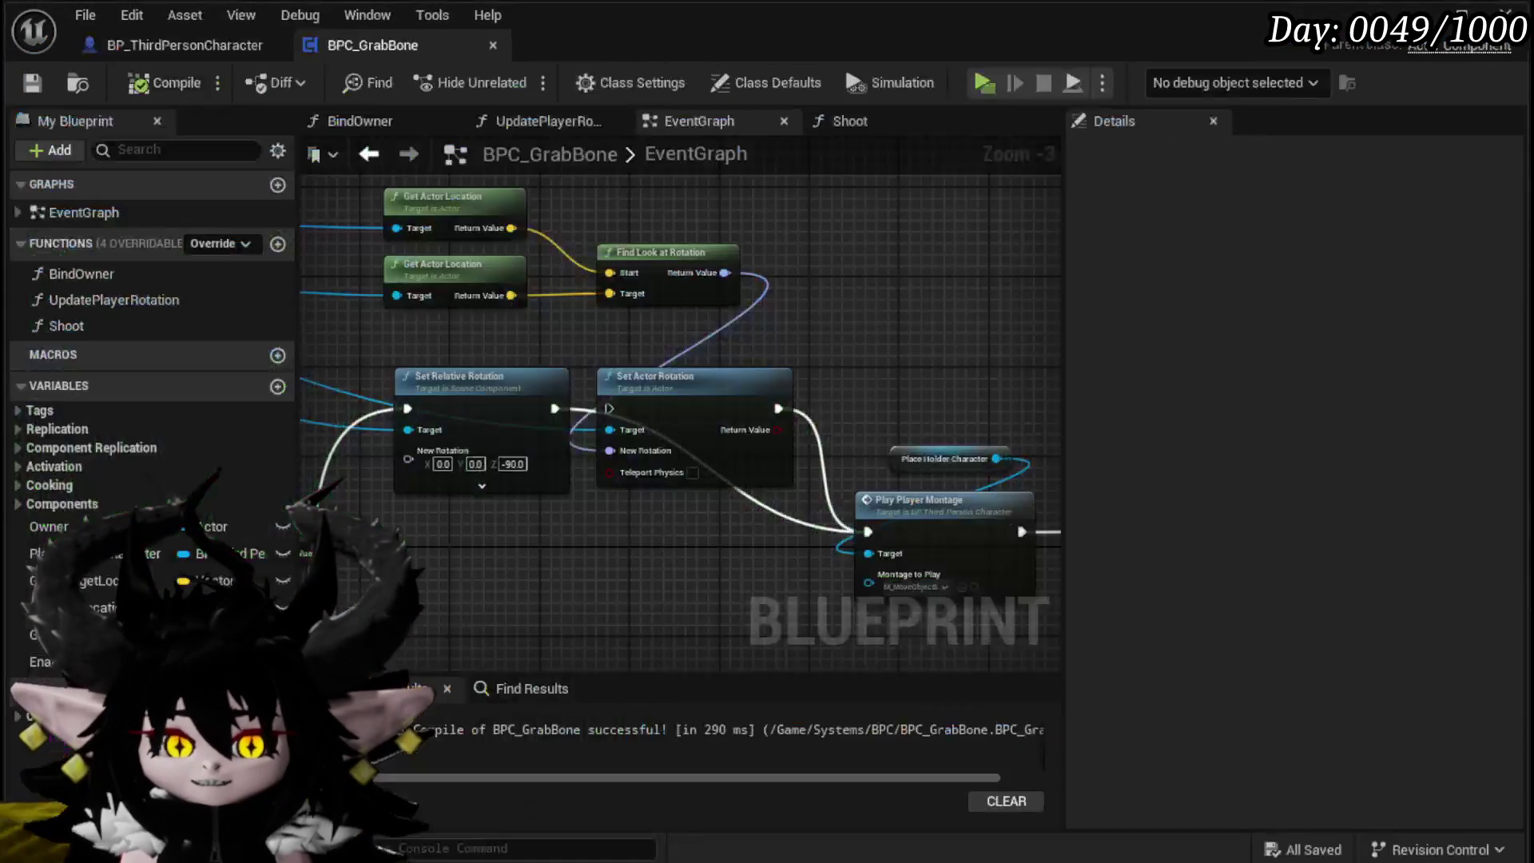
Step: Connect Set Relative Rotation's execution to Set Actor Rotation
drag(674, 321, 796, 330)
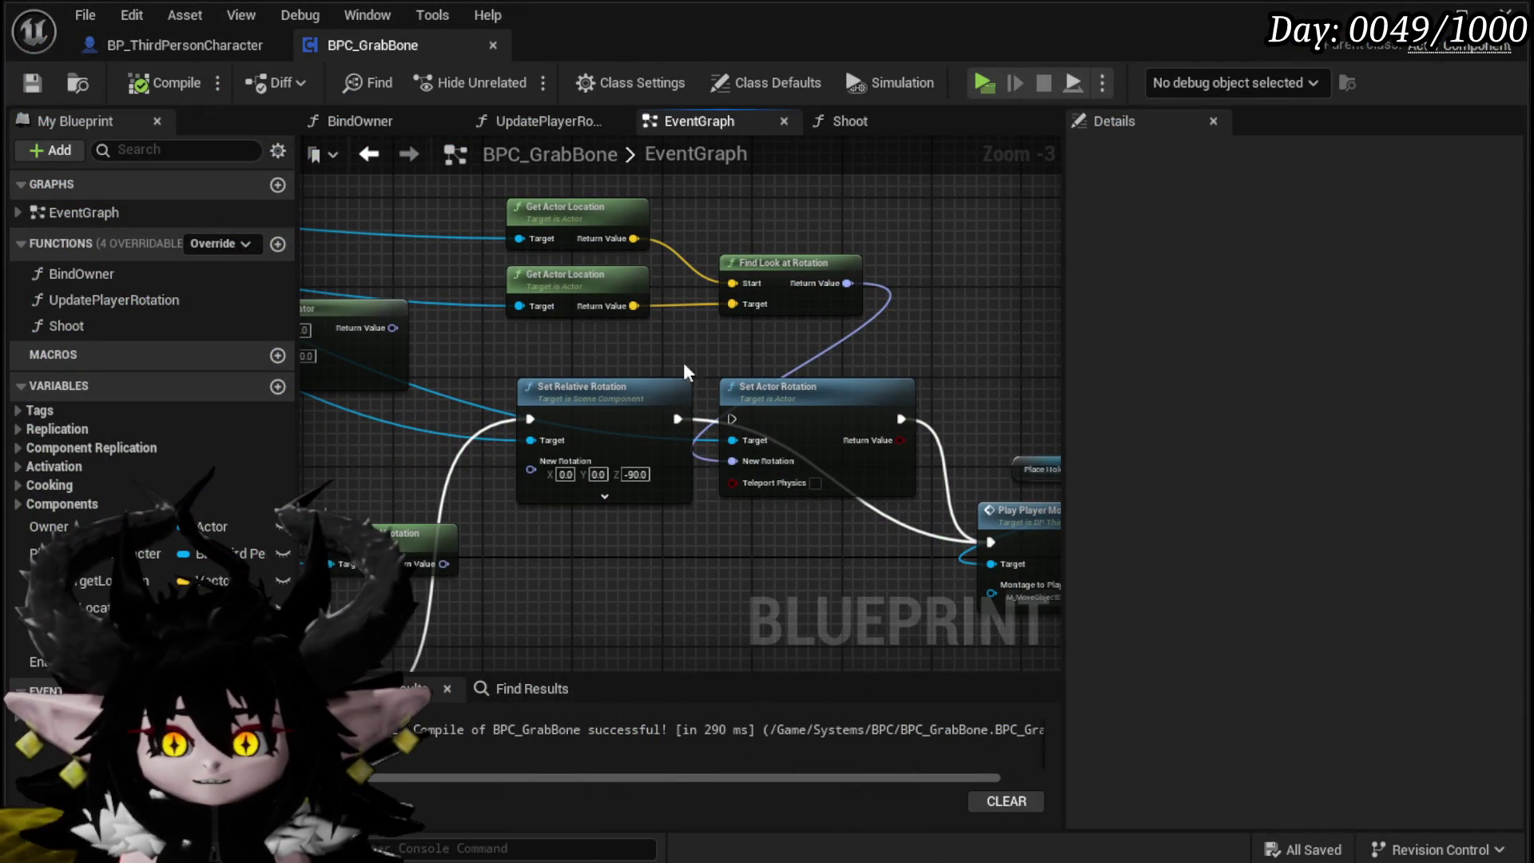
drag(693, 368, 549, 333)
mouse_move(604, 389)
mouse_down()
mouse_move(661, 388)
mouse_move(448, 371)
mouse_up()
Step: Delete the Break Rotator, Get Actor Rotation, Add and Make Rotator nodes
scroll(562, 572, down, 2)
mouse_move(562, 572)
mouse_down()
mouse_move(746, 523)
mouse_move(795, 535)
mouse_up()
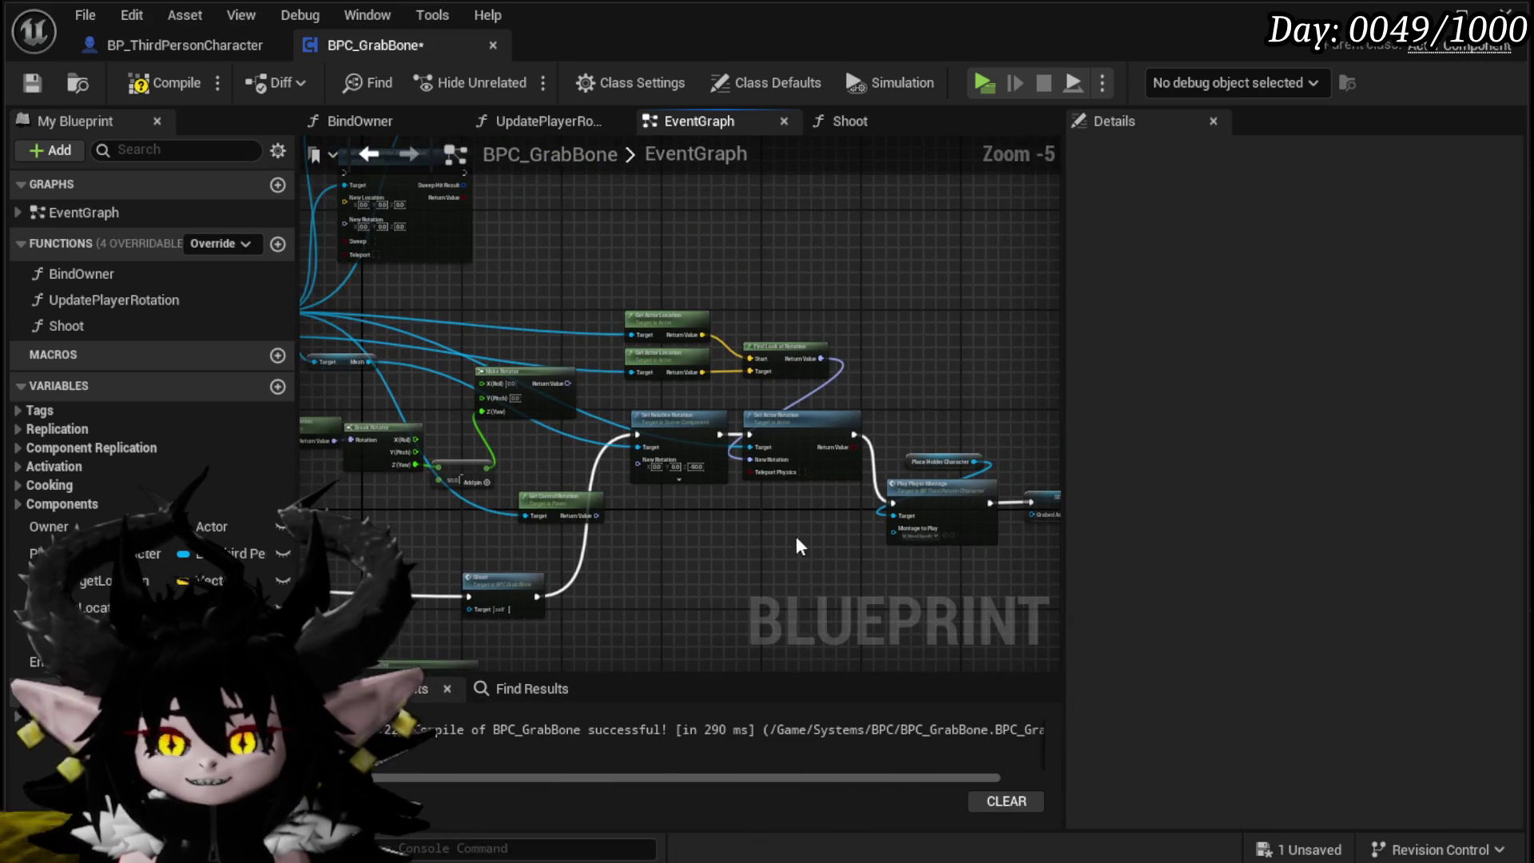
scroll(712, 524, up, 4)
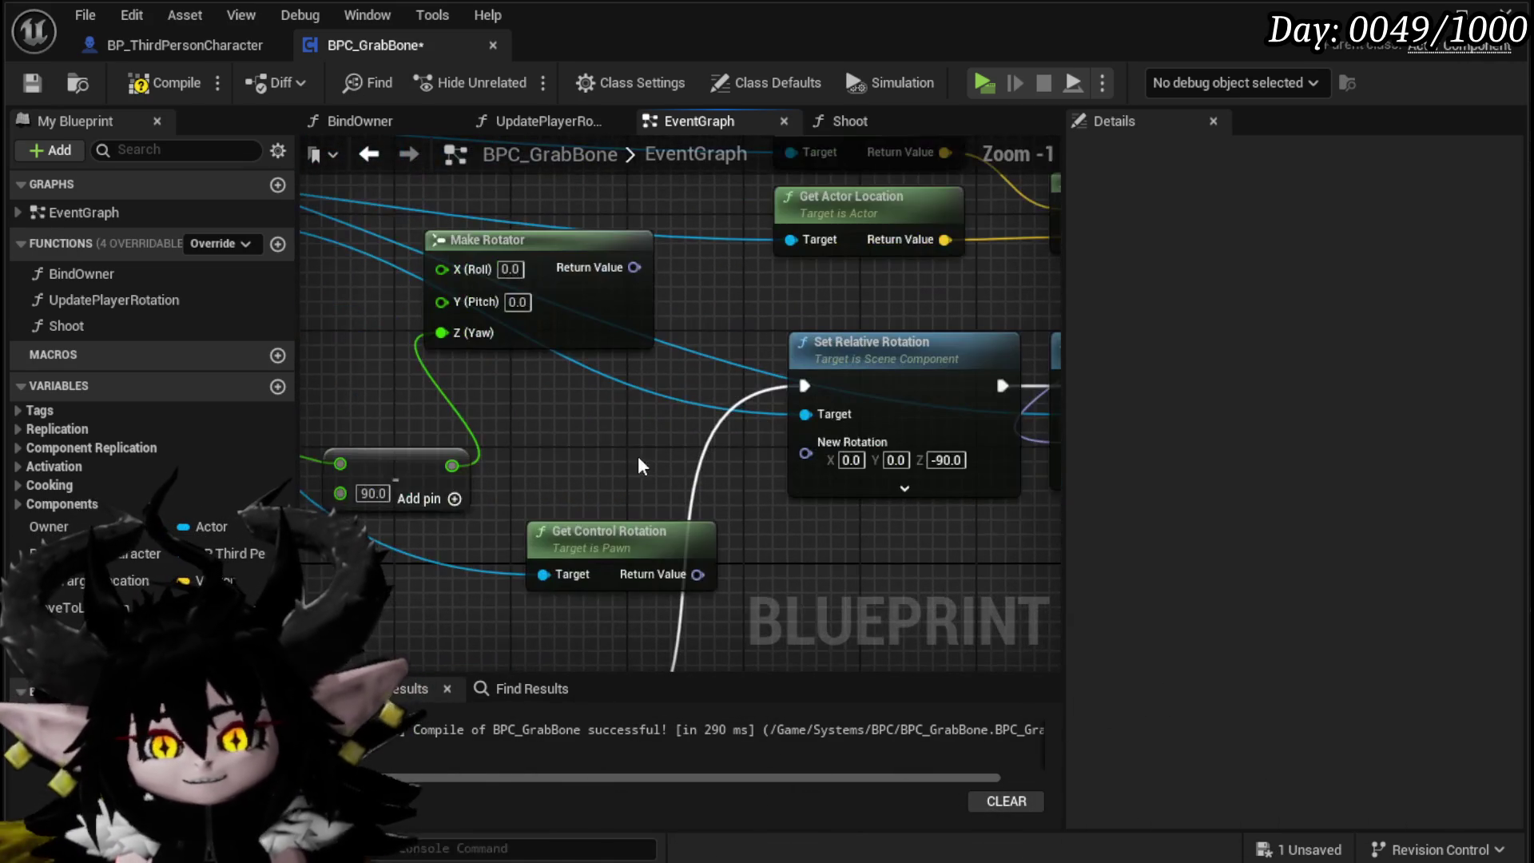
drag(533, 432, 308, 418)
scroll(504, 358, down, 3)
drag(503, 358, 805, 446)
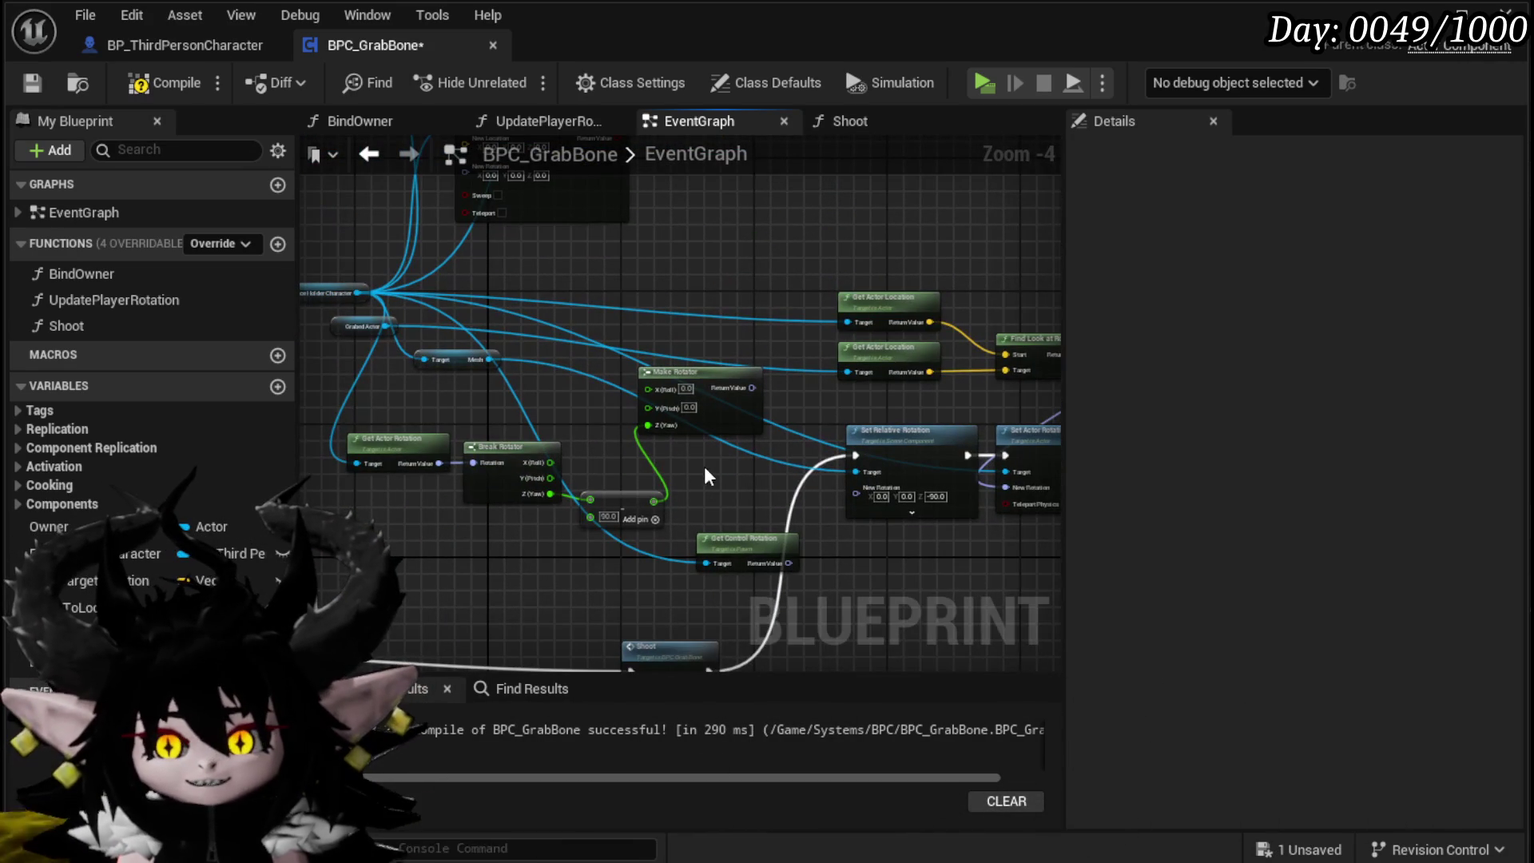
drag(608, 439, 610, 437)
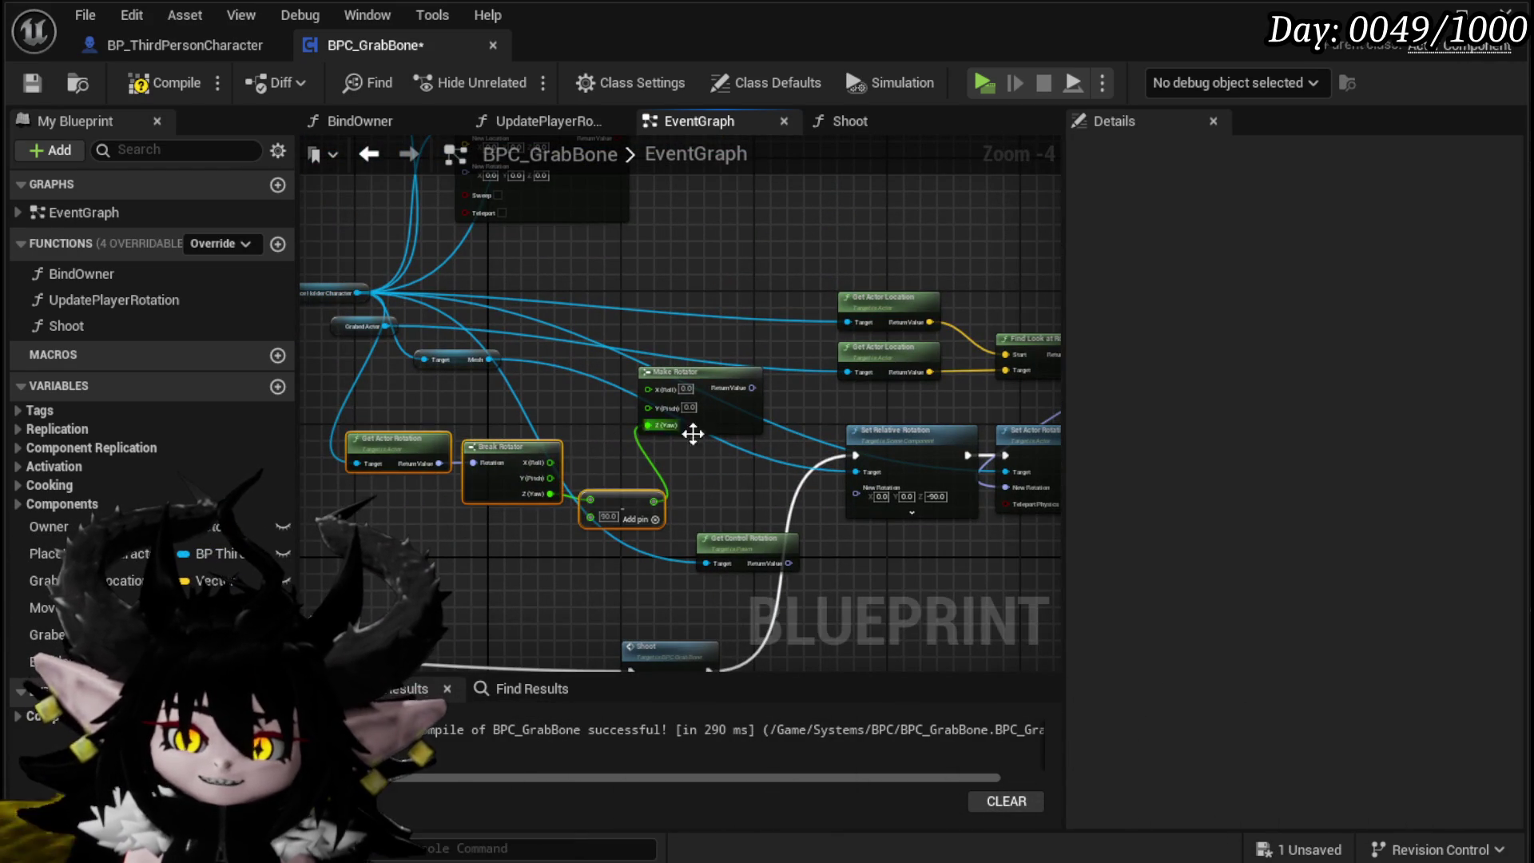
key(Delete)
click(694, 392)
key(Delete)
Step: Delete the three unused Set Actor nodes, then compile and save BPC_GrabBone
mouse_move(694, 400)
mouse_down()
mouse_move(599, 416)
mouse_move(548, 295)
mouse_move(755, 380)
mouse_up()
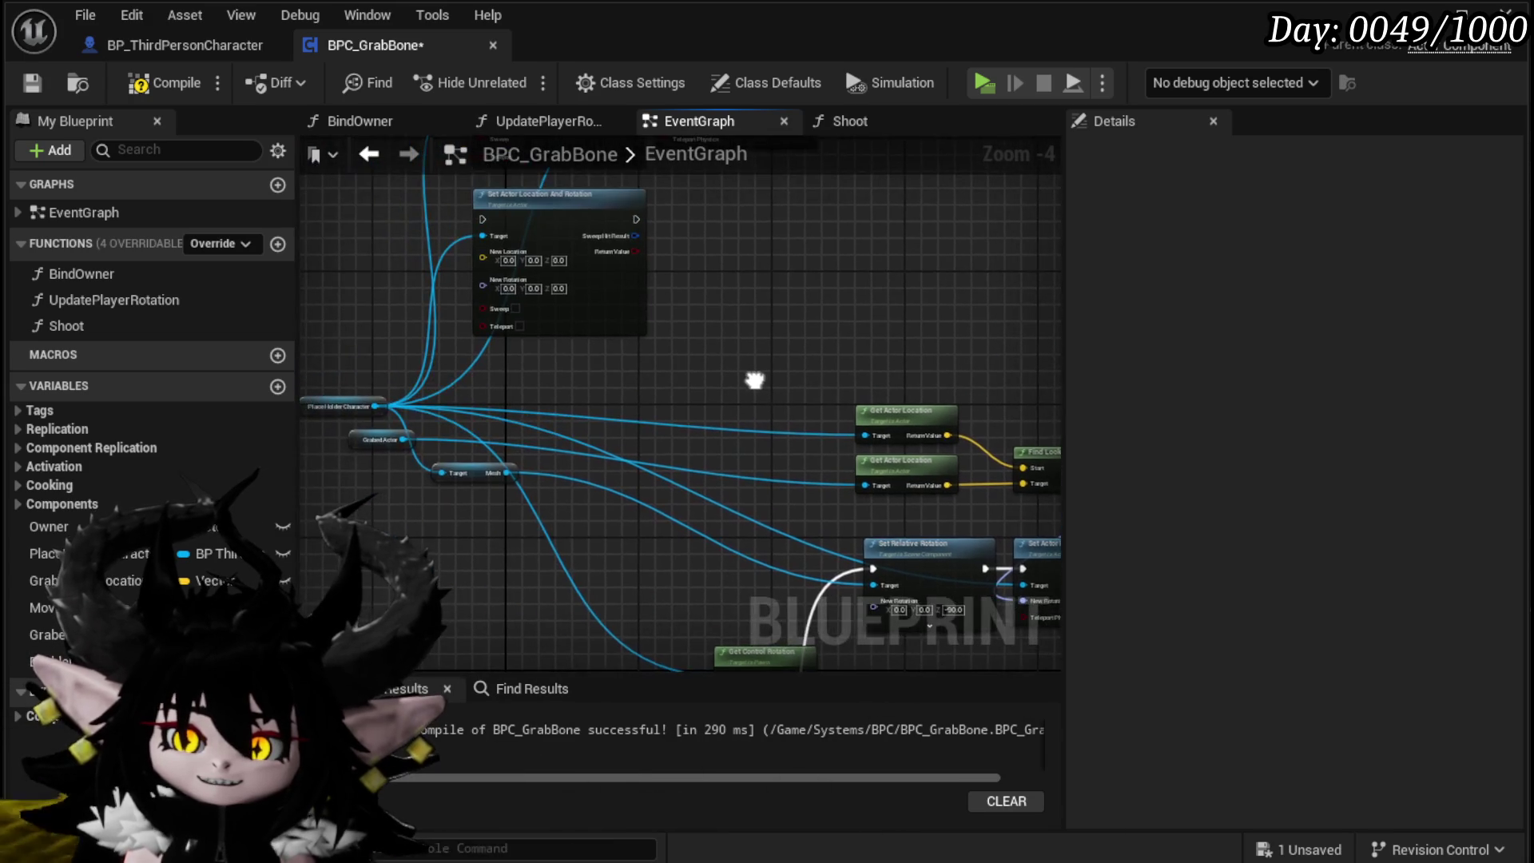
mouse_move(639, 389)
mouse_down()
mouse_move(674, 319)
mouse_move(639, 500)
mouse_move(482, 530)
mouse_up()
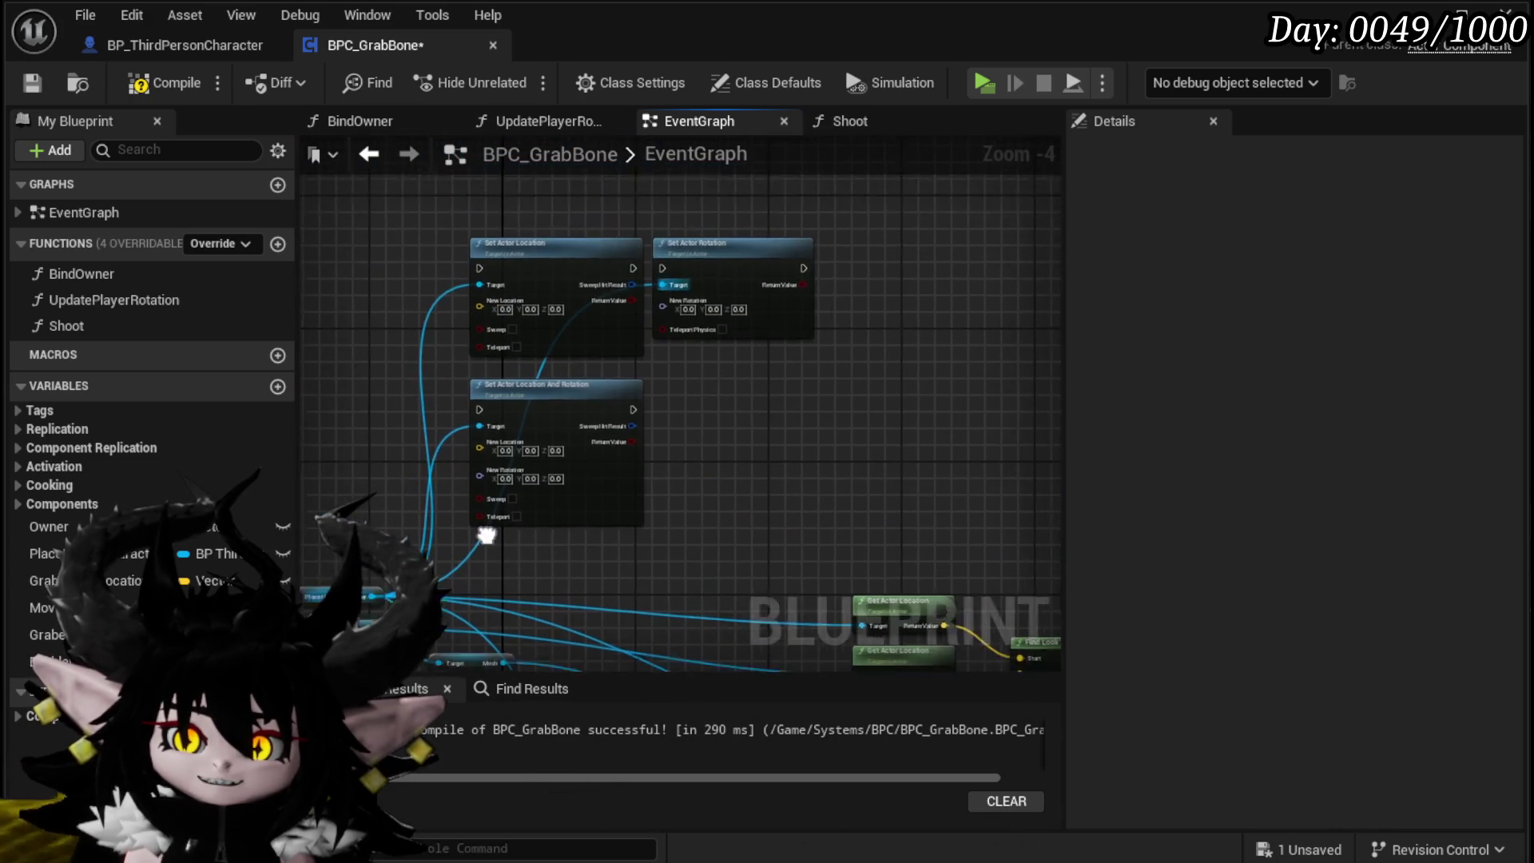
drag(437, 467, 746, 319)
key(Delete)
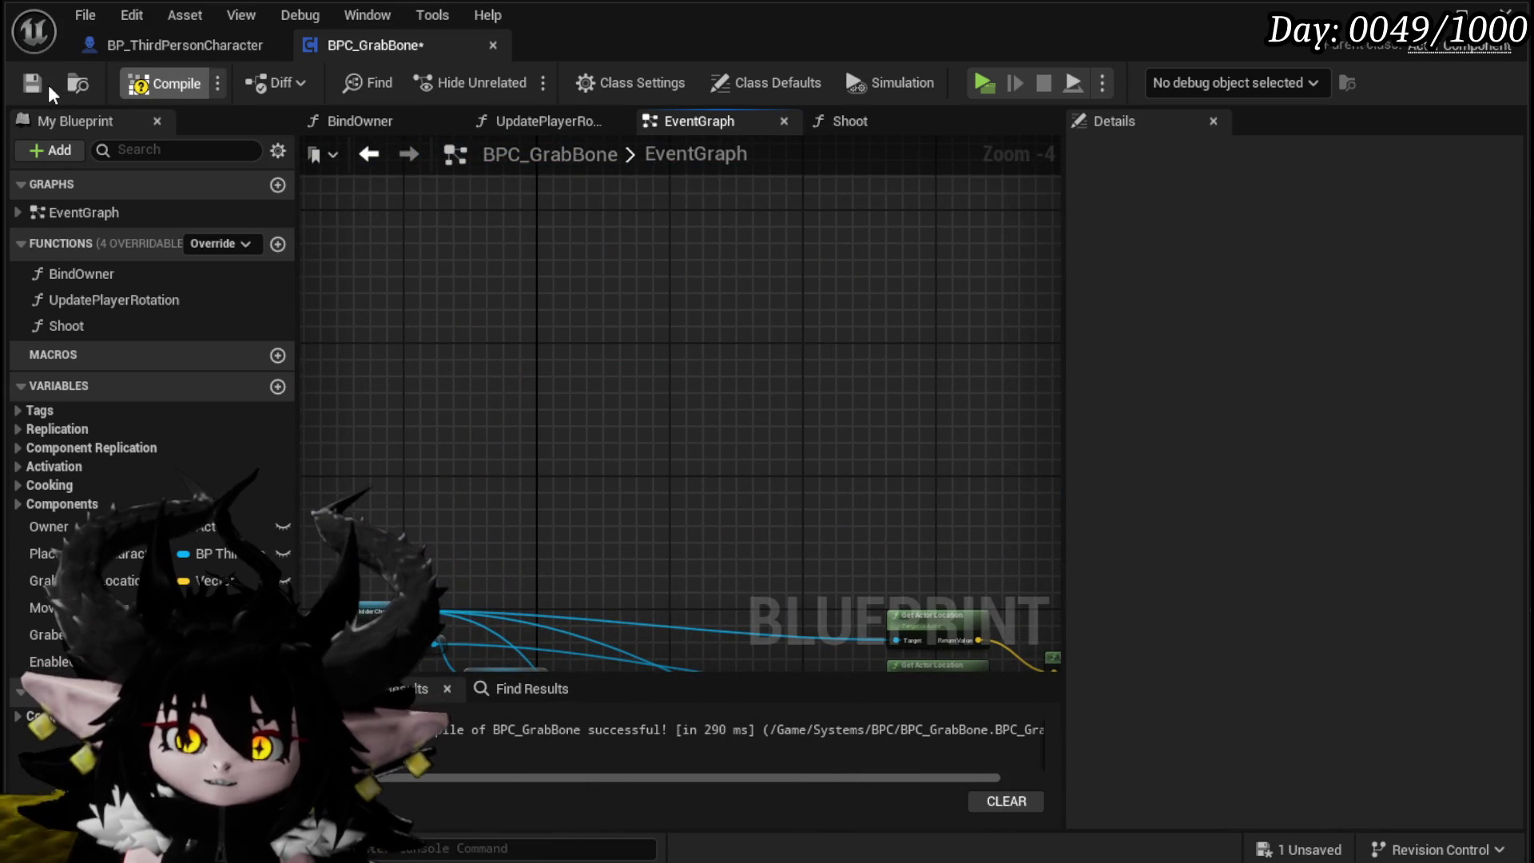
click(46, 84)
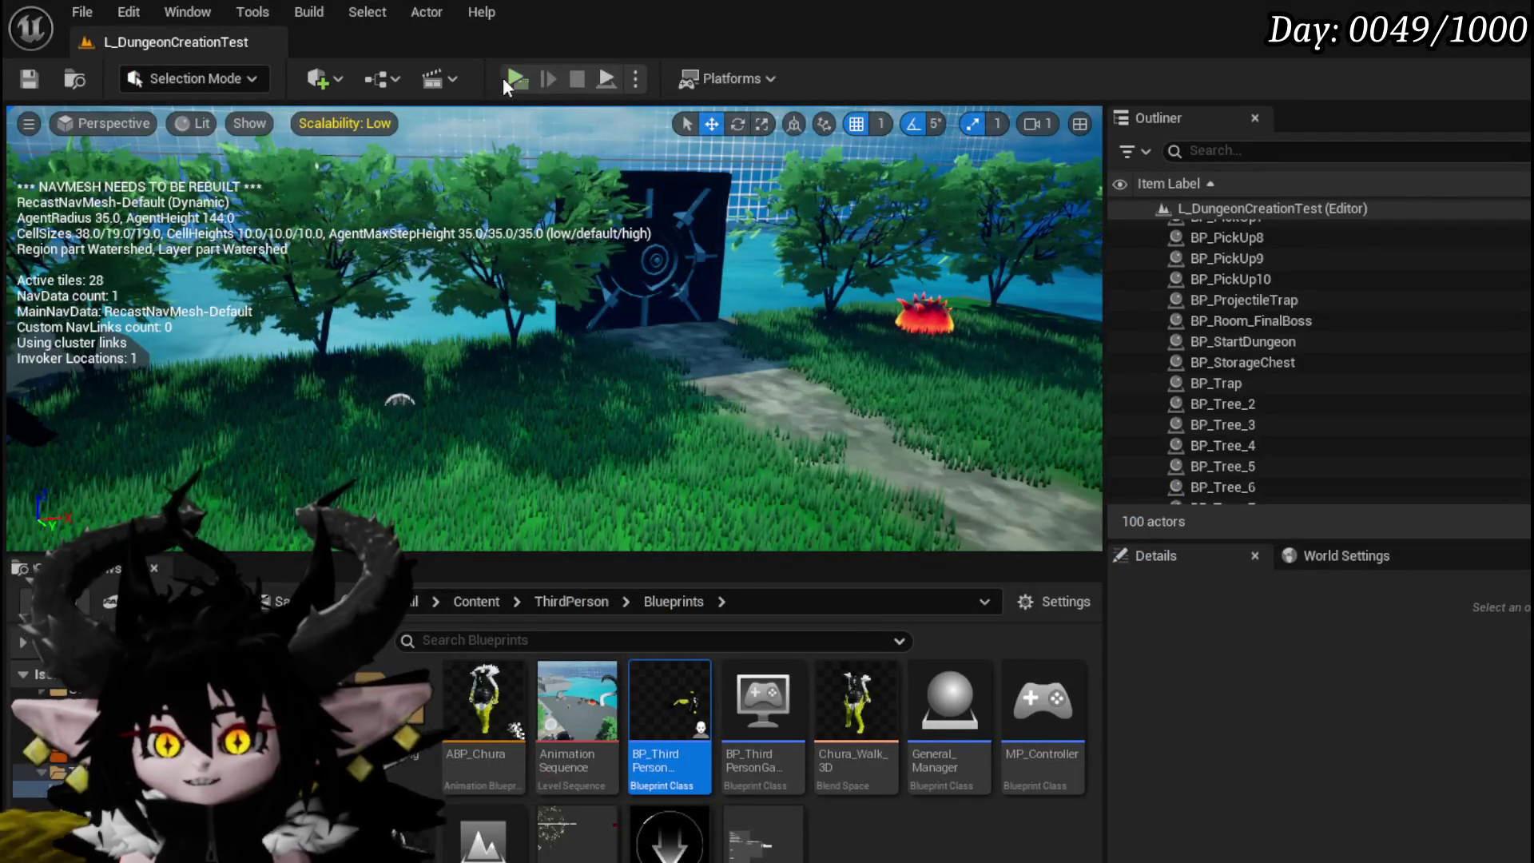
Step: Start a play session, lift the red slime overhead and throw it away
click(503, 78)
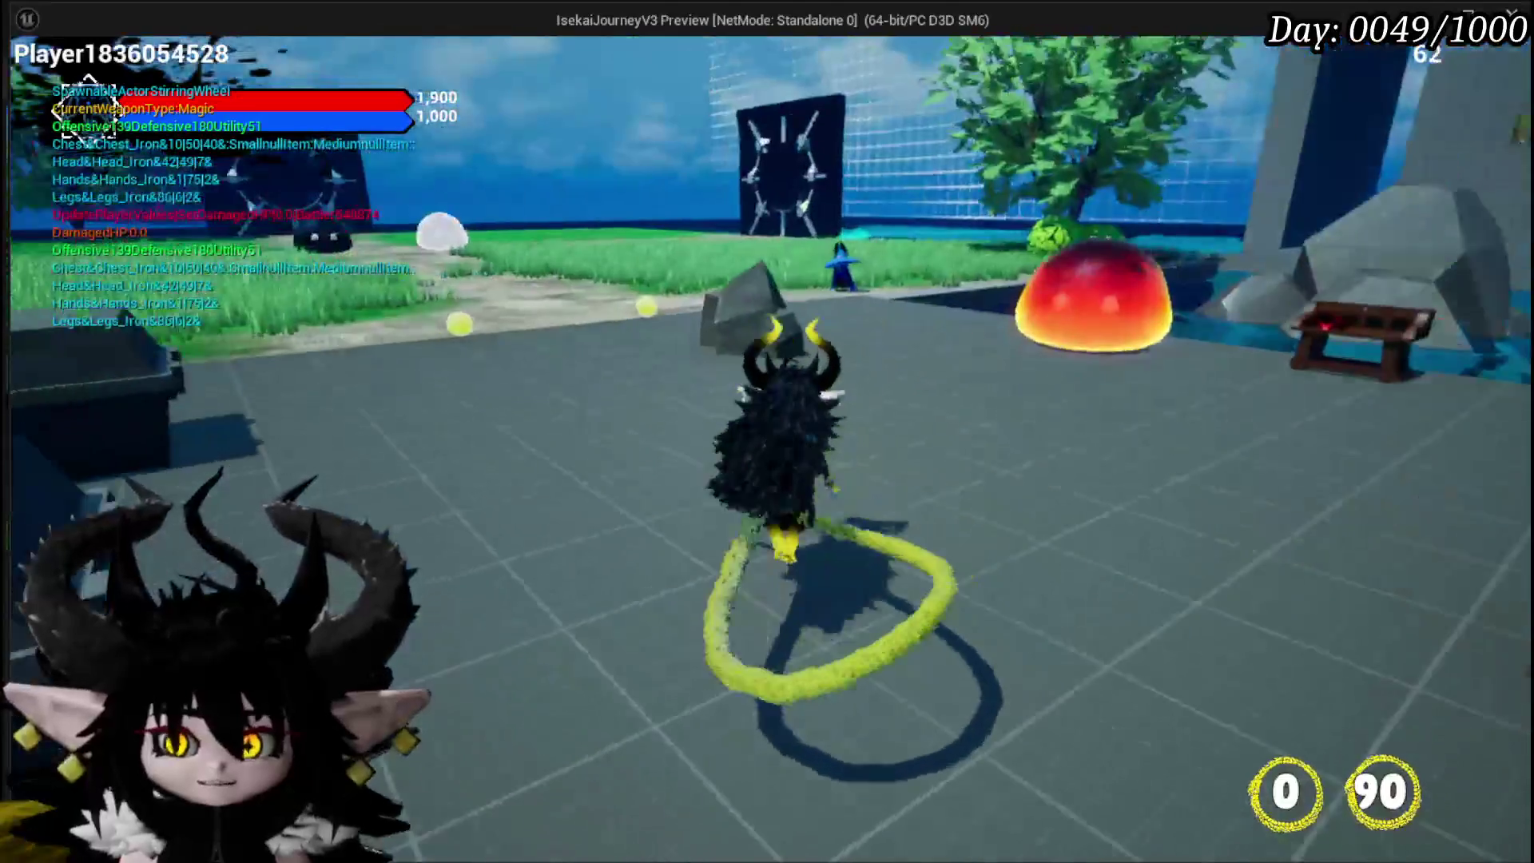
click(1129, 235)
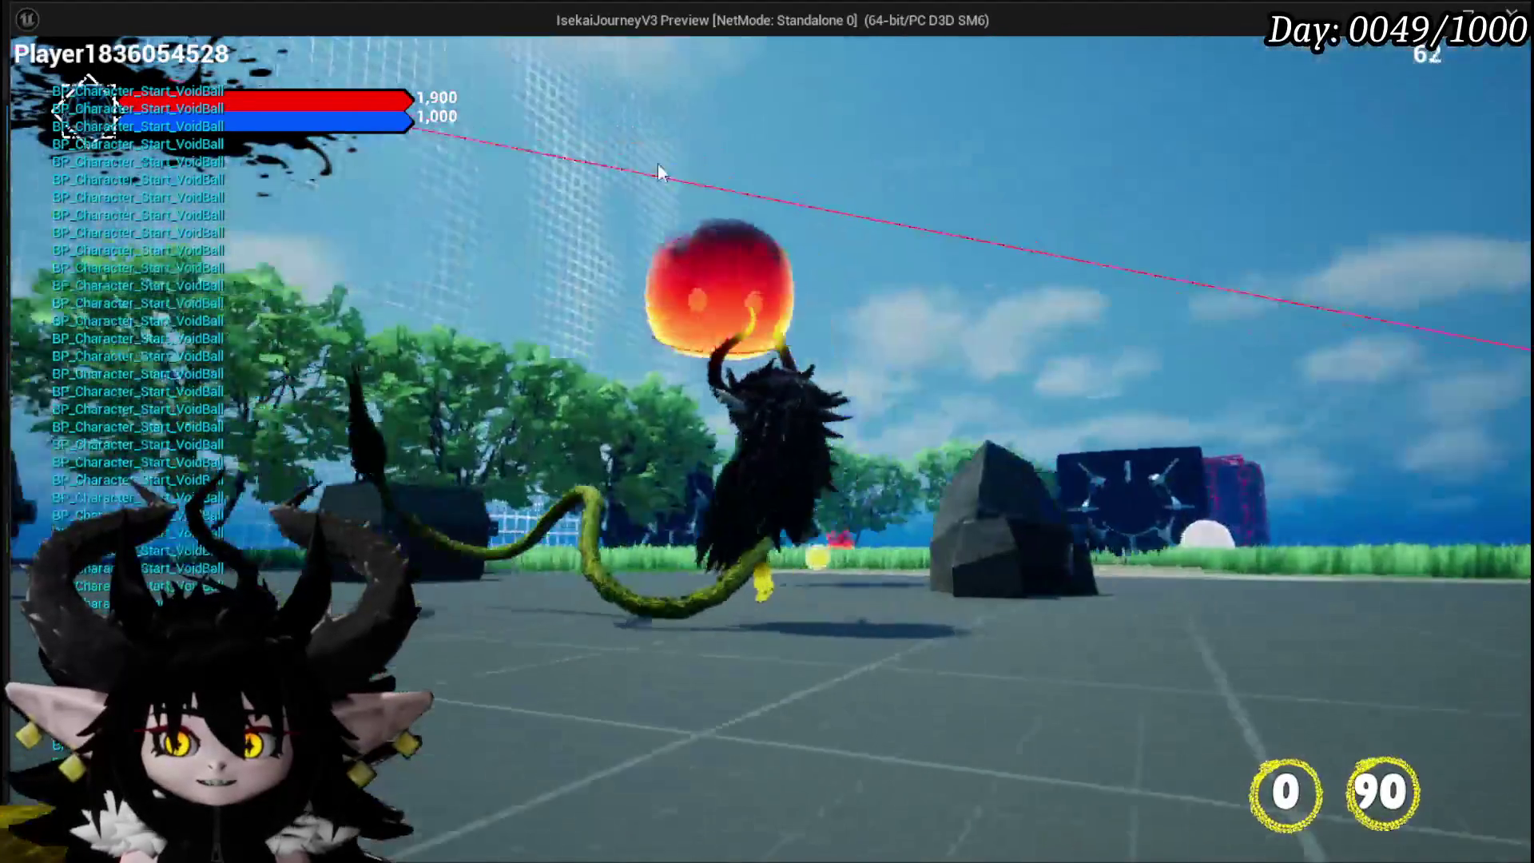
click(631, 163)
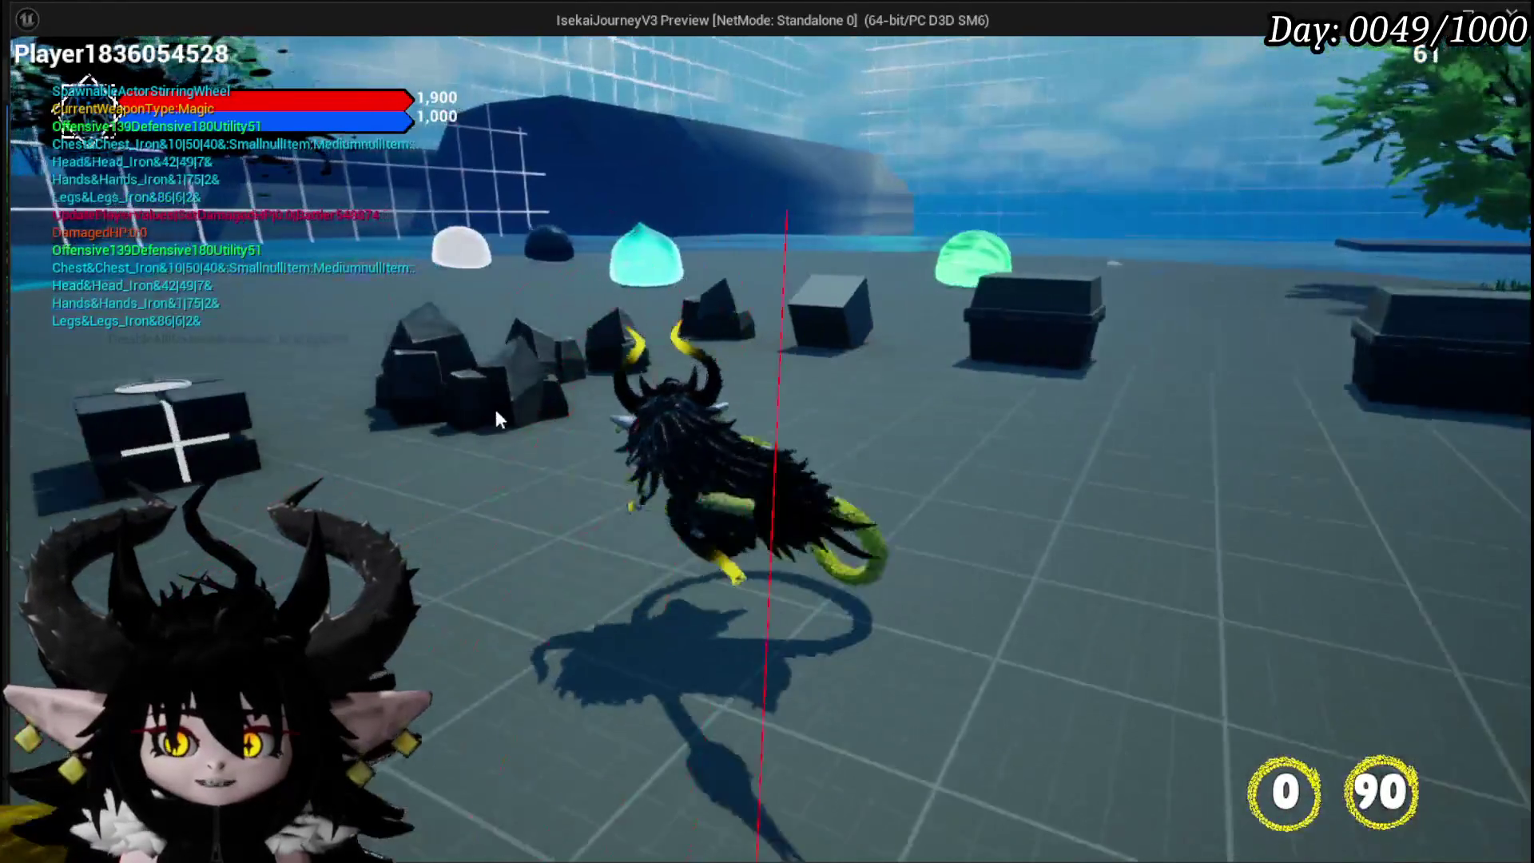
Step: Run to the cyan slime and strike it, then head toward the green slime
key(w)
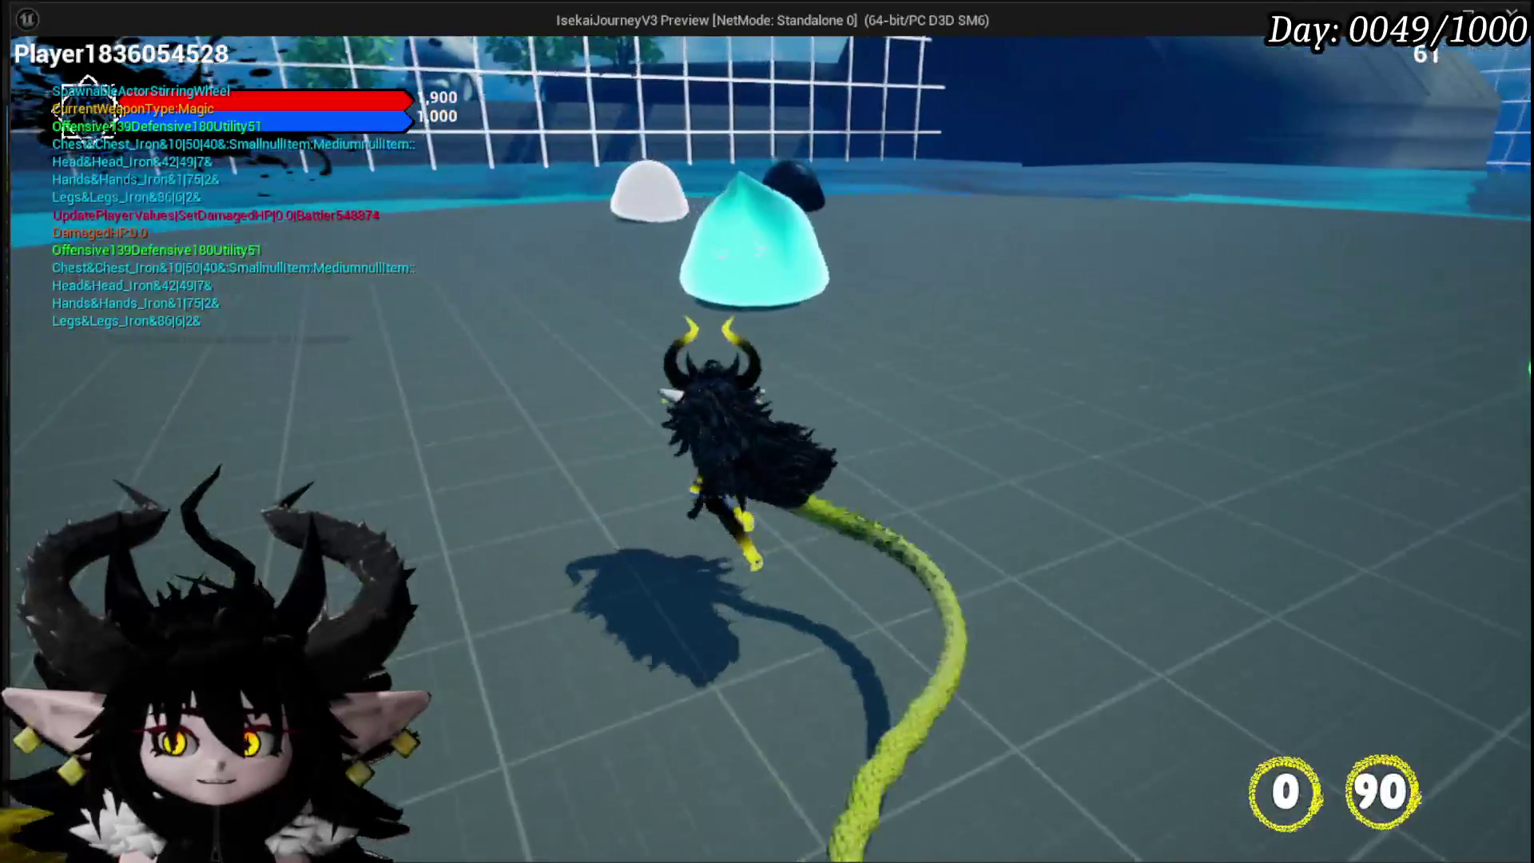
key(w)
key(w)
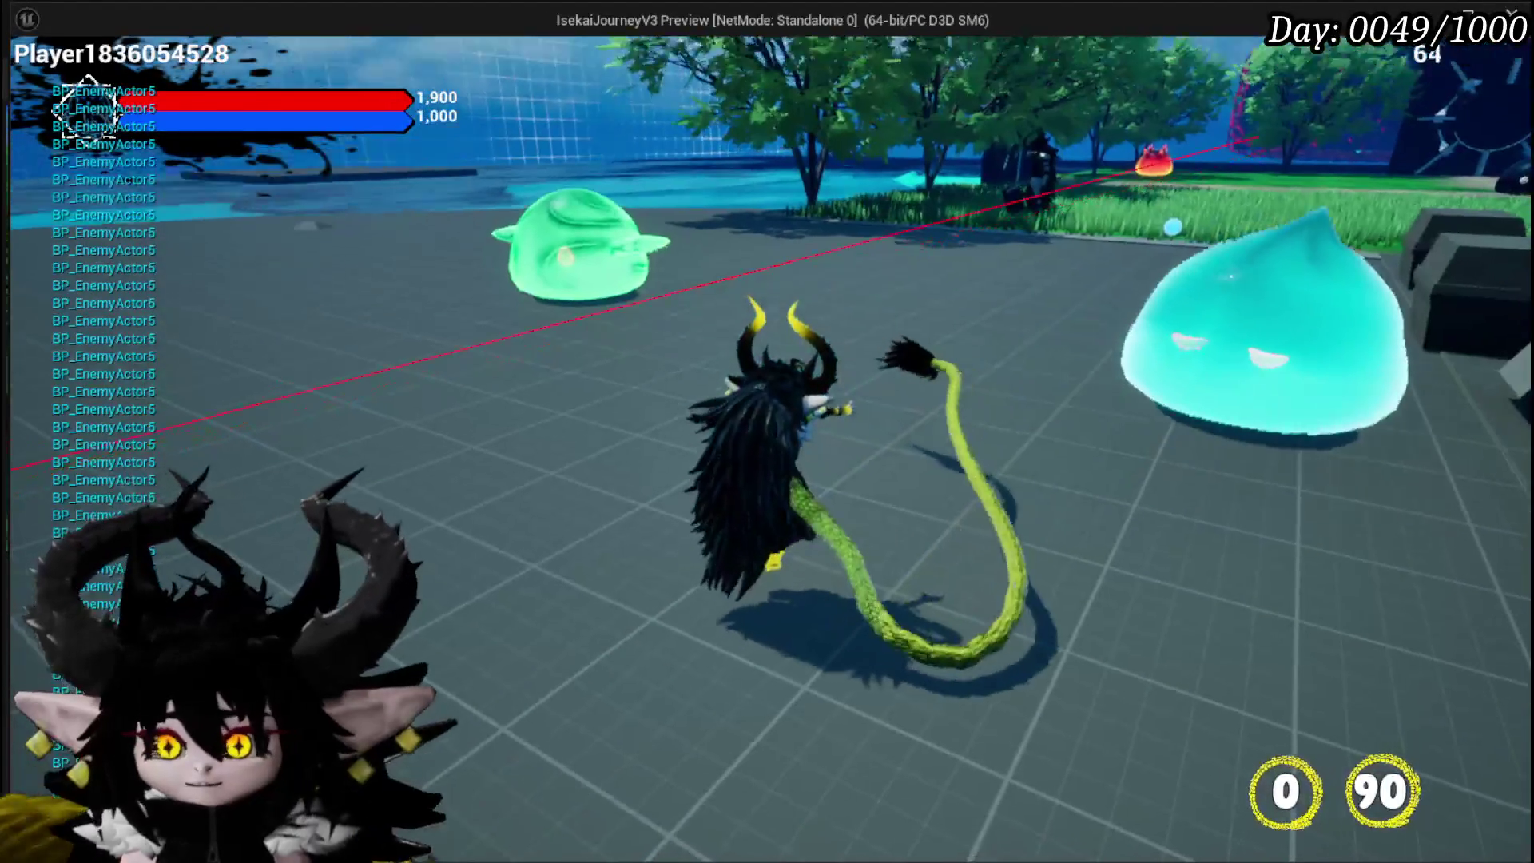
click(835, 264)
key(w)
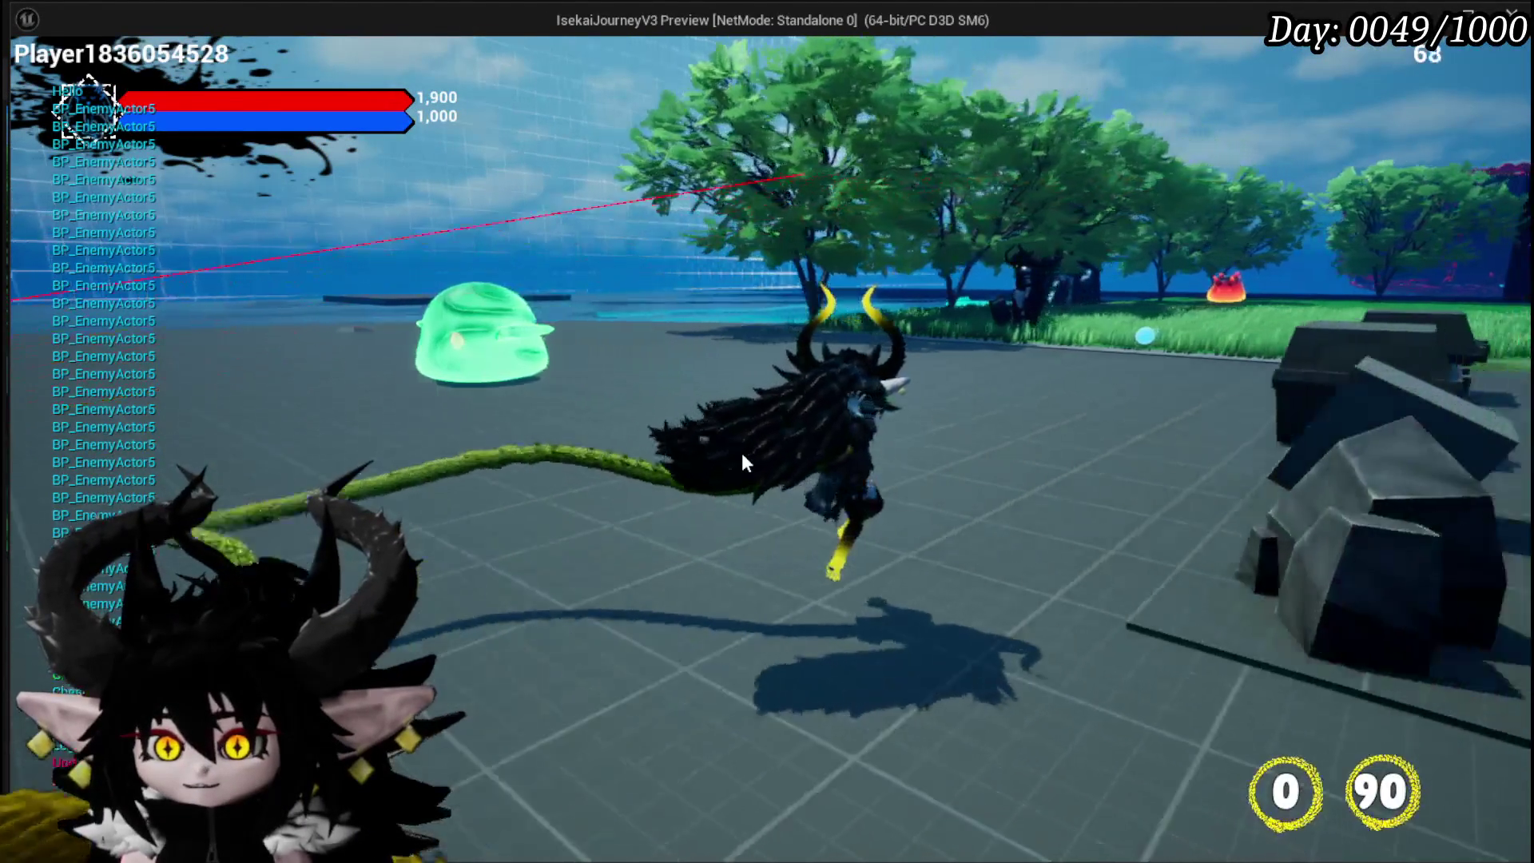
key(w)
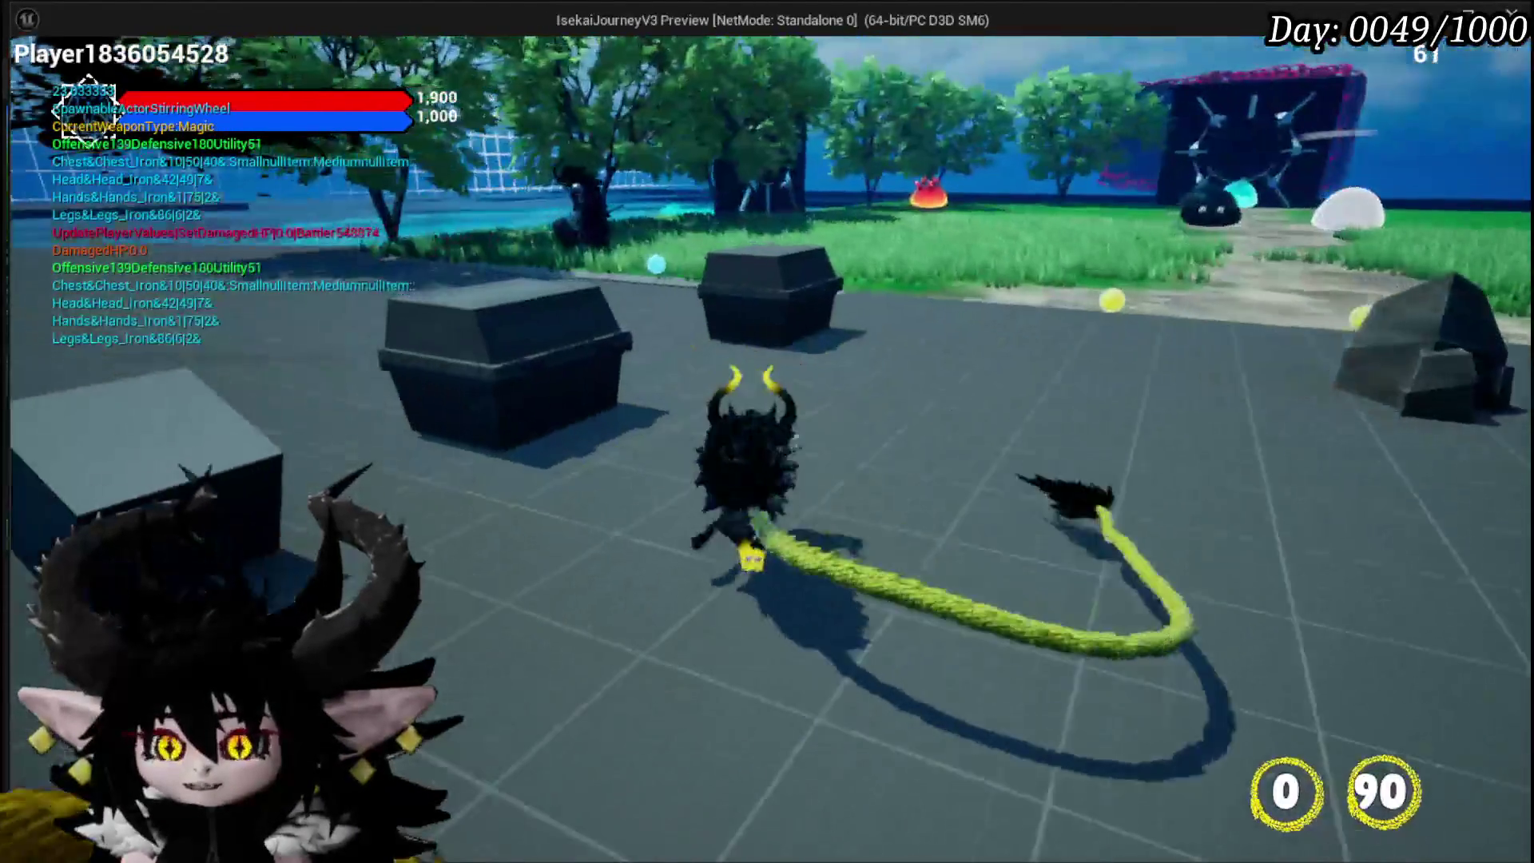
key(w)
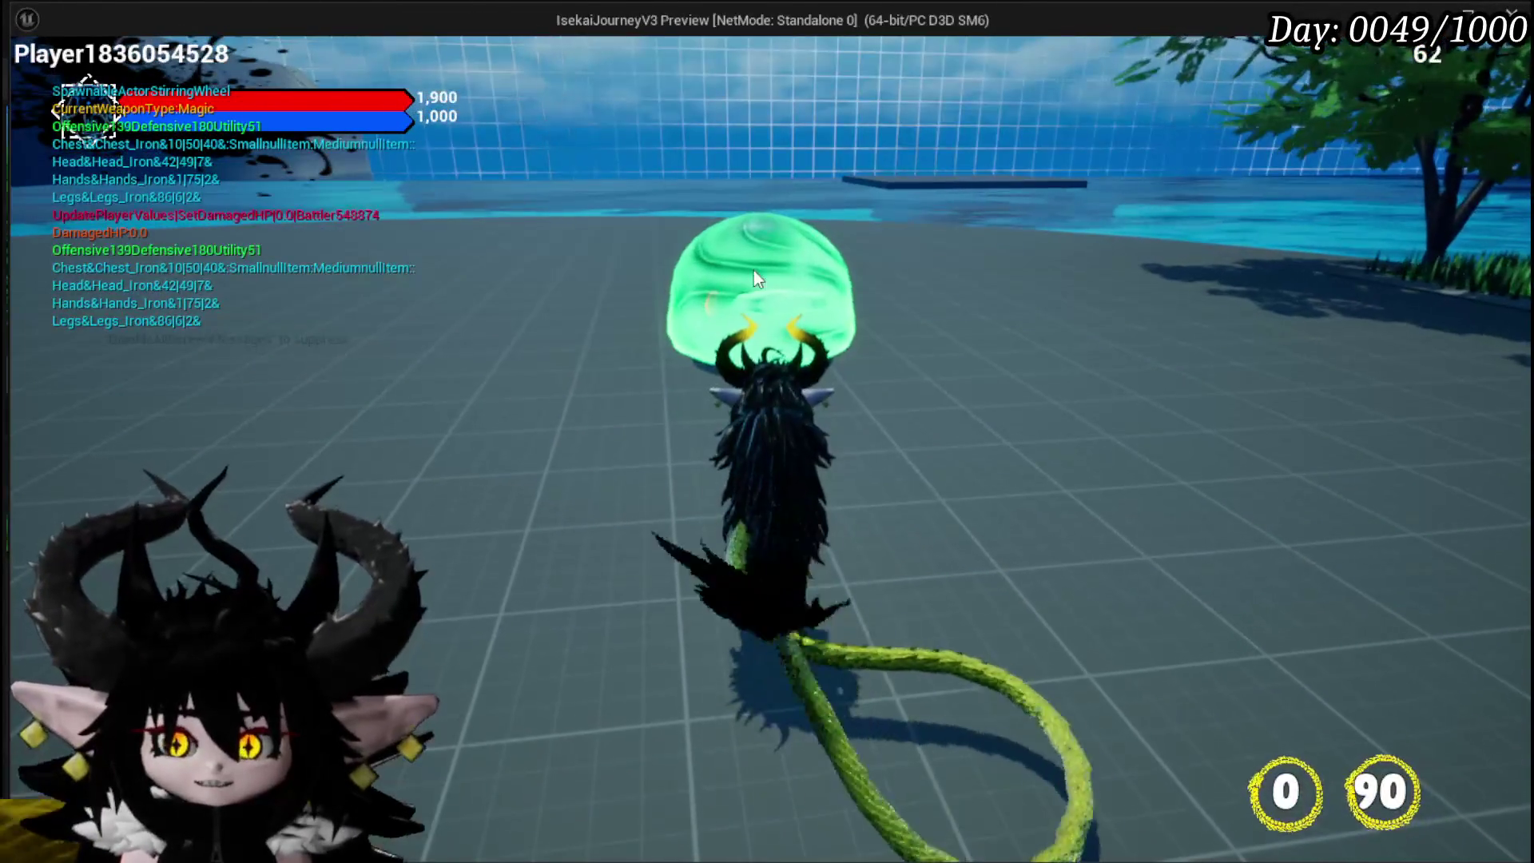
key(w)
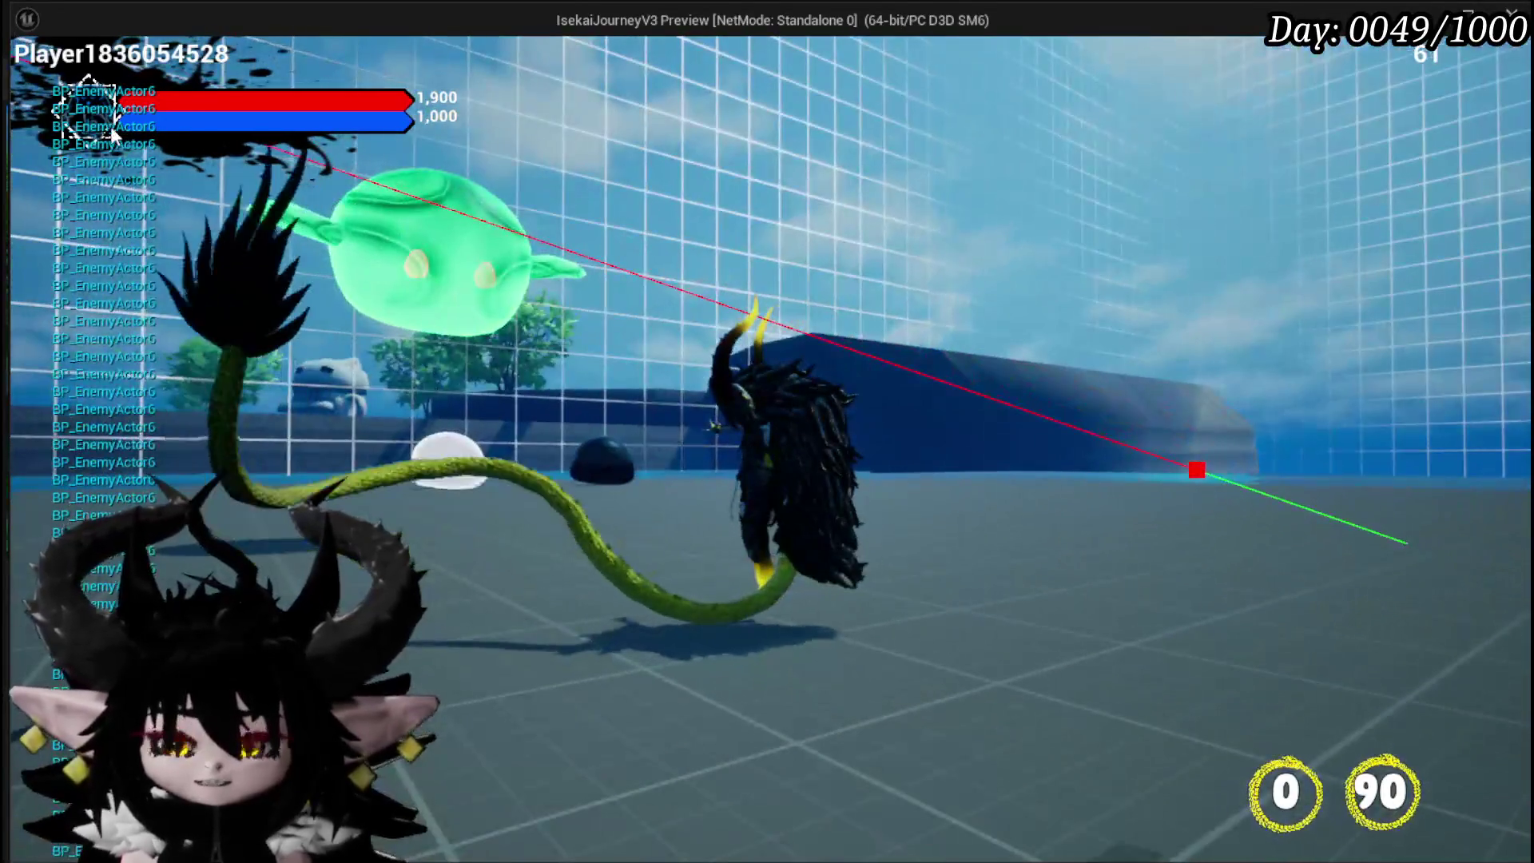
Step: Vine-whip and magic-blast the green slime, then end the play test
click(51, 136)
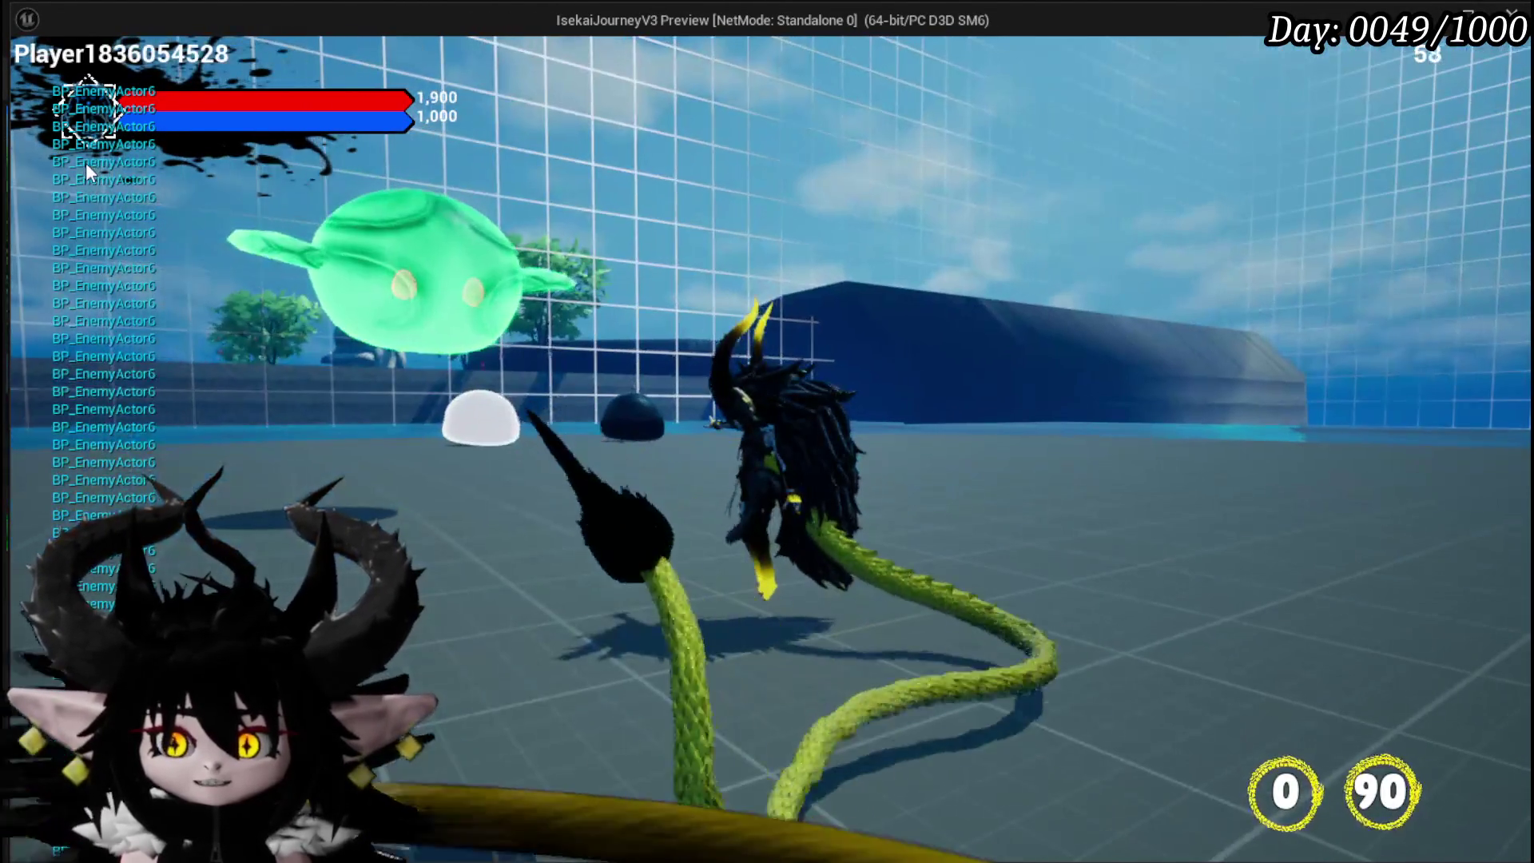
click(85, 161)
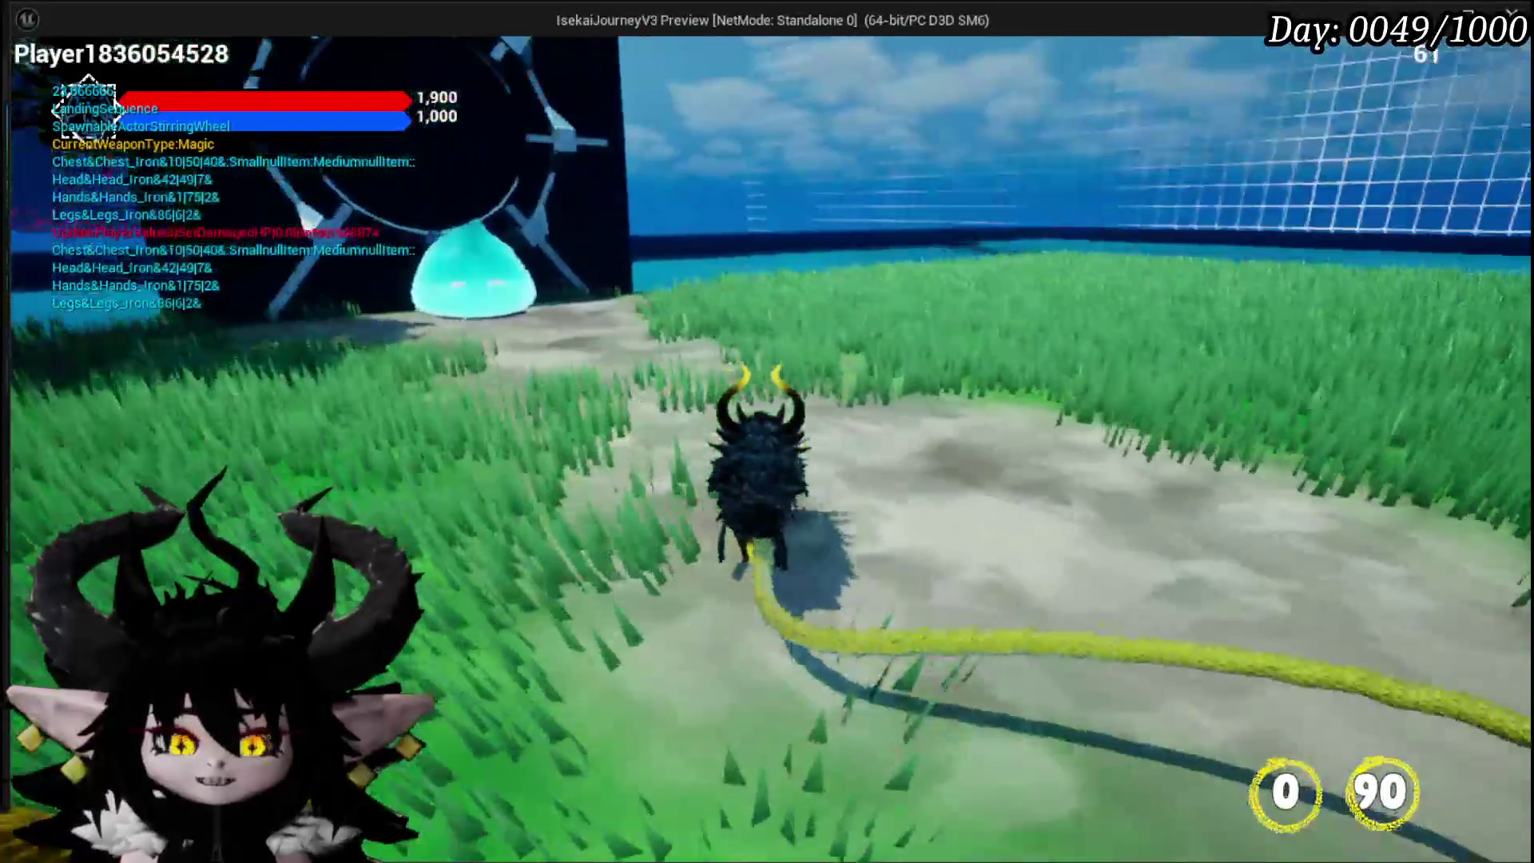
key(Escape)
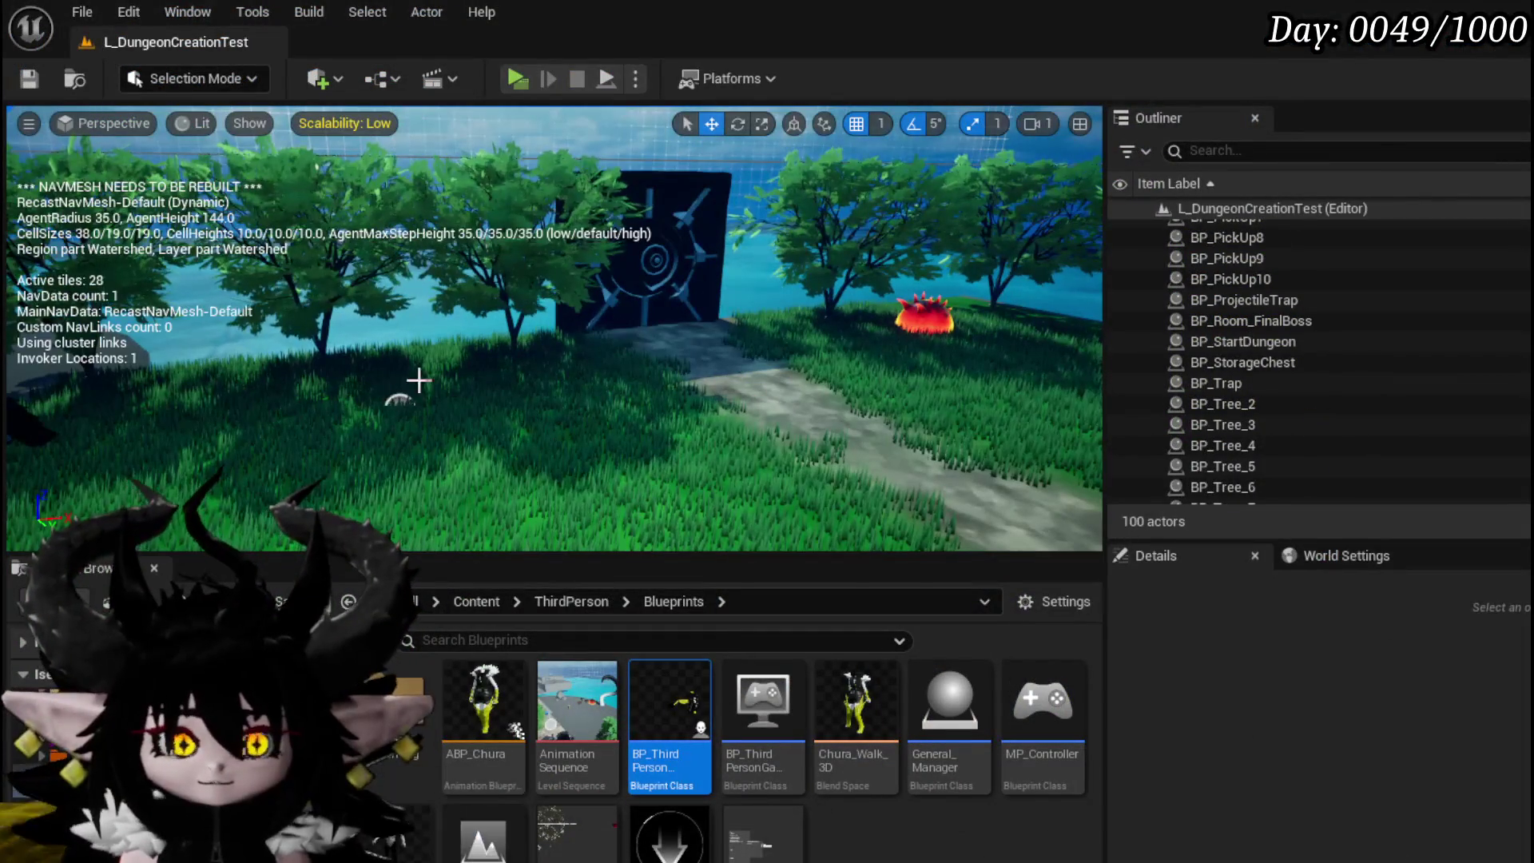
Step: Save the level, make room beside the montage nodes, and add a PlaceHolderCharacter getter
click(28, 78)
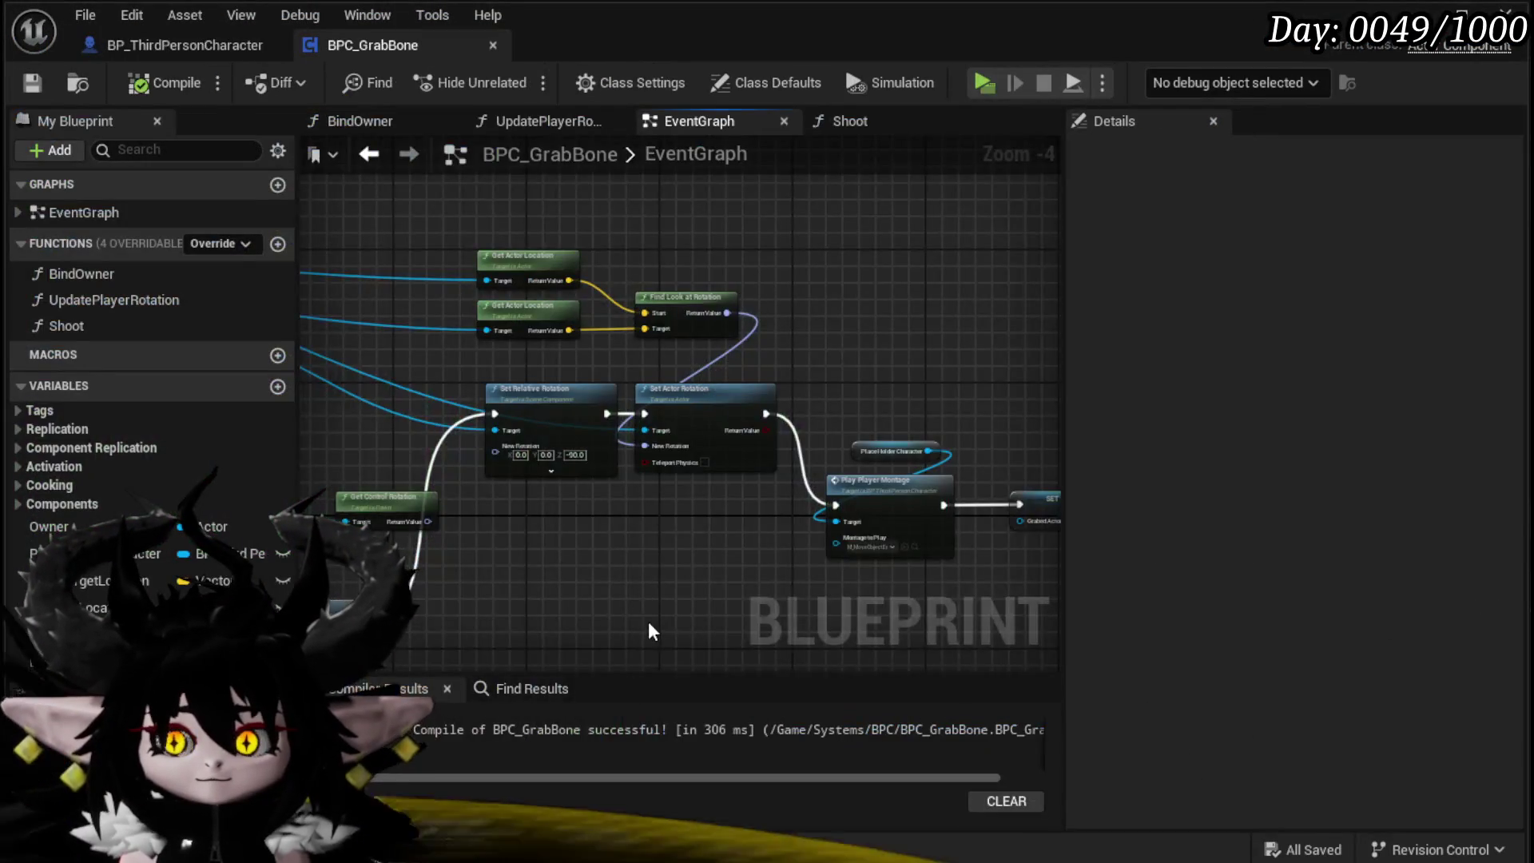
mouse_move(648, 621)
mouse_down()
mouse_move(603, 515)
mouse_move(514, 554)
mouse_move(433, 393)
mouse_up()
scroll(602, 516, up, 2)
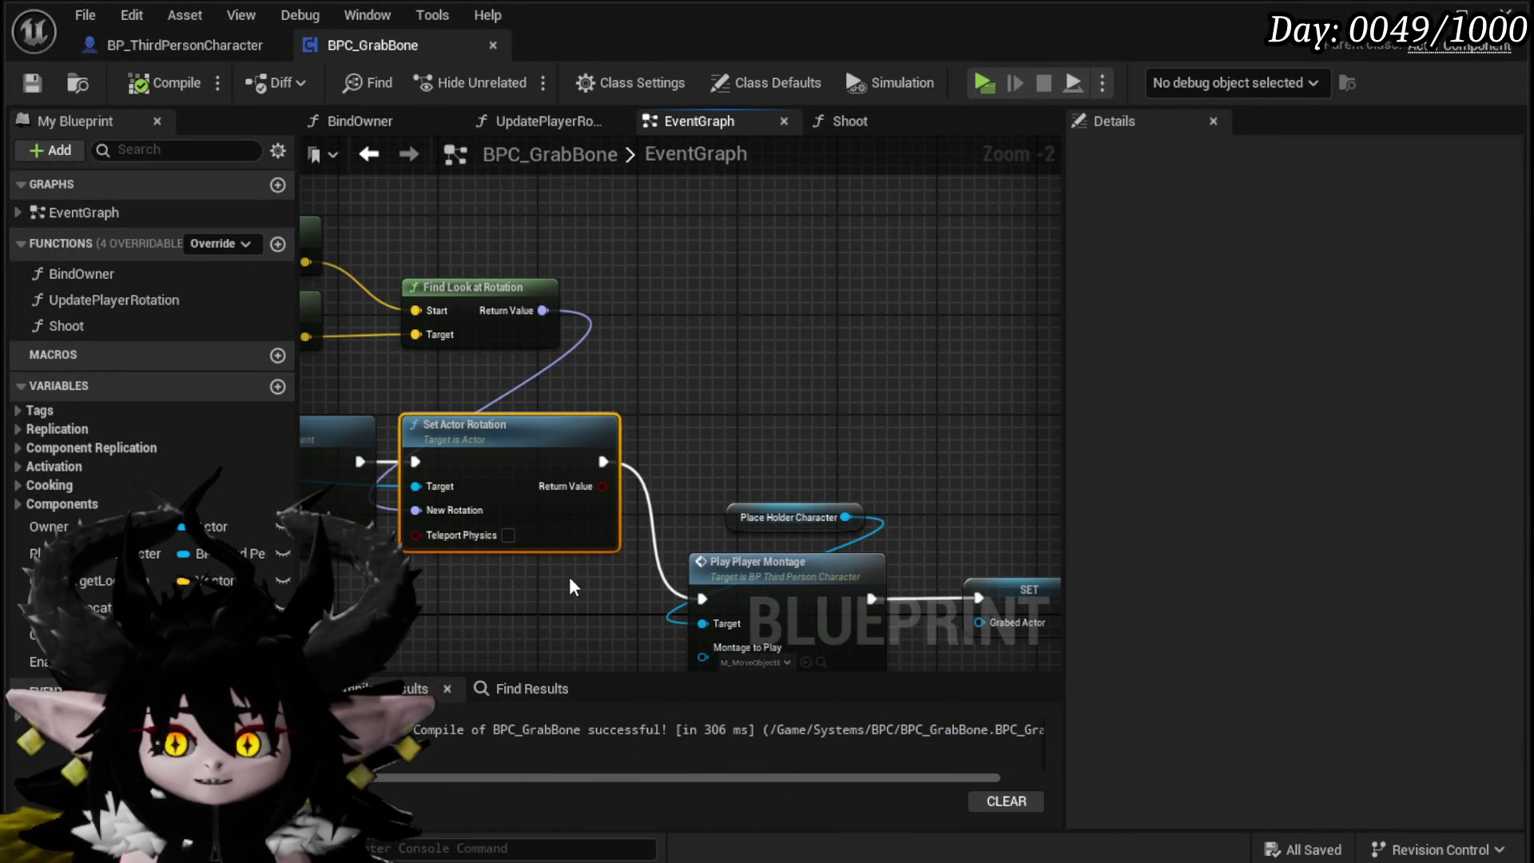
drag(835, 485, 593, 311)
drag(596, 399, 838, 513)
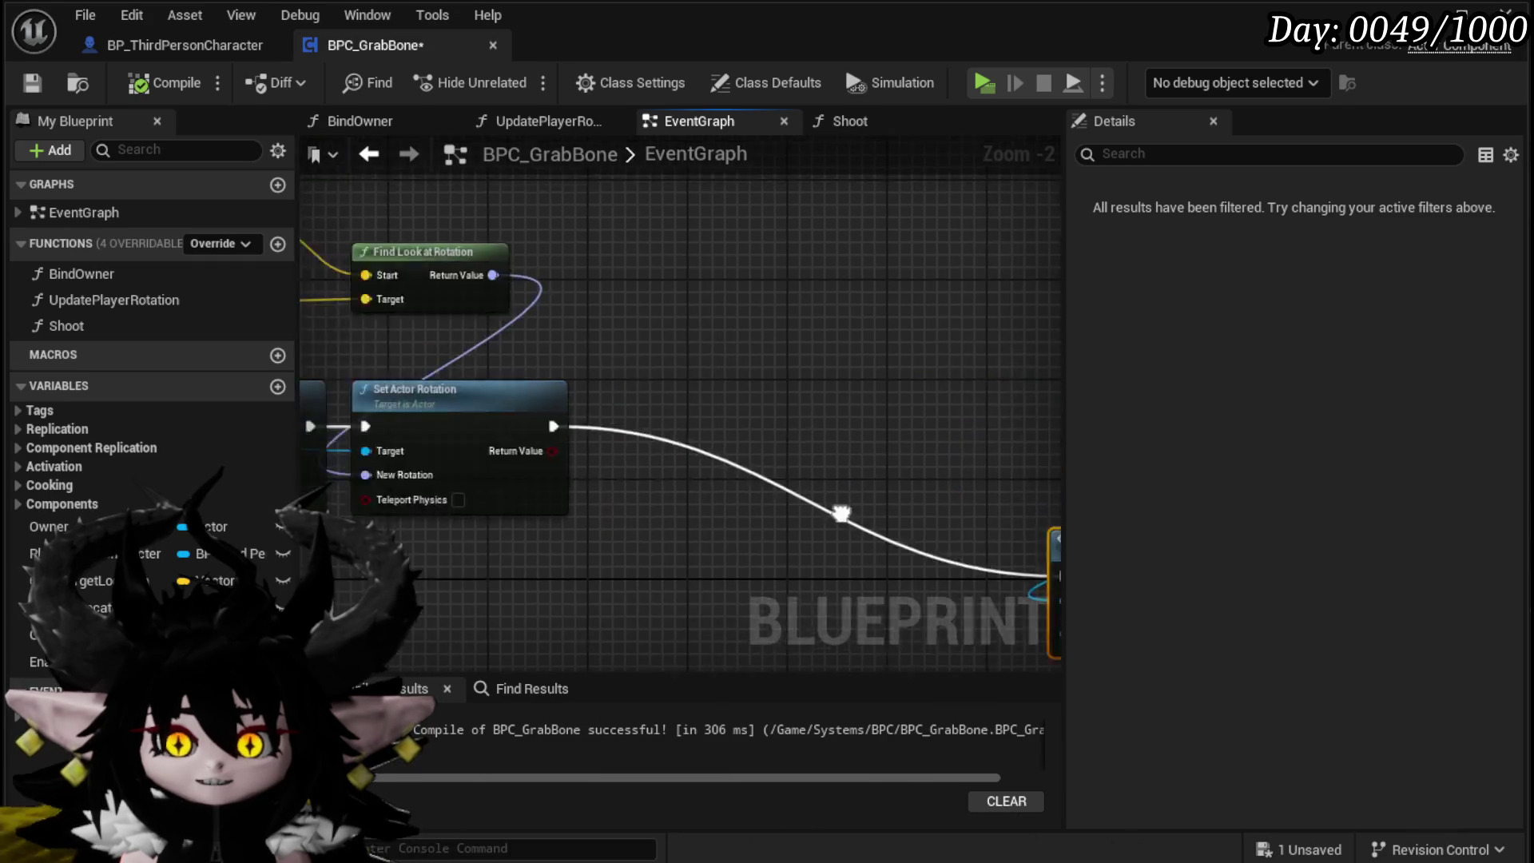
right_click(768, 361)
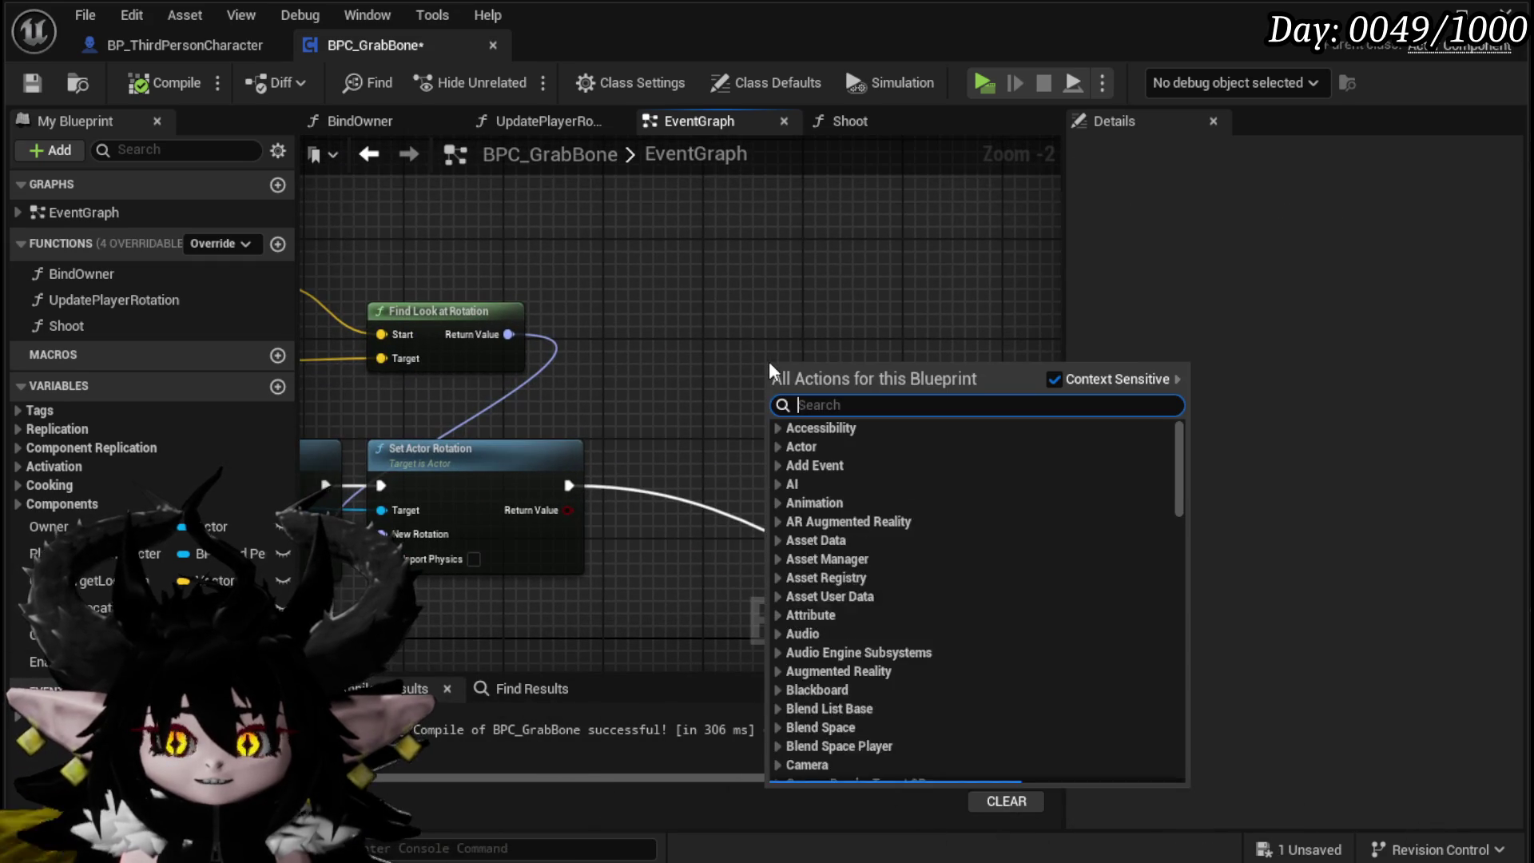
click(669, 209)
key(ctrl+v)
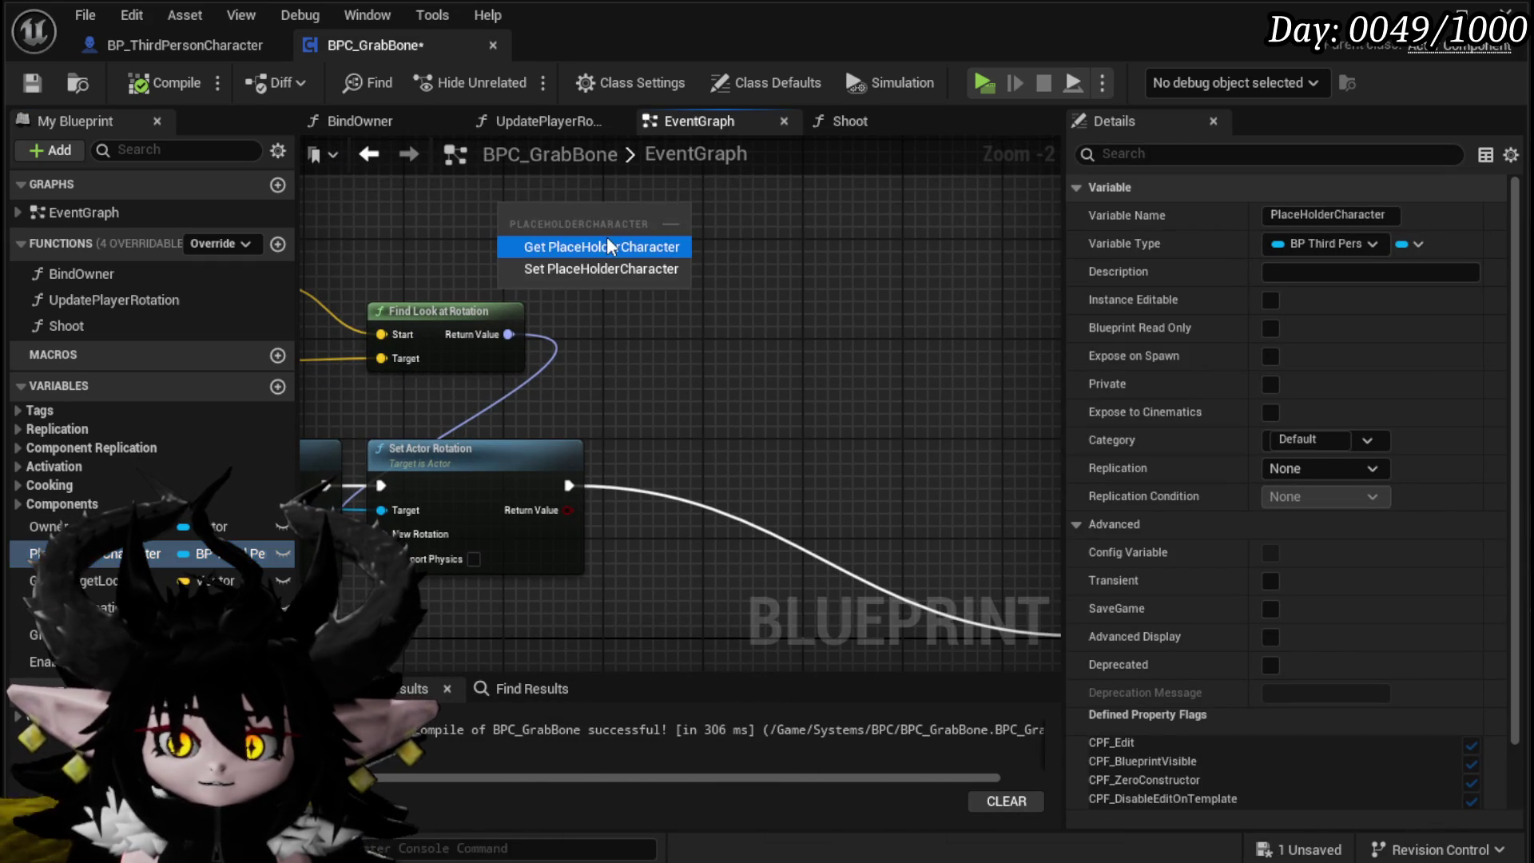
Step: Chain Get Controller and Cast To MP_Controller off the placeholder character
drag(615, 217, 559, 273)
text(ge)
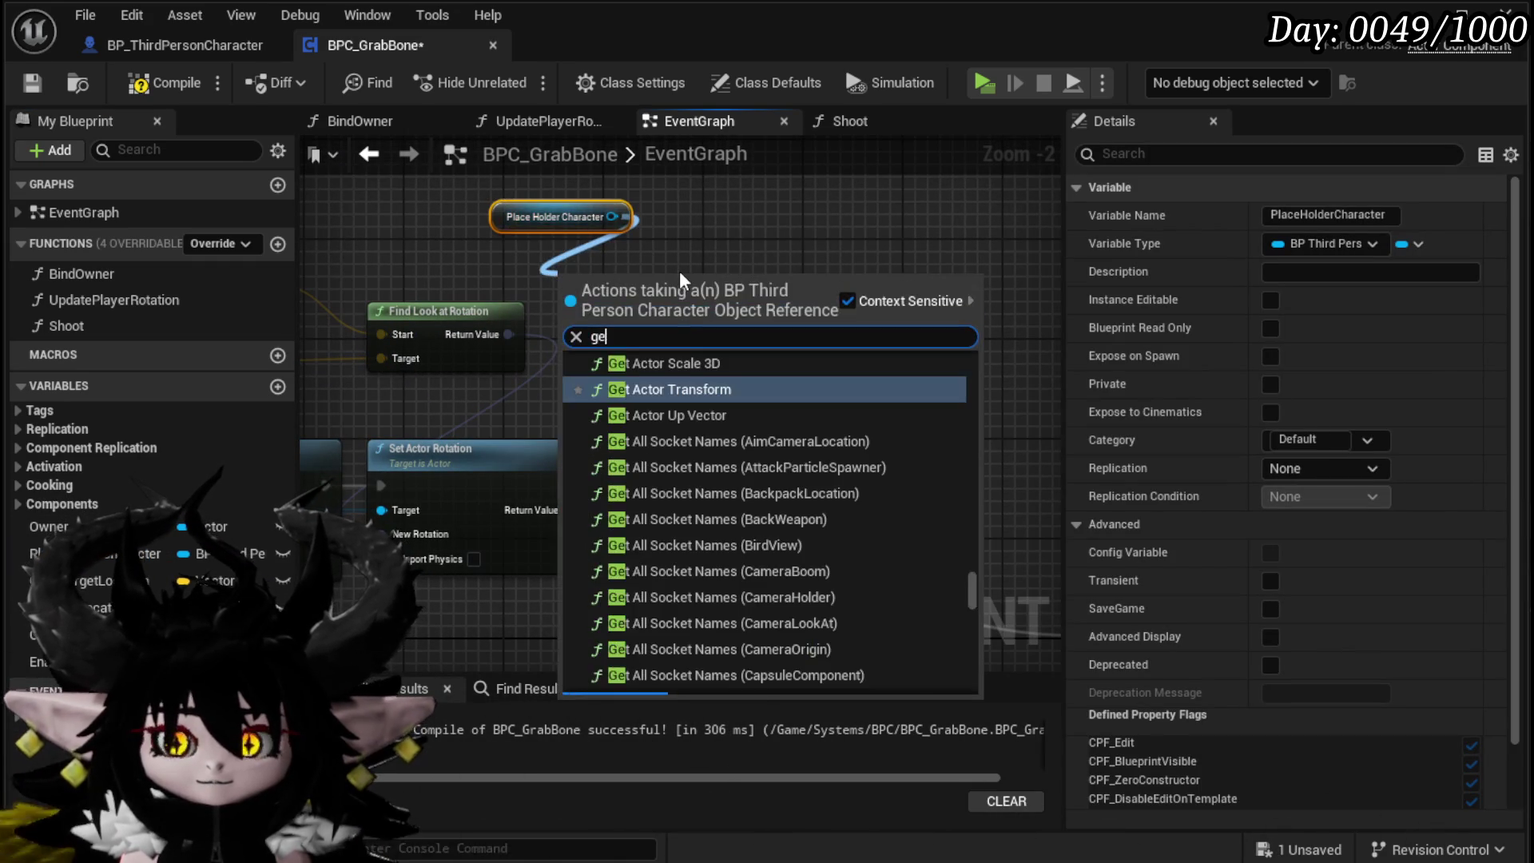
text(t controller)
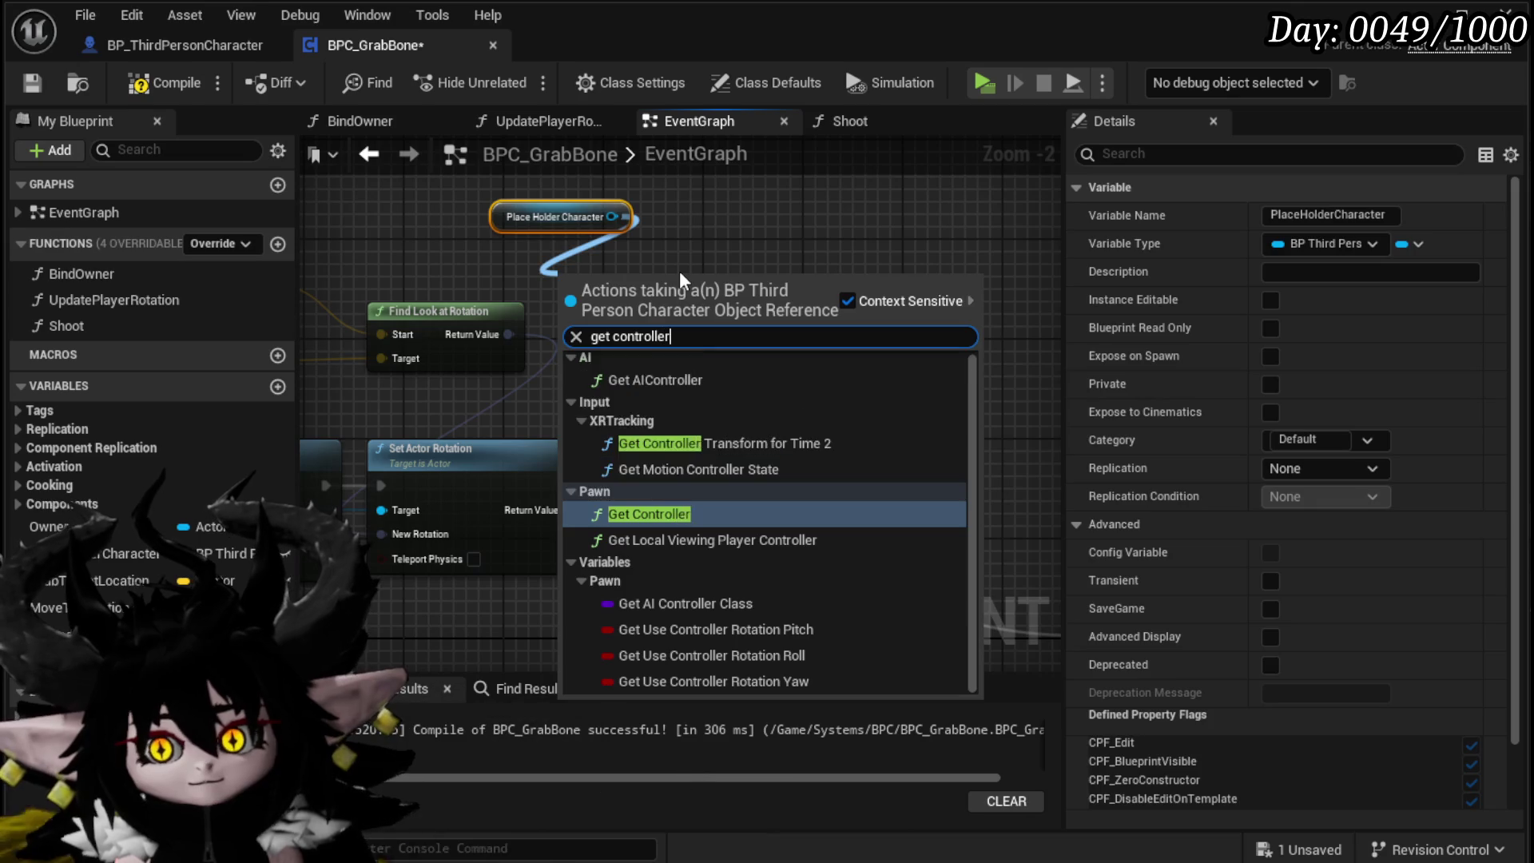
key(Return)
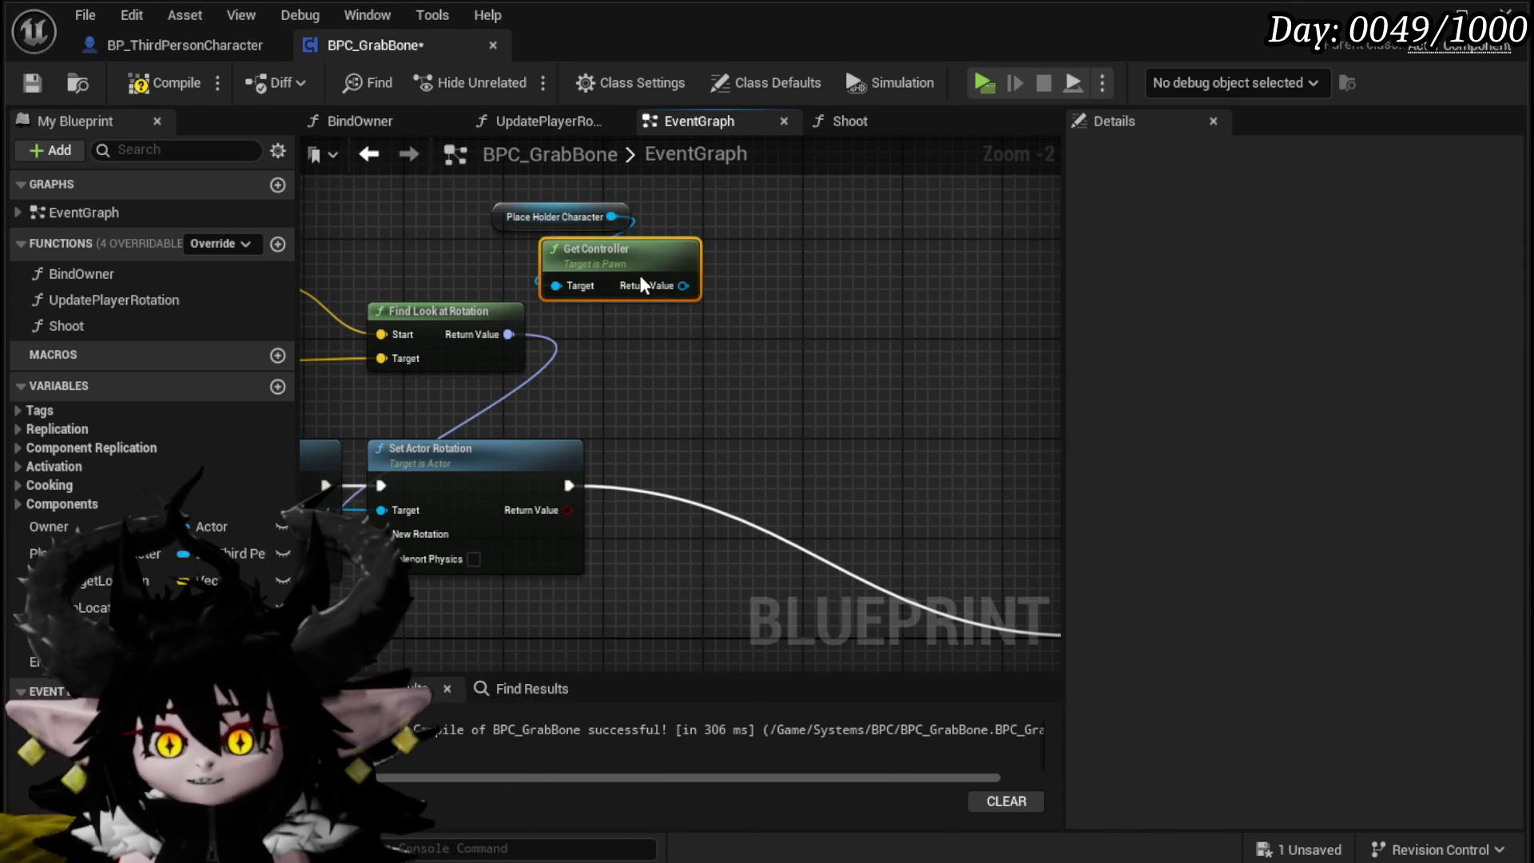
drag(733, 313, 807, 319)
text(cast)
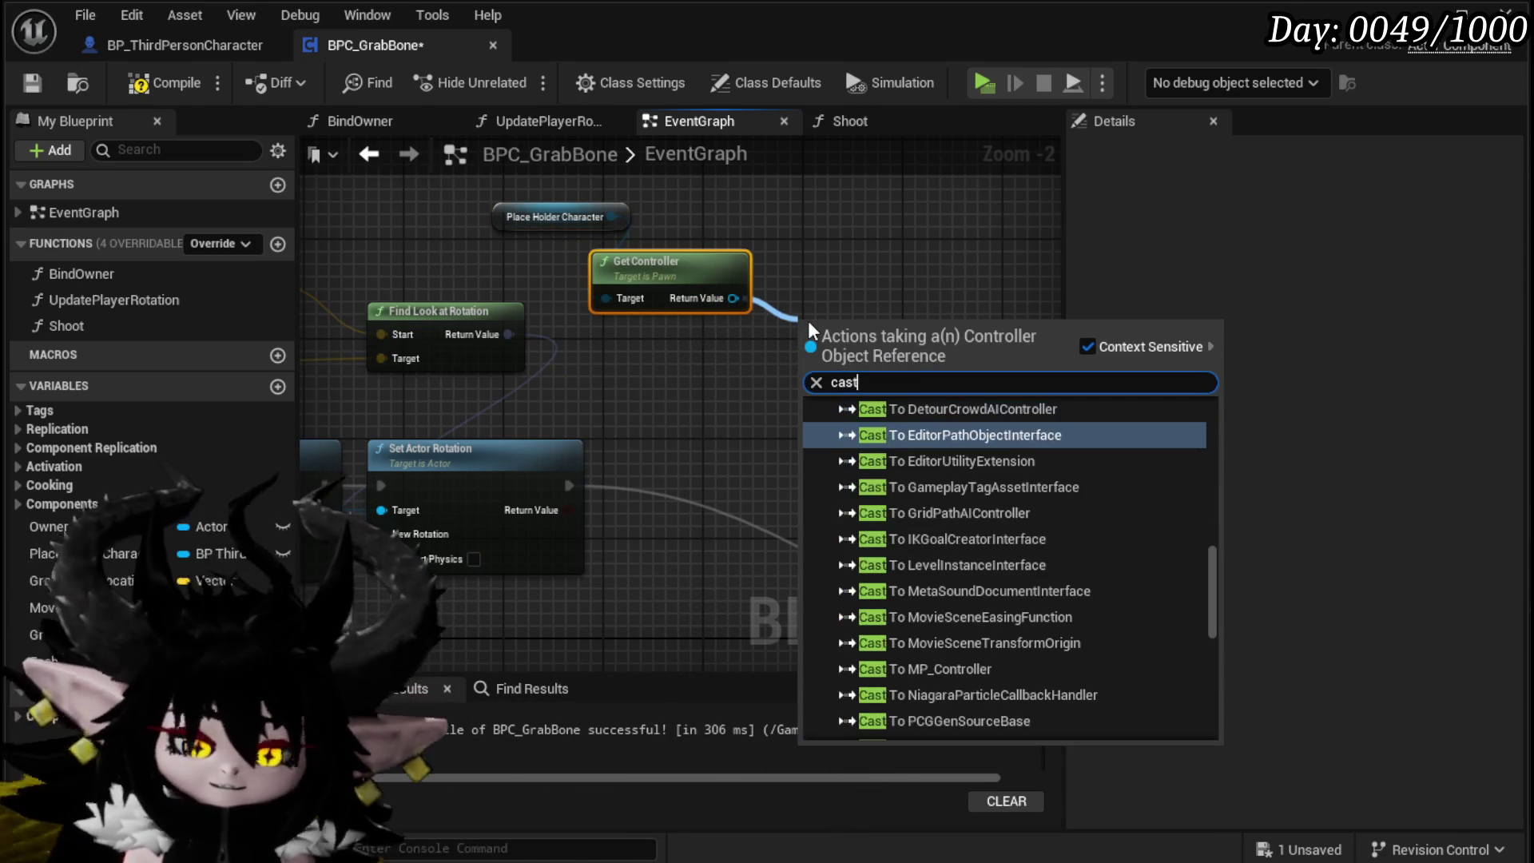
text( to mp)
key(Return)
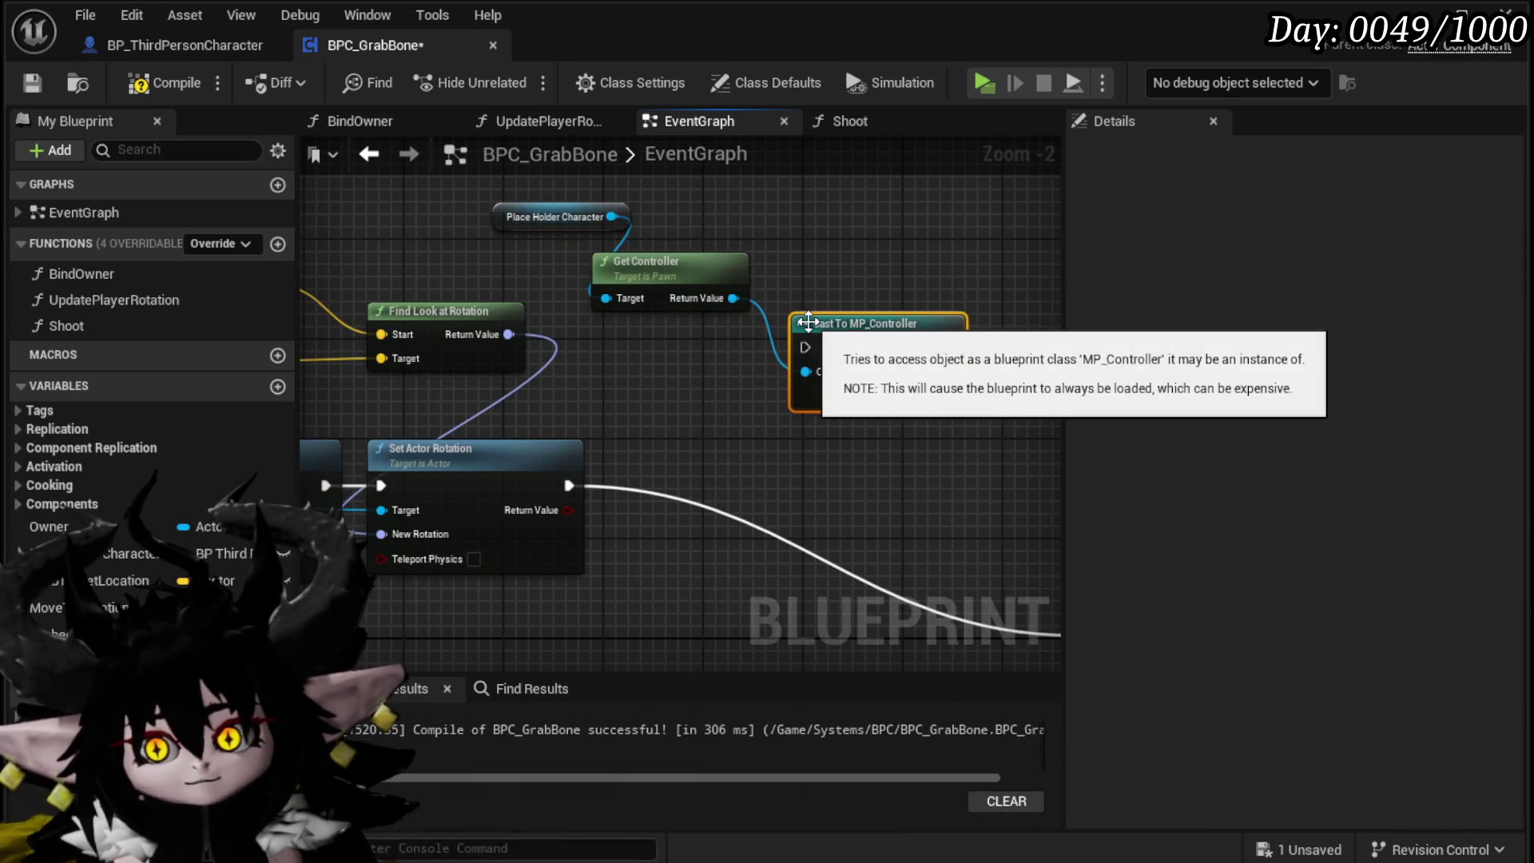
drag(922, 375, 769, 366)
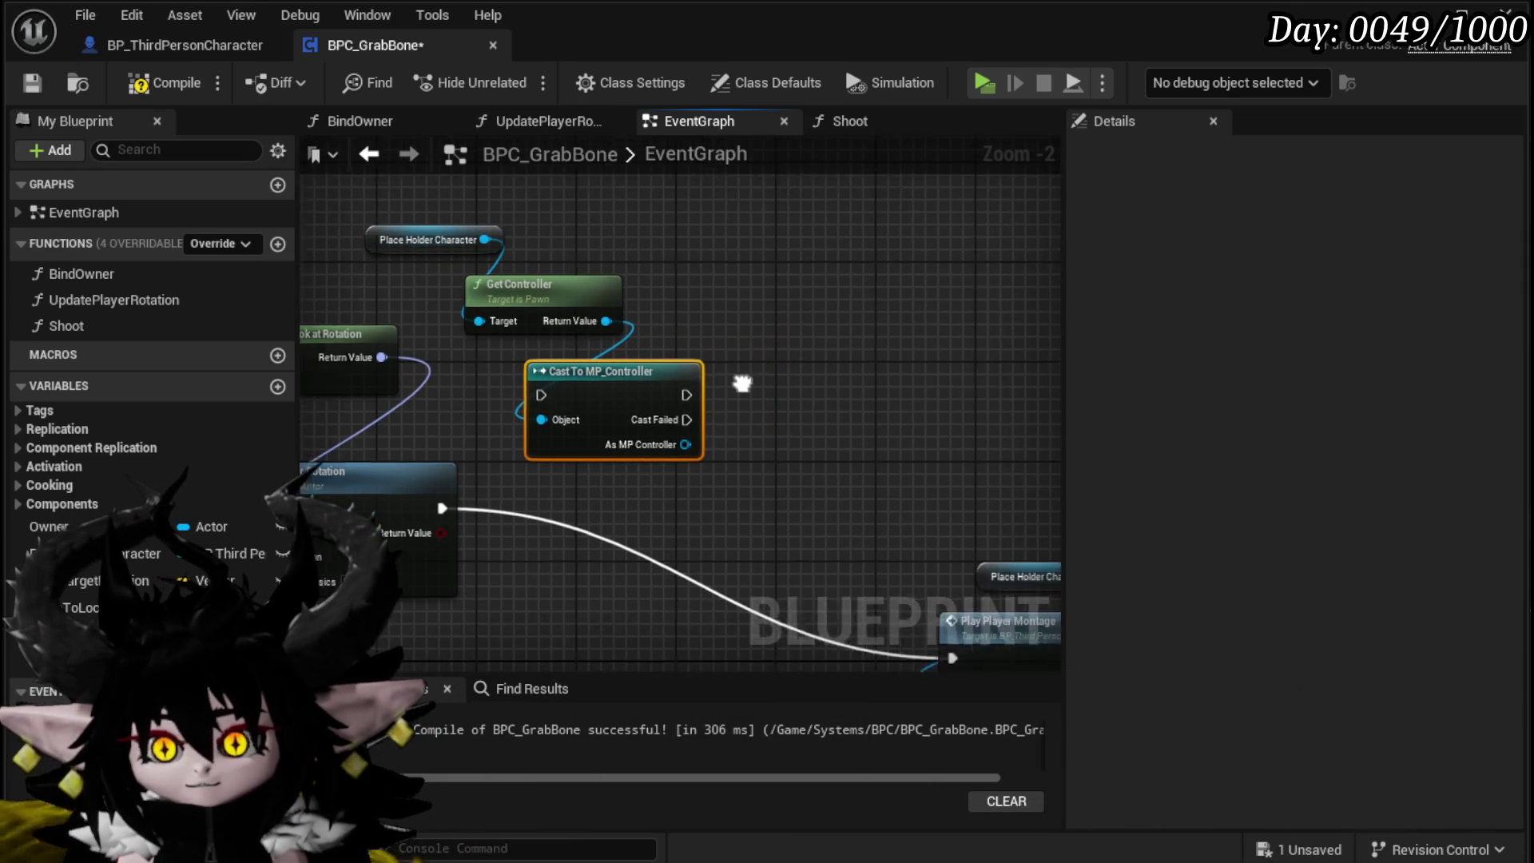
Step: Add a Set Control Rotation node from the As MP Controller output
drag(630, 454, 701, 454)
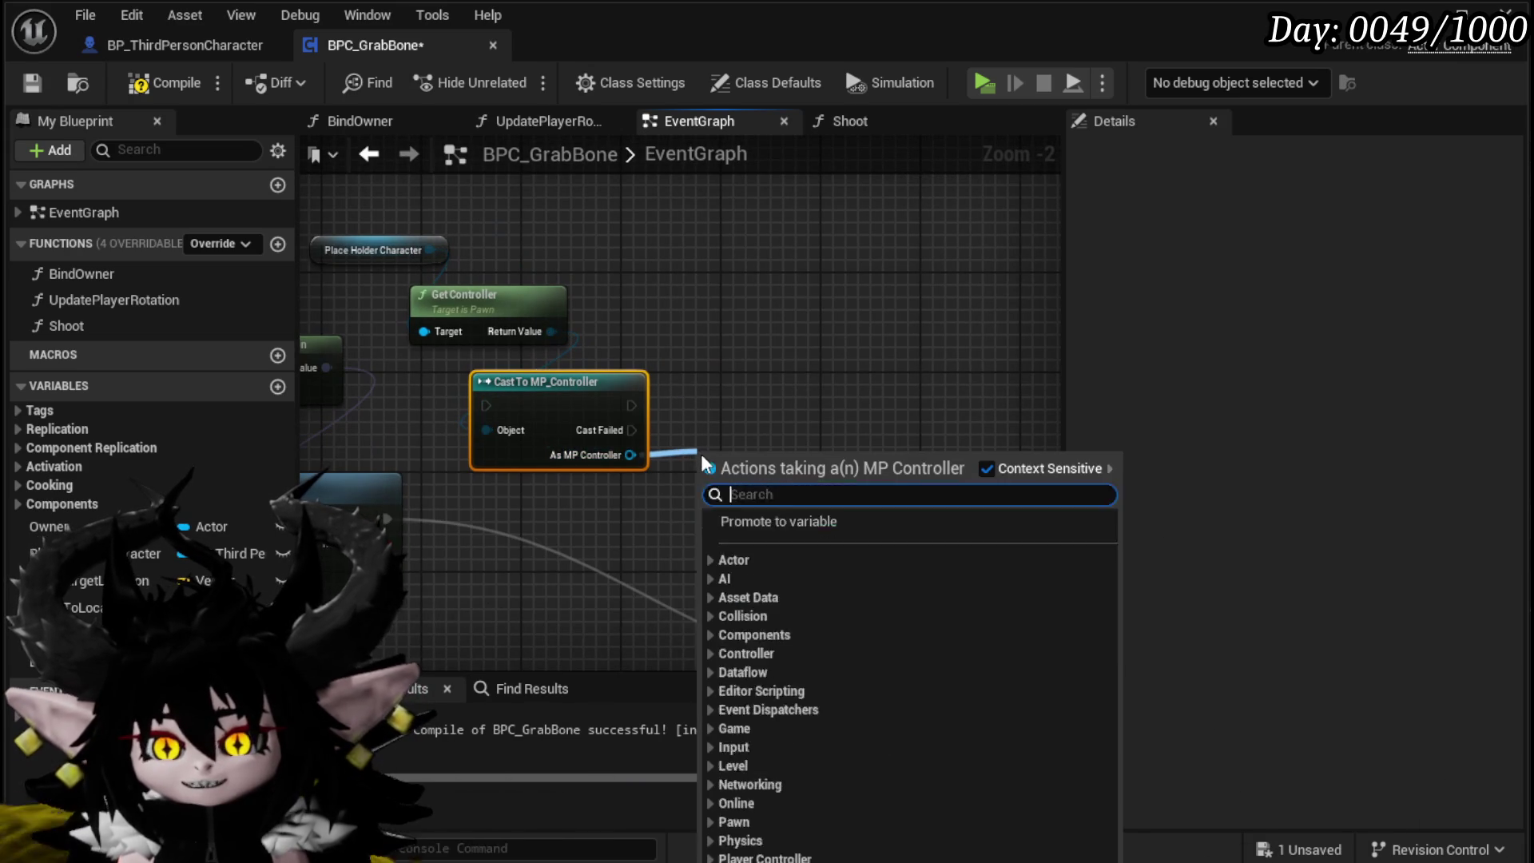
text(set con)
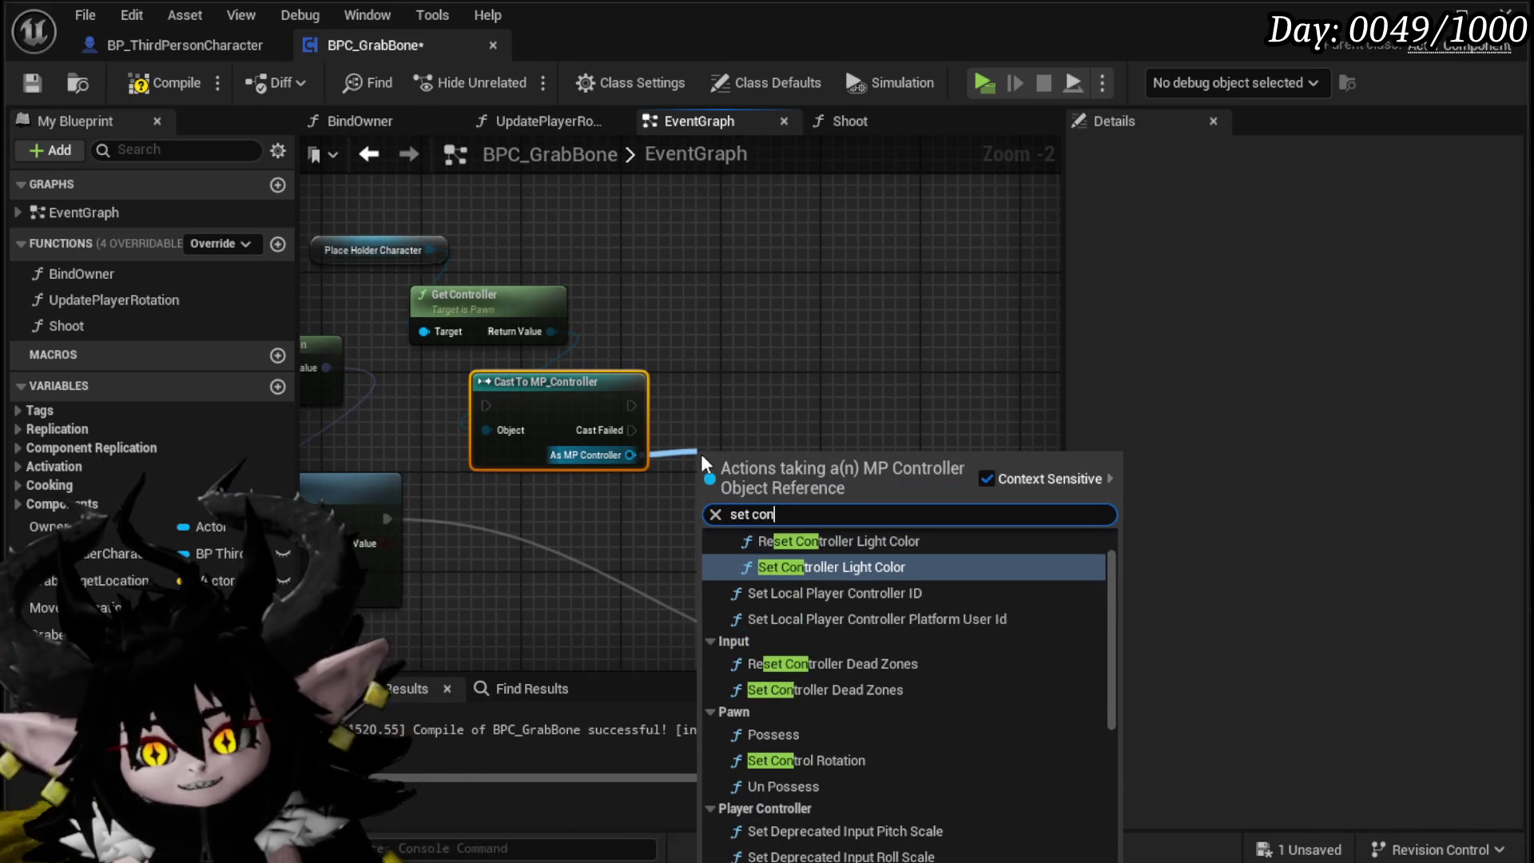
text(trol rot)
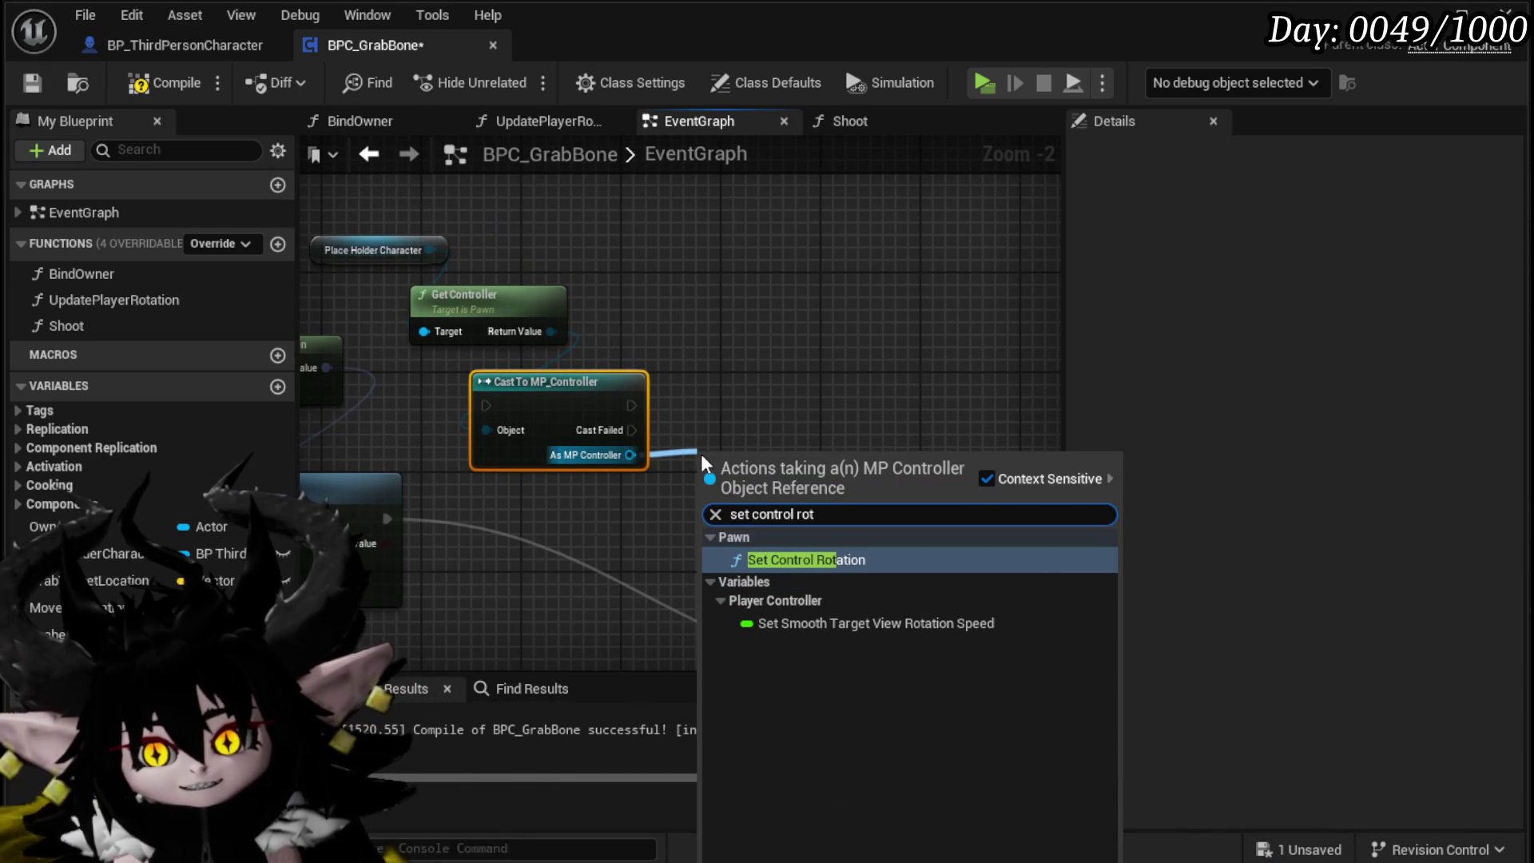
click(797, 568)
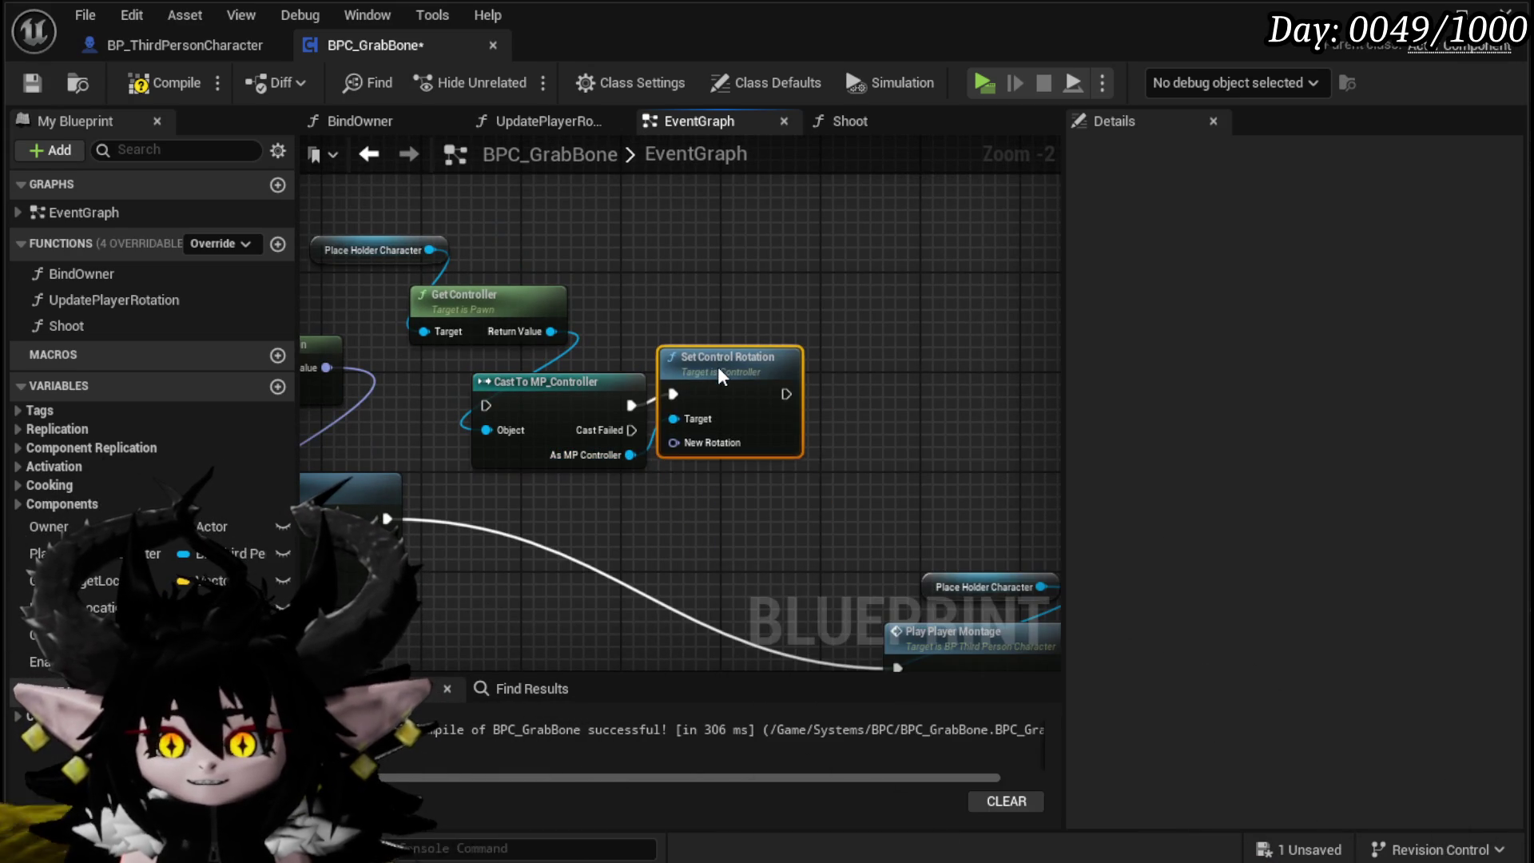
mouse_move(324, 416)
mouse_down()
mouse_move(903, 426)
mouse_move(625, 380)
mouse_move(1050, 459)
mouse_move(877, 383)
mouse_move(668, 360)
mouse_move(754, 353)
mouse_move(595, 353)
mouse_move(681, 415)
mouse_move(876, 445)
mouse_up()
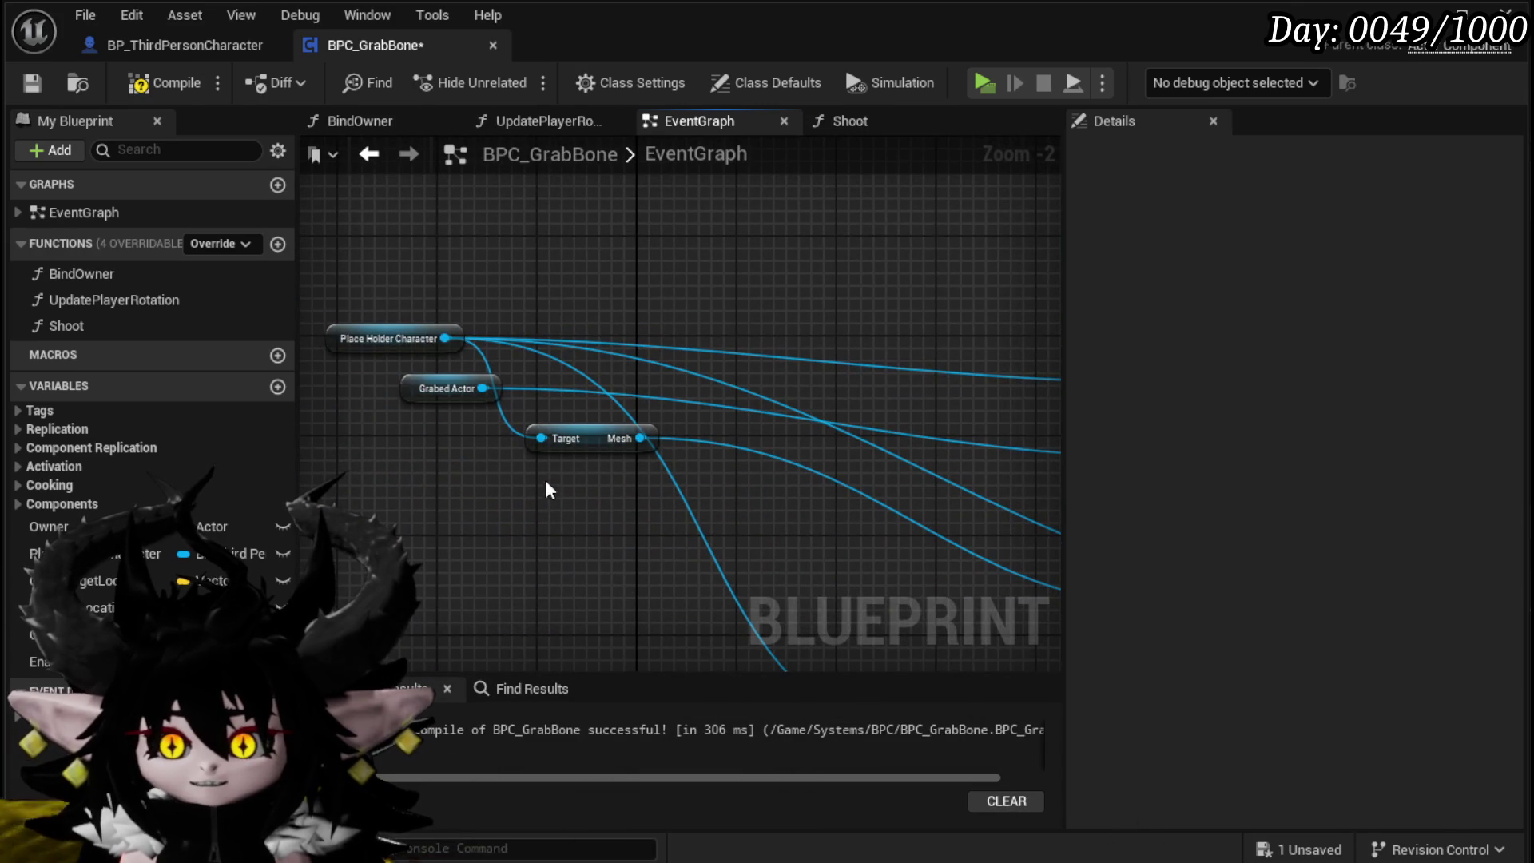
Step: Add Get Actor Rotation for Place Holder Character and wire it into New Rotation
mouse_move(332, 277)
mouse_down()
mouse_move(362, 324)
mouse_move(620, 448)
mouse_move(674, 437)
mouse_up()
text(get ac)
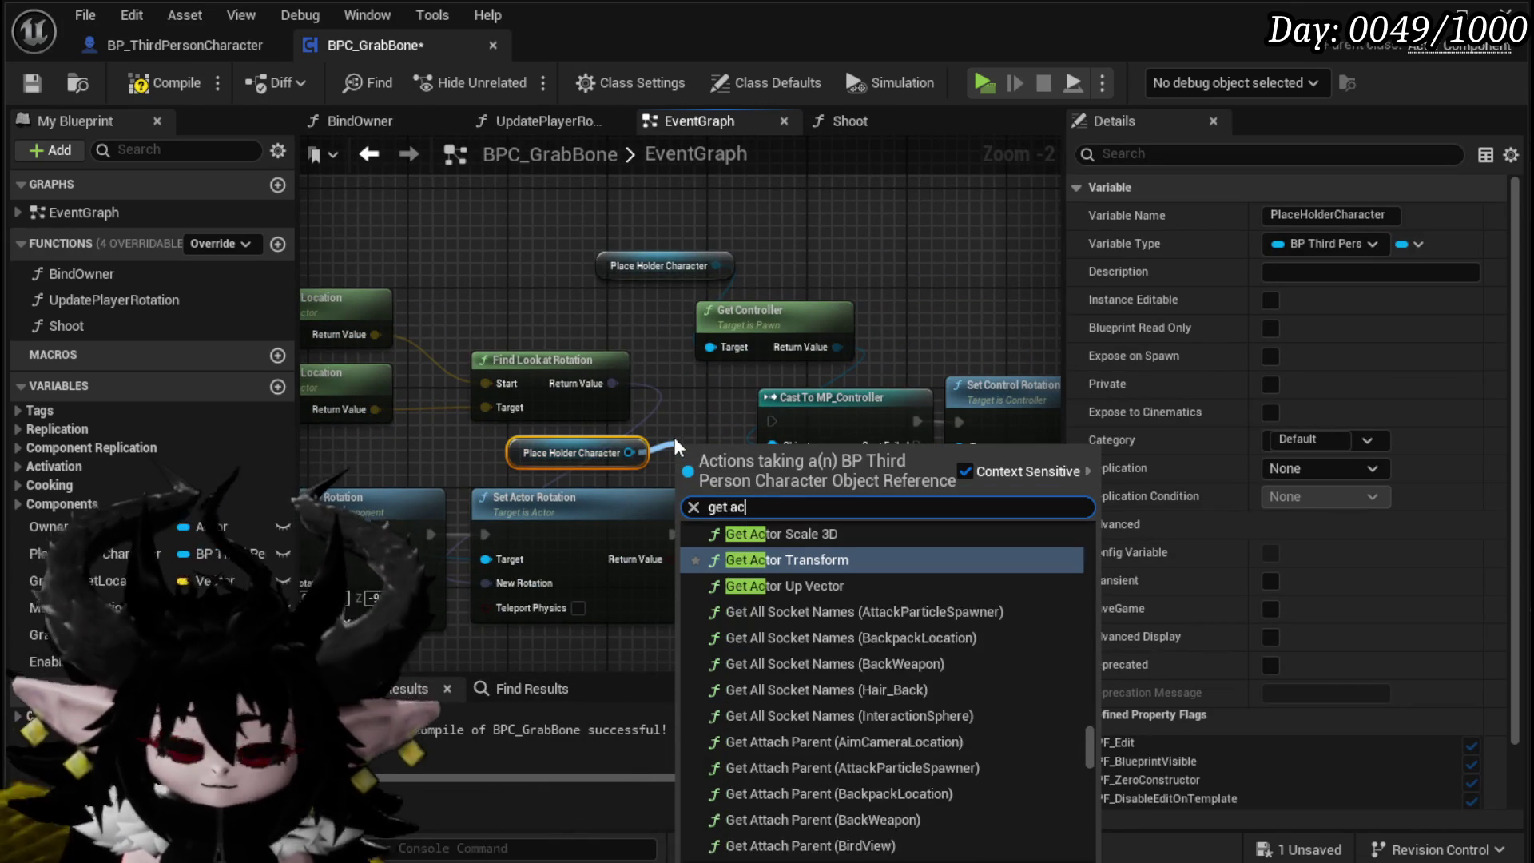
text(tor rotation)
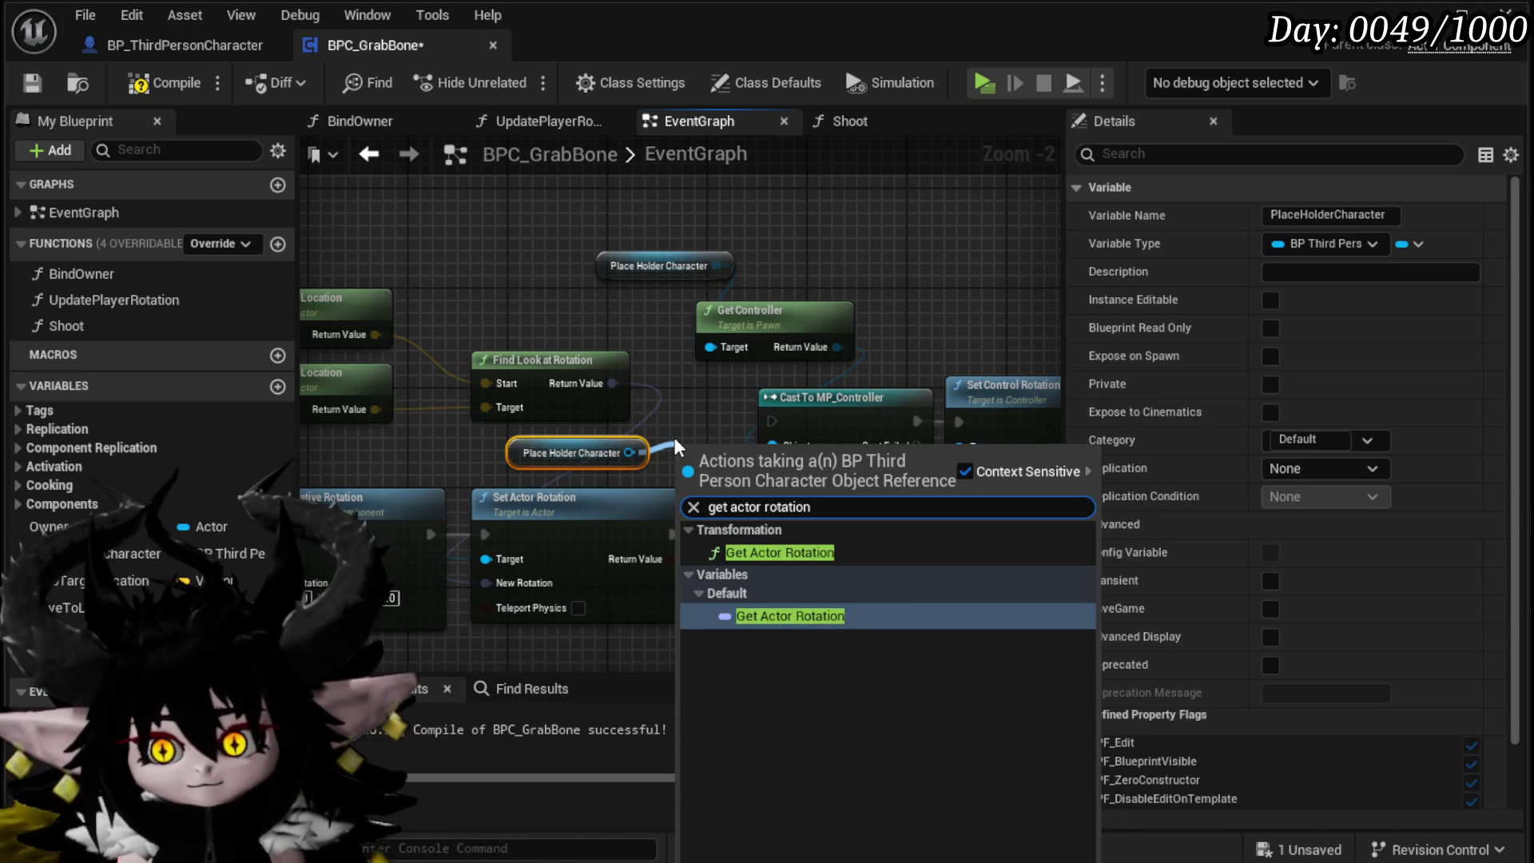
click(779, 552)
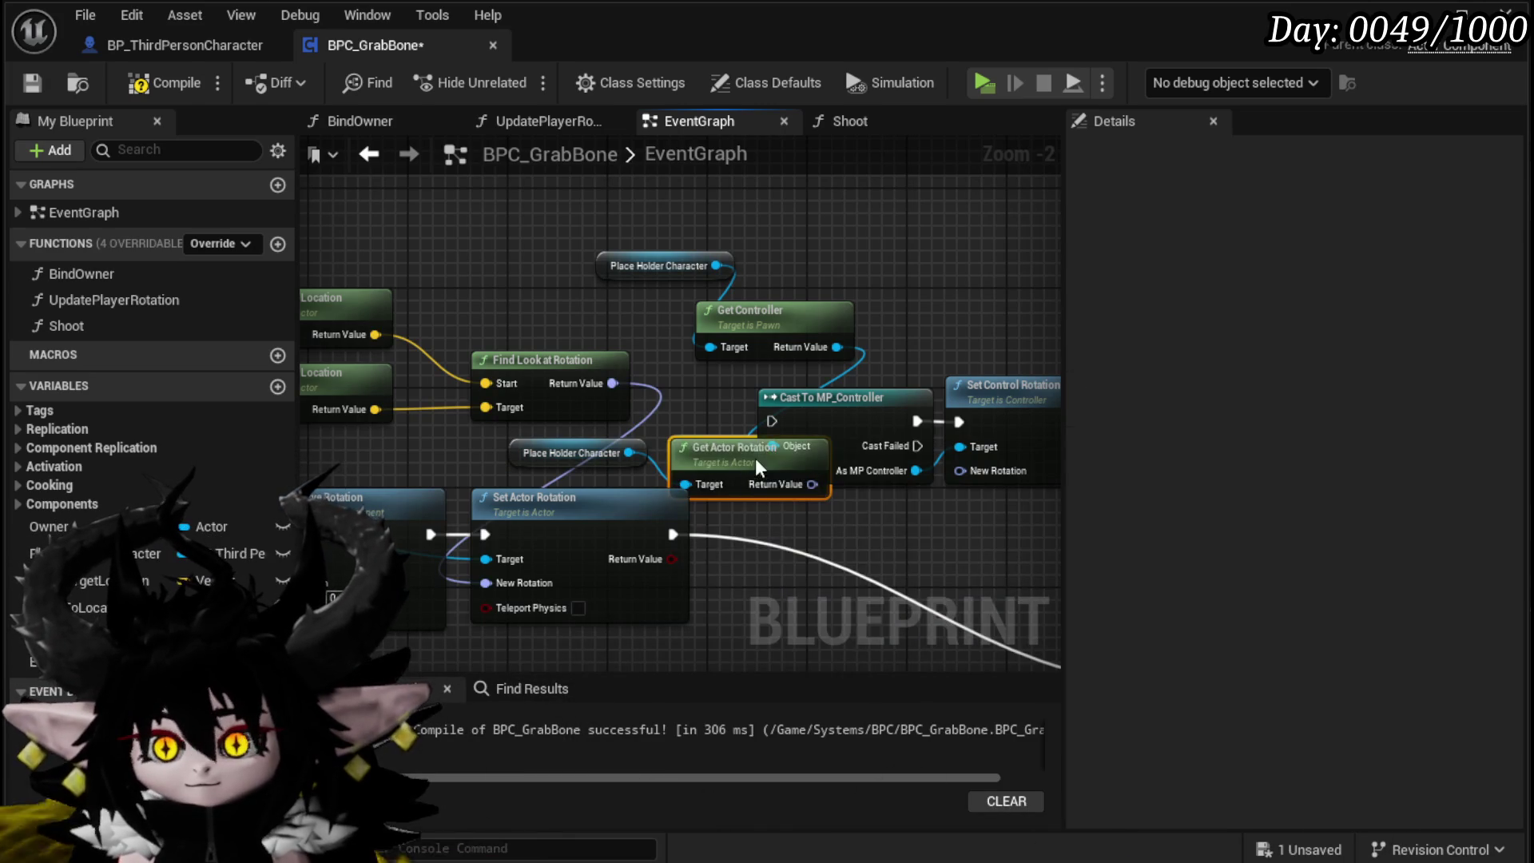
drag(978, 561, 726, 523)
drag(623, 508, 757, 450)
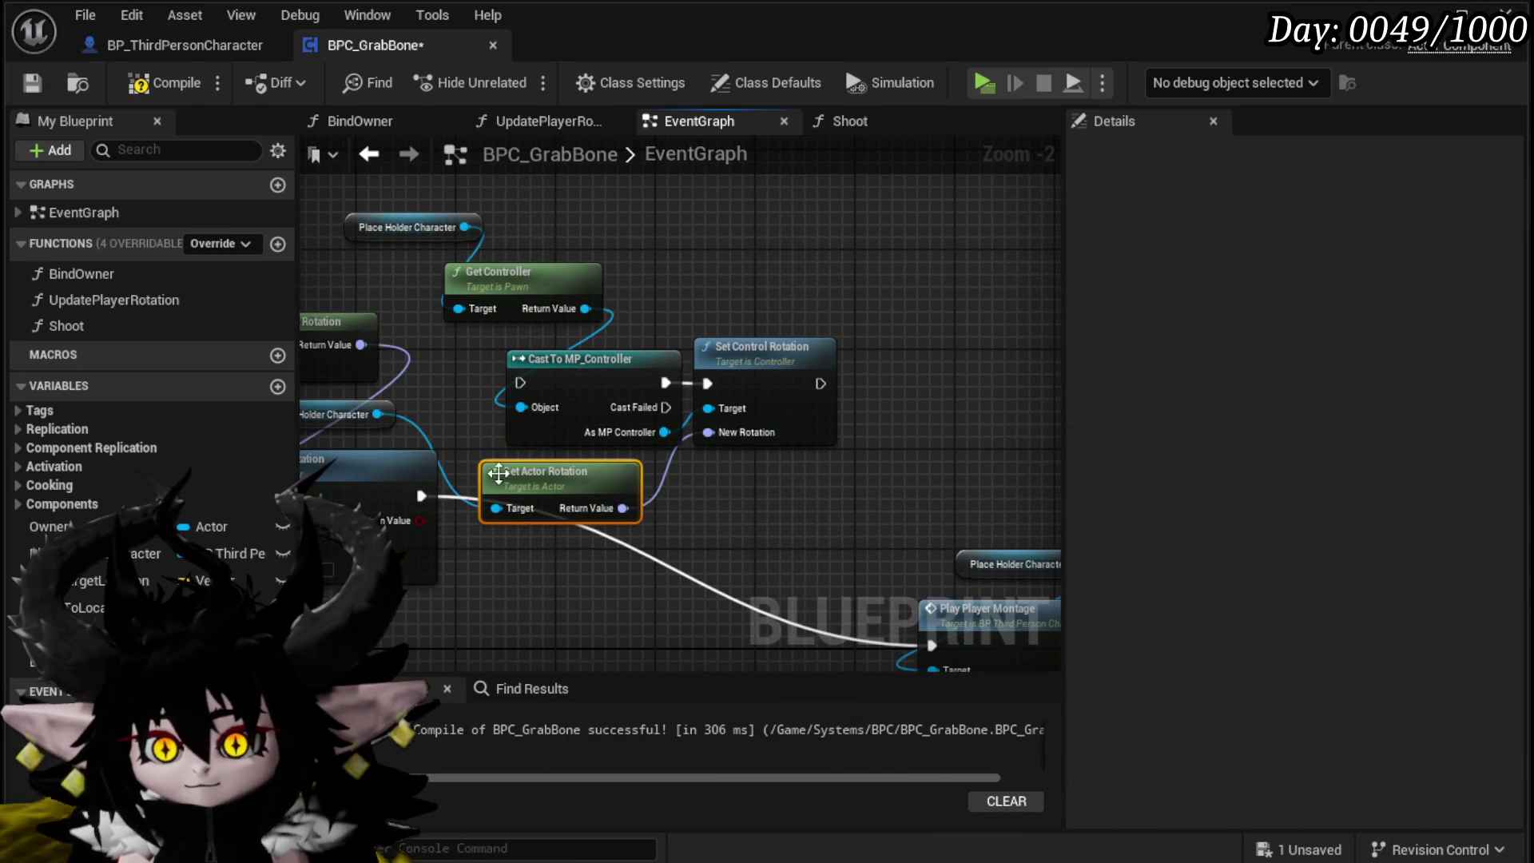
Step: Run Set Actor Rotation into the cast, then Set Control Rotation into Play Player Montage, and save
drag(512, 381, 517, 383)
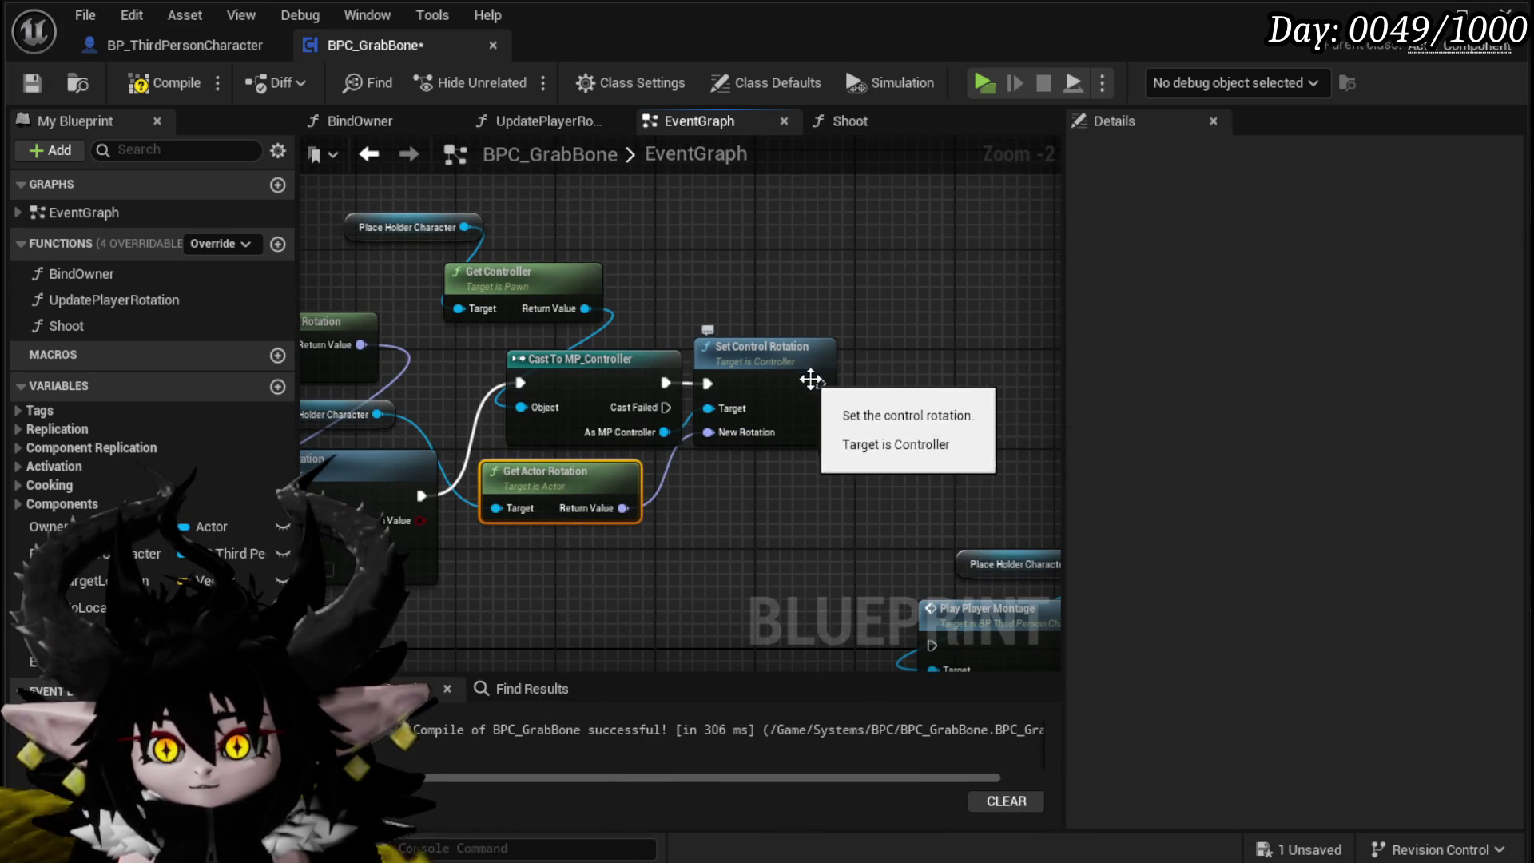
drag(907, 620, 929, 604)
click(802, 564)
click(32, 82)
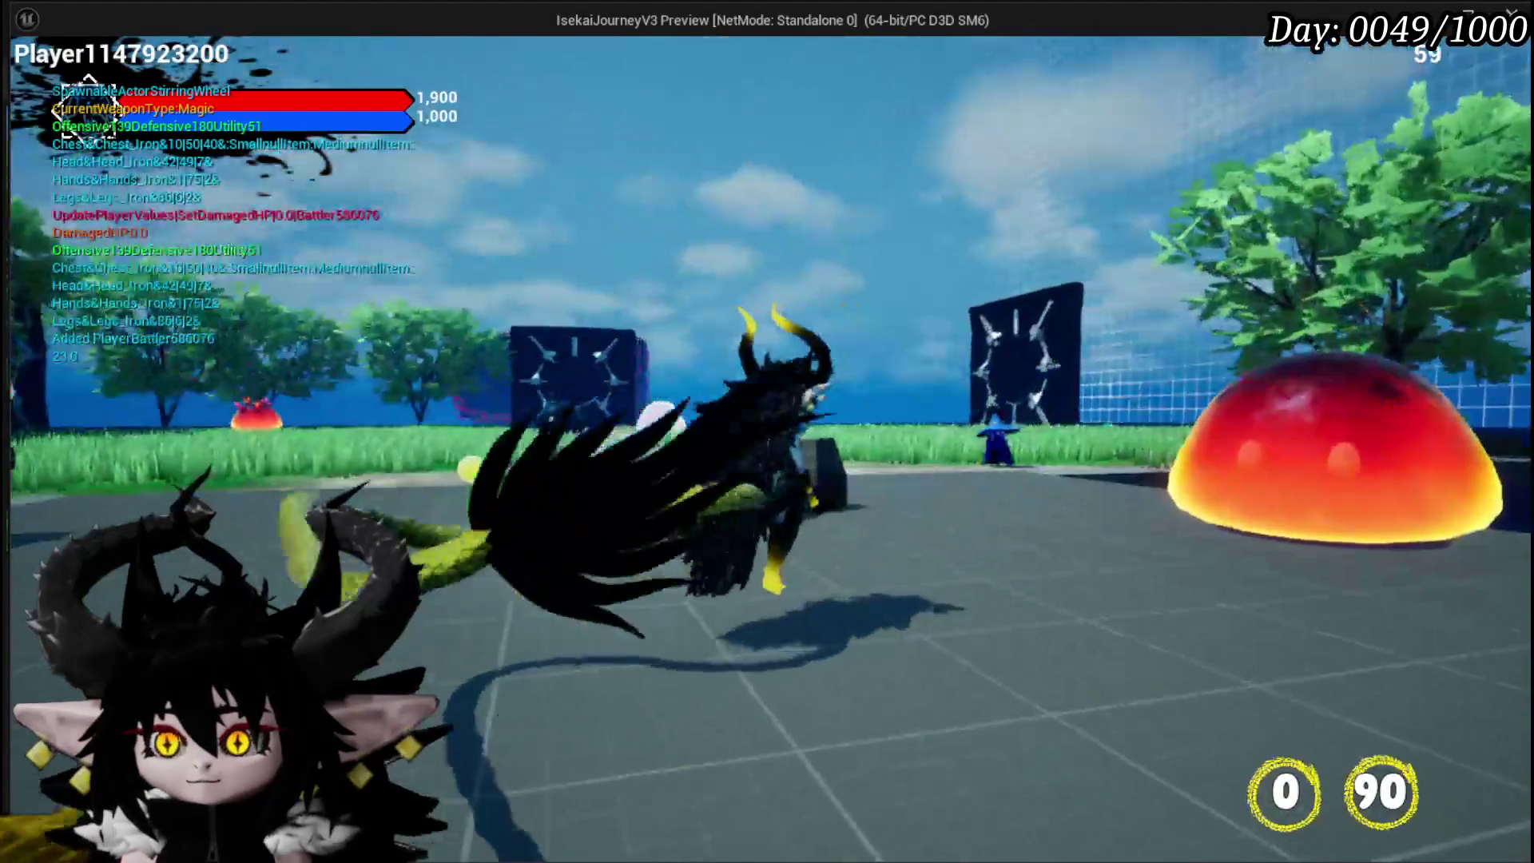
Step: Test the grab ability in game, stop the preview, and save the level
click(1363, 451)
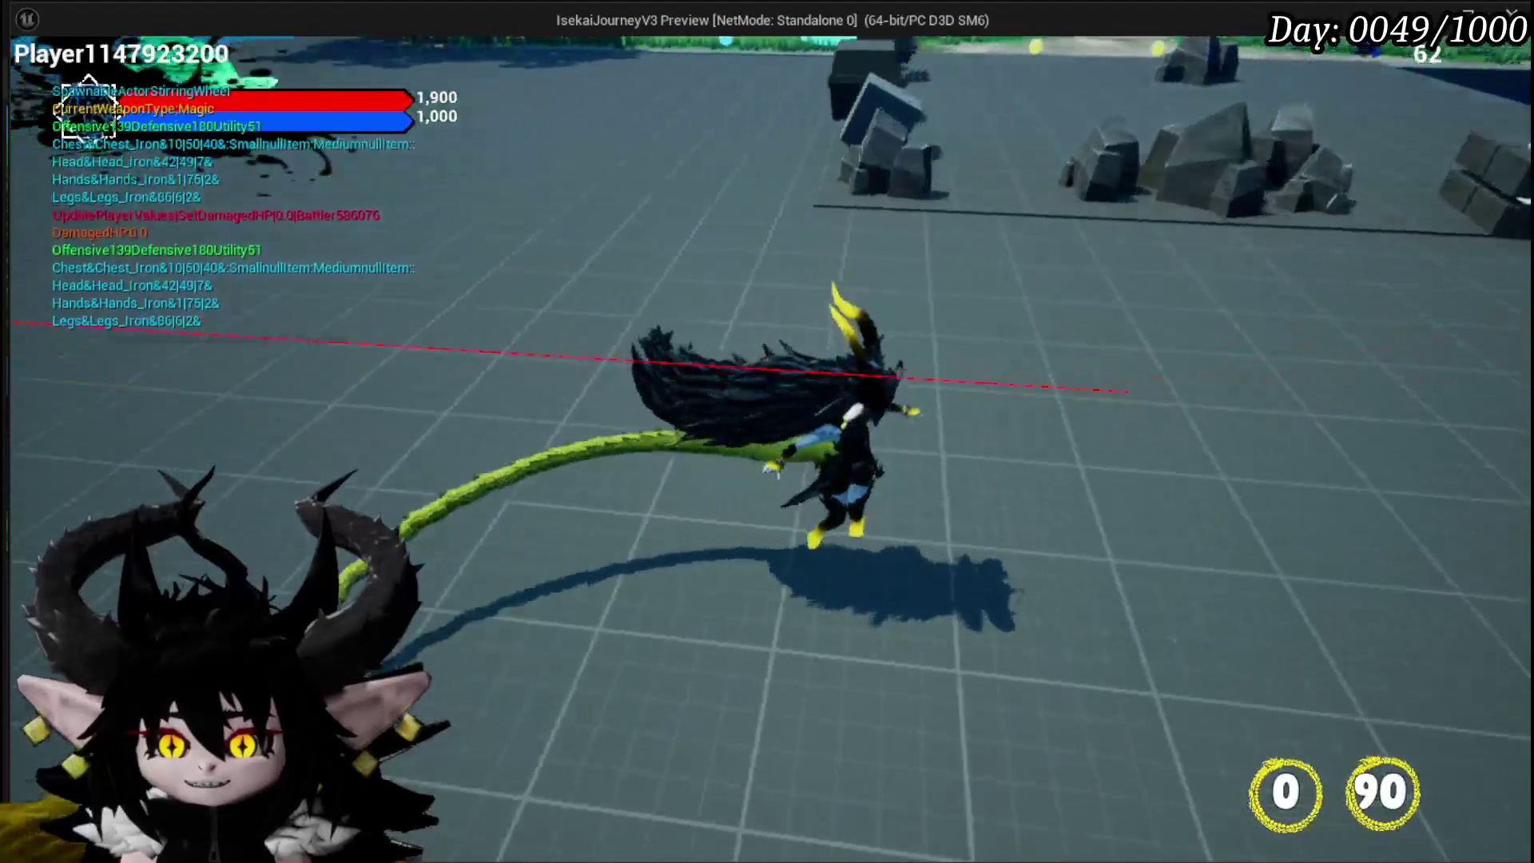
key(Escape)
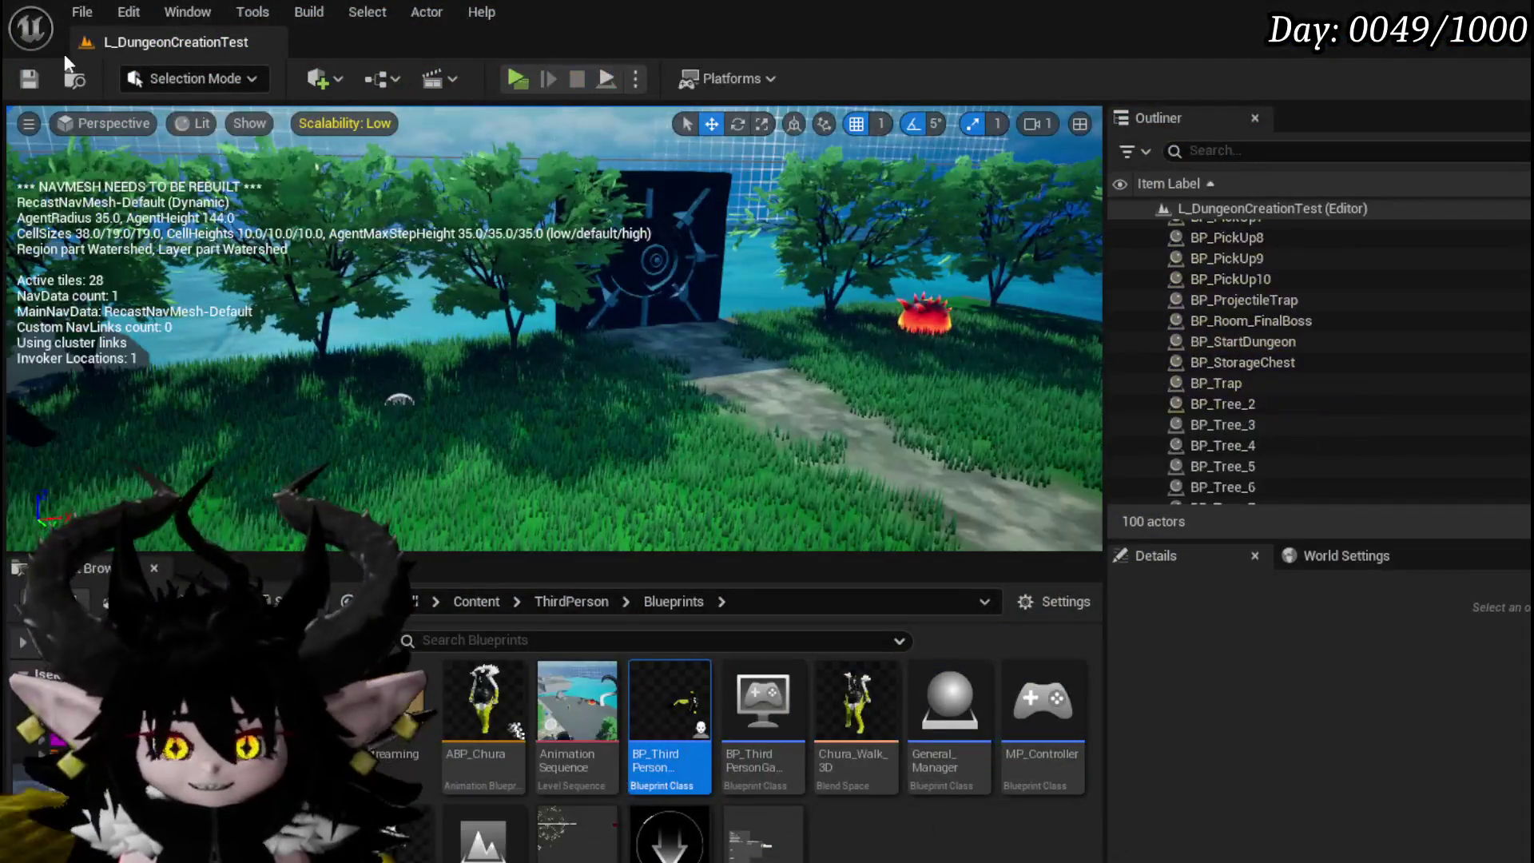
click(48, 79)
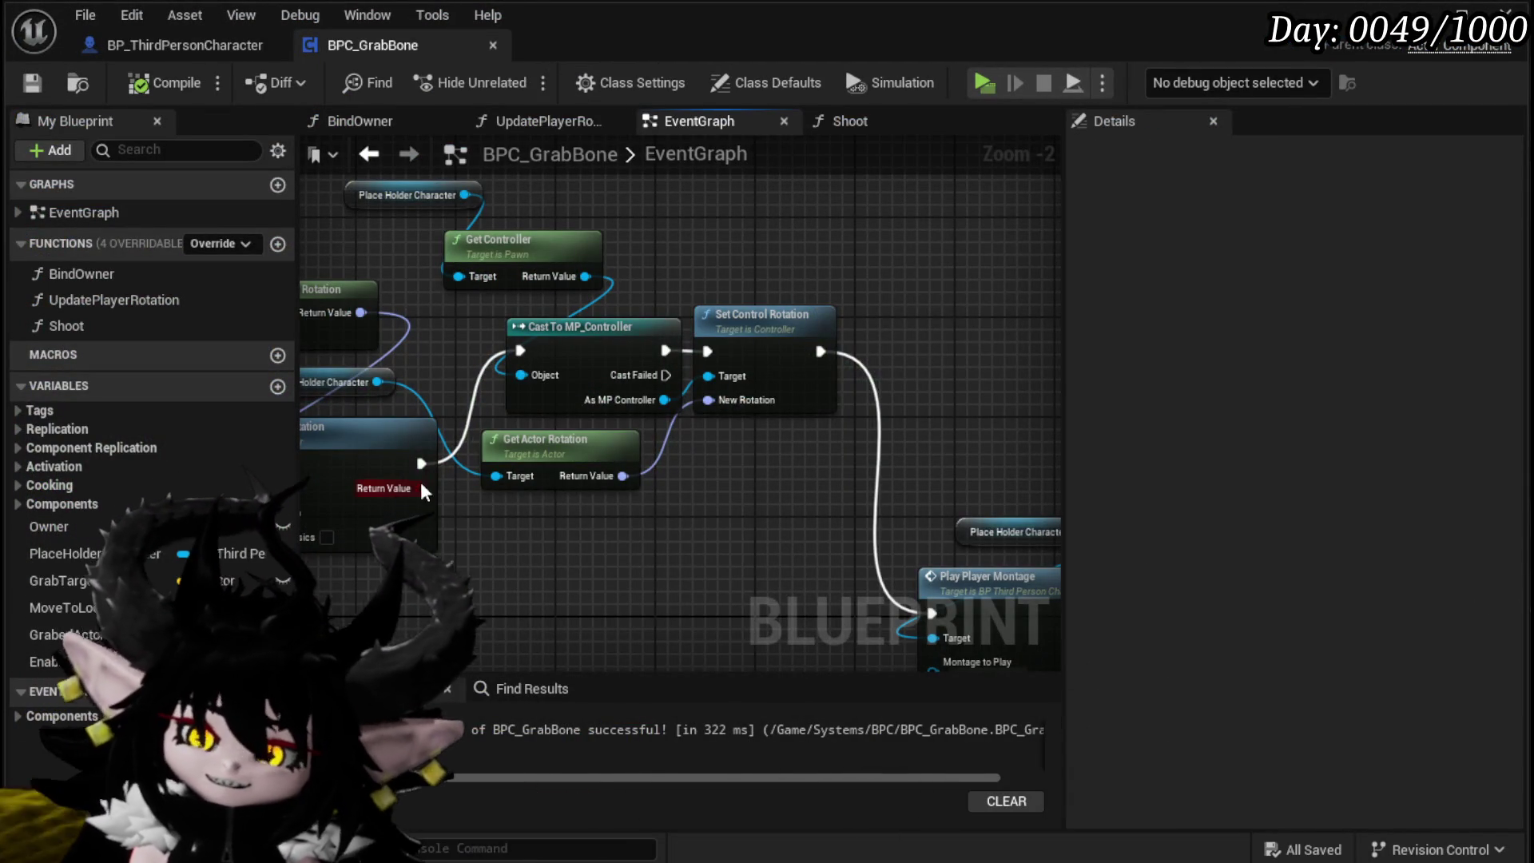
drag(947, 611, 795, 587)
click(530, 611)
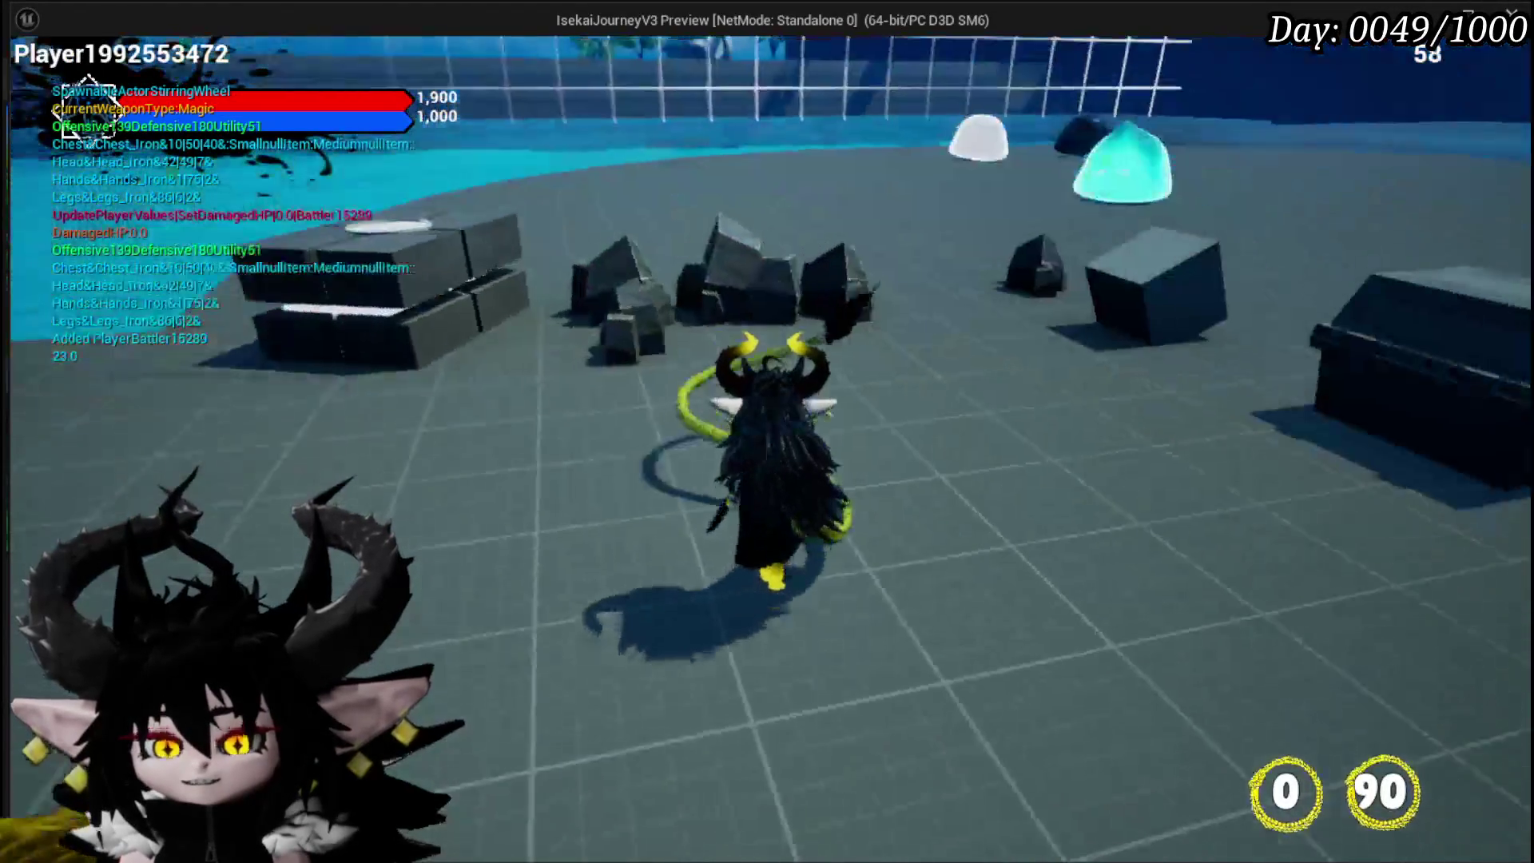
Step: Use the ability near the red slime, run toward the cyan slime, jump, then stop playing
key(w)
key(w)
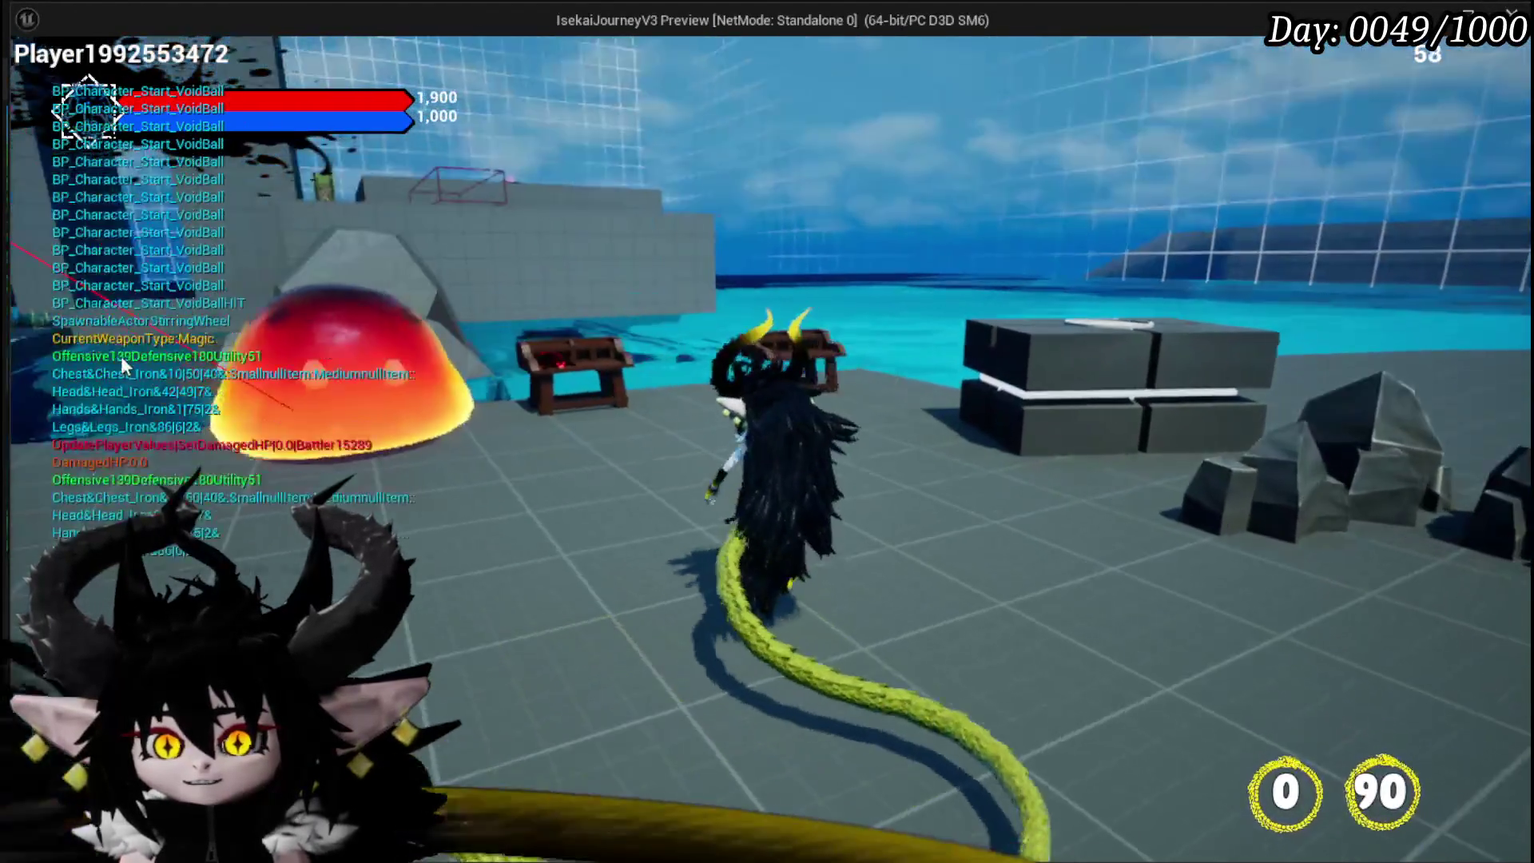
click(122, 357)
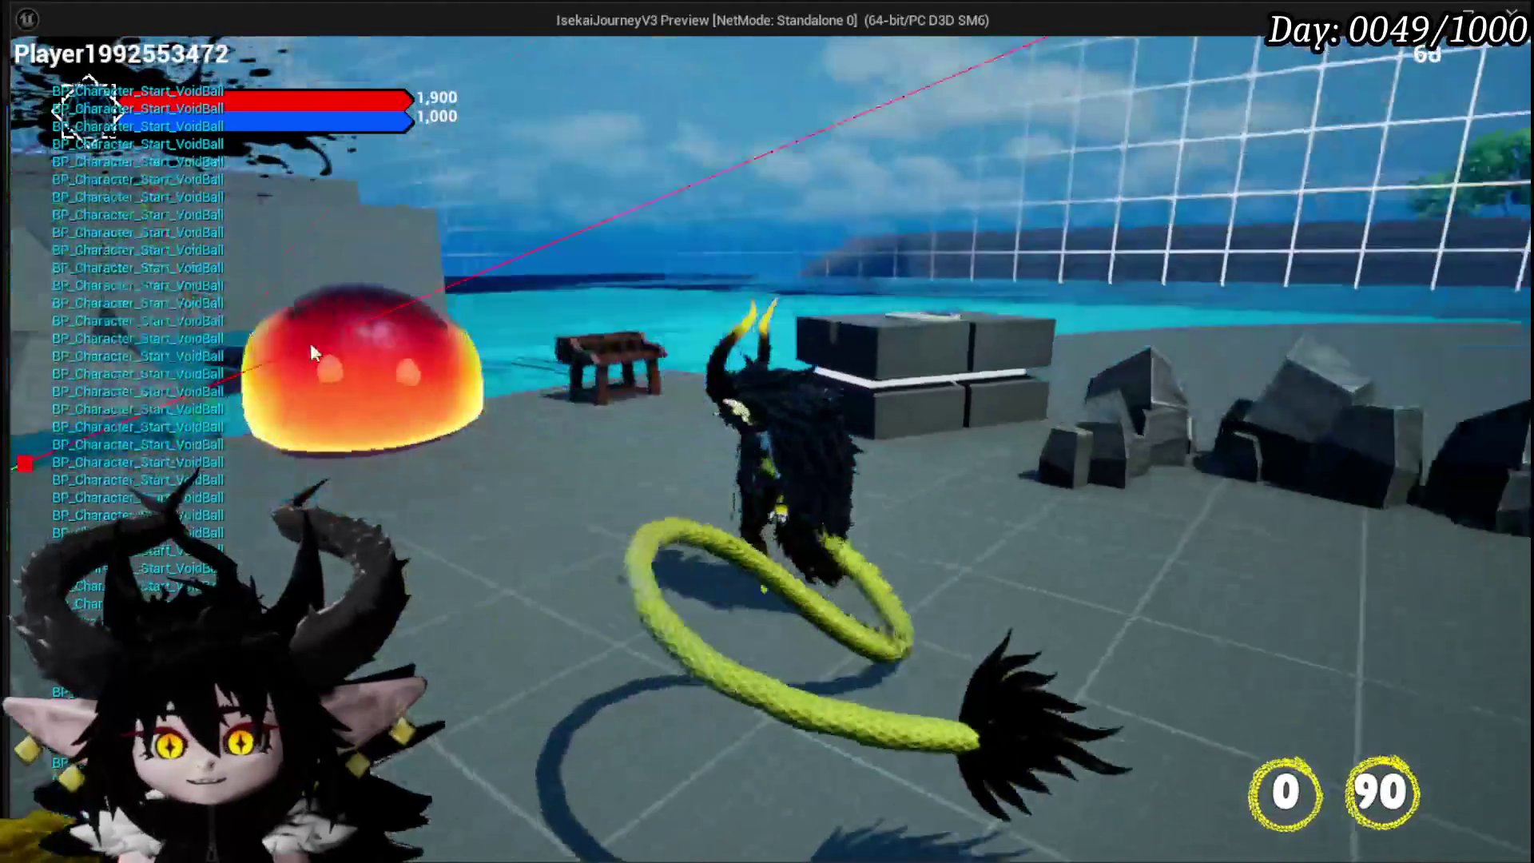
key(w)
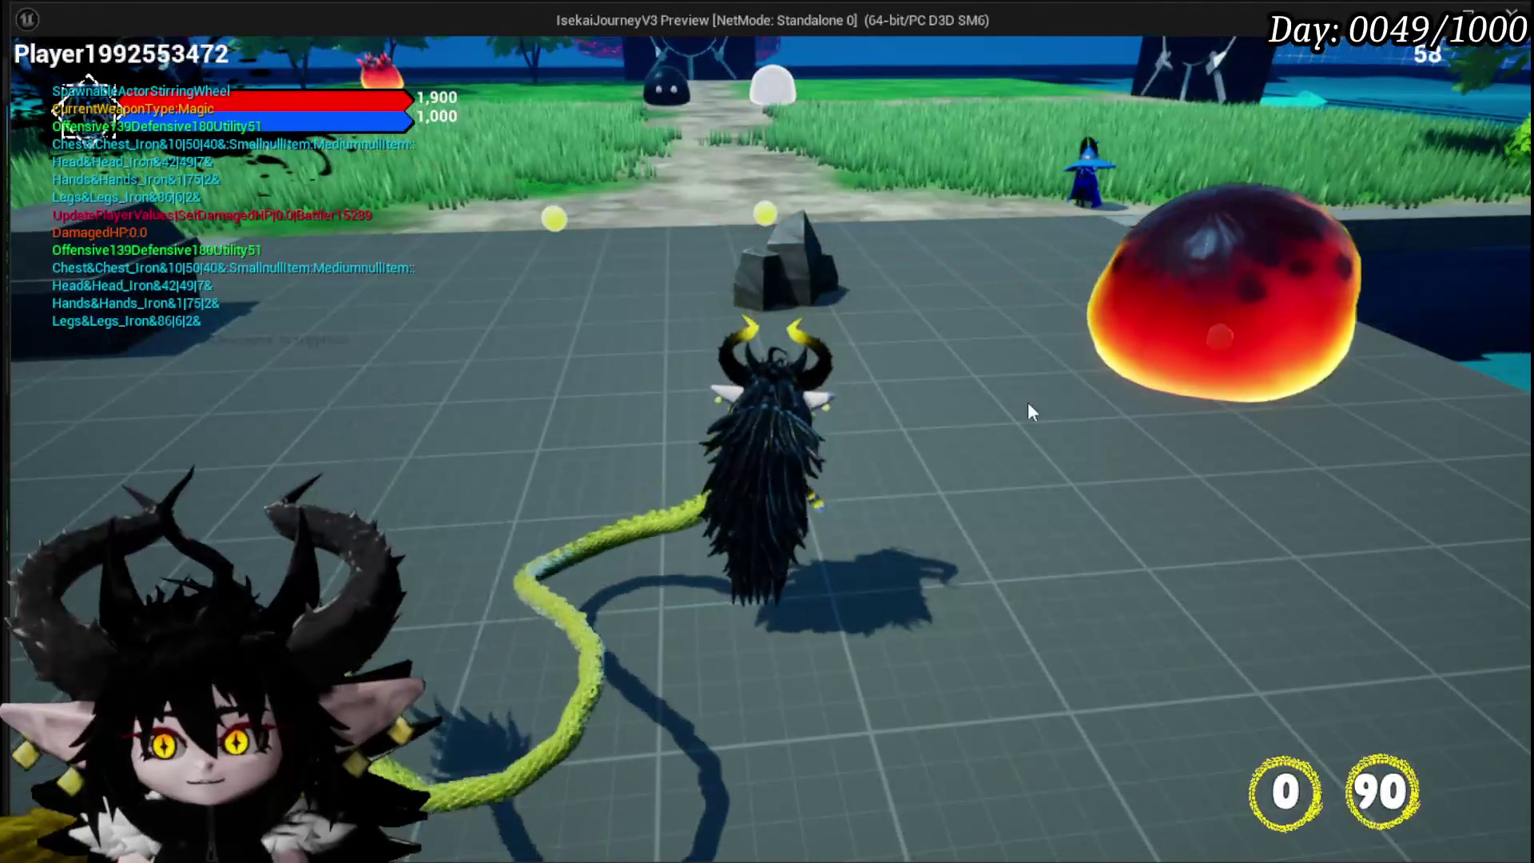
click(1027, 401)
key(w)
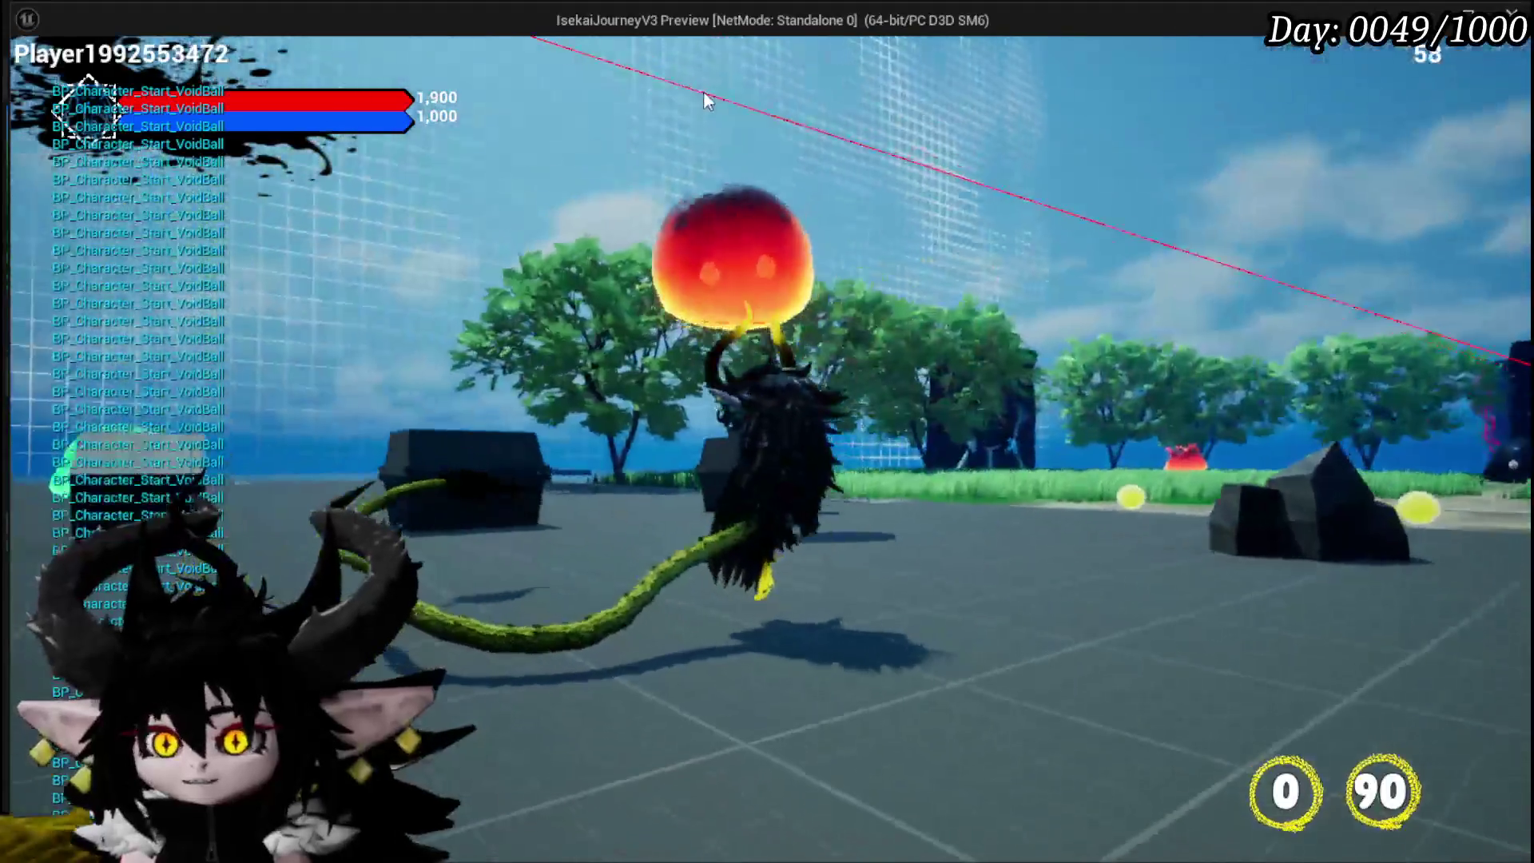
key(w)
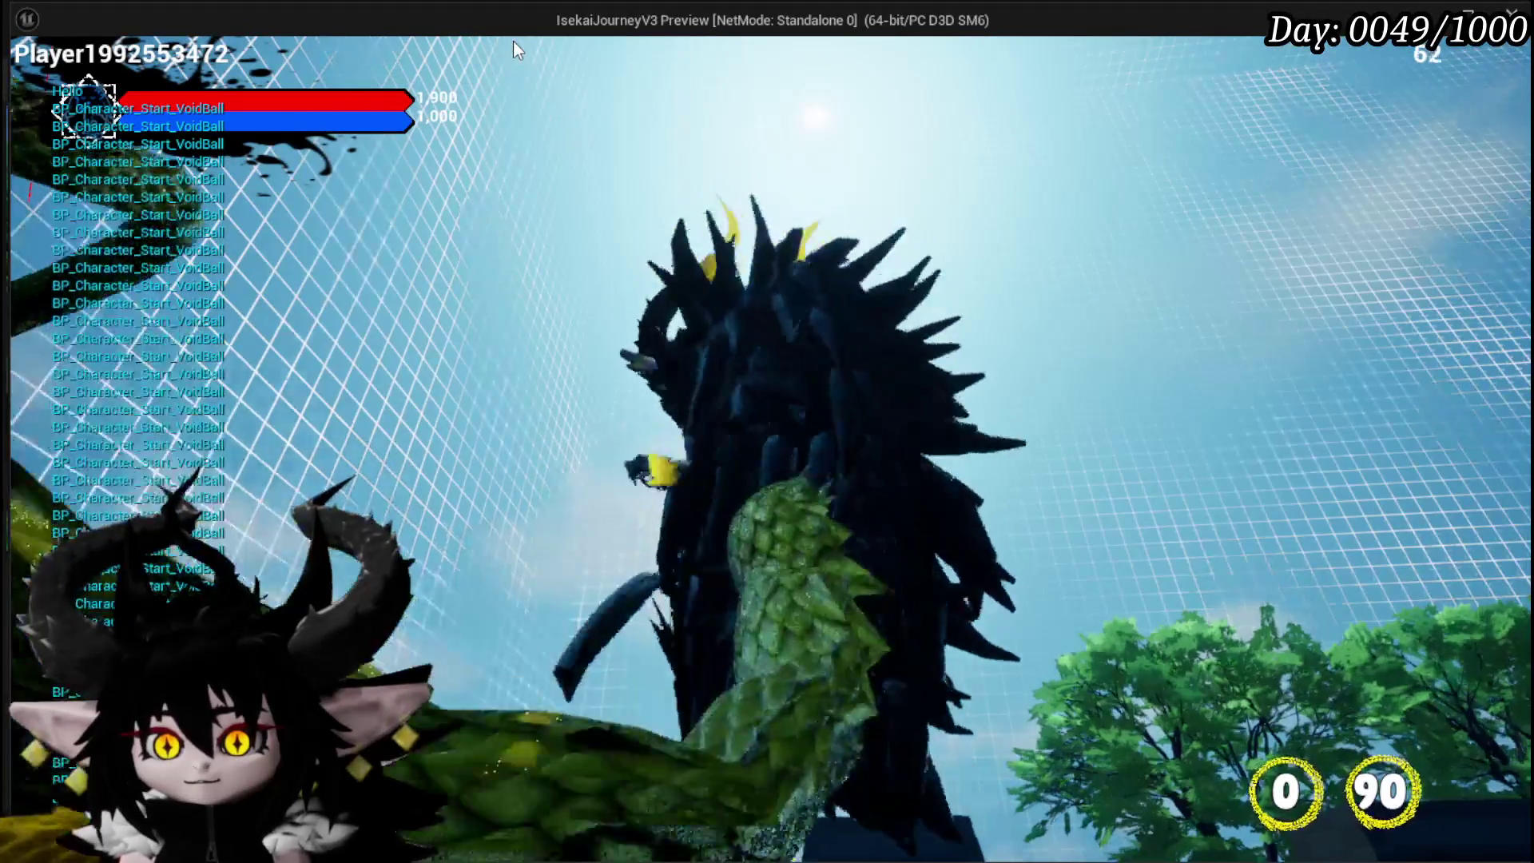
key(w)
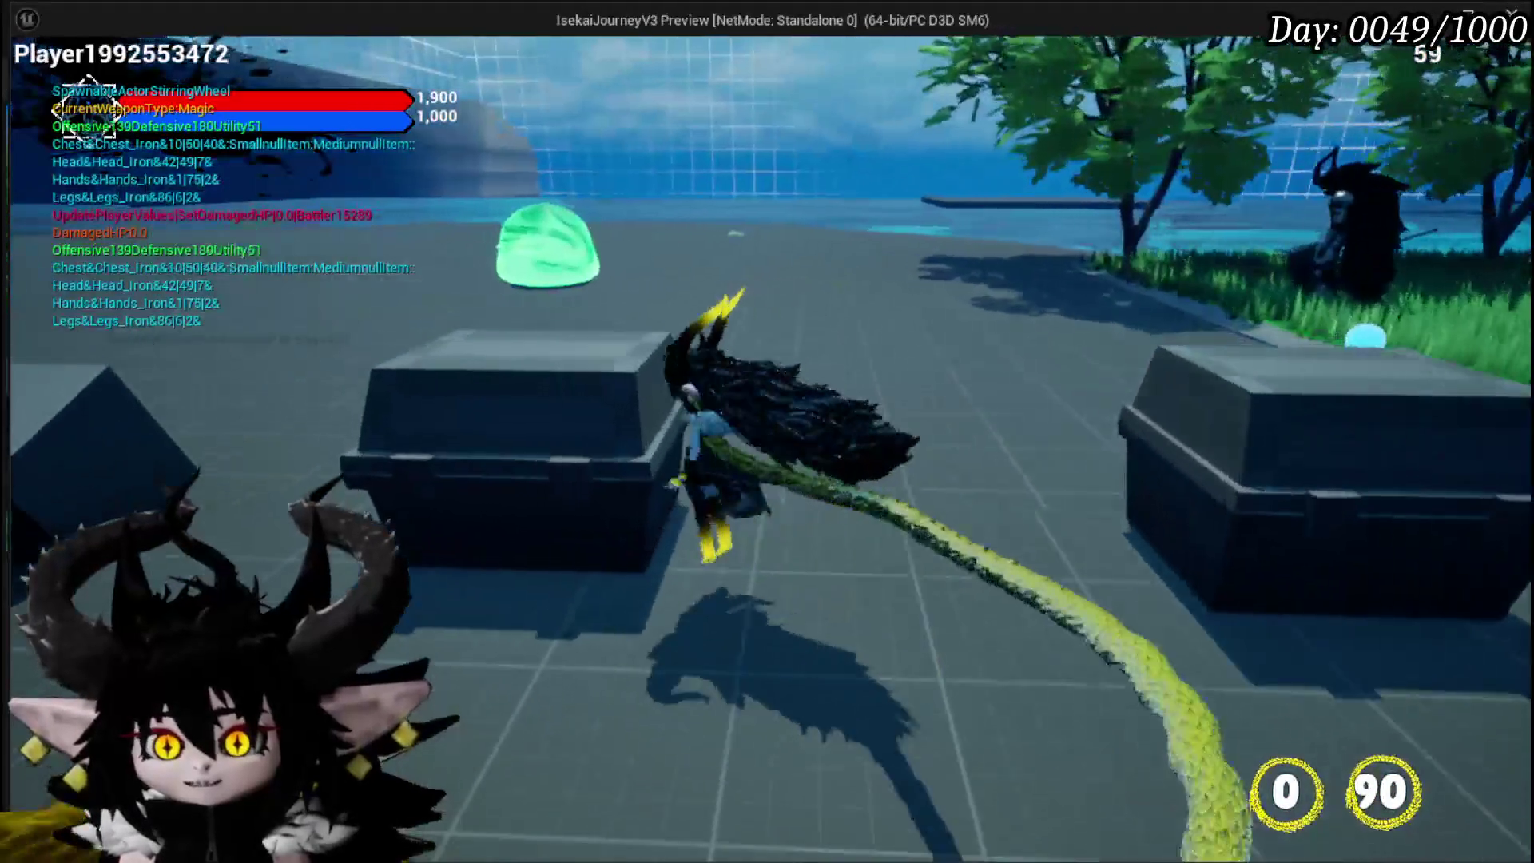
key(w)
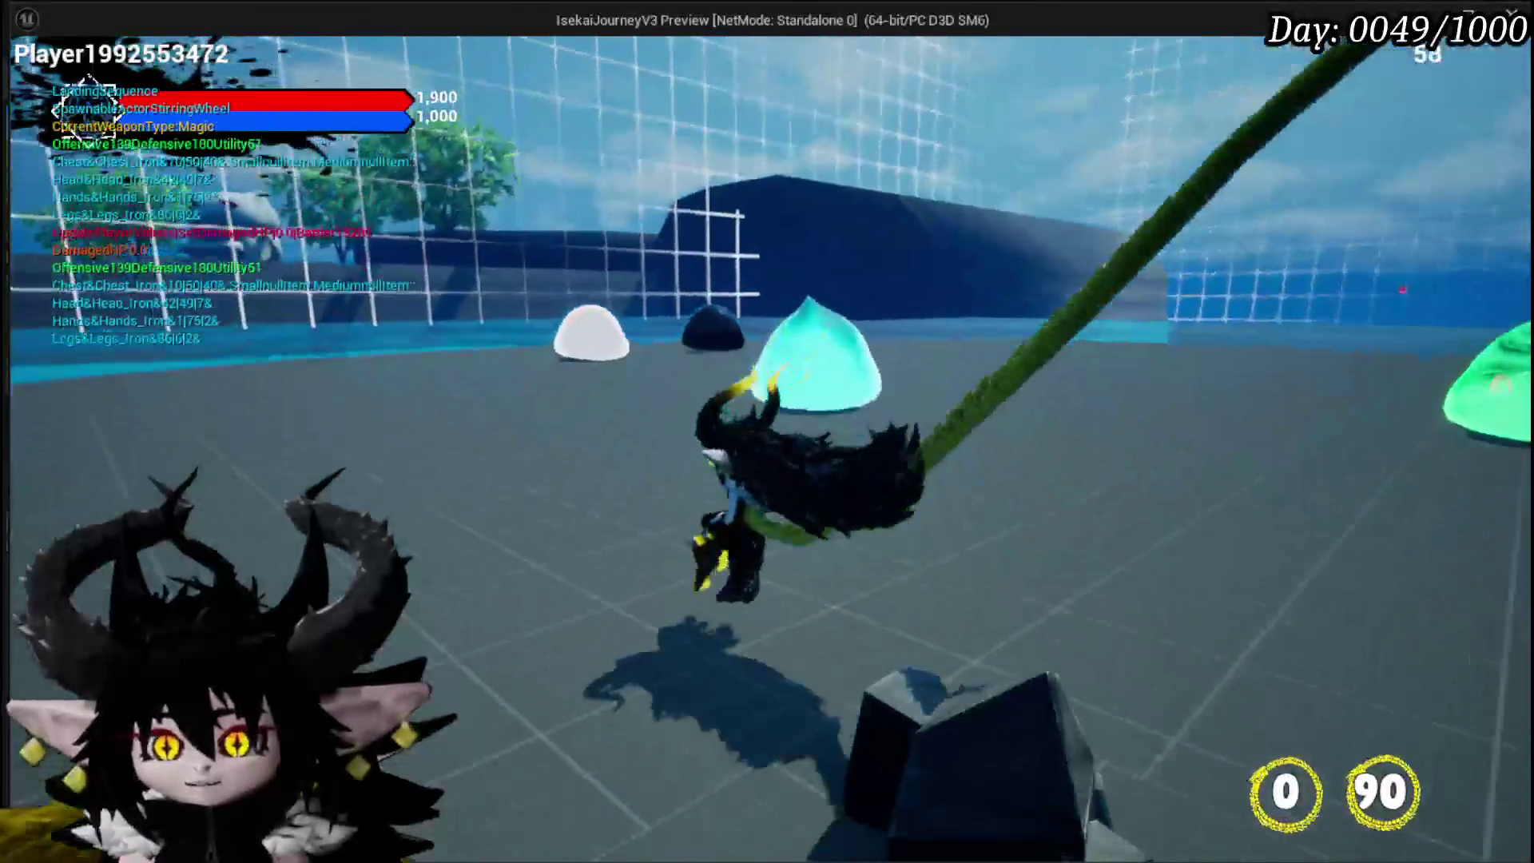
key(space)
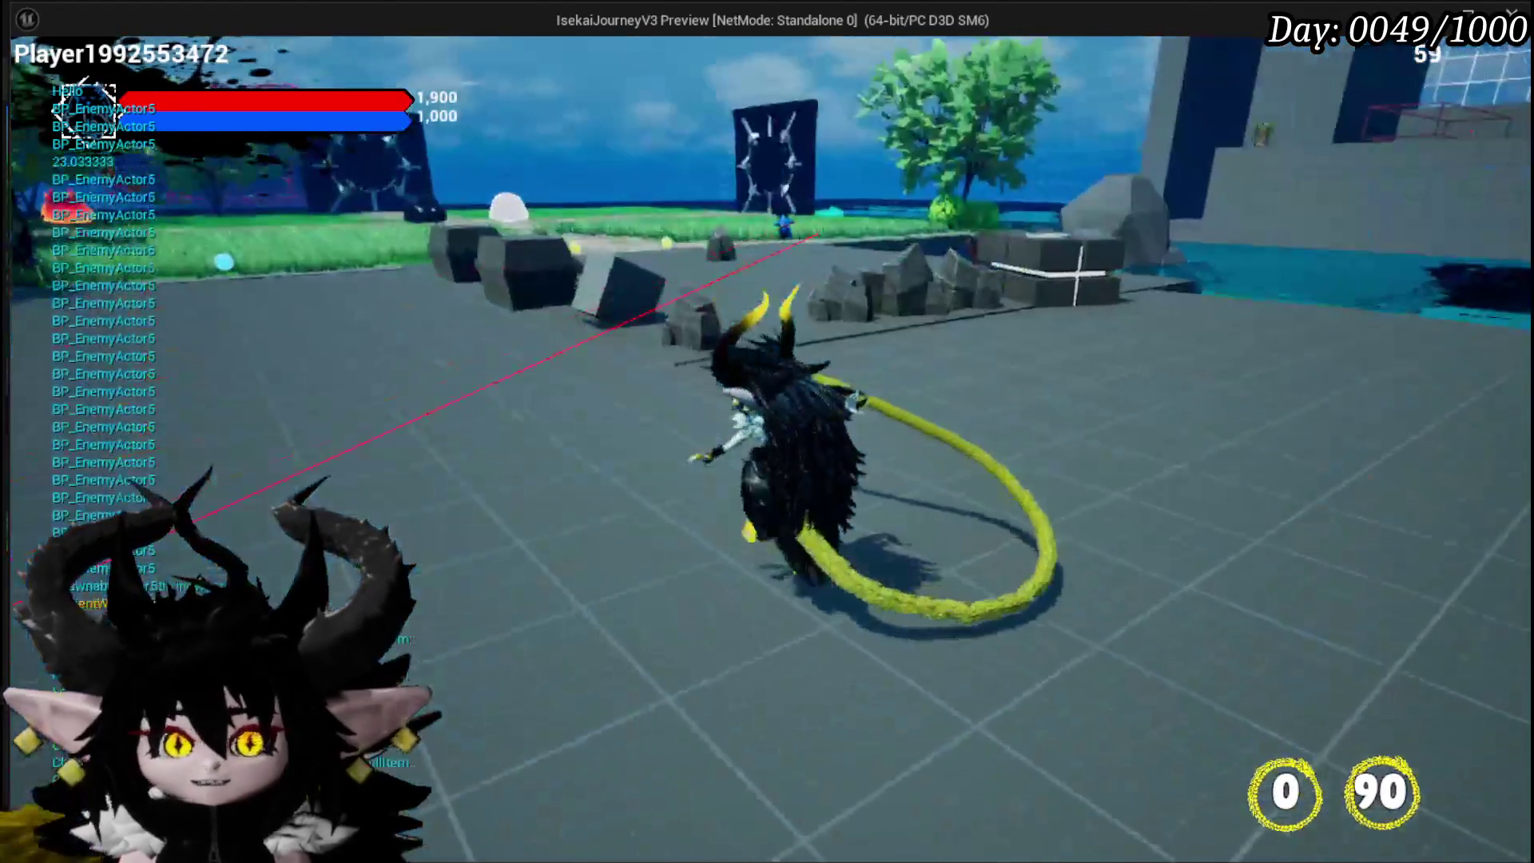
key(Escape)
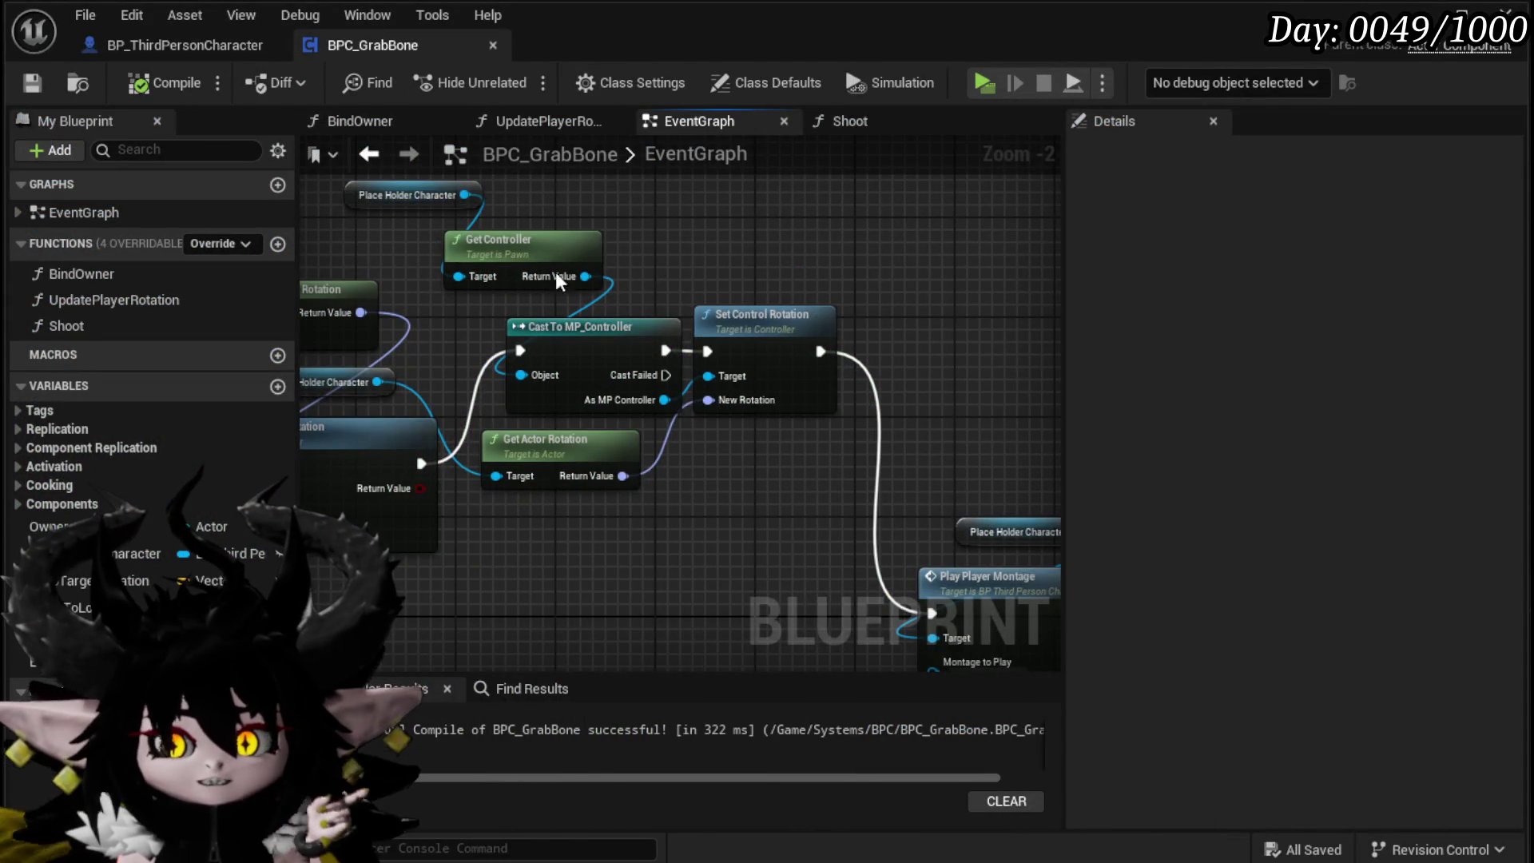
Step: Deselect the rotation nodes and switch to the BP_ThirdPersonCharacter blueprint tab, saving packages
click(786, 278)
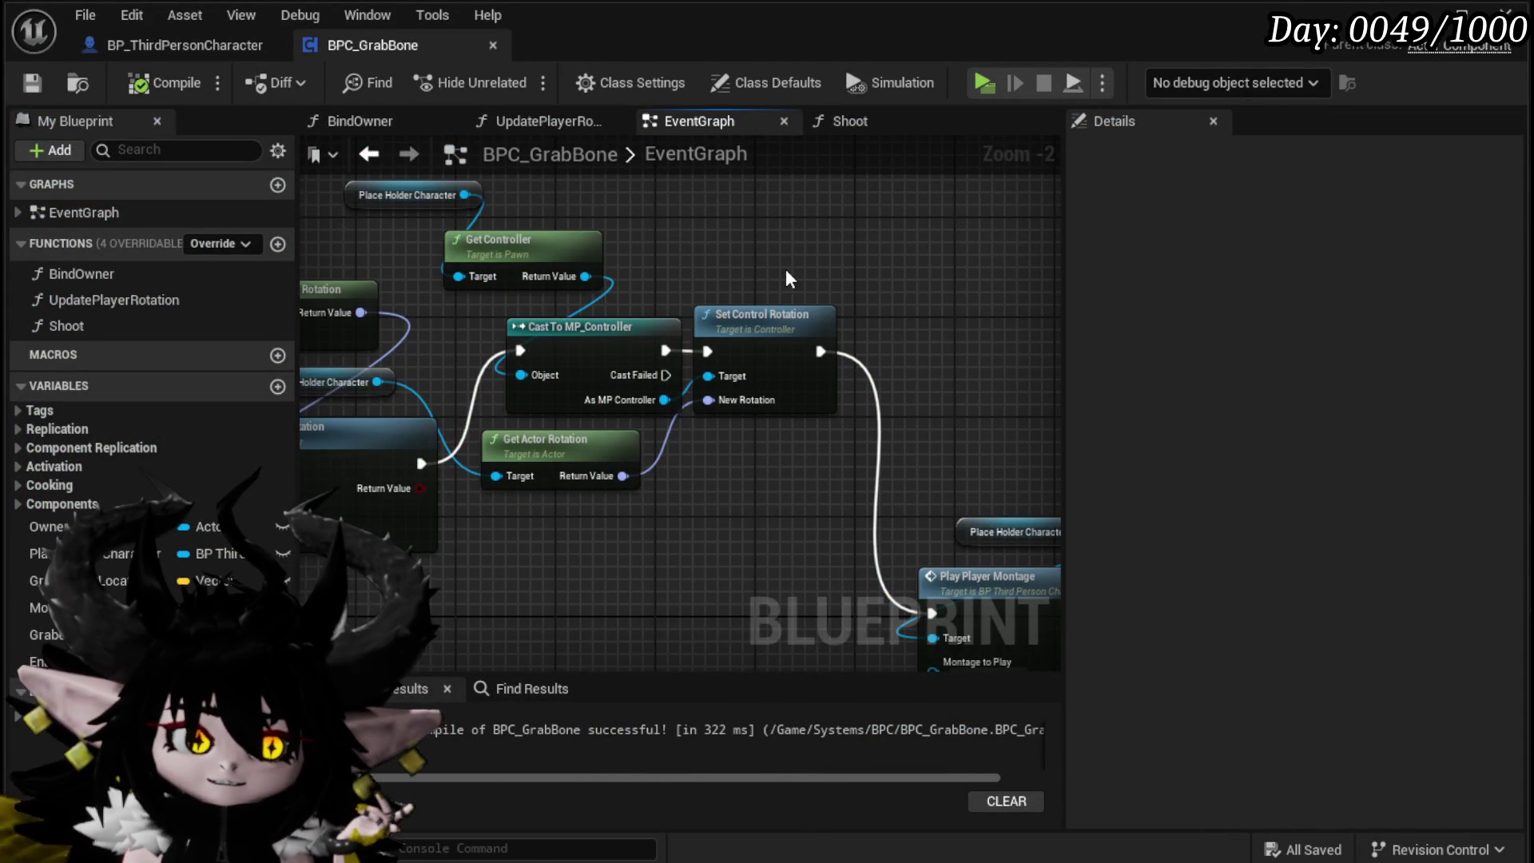
mouse_move(563, 589)
mouse_down()
mouse_move(595, 570)
mouse_move(596, 610)
mouse_move(580, 589)
mouse_up()
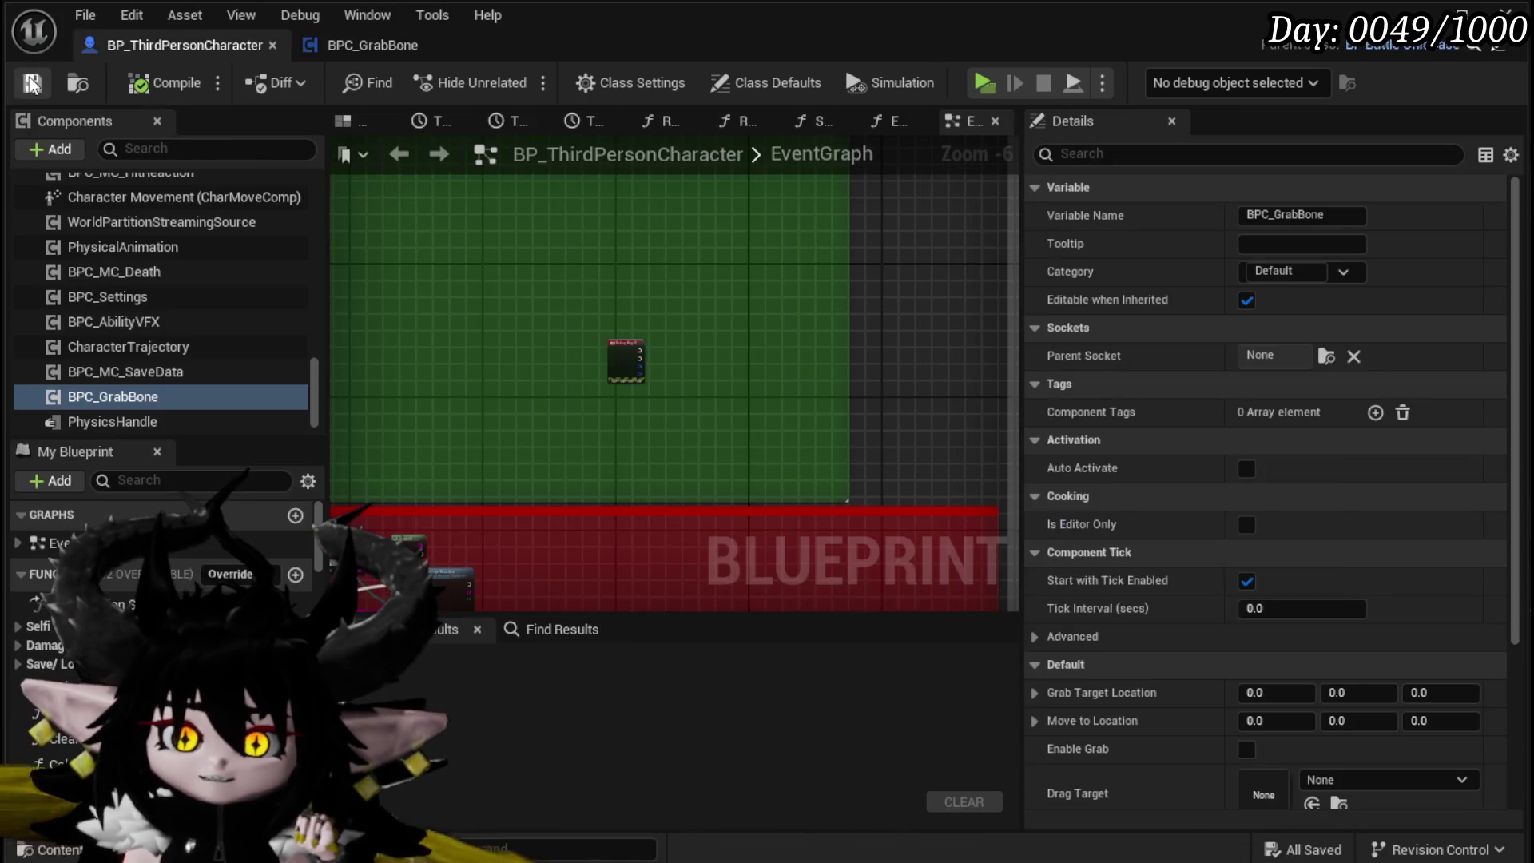
click(32, 82)
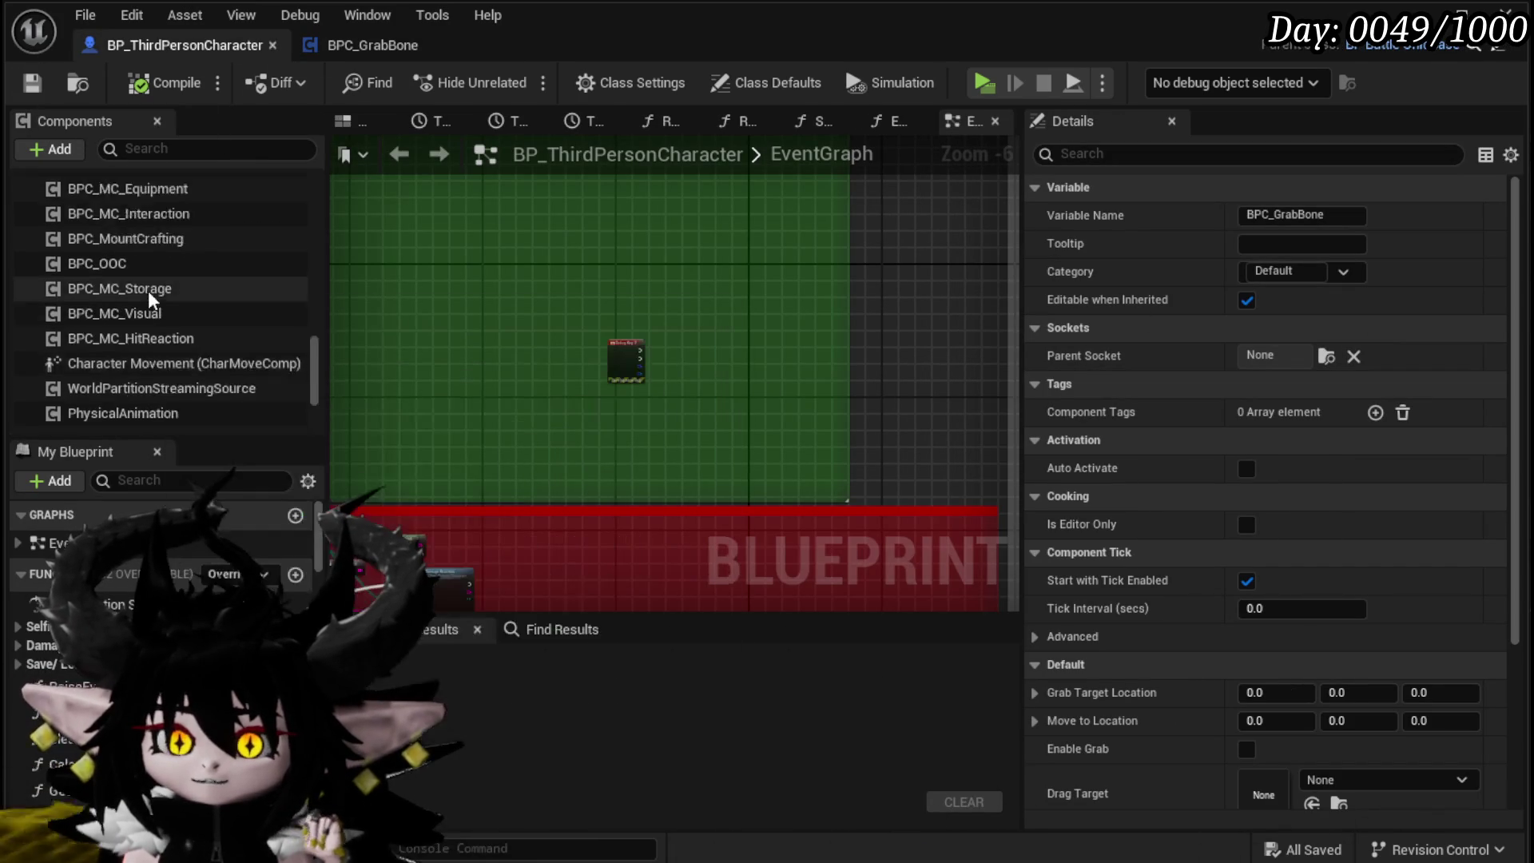
Step: Check the CameraBoom component's Use Pawn Control Rotation setting in Details
scroll(147, 290, up, 10)
scroll(147, 289, up, 5)
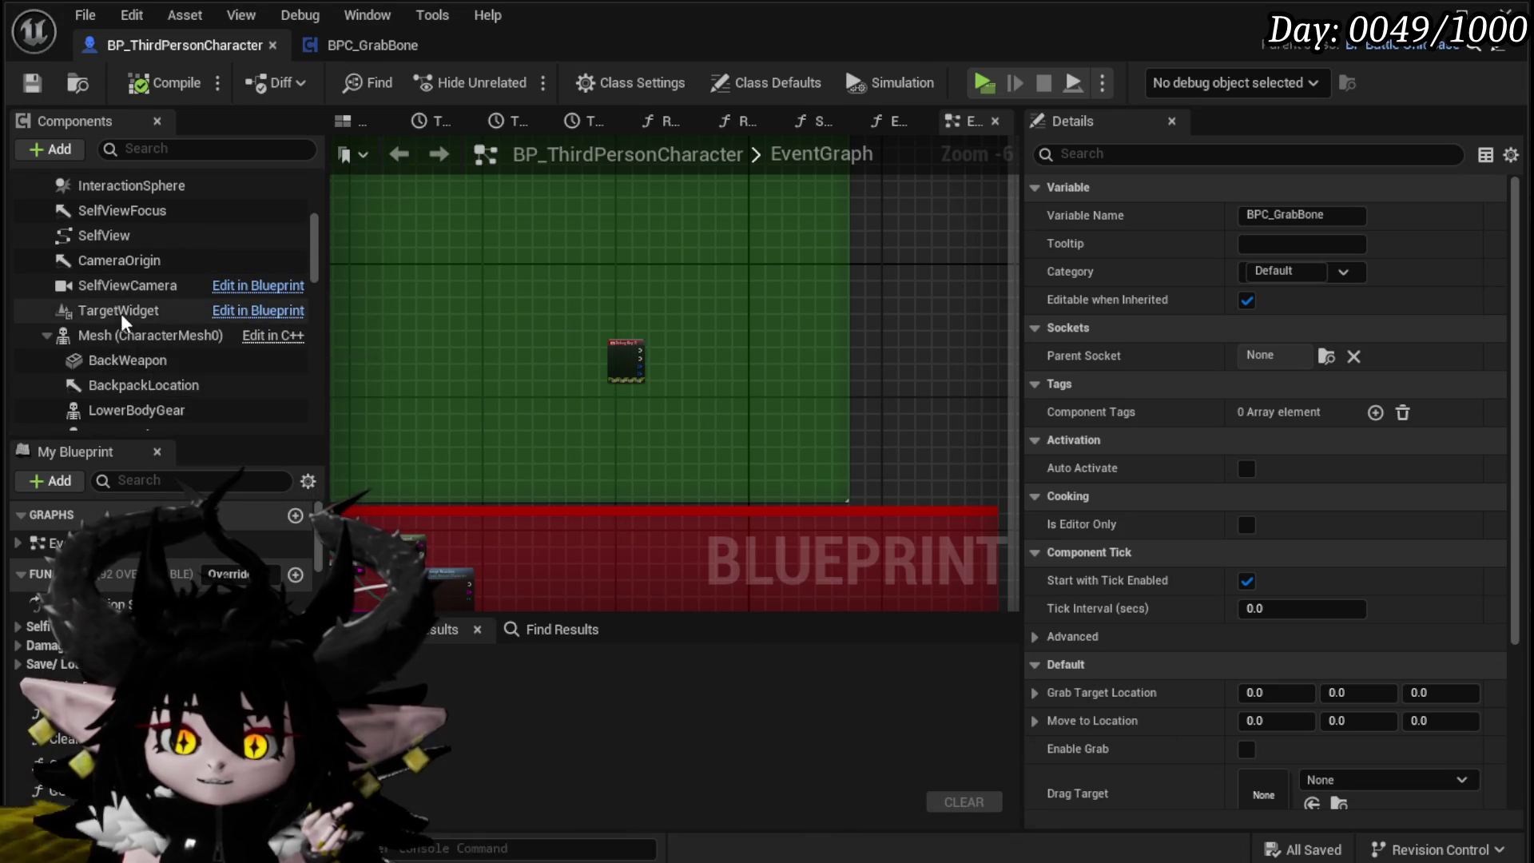
scroll(127, 296, up, 3)
scroll(144, 315, up, 4)
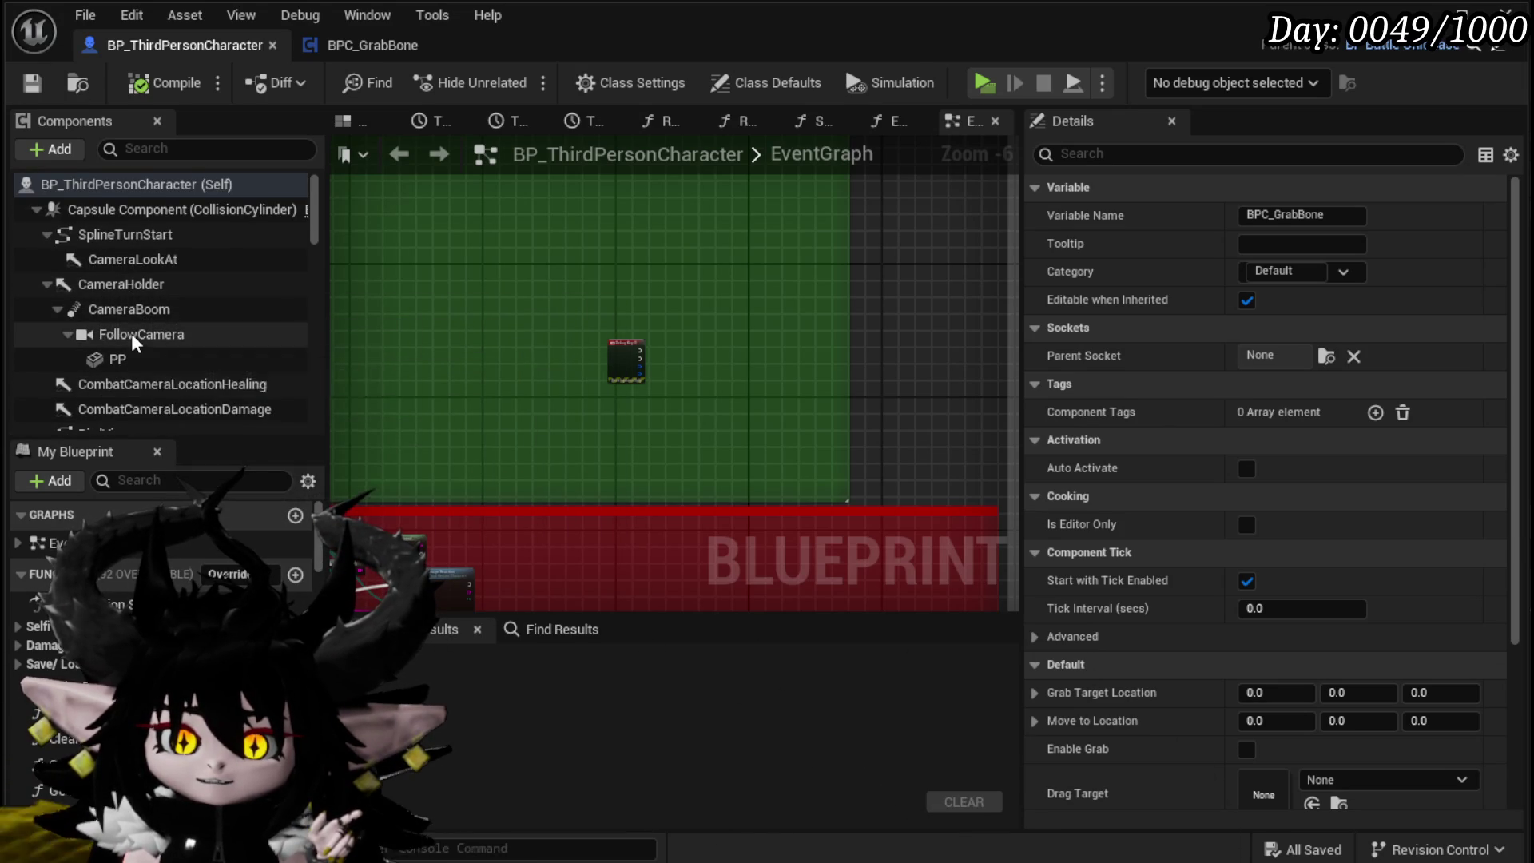
click(131, 334)
click(123, 307)
scroll(1190, 400, down, 3)
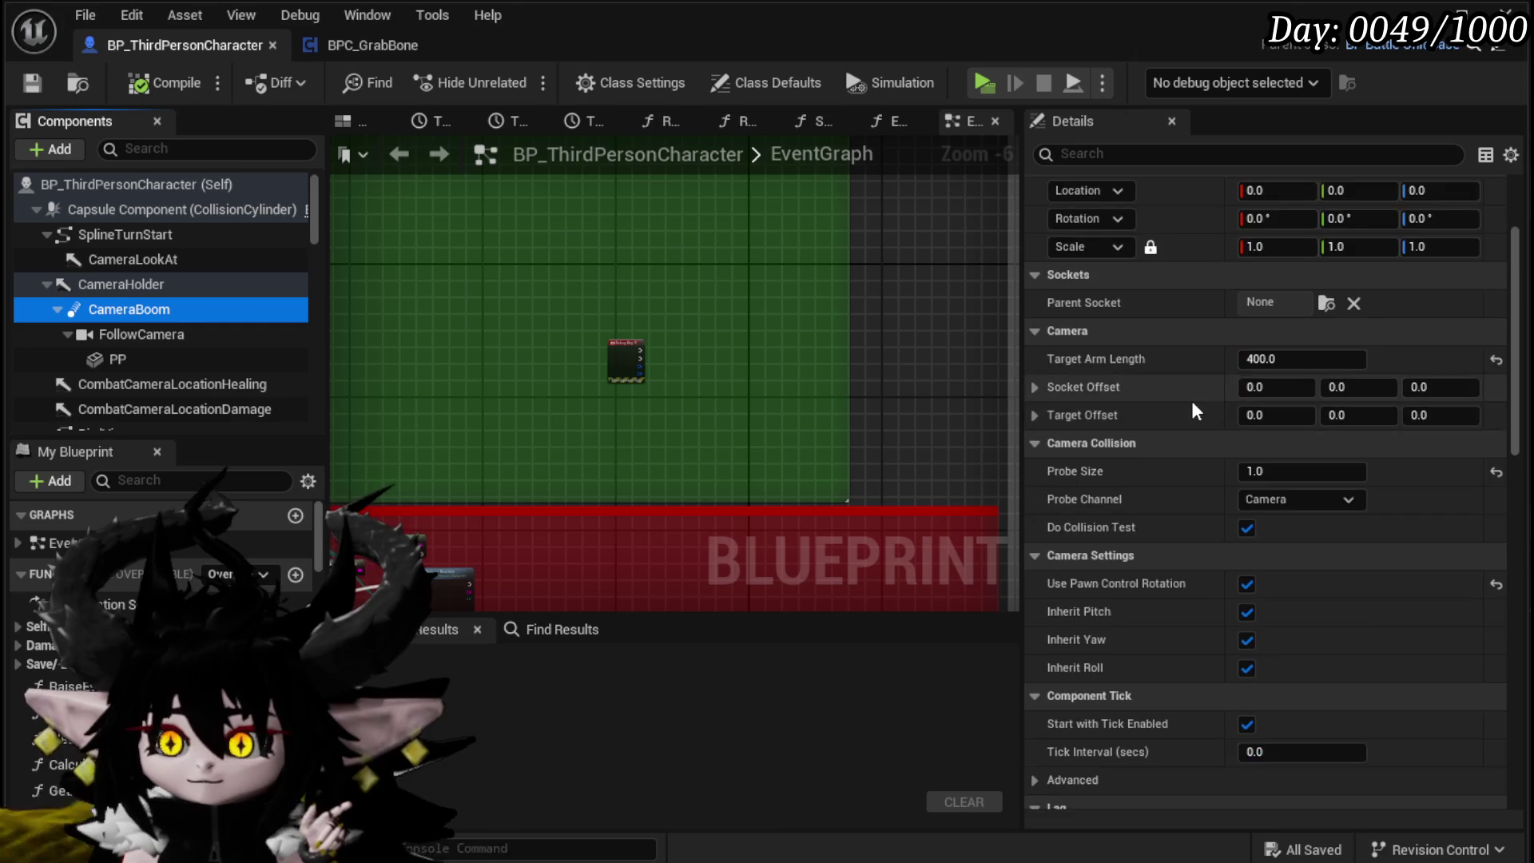
scroll(1193, 405, down, 3)
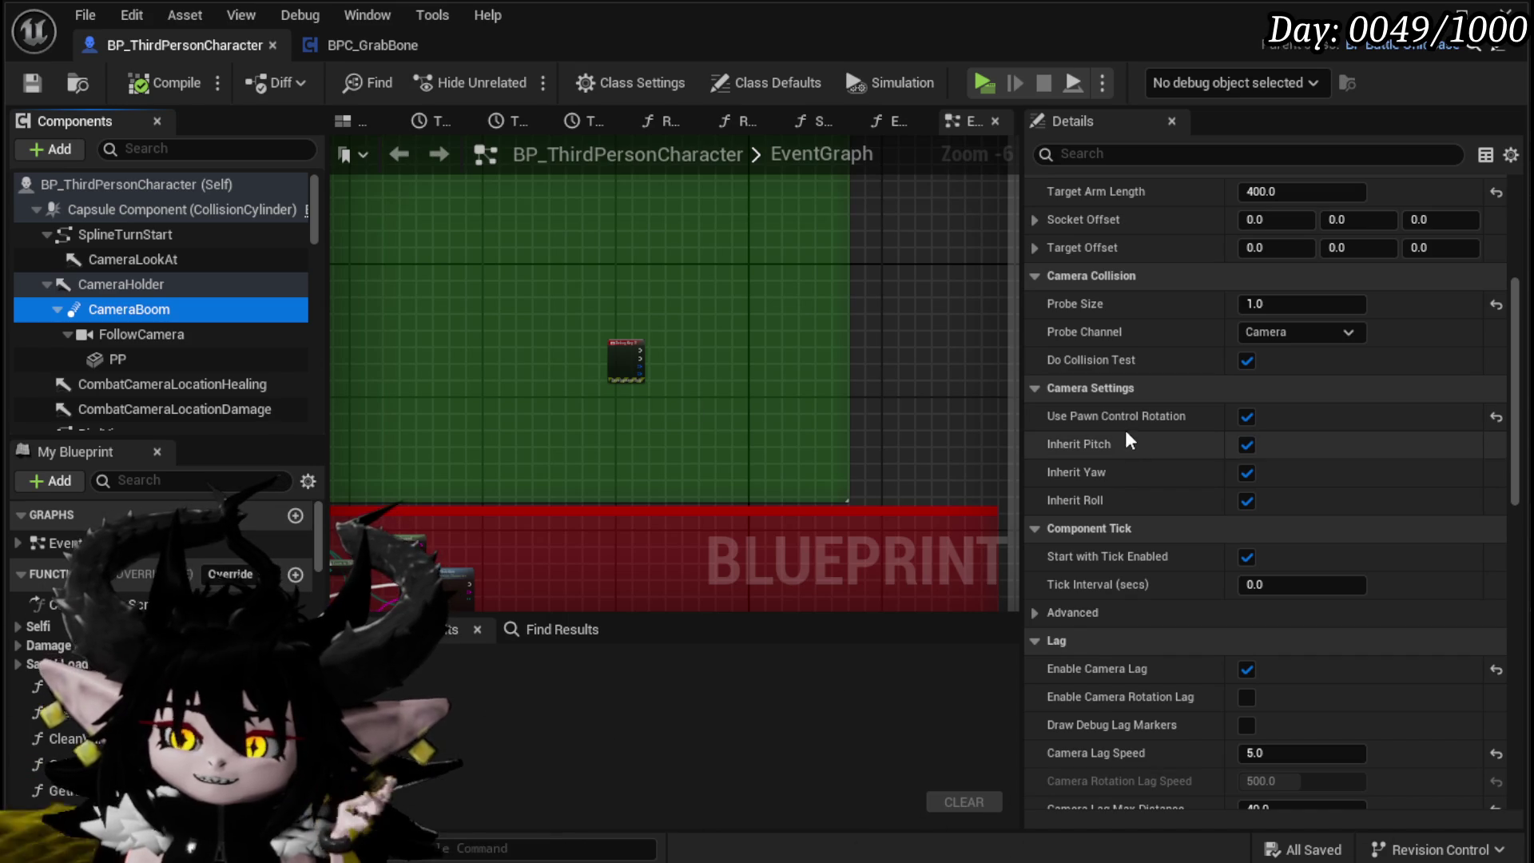
Step: Review the FollowCamera component's camera properties, then go back to the BPC_GrabBone graph
mouse_move(1125, 420)
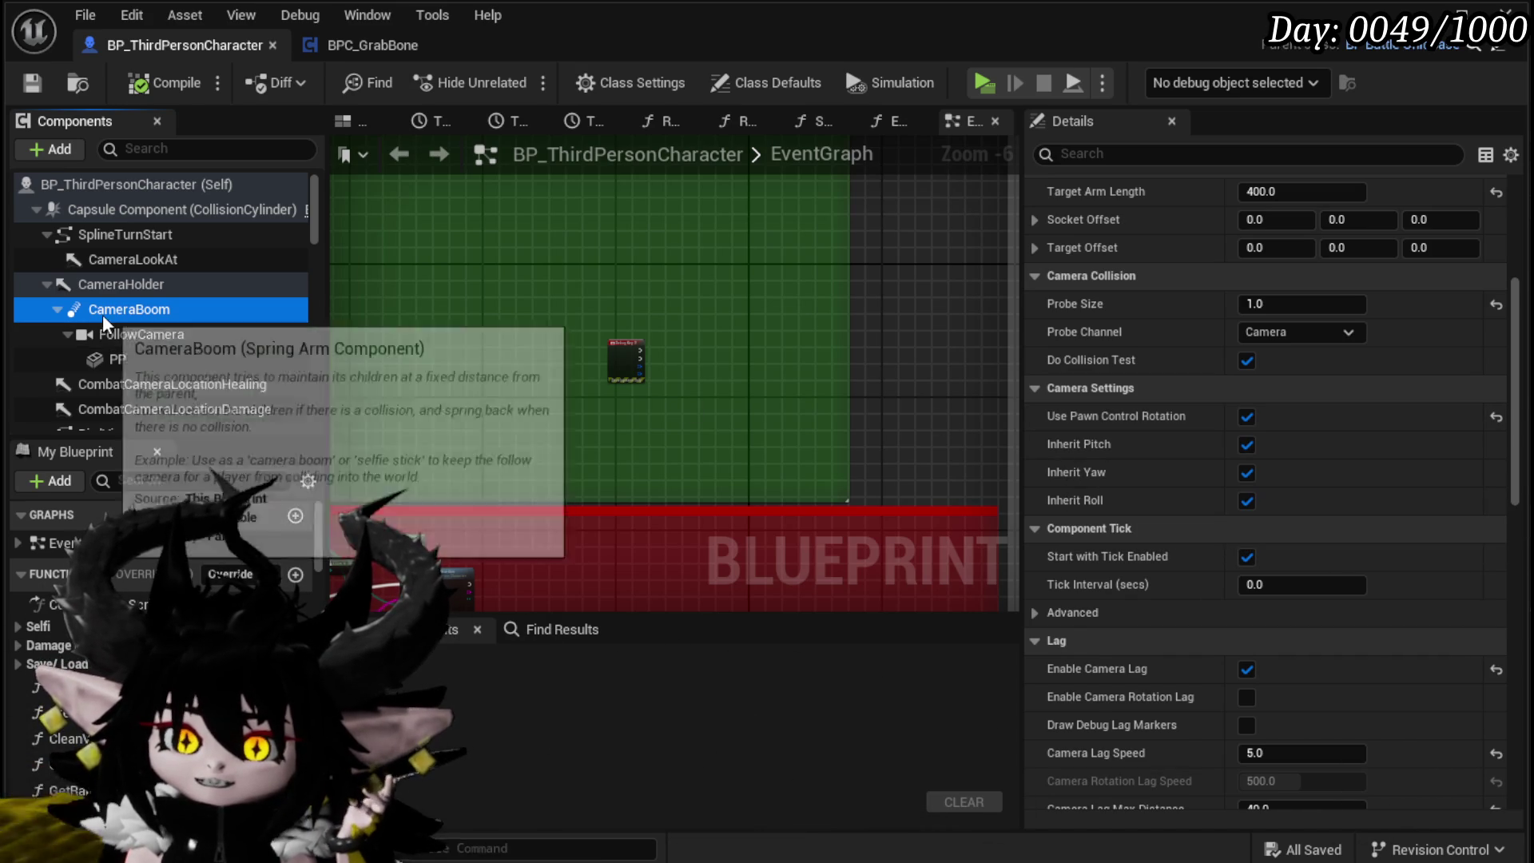
click(145, 343)
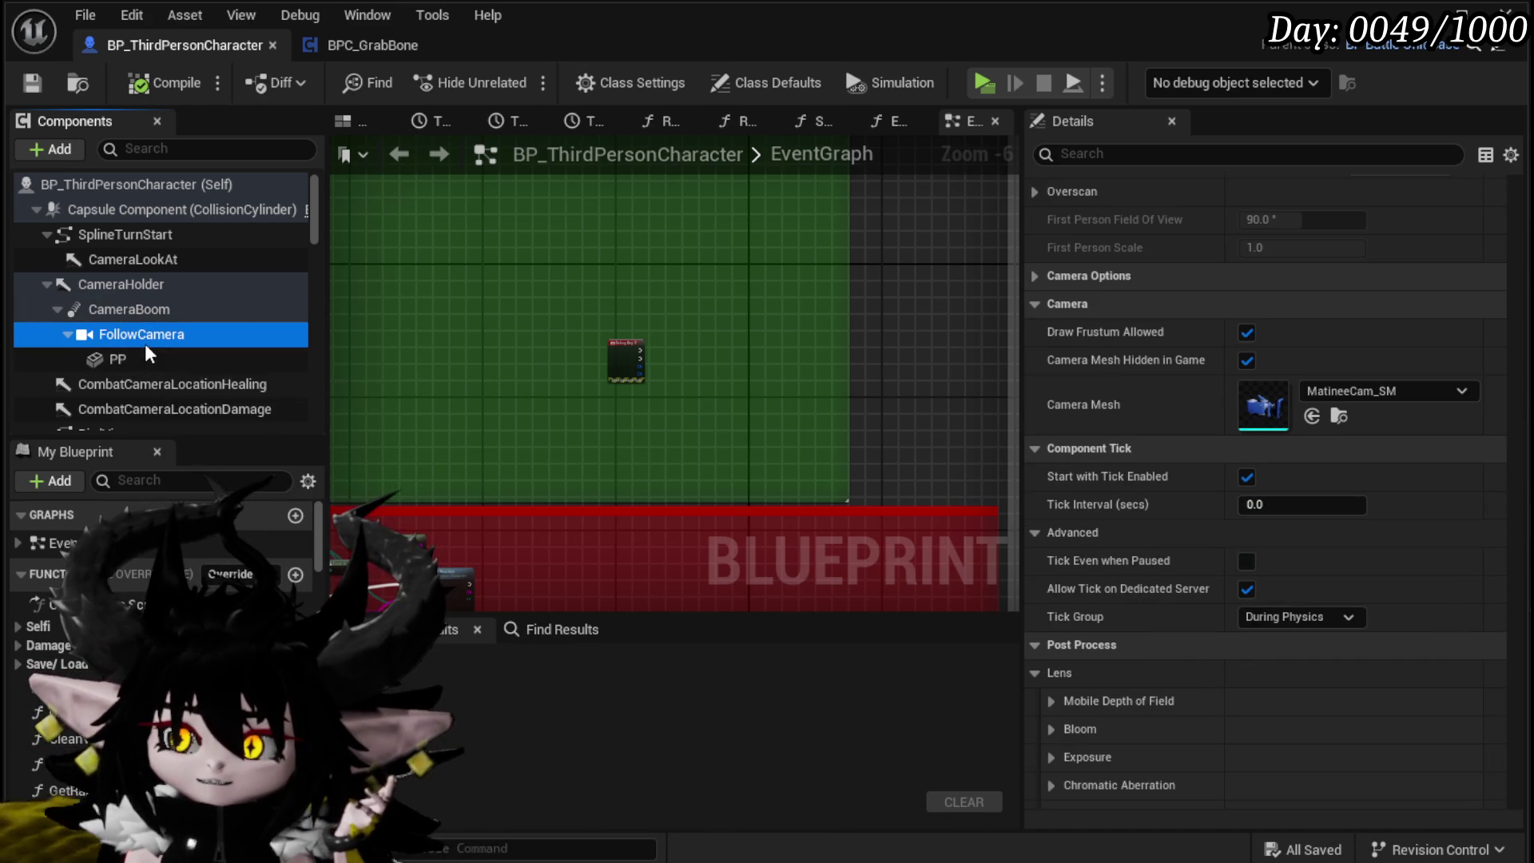
scroll(1287, 459, down, 15)
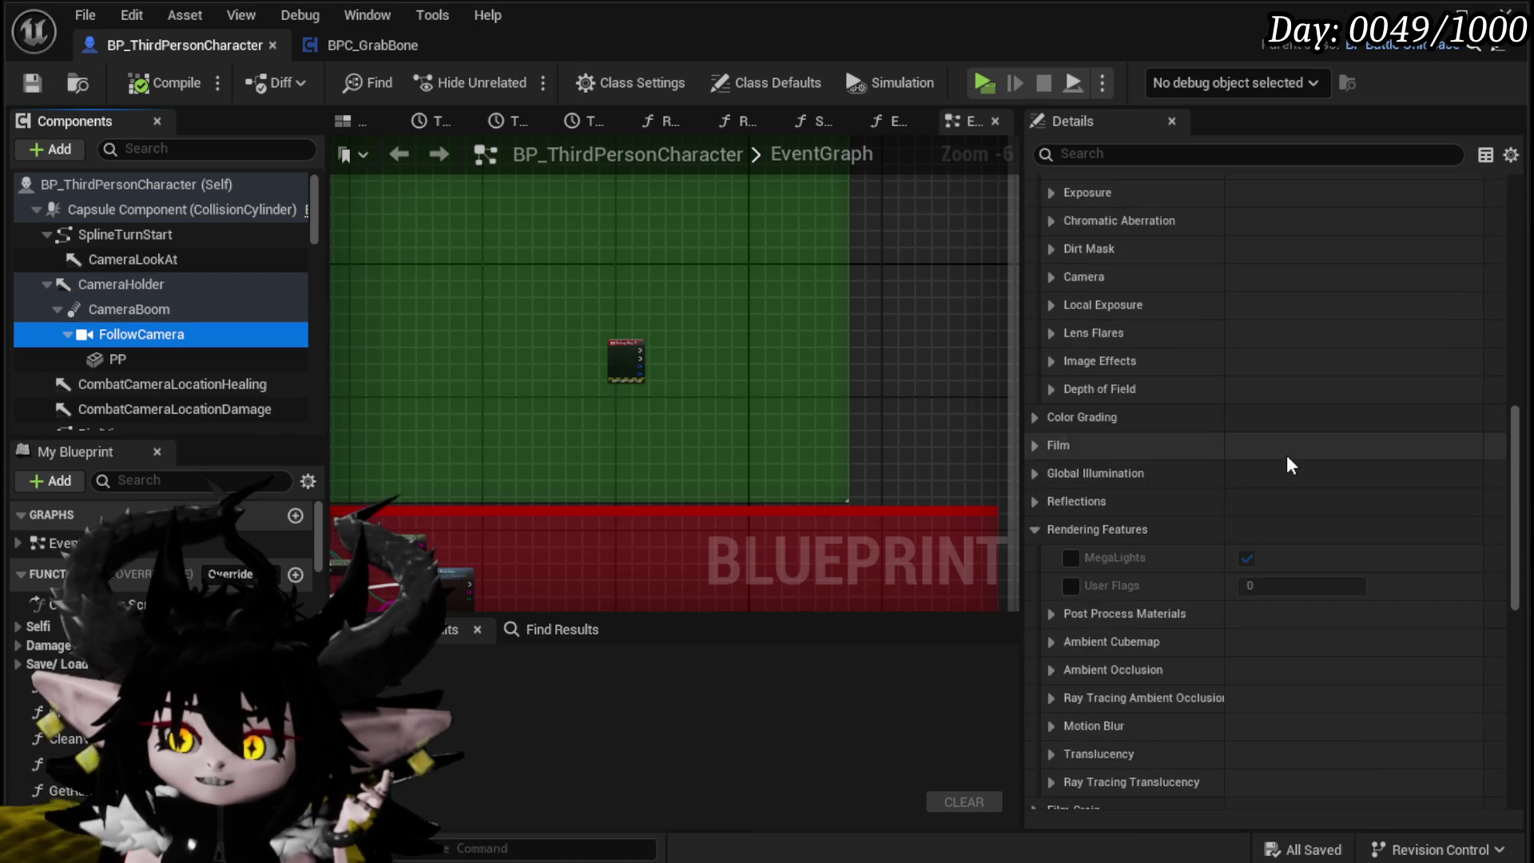
scroll(1285, 454, up, 10)
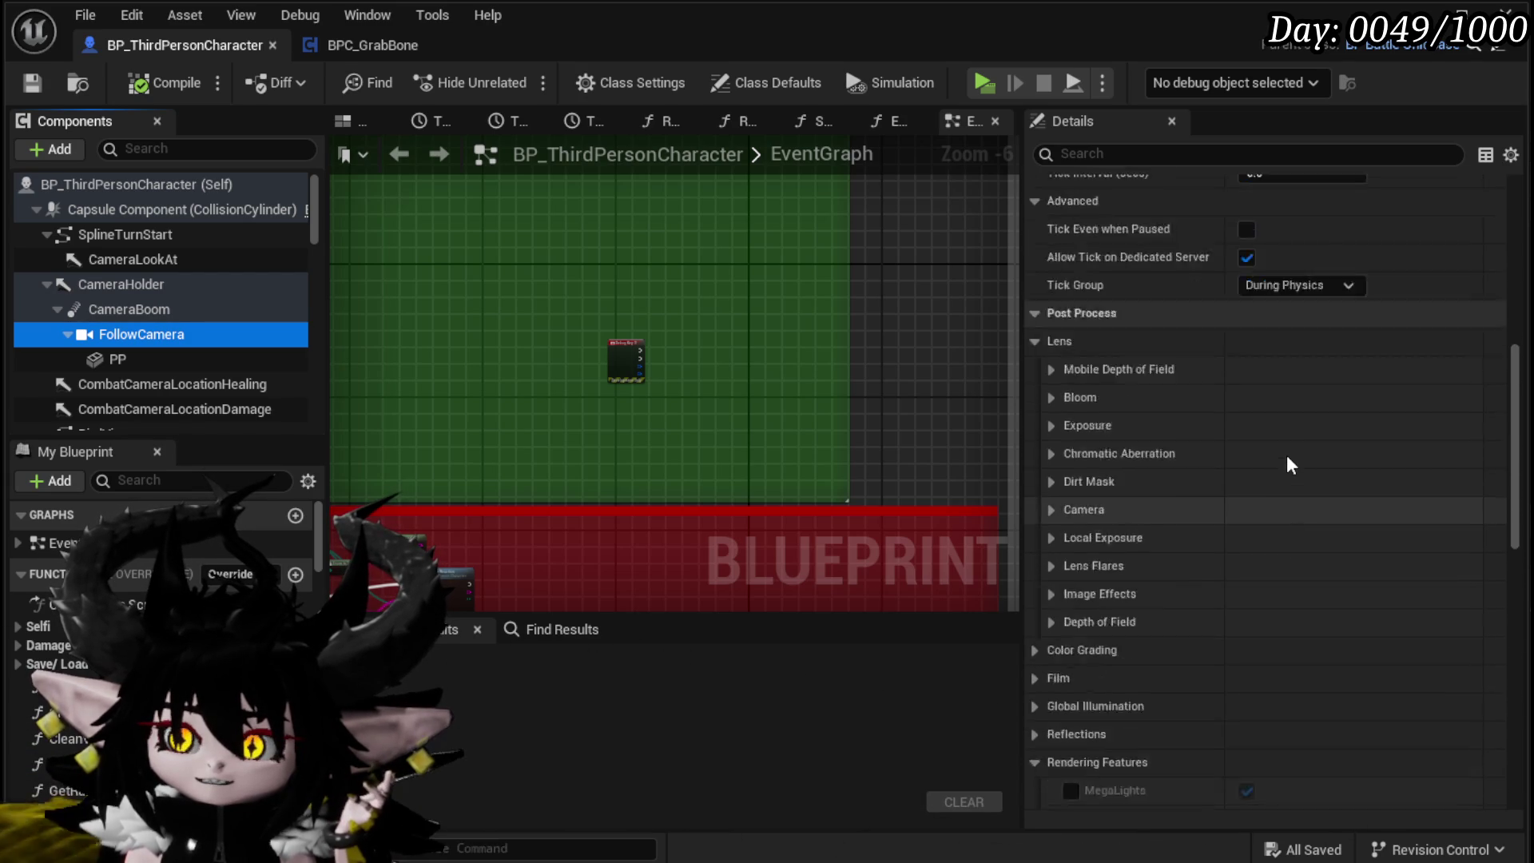
scroll(1286, 454, up, 8)
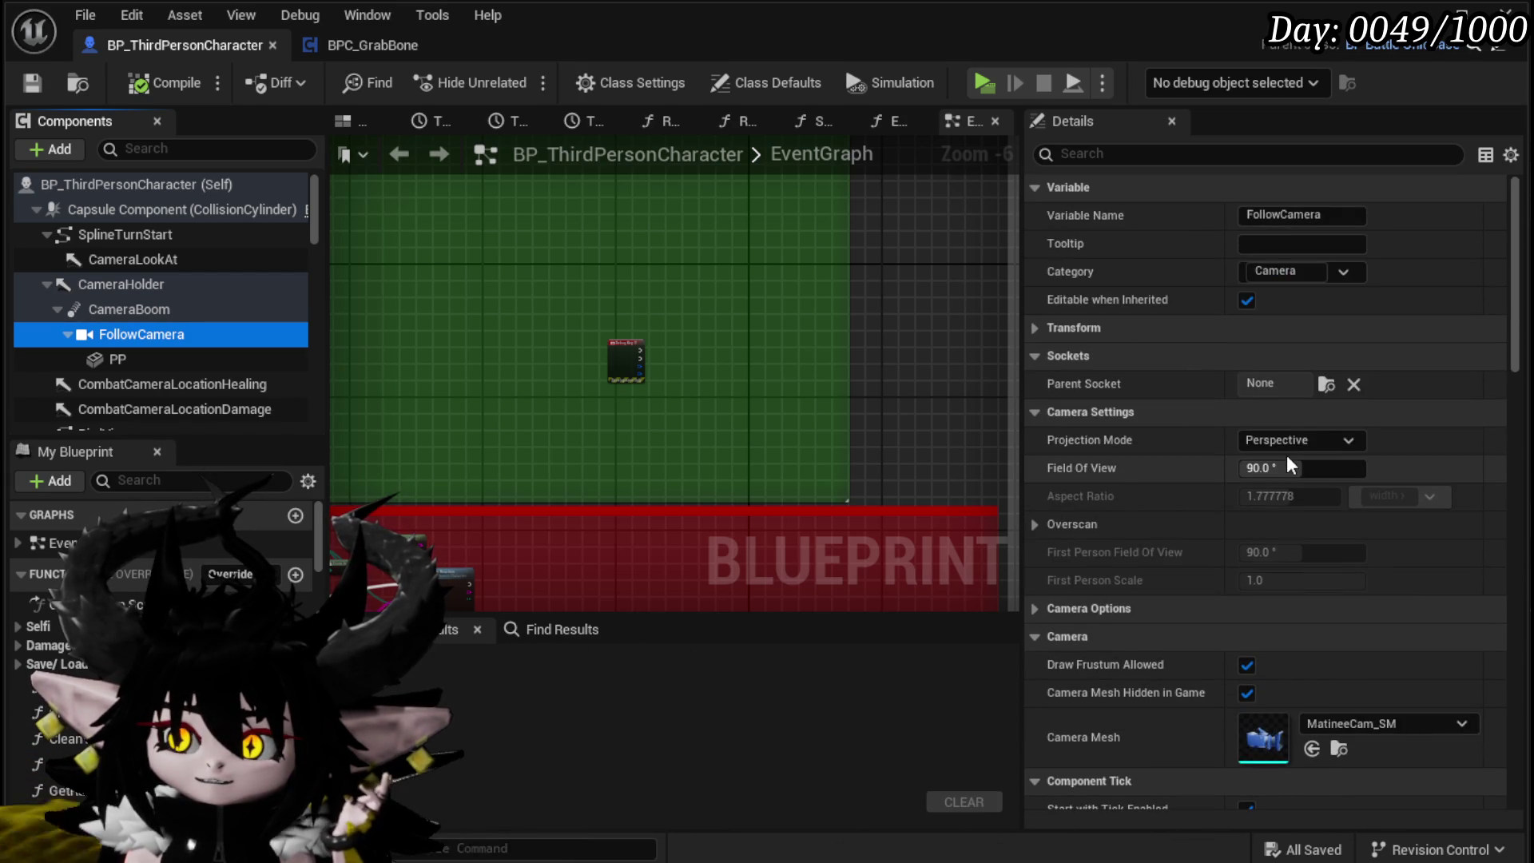
scroll(1287, 462, down, 5)
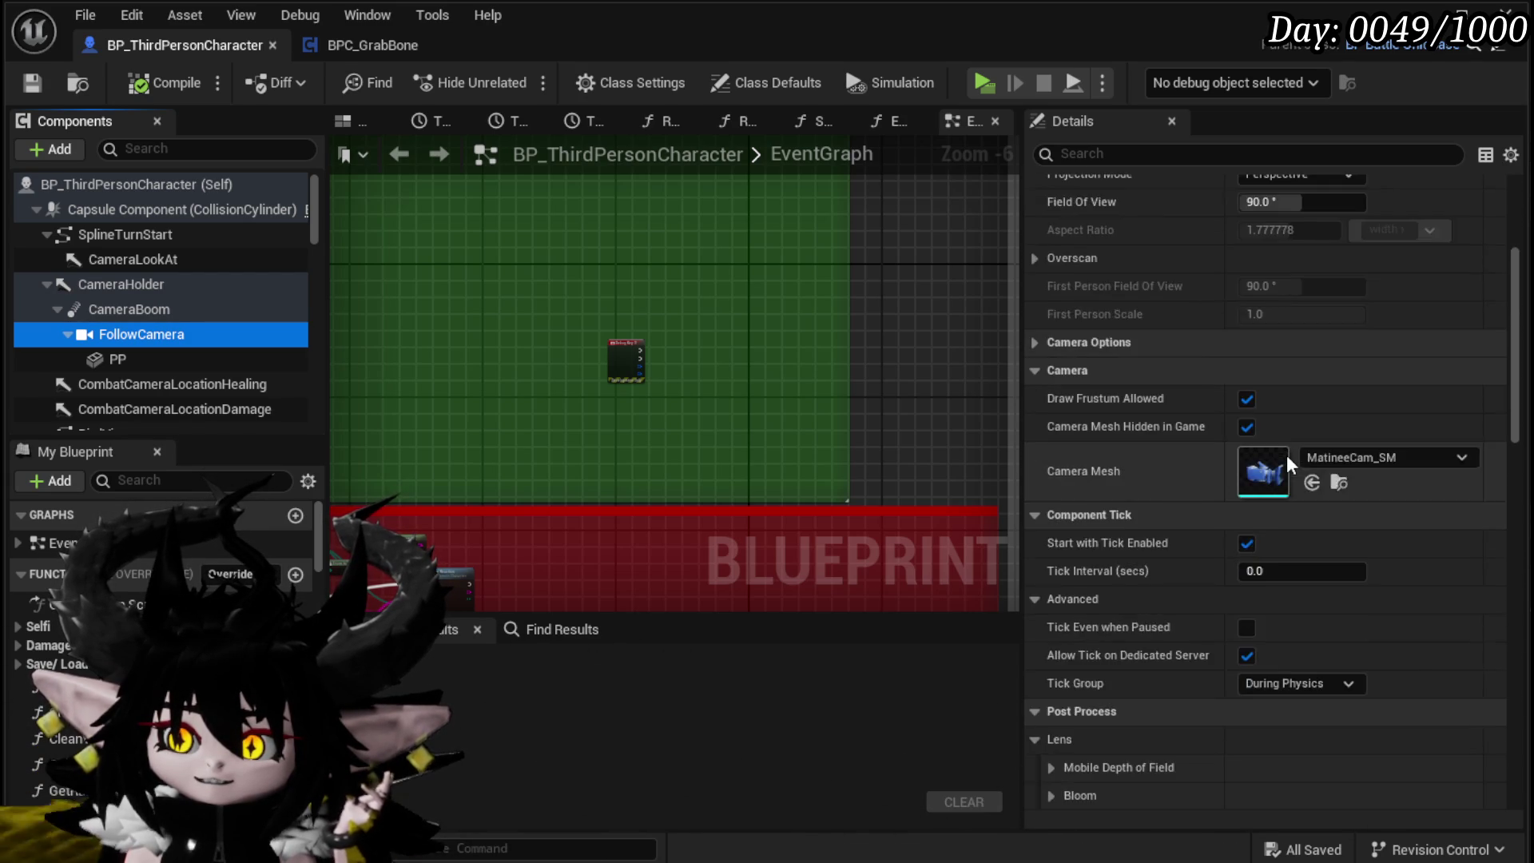
click(389, 45)
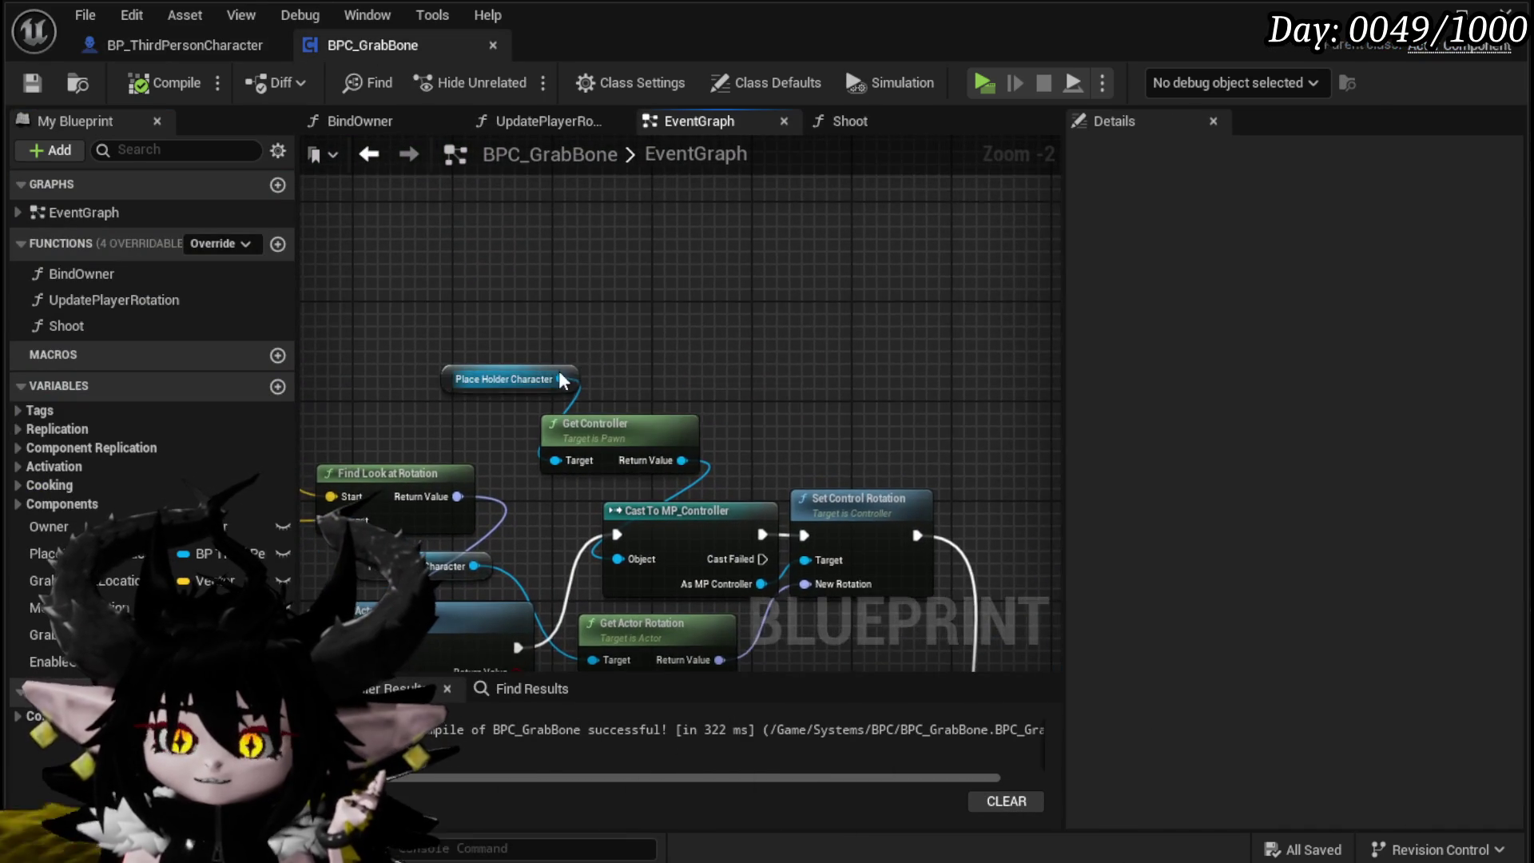
Step: From Place Holder Character, add Get Follow Camera feeding a Set Use Pawn Control Rotation node
drag(562, 379, 654, 295)
text(get follow)
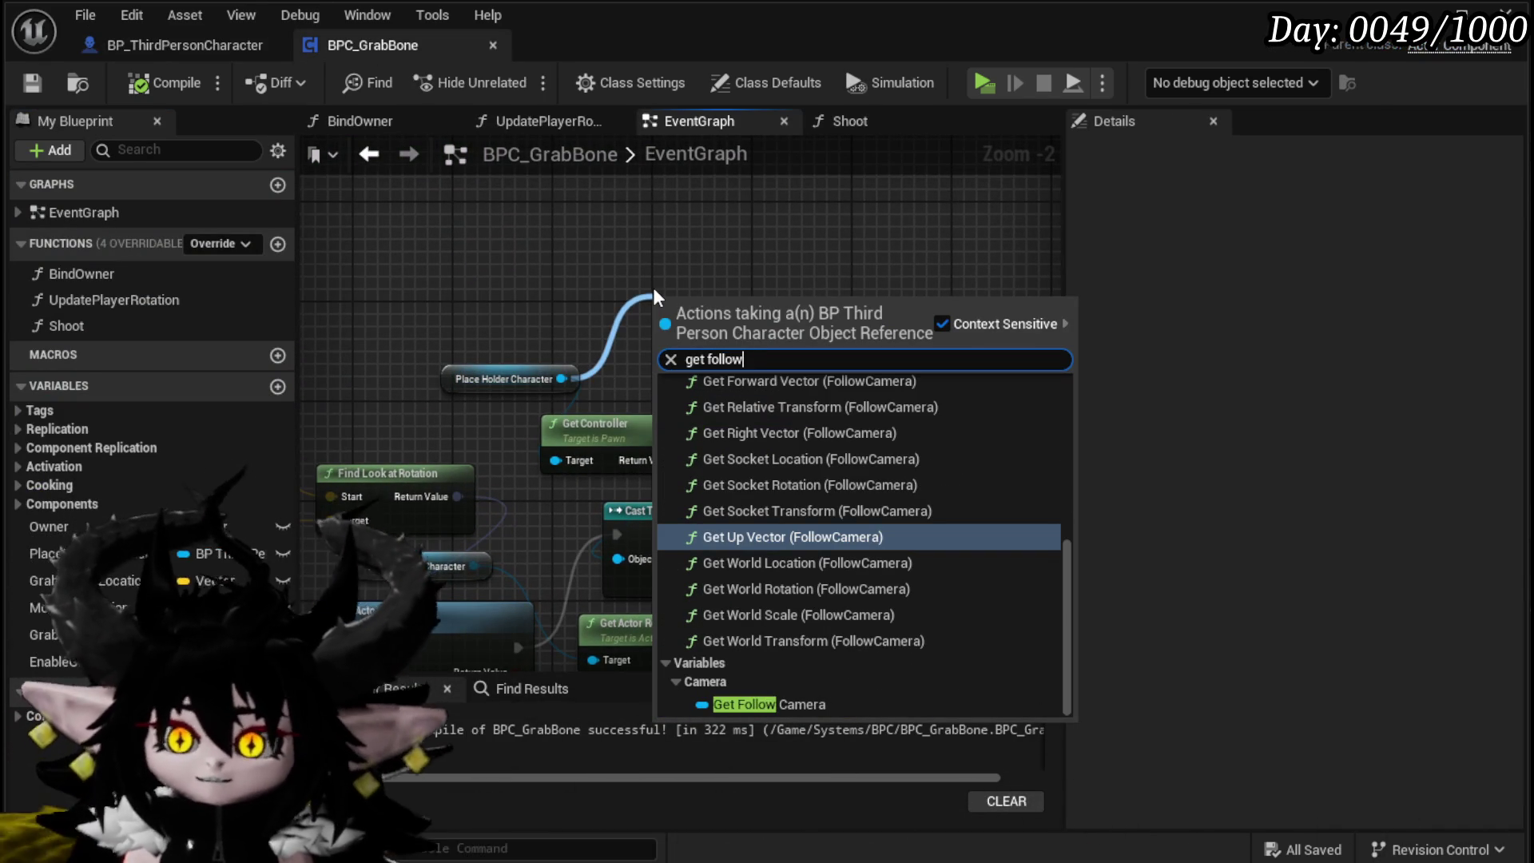
click(797, 703)
drag(808, 304, 869, 364)
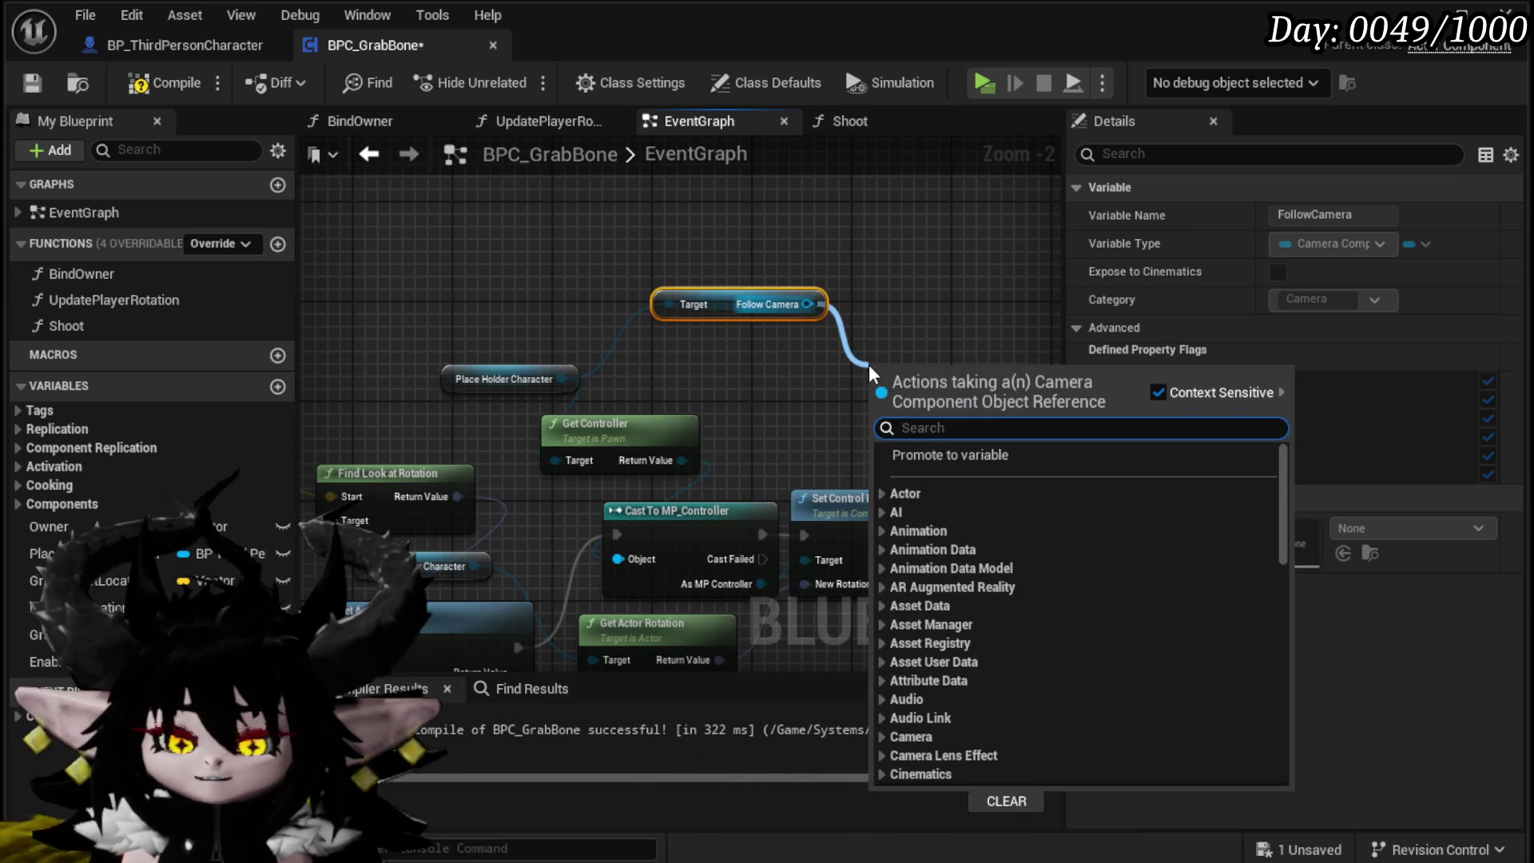
text(pawn)
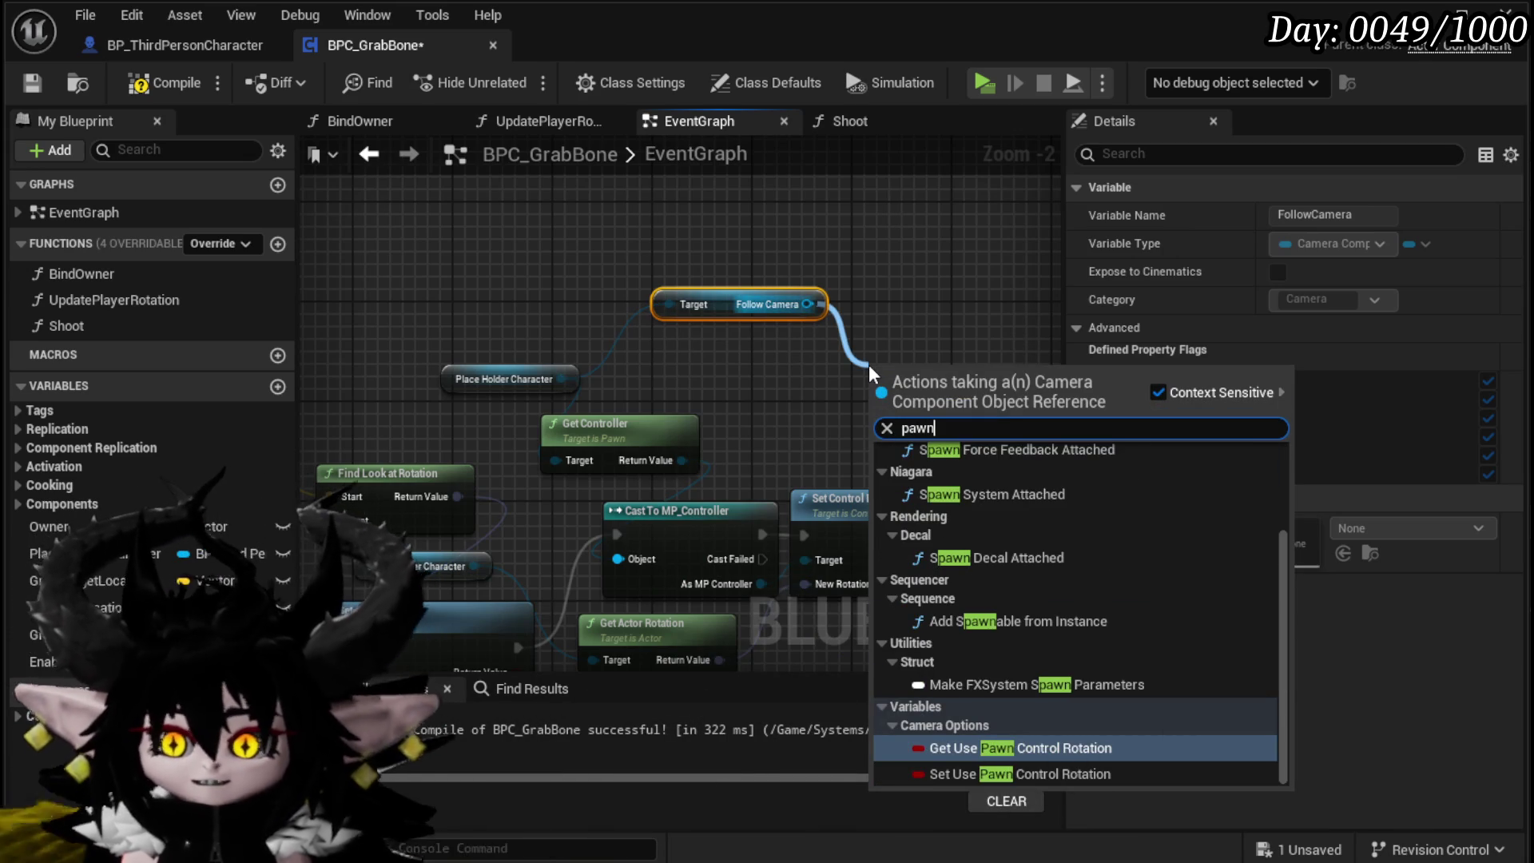
click(966, 773)
drag(879, 581, 615, 584)
drag(717, 233, 705, 235)
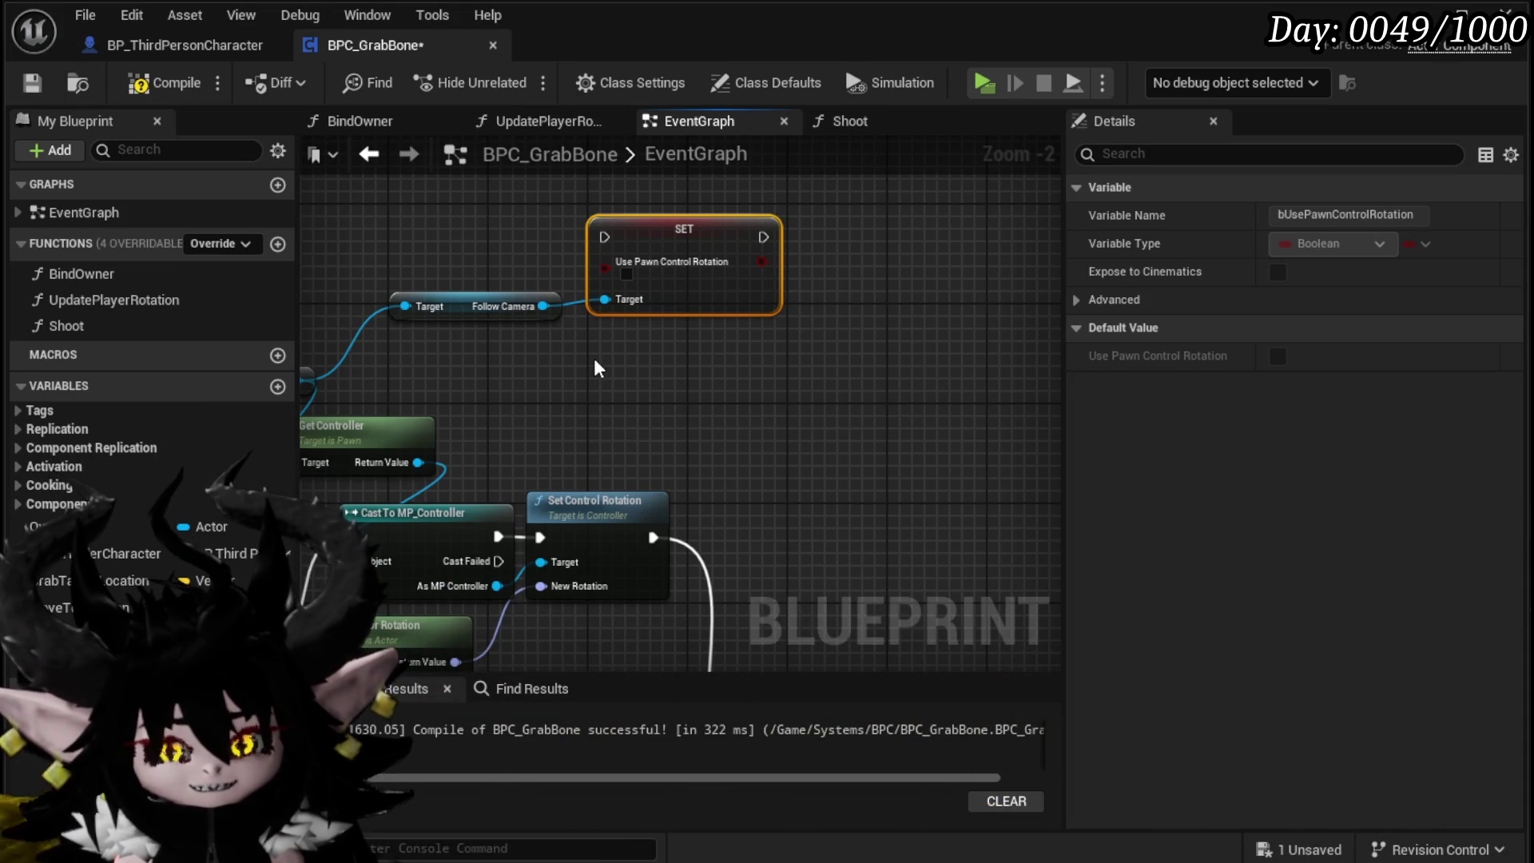
Step: Delete the old controller rotation nodes above Play Player Montage
mouse_move(487, 355)
mouse_down()
mouse_move(562, 395)
mouse_move(531, 445)
mouse_move(402, 493)
mouse_move(591, 491)
mouse_up()
click(501, 473)
mouse_move(472, 463)
mouse_down()
mouse_move(375, 447)
mouse_move(415, 438)
mouse_up()
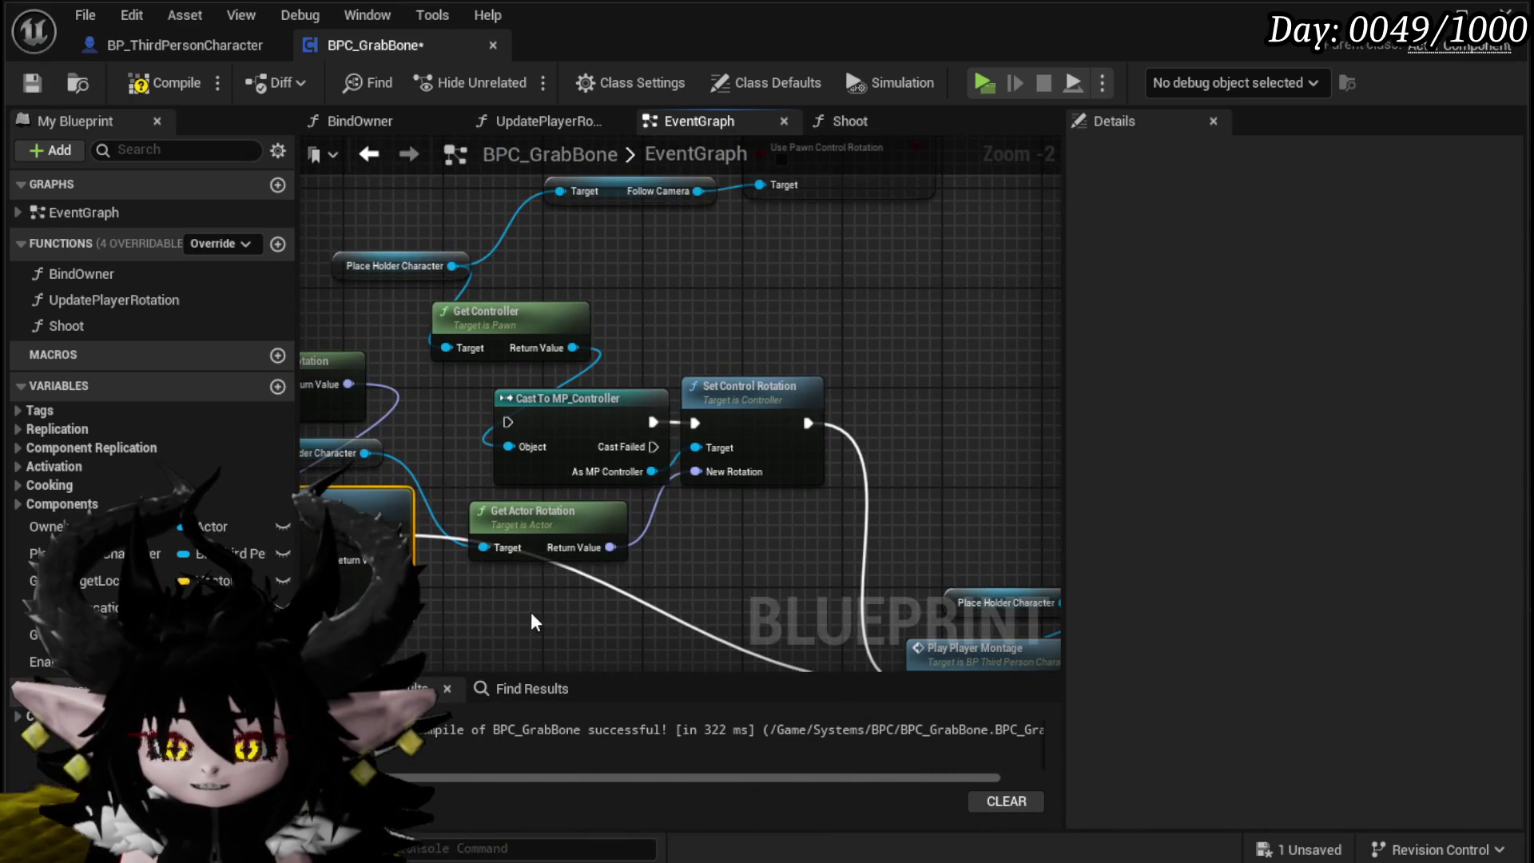
key(Delete)
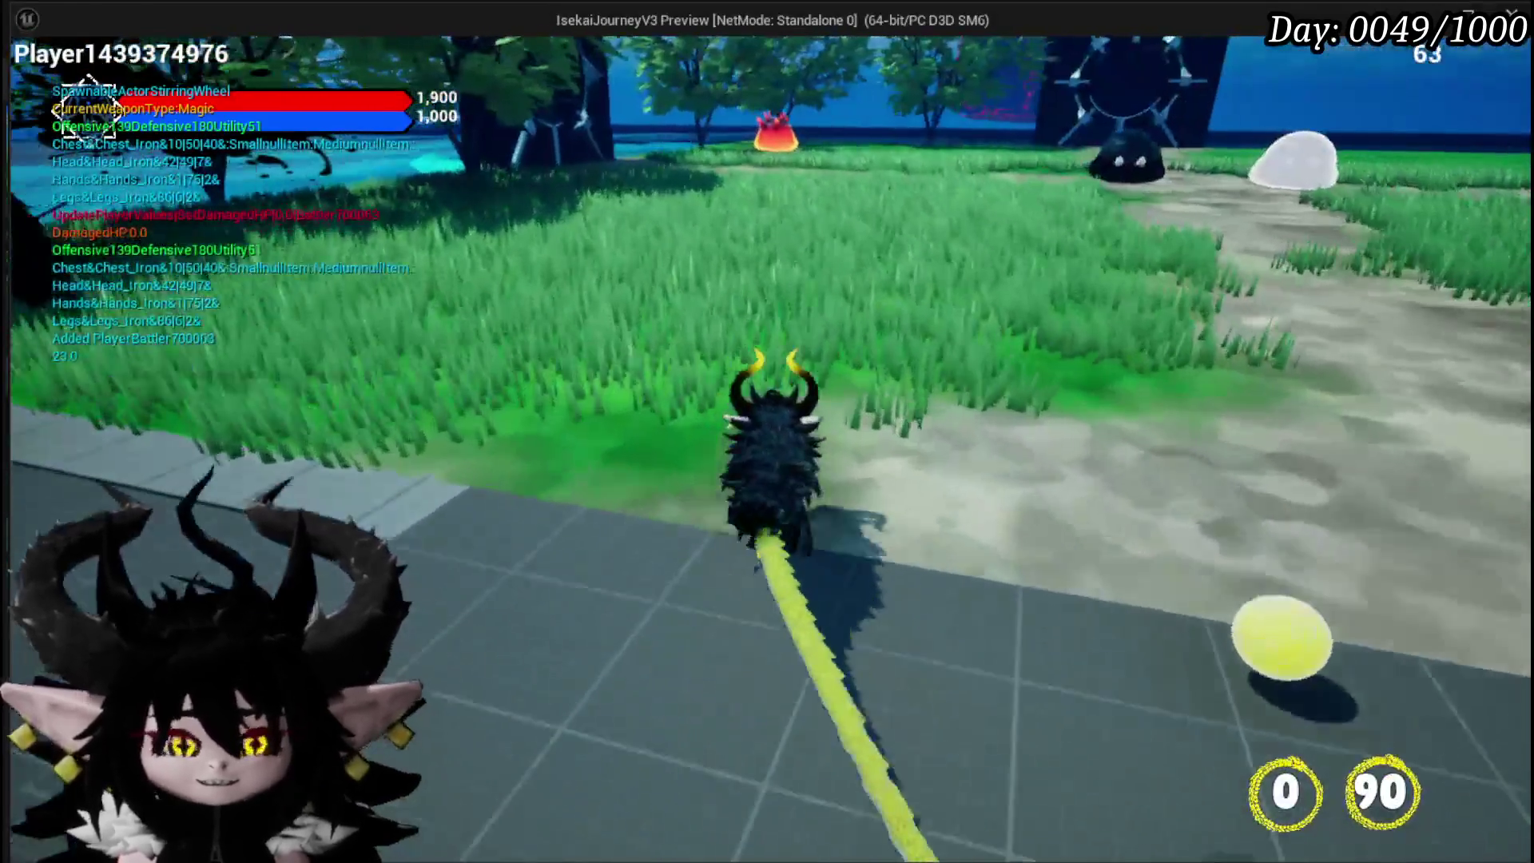
Step: Run the character across the grass into a fire slime and accept the battle prompt
key(w)
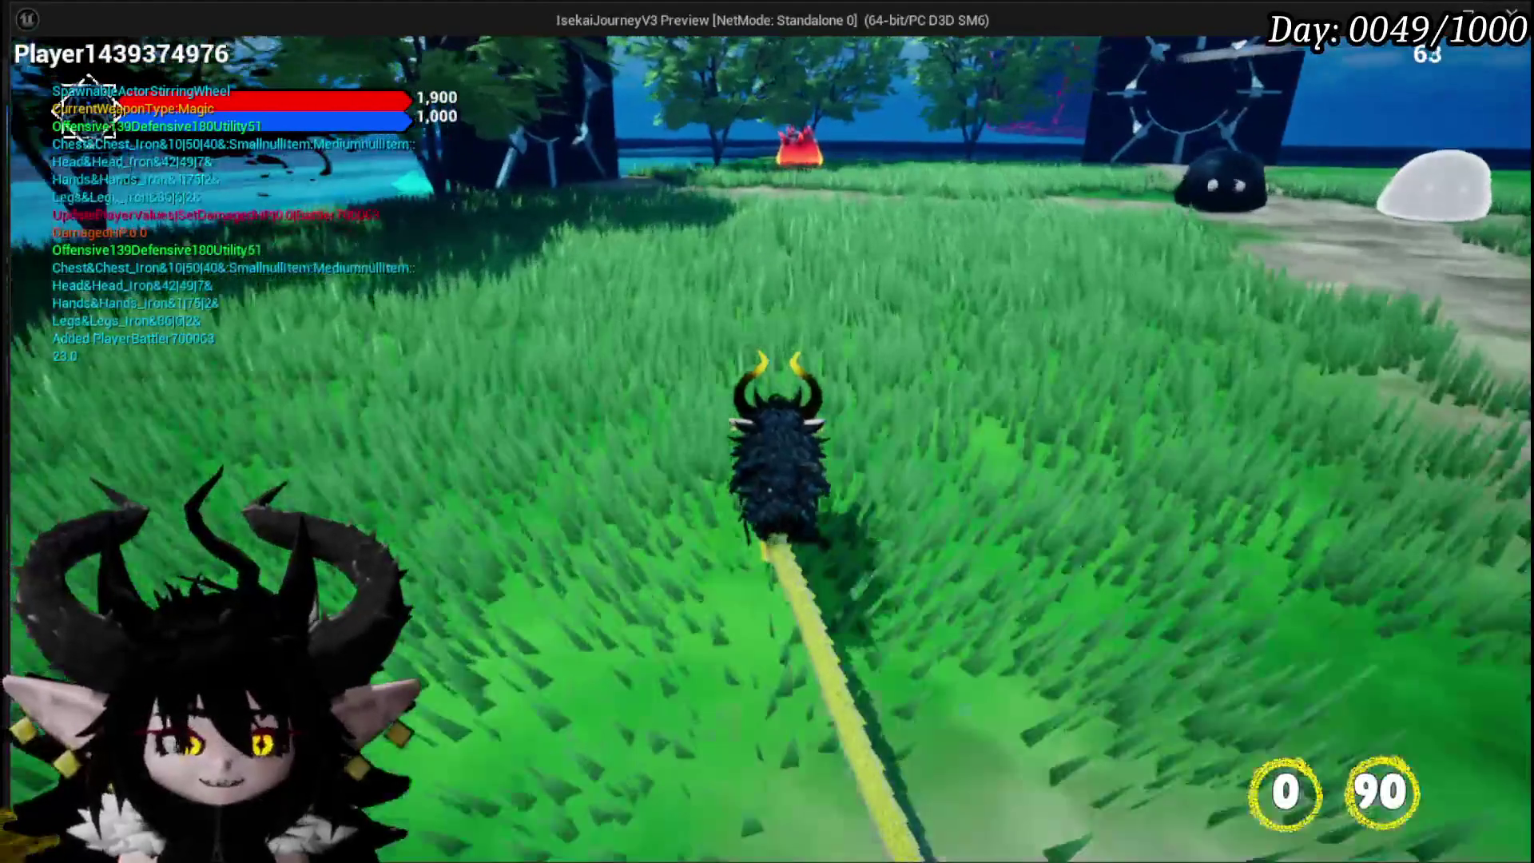
key(w)
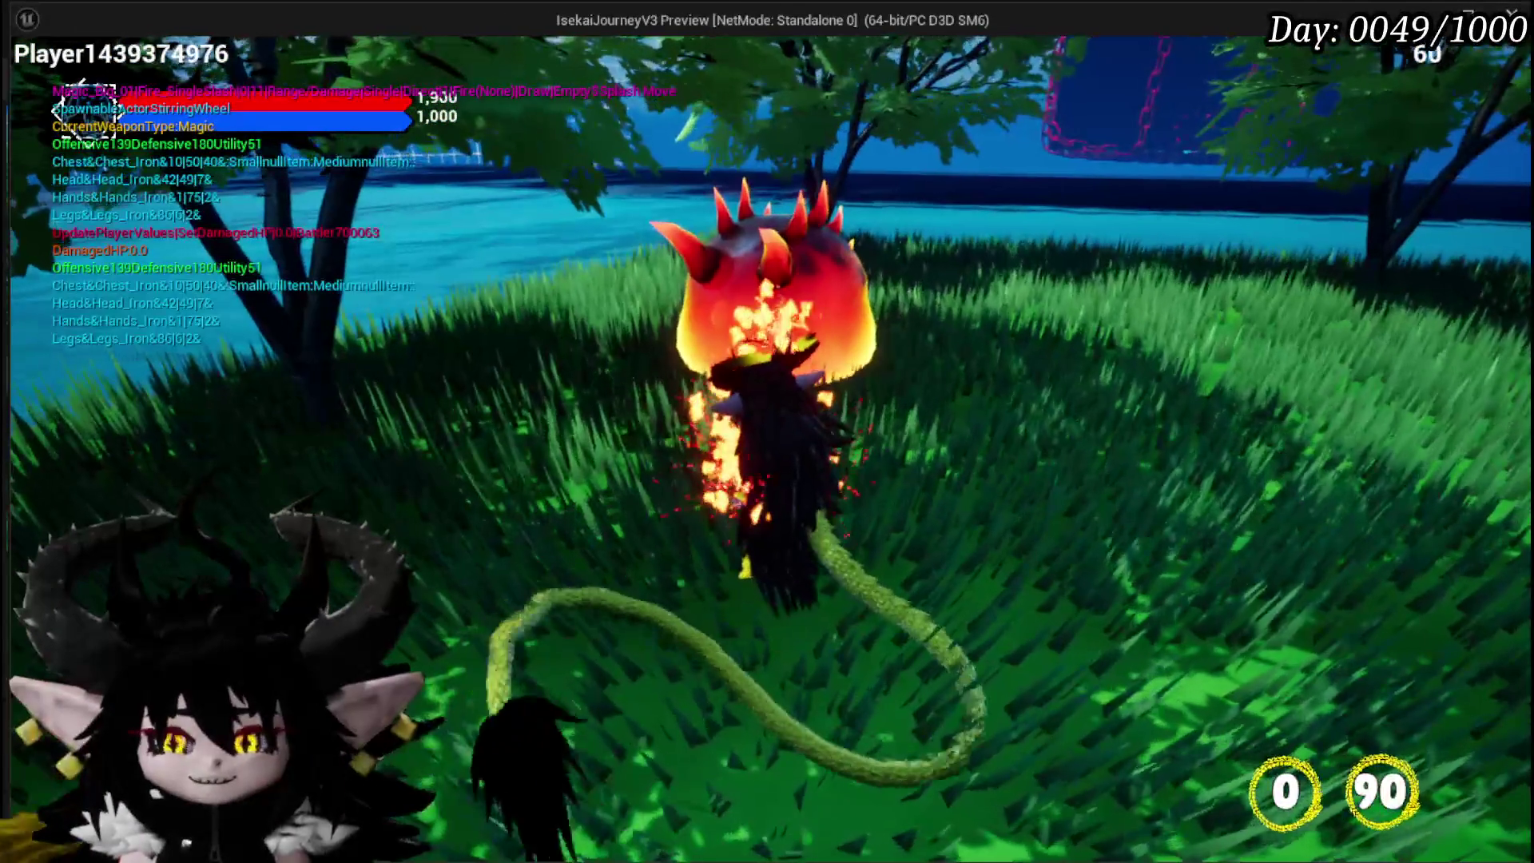
key(w)
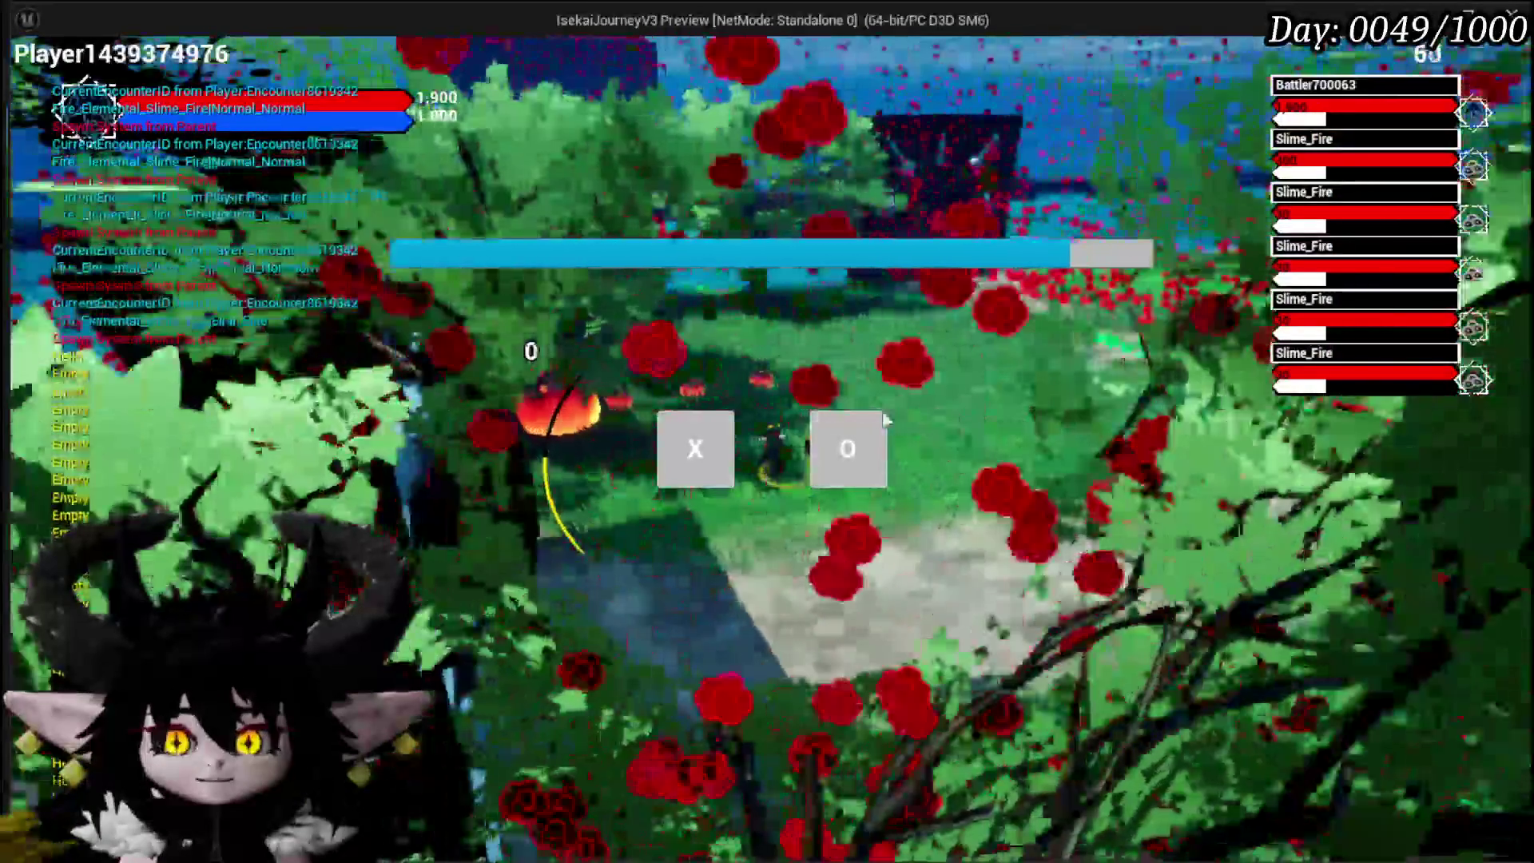
key(o)
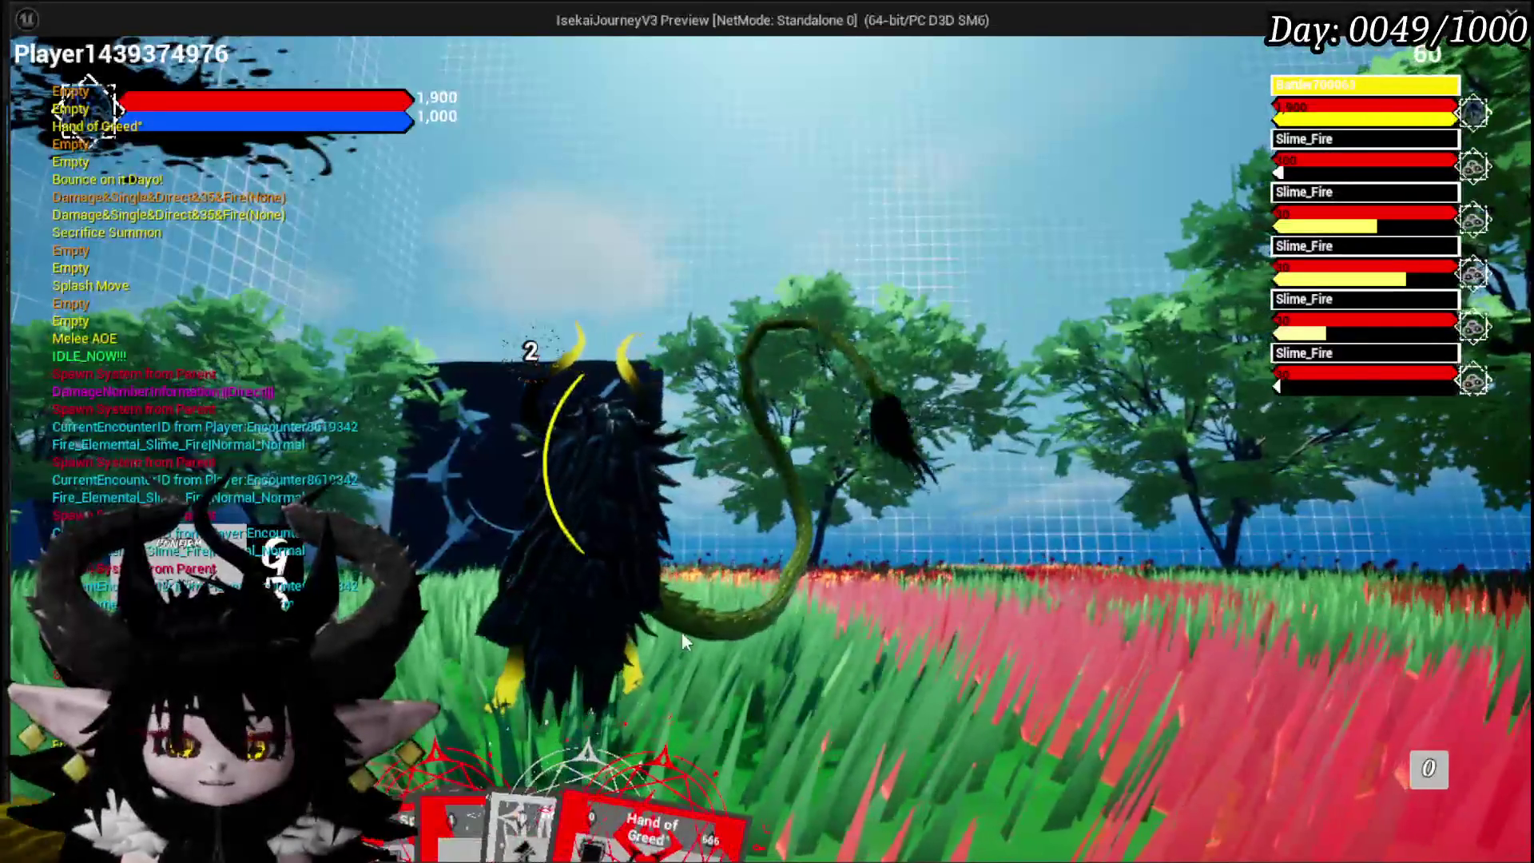
Step: Cast the Hand of Greed card on a targeted fire slime, then stop the play-test
mouse_move(707, 765)
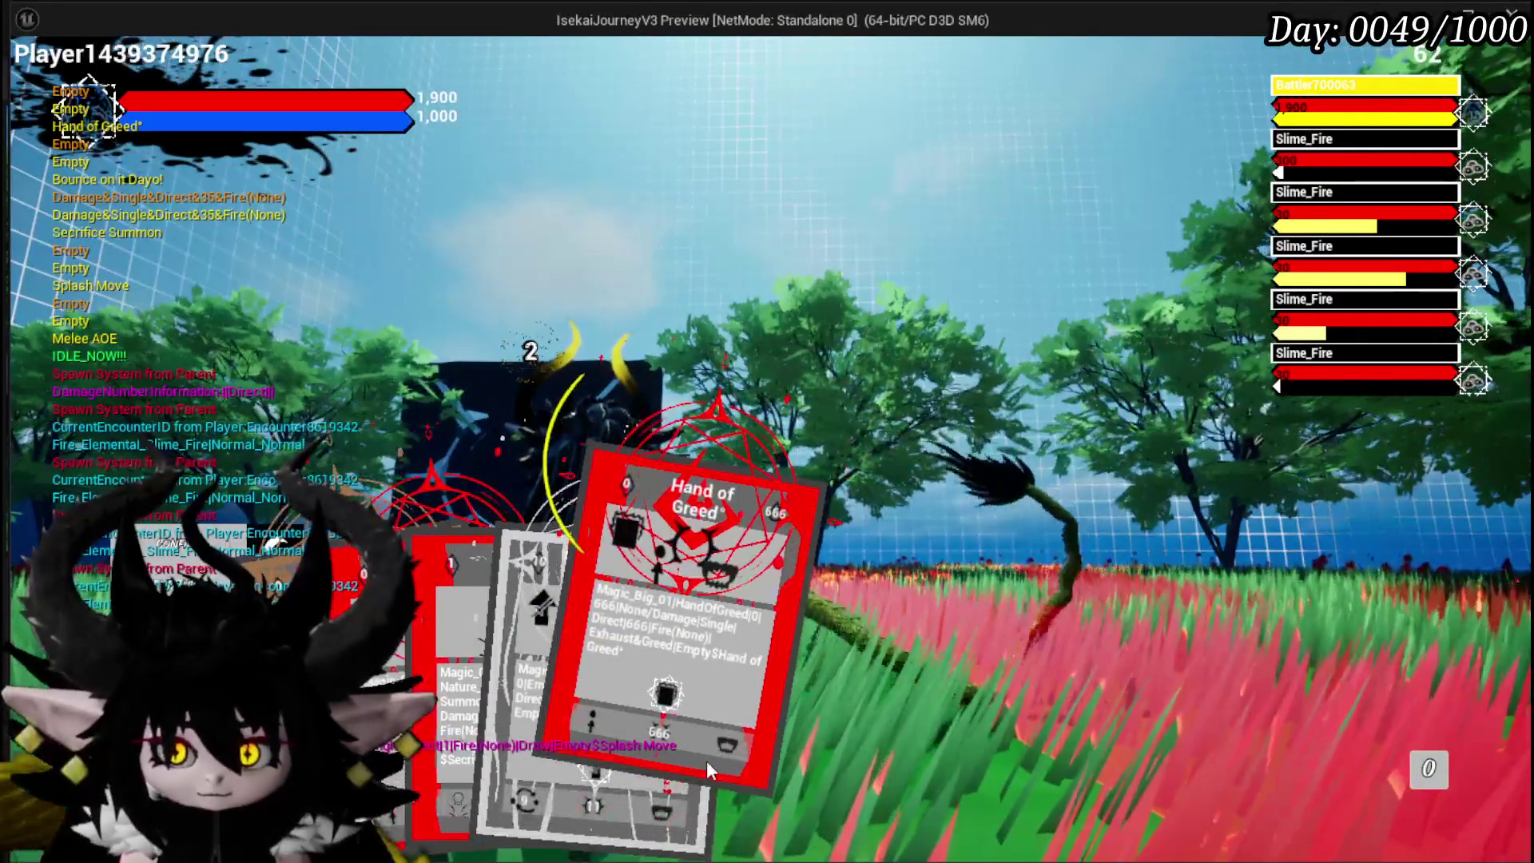
mouse_move(416, 721)
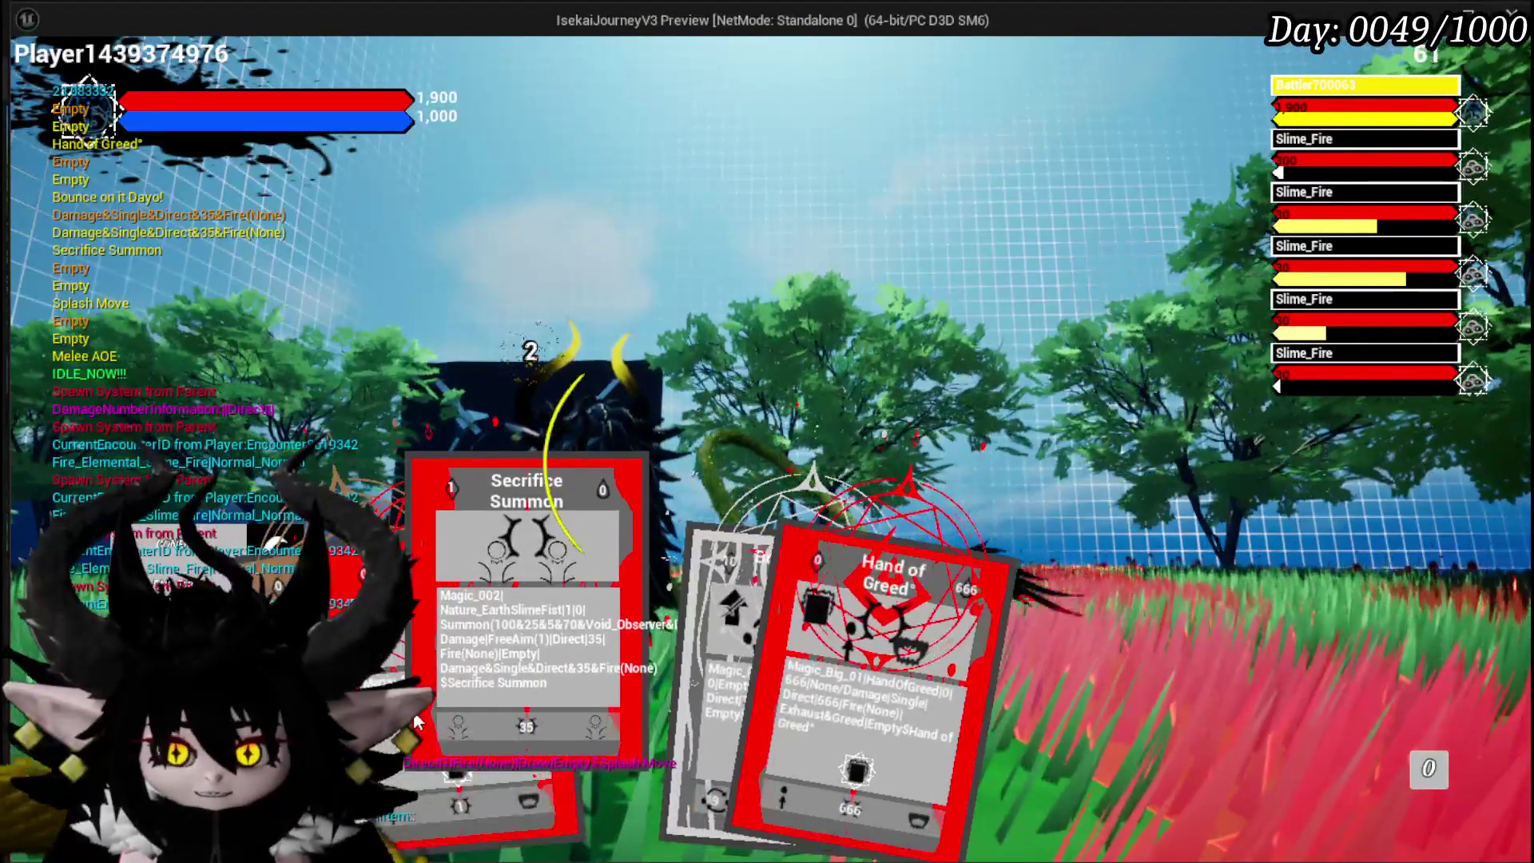
mouse_move(786, 699)
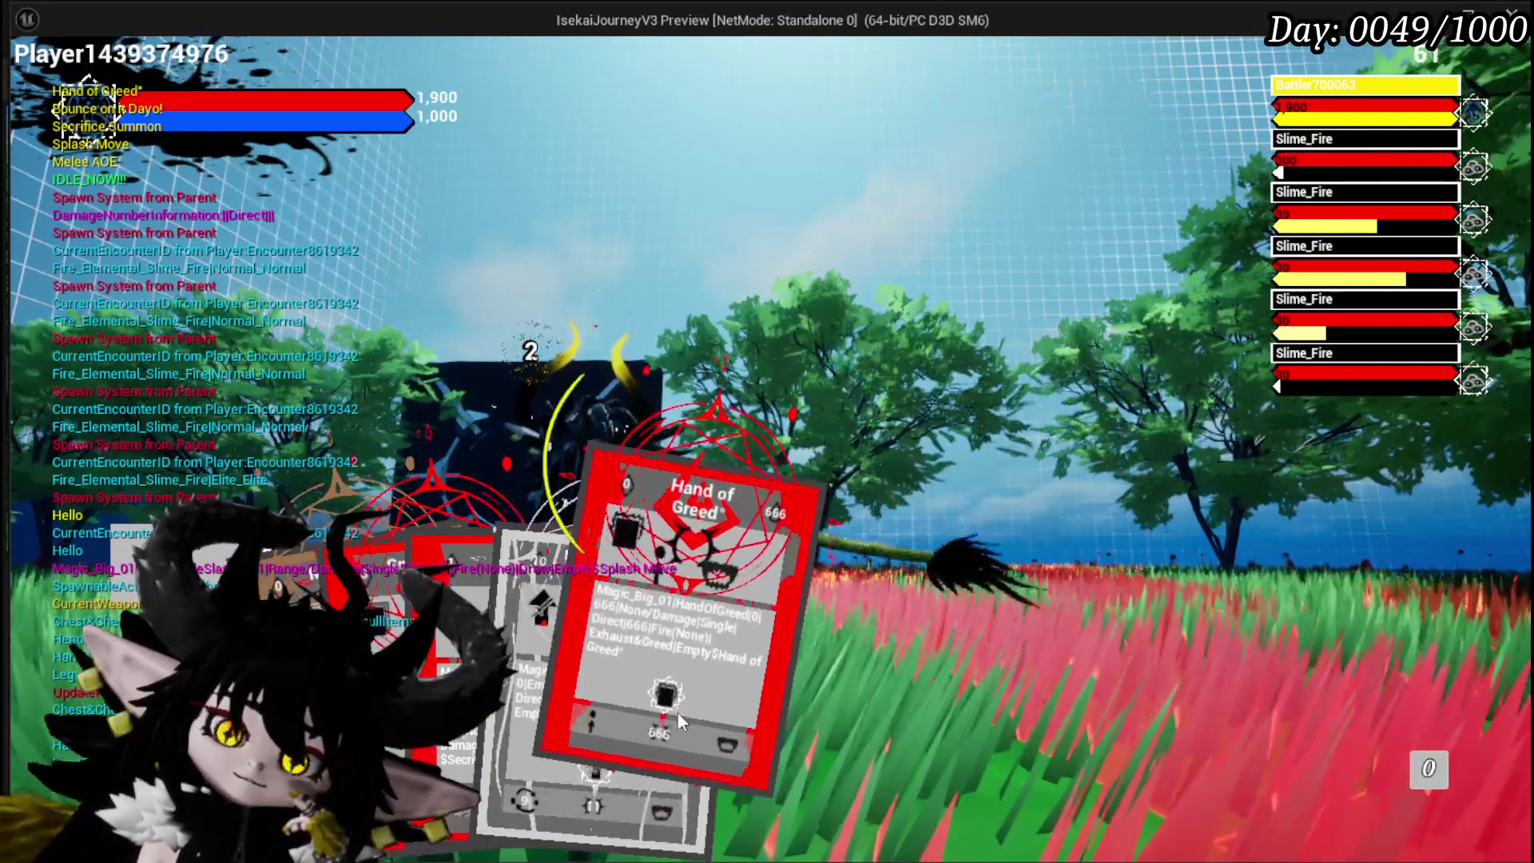
click(677, 711)
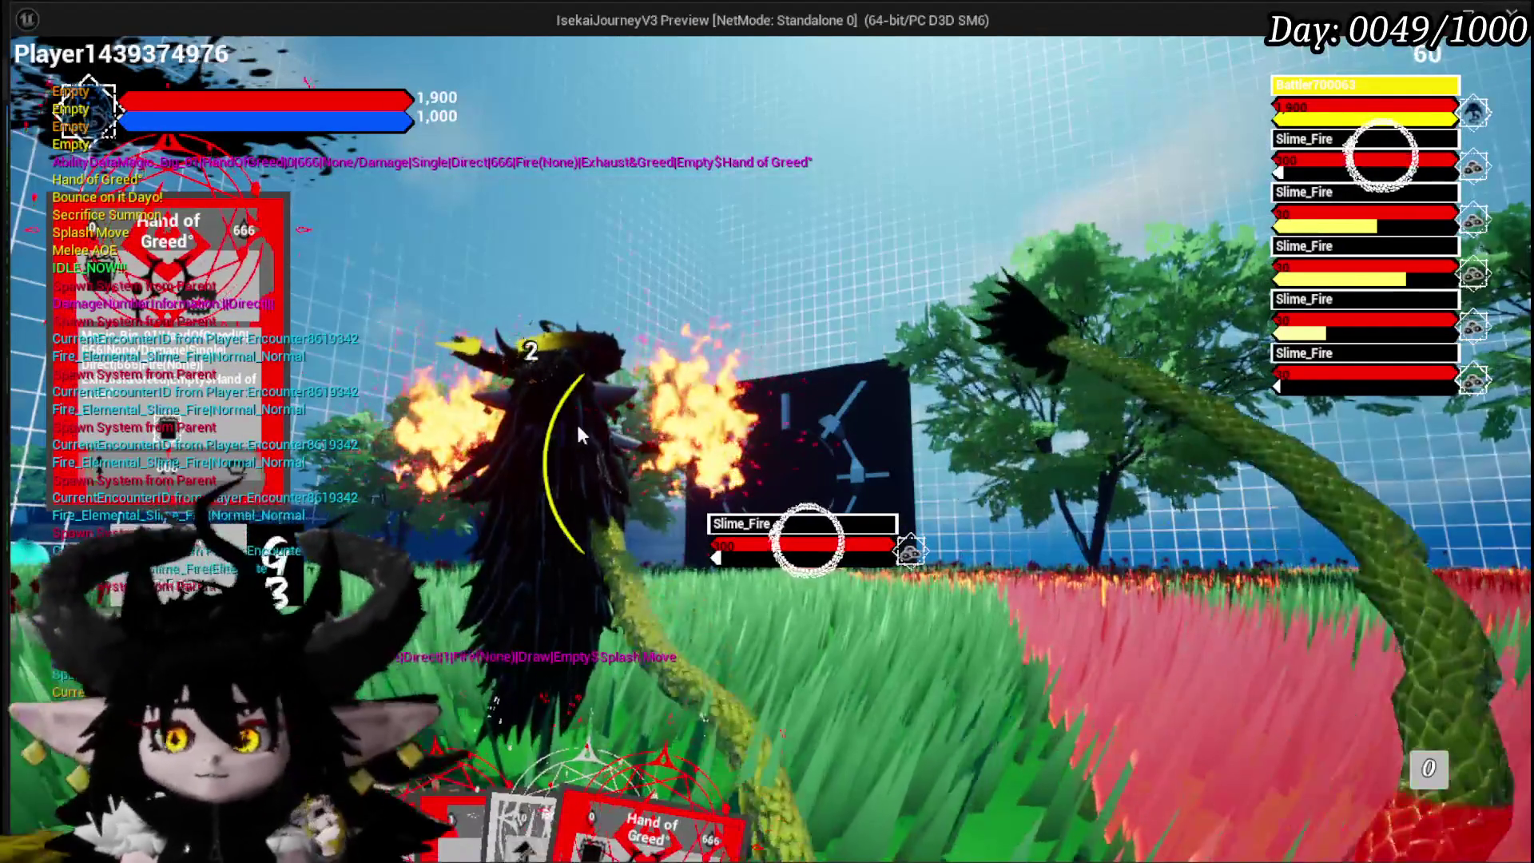
click(562, 420)
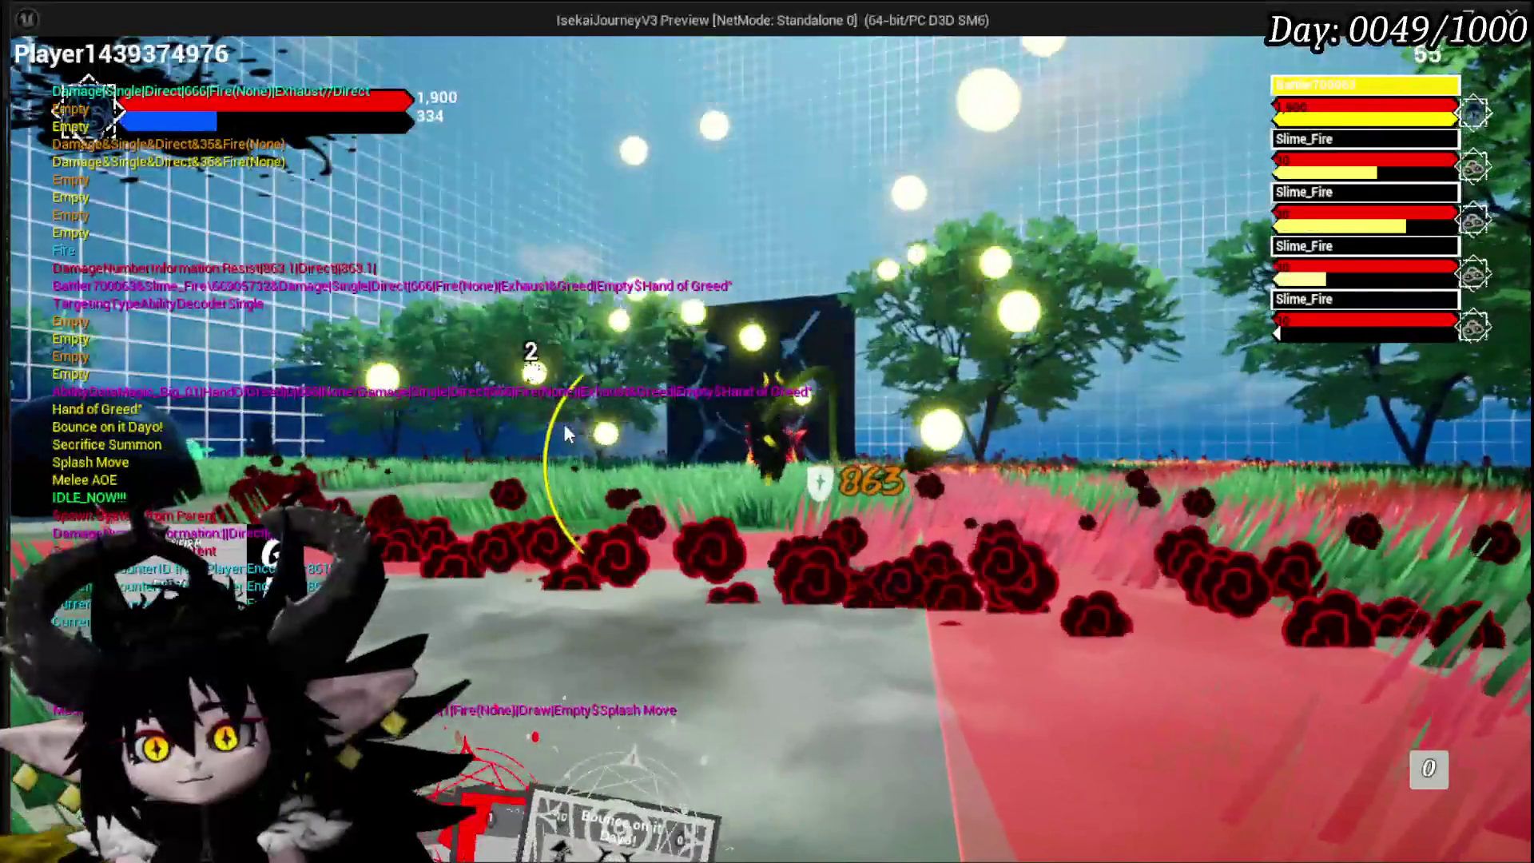
key(Escape)
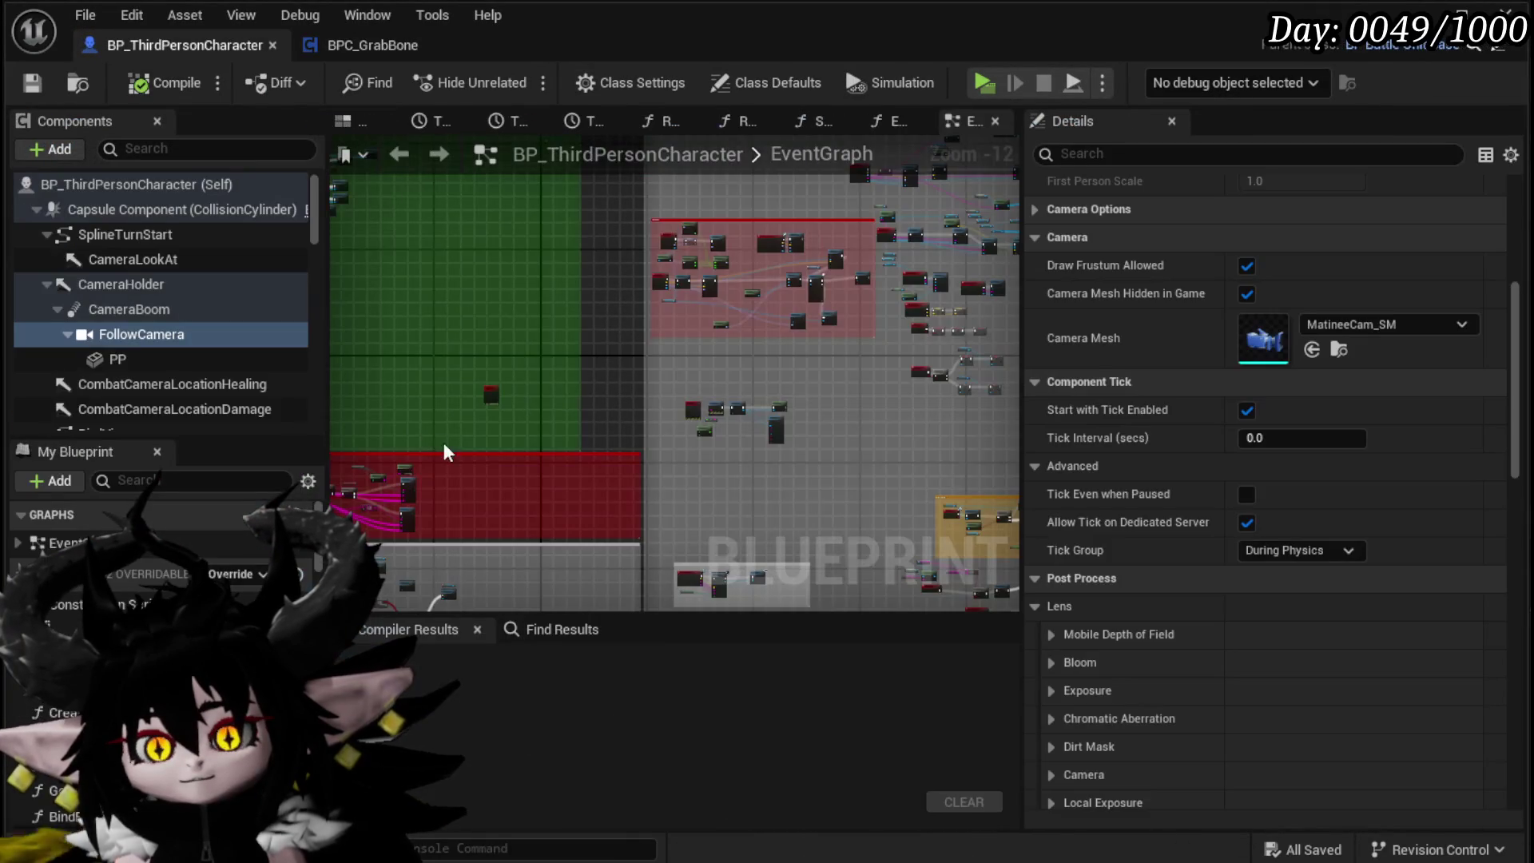
Step: Visit the BPC_GrabBone graph, then pan the character graph to the timeline, SET and Switch on String nodes
drag(679, 414, 441, 466)
click(406, 50)
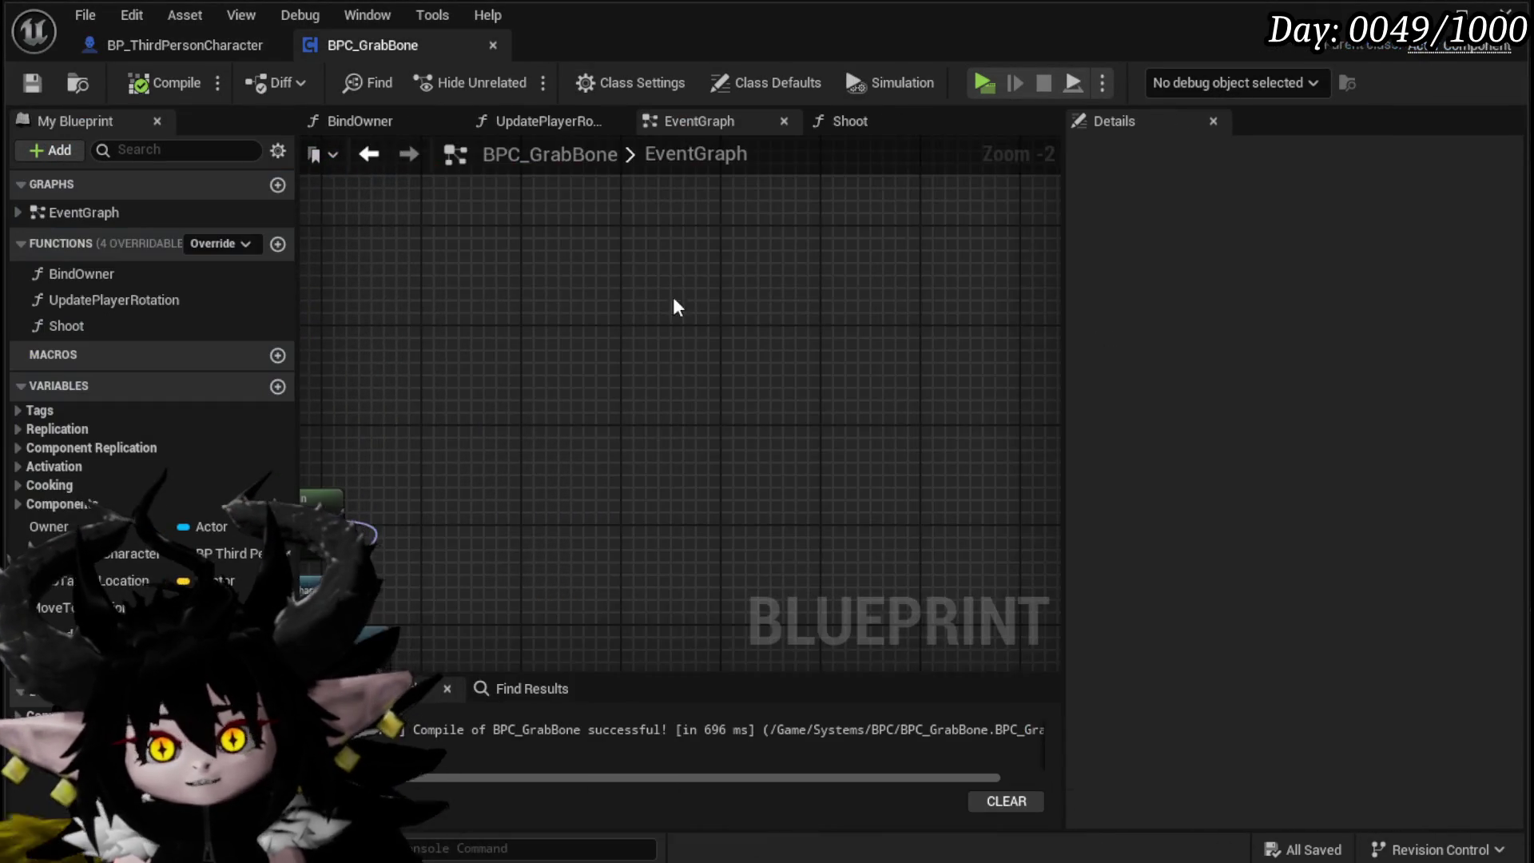
scroll(639, 384, up, 2)
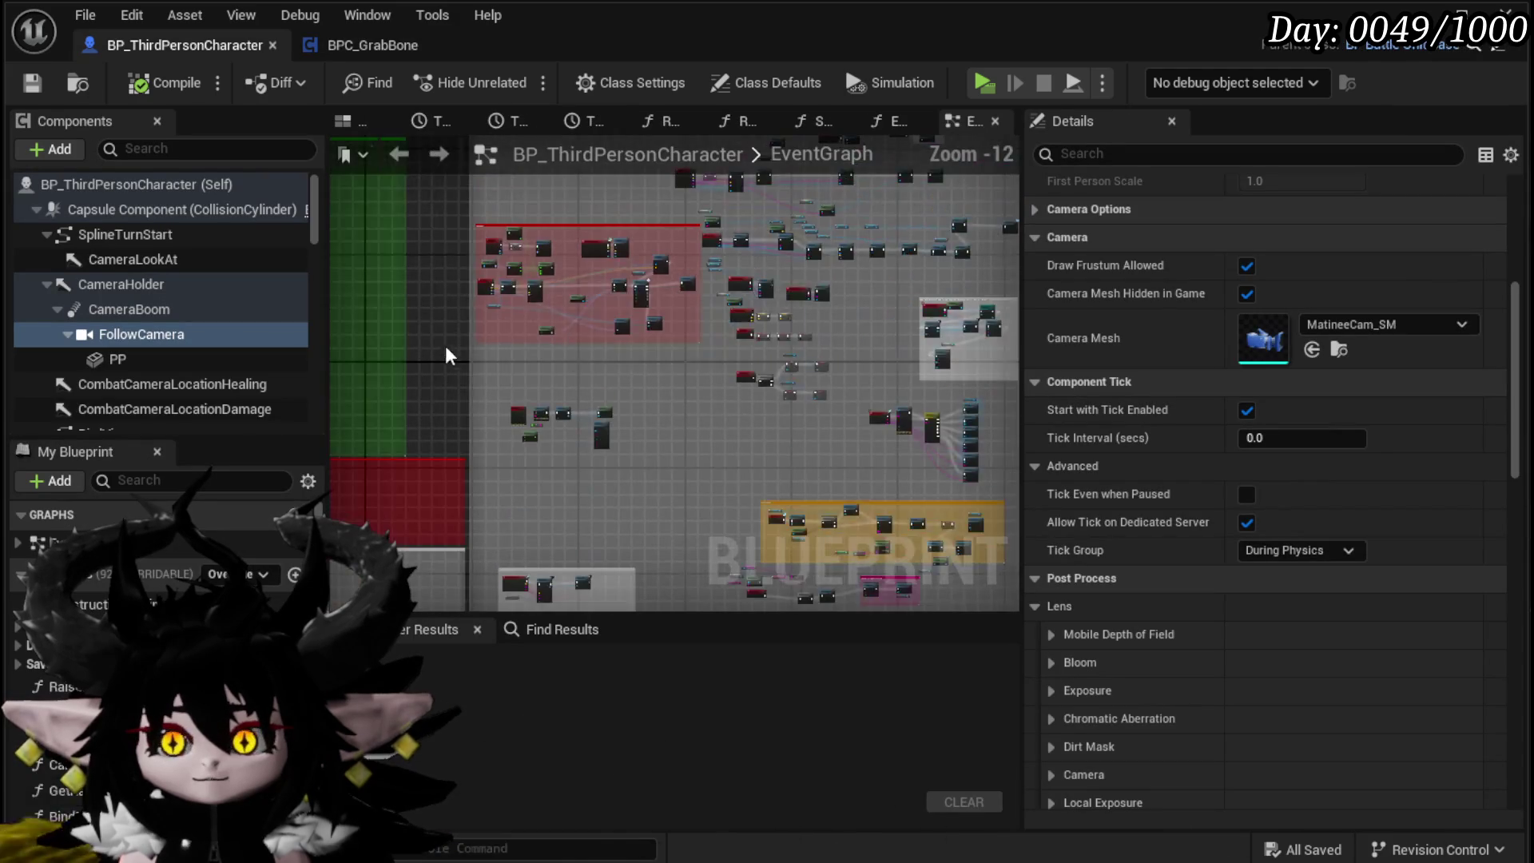
drag(447, 355, 846, 442)
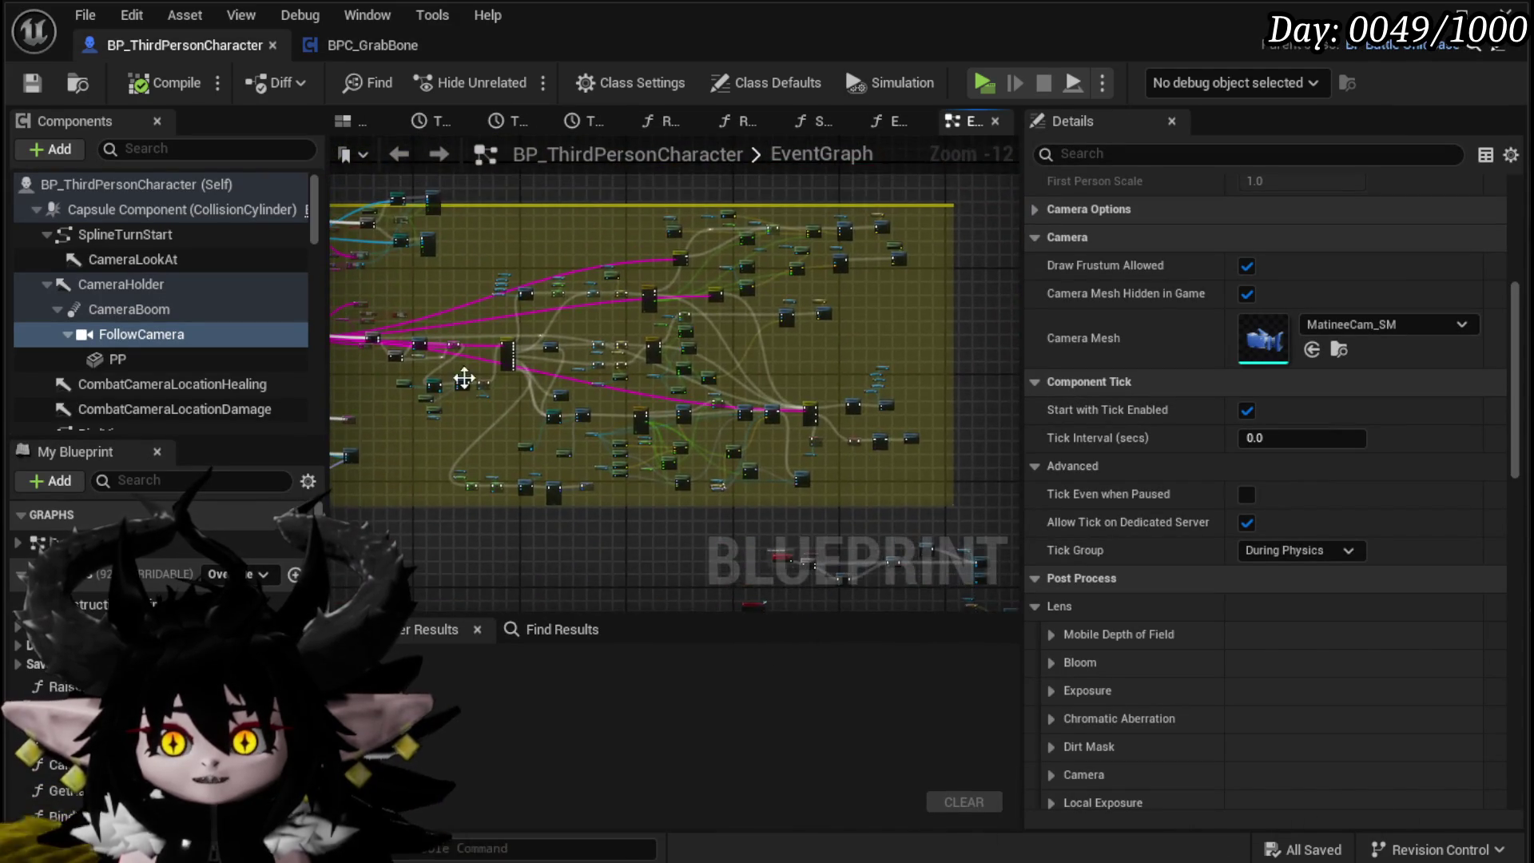
drag(519, 314, 535, 312)
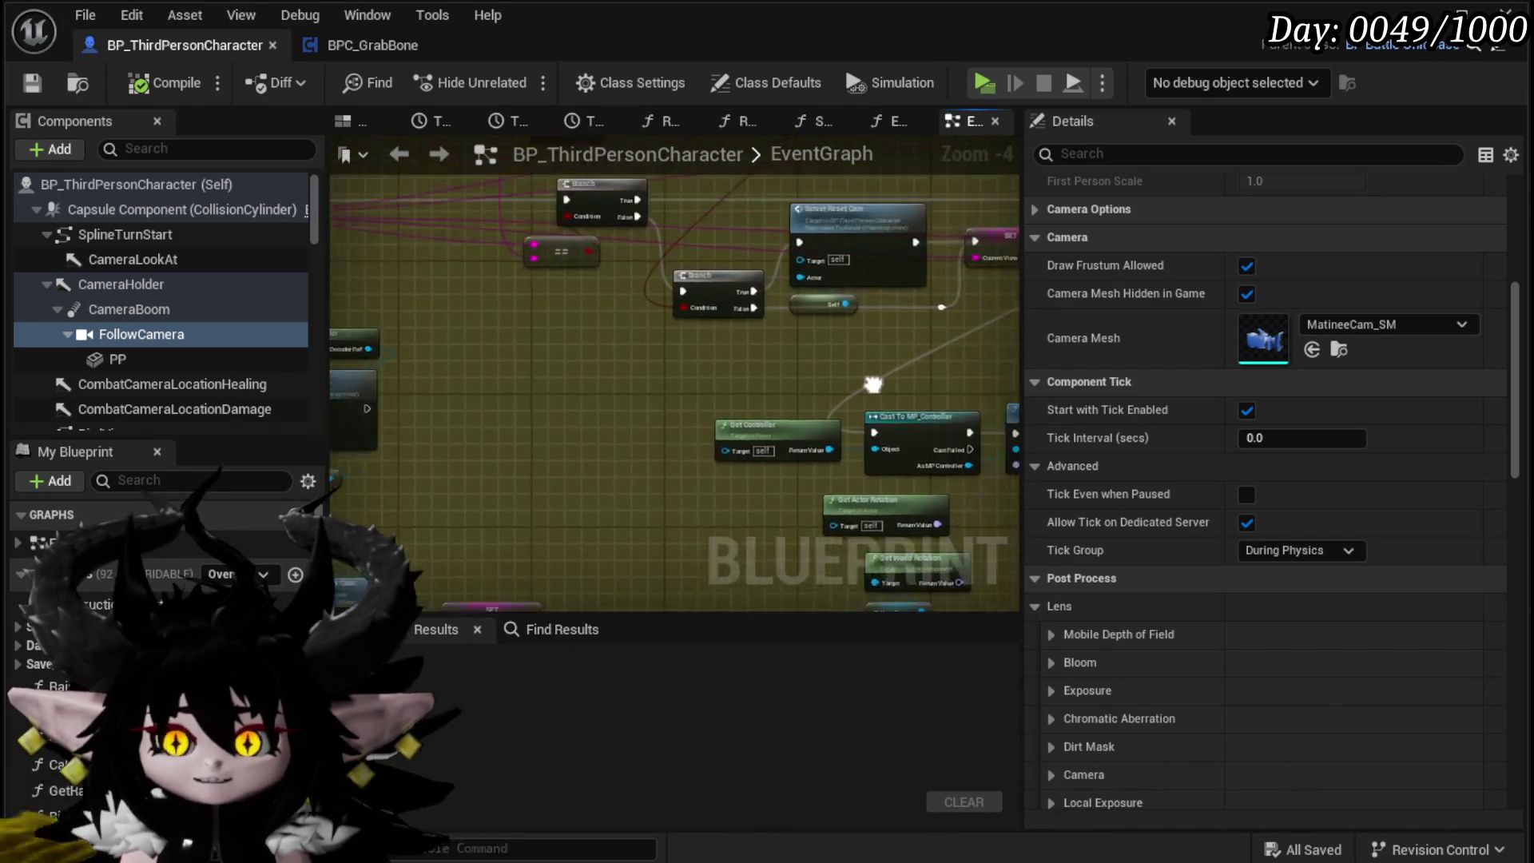
drag(798, 261, 435, 426)
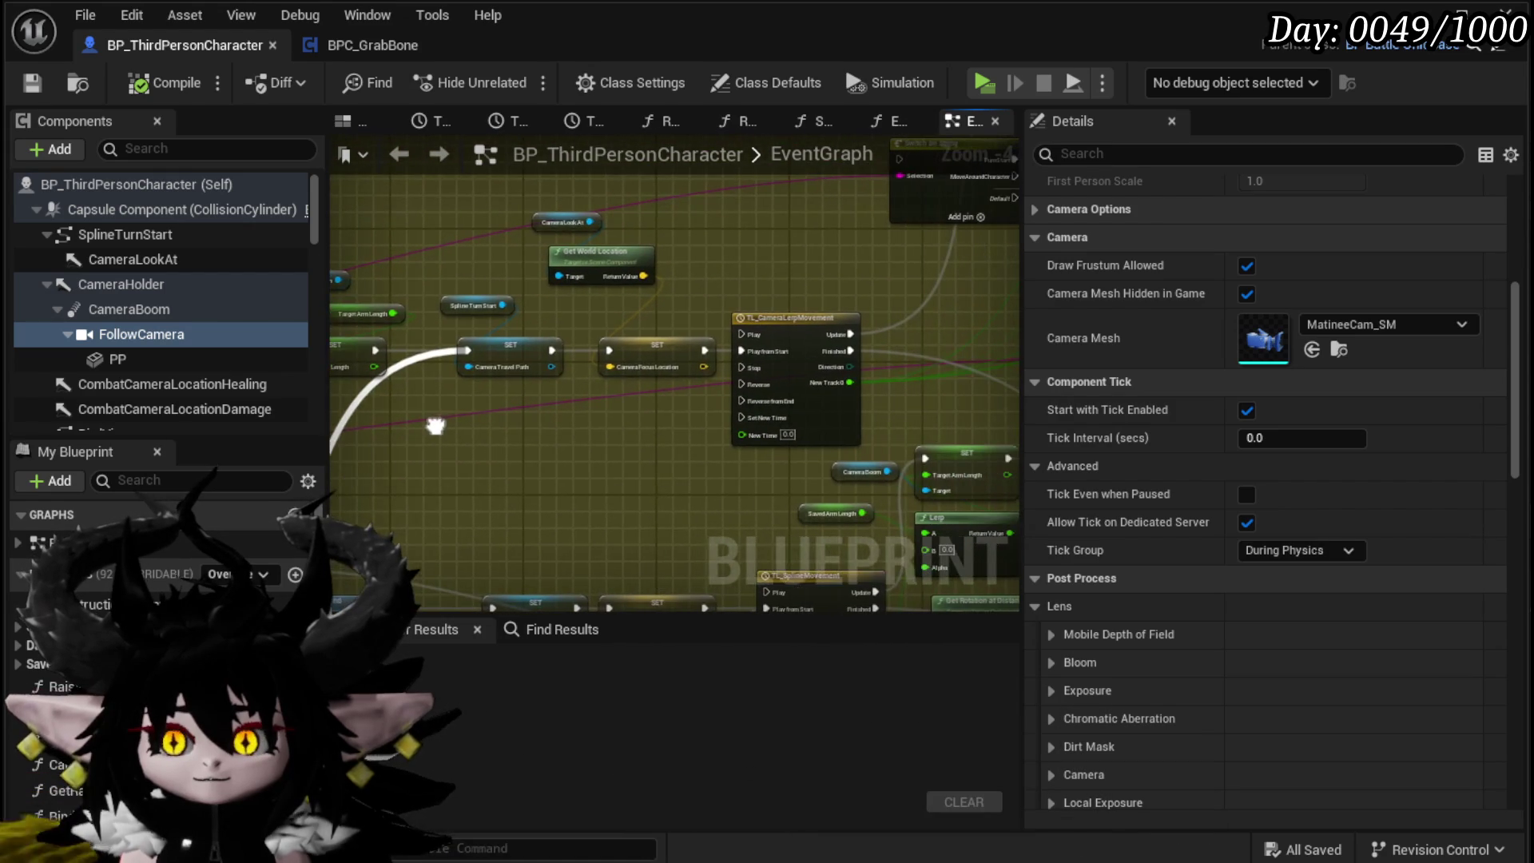
mouse_move(803, 233)
mouse_down()
mouse_move(416, 358)
mouse_move(427, 461)
mouse_up()
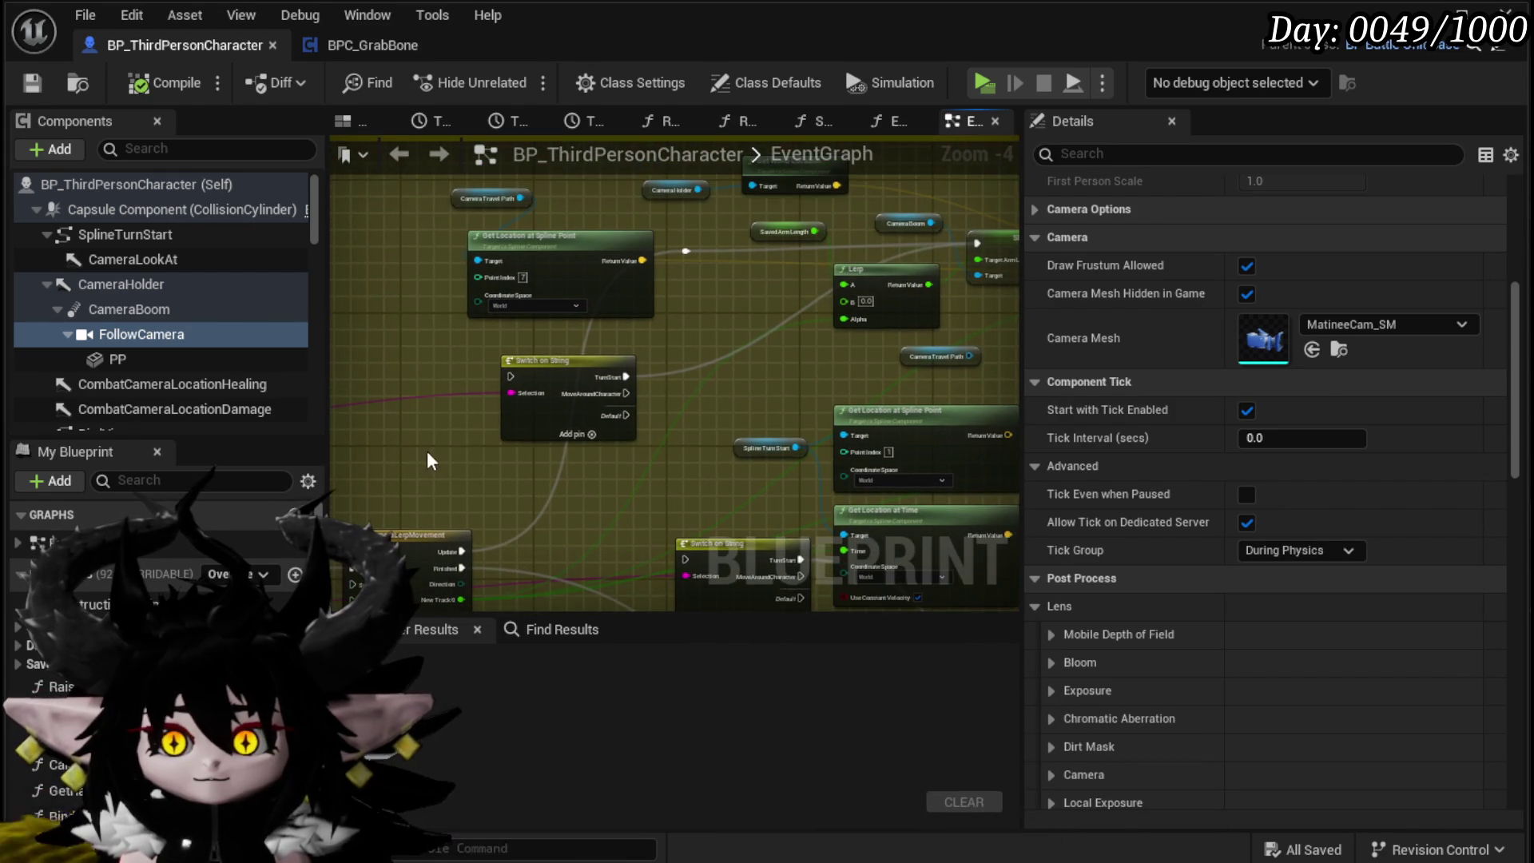
Step: Delete the Switch on String node and review the spline, Lerp and SET camera nodes
click(601, 435)
key(Delete)
drag(602, 455, 605, 343)
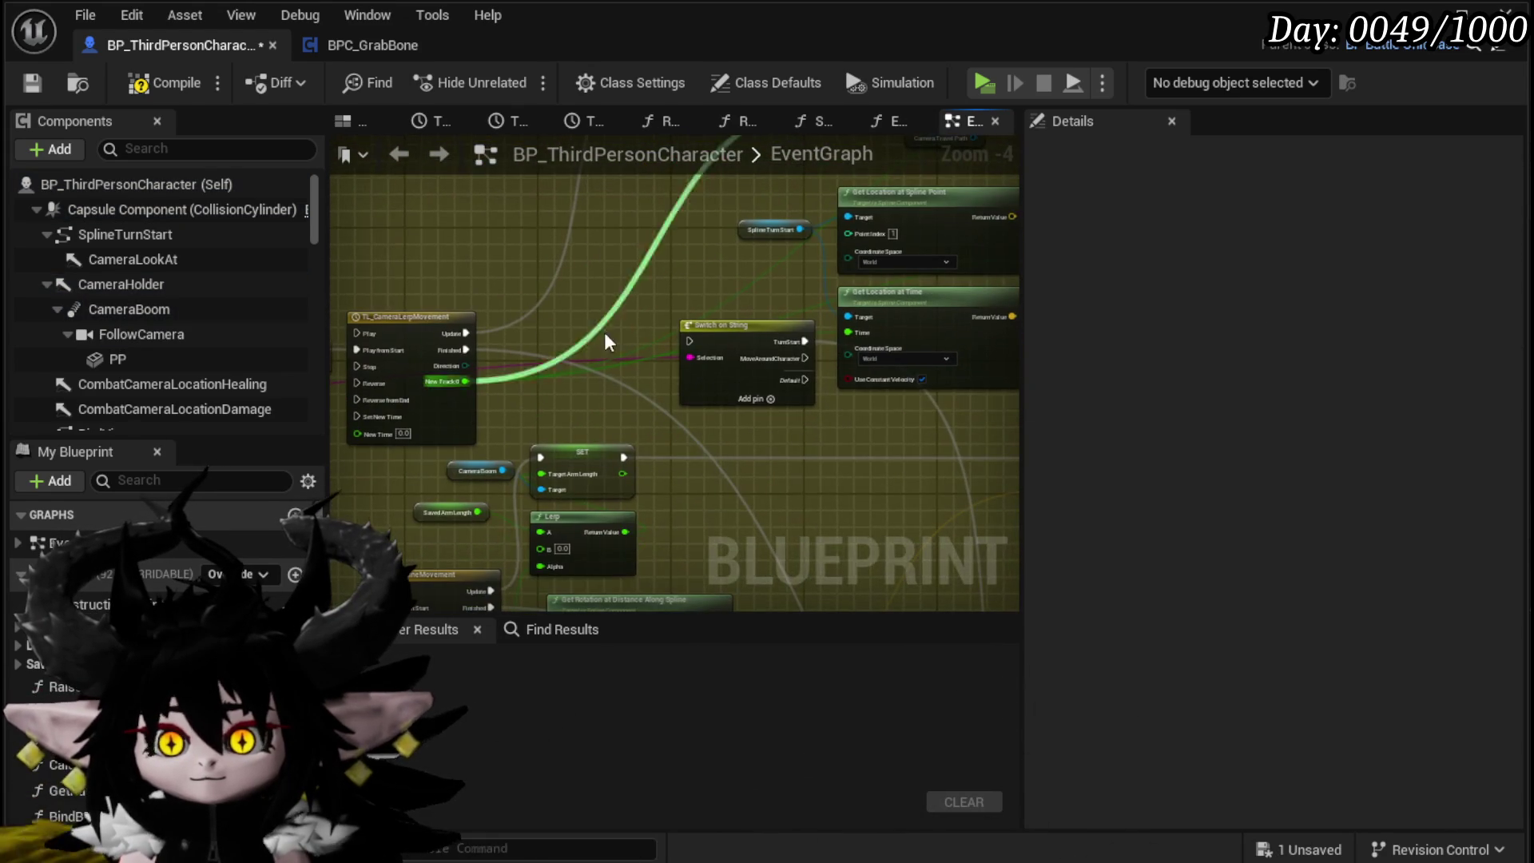
key(Delete)
mouse_move(719, 398)
mouse_down()
mouse_move(558, 448)
mouse_move(353, 444)
mouse_up()
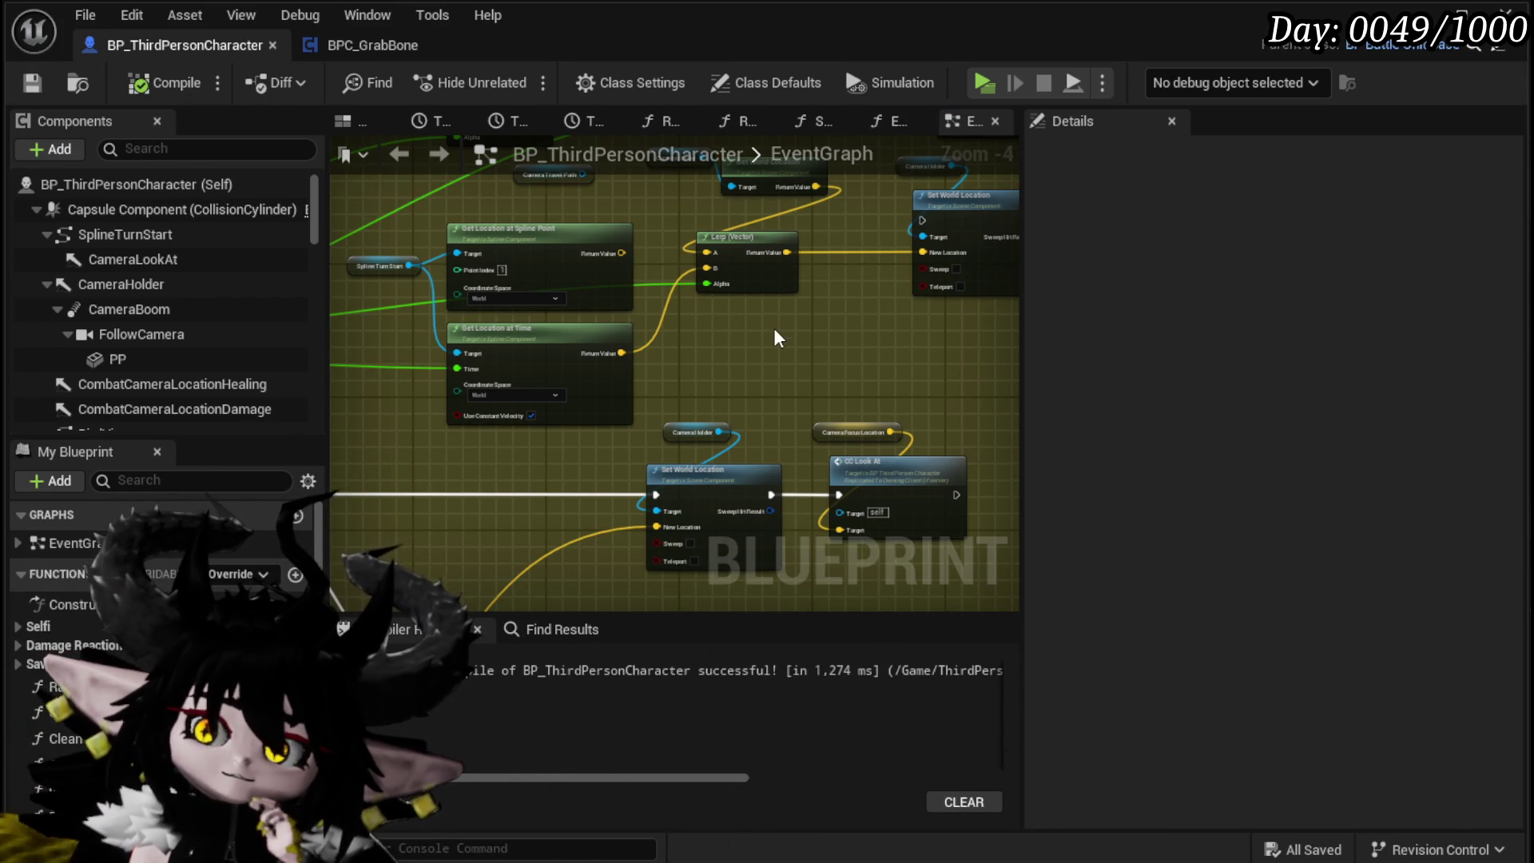
drag(779, 338, 848, 463)
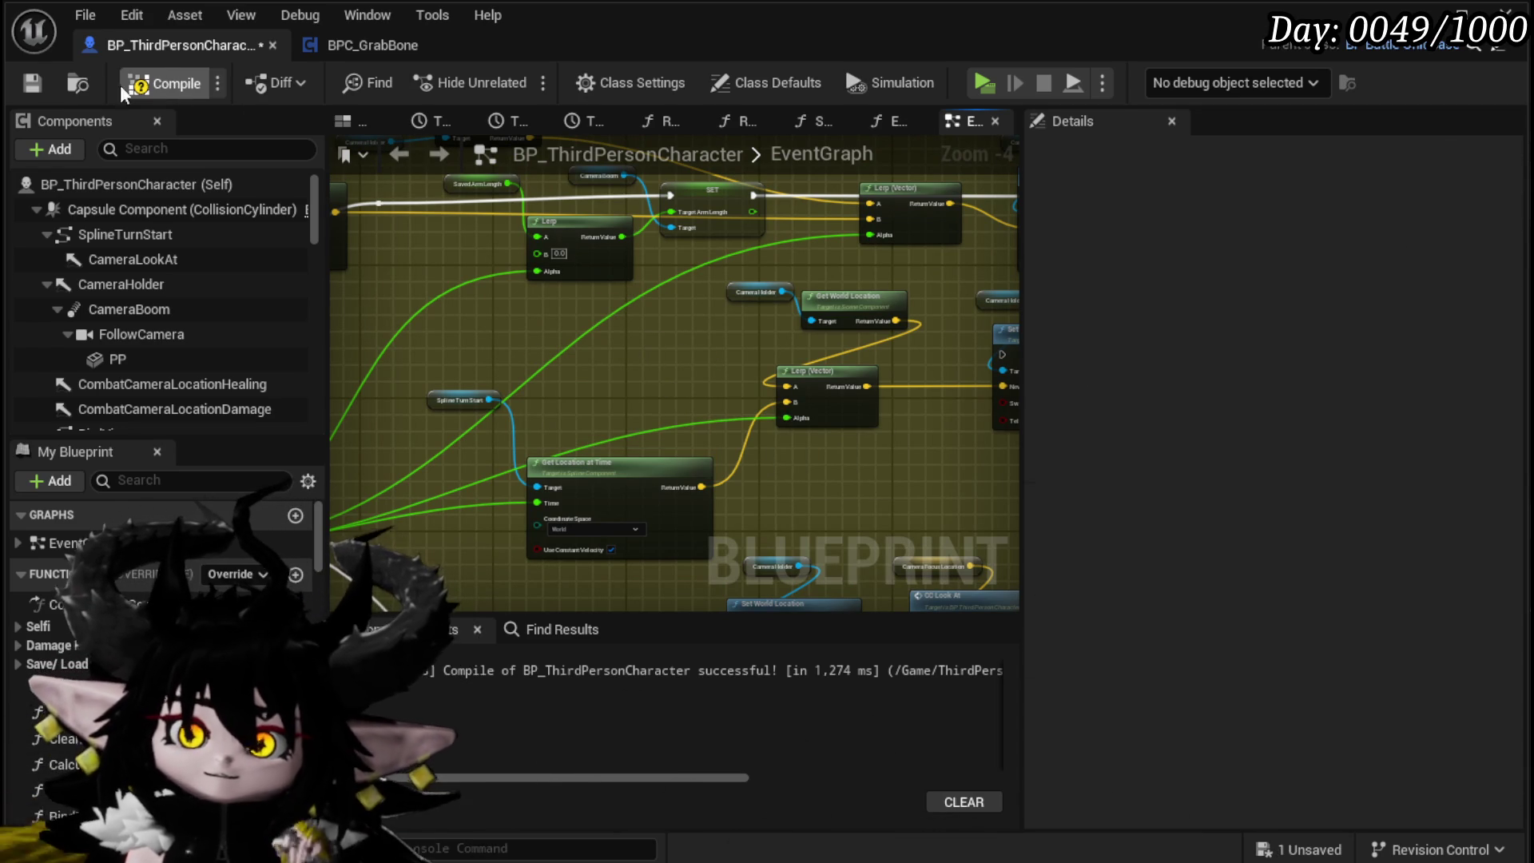
Step: Save BP_ThirdPersonCharacter and all changes with Ctrl+S before play-testing
click(32, 86)
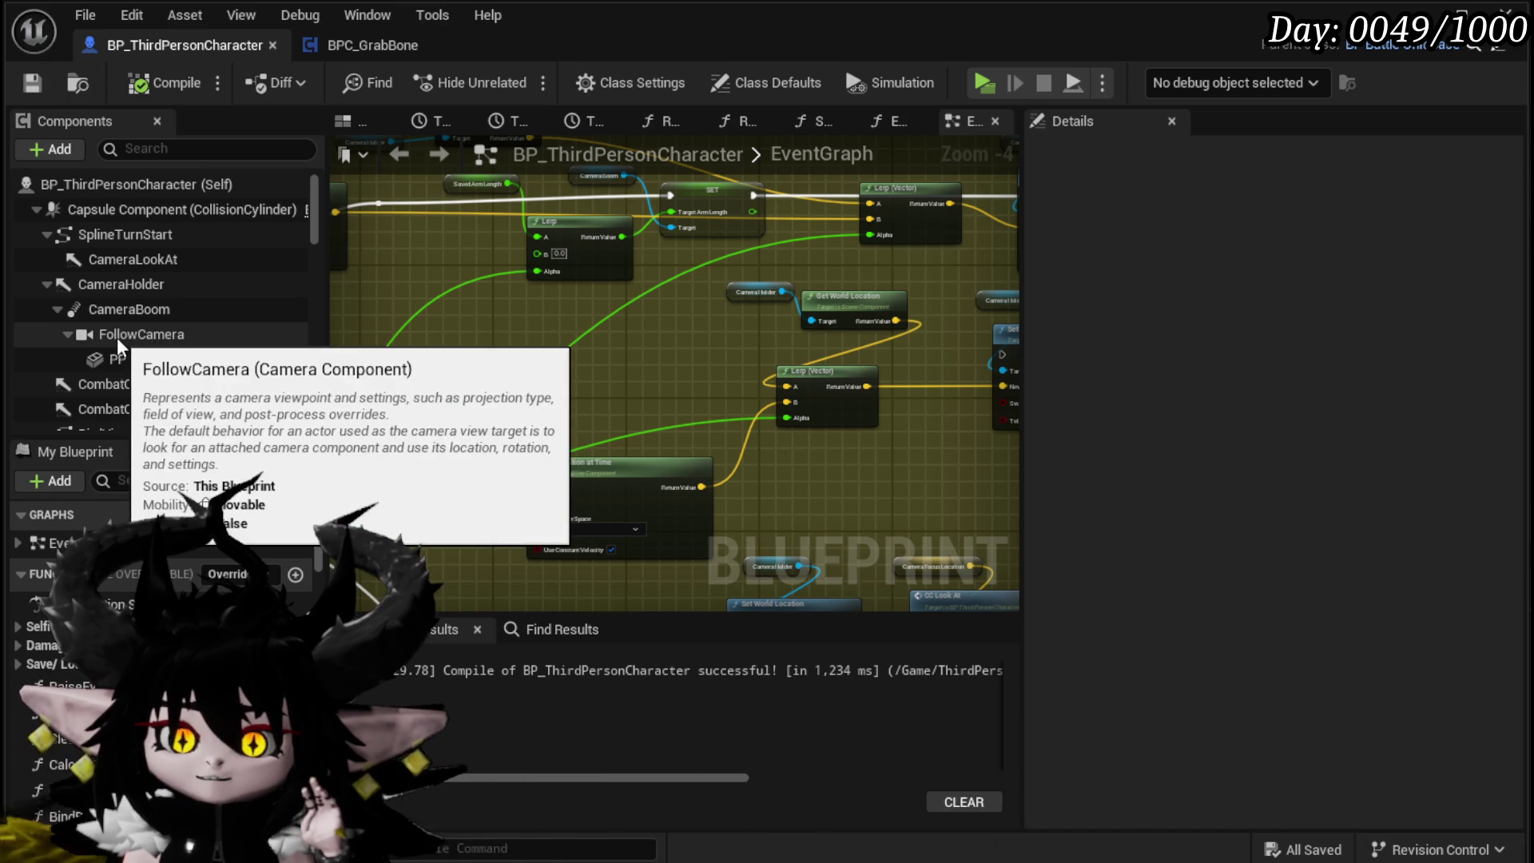
drag(516, 349, 623, 444)
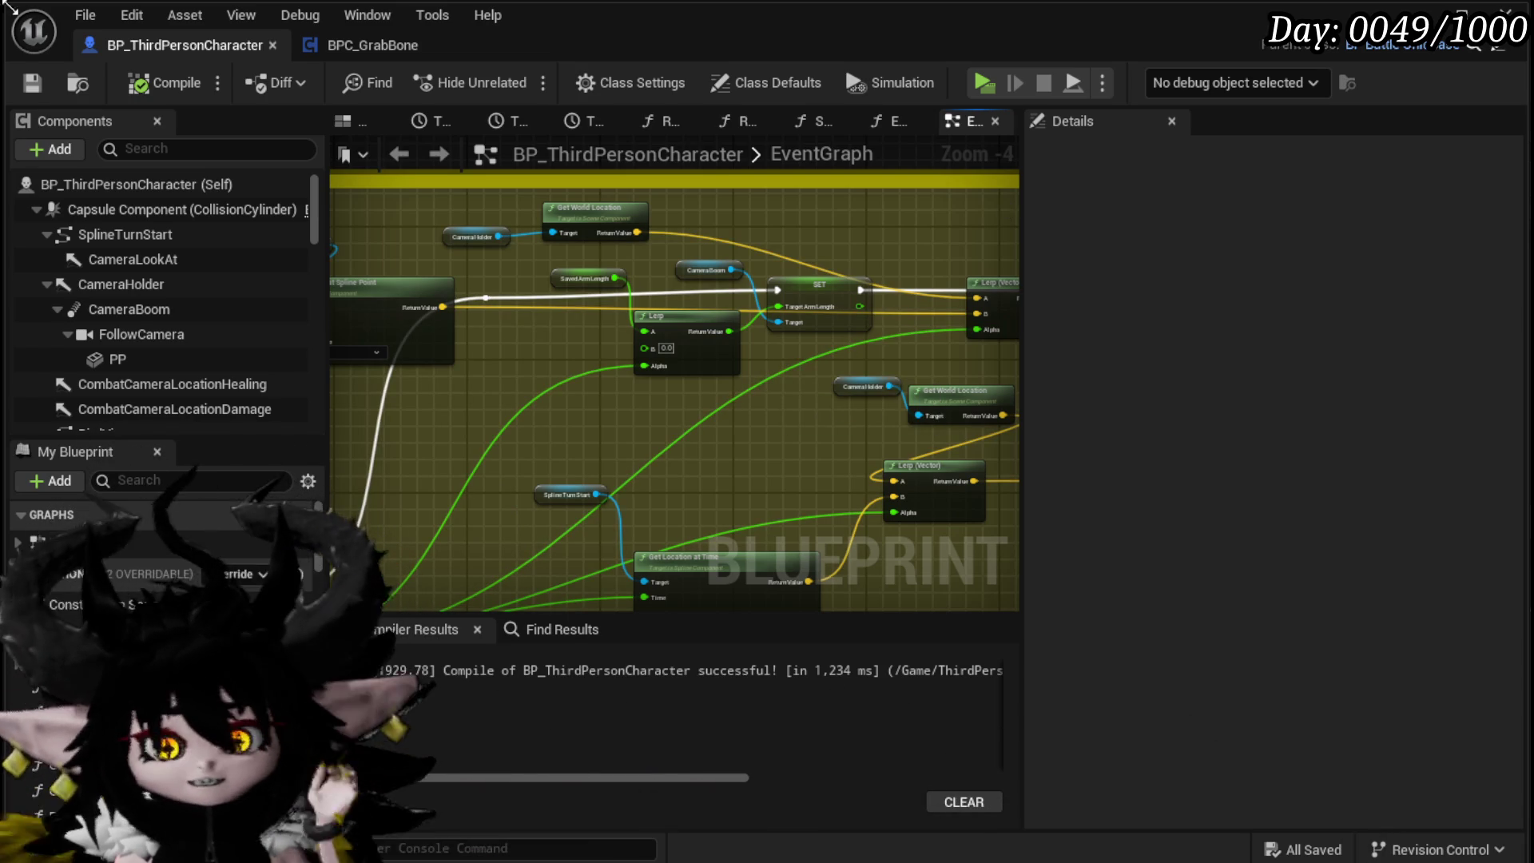
key(ctrl+s)
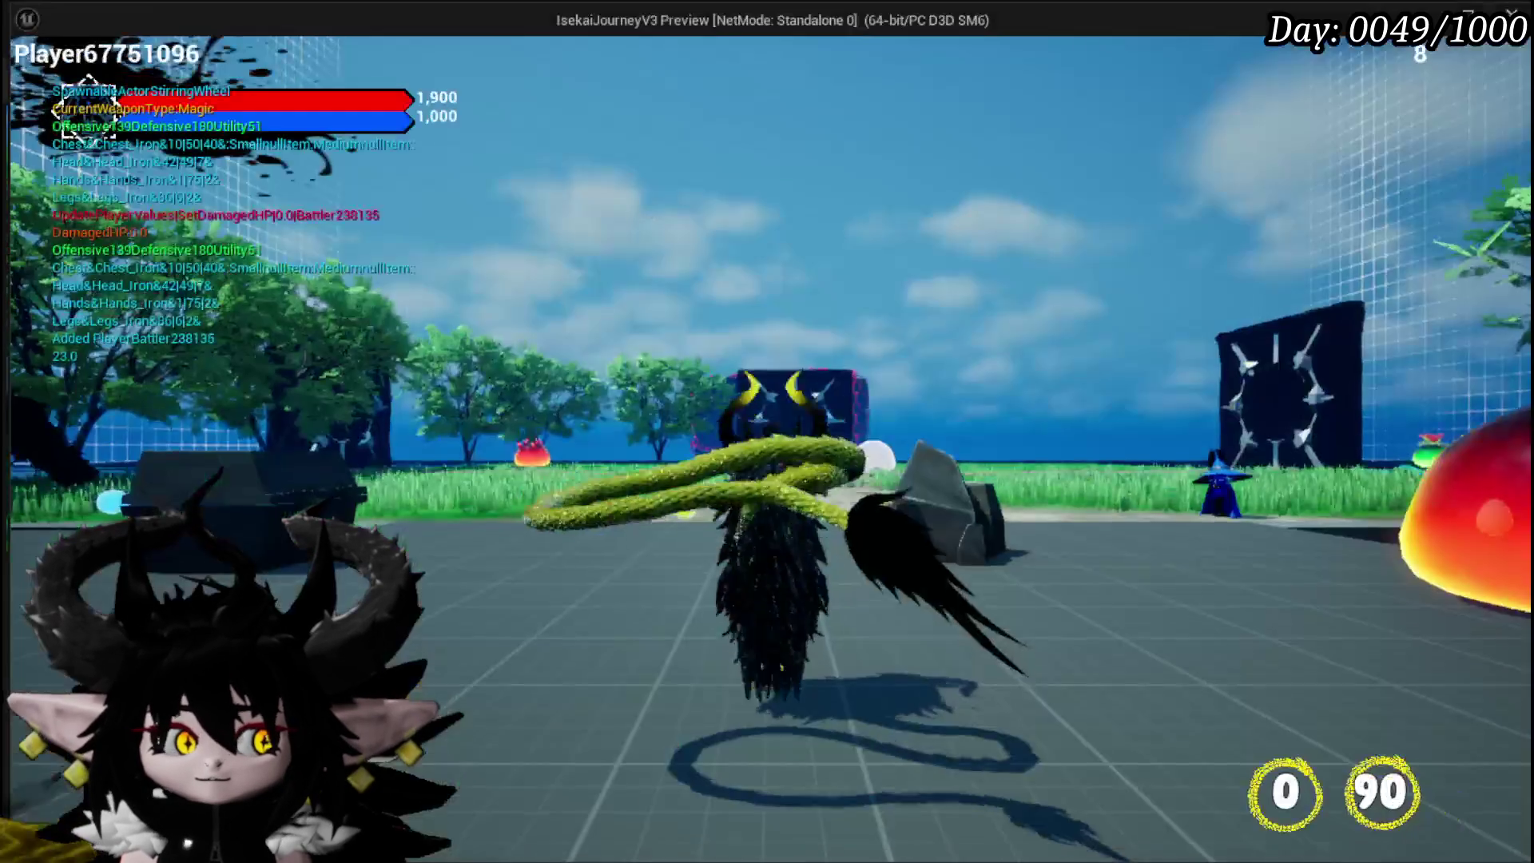
Step: Run toward the fire slimes, attacking with fire slash and spin attack and blocking repeatedly
key(w)
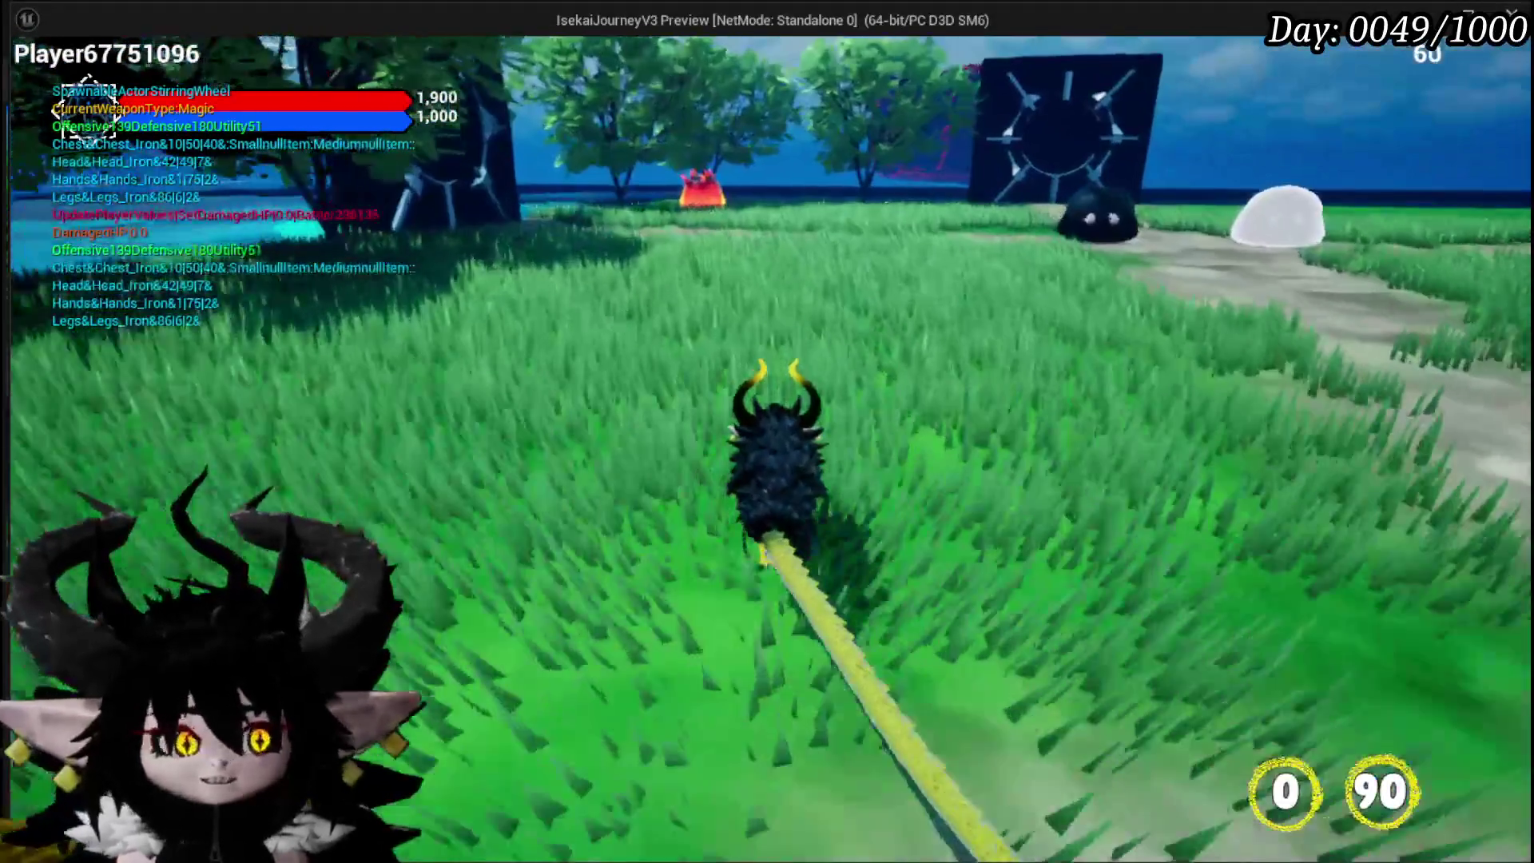
key(a)
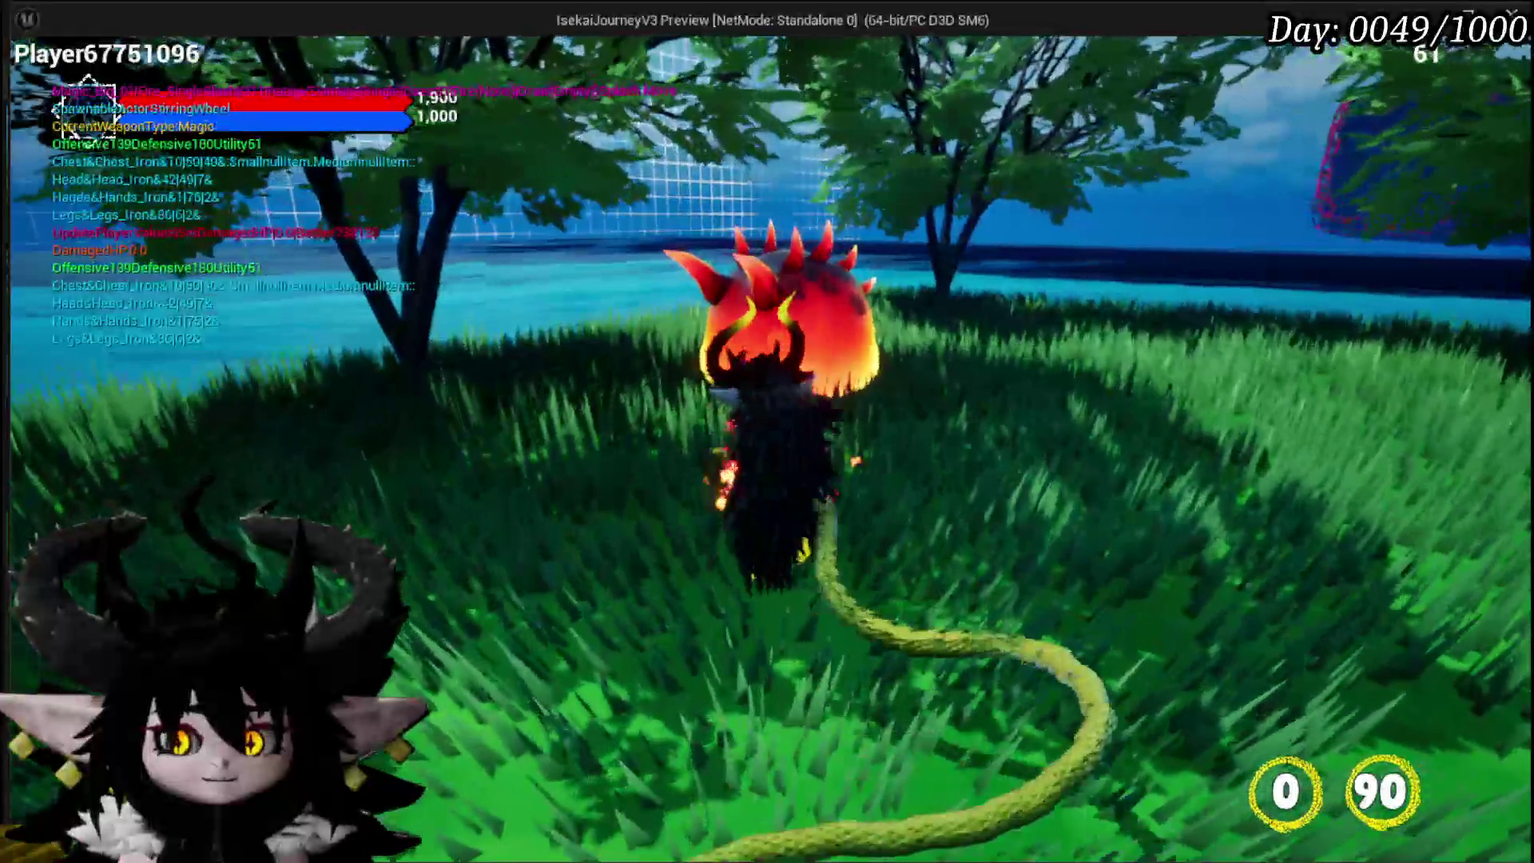
click(767, 431)
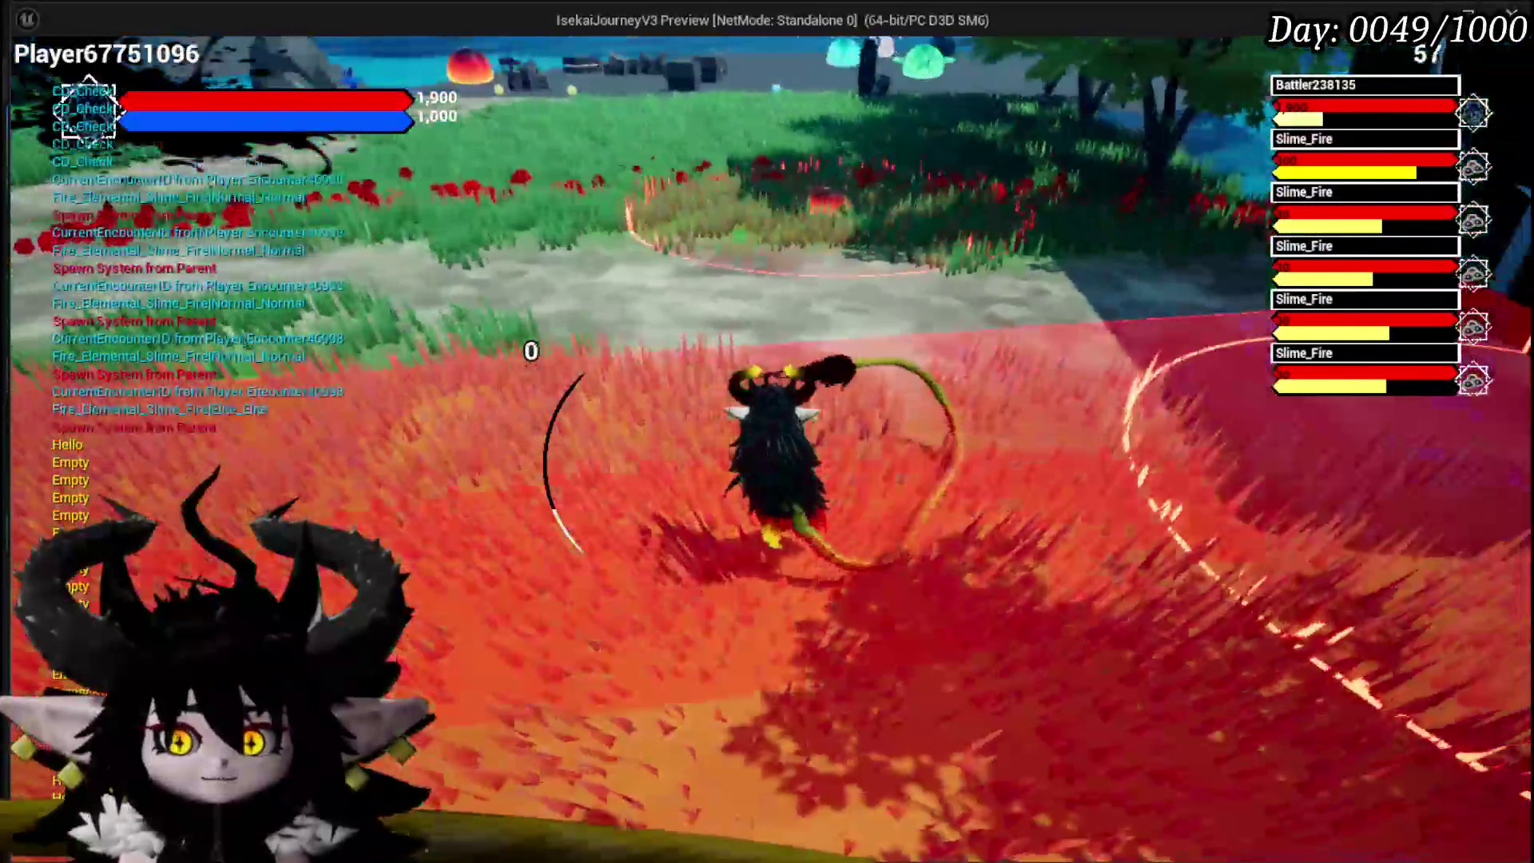
right_click(767, 431)
click(766, 431)
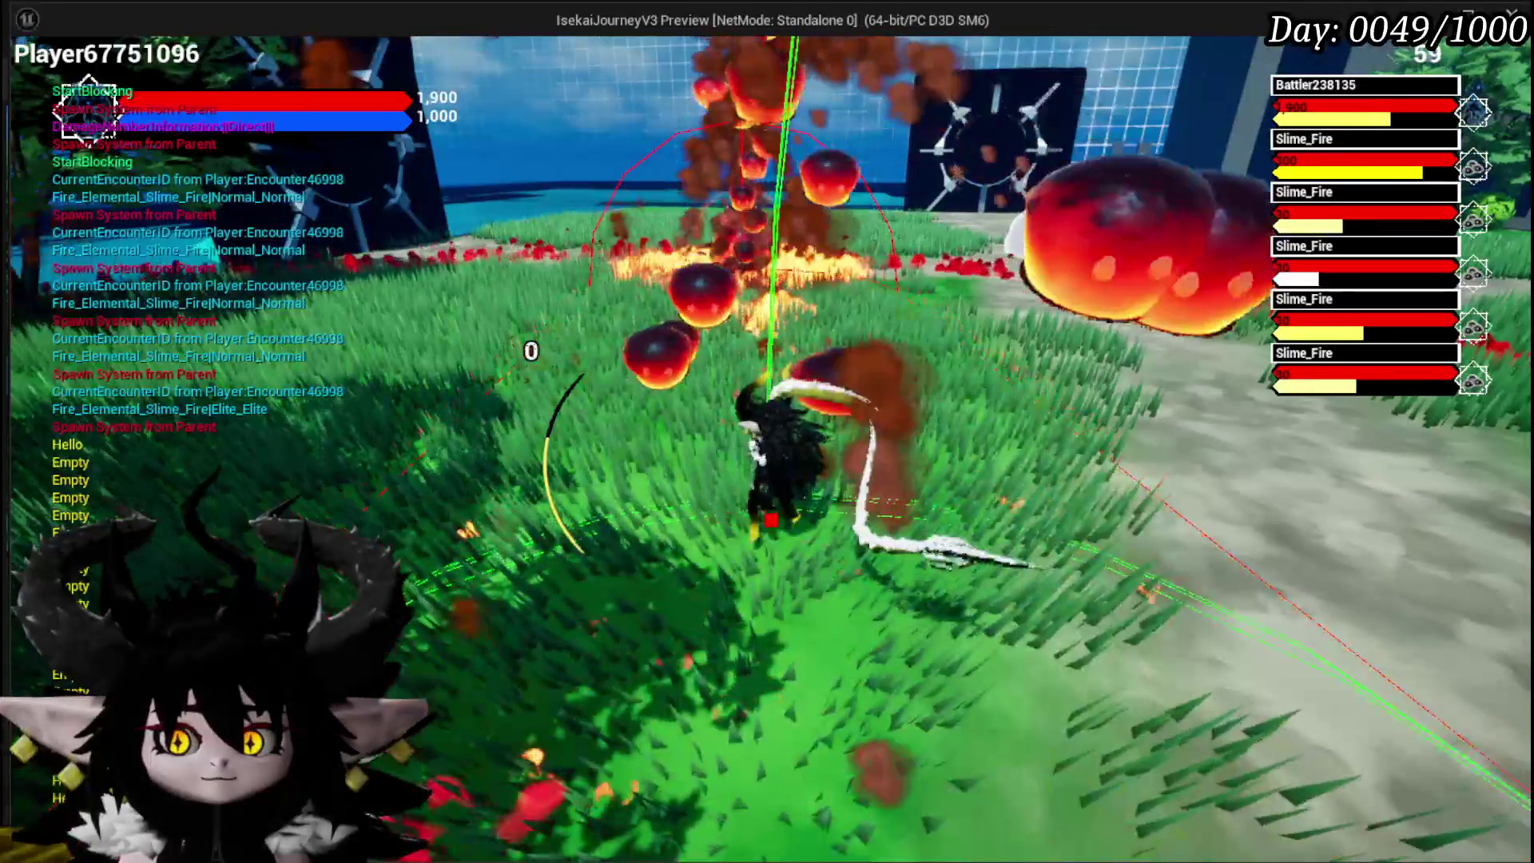
right_click(767, 431)
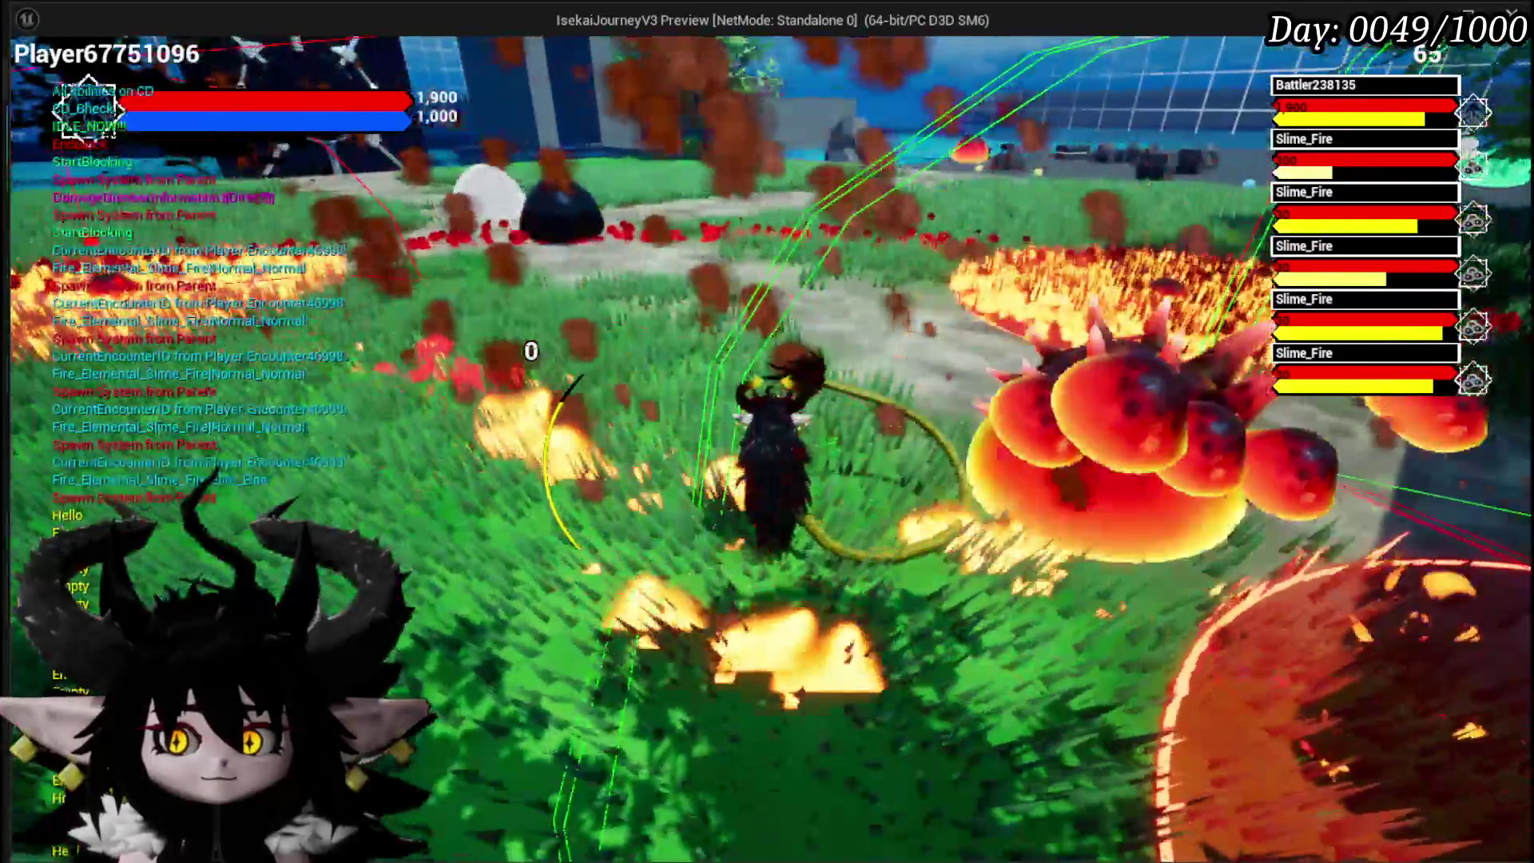
right_click(767, 431)
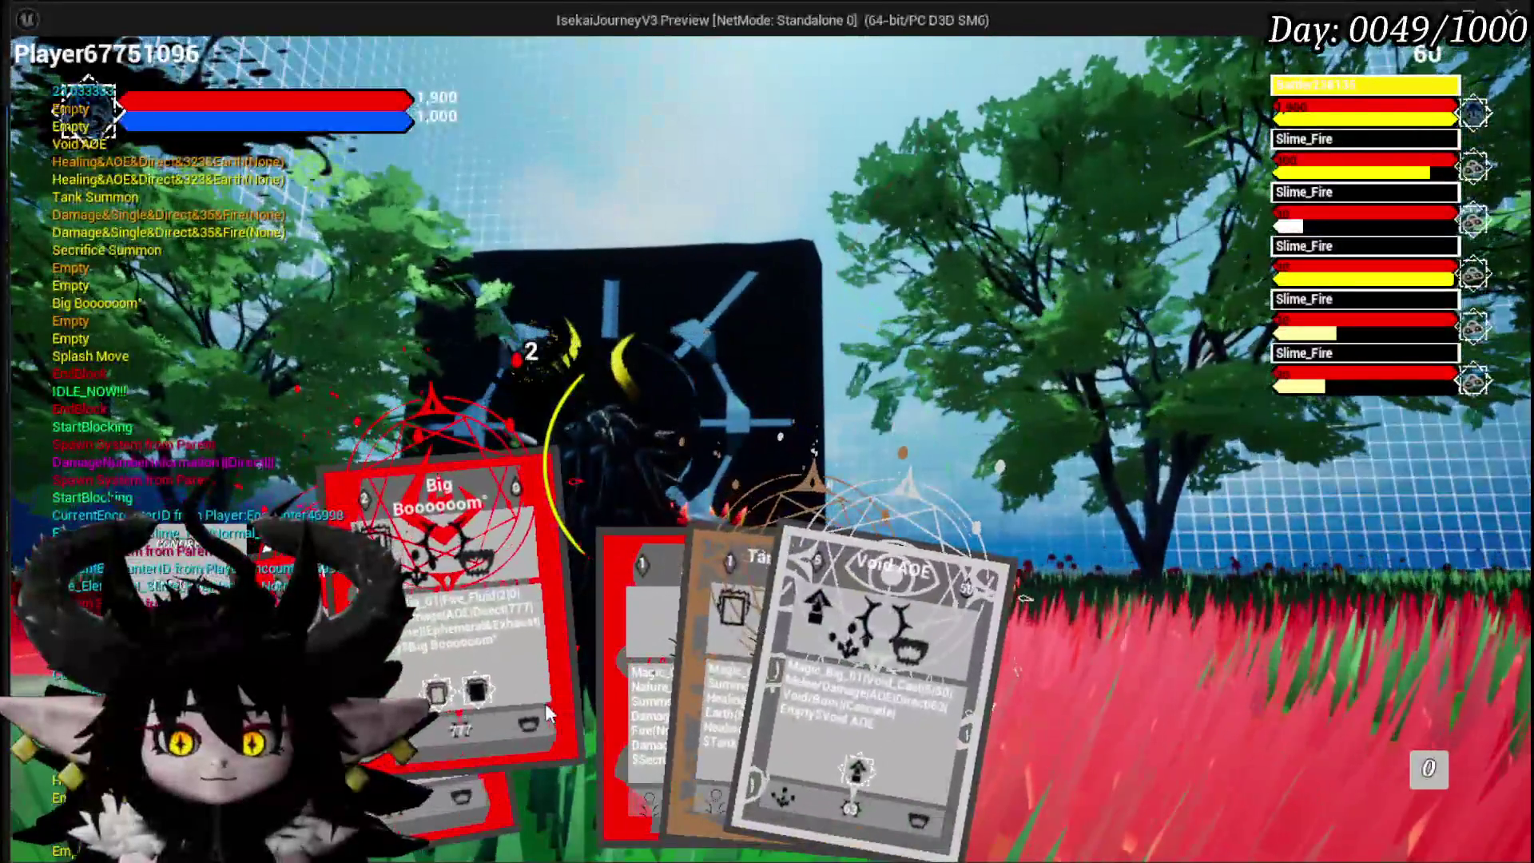
Step: Play the Big Boooooom card, then return to the editor and save the current level
click(545, 703)
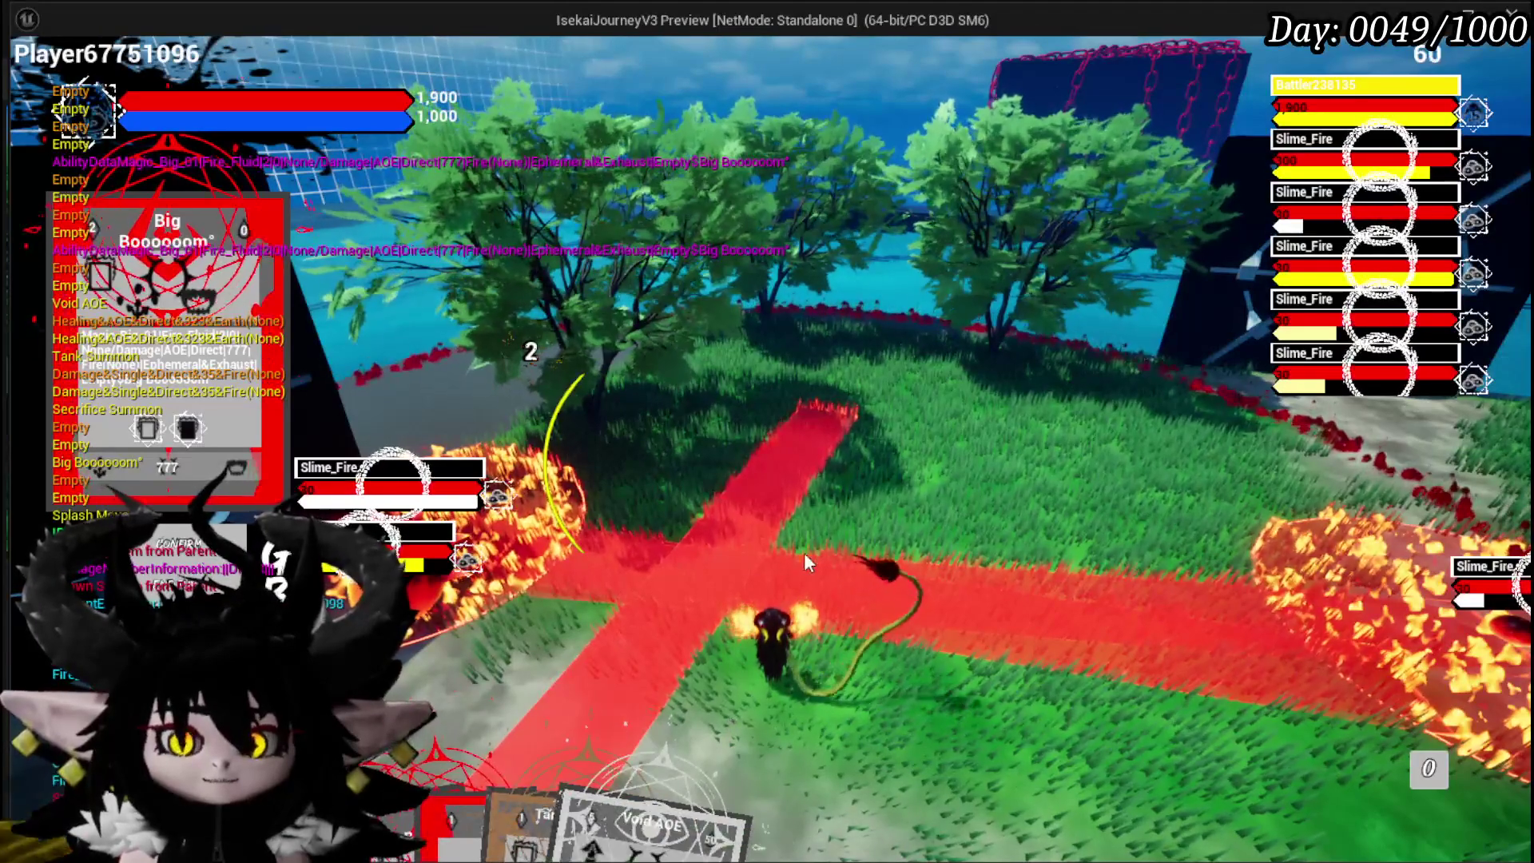
mouse_move(485, 757)
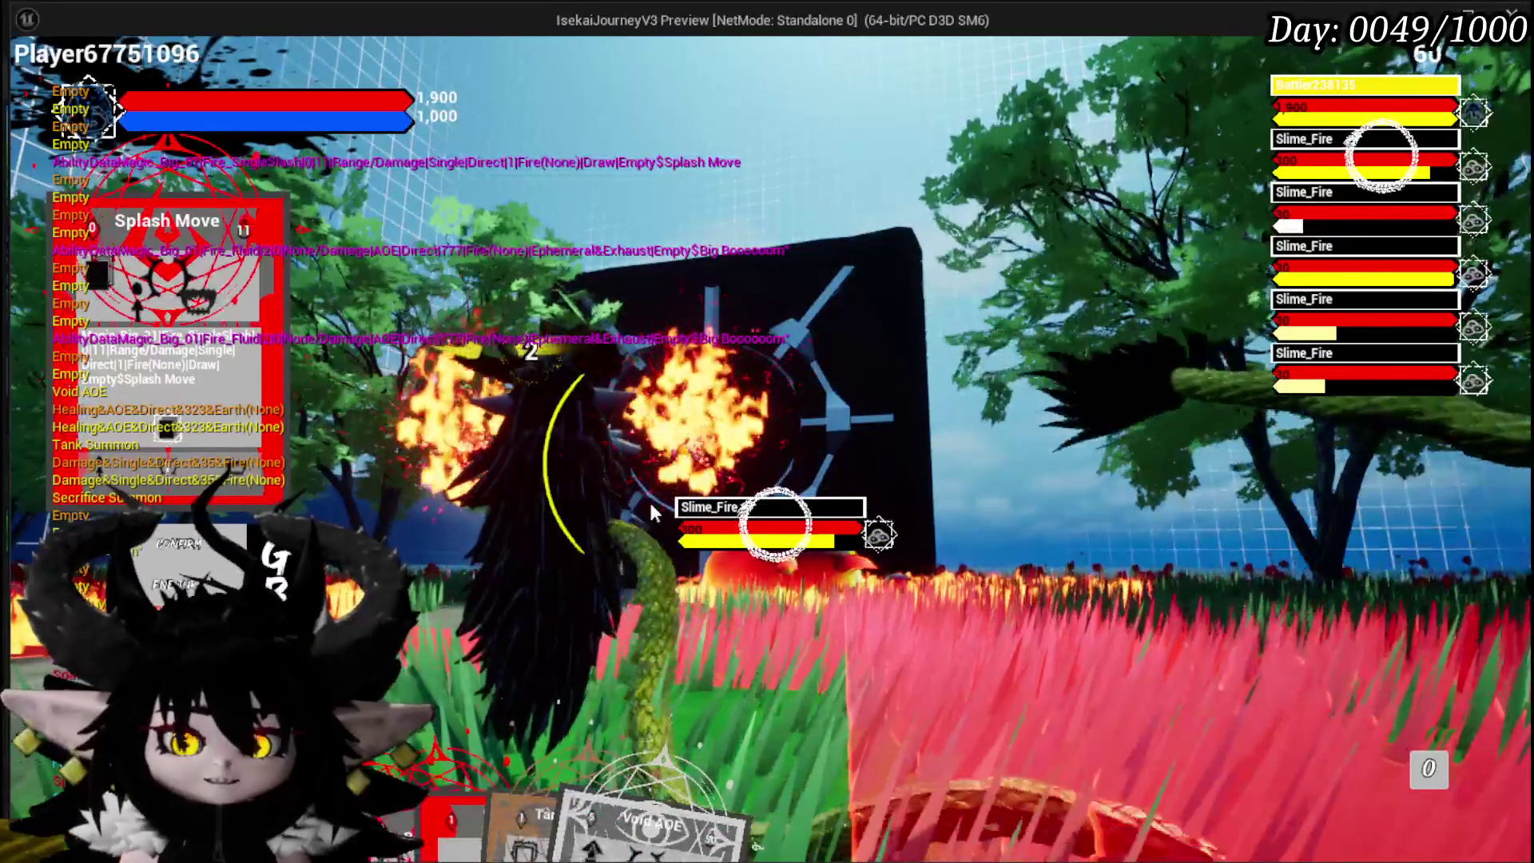
key(alt+Tab)
click(44, 75)
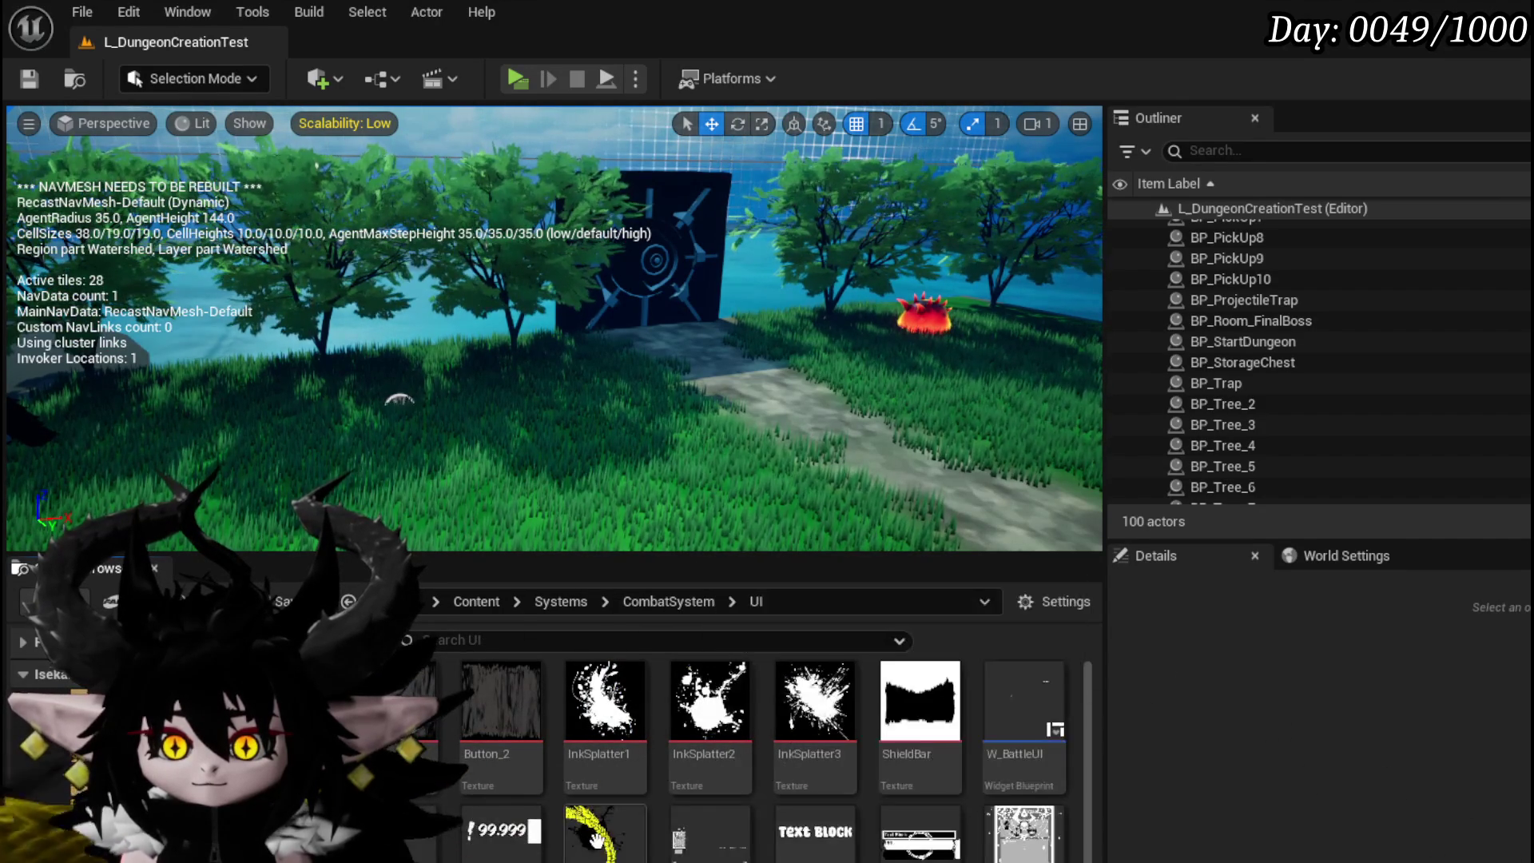
double_click(709, 835)
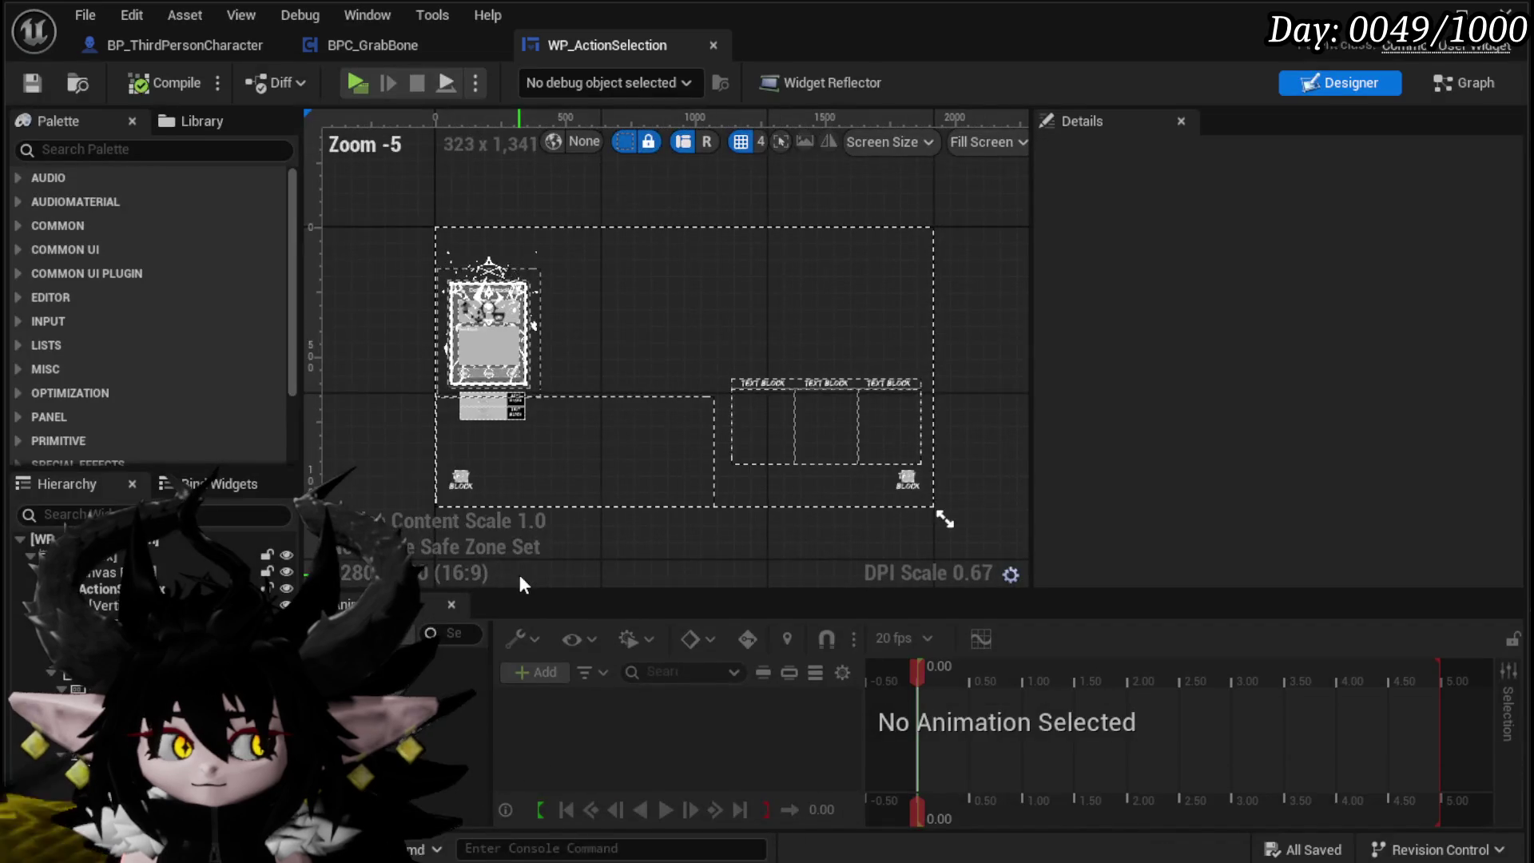
click(1448, 91)
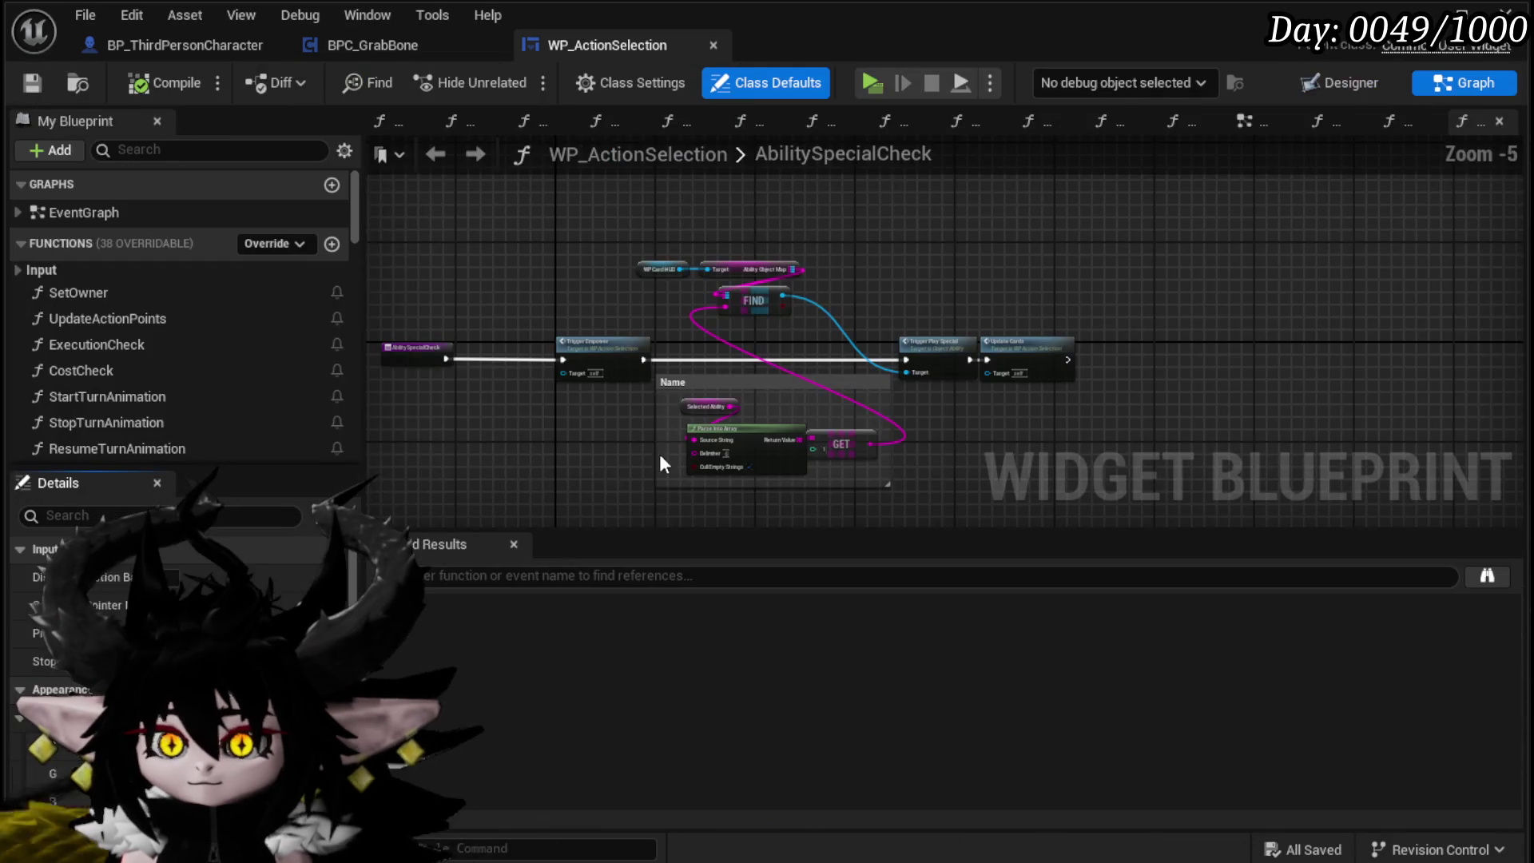
click(1241, 130)
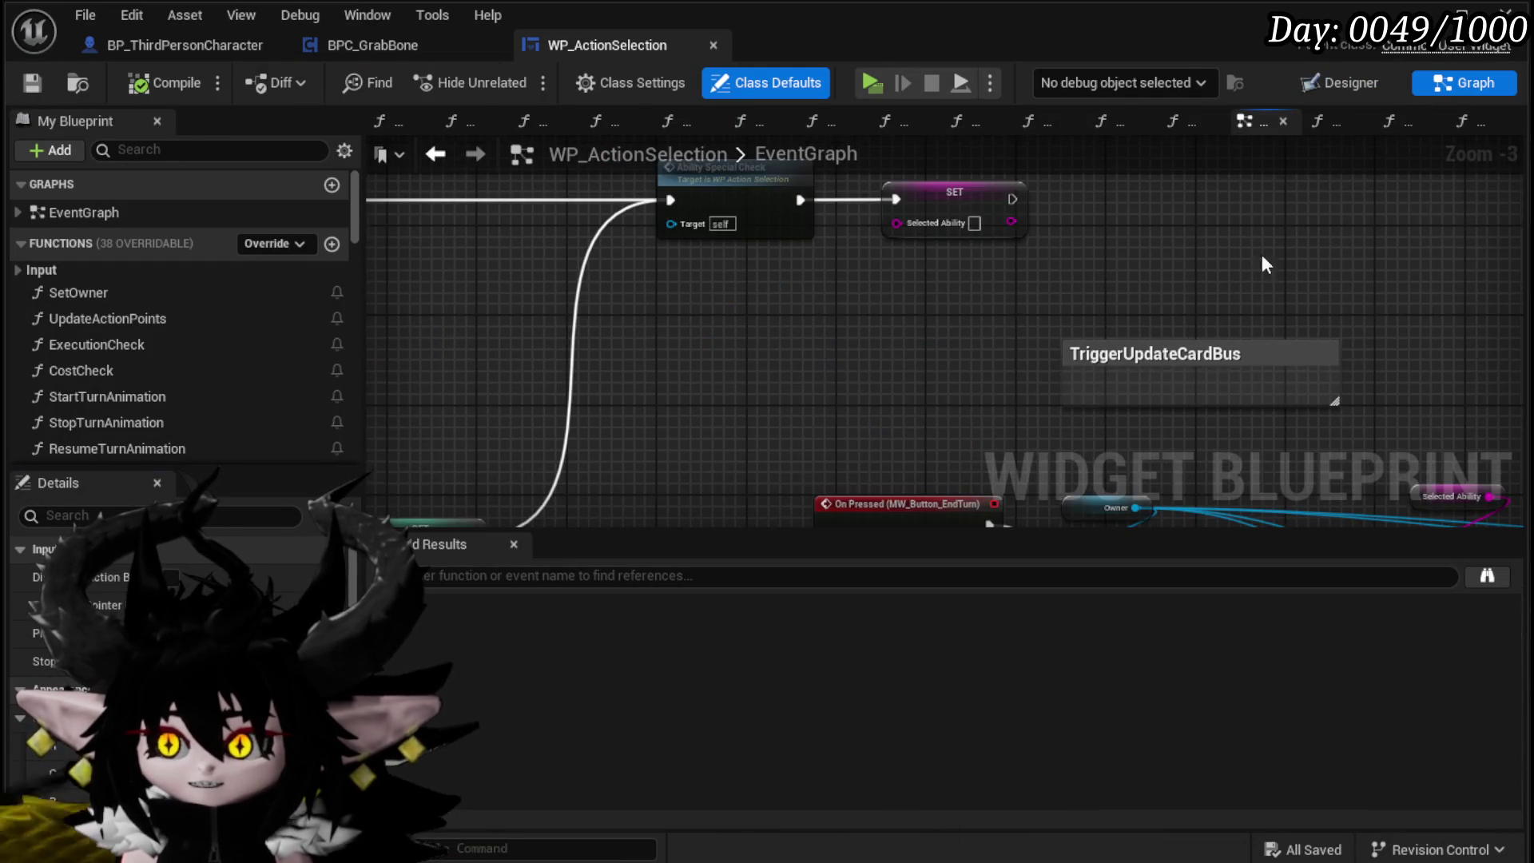
scroll(844, 243, down, 2)
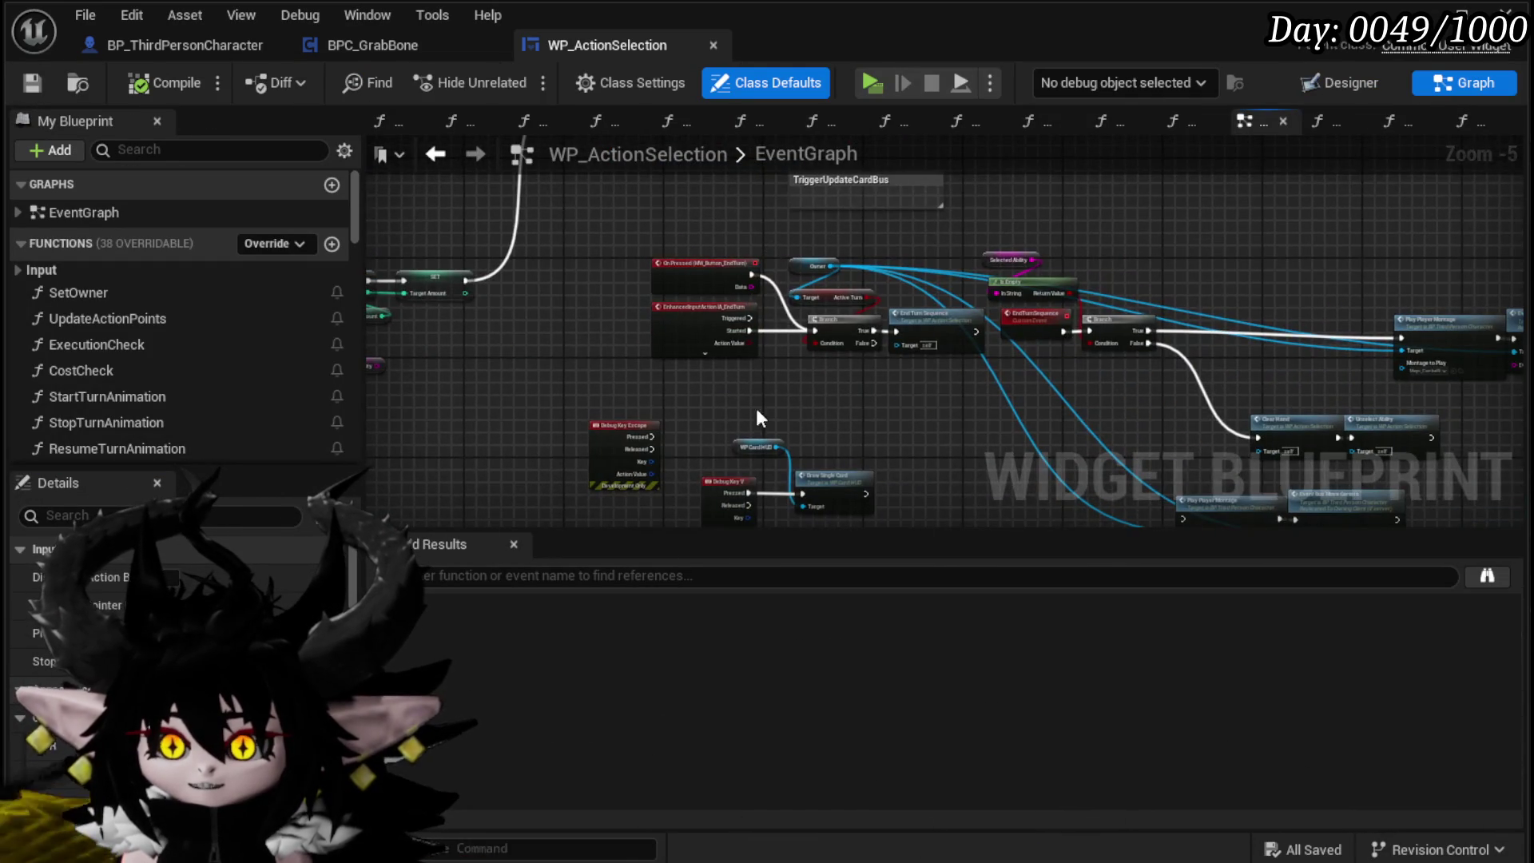
scroll(722, 409, up, 4)
scroll(721, 409, down, 7)
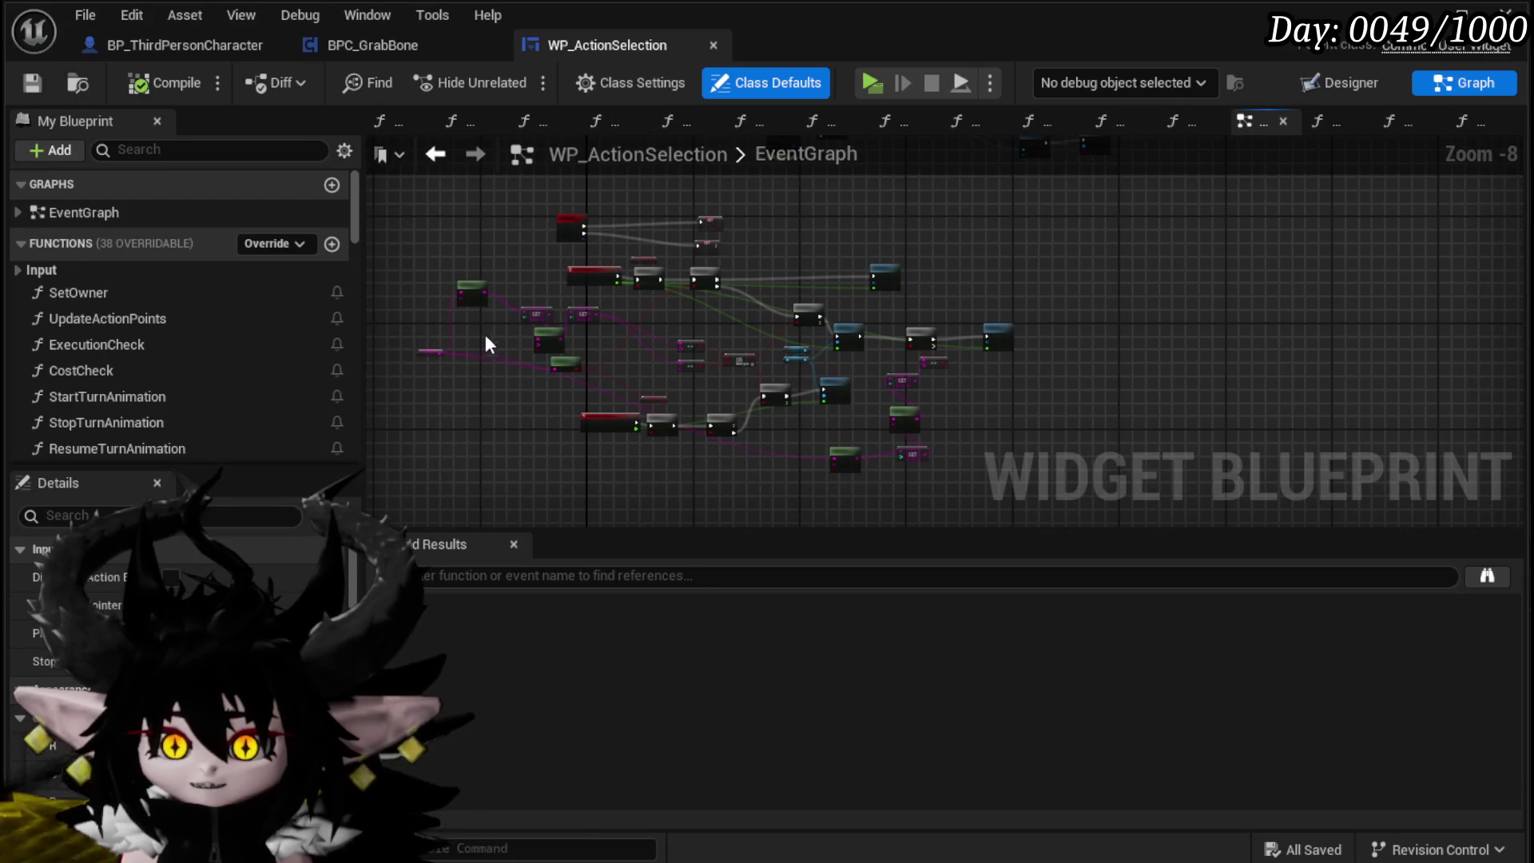
drag(423, 216, 1123, 538)
scroll(766, 416, up, 6)
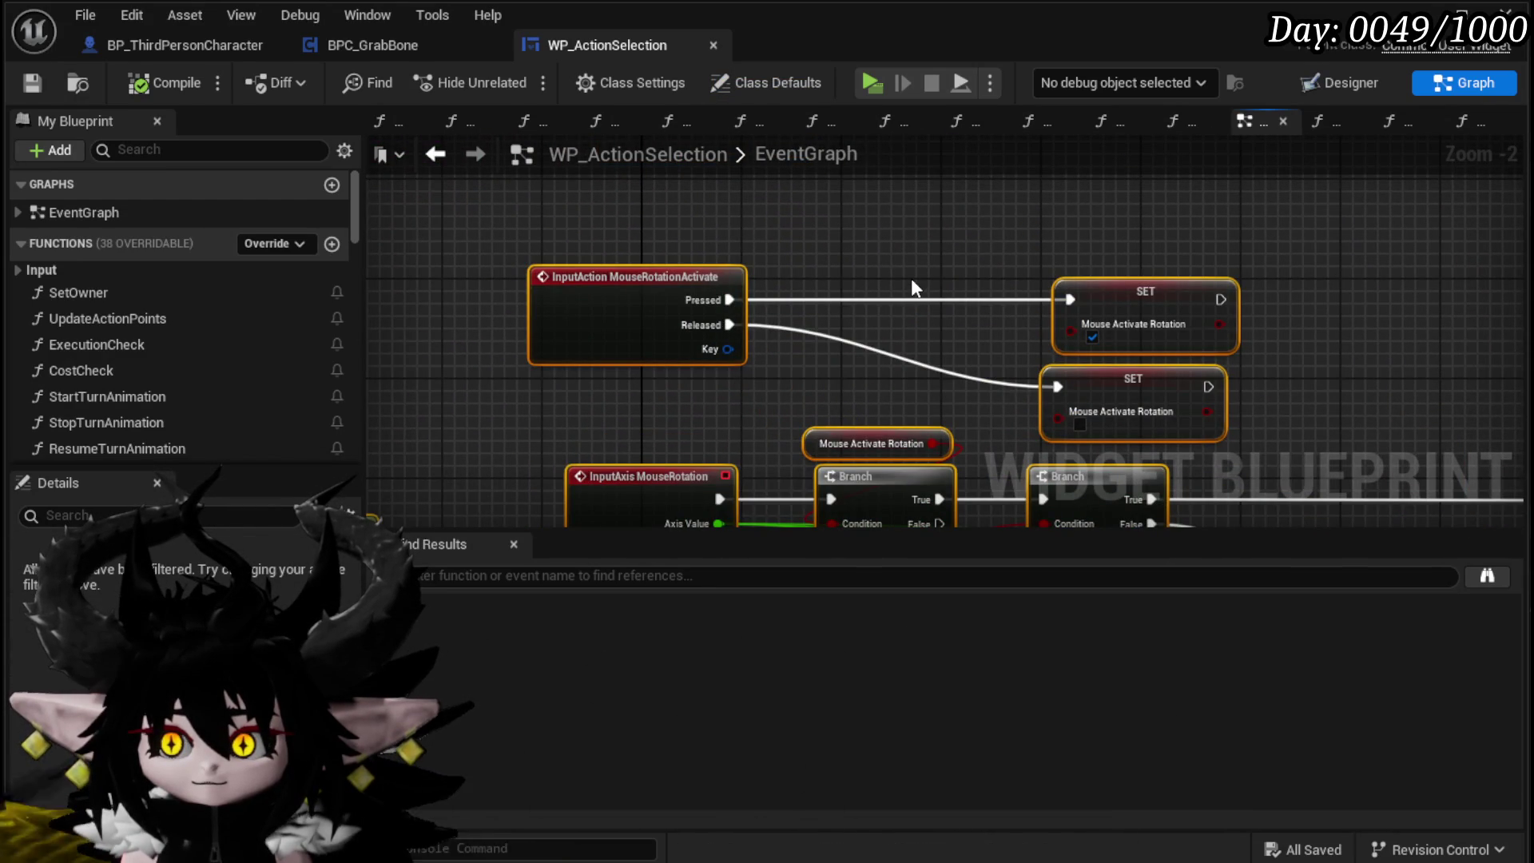
Step: Move the InputAction MouseRotationActivate and SET nodes up-left in the event graph
click(908, 275)
drag(515, 254, 1318, 424)
drag(1129, 392, 942, 304)
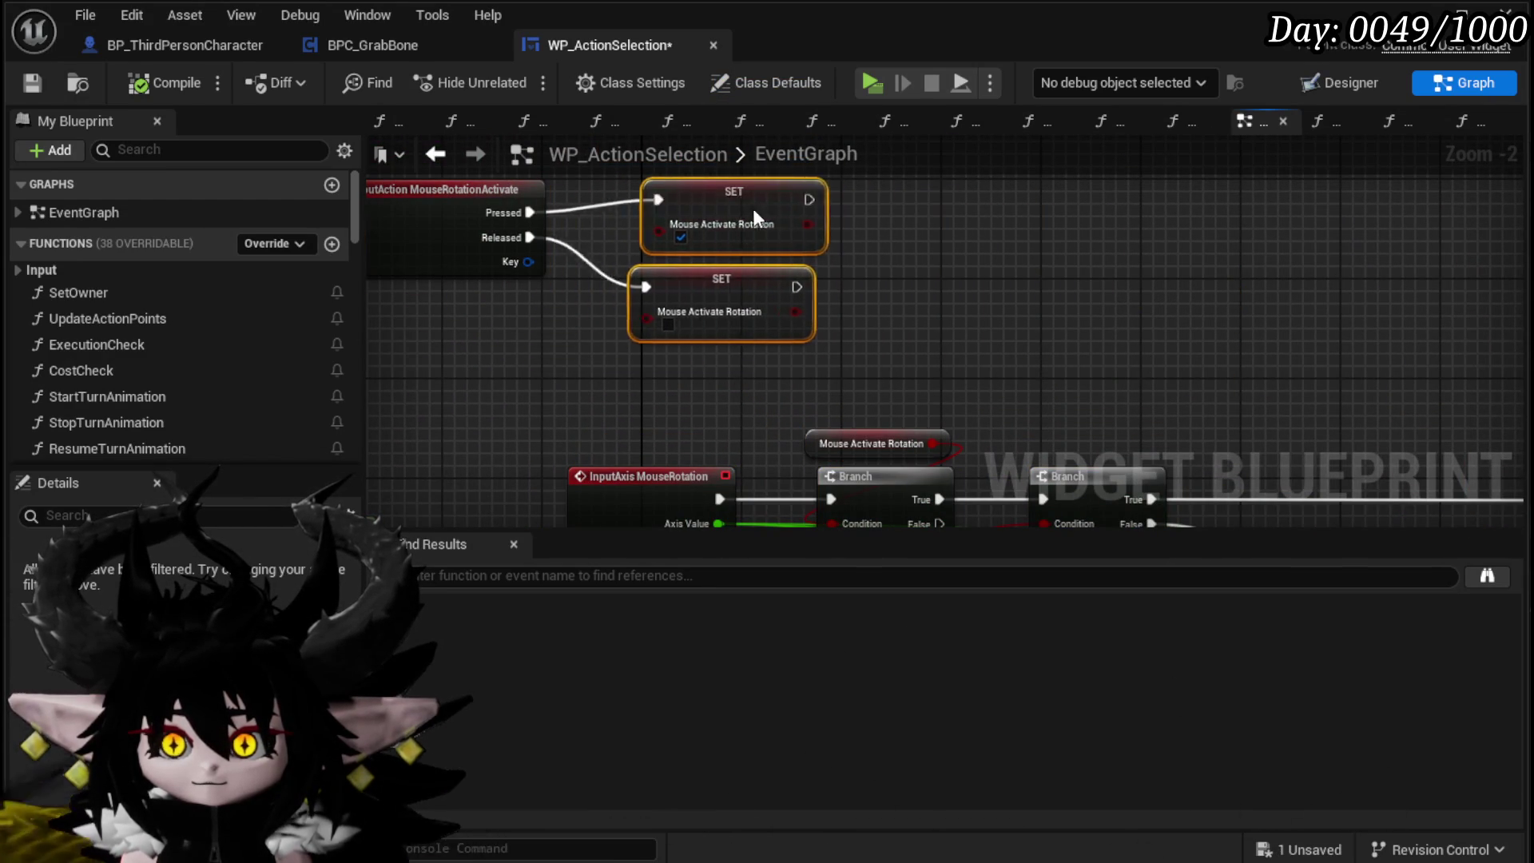
drag(638, 621, 653, 394)
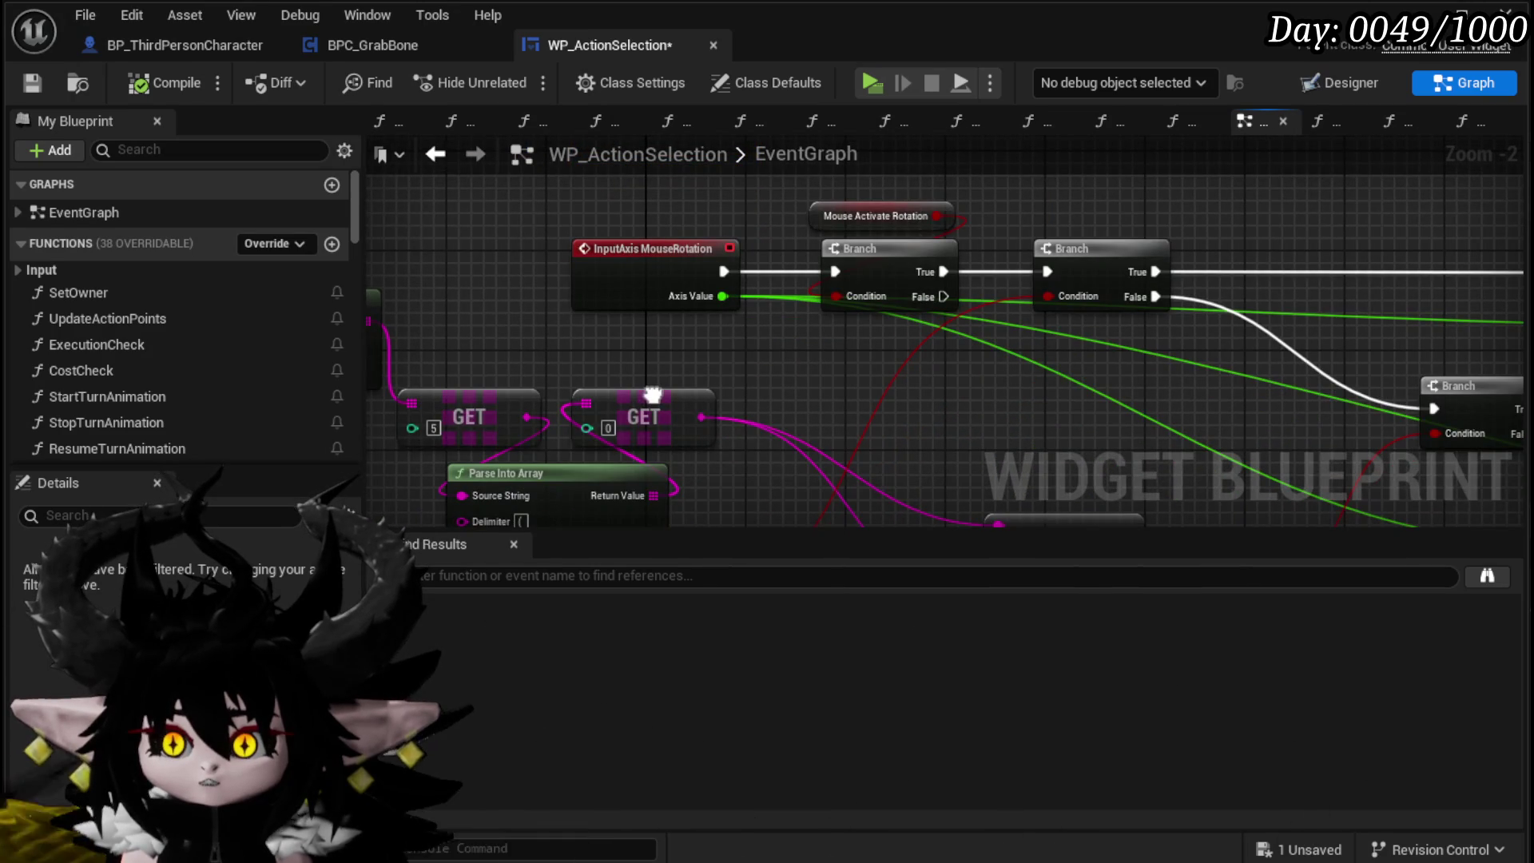
scroll(786, 424, down, 1)
drag(639, 311, 719, 503)
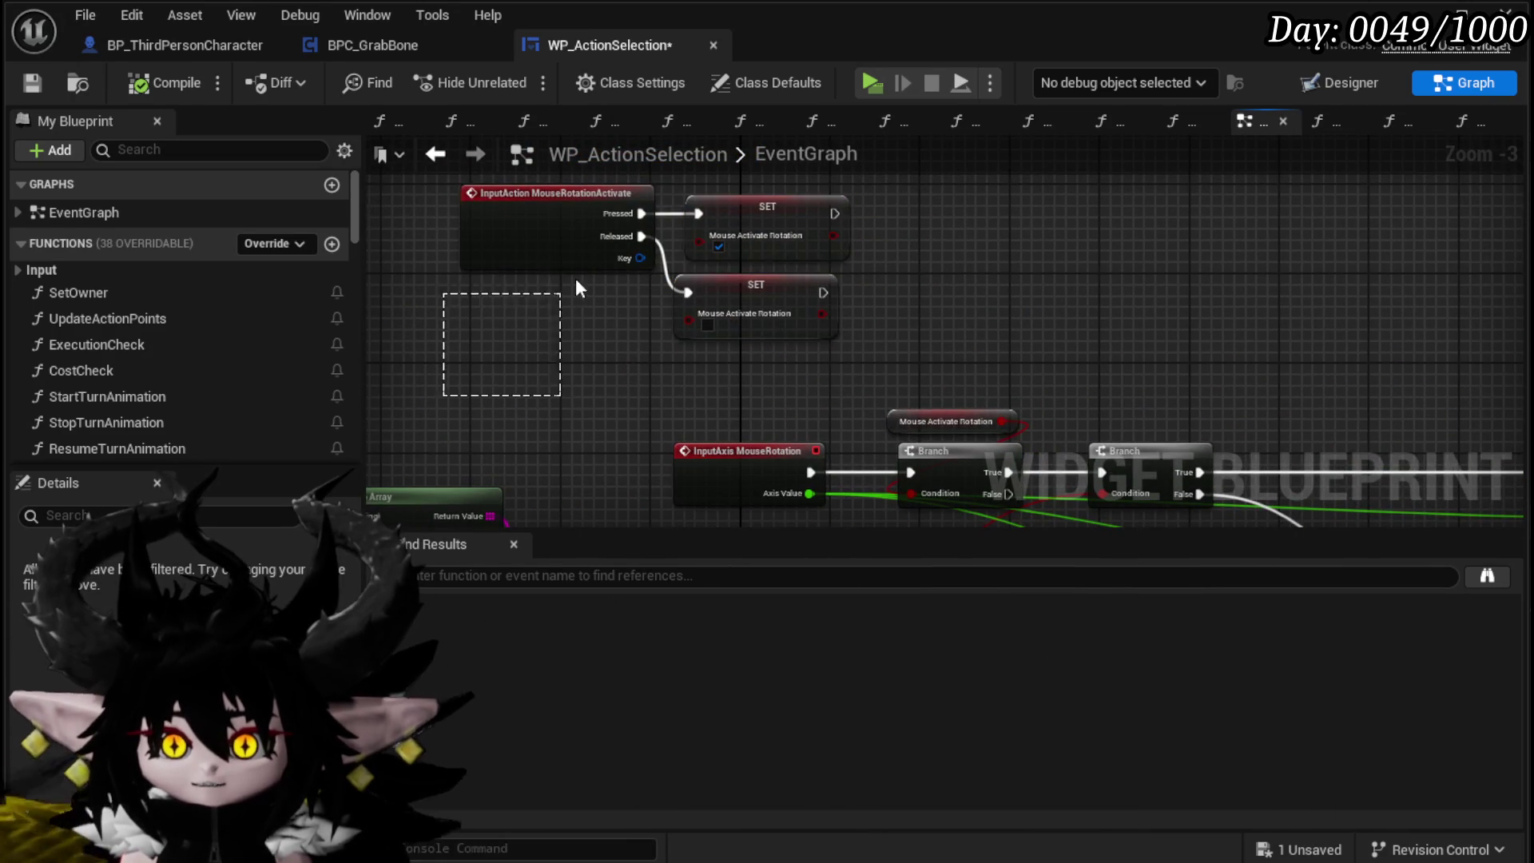
mouse_move(511, 519)
mouse_down()
mouse_move(596, 402)
mouse_move(578, 319)
mouse_move(938, 343)
mouse_move(741, 249)
mouse_move(424, 360)
mouse_move(600, 293)
mouse_up()
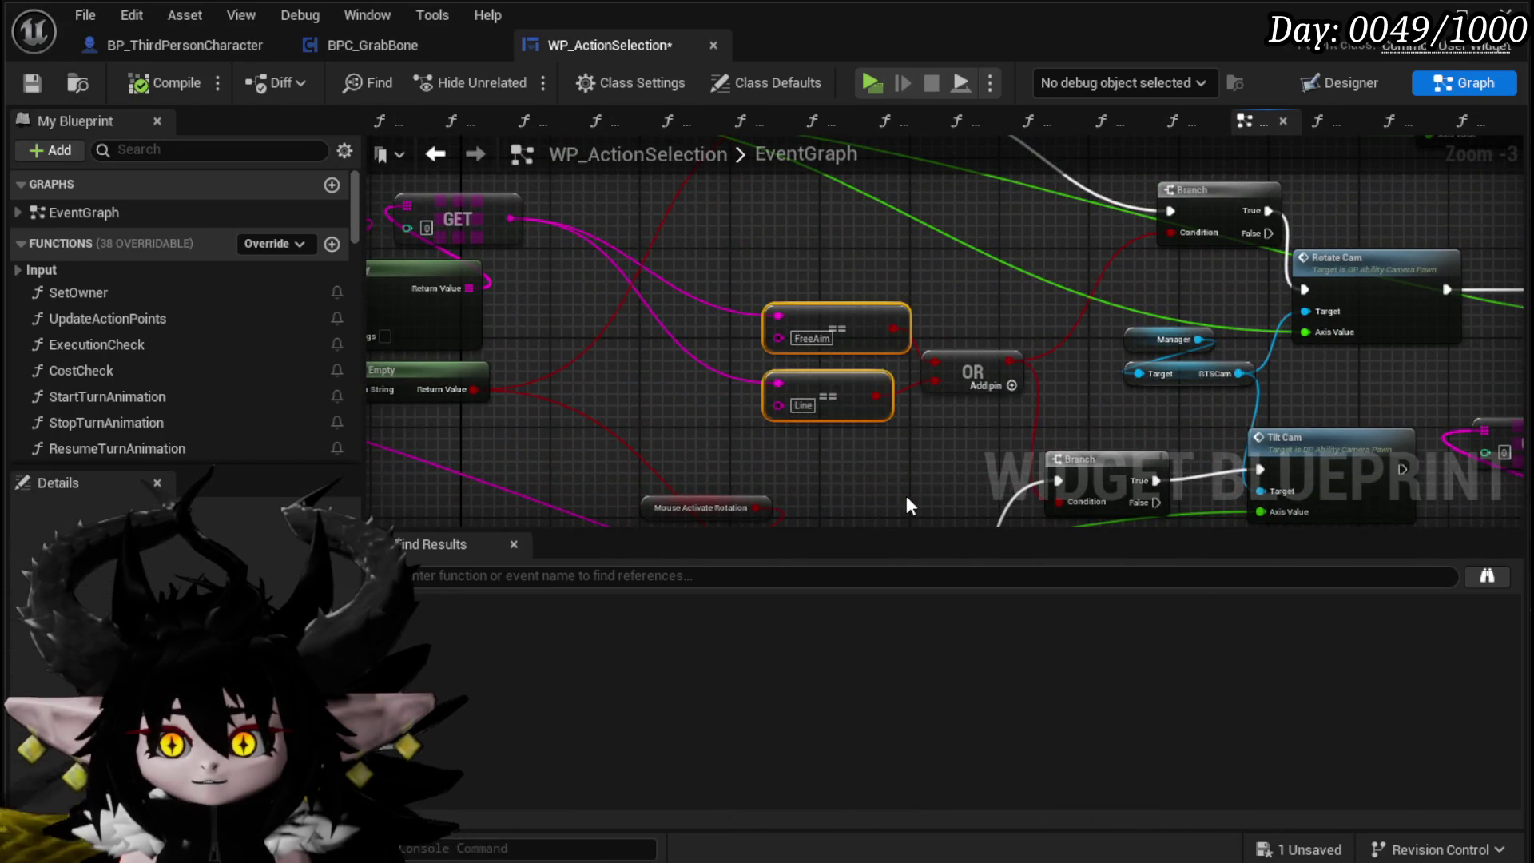
drag(908, 498, 670, 519)
mouse_move(758, 353)
mouse_down()
mouse_move(942, 347)
mouse_move(636, 419)
mouse_move(552, 398)
mouse_move(719, 428)
mouse_move(783, 372)
mouse_up()
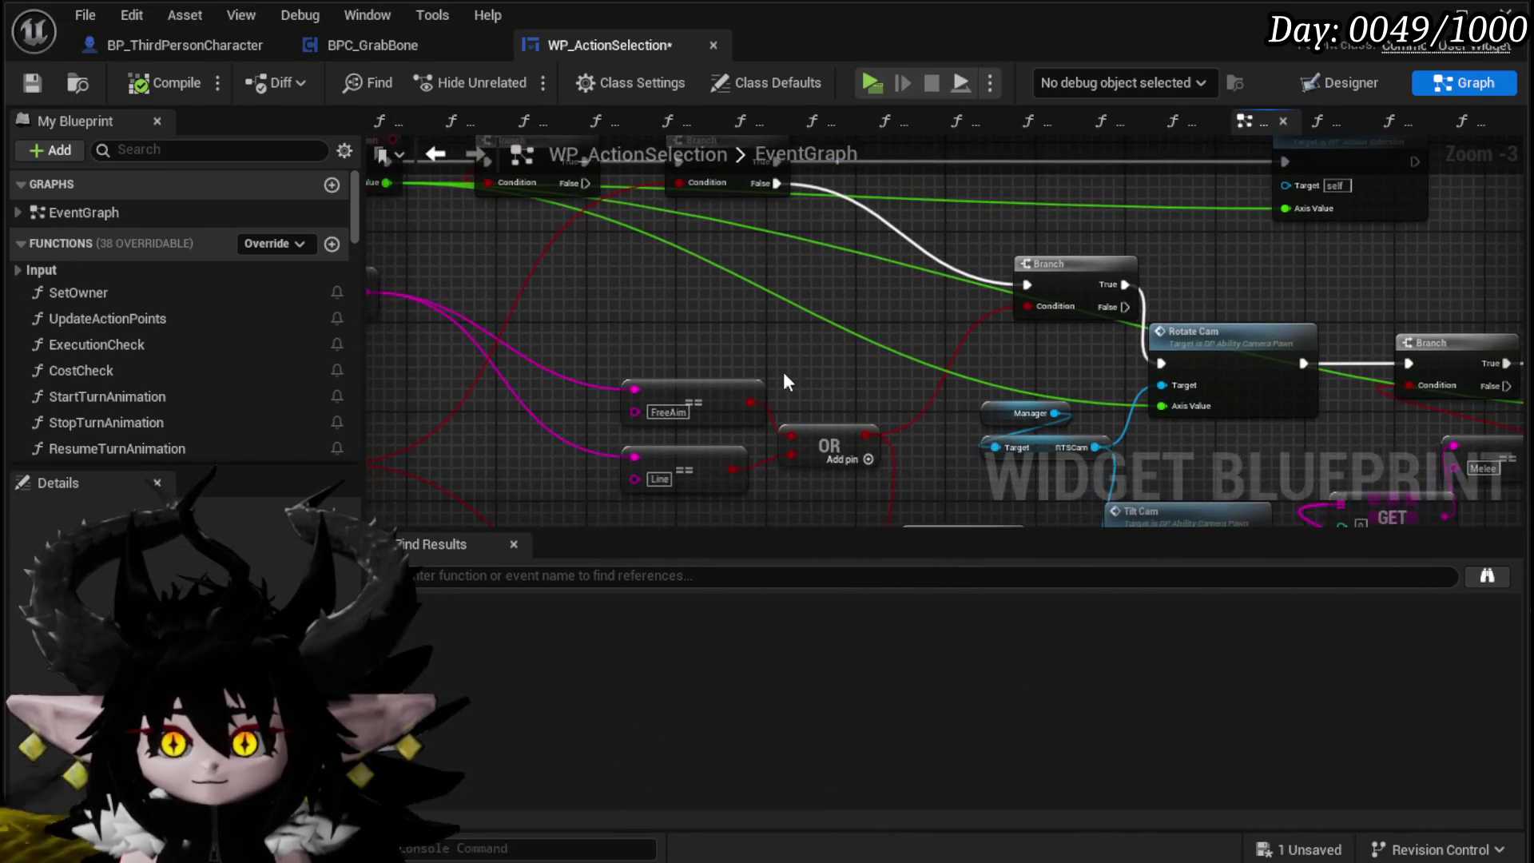
mouse_move(580, 353)
mouse_down()
mouse_move(1089, 376)
mouse_move(1195, 417)
mouse_move(558, 376)
mouse_move(856, 352)
mouse_move(473, 428)
mouse_move(644, 375)
mouse_move(932, 363)
mouse_up()
Step: Place the Is Empty node up beside InputAxis MouseRotation
drag(727, 406, 836, 339)
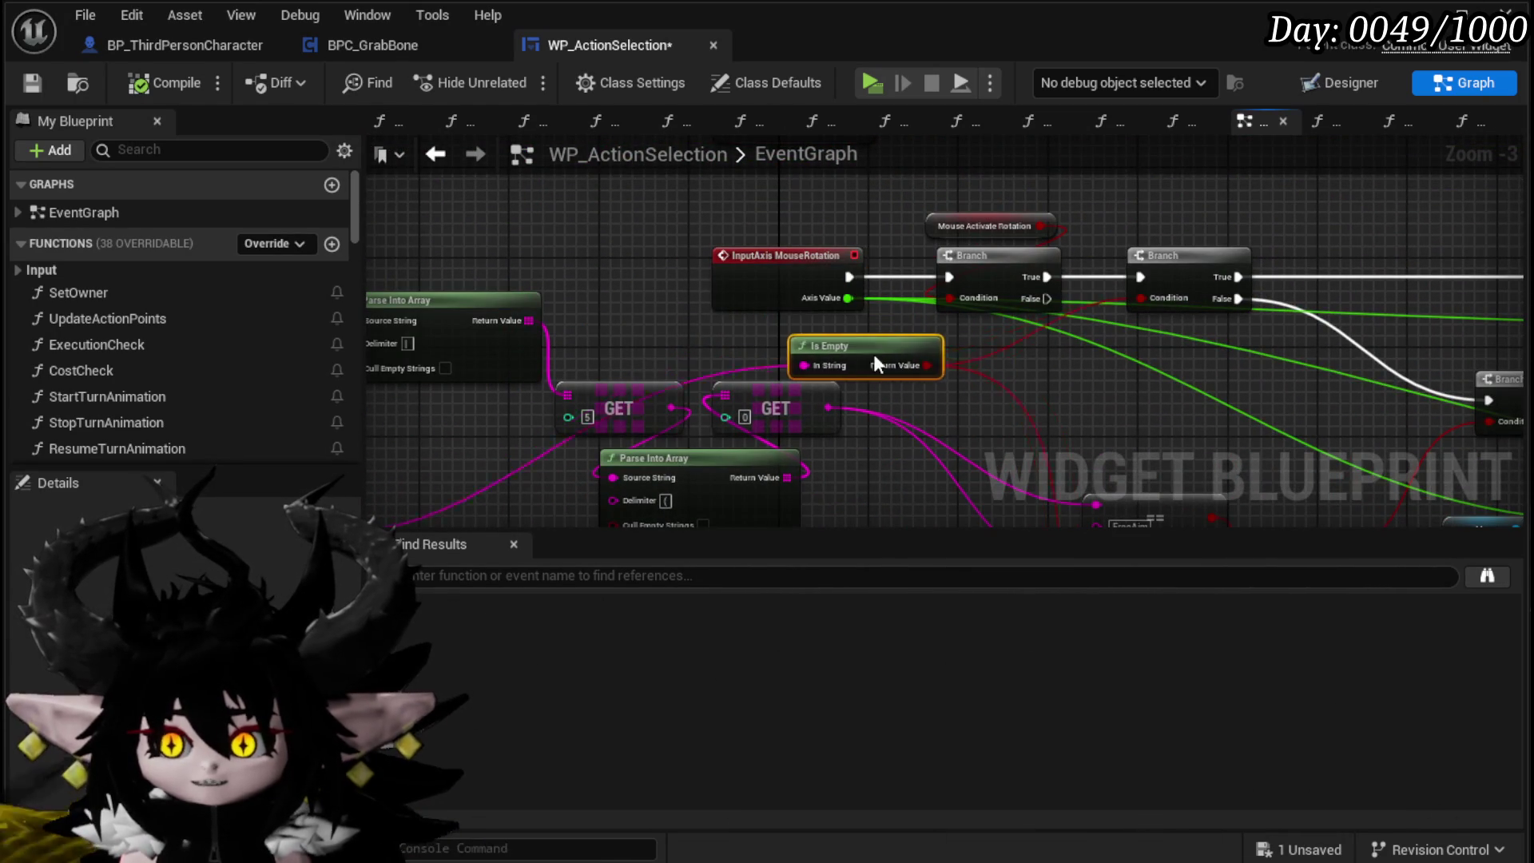
scroll(920, 374, down, 2)
drag(671, 377, 1295, 319)
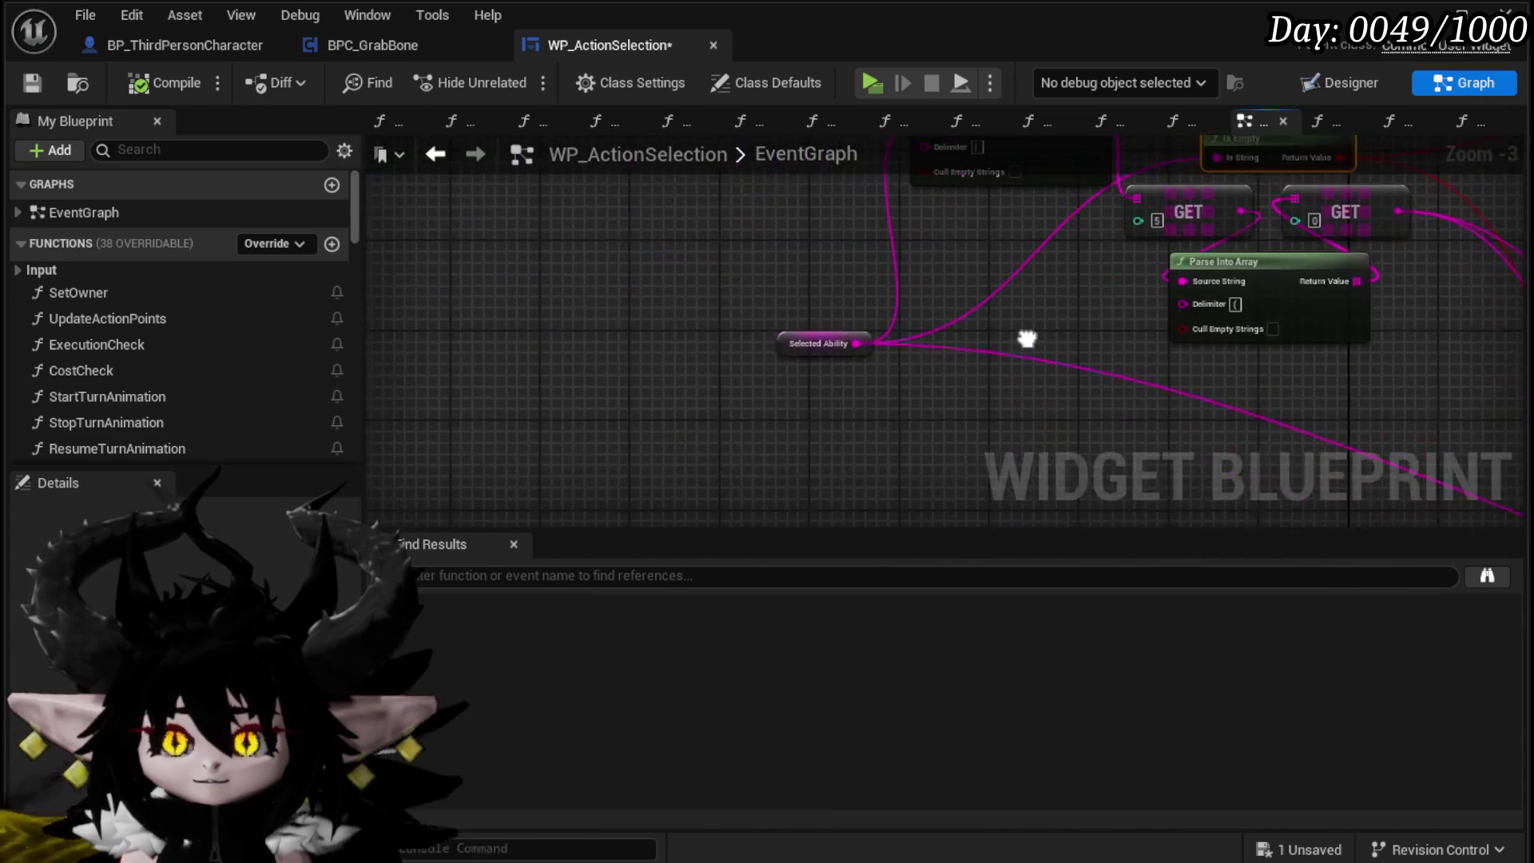
scroll(462, 429, up, 2)
scroll(463, 432, down, 2)
scroll(610, 370, up, 2)
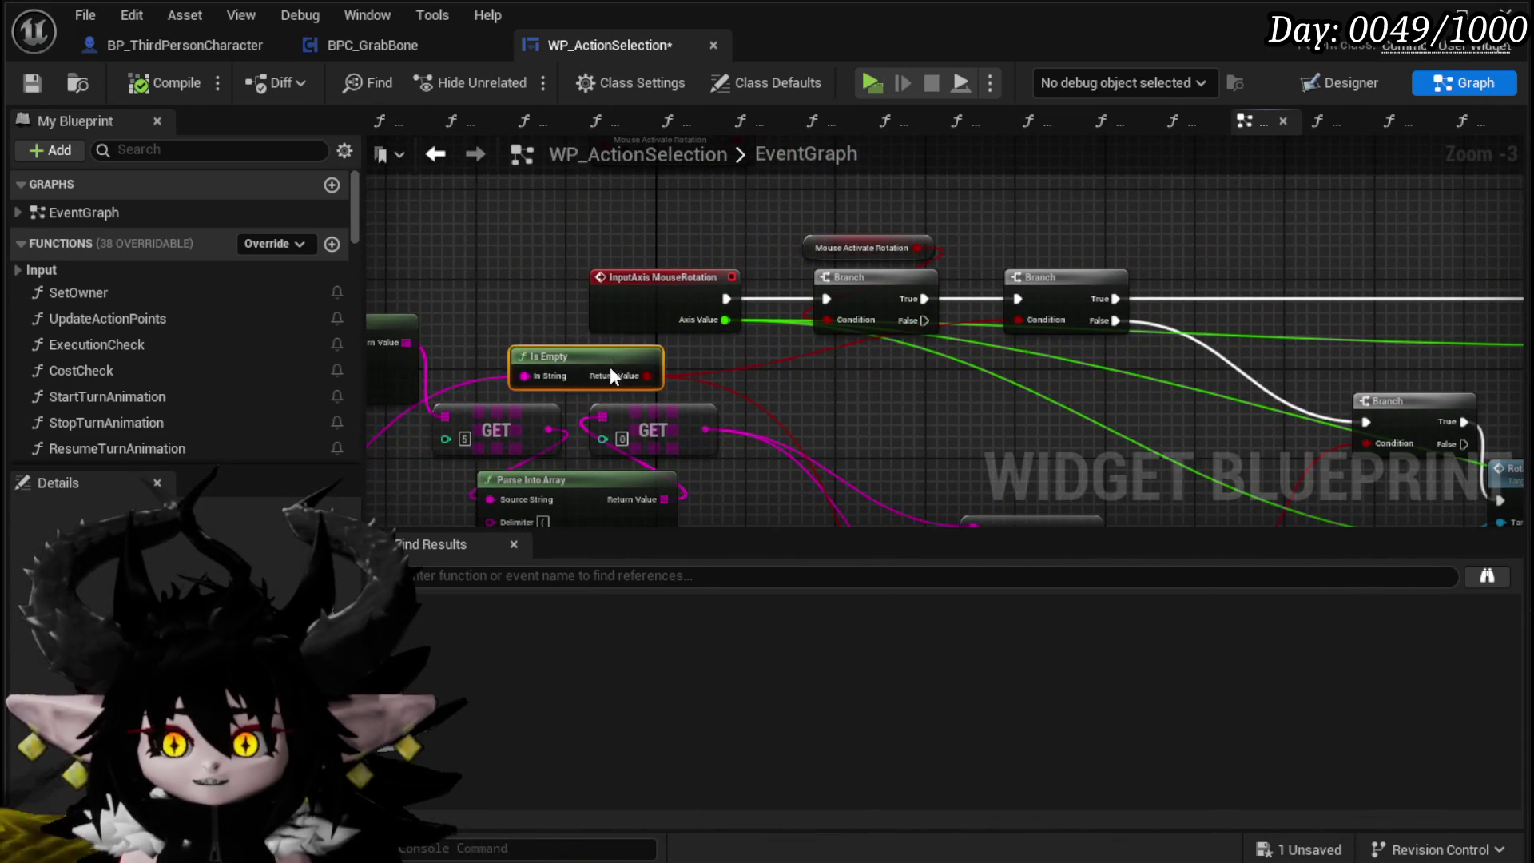
drag(1065, 195, 1121, 162)
mouse_move(1121, 162)
mouse_down()
mouse_move(801, 274)
mouse_move(709, 263)
mouse_move(781, 233)
mouse_move(819, 261)
mouse_move(765, 229)
mouse_move(774, 274)
mouse_move(757, 232)
mouse_up()
Step: Wire the Branch False output to Rotate Cam, bypassing the middle Branch
drag(1031, 408, 1168, 284)
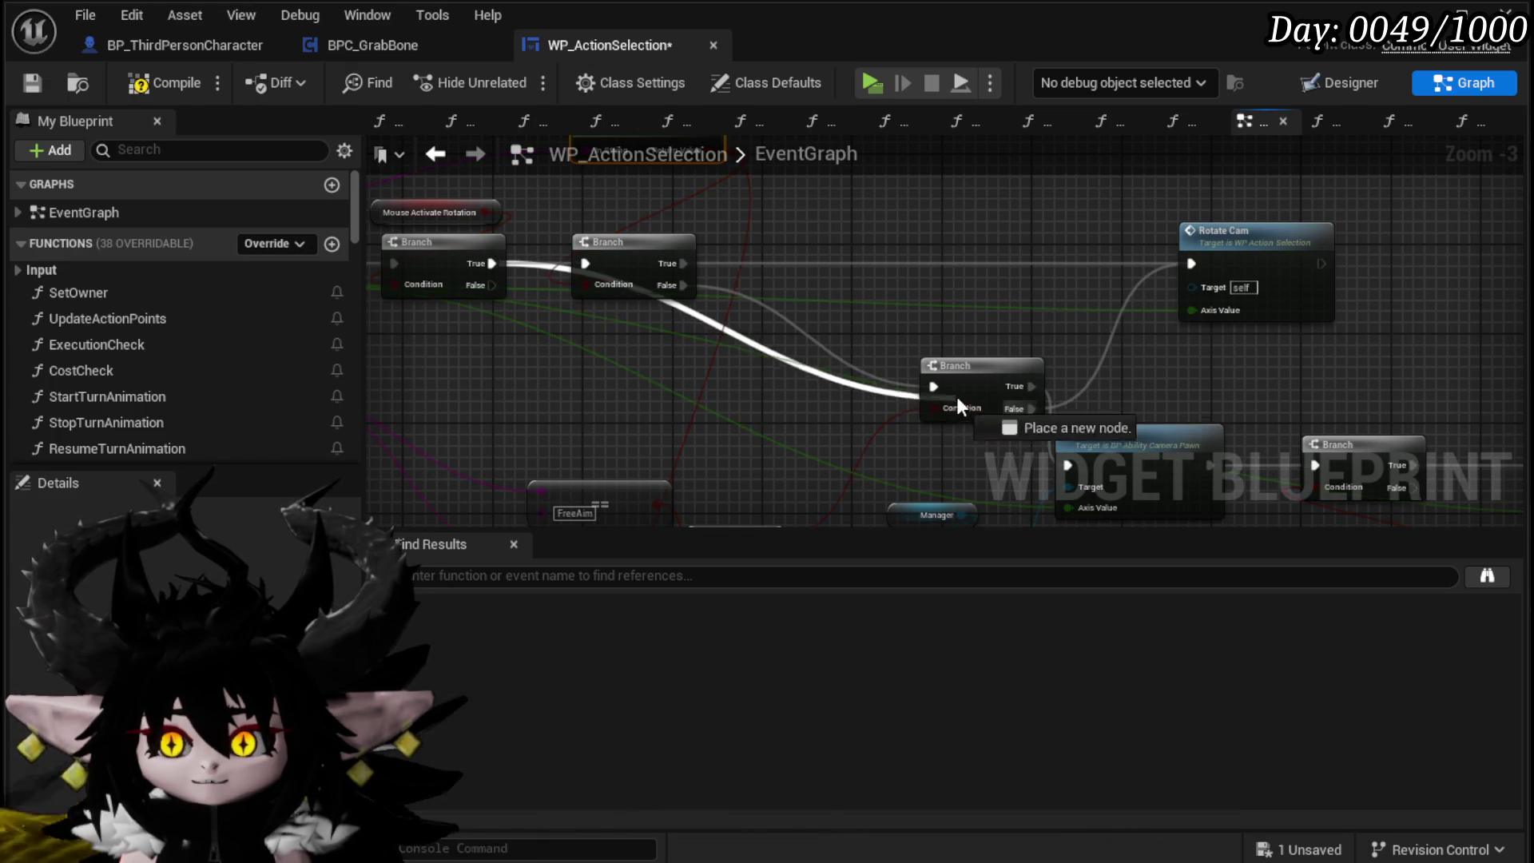
scroll(794, 232, down, 3)
scroll(725, 347, up, 3)
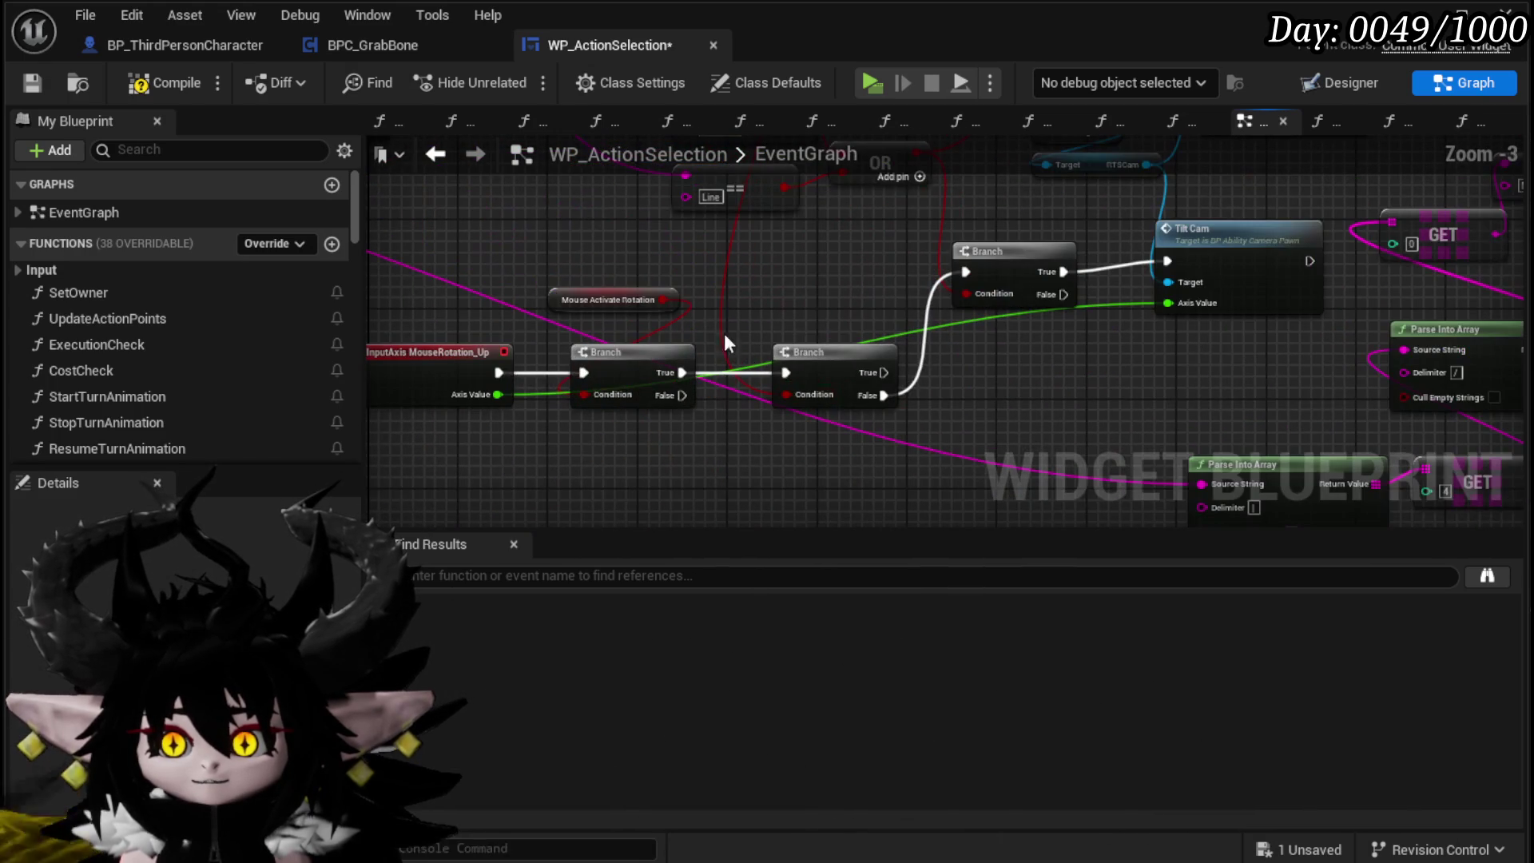
scroll(719, 319, down, 1)
scroll(627, 457, up, 1)
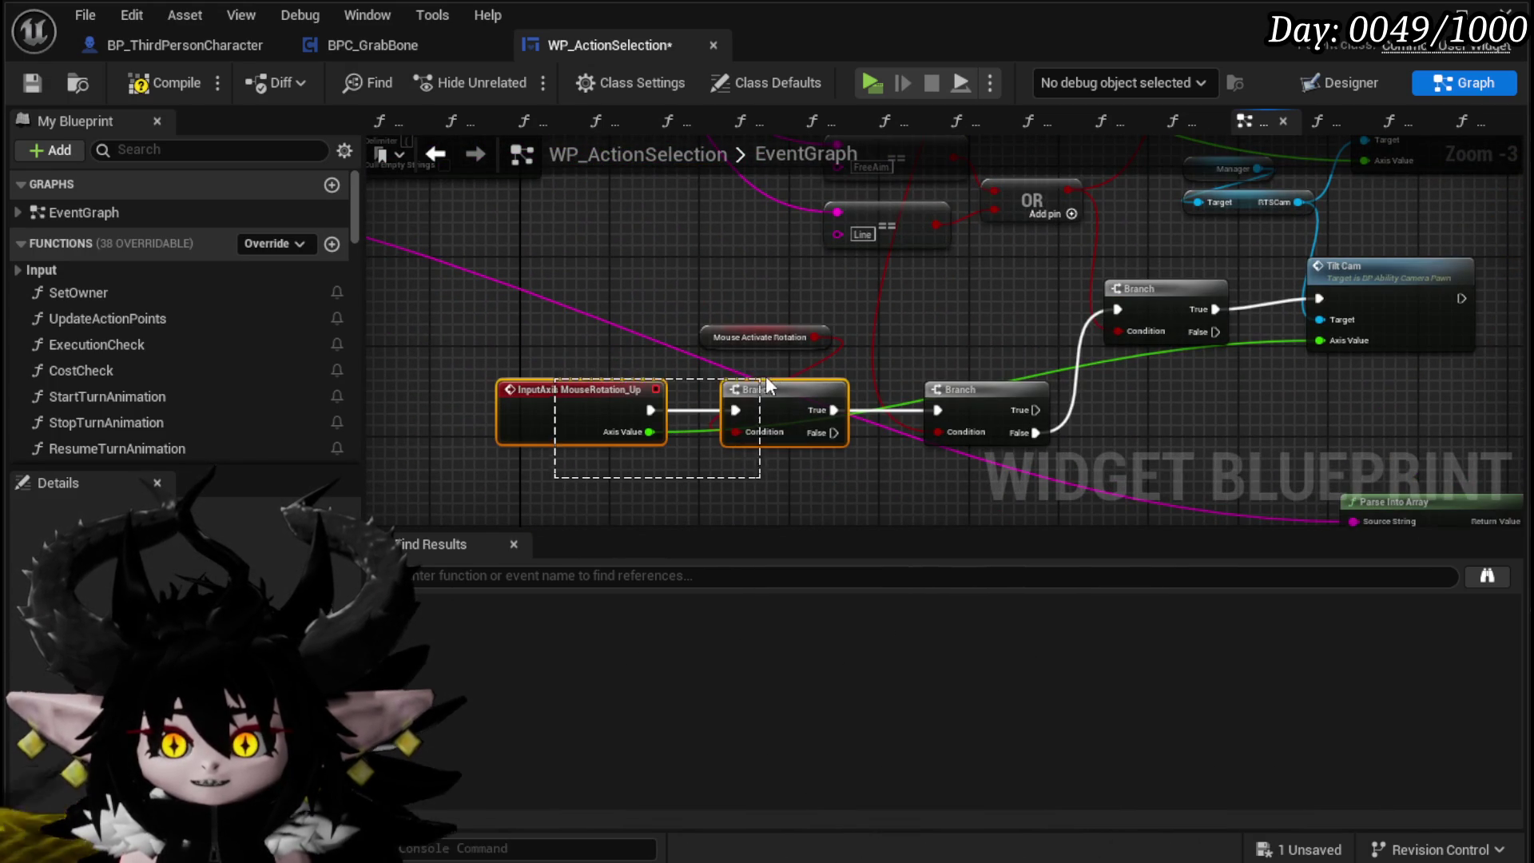
mouse_move(861, 320)
mouse_down()
mouse_move(918, 322)
mouse_move(579, 294)
mouse_move(746, 288)
mouse_move(738, 387)
mouse_up()
click(955, 323)
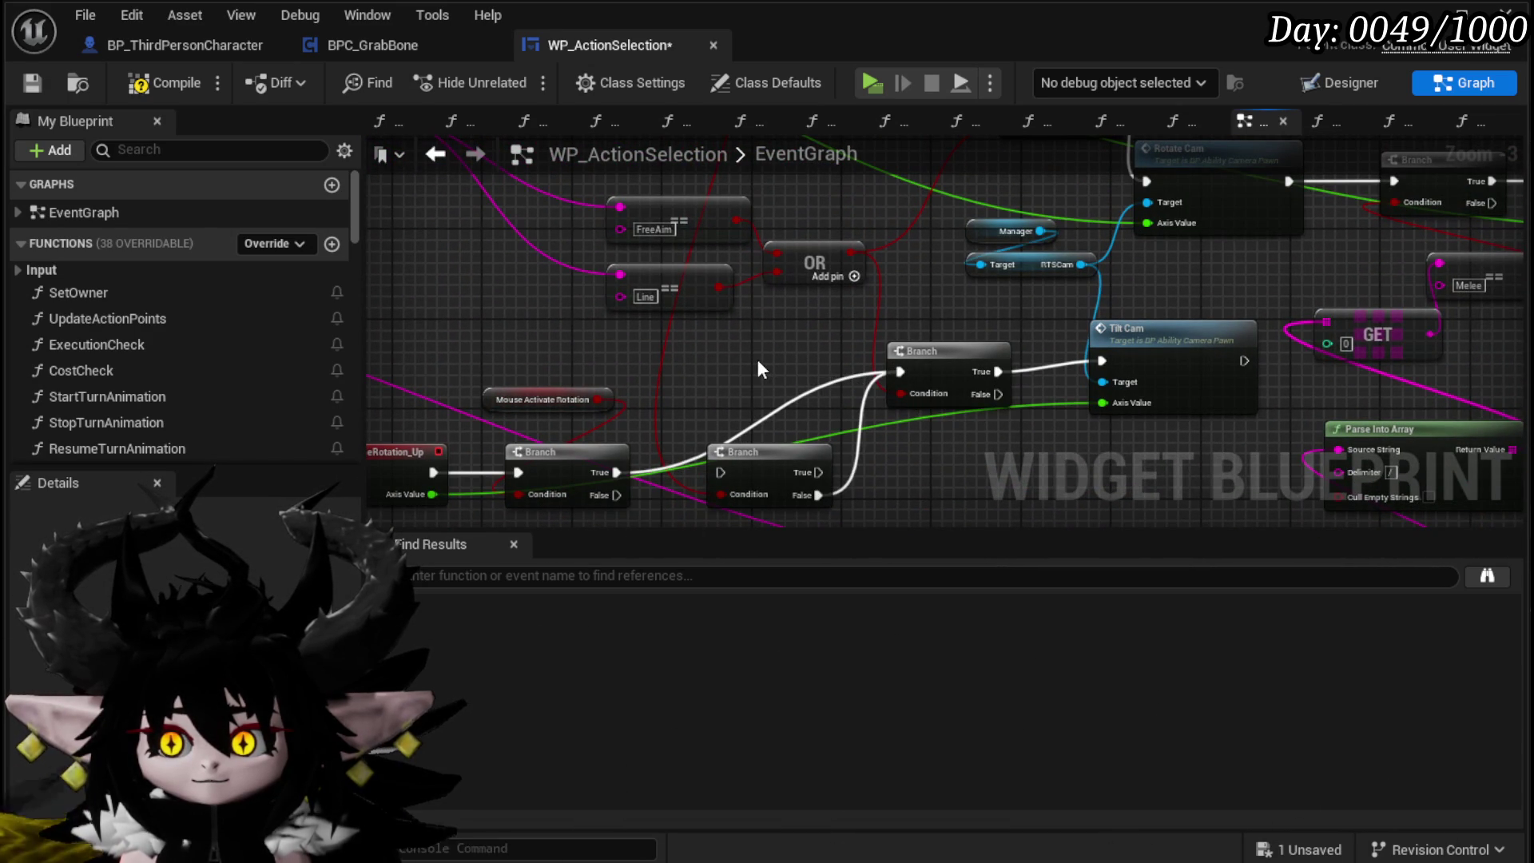
Step: Move the Branch node up above the Rotate Cam nodes in the EventGraph
click(1131, 357)
mouse_move(1075, 337)
mouse_down()
mouse_move(775, 462)
mouse_move(775, 475)
mouse_move(703, 476)
mouse_move(641, 259)
mouse_move(668, 215)
mouse_move(750, 407)
mouse_move(745, 465)
mouse_move(599, 437)
mouse_move(631, 537)
mouse_up()
drag(827, 318, 1034, 375)
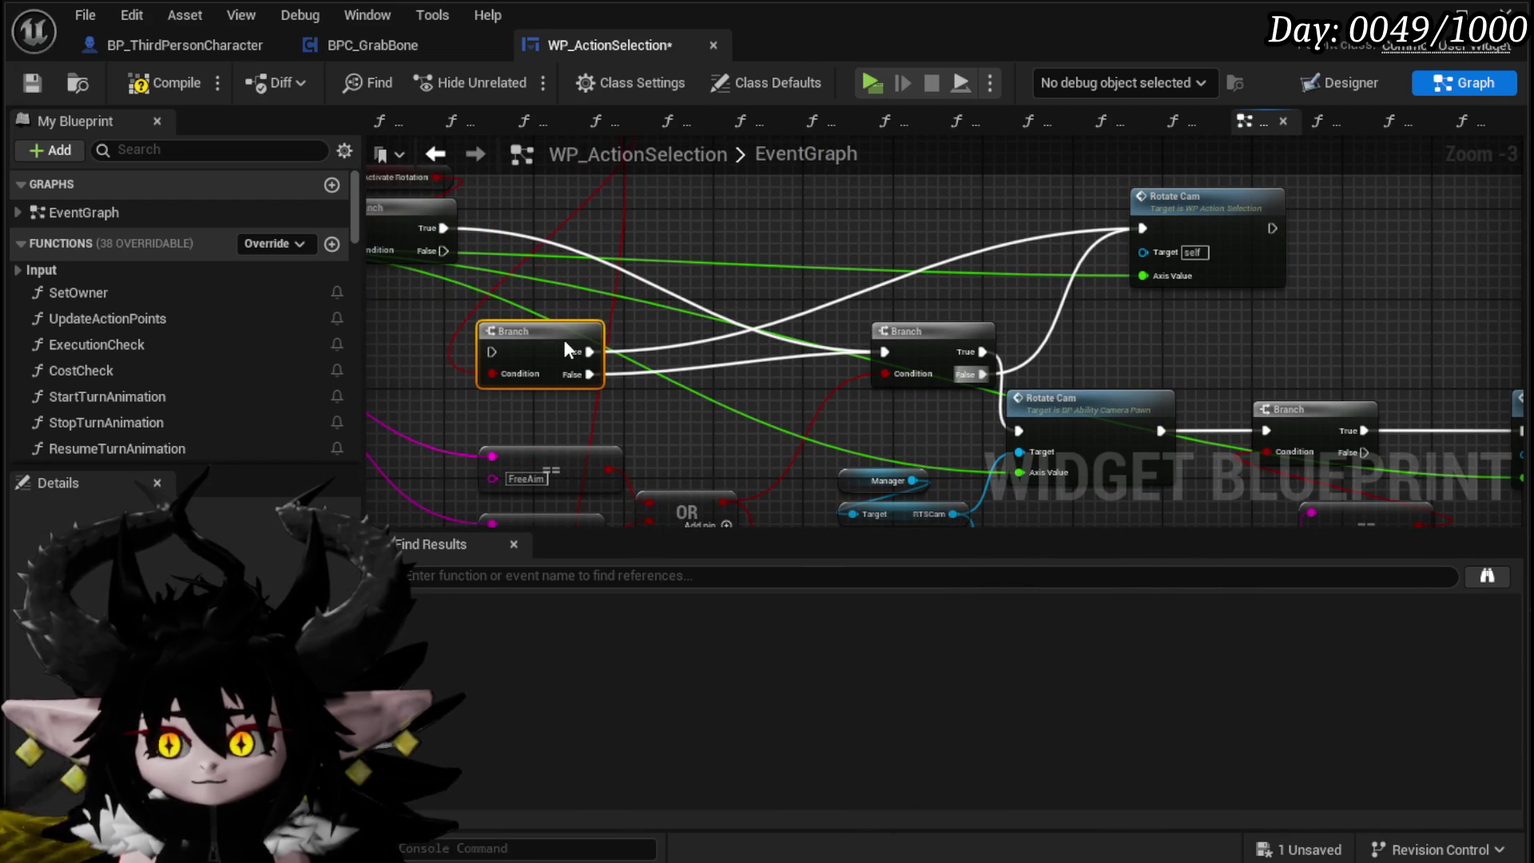
mouse_move(743, 365)
mouse_down()
mouse_move(719, 342)
mouse_move(698, 266)
mouse_up()
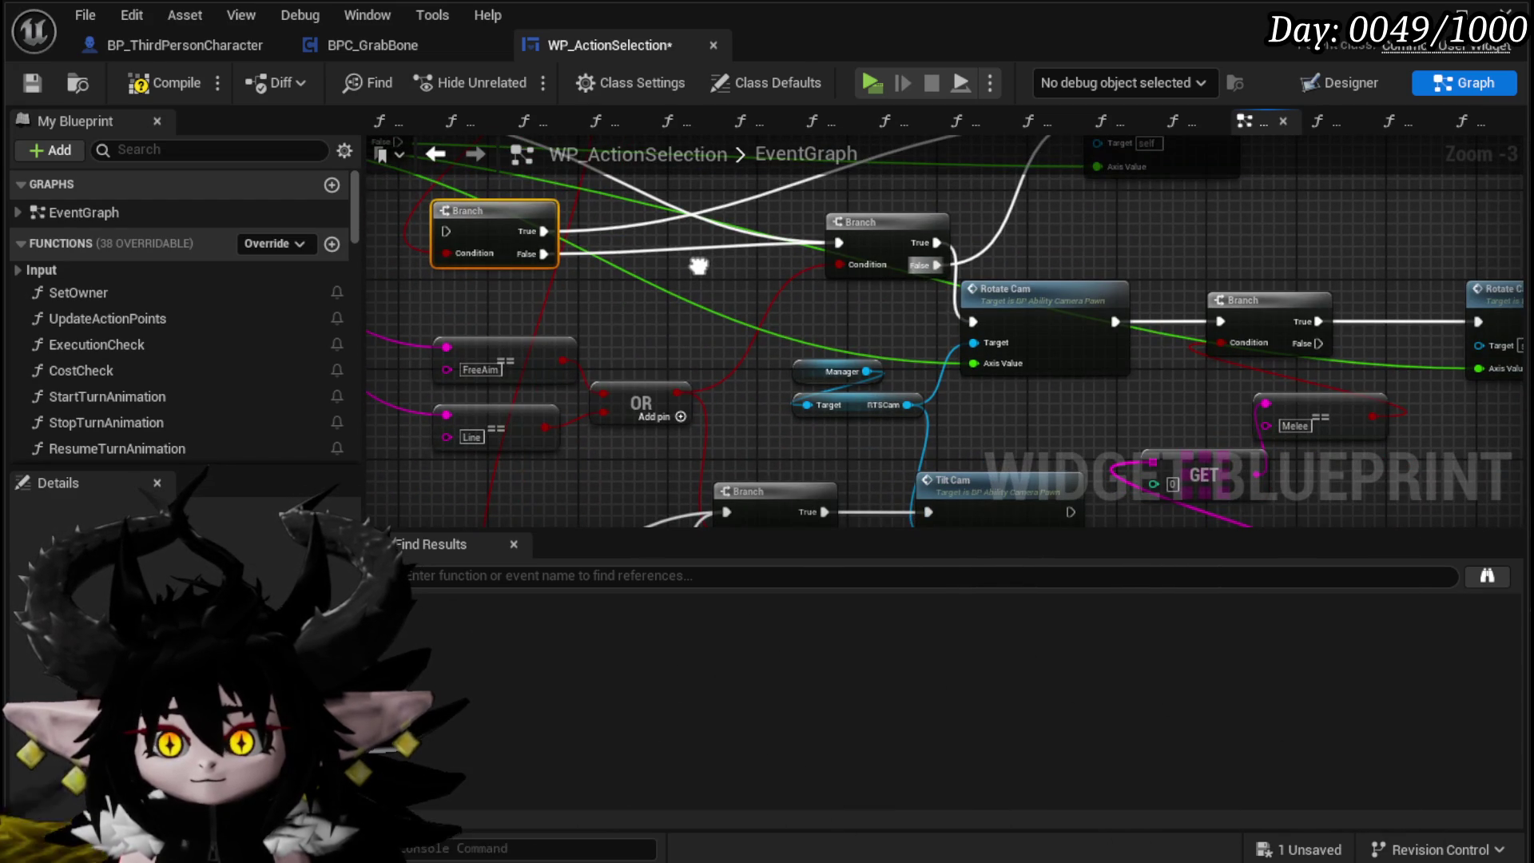
mouse_move(843, 399)
mouse_down()
mouse_move(754, 227)
mouse_move(737, 394)
mouse_move(687, 349)
mouse_move(681, 418)
mouse_move(579, 299)
mouse_move(726, 470)
mouse_move(926, 471)
mouse_up()
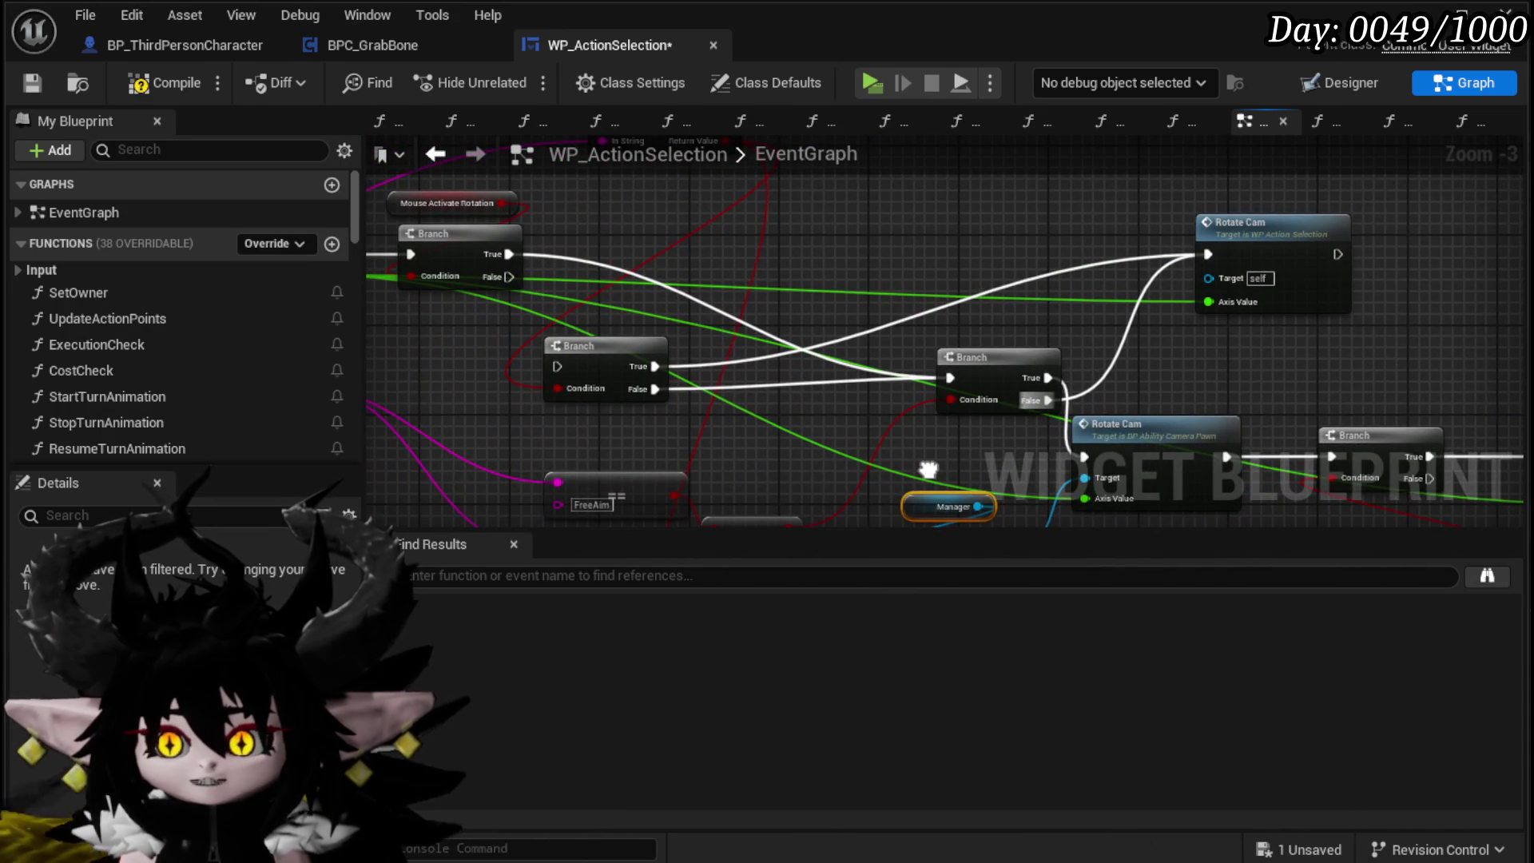
mouse_move(930, 394)
mouse_down()
mouse_move(898, 304)
mouse_move(947, 314)
mouse_up()
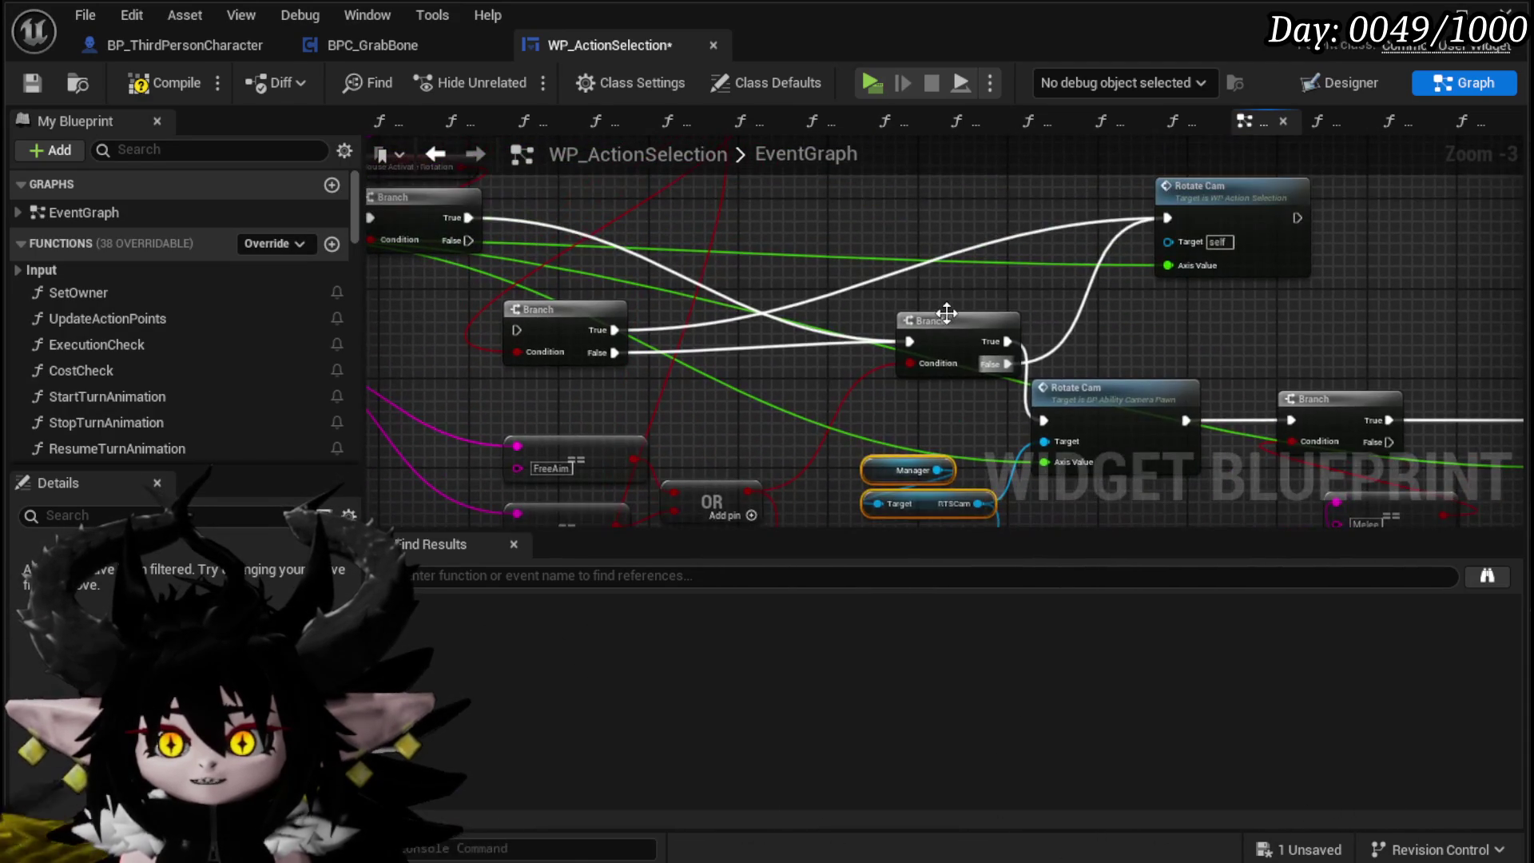
drag(851, 217, 831, 204)
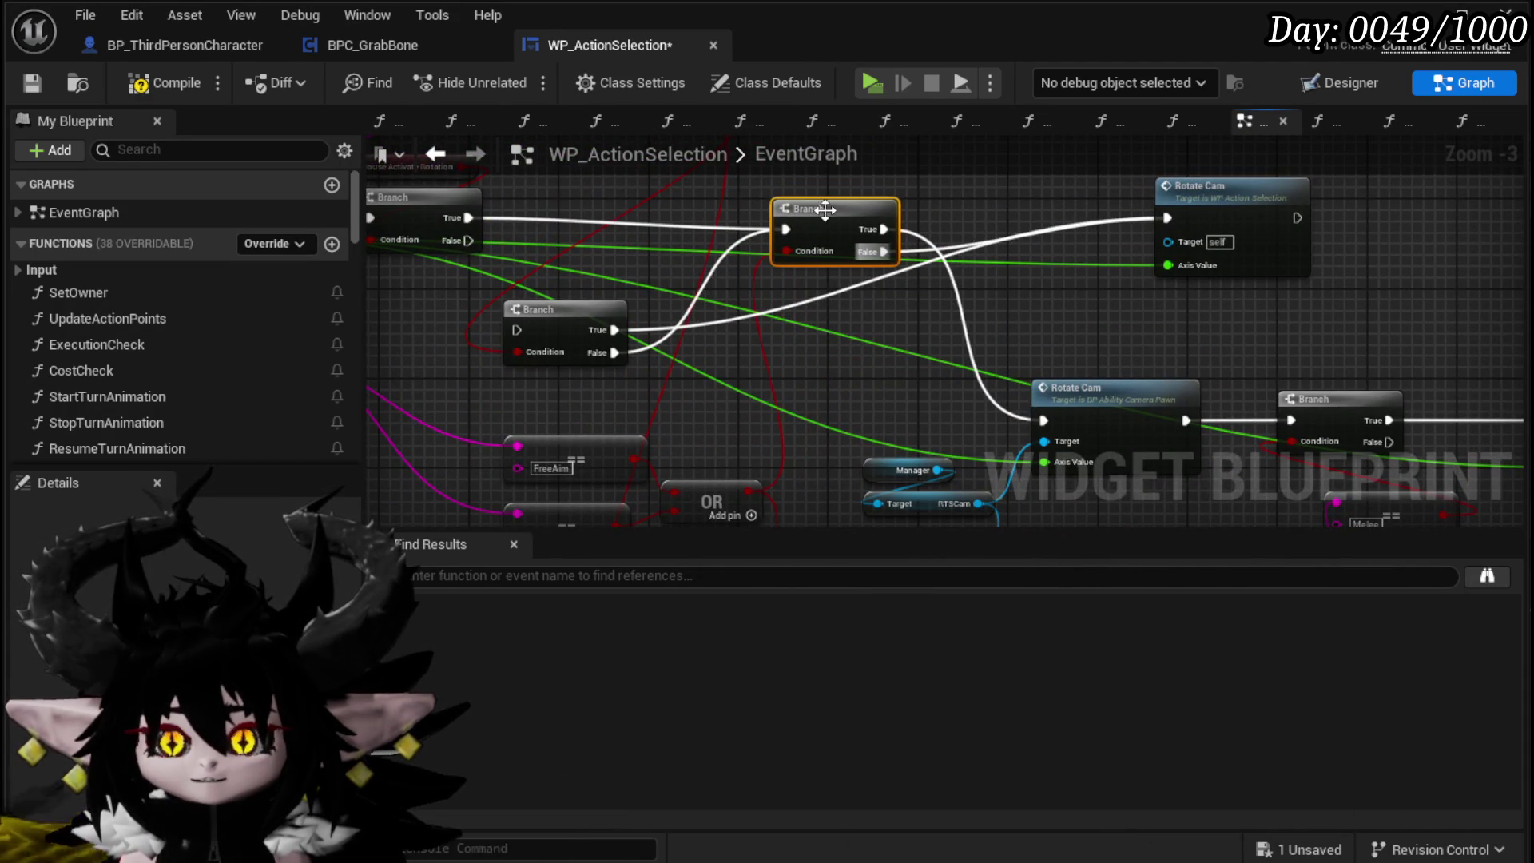
mouse_move(836, 382)
mouse_down()
mouse_move(645, 295)
mouse_move(1054, 275)
mouse_move(848, 316)
mouse_up()
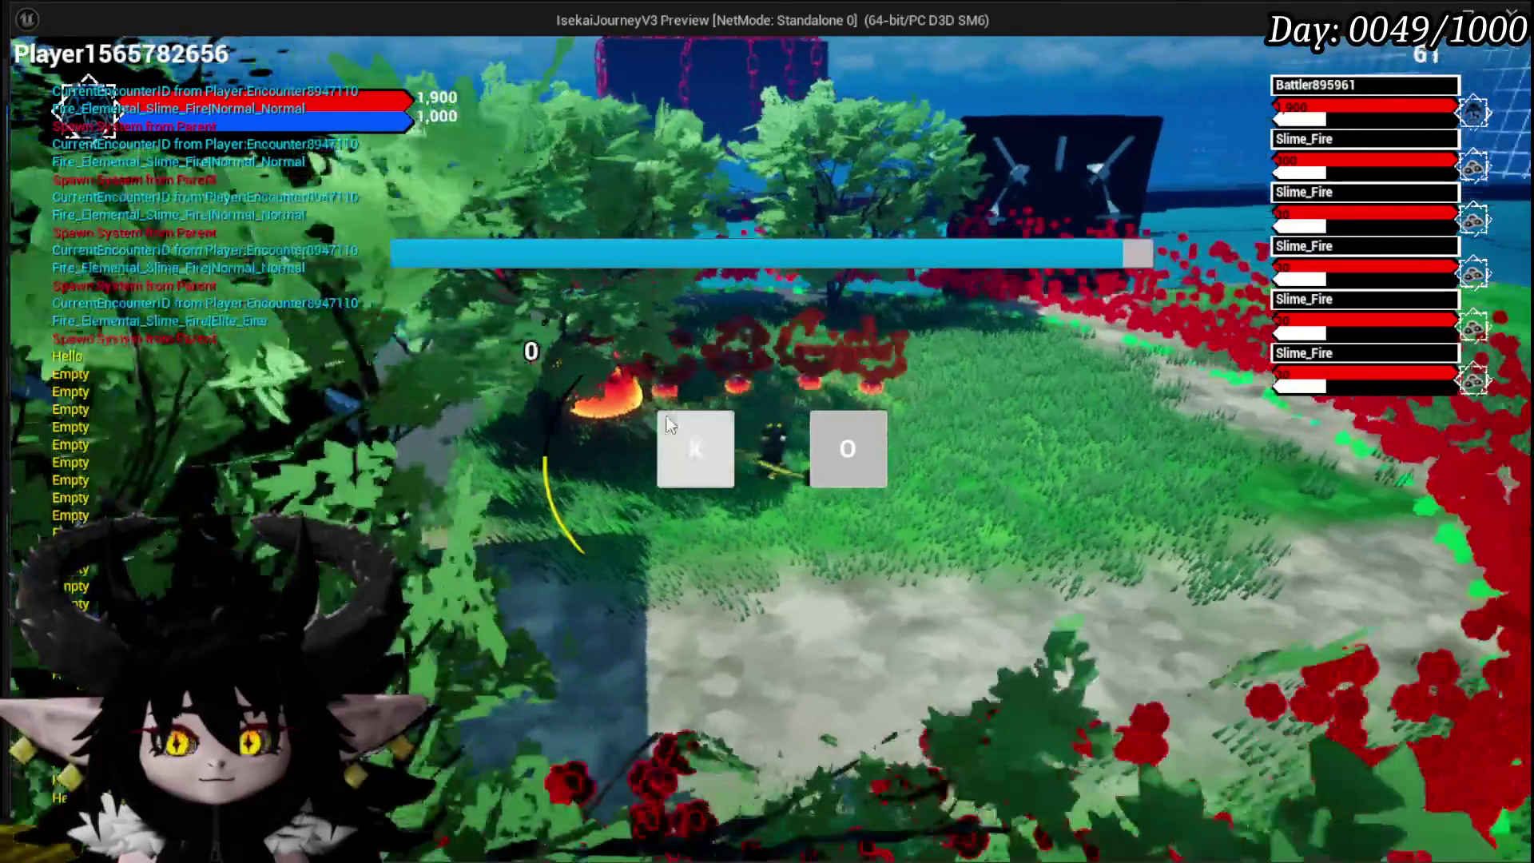
Step: Dismiss the battle prompt and look over the card hand, including AOE Damage Range and Adrenaline
click(669, 425)
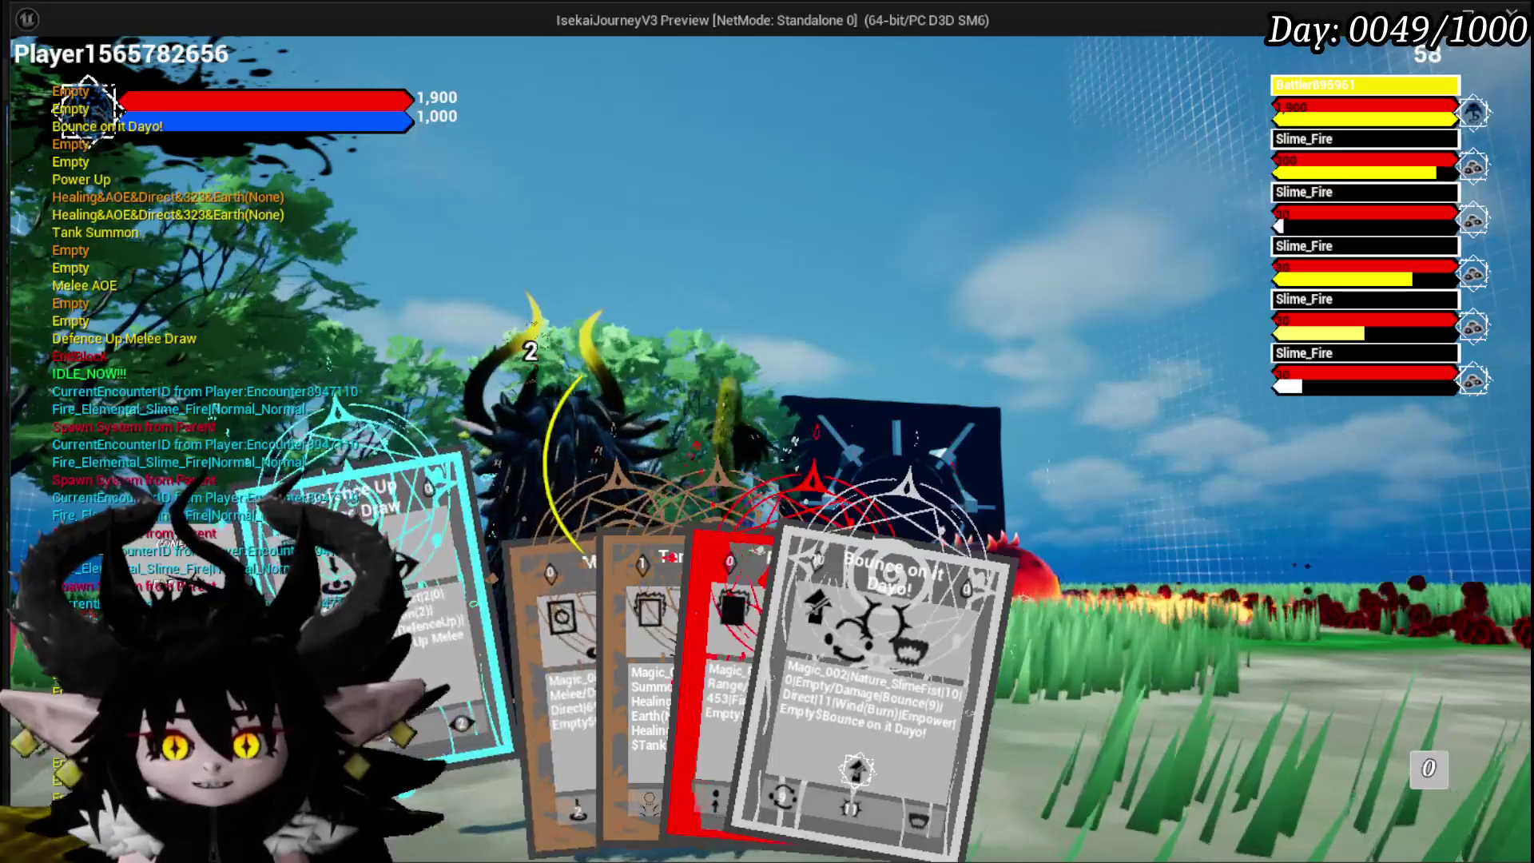
mouse_move(510, 713)
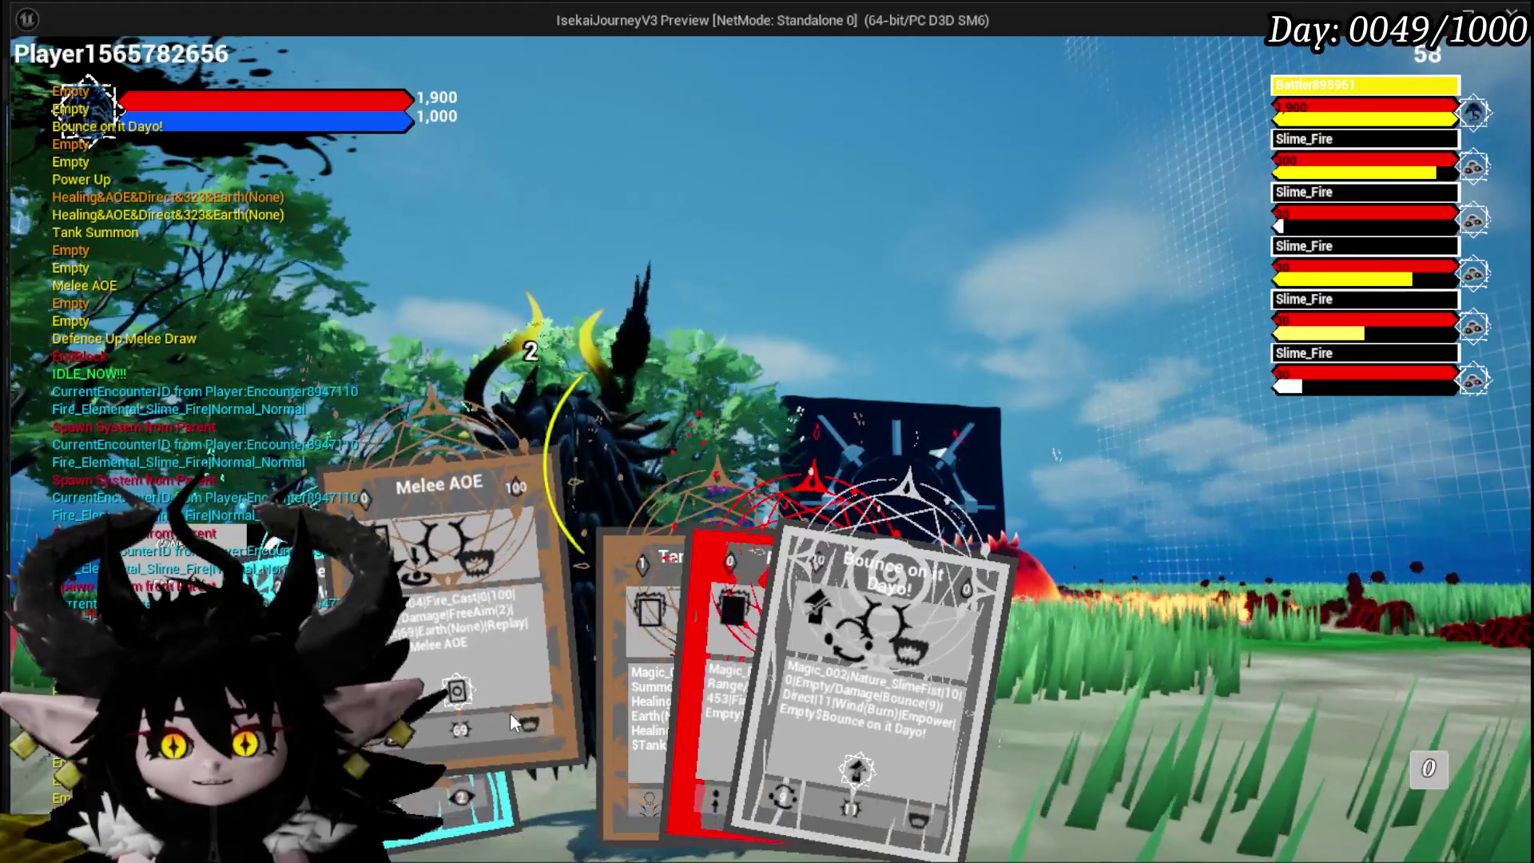
mouse_move(617, 714)
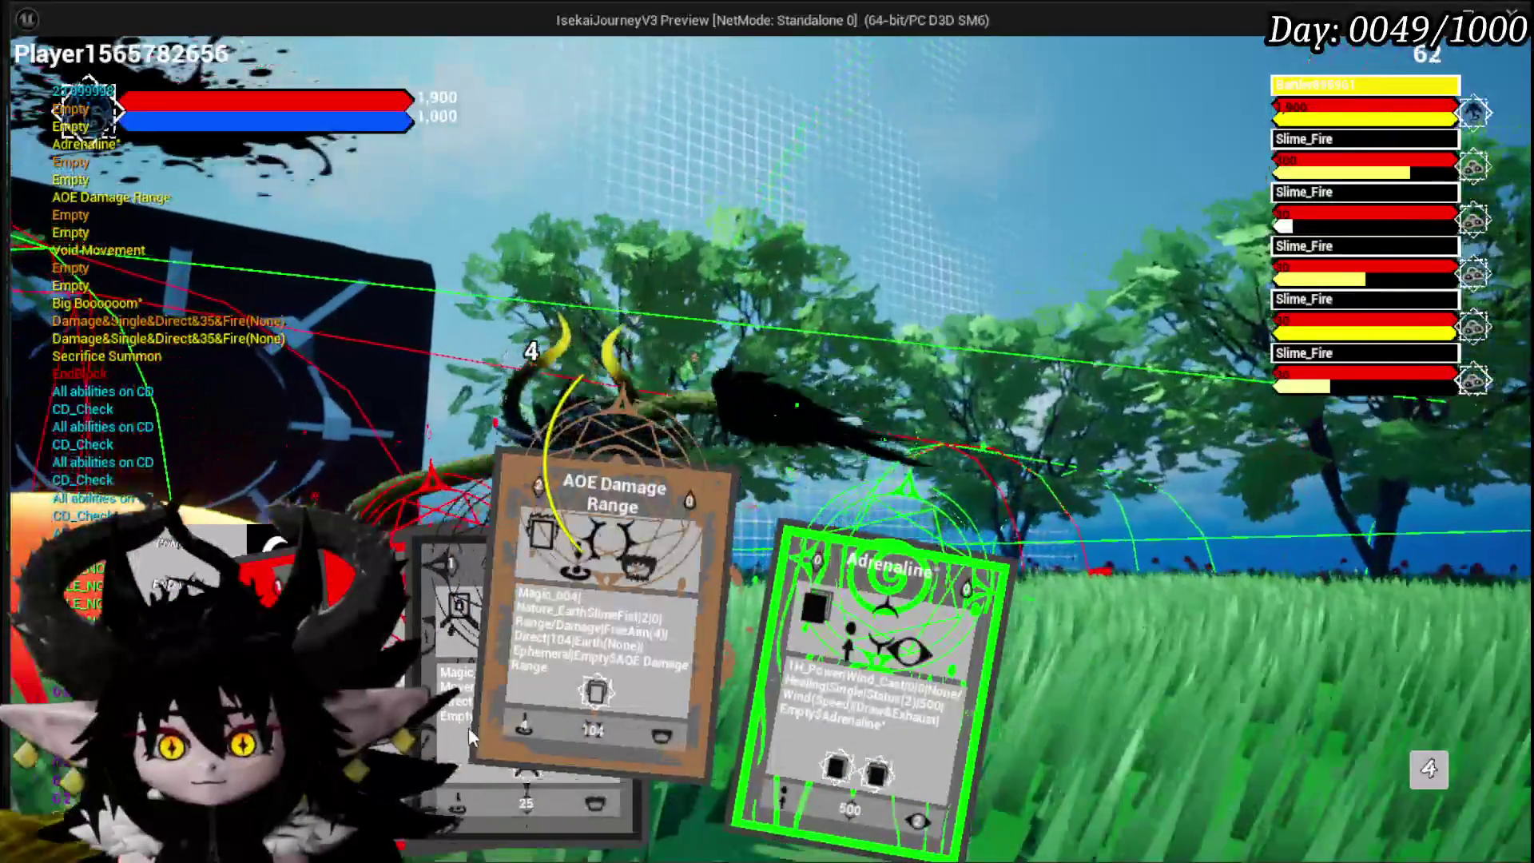
Step: Scroll the card carousel, close the card view, and stop the play session with Esc
scroll(591, 733, up, 1)
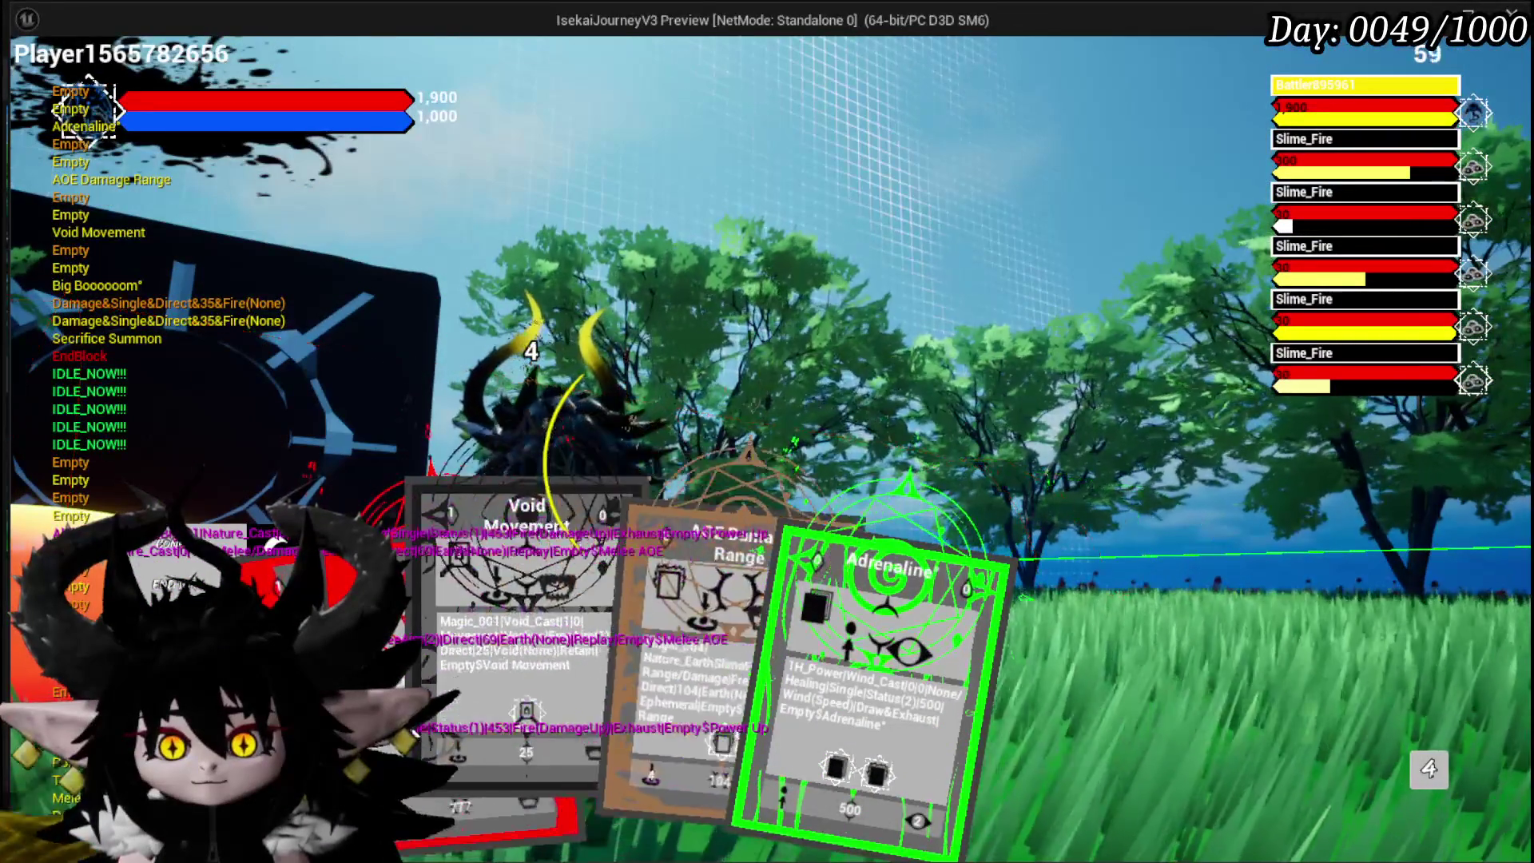
scroll(591, 733, up, 1)
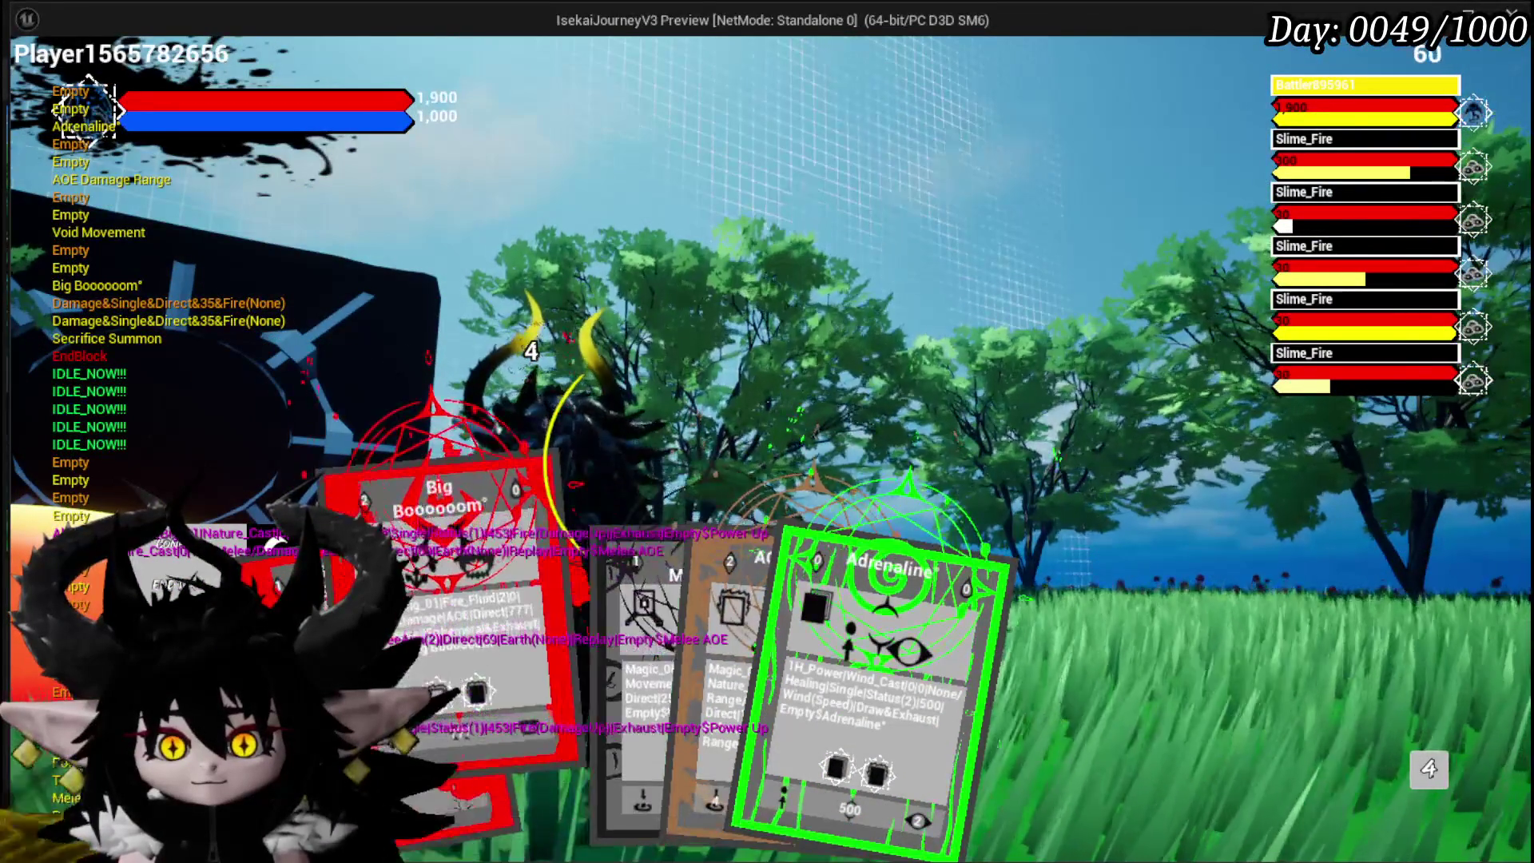
key(Return)
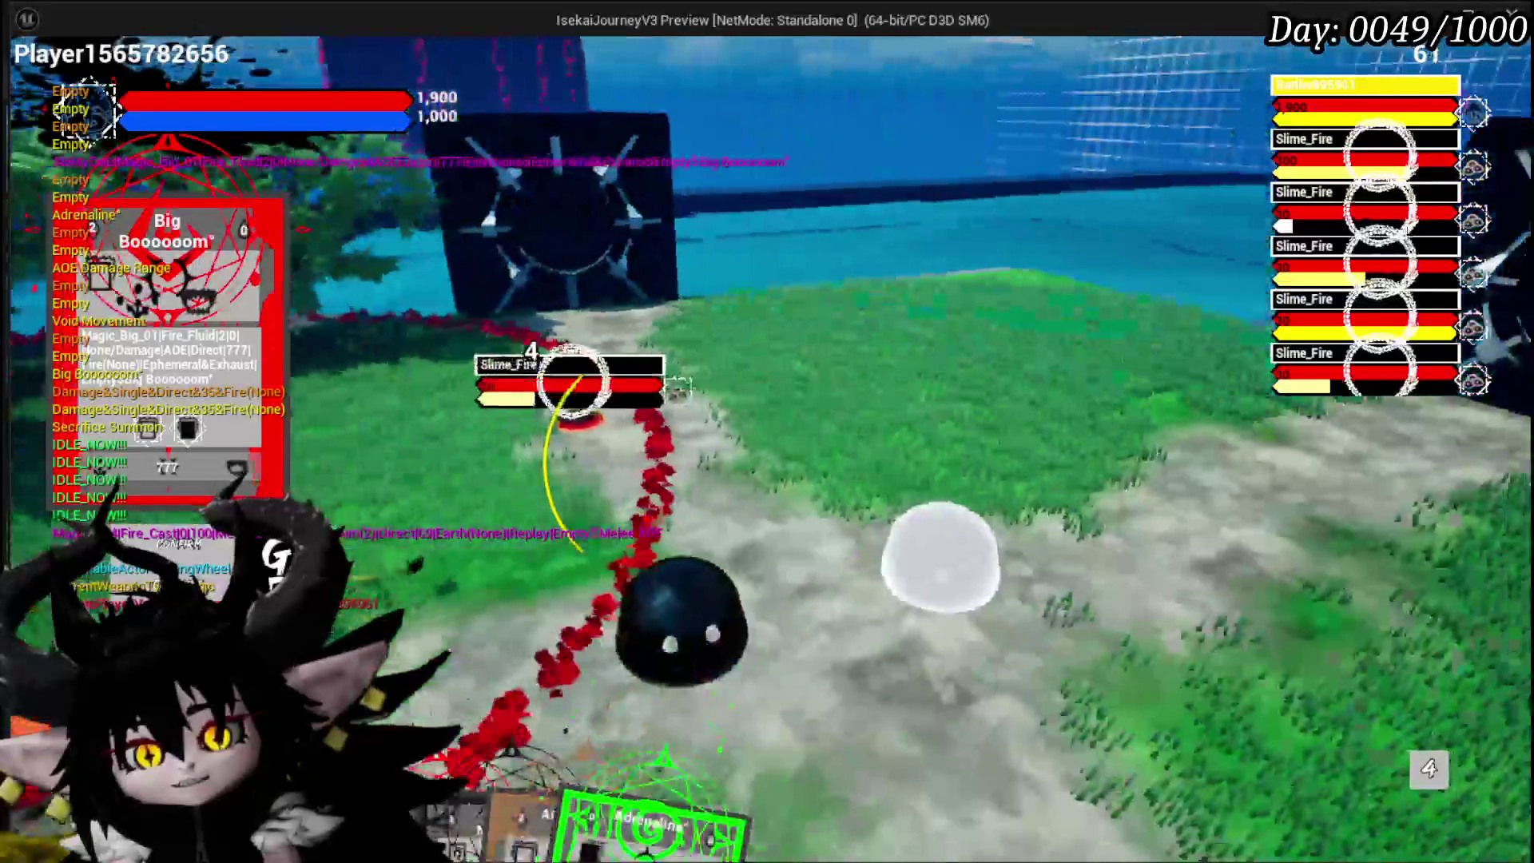
key(Escape)
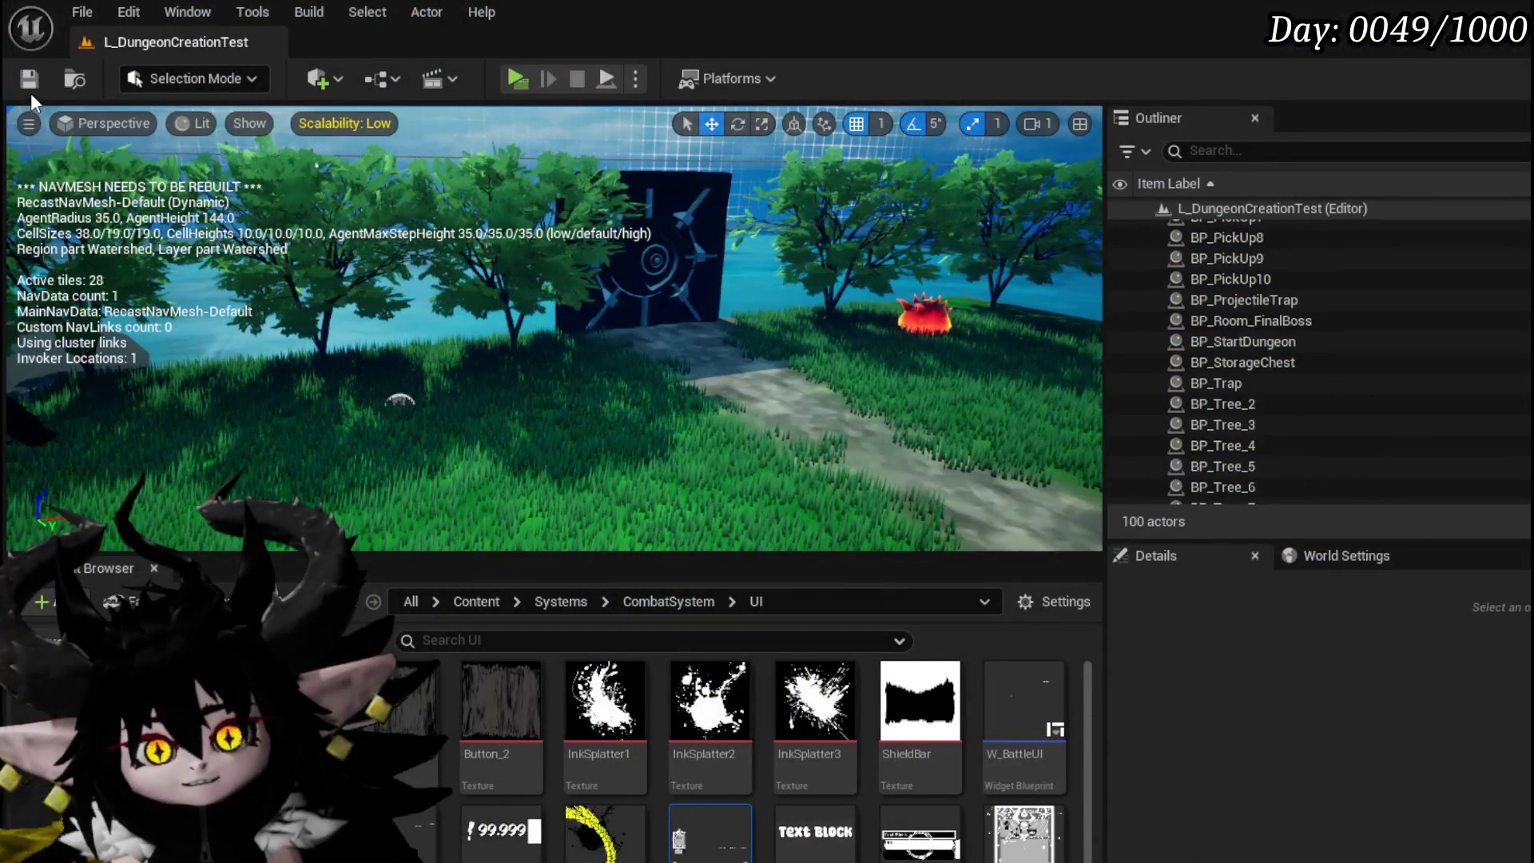
Step: Save the L_DungeonCreationTest level and look over the Rotate Cam branch wiring
click(29, 79)
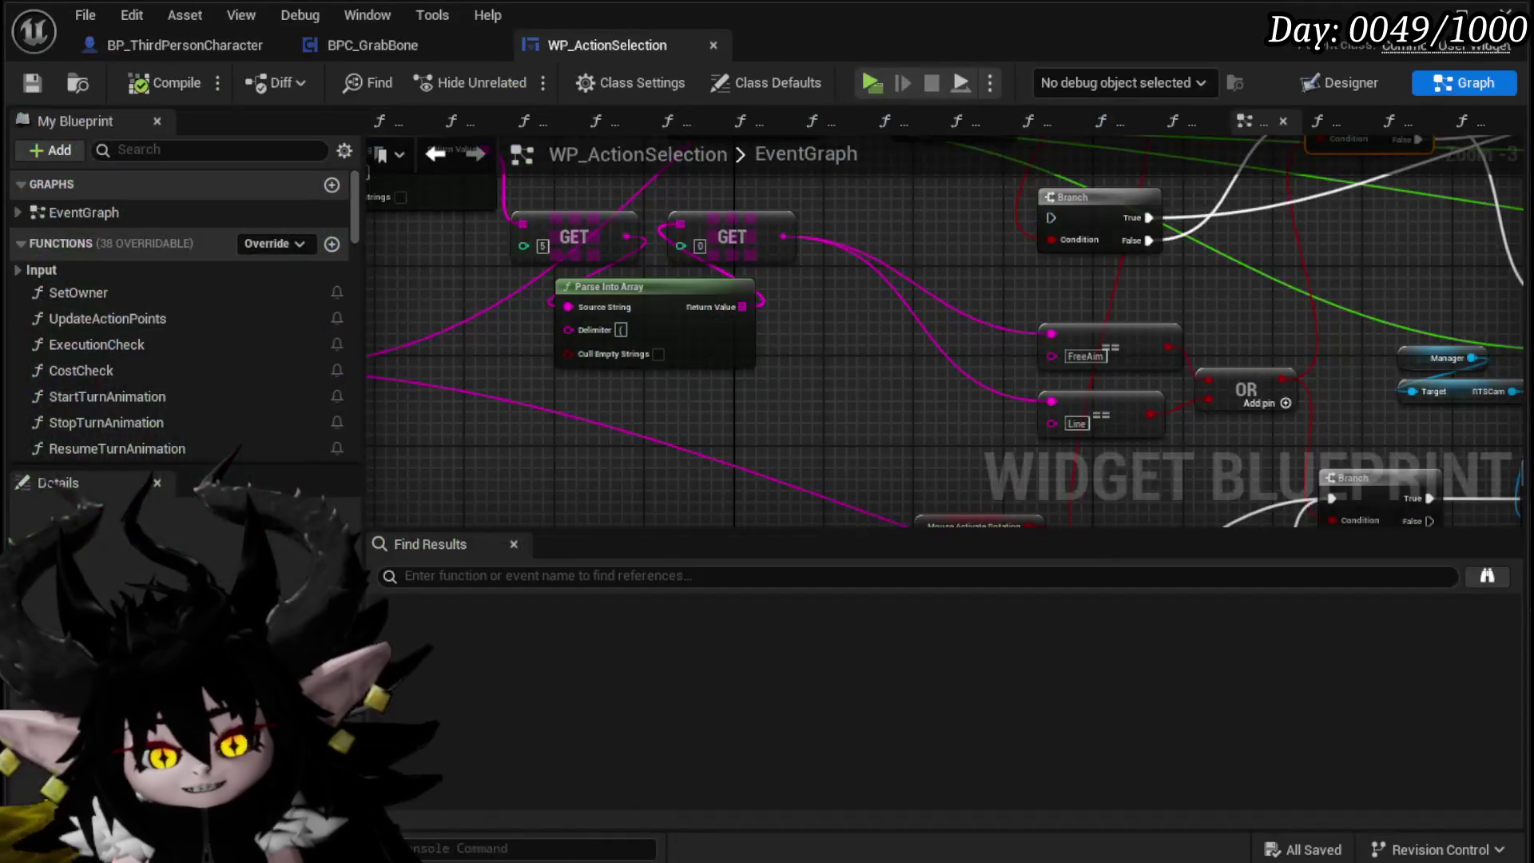
mouse_move(737, 465)
mouse_down()
mouse_move(559, 447)
mouse_move(719, 383)
mouse_move(996, 347)
mouse_move(601, 373)
mouse_move(591, 328)
mouse_move(635, 440)
mouse_up()
mouse_move(765, 405)
mouse_down()
mouse_move(1013, 435)
mouse_move(1113, 274)
mouse_up()
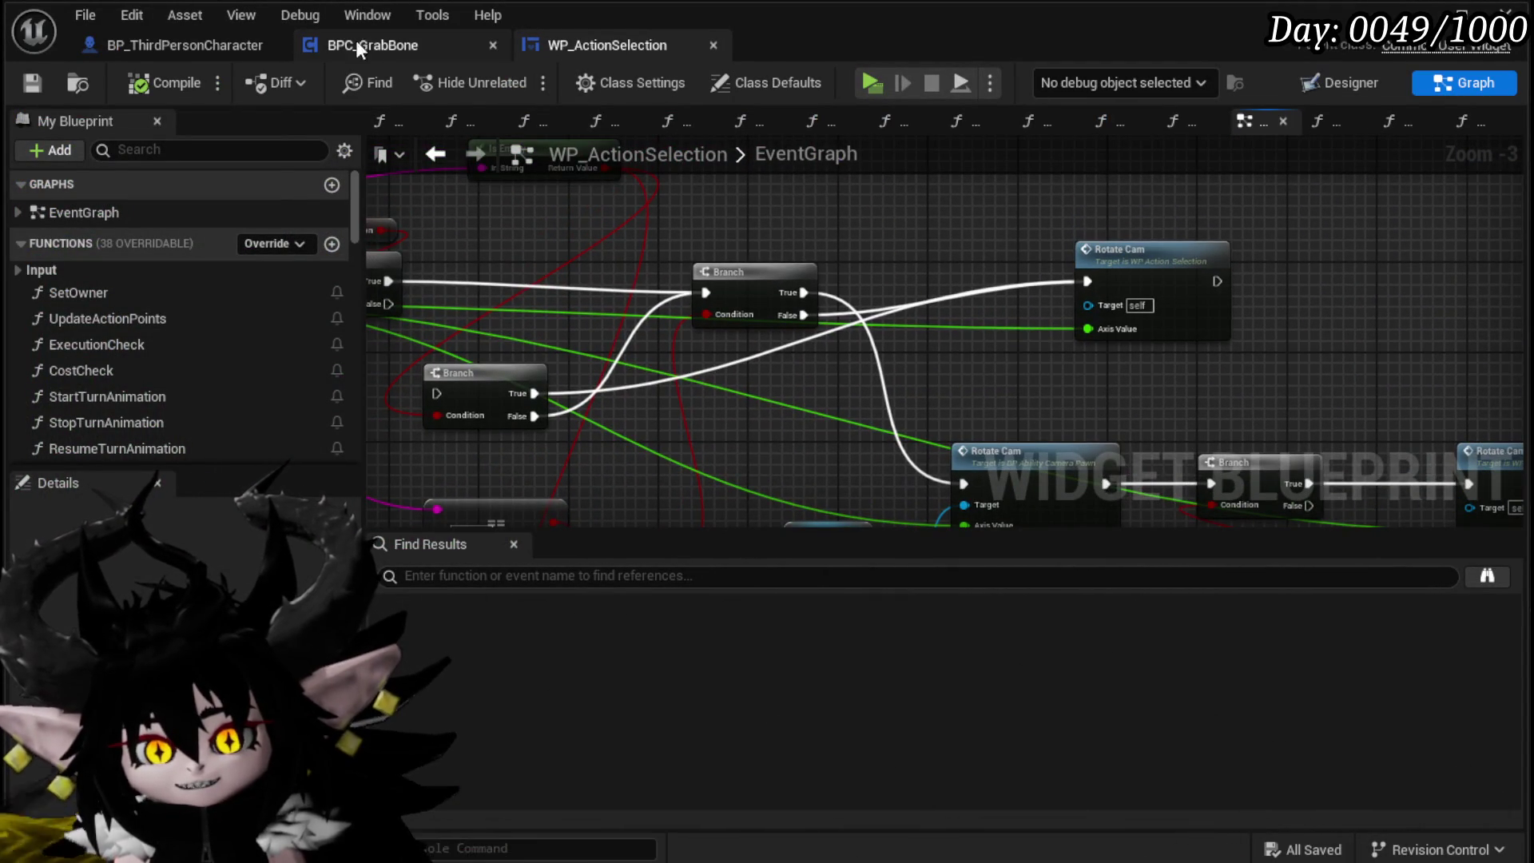
Step: In BP_ThirdPersonCharacter, survey the timeline, SET and Camera Post Process End nodes
click(356, 49)
click(147, 47)
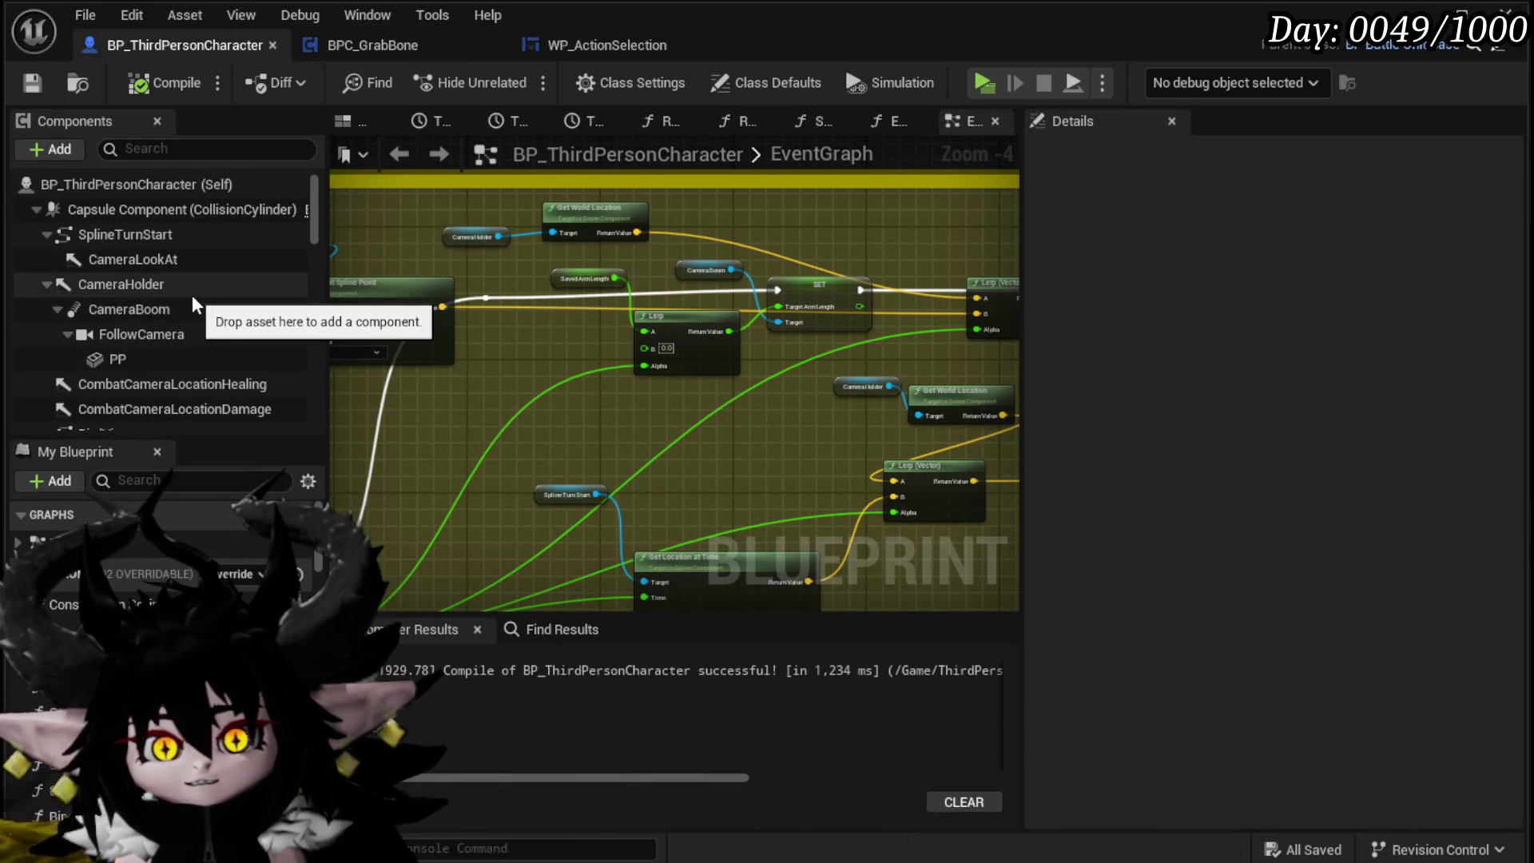
scroll(194, 302, down, 1)
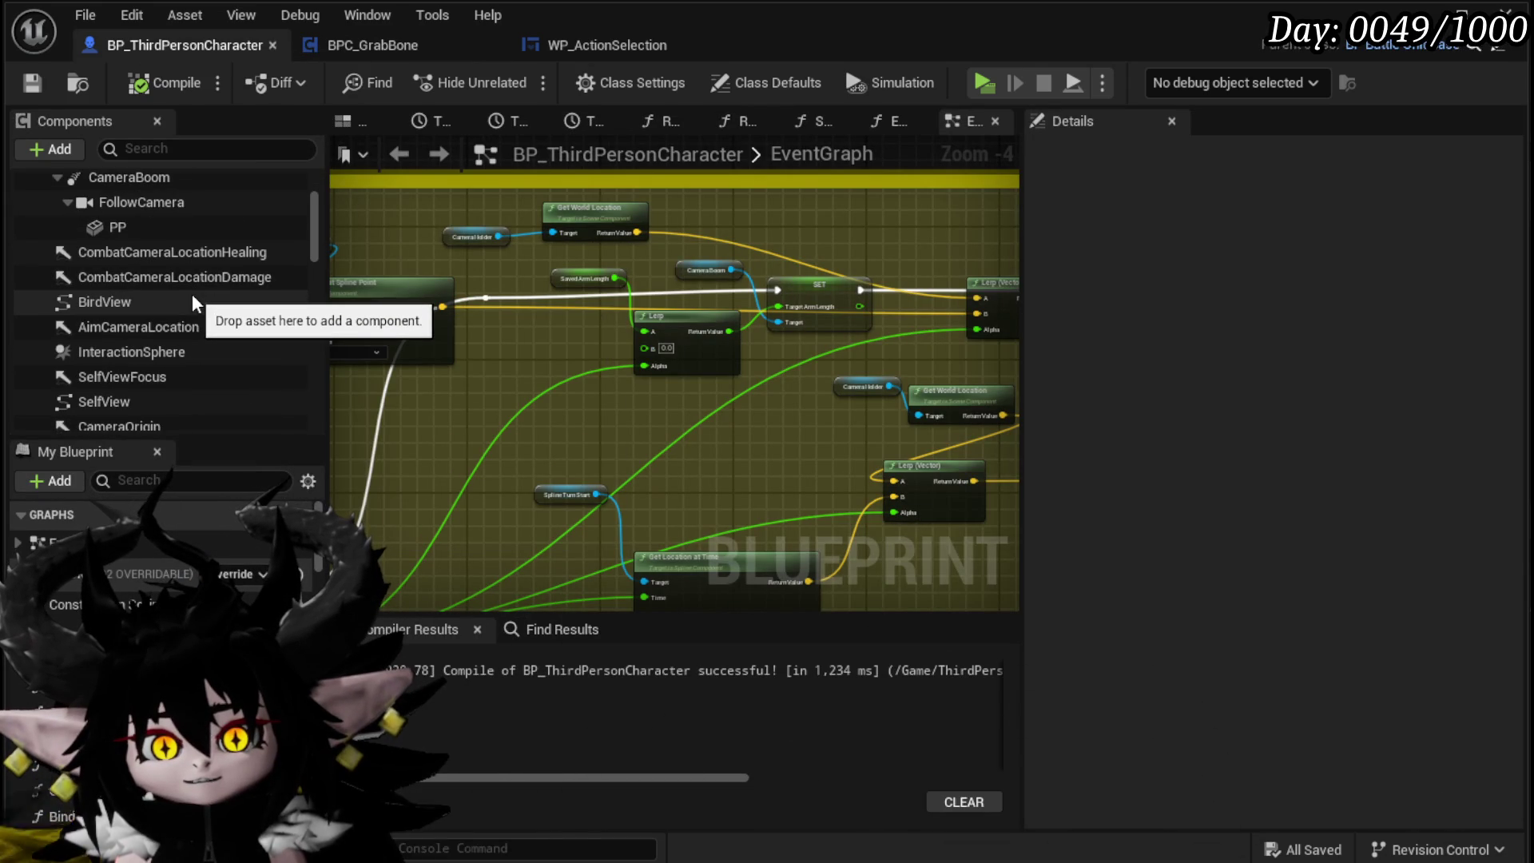
mouse_move(729, 375)
mouse_down()
mouse_move(729, 360)
mouse_move(654, 335)
mouse_move(611, 276)
mouse_up()
scroll(611, 276, up, 4)
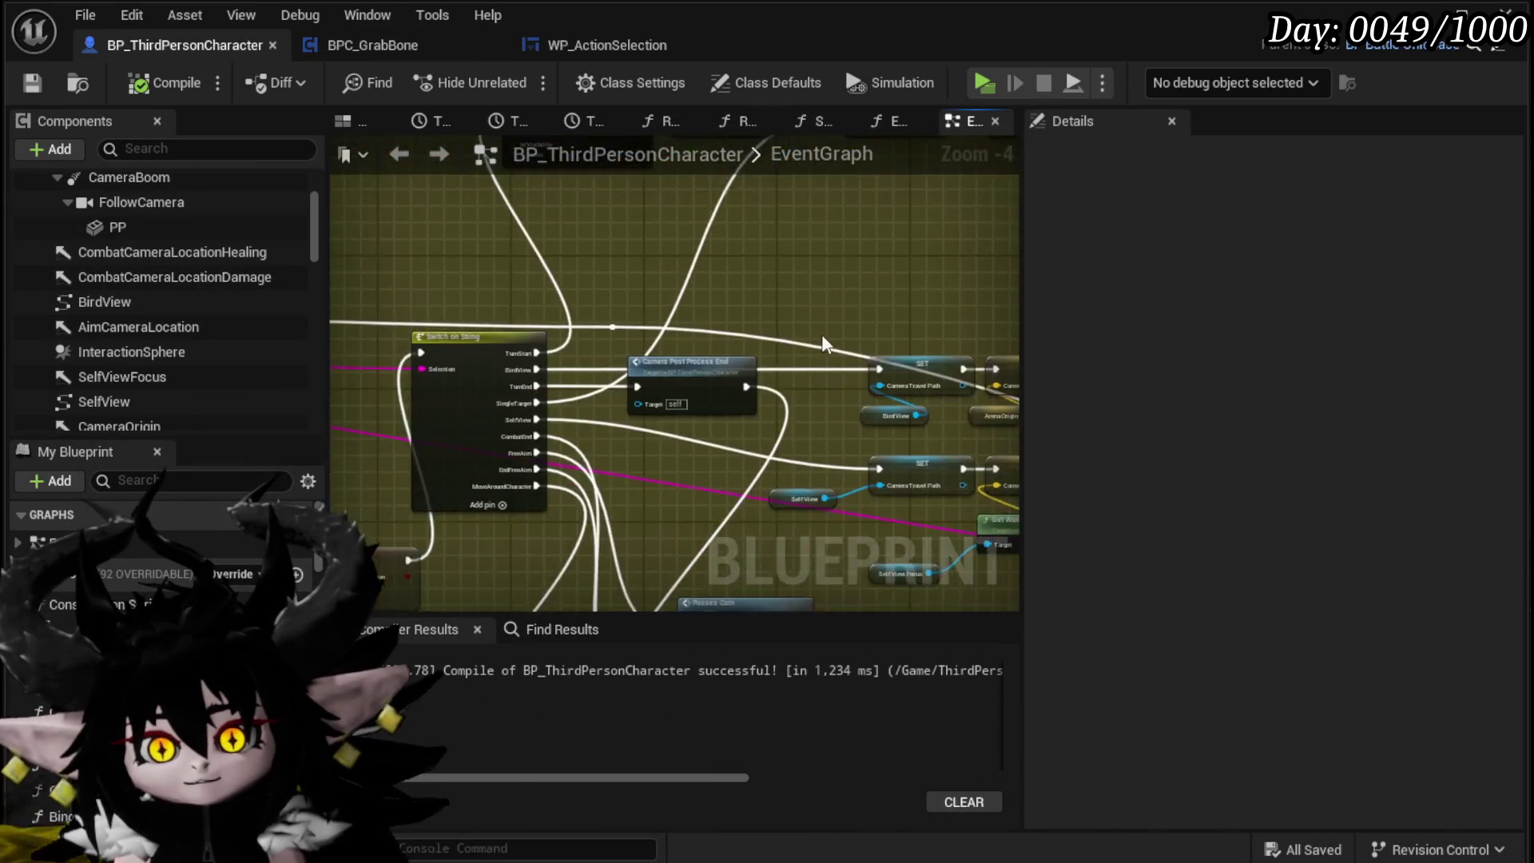
mouse_move(389, 489)
mouse_down()
mouse_move(569, 362)
mouse_move(620, 357)
mouse_move(583, 312)
mouse_move(533, 304)
mouse_move(638, 266)
mouse_move(690, 267)
mouse_move(379, 344)
mouse_up()
scroll(625, 294, down, 4)
scroll(534, 304, up, 2)
Step: Move the Camera Holder node closer to Set World Location
drag(543, 263, 360, 383)
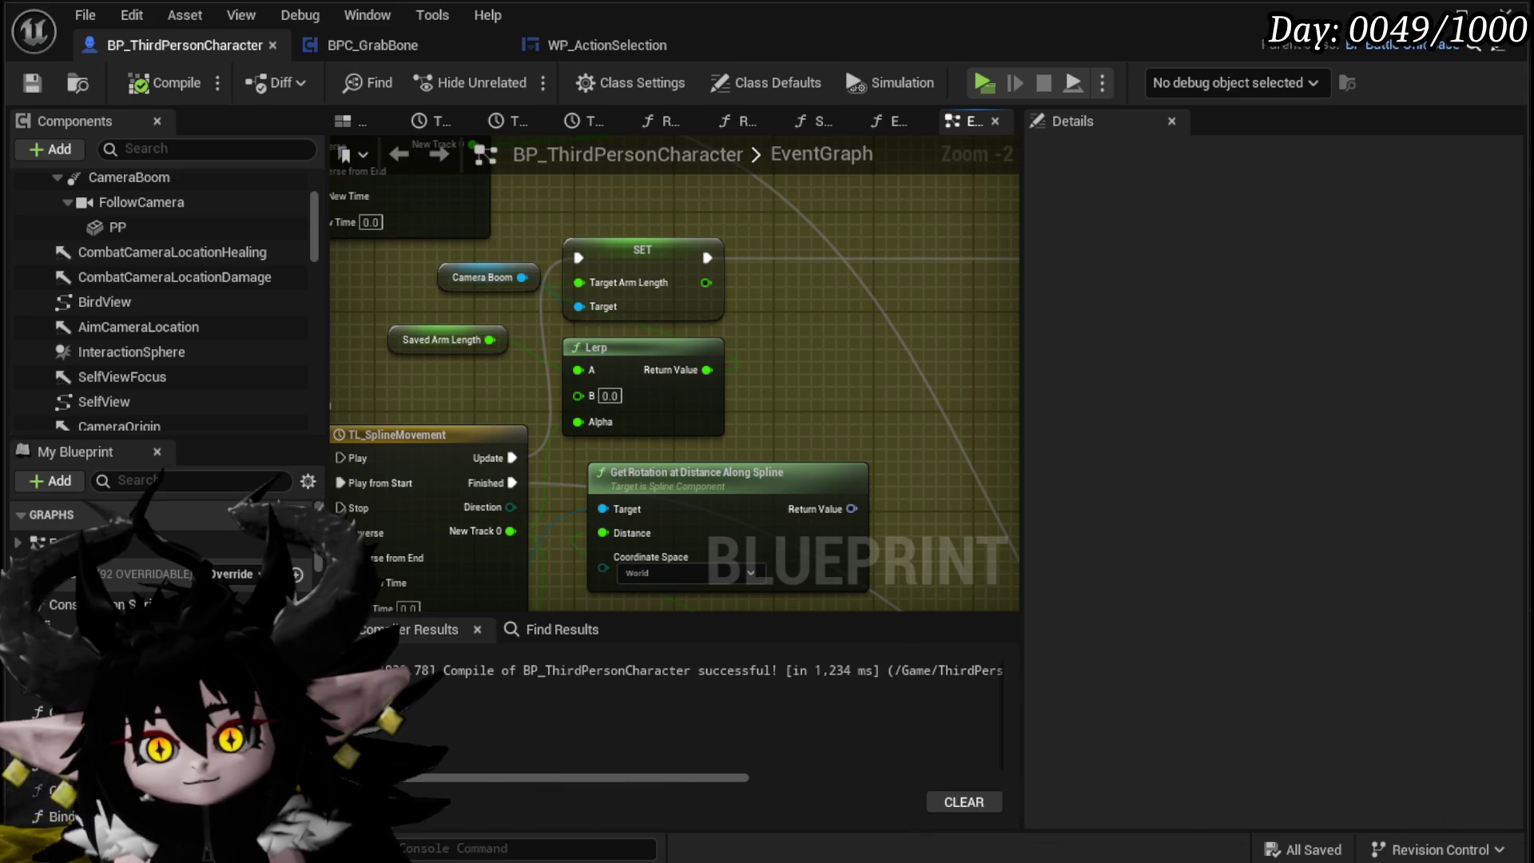
drag(466, 250, 619, 313)
mouse_move(884, 389)
mouse_down()
mouse_move(790, 345)
mouse_move(620, 439)
mouse_move(330, 439)
mouse_up()
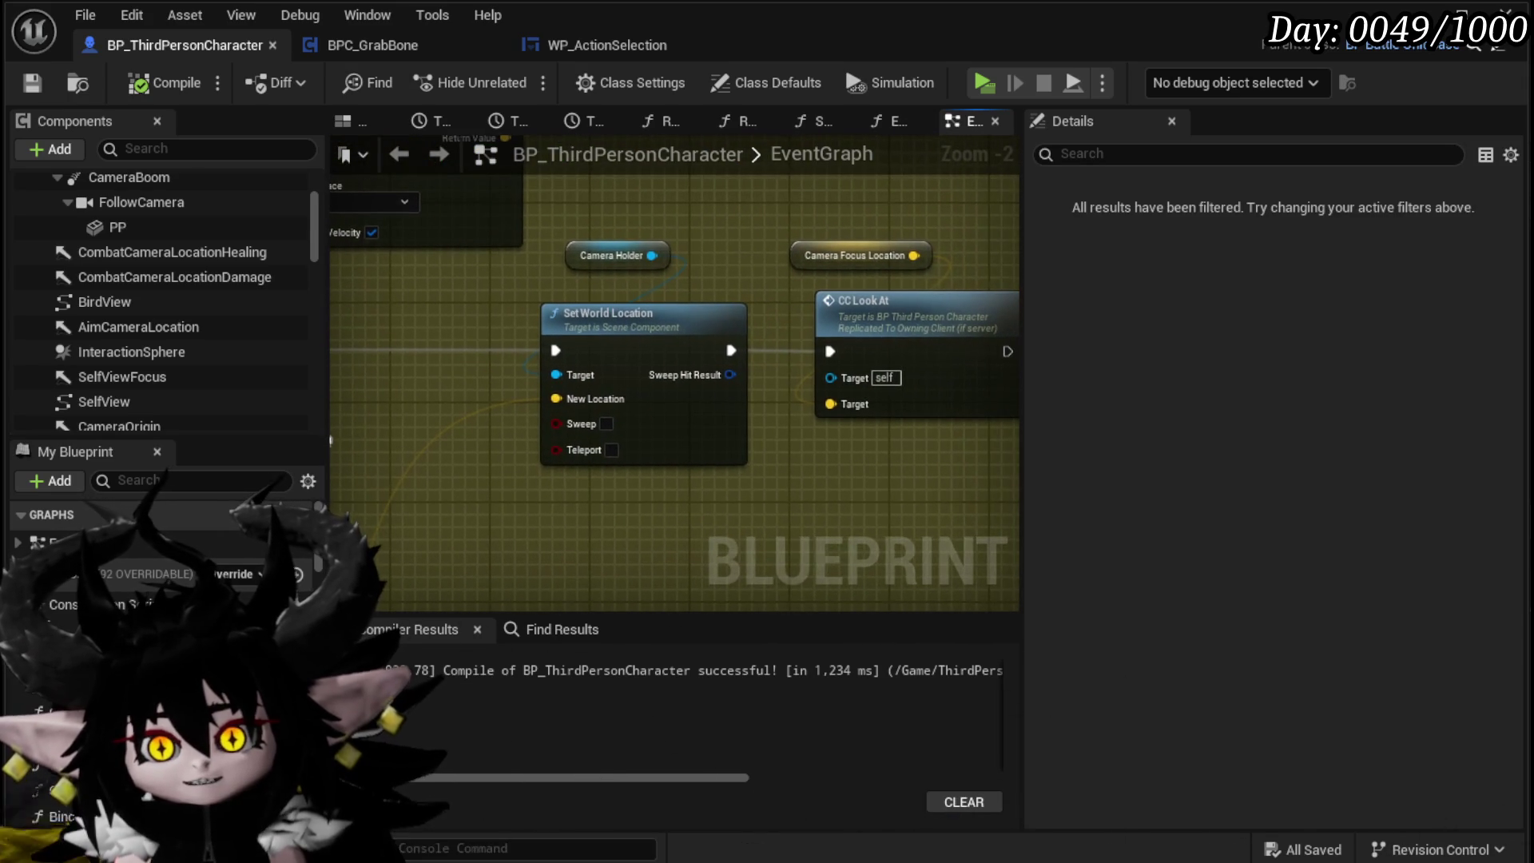
click(714, 514)
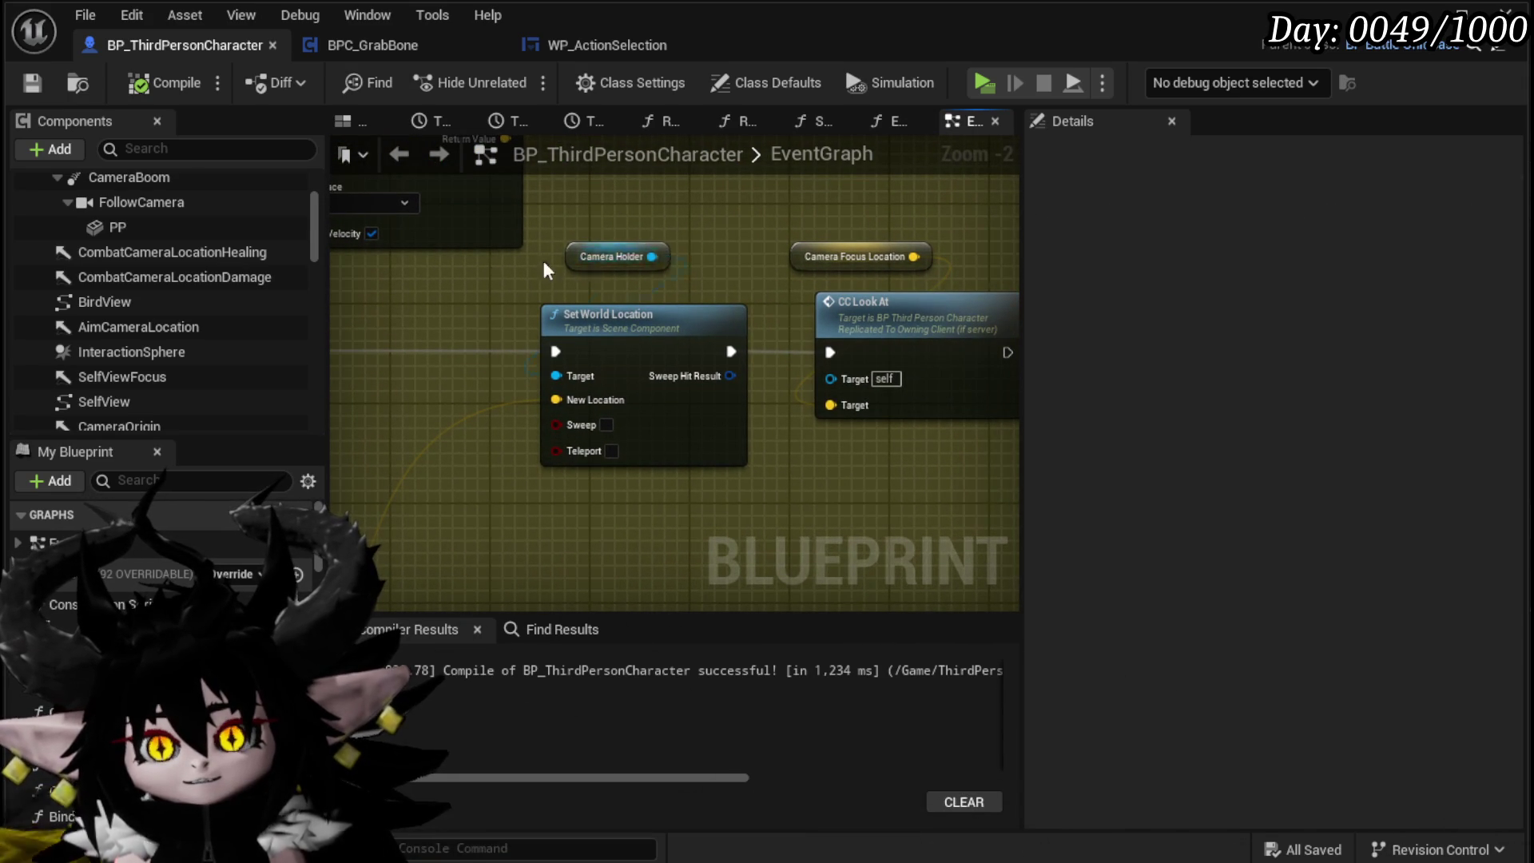
drag(580, 269, 393, 294)
scroll(520, 360, down, 2)
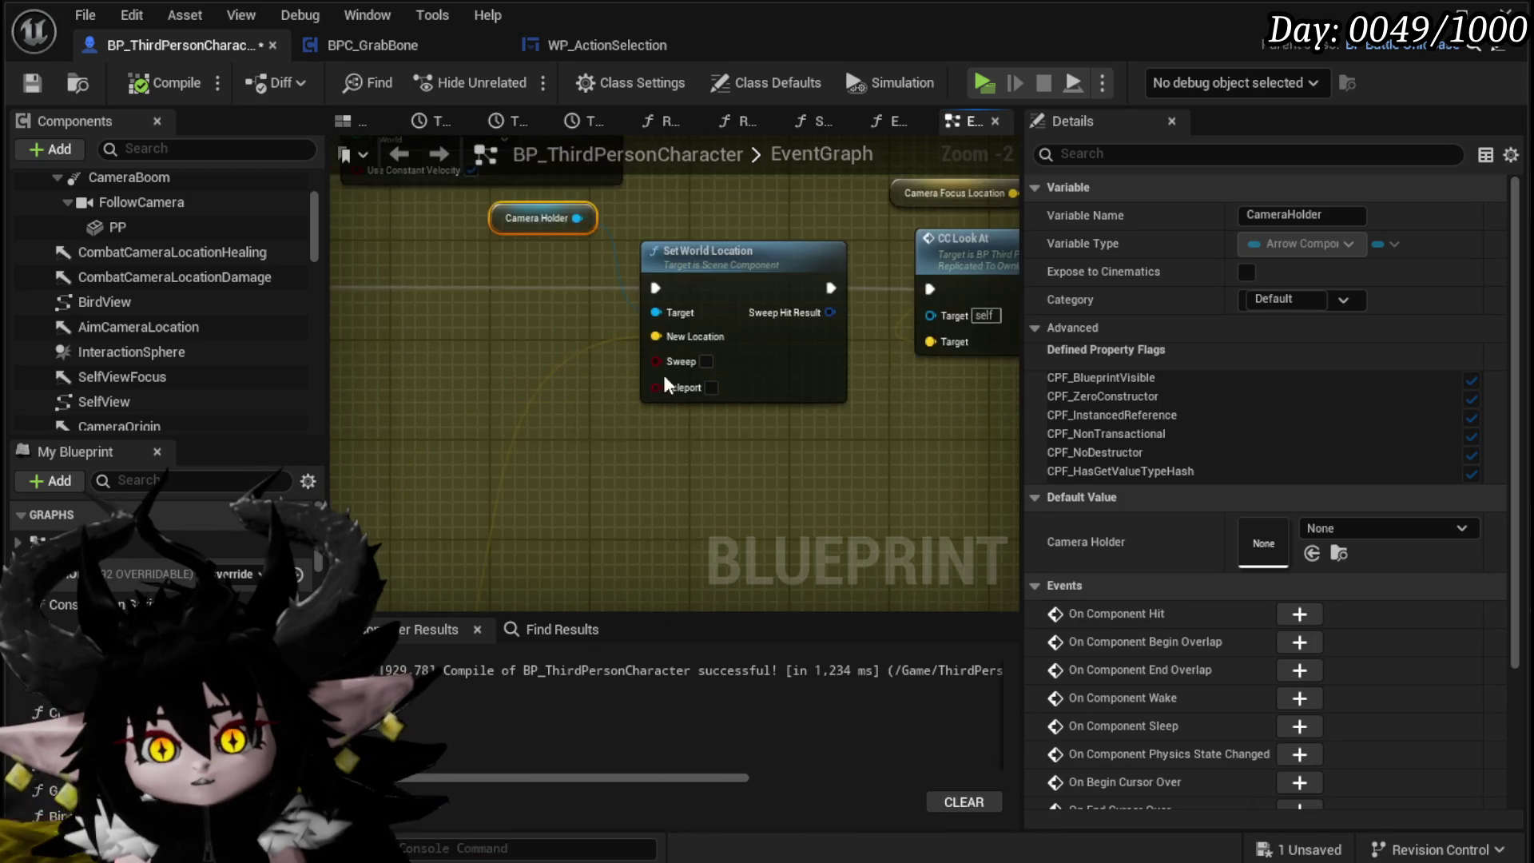
scroll(580, 397, up, 3)
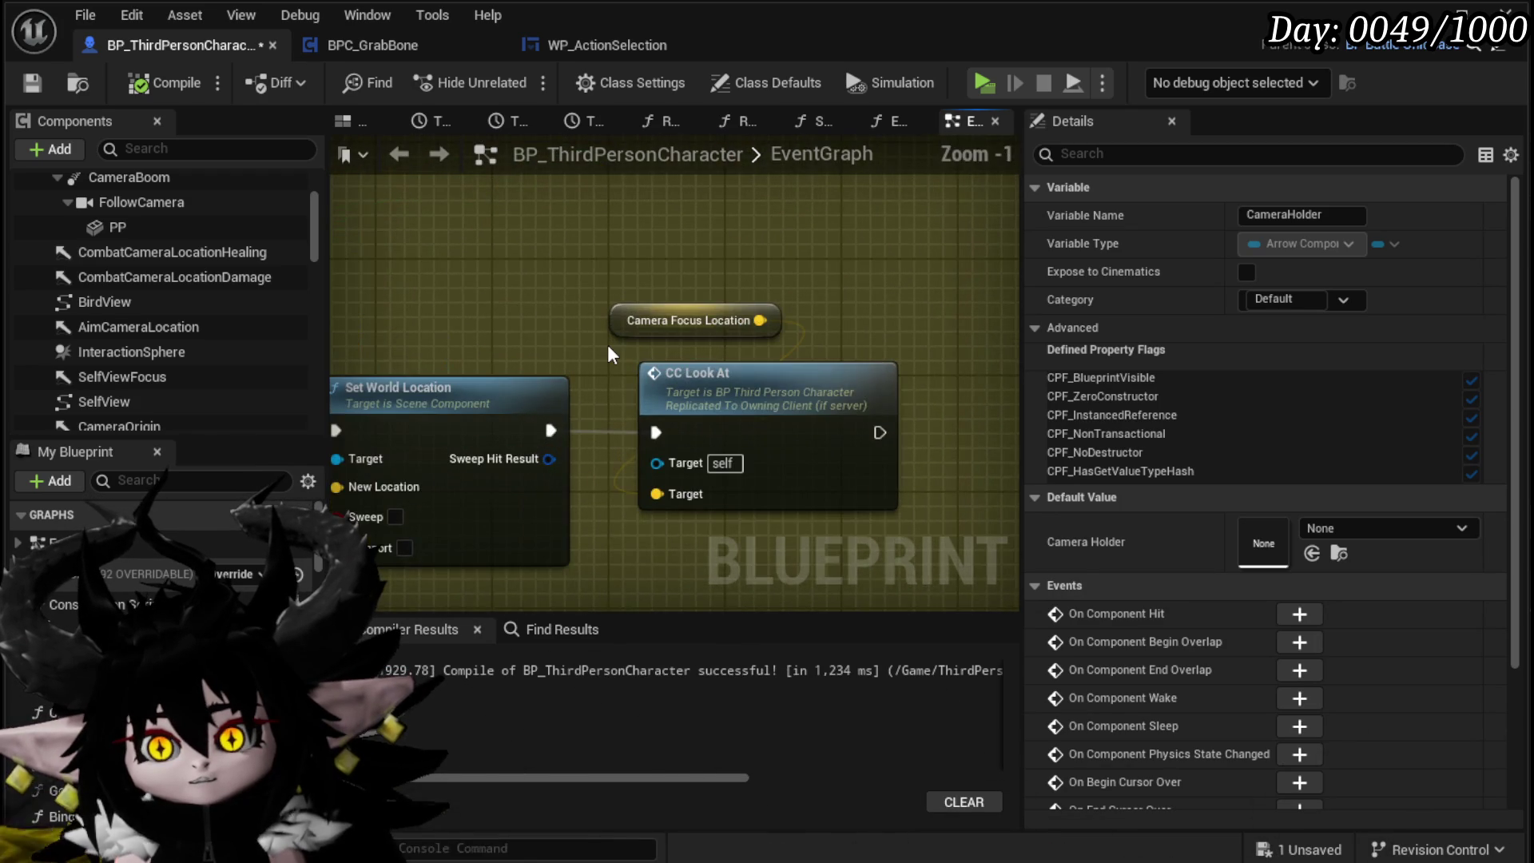
scroll(609, 353, down, 3)
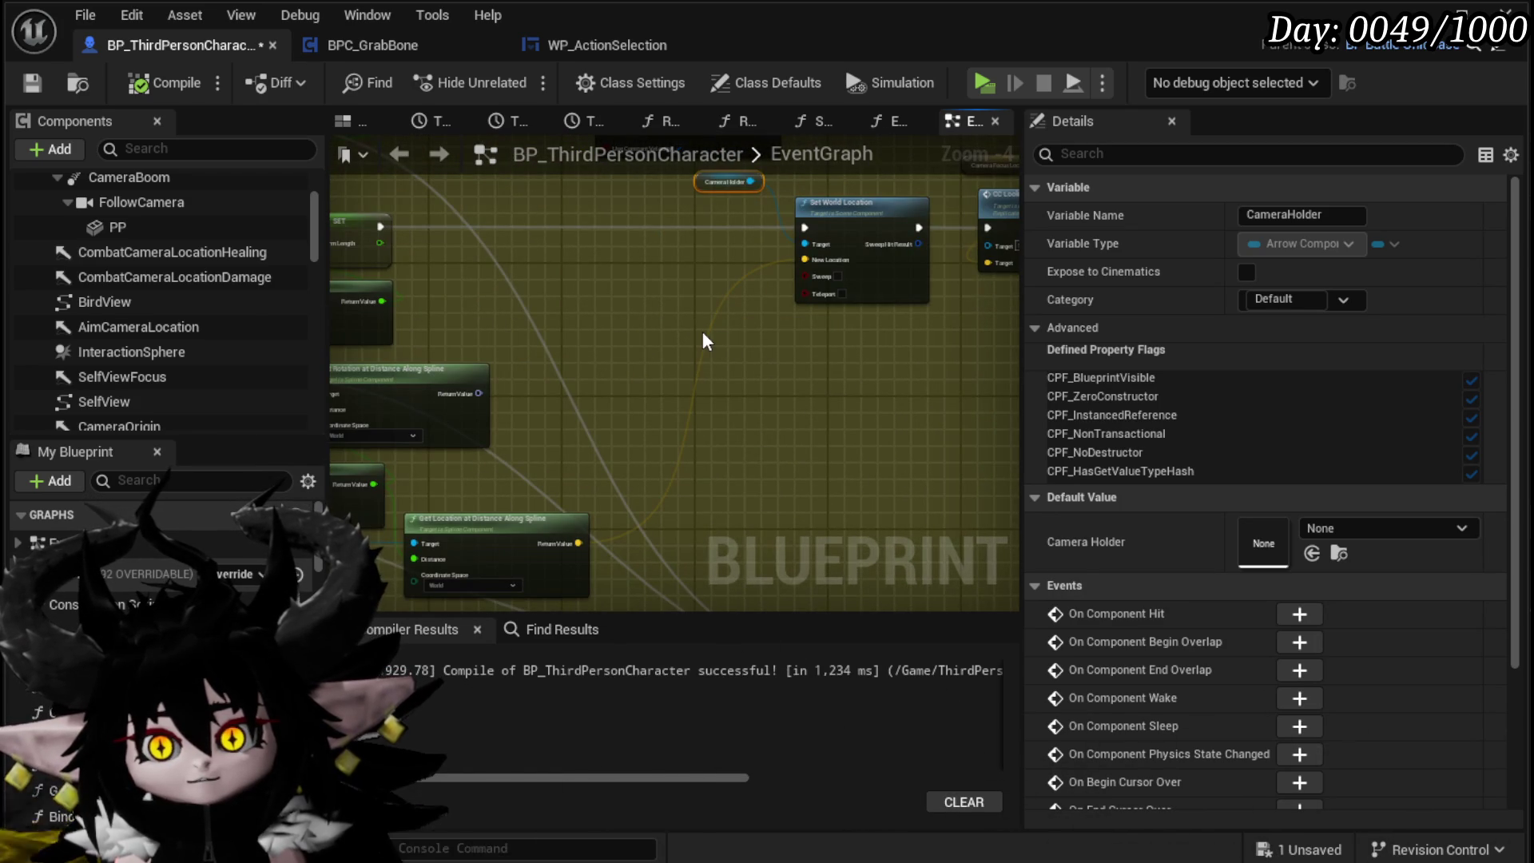
Step: Shift Get Location and Get Rotation at Distance Along Spline up-right, and Lerp further right
mouse_move(511, 515)
mouse_down()
mouse_move(859, 345)
mouse_move(599, 332)
mouse_move(455, 479)
mouse_up()
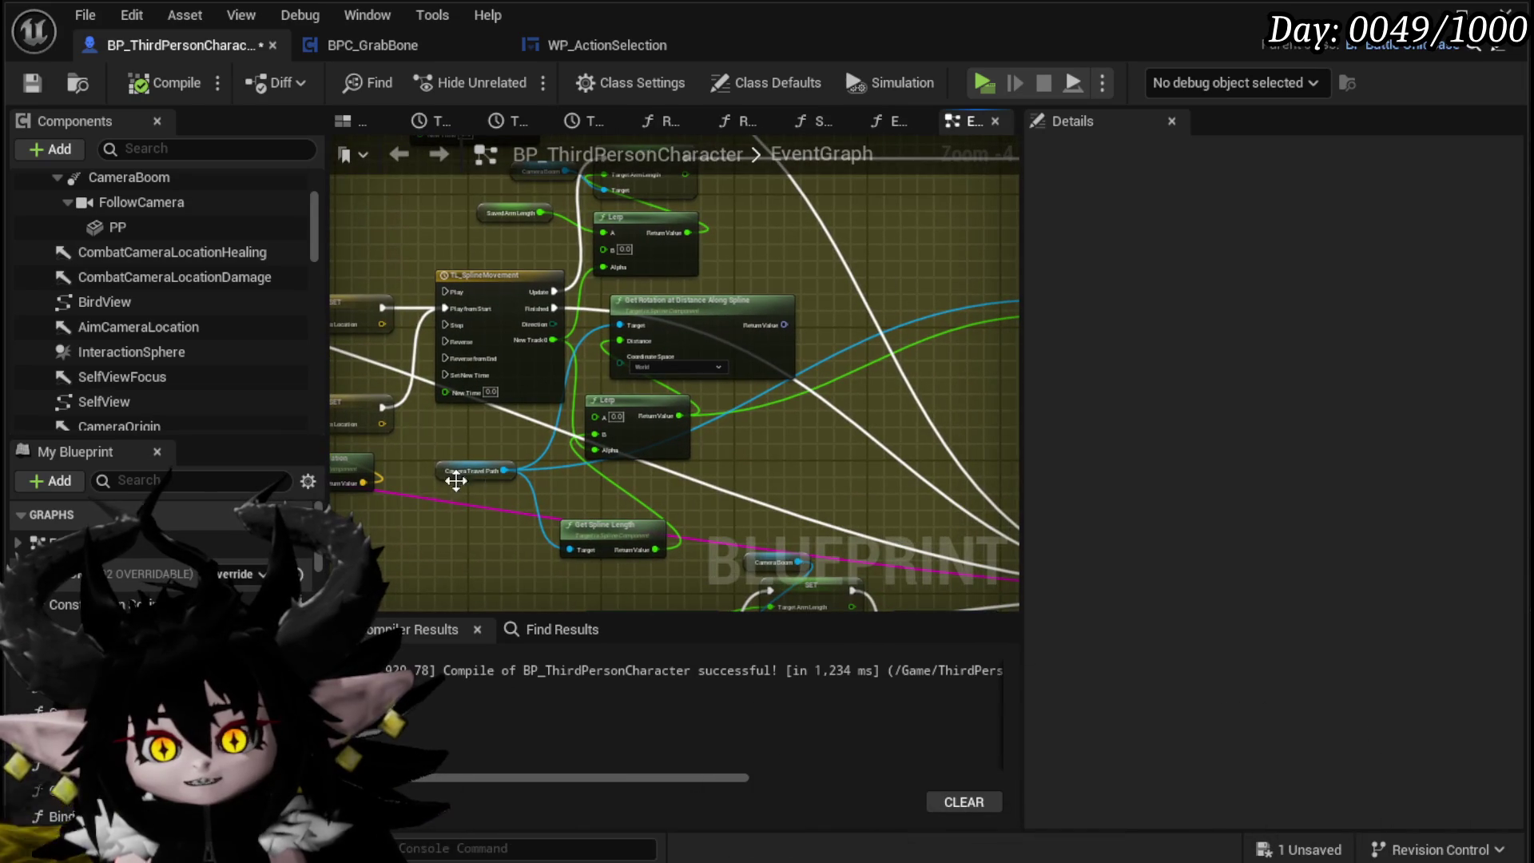
click(452, 475)
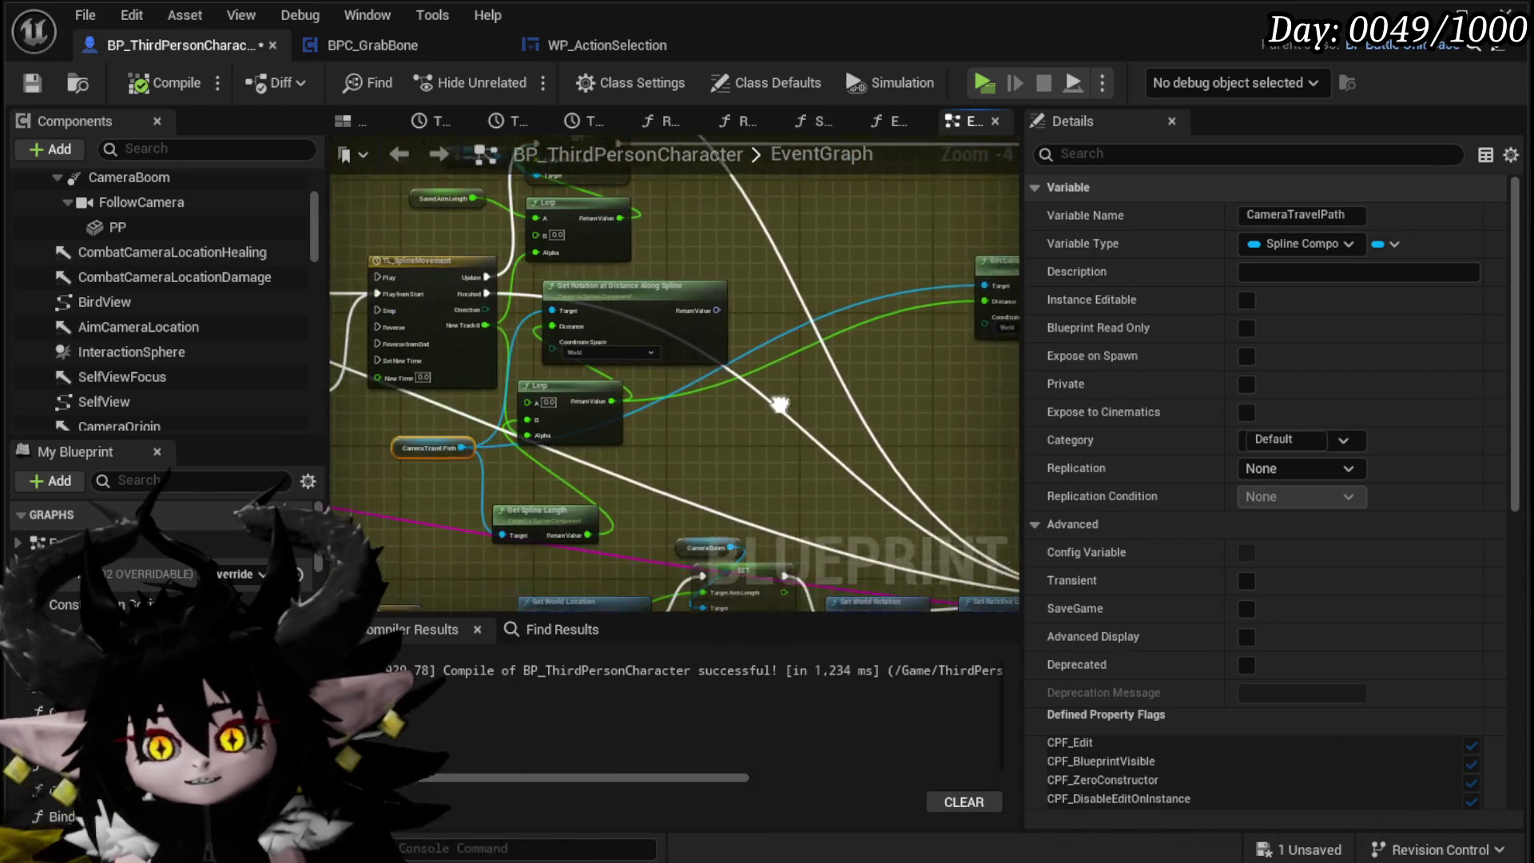
mouse_move(607, 384)
mouse_down()
mouse_move(907, 404)
mouse_move(940, 368)
mouse_up()
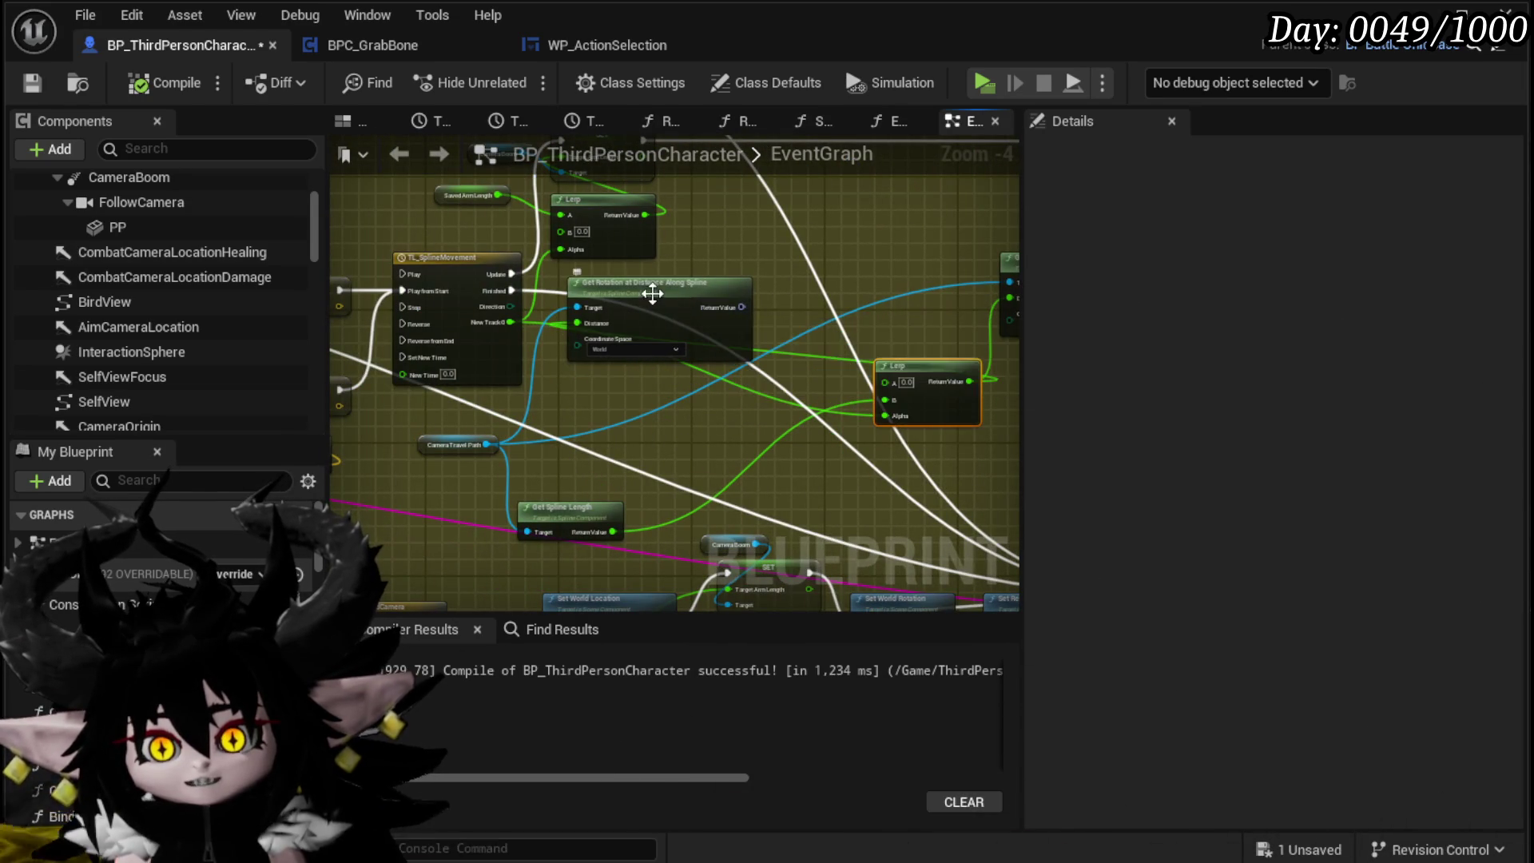
drag(658, 304, 848, 243)
scroll(593, 394, up, 3)
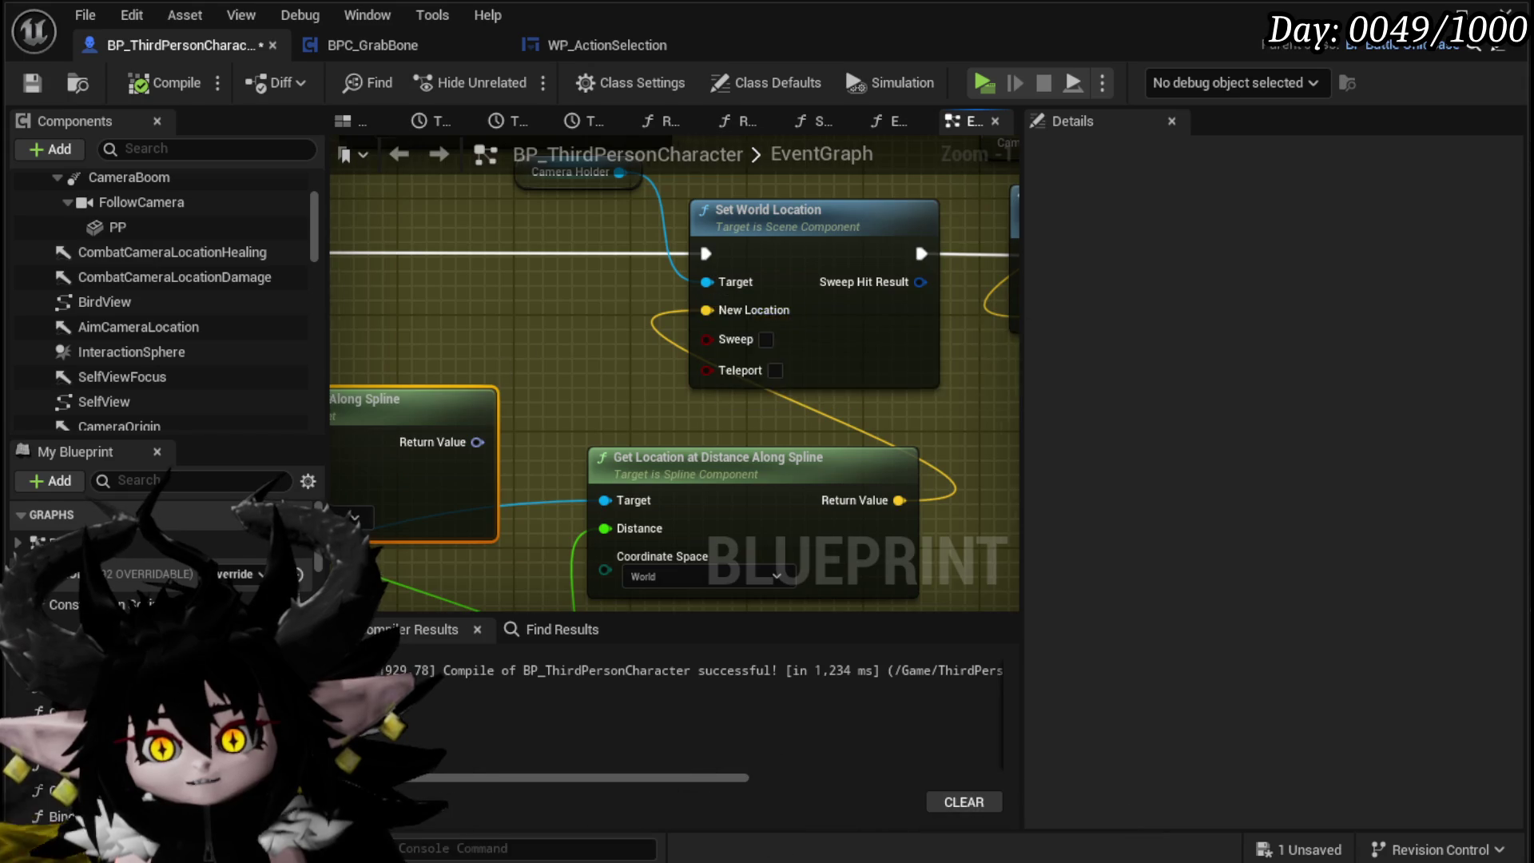
drag(514, 345, 575, 457)
click(603, 302)
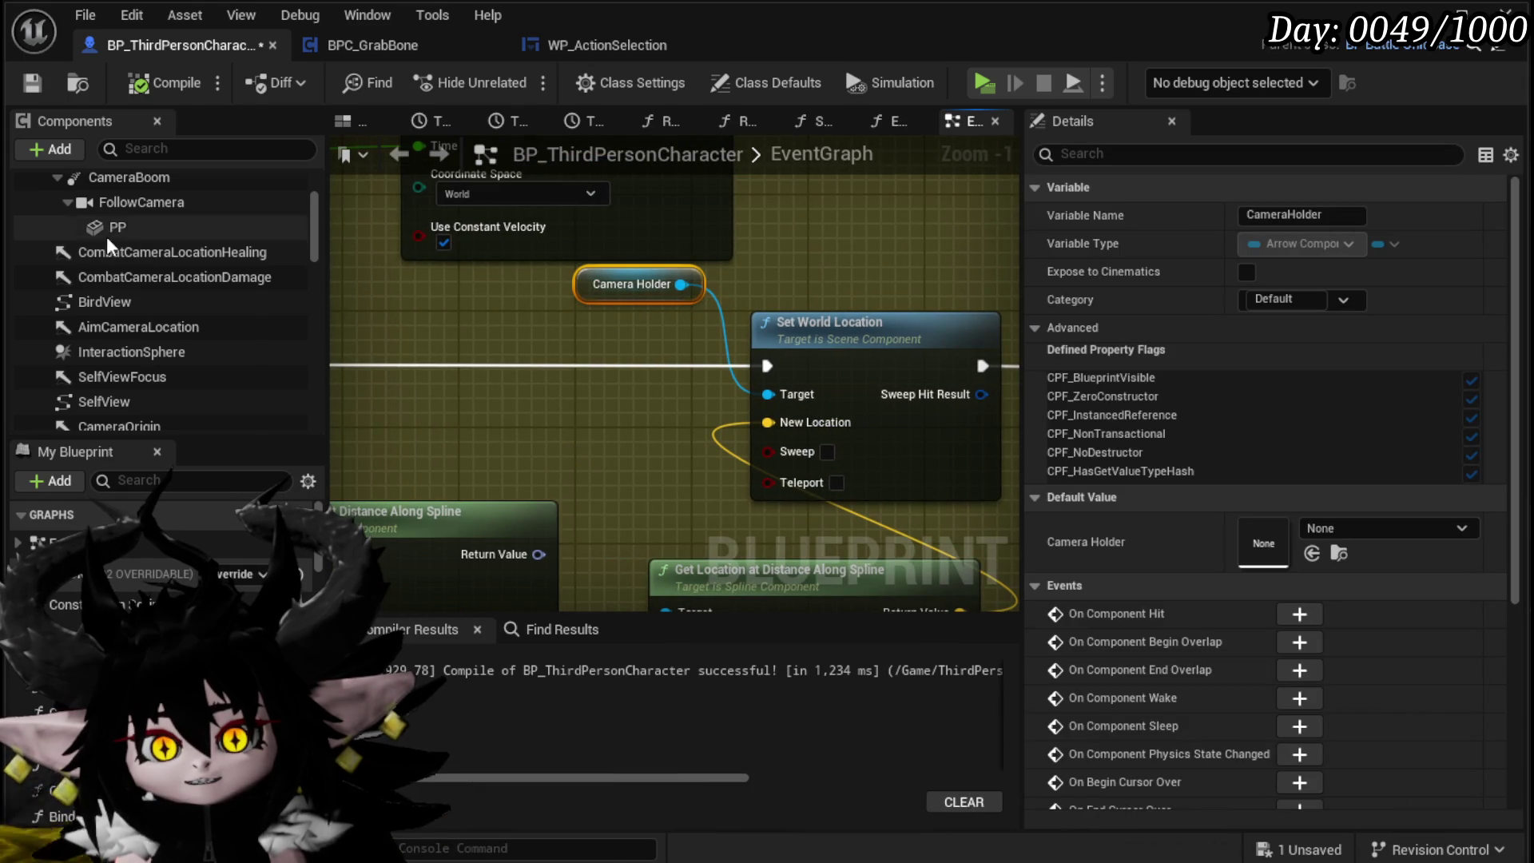
scroll(109, 246, up, 1)
click(138, 191)
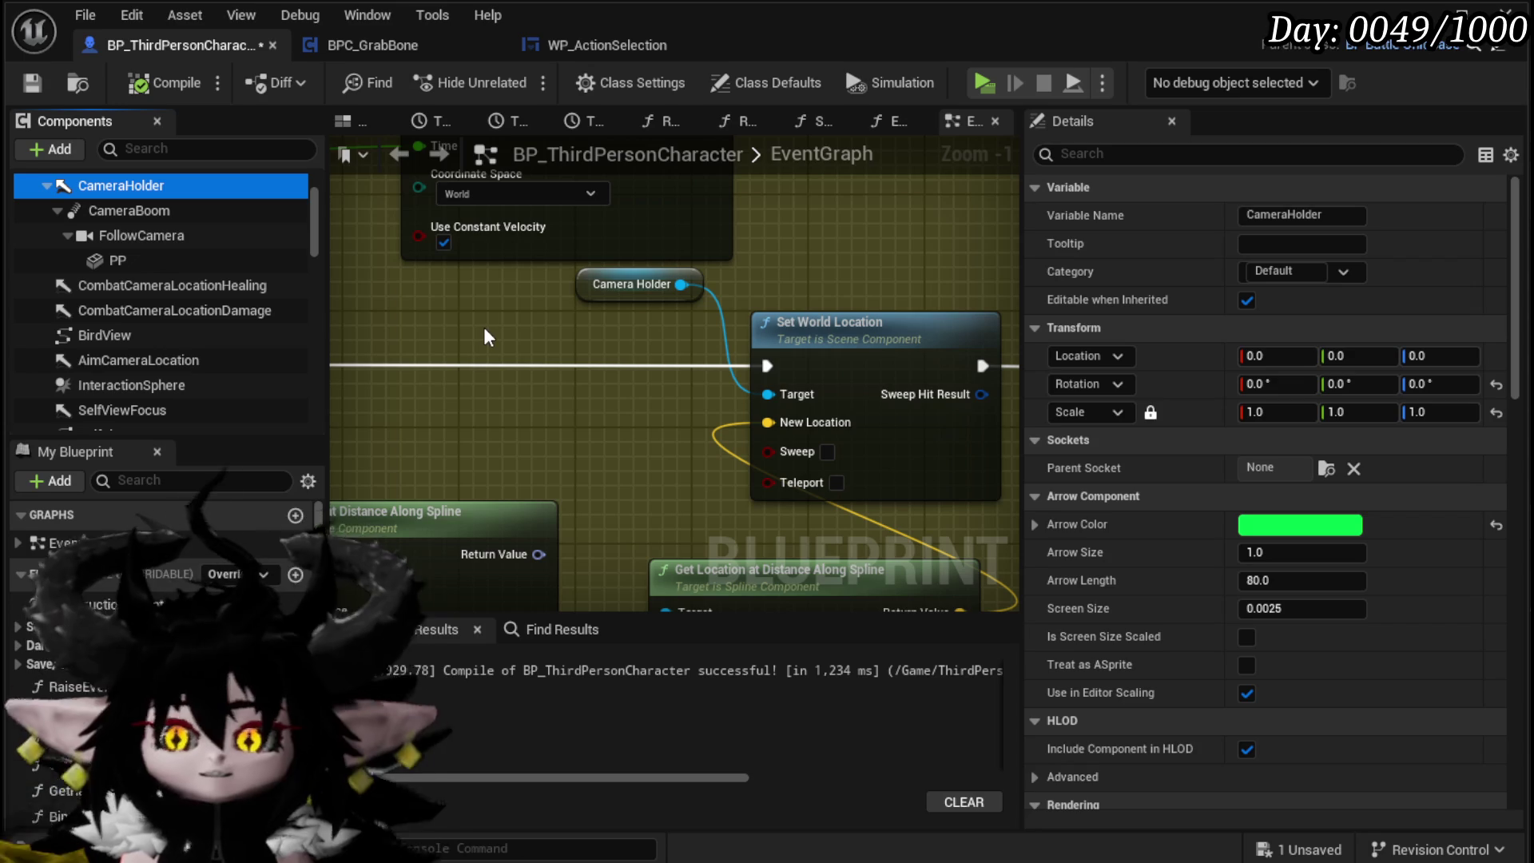
Step: Place Get Spline Length beside Lerp, raise Get Rotation at Distance Along Spline, and select the spline nodes
drag(535, 362, 114, 335)
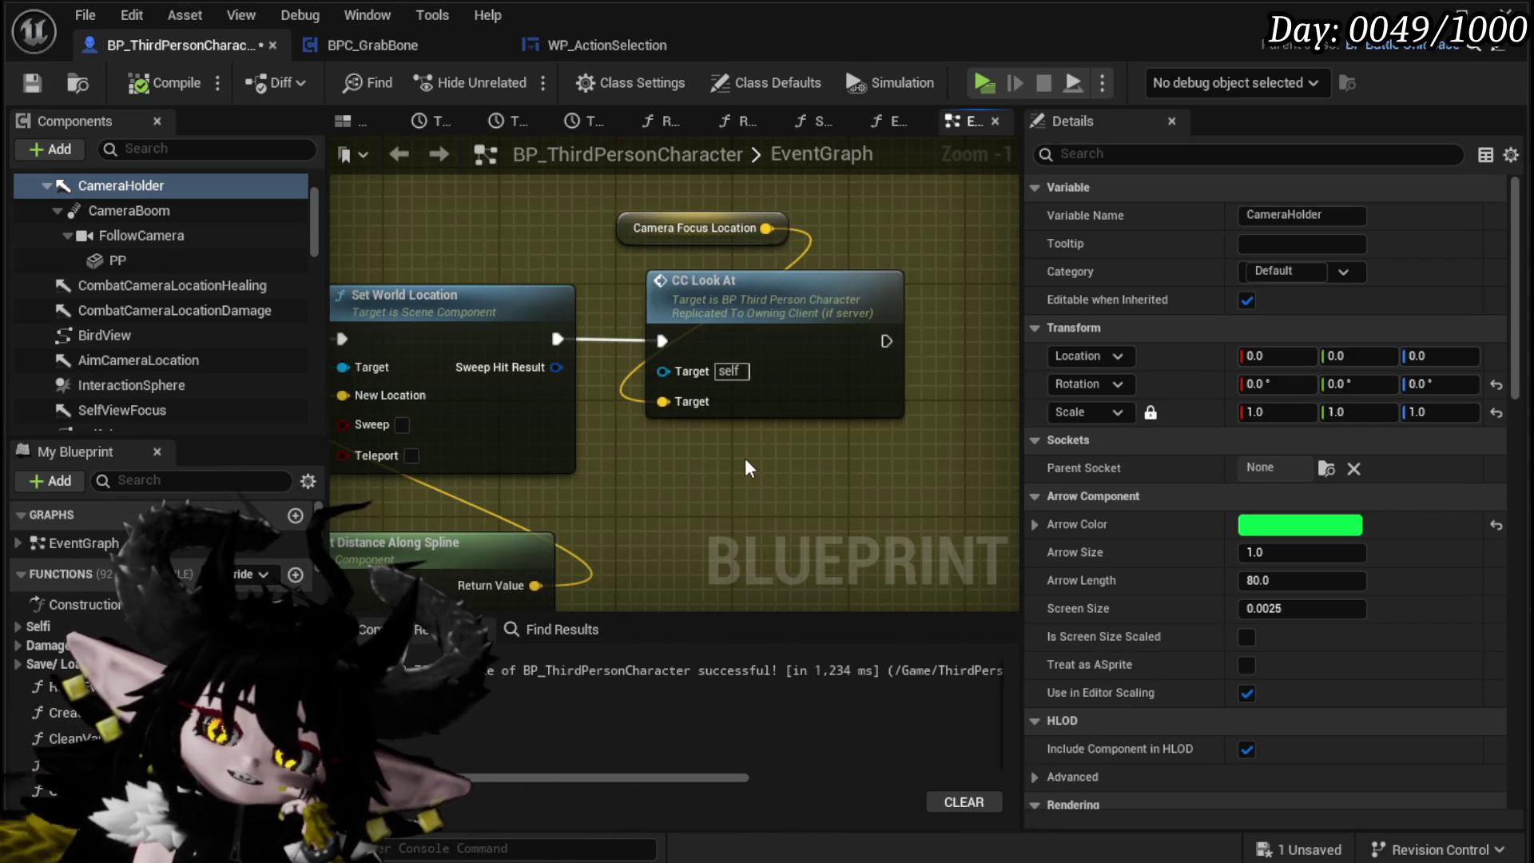
mouse_move(469, 466)
mouse_down()
mouse_move(838, 384)
mouse_move(575, 371)
mouse_move(807, 278)
mouse_up()
click(575, 371)
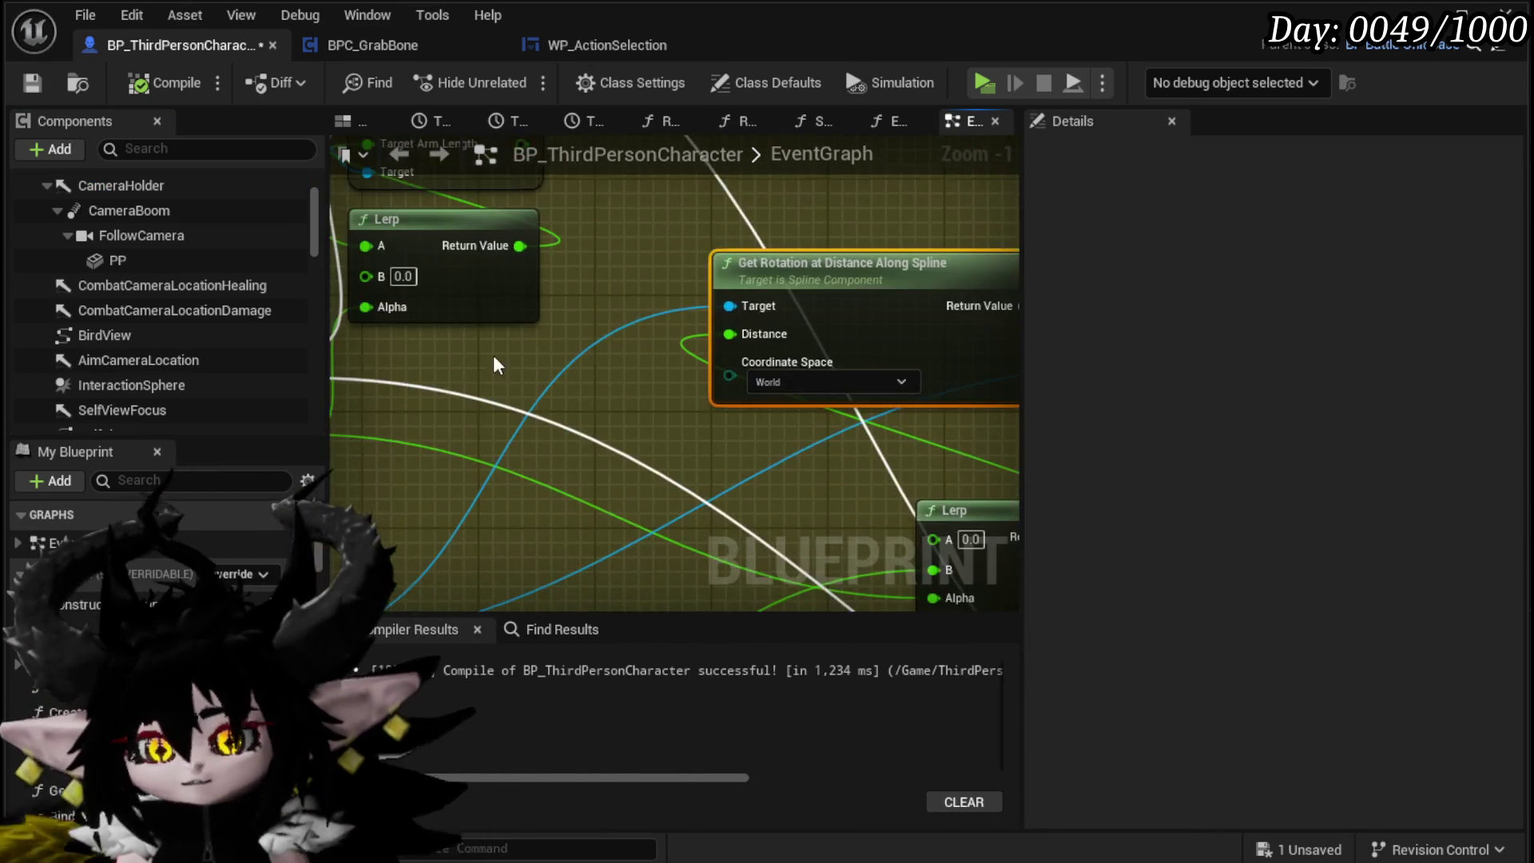
drag(498, 365, 683, 208)
mouse_move(506, 427)
mouse_down()
mouse_move(550, 285)
mouse_move(533, 219)
mouse_up()
scroll(534, 219, down, 2)
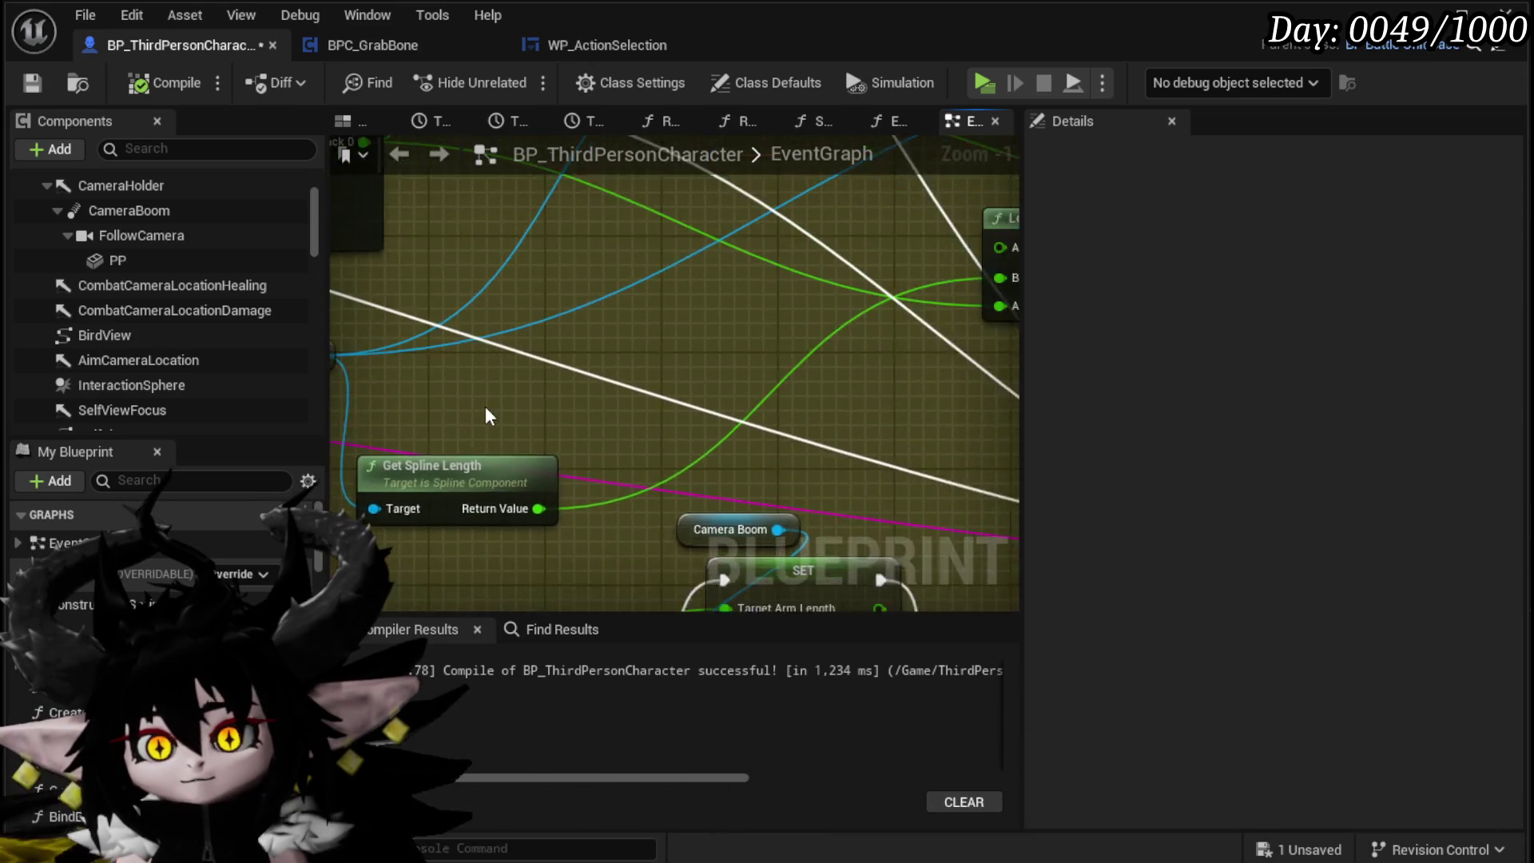
mouse_move(503, 444)
mouse_down()
mouse_move(945, 207)
mouse_move(743, 352)
mouse_move(328, 461)
mouse_move(548, 342)
mouse_move(566, 252)
mouse_up()
click(352, 454)
mouse_move(351, 447)
mouse_down()
mouse_move(450, 377)
mouse_move(432, 329)
mouse_move(580, 391)
mouse_up()
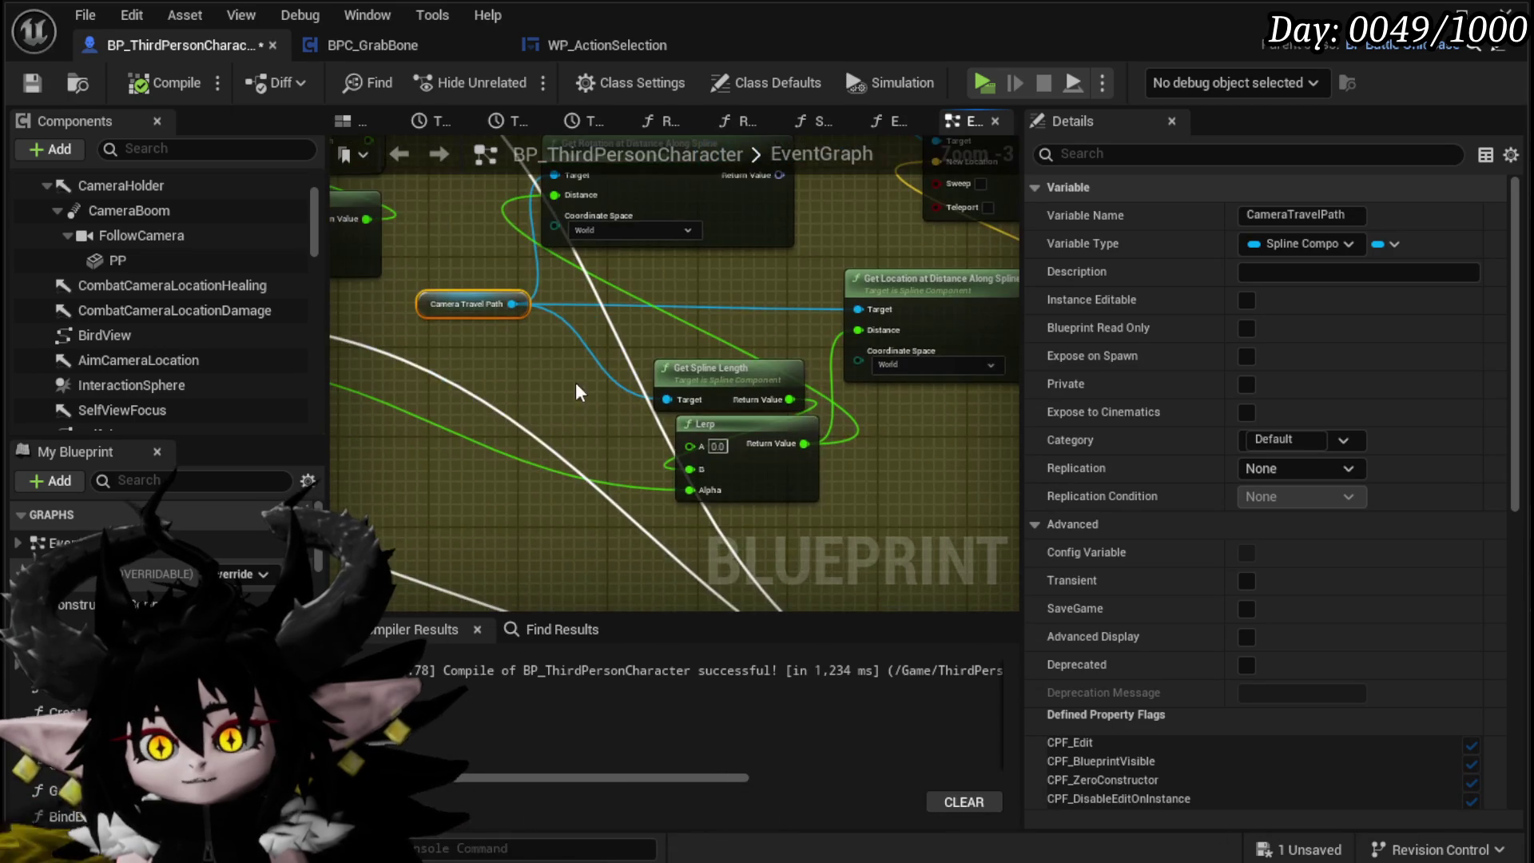
drag(911, 286, 856, 231)
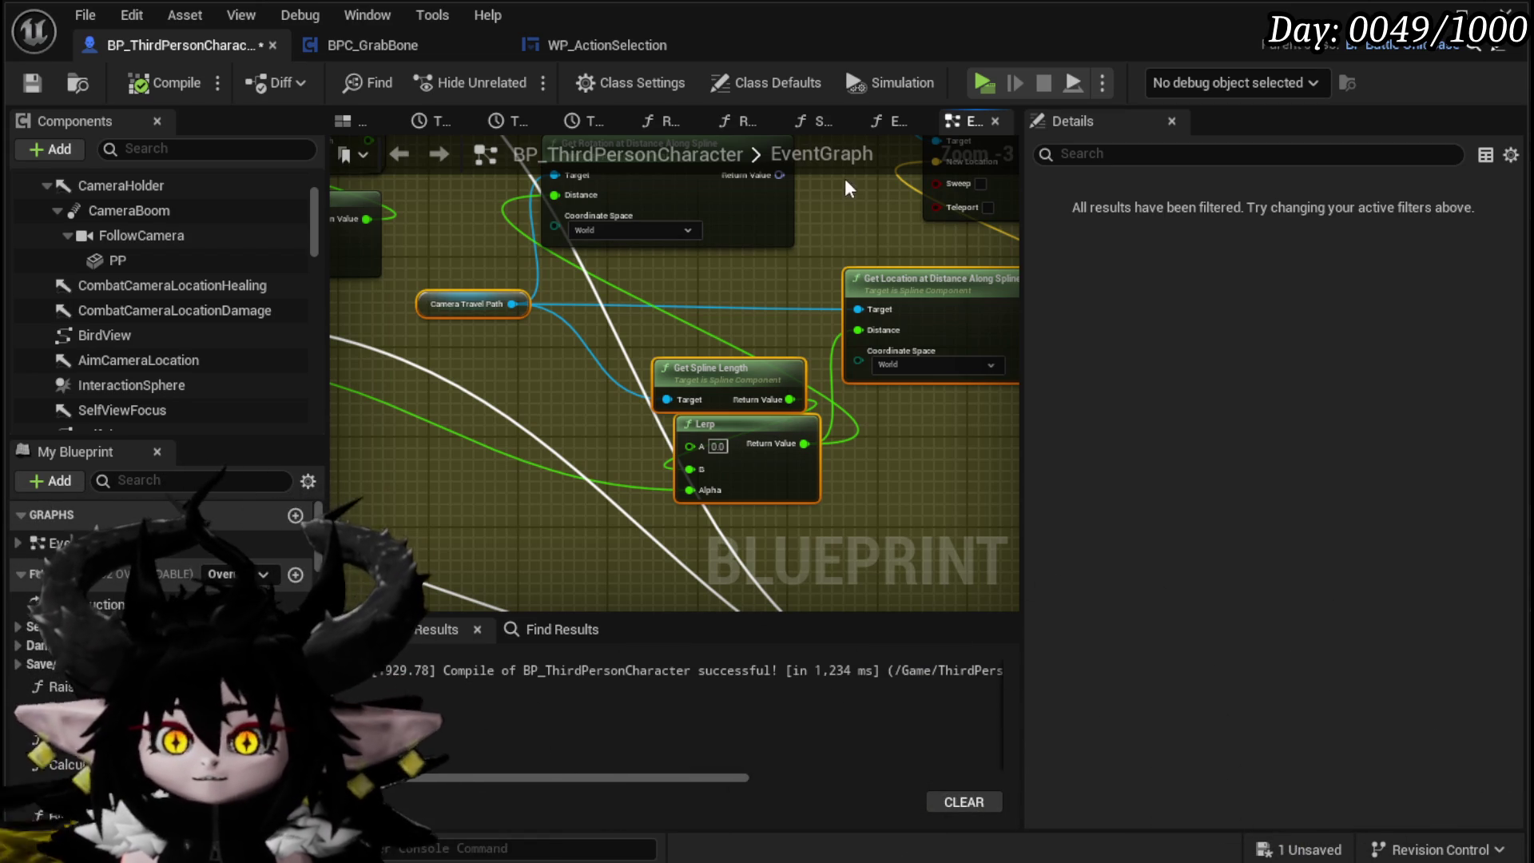
Step: Search the CameraHolder details for 'in game' and reposition its arrow on the character in the viewport
click(95, 185)
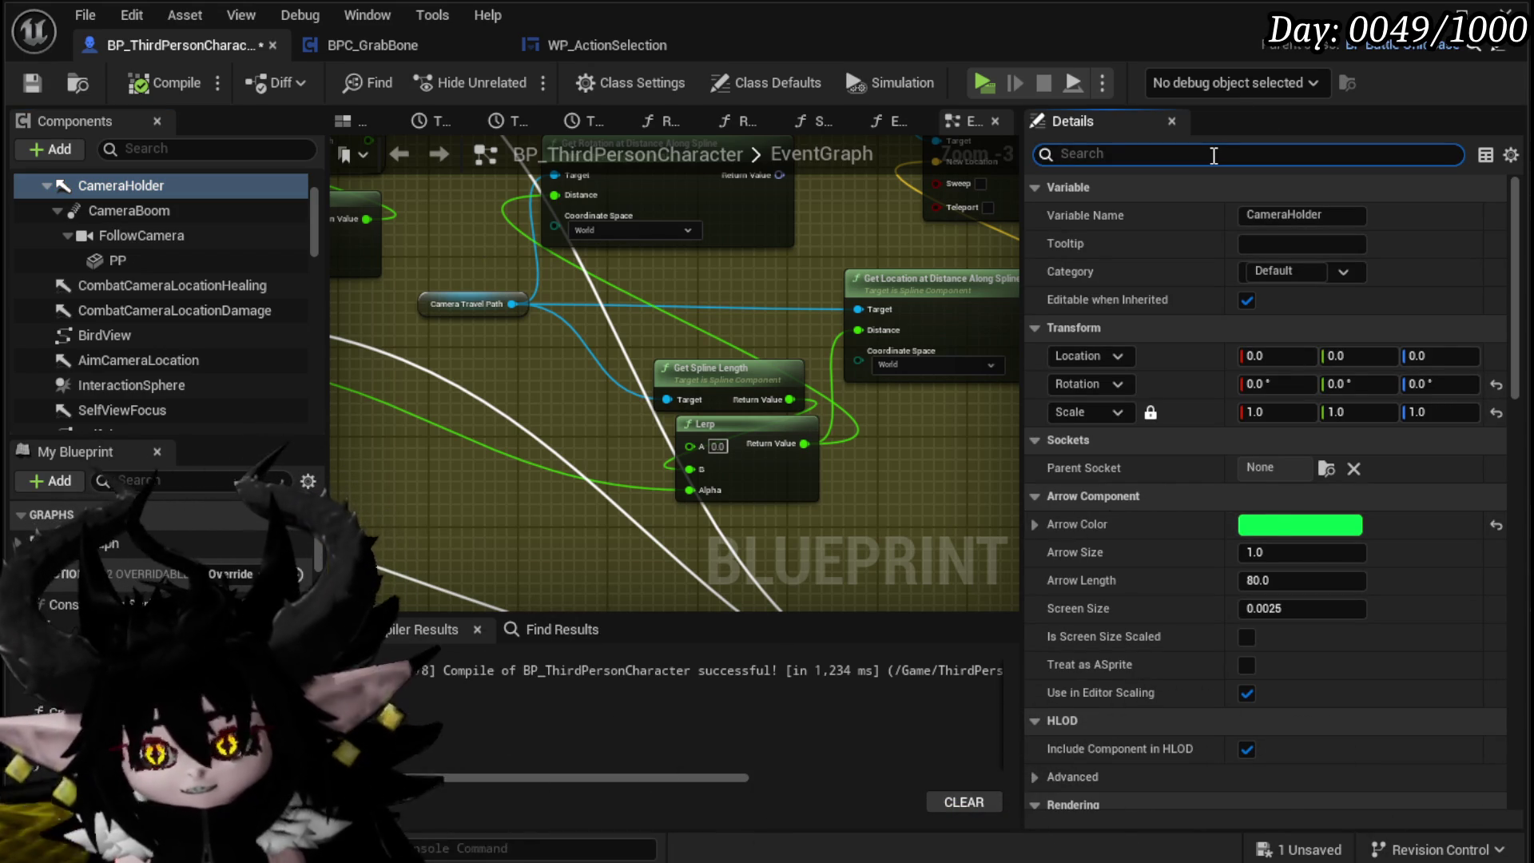
text(in game)
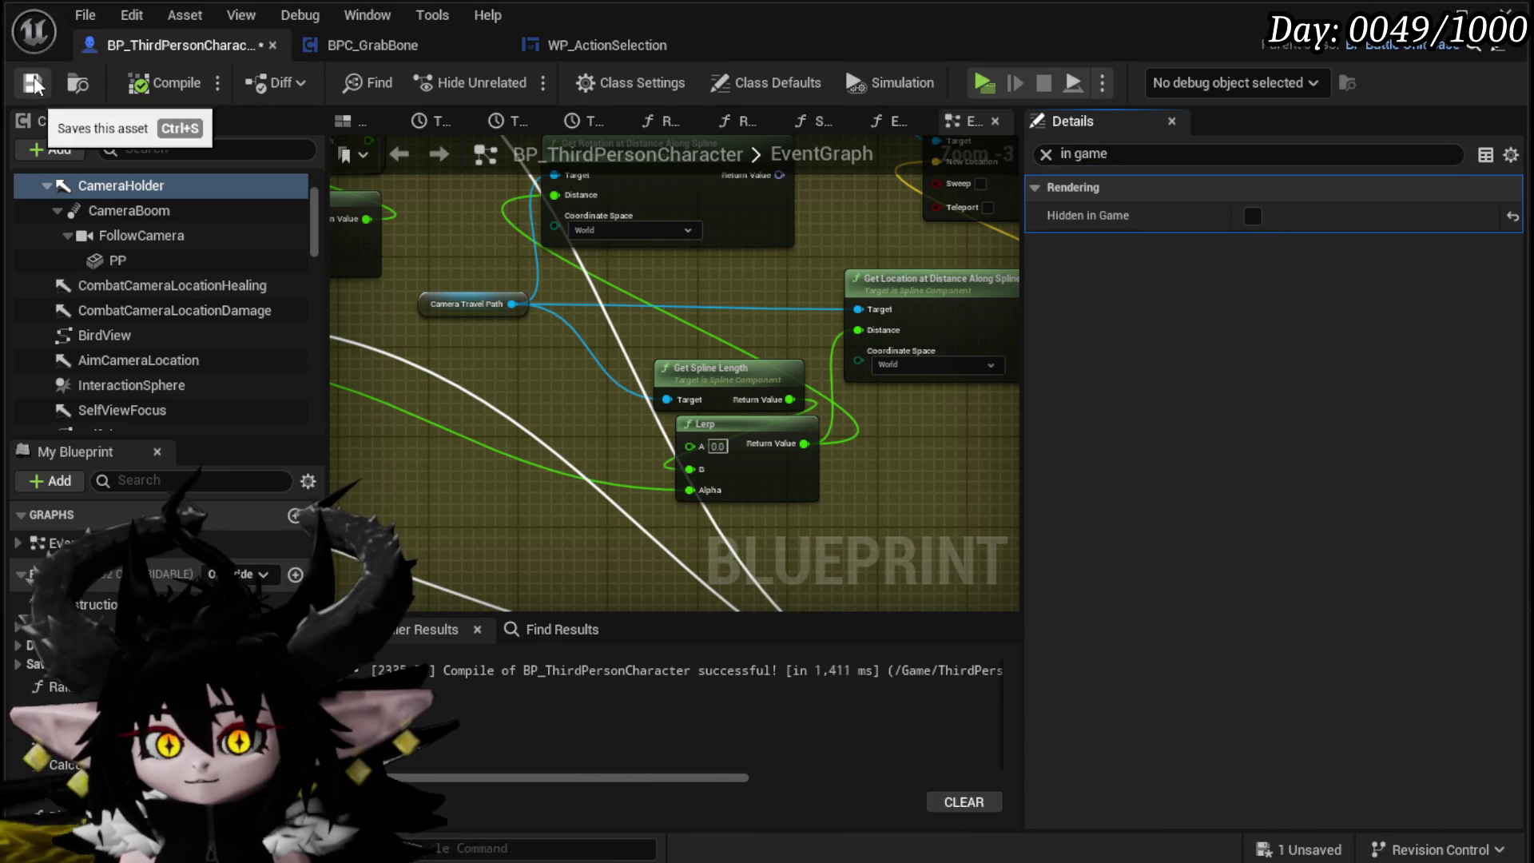
click(341, 122)
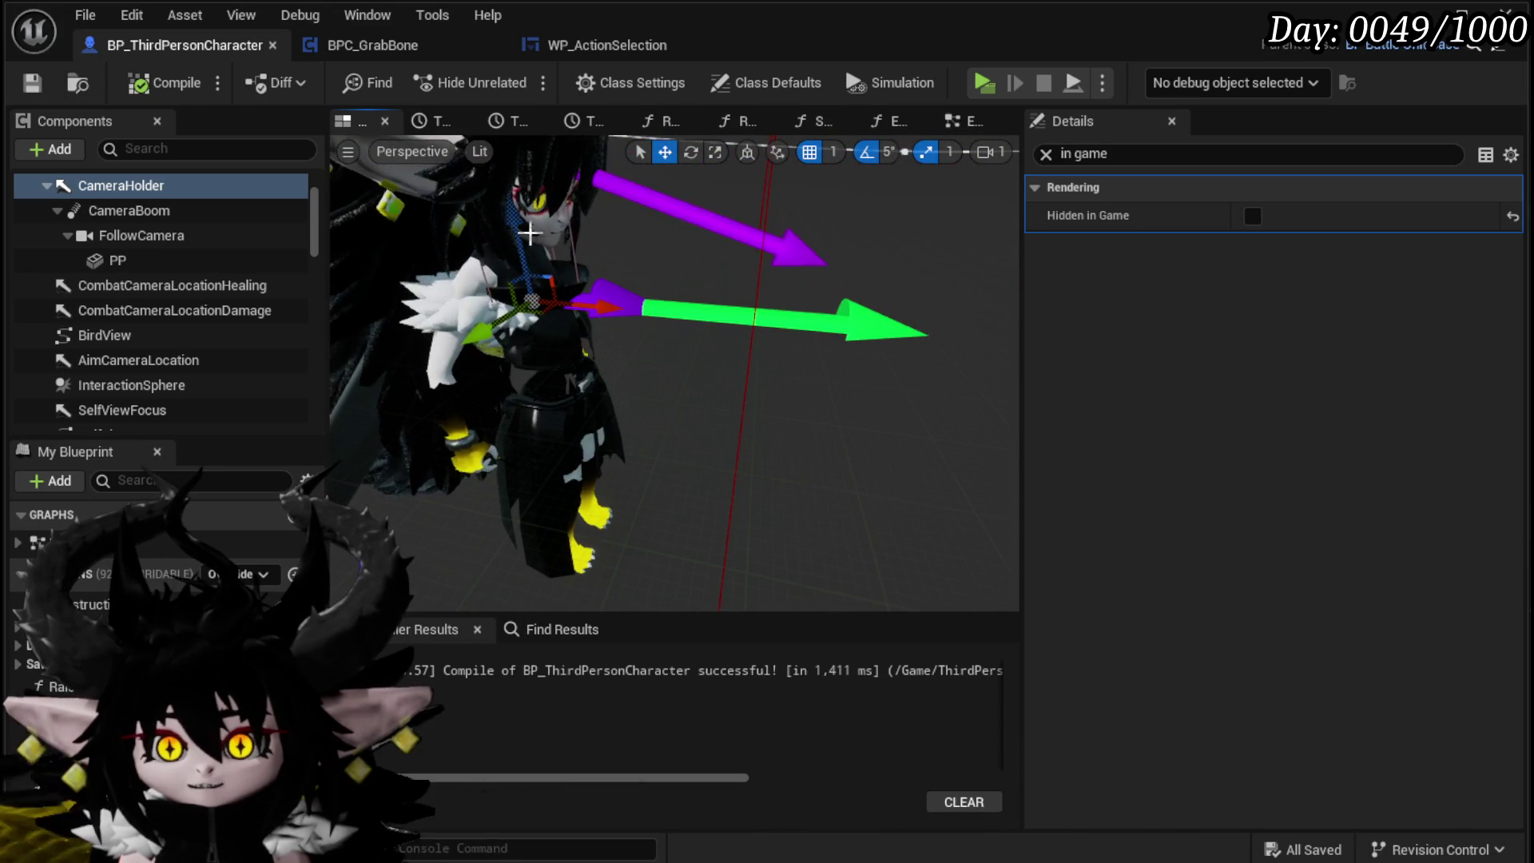
drag(540, 302, 547, 299)
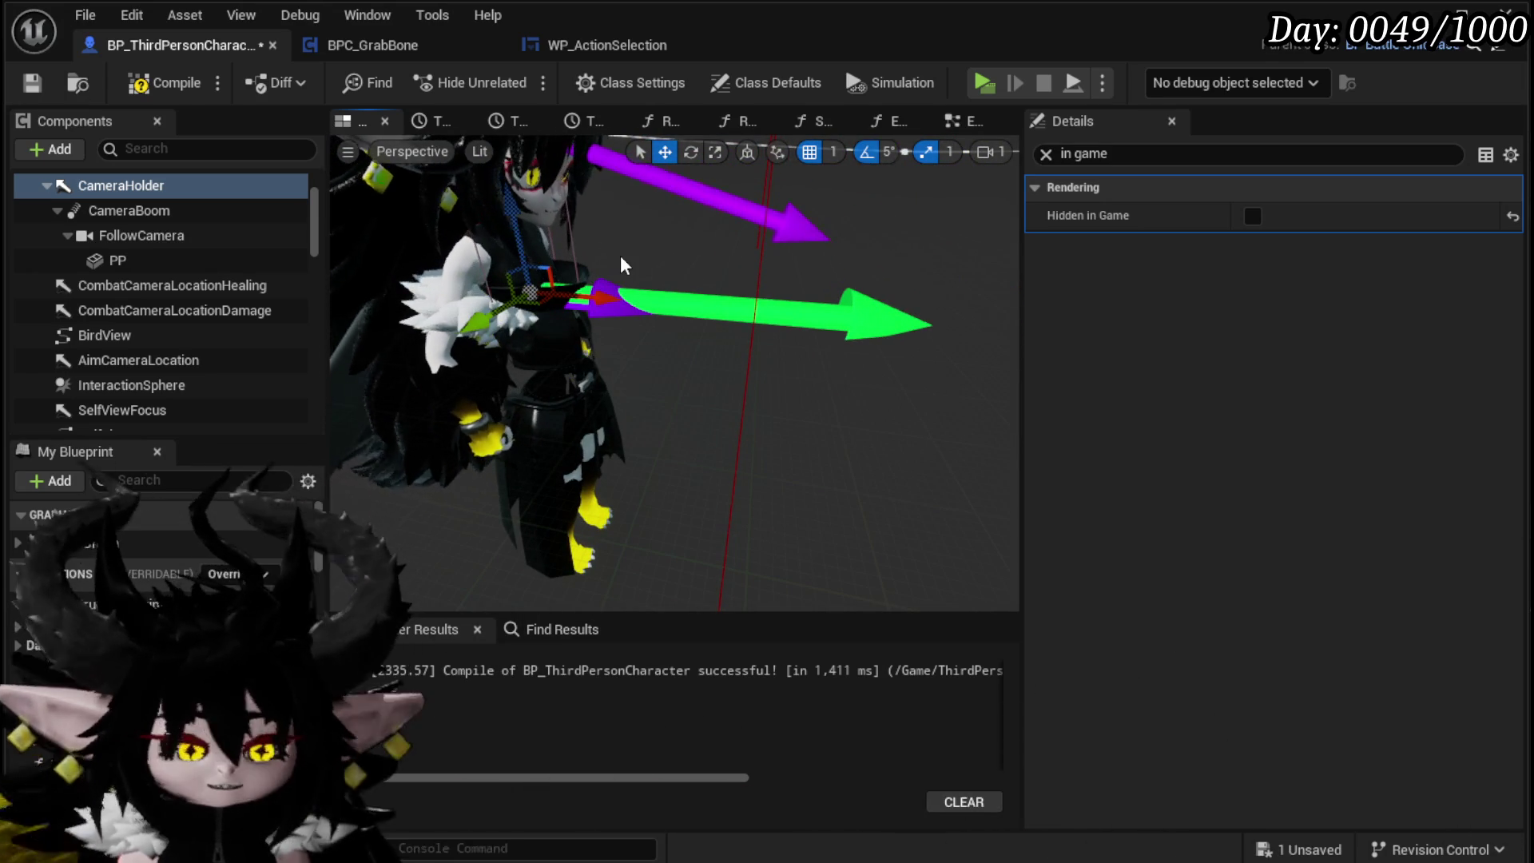
Step: Save and compile BP_ThirdPersonCharacter
key(ctrl+s)
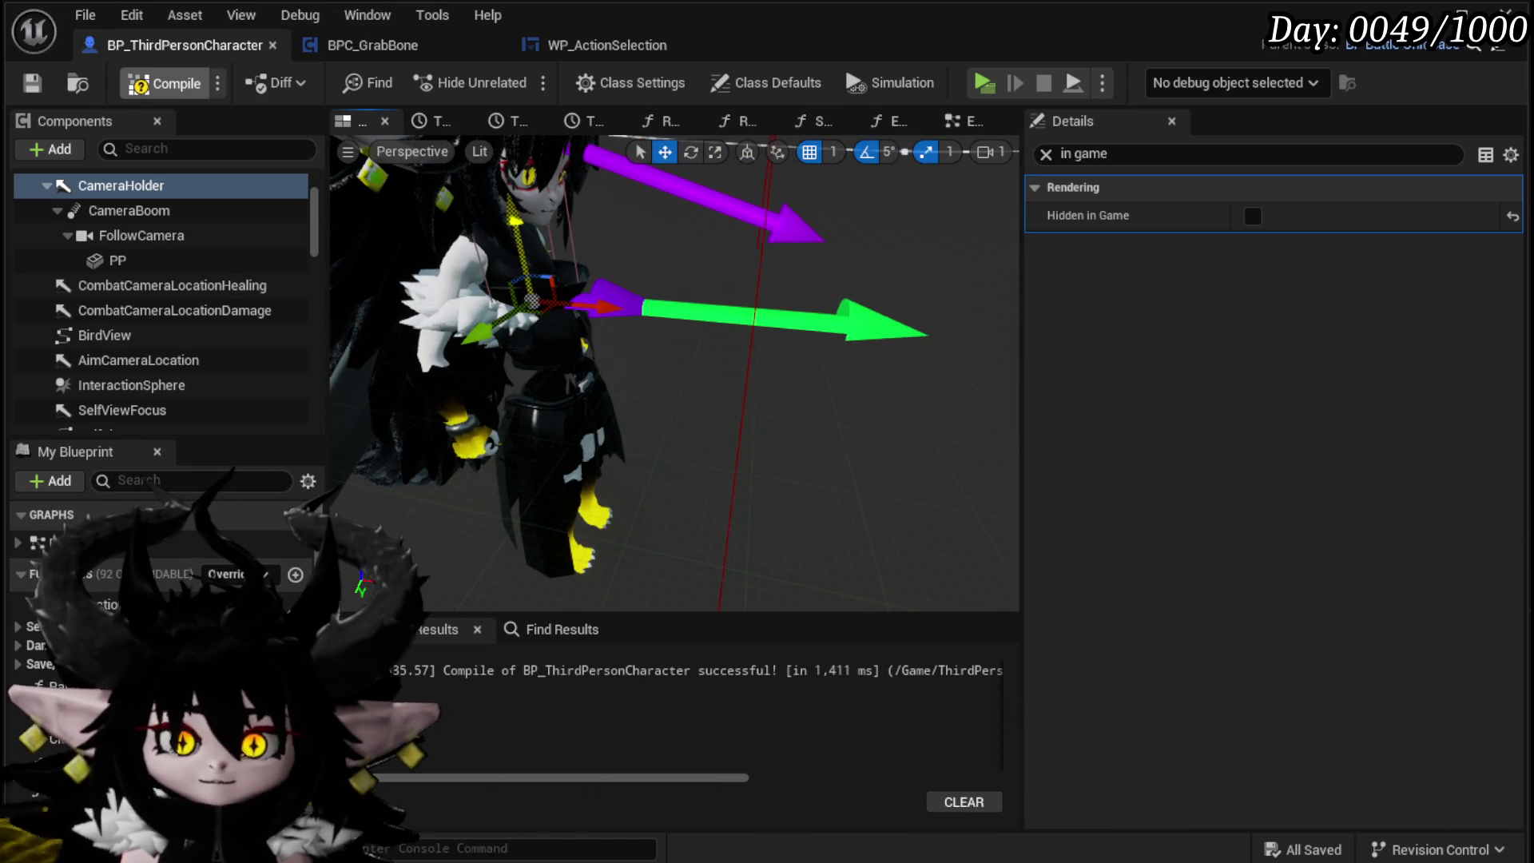
key(F7)
click(31, 83)
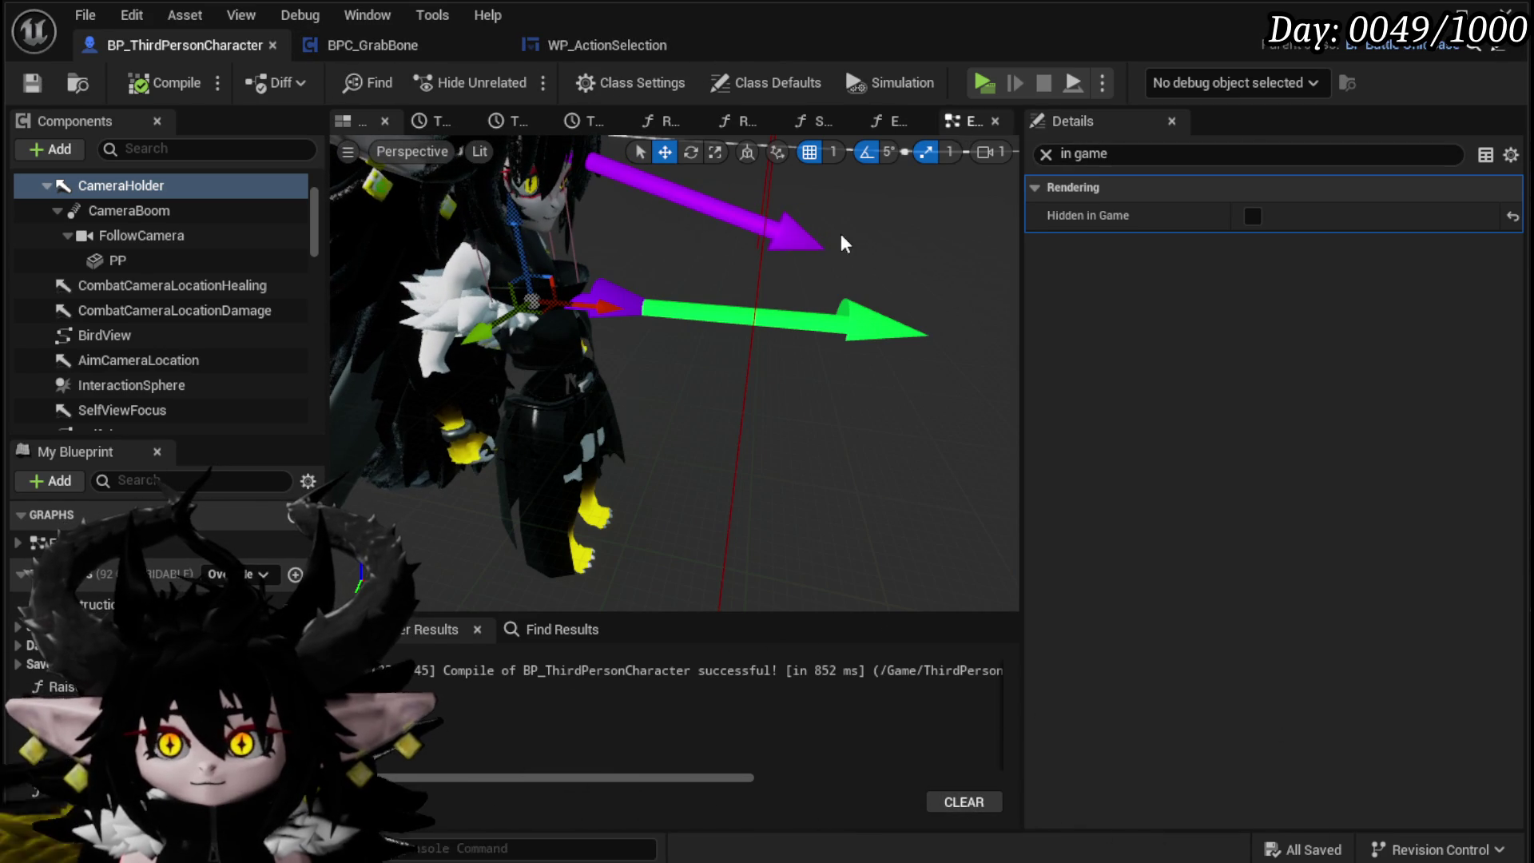
scroll(861, 256, down, 2)
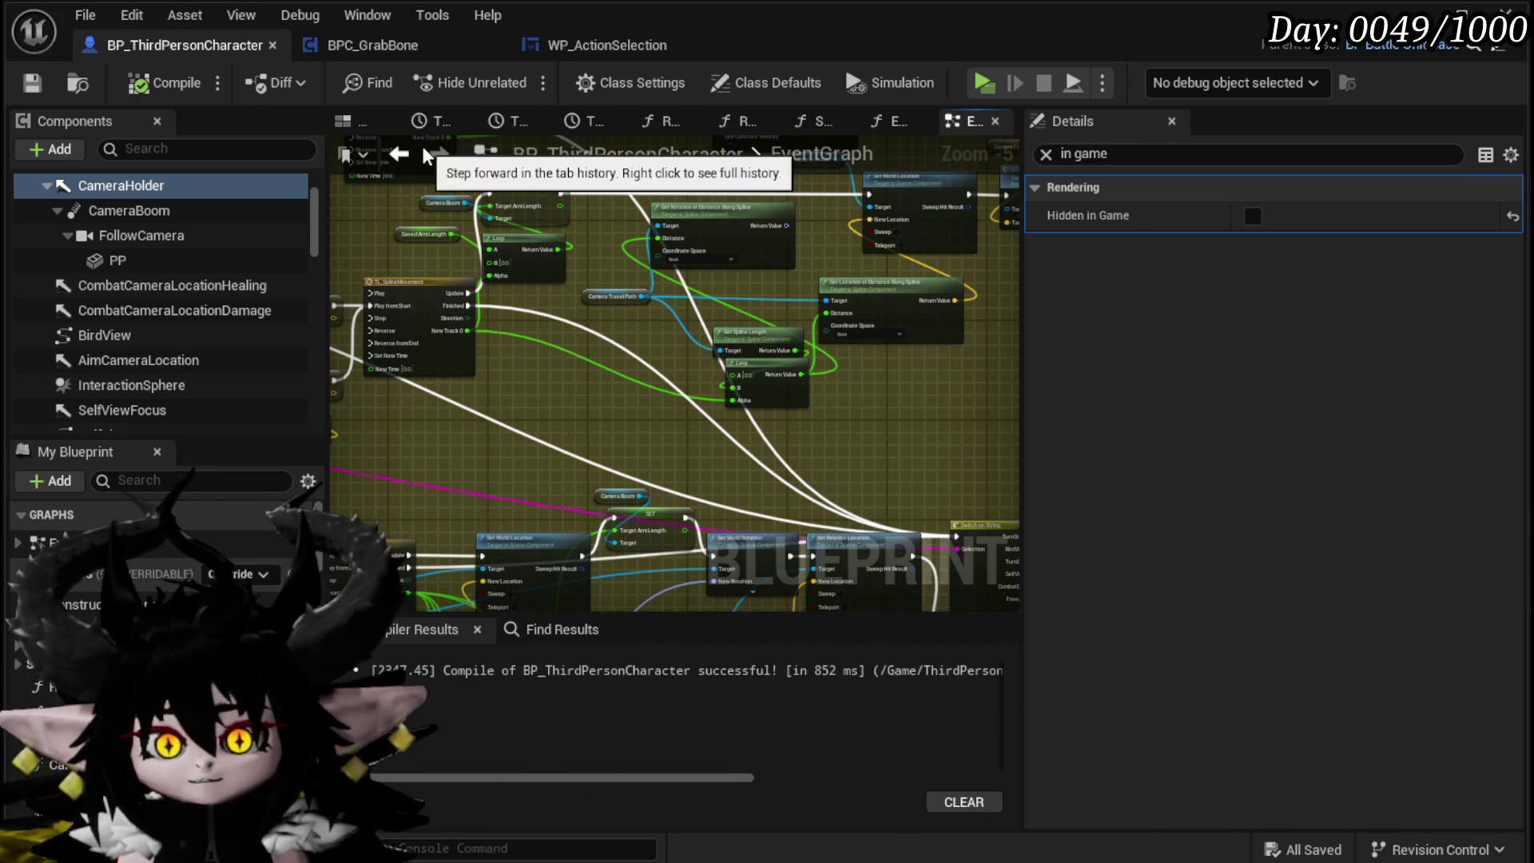
scroll(177, 242, up, 2)
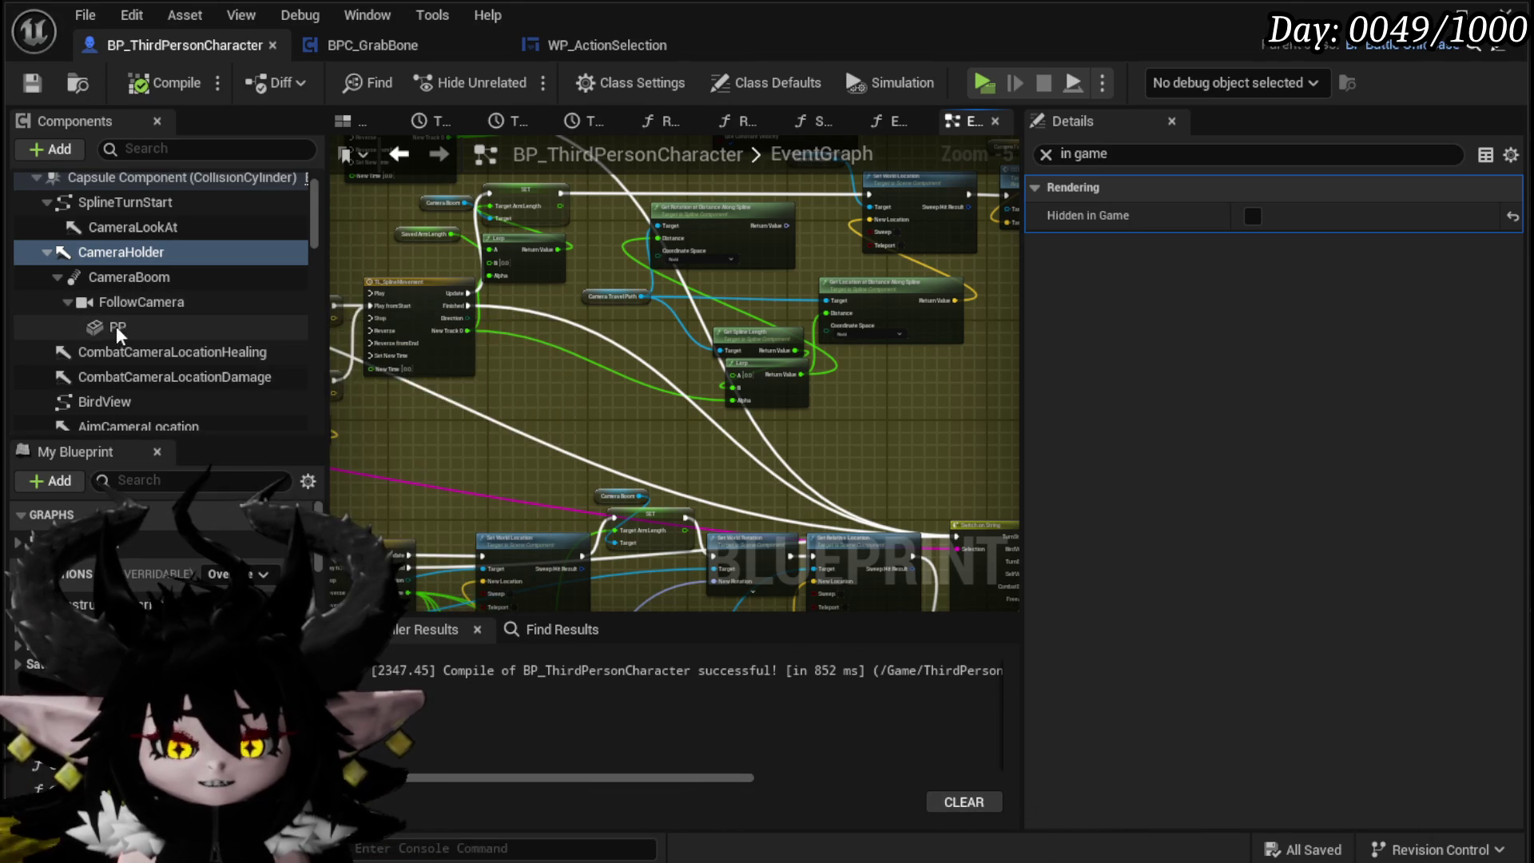
drag(584, 382, 381, 386)
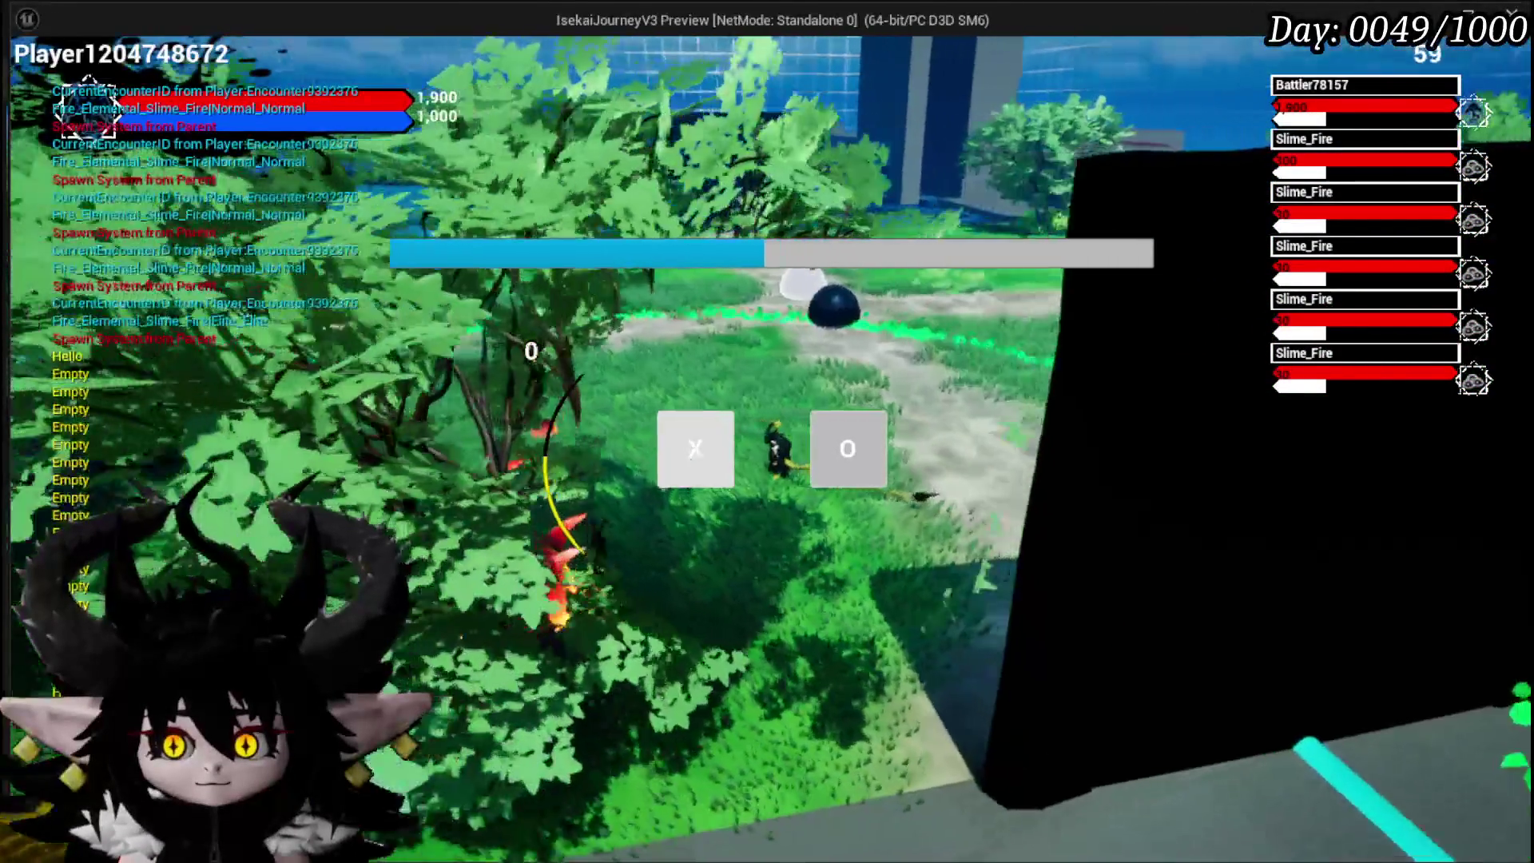
Step: Answer the X/O prompt, then play the Splash Move, Power Up and Big Boooooom cards
click(693, 455)
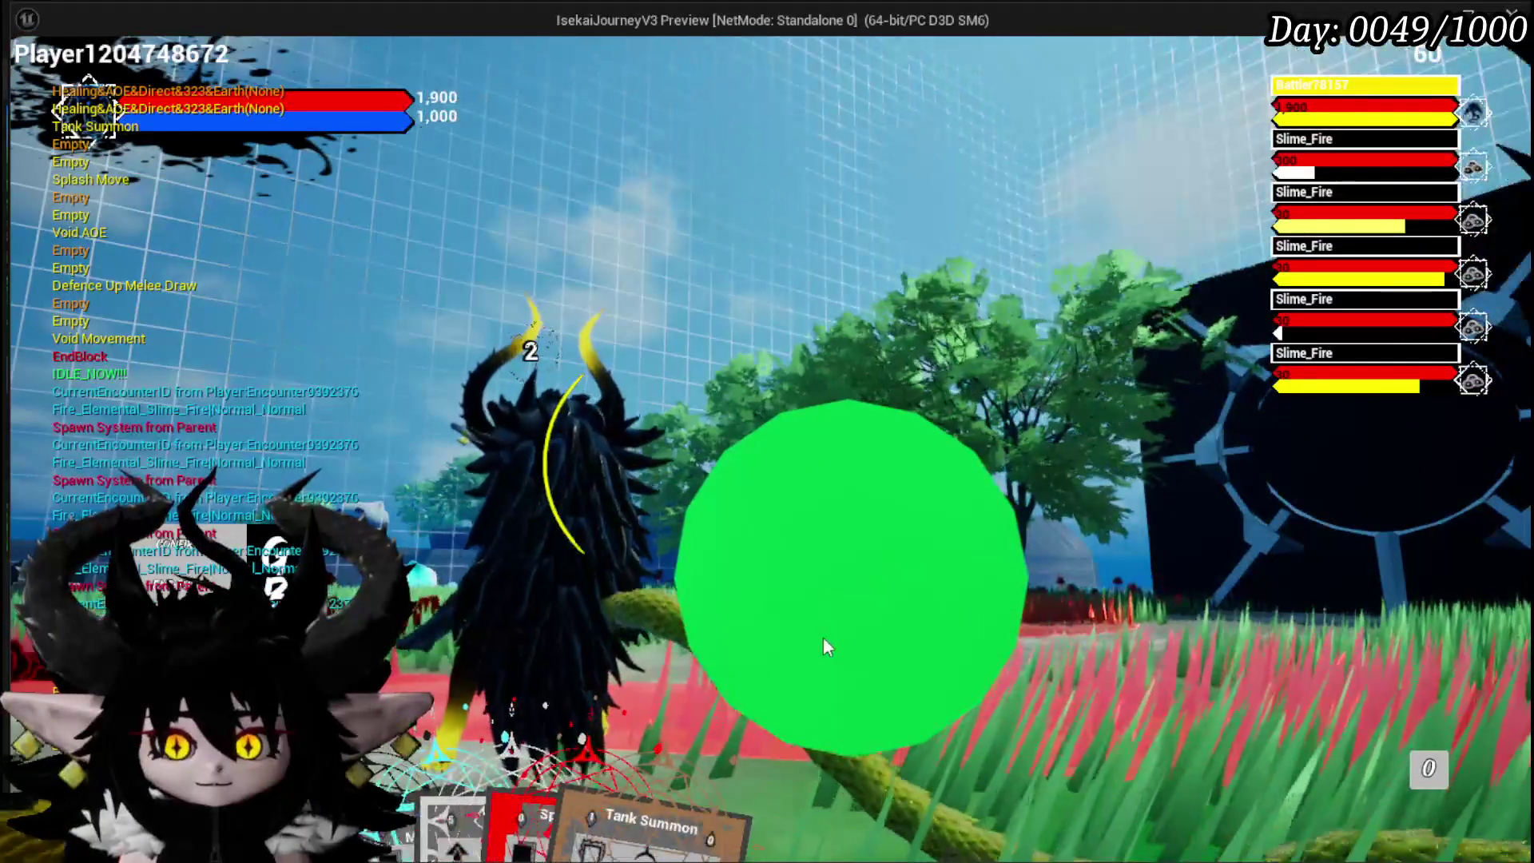
mouse_move(559, 799)
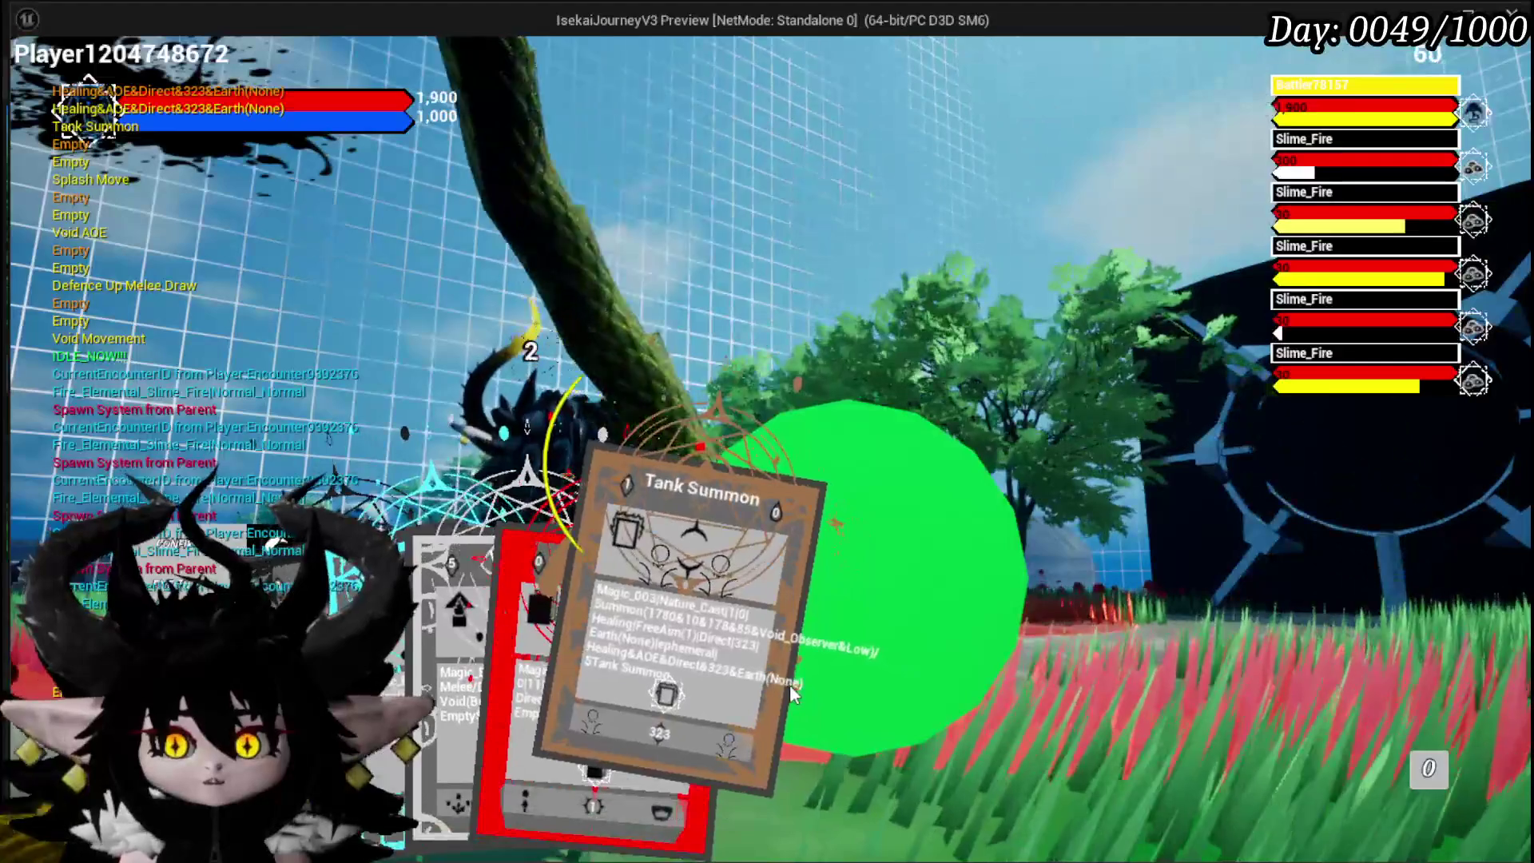
click(715, 692)
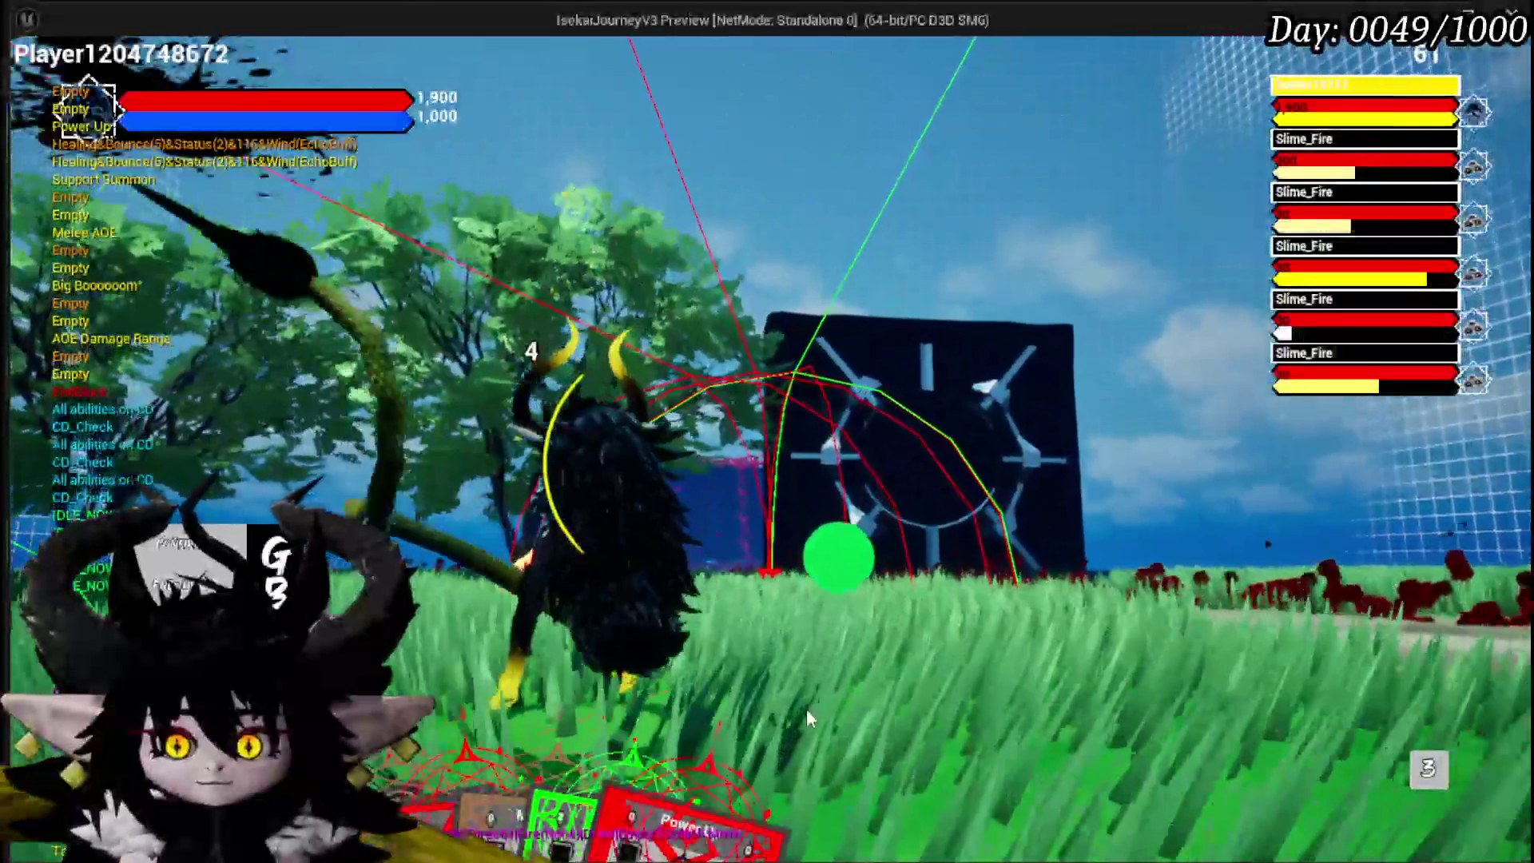
mouse_move(727, 741)
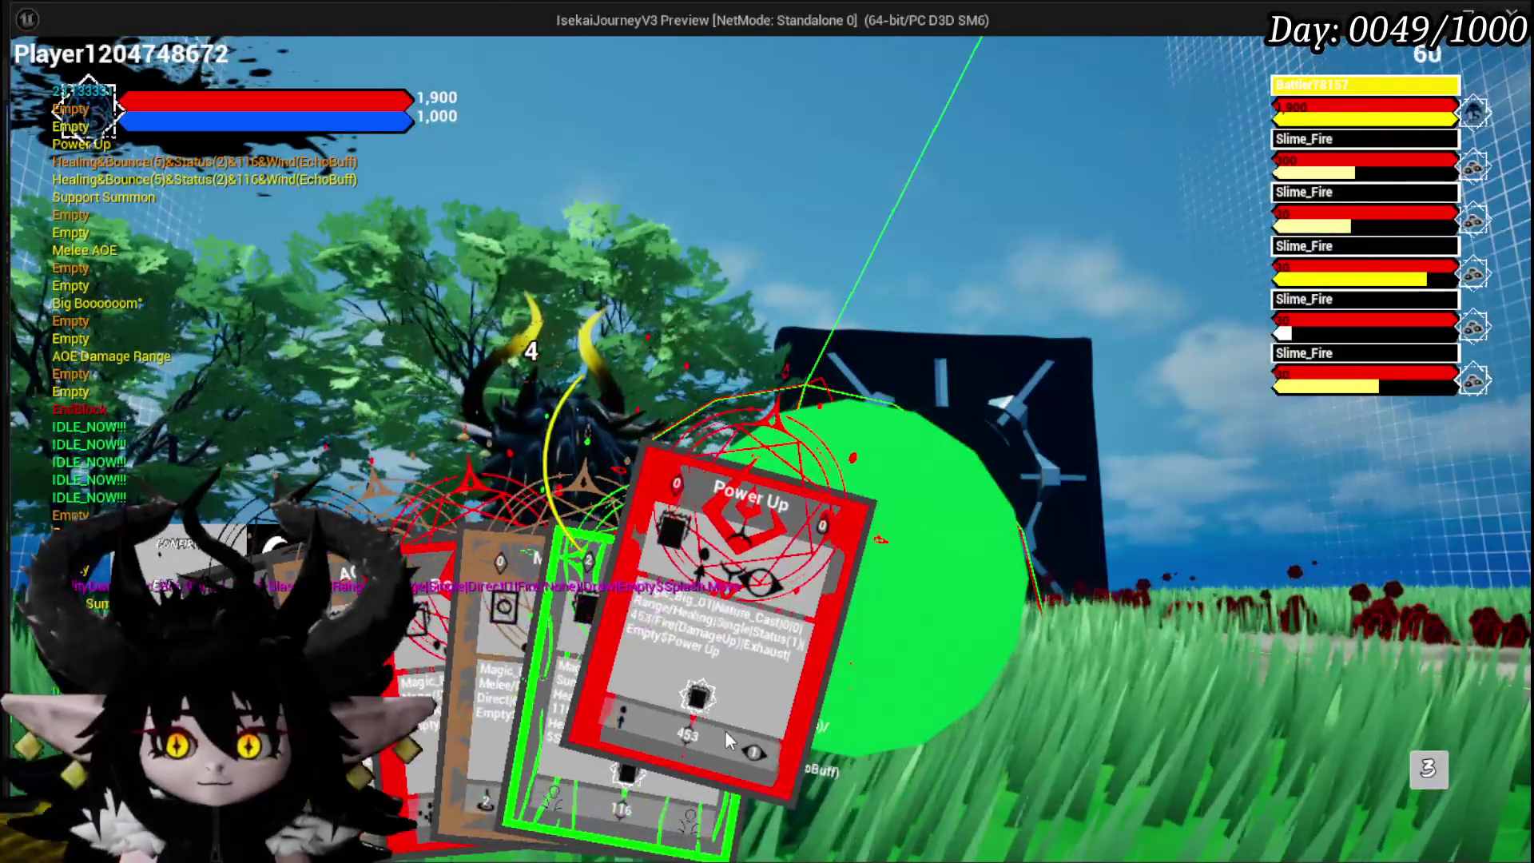
click(725, 730)
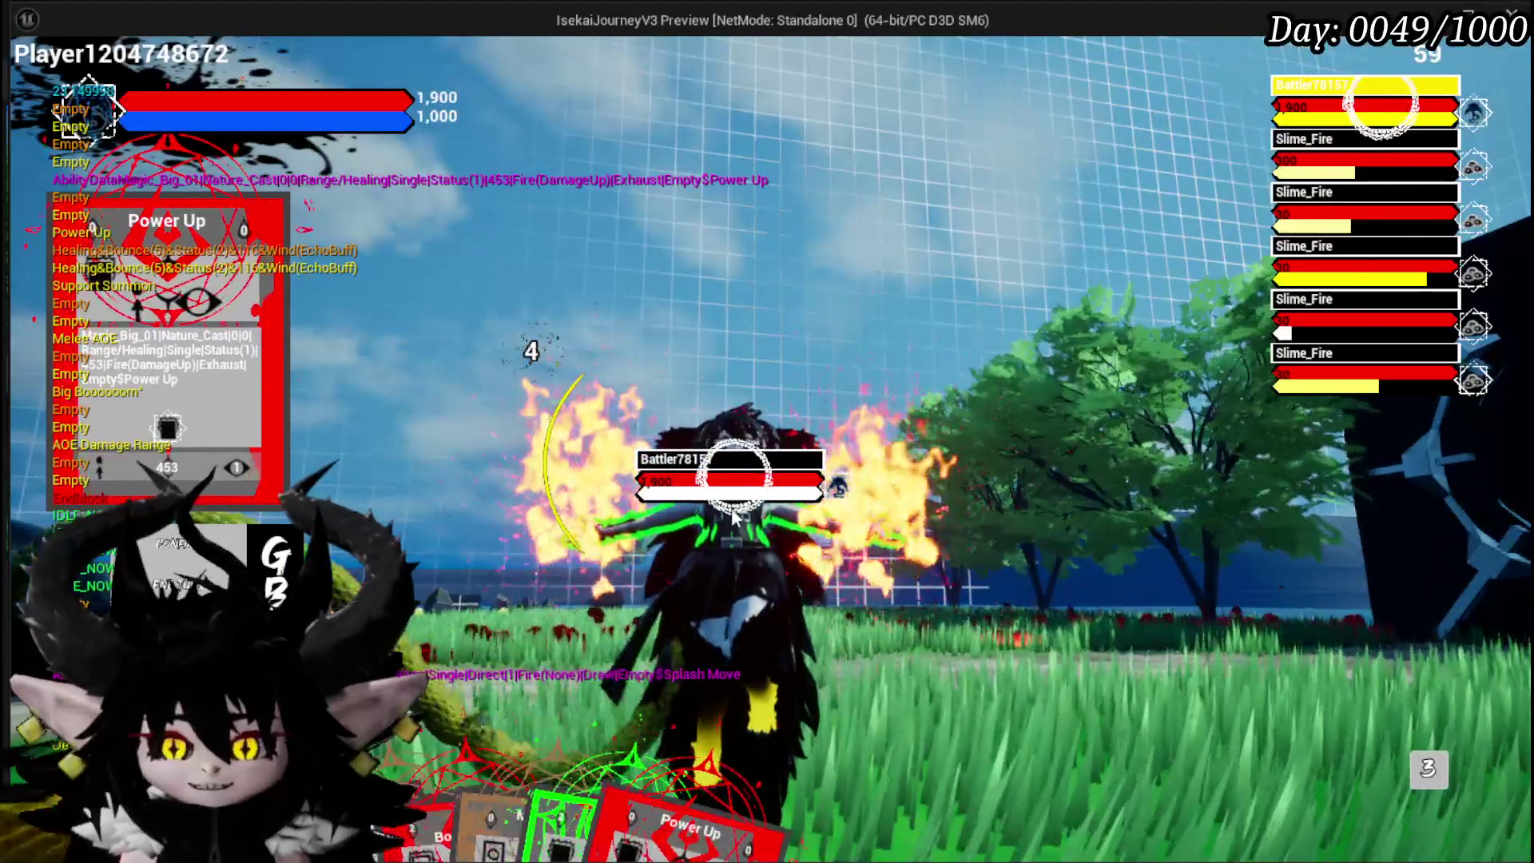
mouse_move(536, 670)
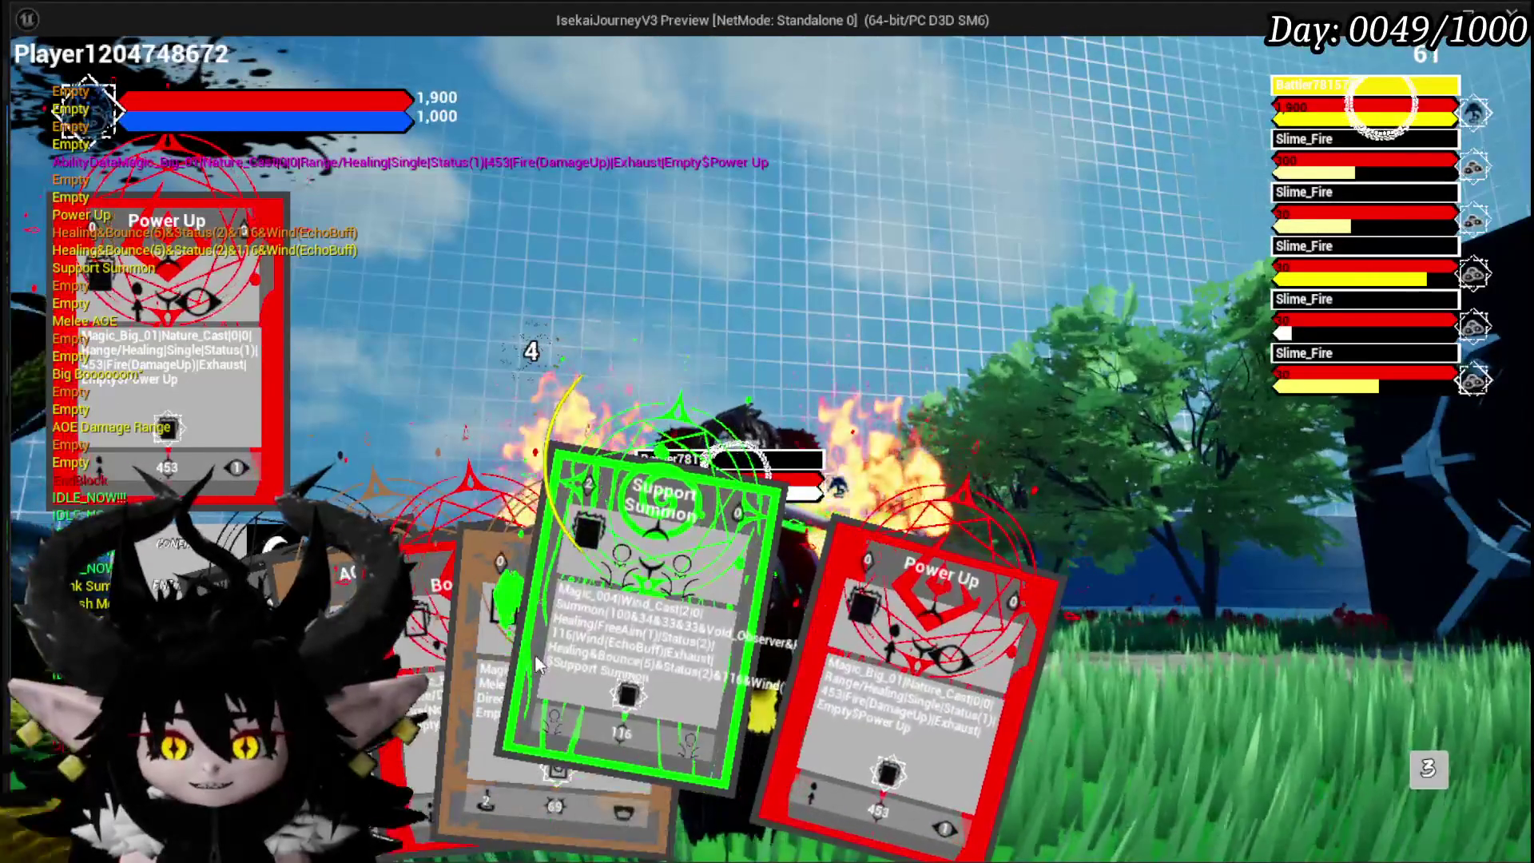
click(407, 628)
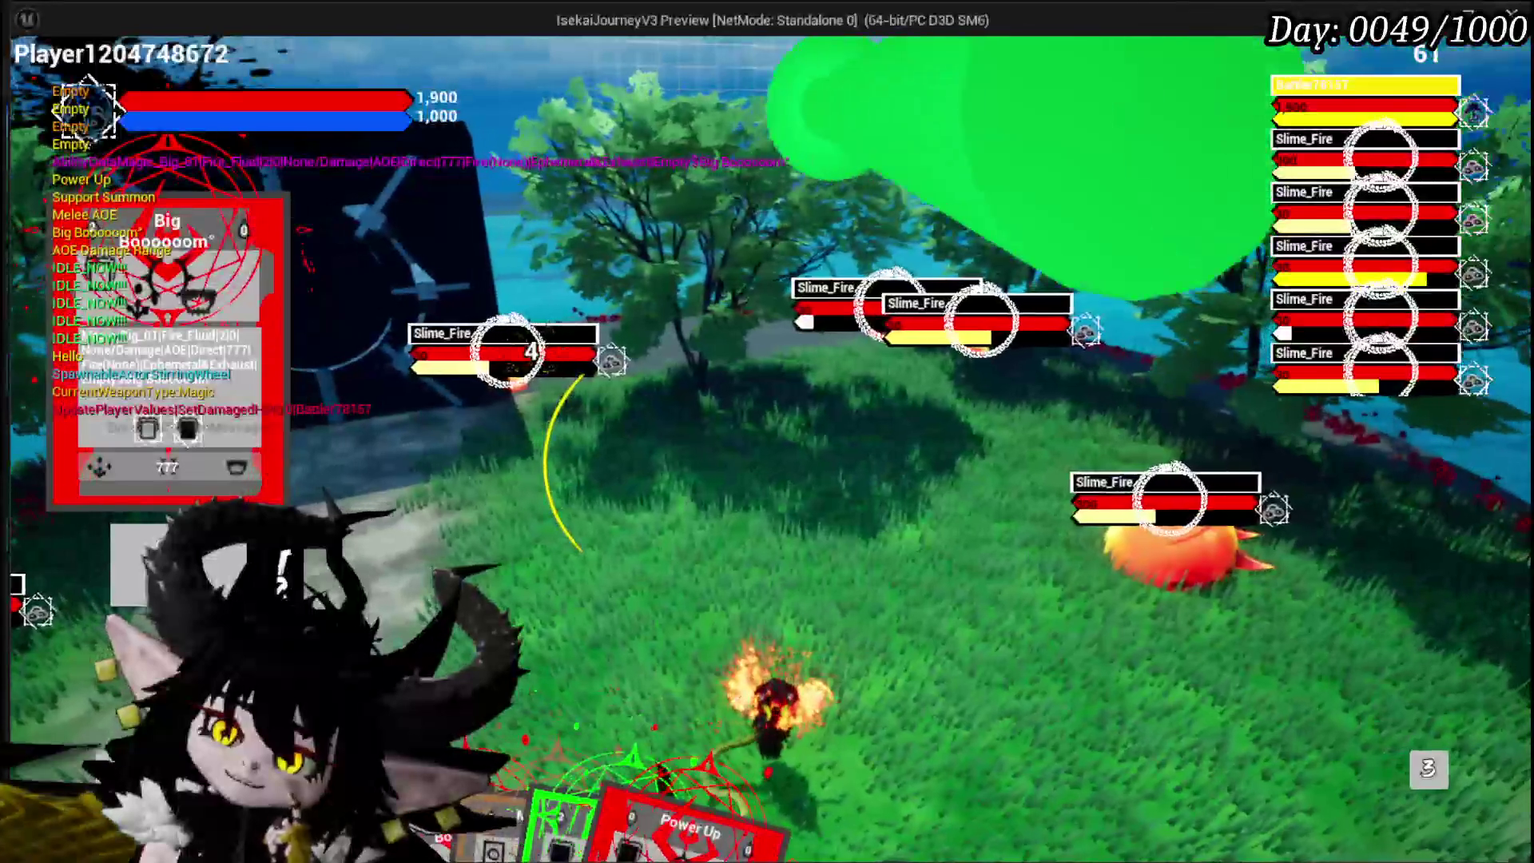
Step: Cast Power Up from the card hand, then stop the play-test
key(Tab)
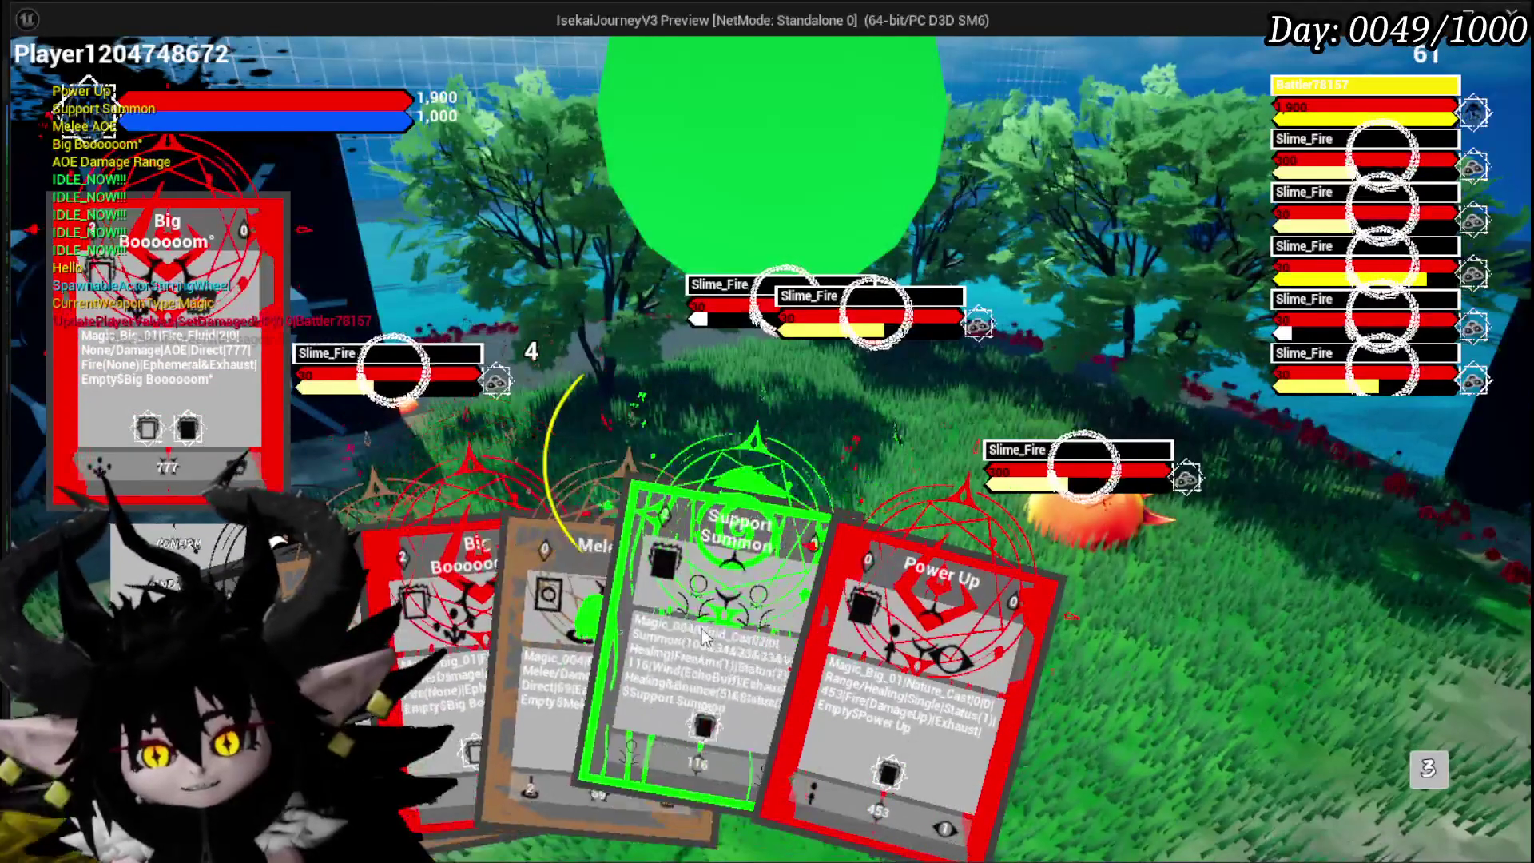
click(779, 631)
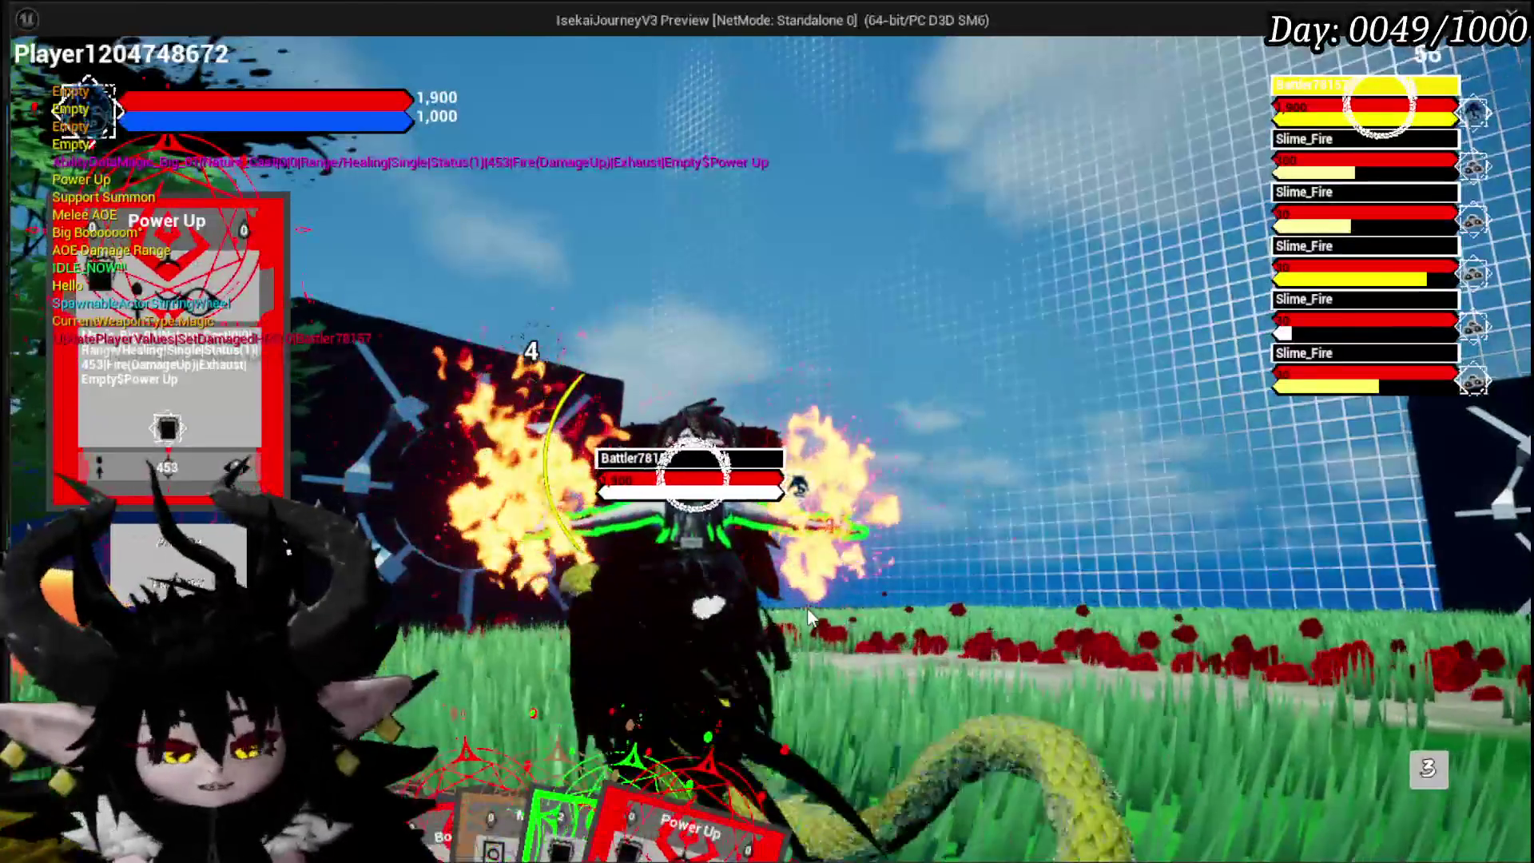
key(Escape)
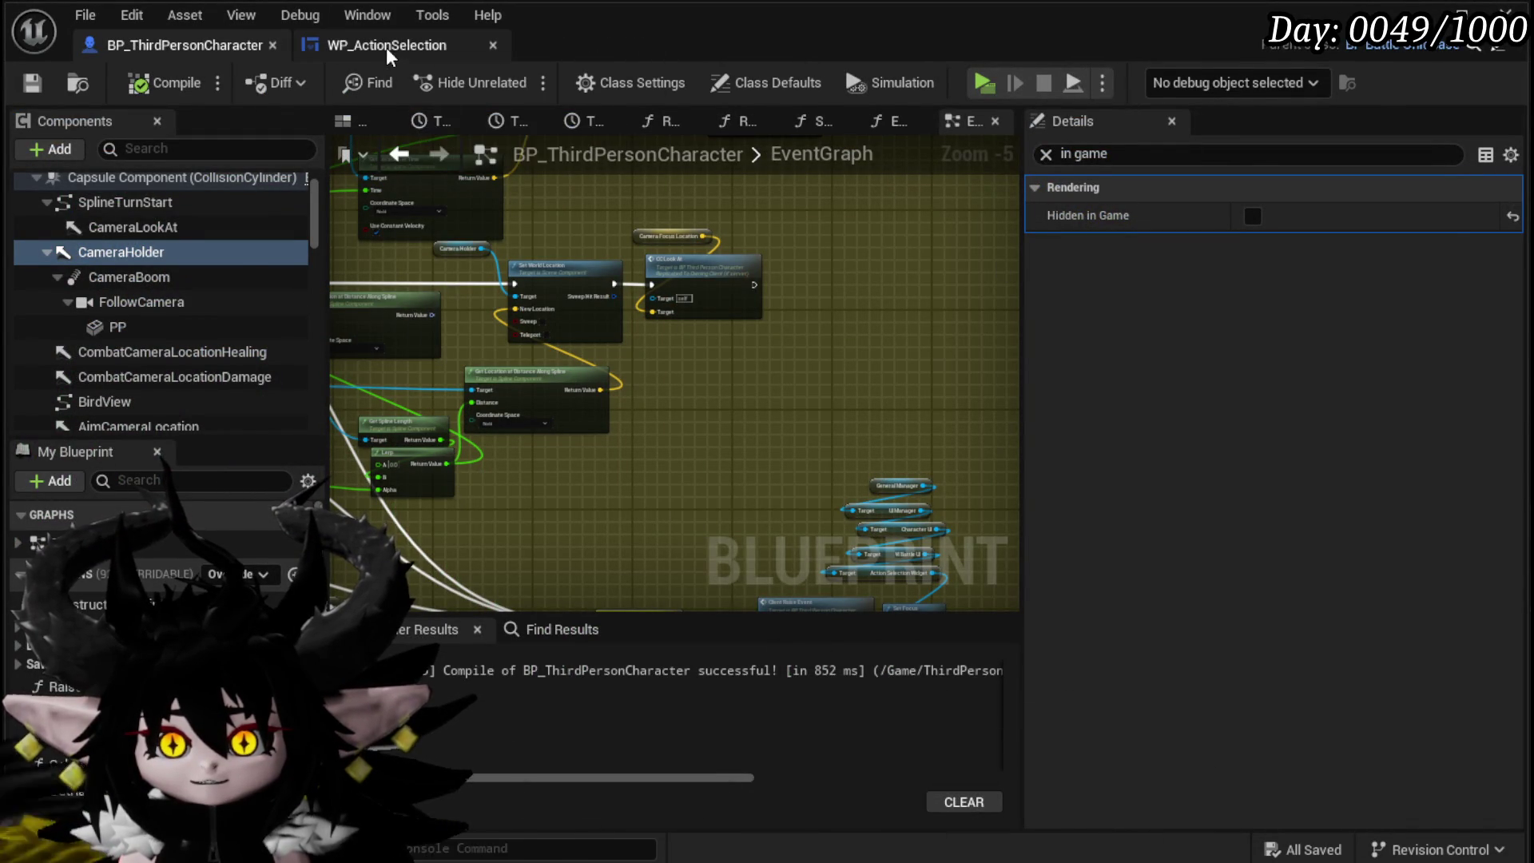
Step: Pan through the Tilt Cam logic to examine its Clamp, Make Rotator and Set World Rotation nodes
click(387, 46)
mouse_move(684, 402)
mouse_down()
mouse_move(722, 239)
mouse_move(1081, 334)
mouse_up()
mouse_move(875, 351)
mouse_down()
mouse_move(941, 475)
mouse_move(969, 351)
mouse_up()
drag(1026, 431, 816, 455)
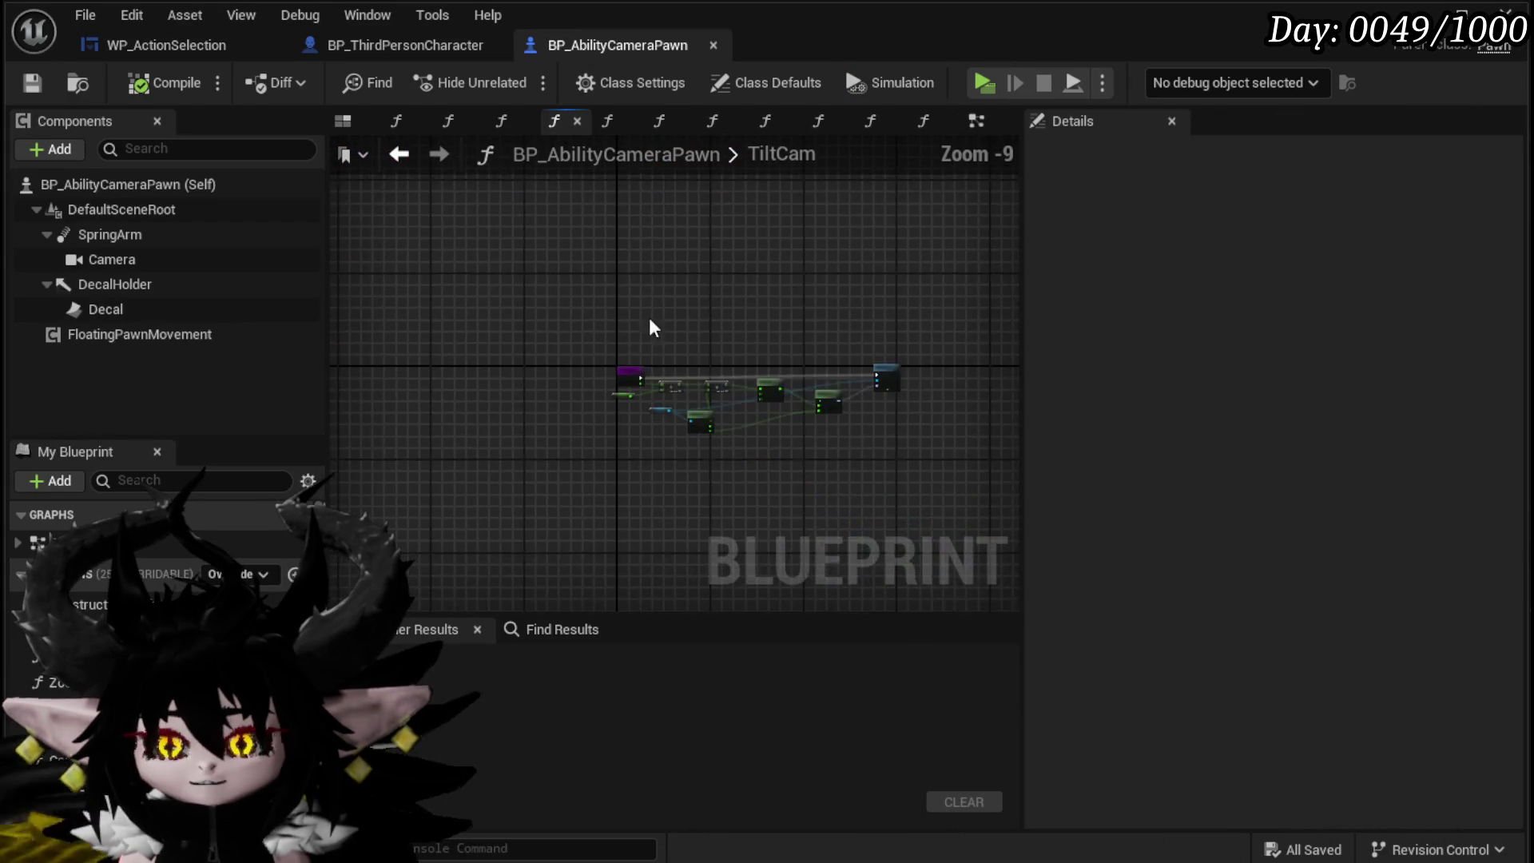
drag(657, 489, 564, 487)
mouse_move(897, 367)
mouse_down()
mouse_move(457, 461)
mouse_move(927, 438)
mouse_up()
scroll(794, 432, down, 2)
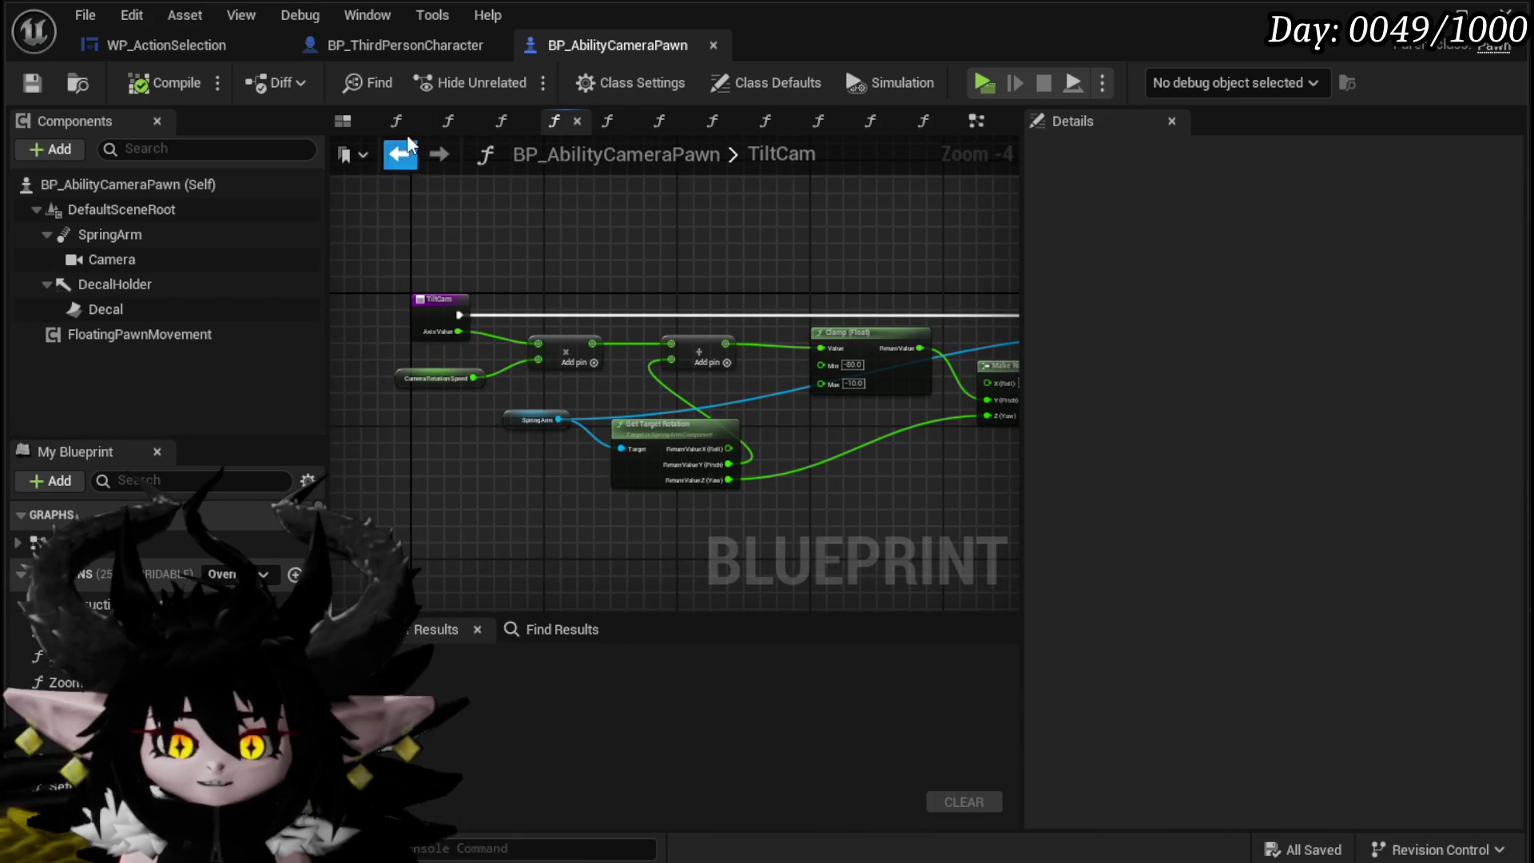
Step: Return to the TiltCam function, then bring up the Tilt Cam call in WP_ActionSelection
click(395, 165)
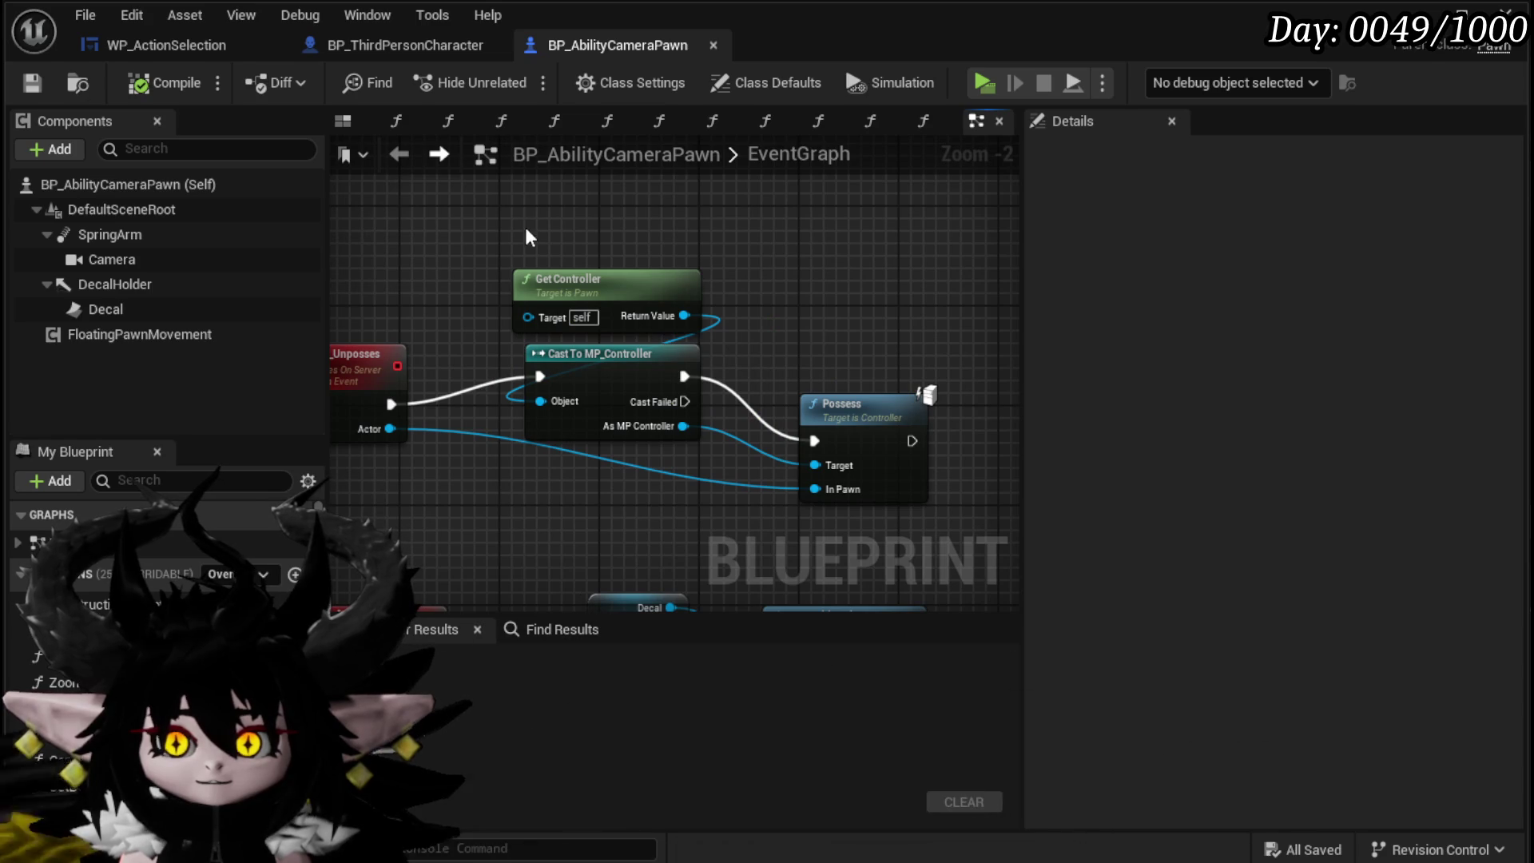
click(436, 157)
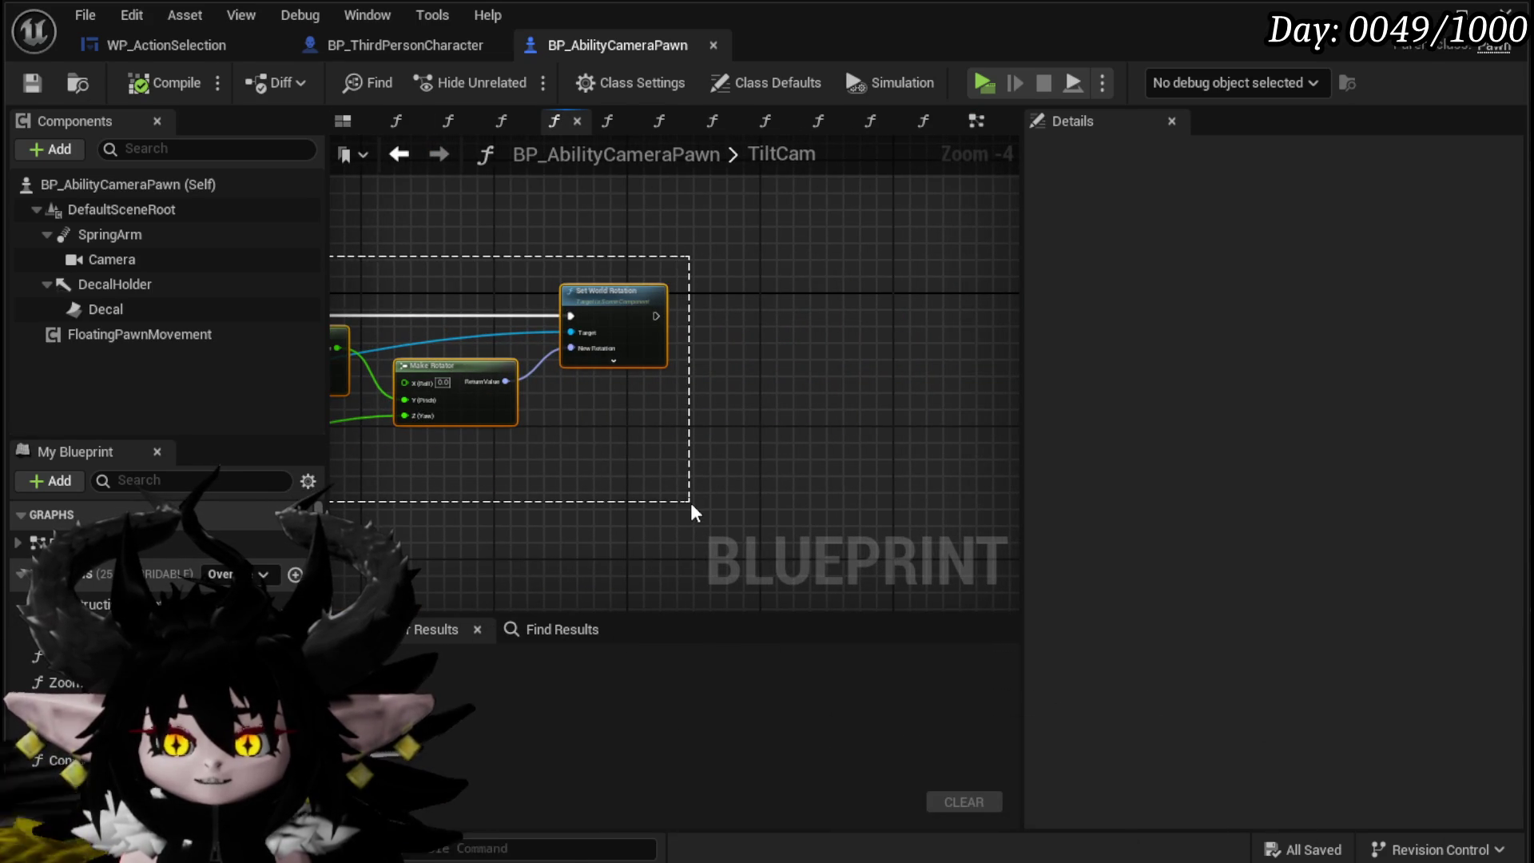
click(378, 48)
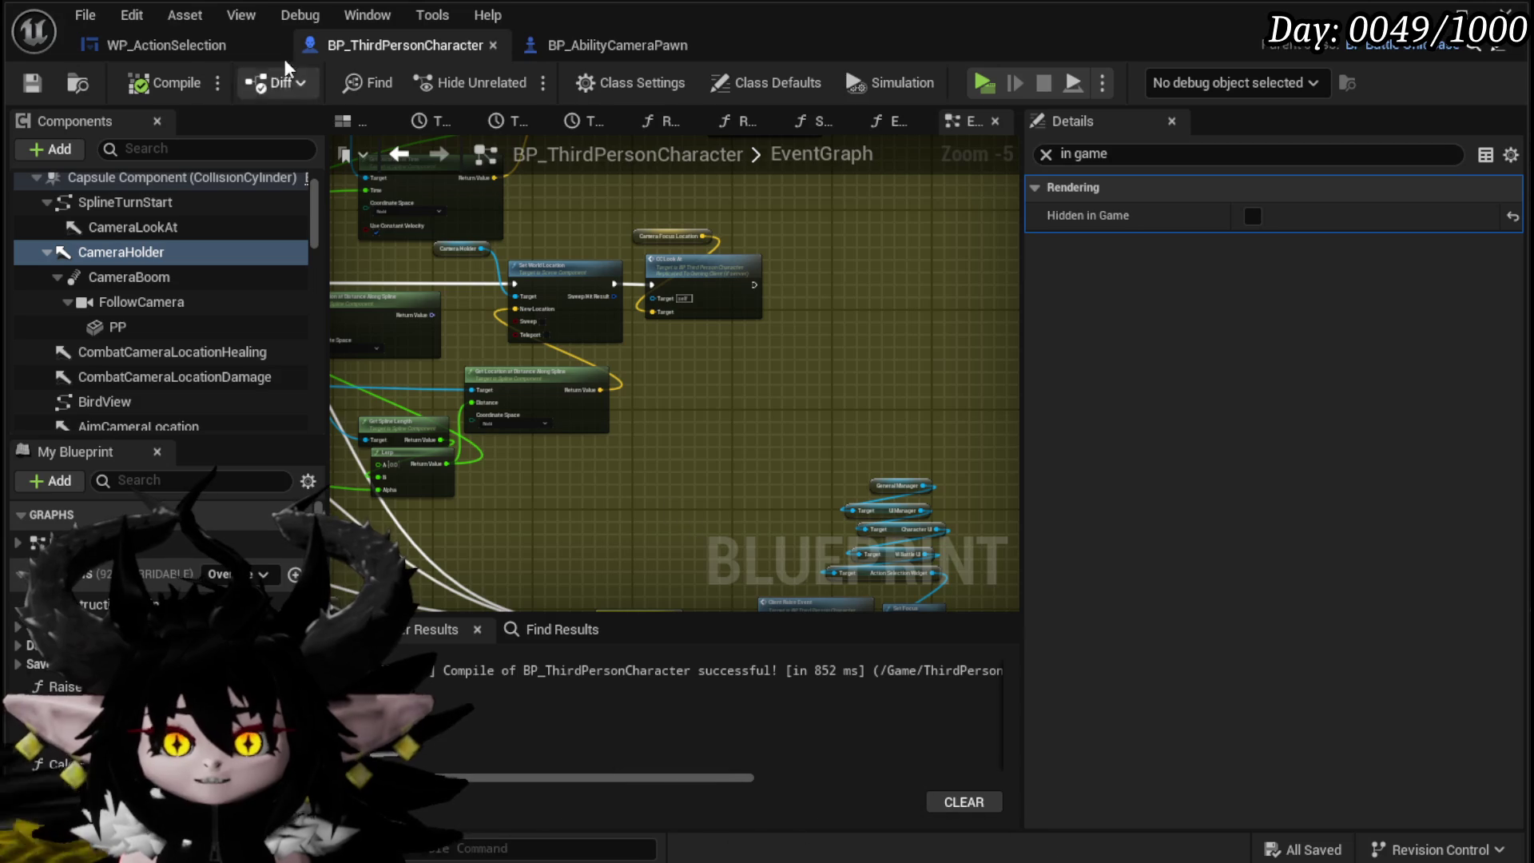
click(167, 46)
mouse_move(837, 371)
mouse_down()
mouse_move(752, 373)
mouse_move(681, 253)
mouse_move(713, 354)
mouse_move(914, 428)
mouse_move(842, 336)
mouse_move(883, 439)
mouse_up()
Step: Open the RotateCam function from the Rotate Cam node, frame its whole graph, then switch to Krita
drag(891, 278, 961, 222)
drag(812, 367, 640, 424)
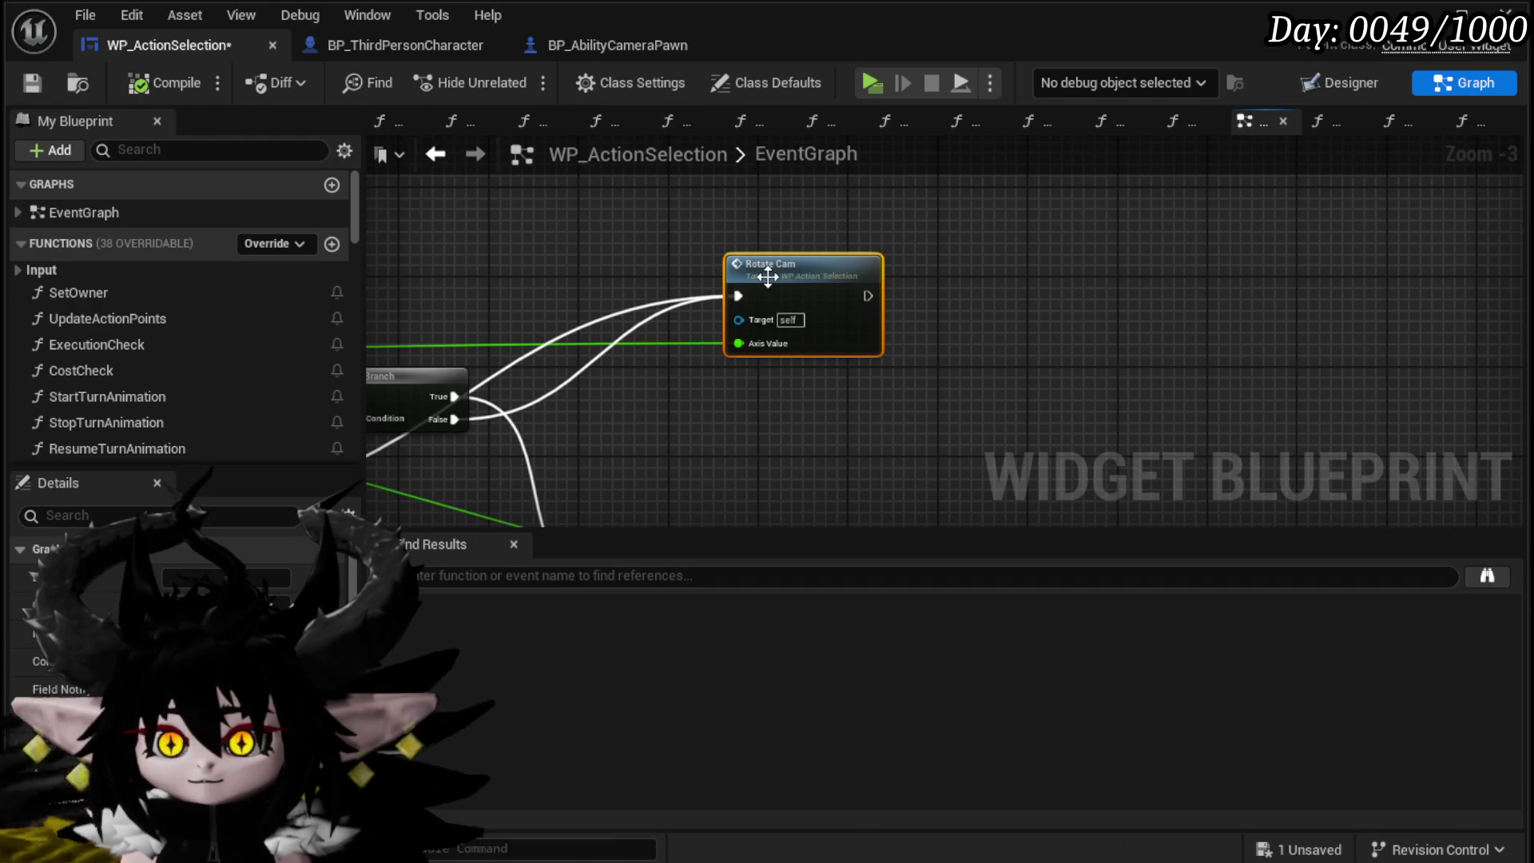
double_click(767, 276)
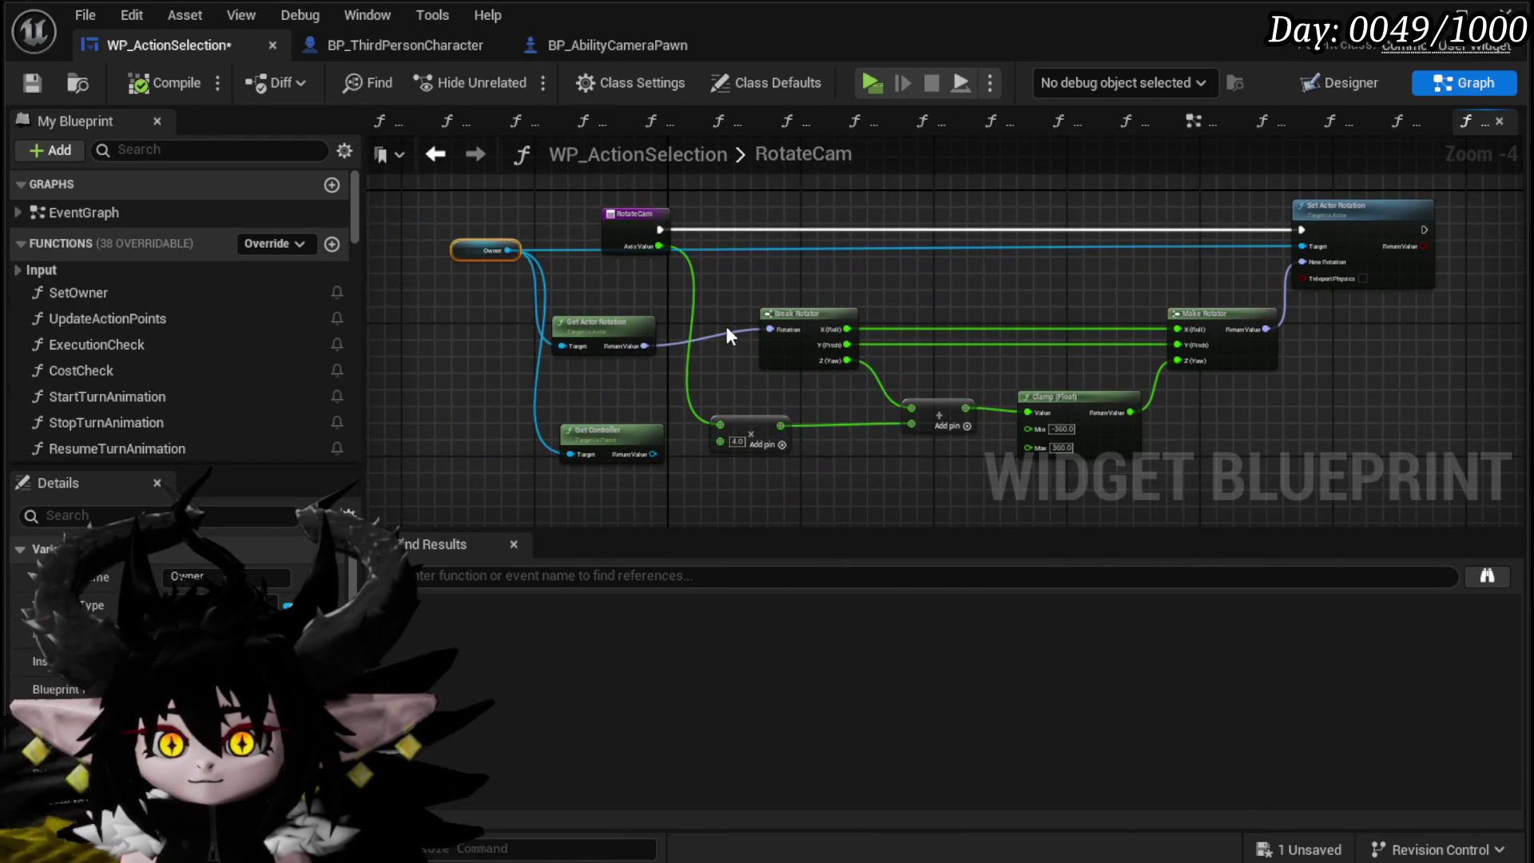
scroll(726, 329, up, 1)
drag(832, 290, 702, 240)
mouse_move(687, 242)
mouse_down()
mouse_move(384, 324)
mouse_move(886, 346)
mouse_move(965, 364)
mouse_move(758, 256)
mouse_up()
drag(524, 294, 524, 271)
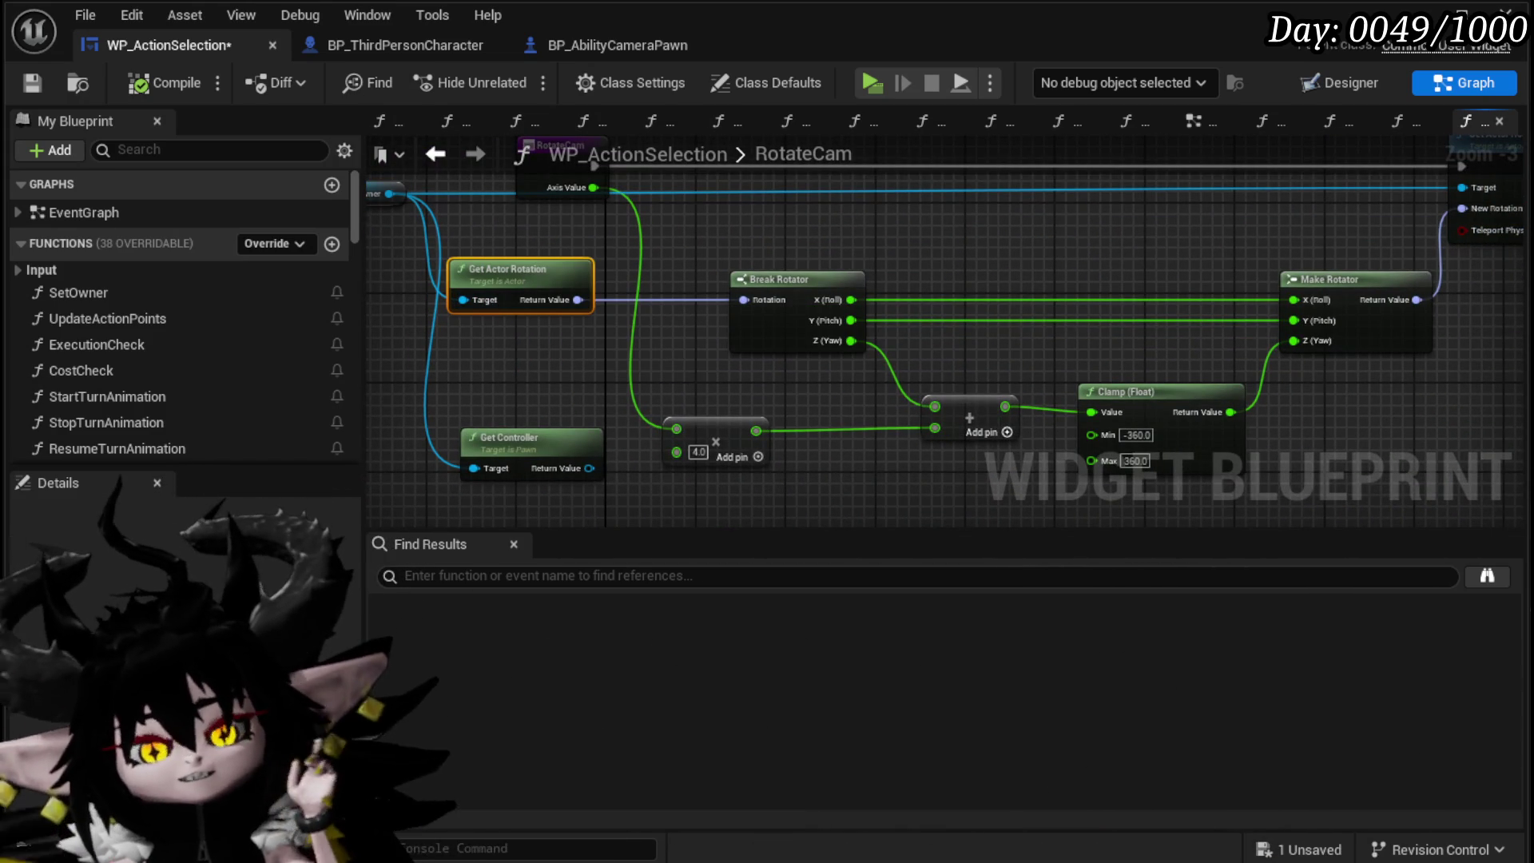
key(alt+Tab)
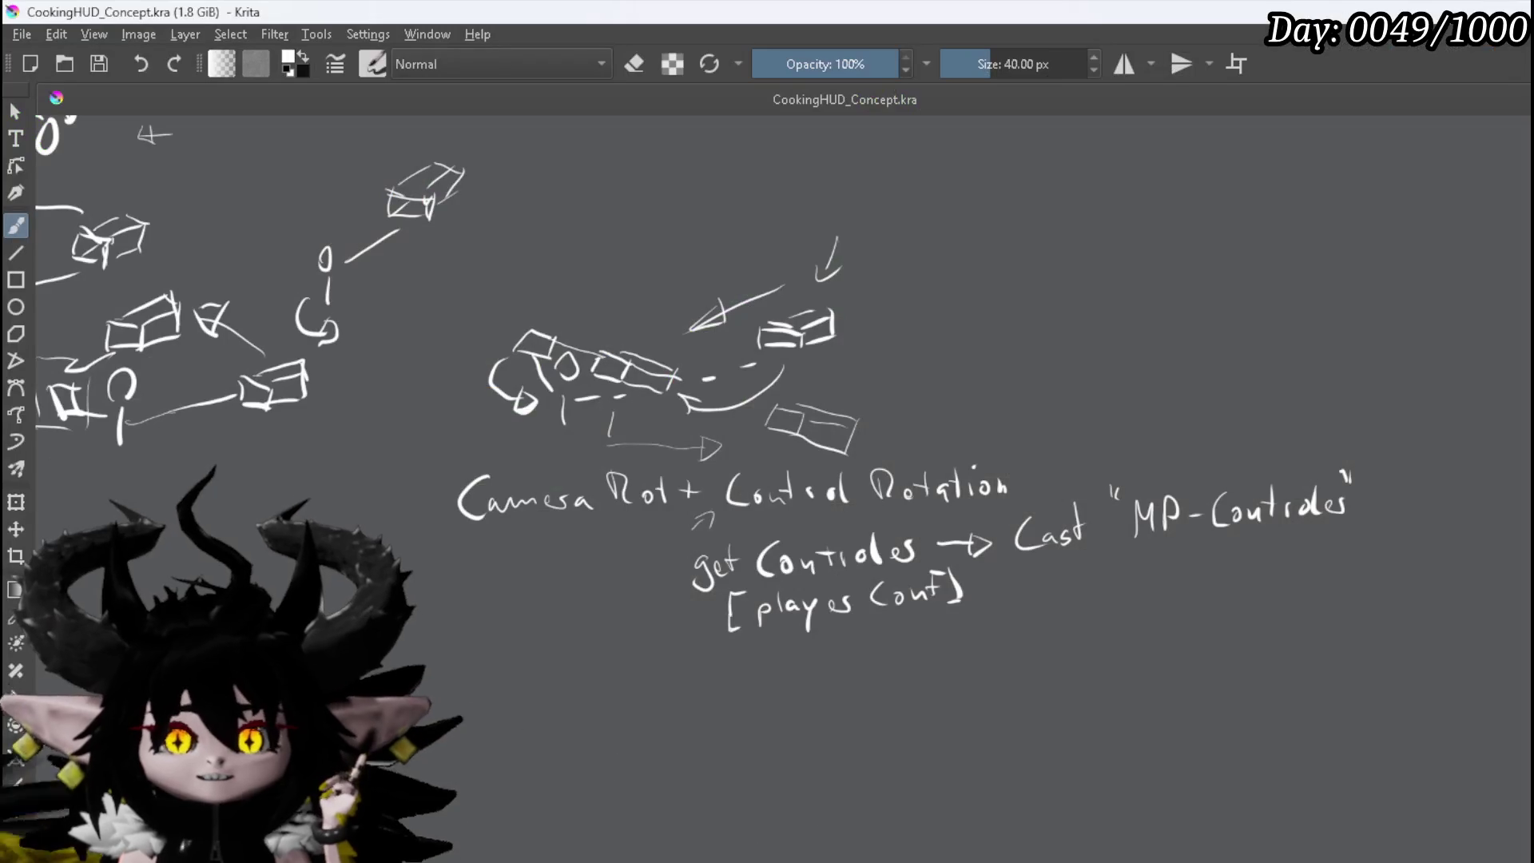
scroll(313, 352, up, 3)
scroll(291, 377, down, 1)
drag(291, 376, 818, 474)
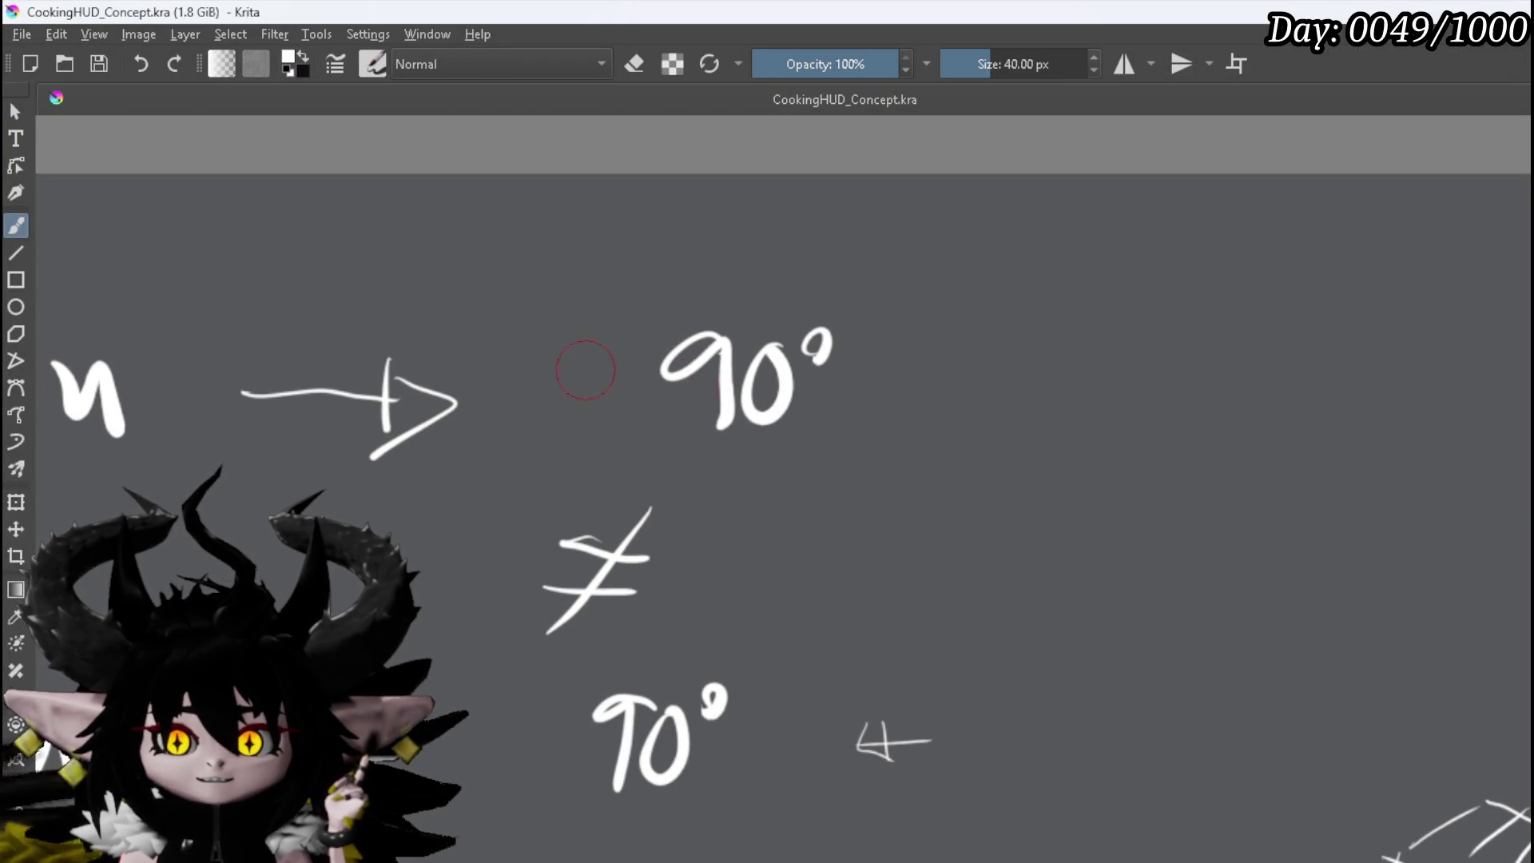
key(1)
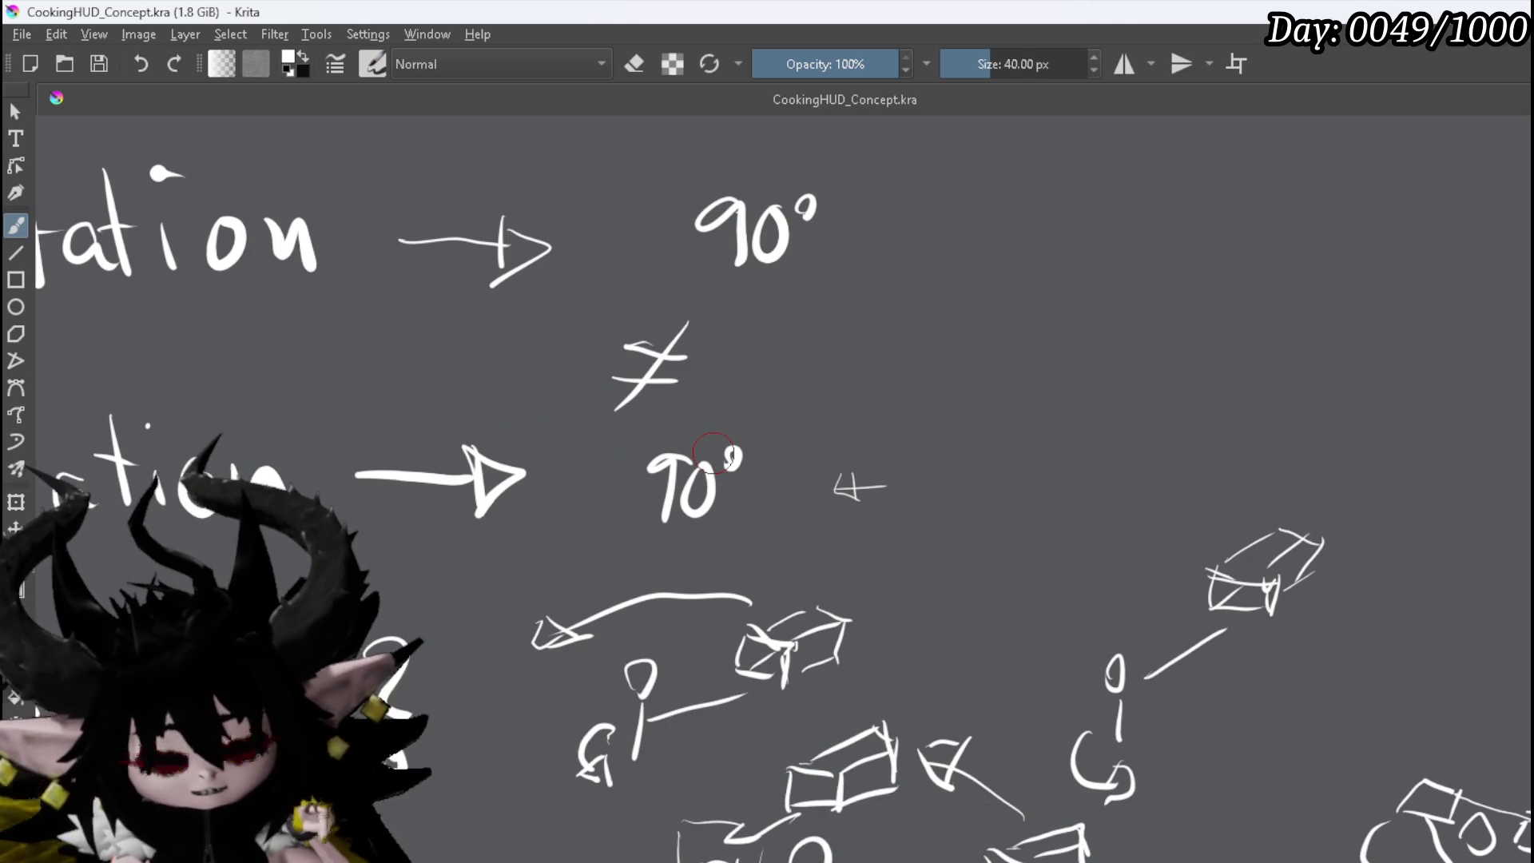
scroll(681, 536, down, 3)
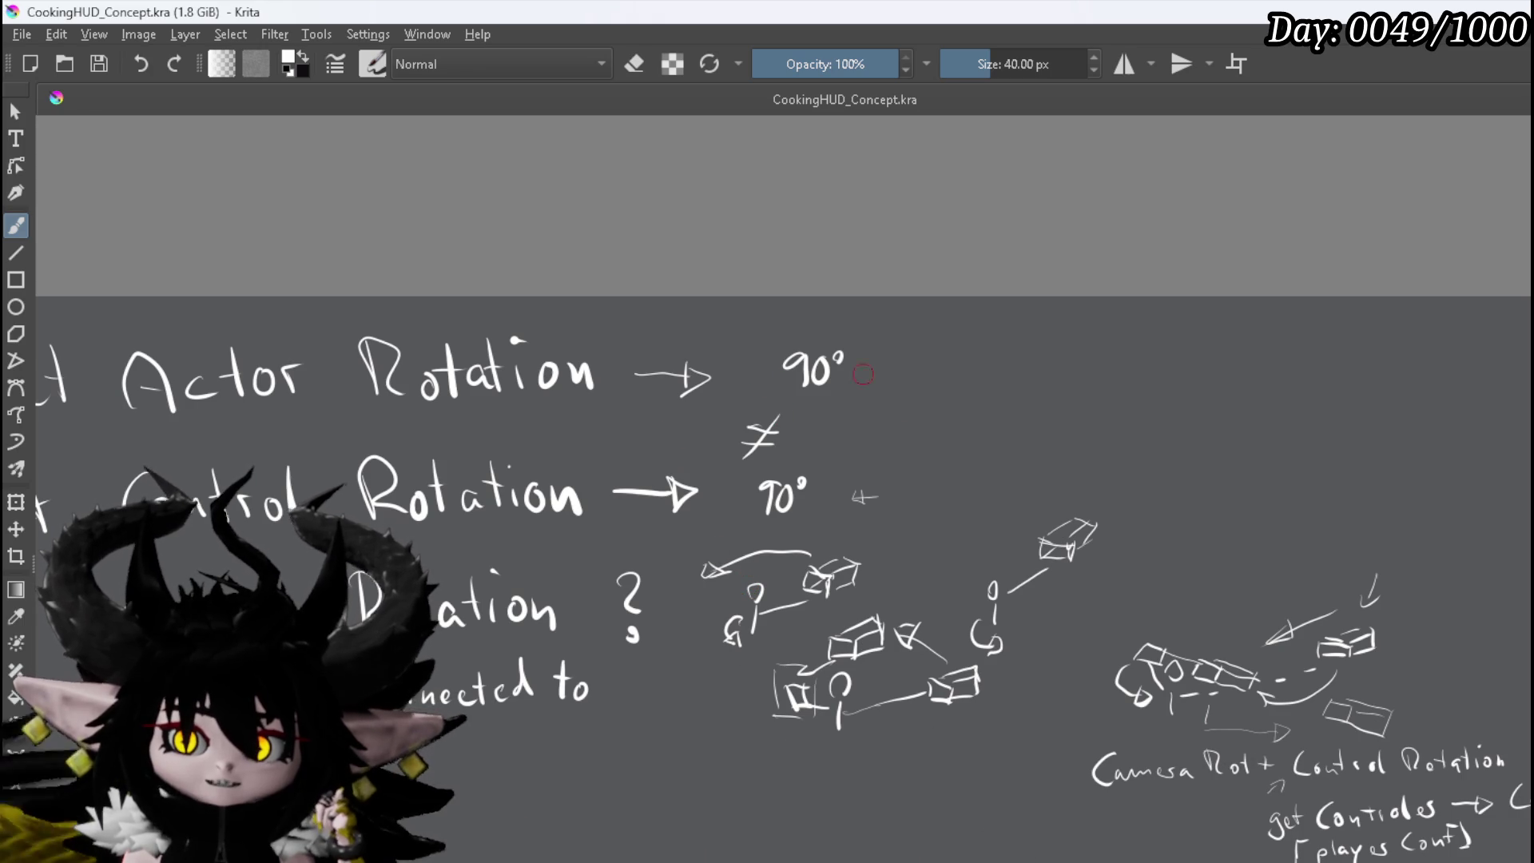
drag(1013, 723, 799, 548)
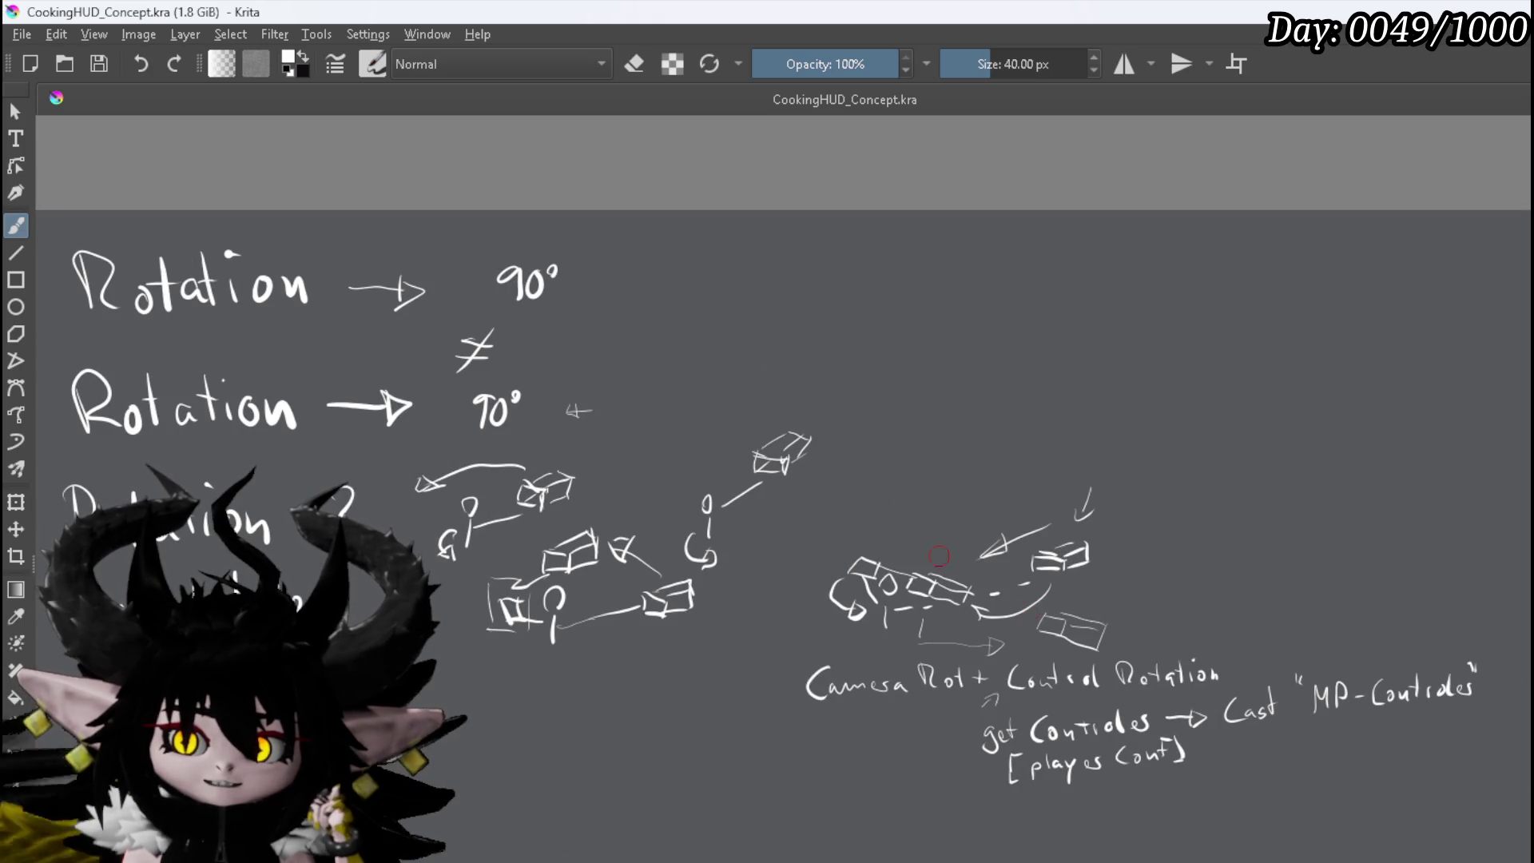
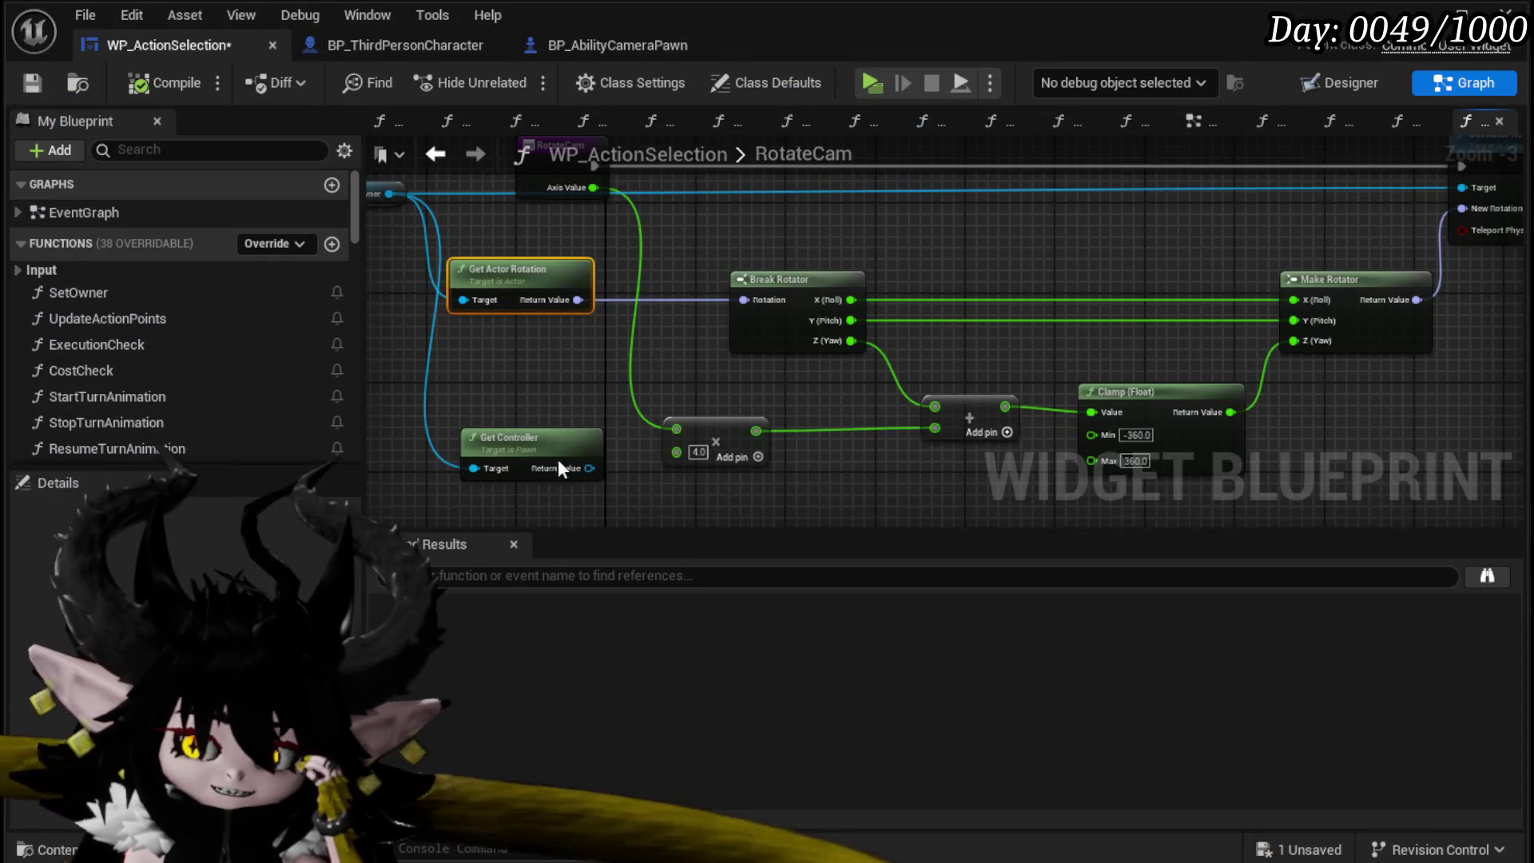
Step: Bring up WP_ActionSelection's RotateCam function graph and nudge its view slightly
mouse_move(559, 463)
mouse_down()
mouse_move(784, 295)
mouse_move(854, 279)
mouse_move(553, 231)
mouse_move(633, 261)
mouse_move(635, 341)
mouse_move(866, 328)
mouse_up()
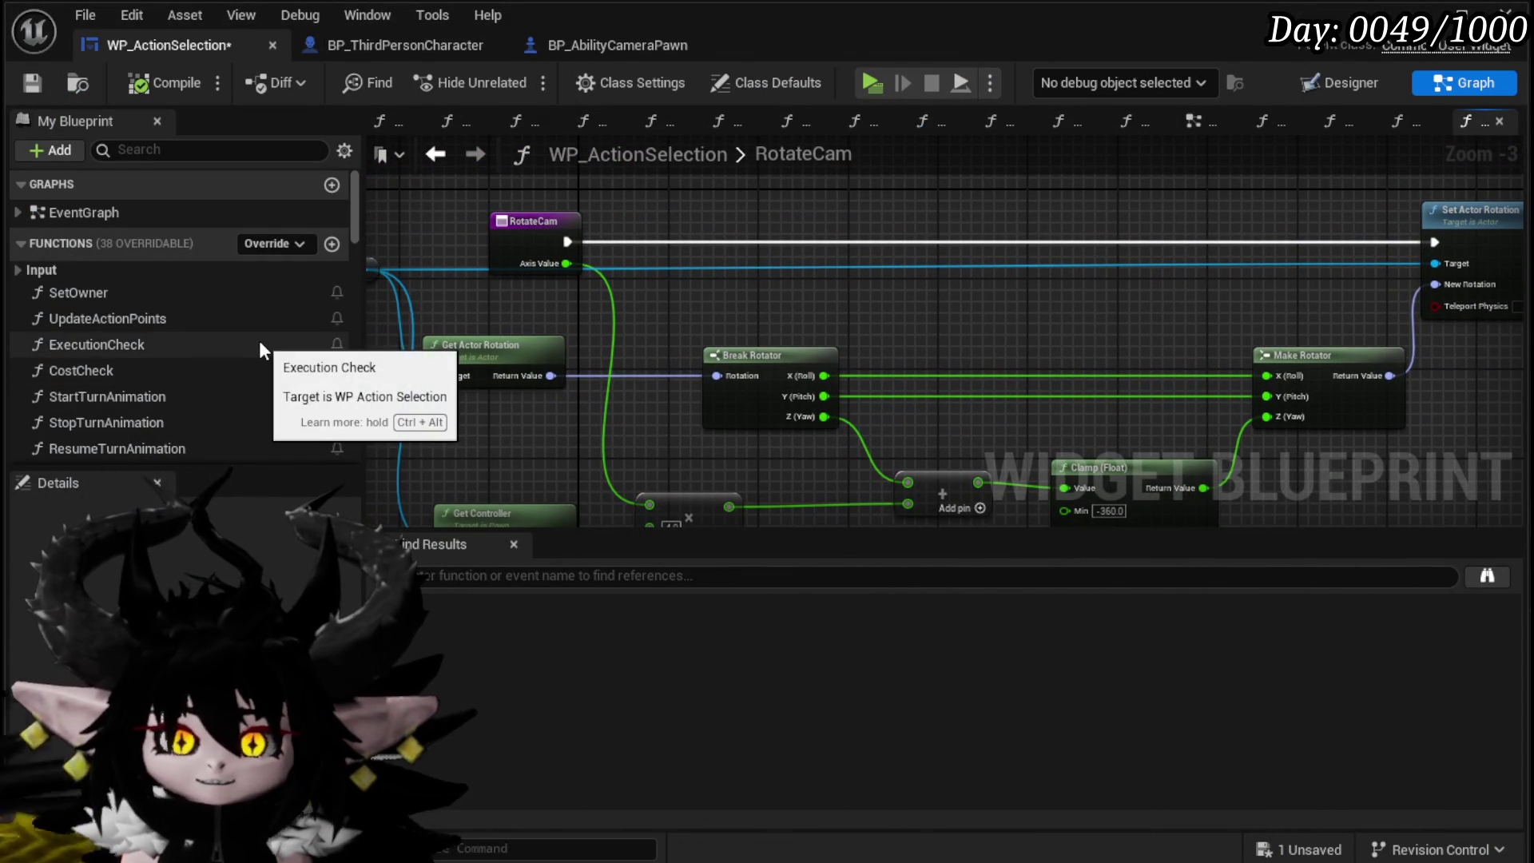
Step: Save the widget blueprint and add a new function named TiltCam
click(31, 83)
scroll(184, 296, down, 10)
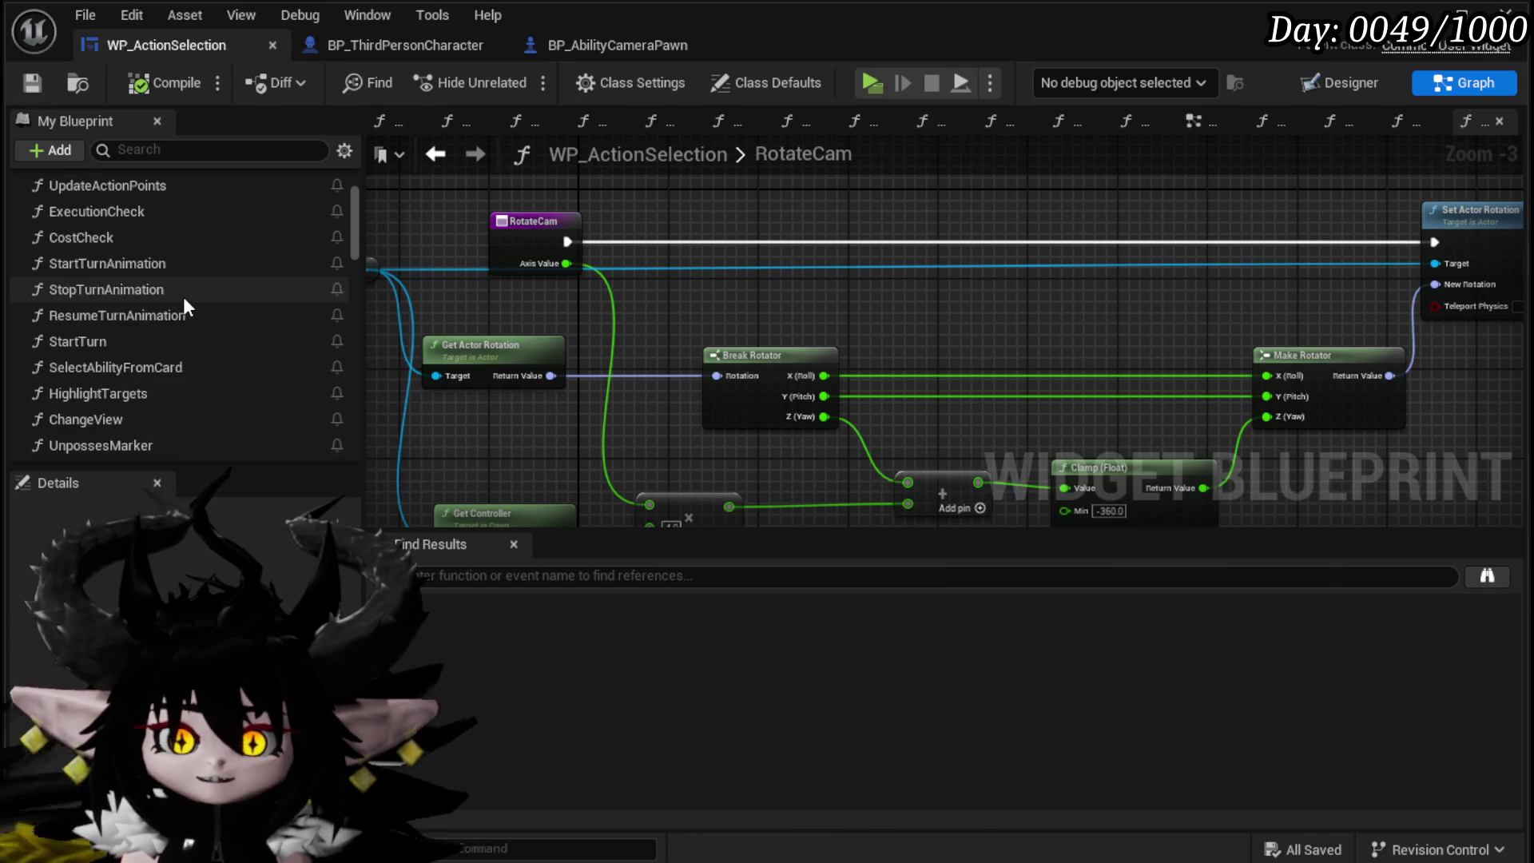
scroll(181, 286, up, 10)
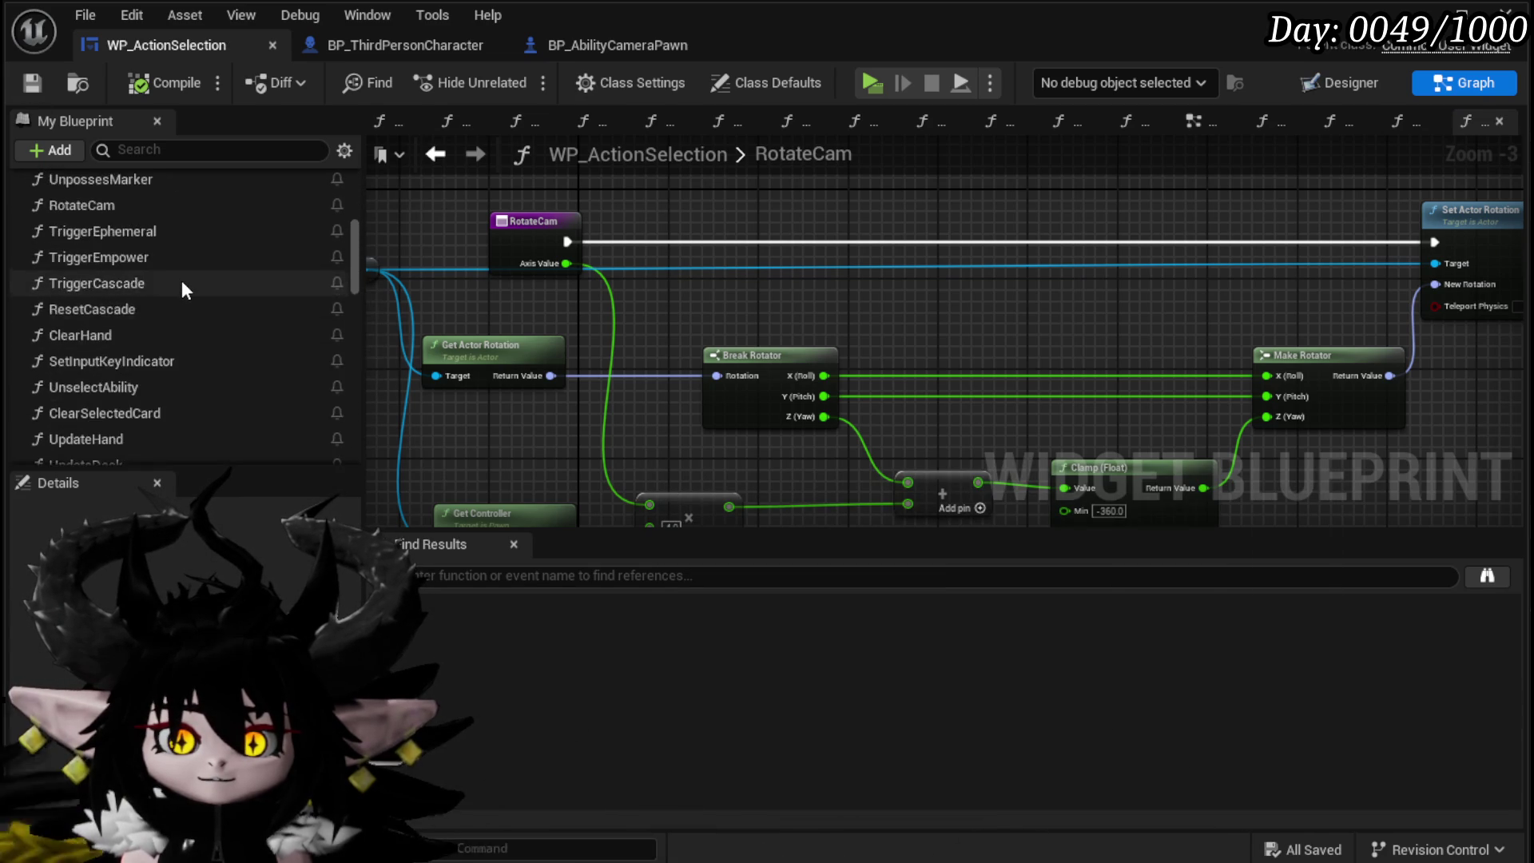
click(332, 244)
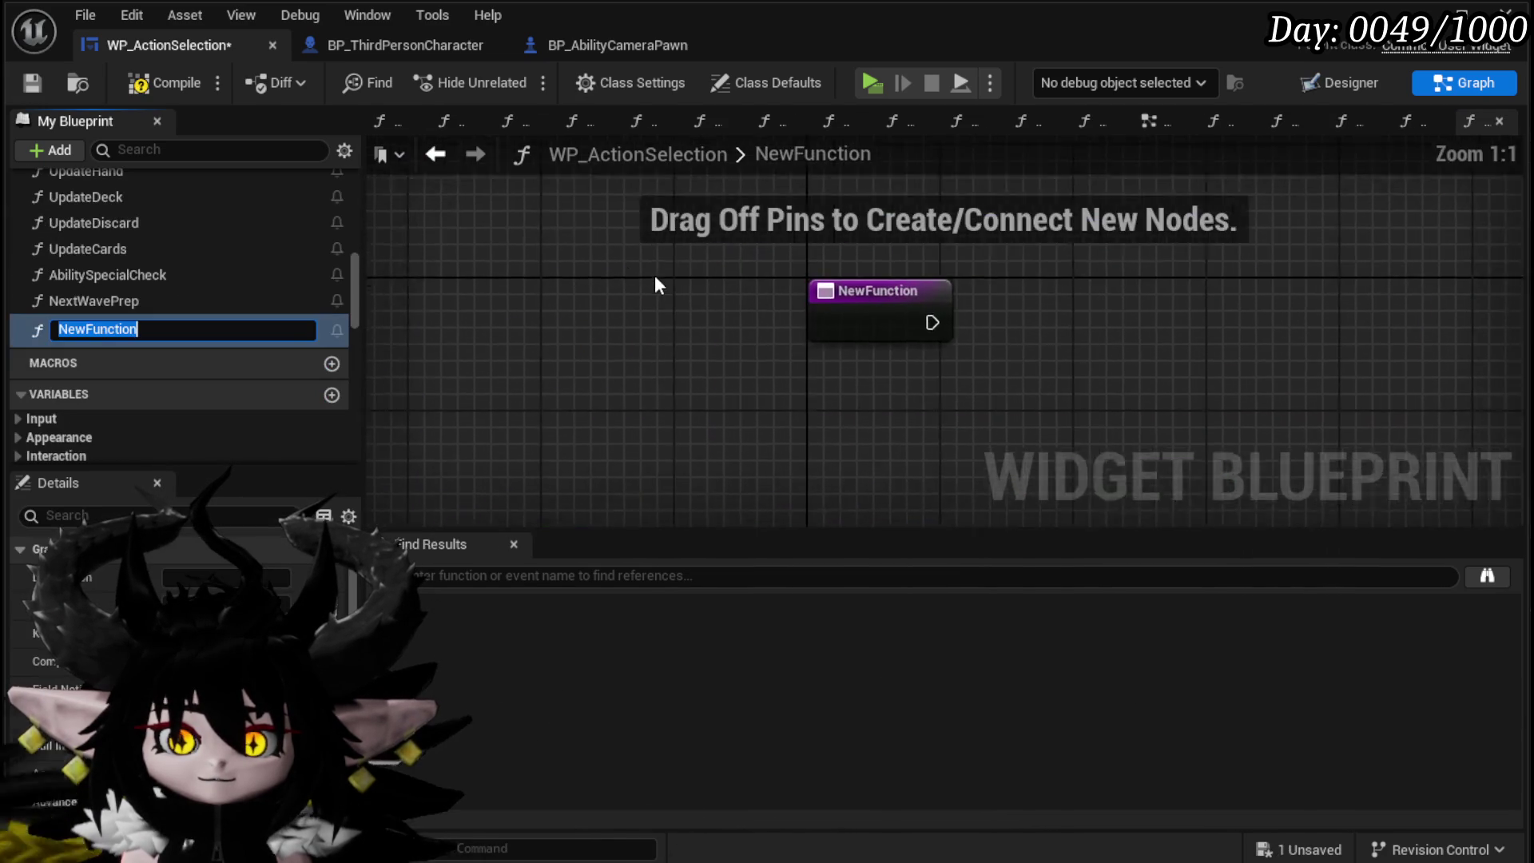
text(T)
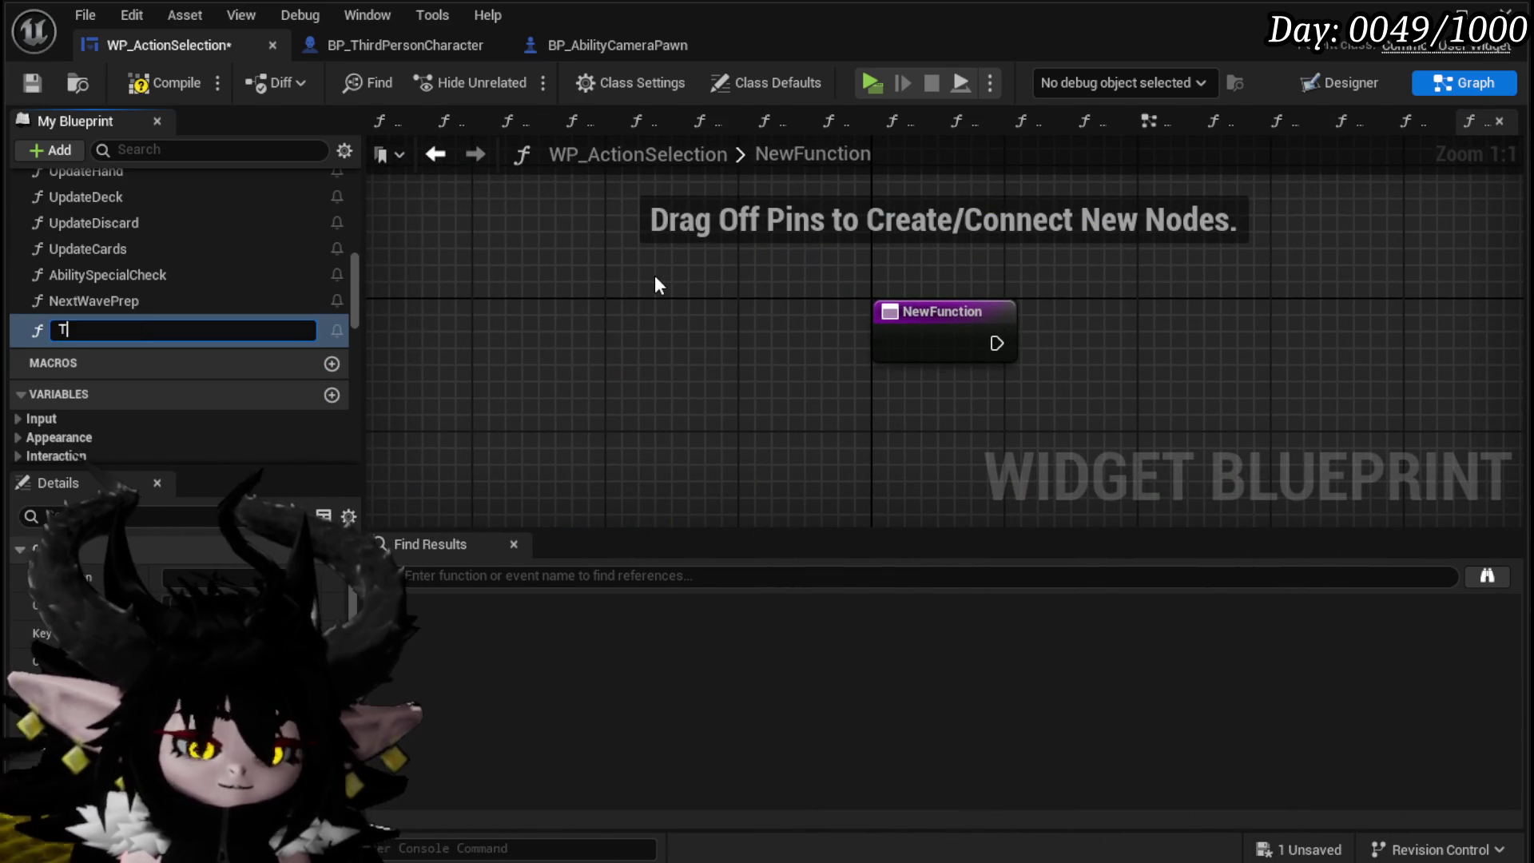
text(iltCam)
key(Return)
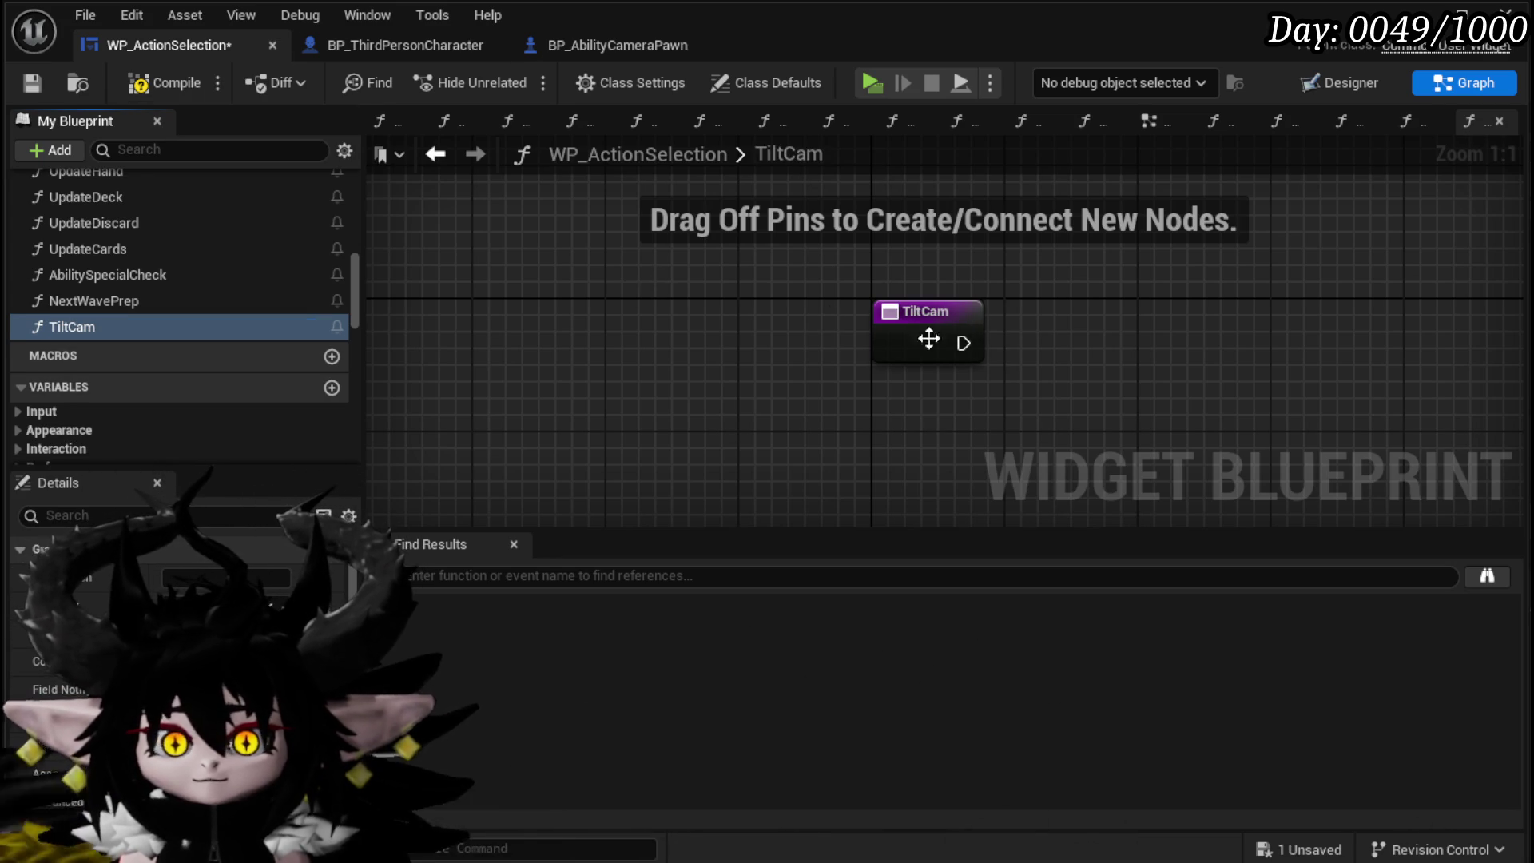
Step: Rename the TiltCam function to PitchCam and compile the blueprint
right_click(71, 324)
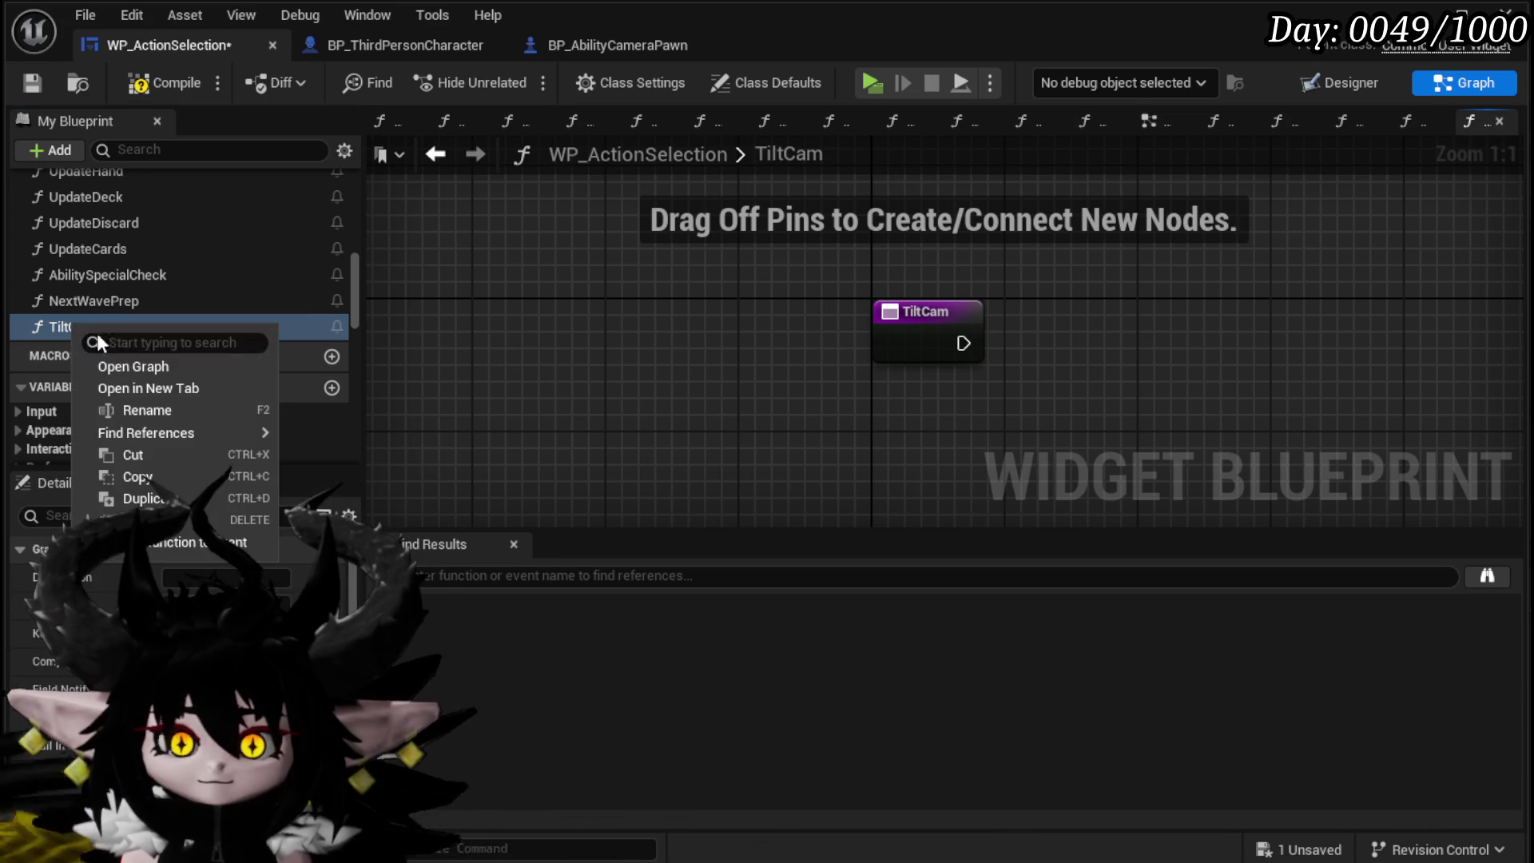
click(143, 409)
drag(59, 329, 73, 333)
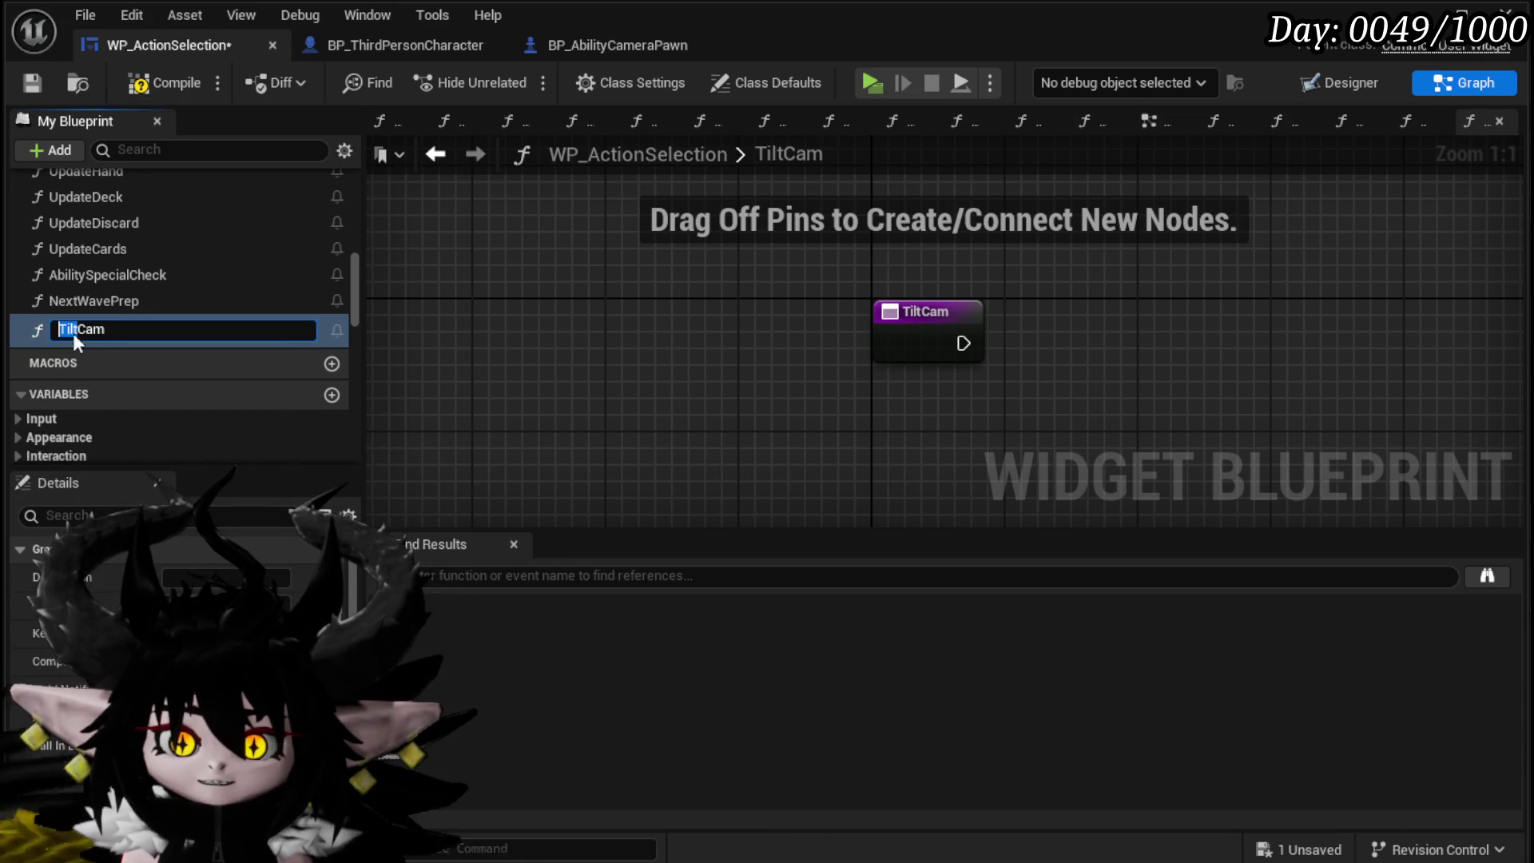
text(Pit)
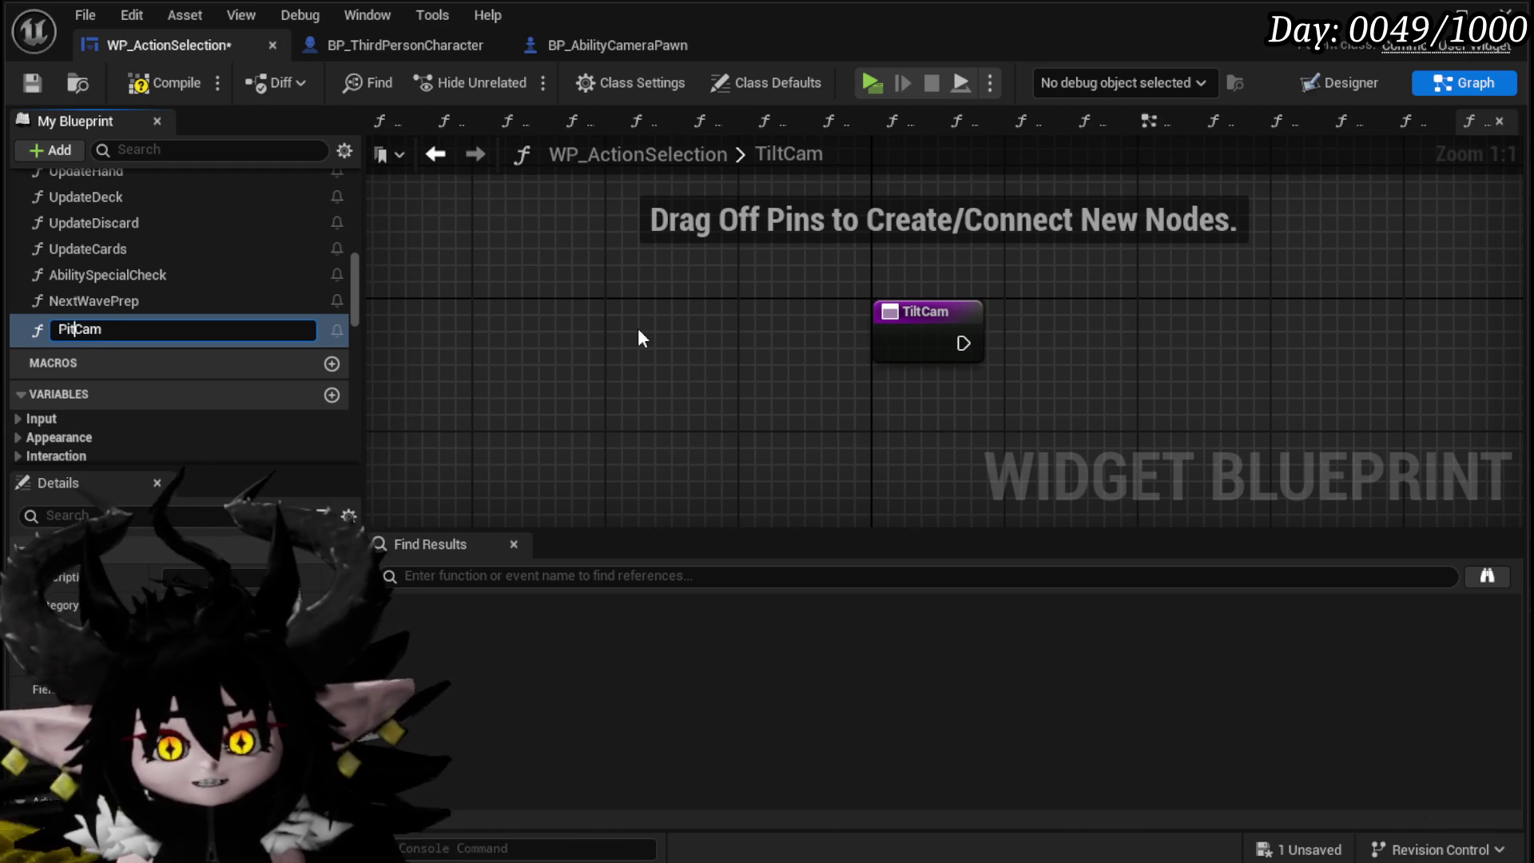
text(ch)
key(Return)
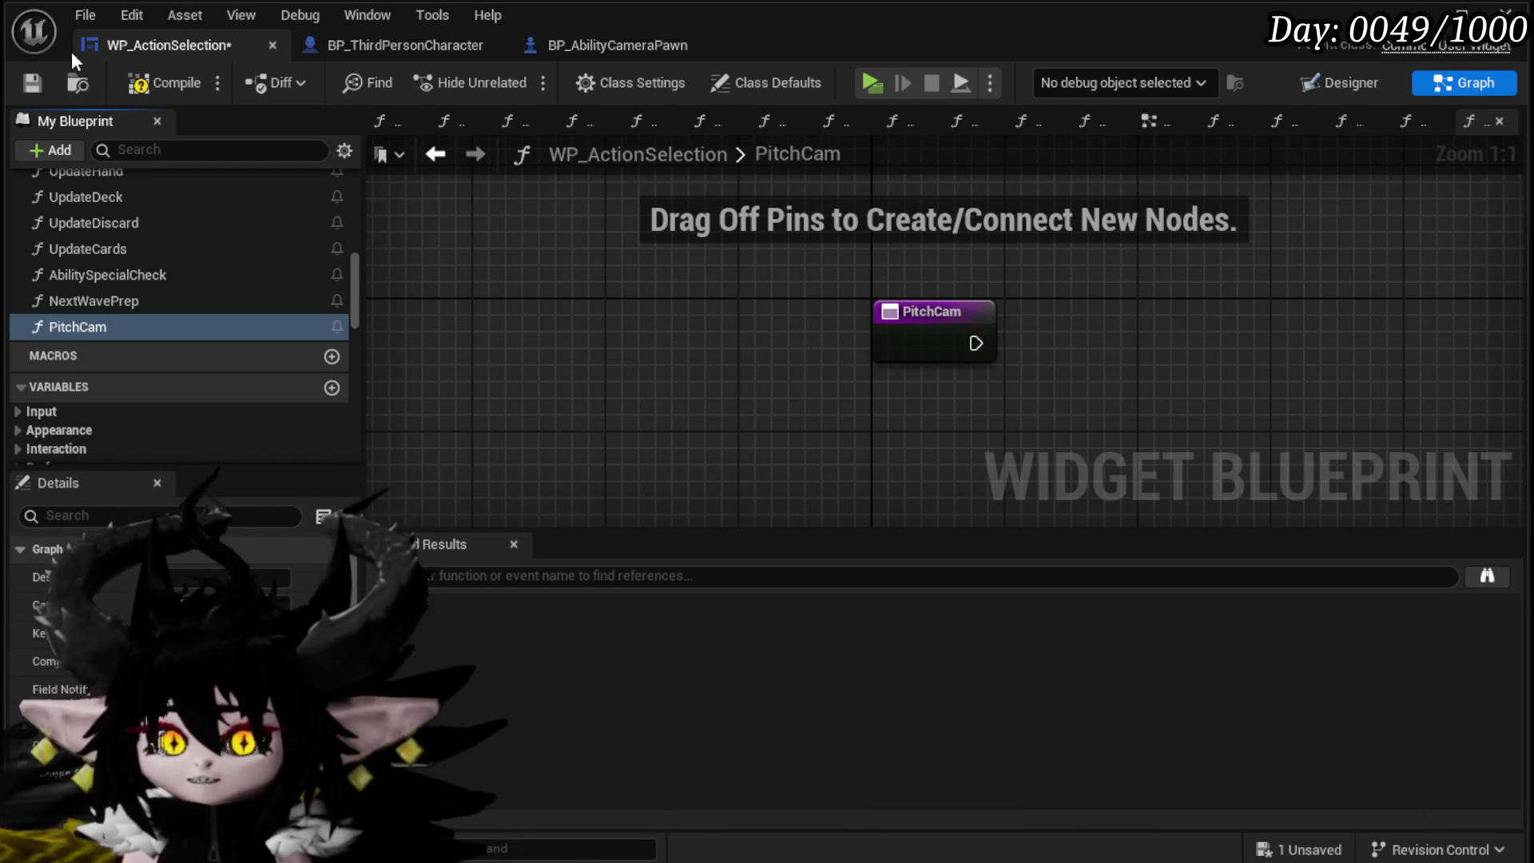
click(164, 83)
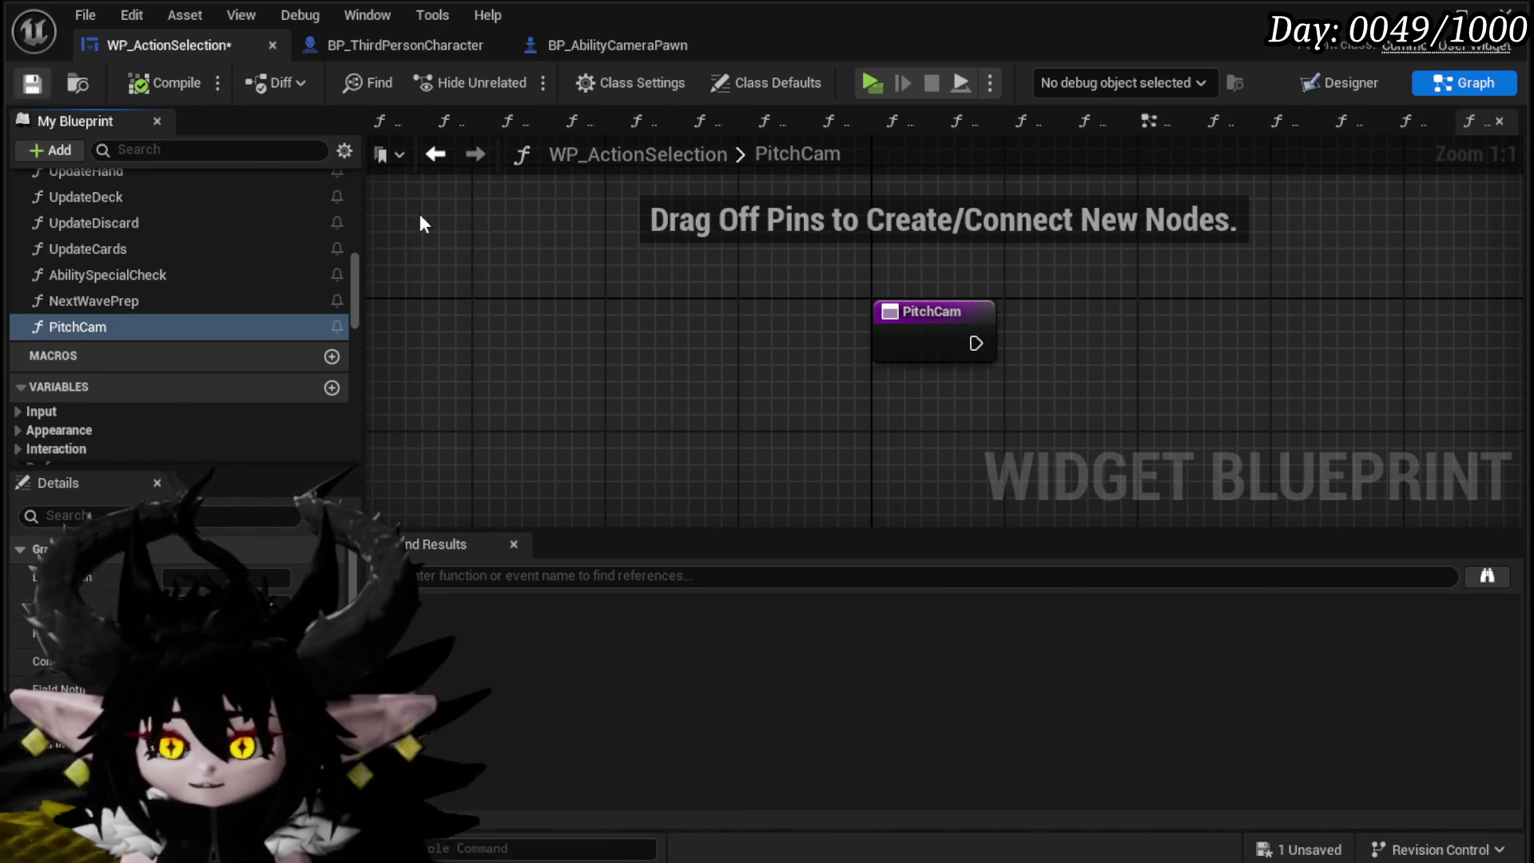
drag(804, 343, 511, 310)
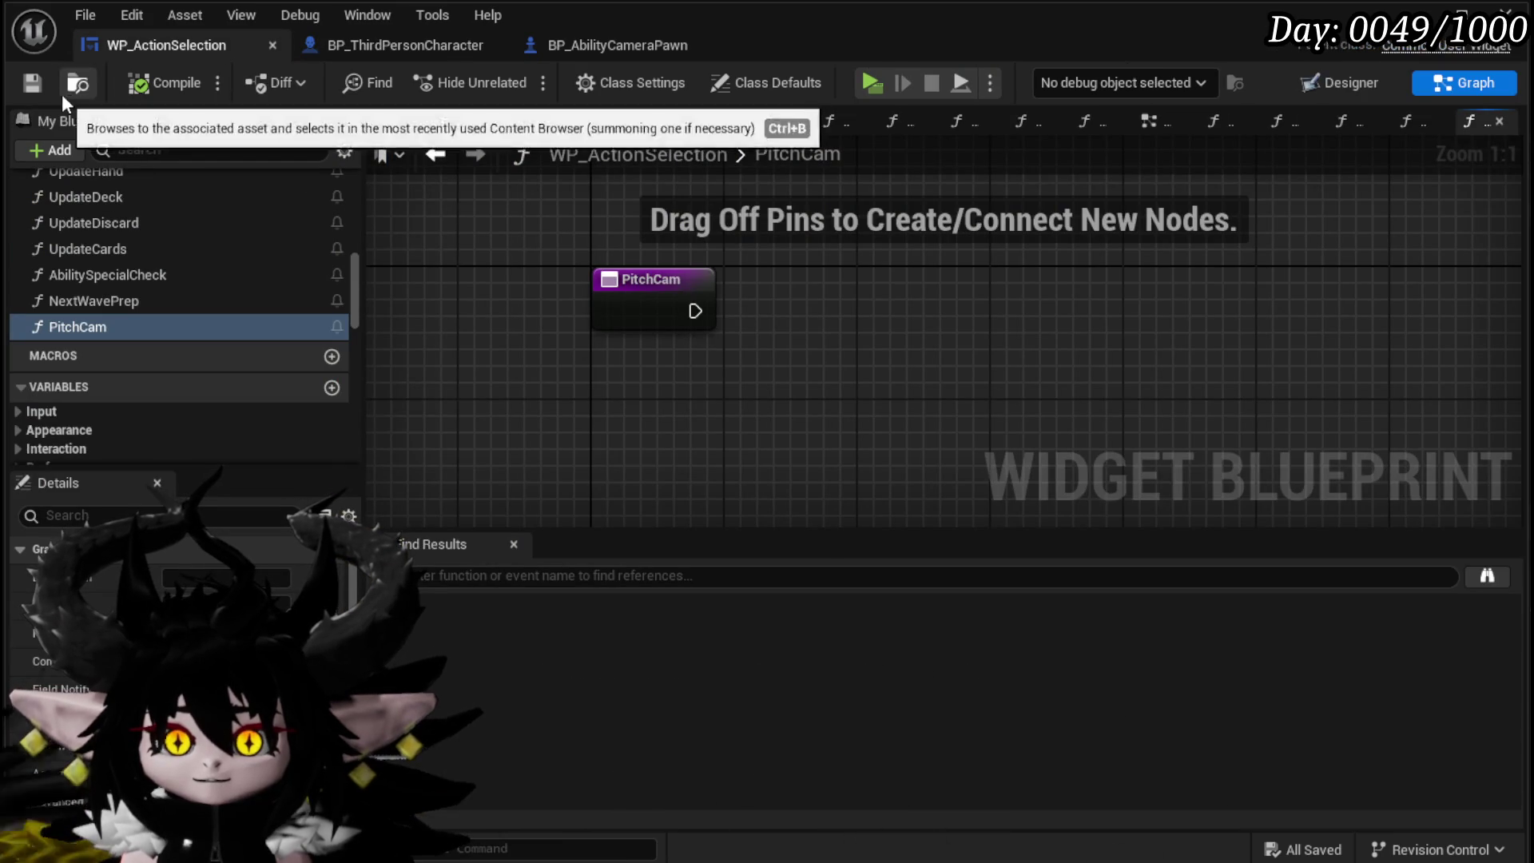
Step: Save, return to the EventGraph, delete the extra Branch and align the remaining Branch with Rotate Cam
click(32, 83)
click(1141, 122)
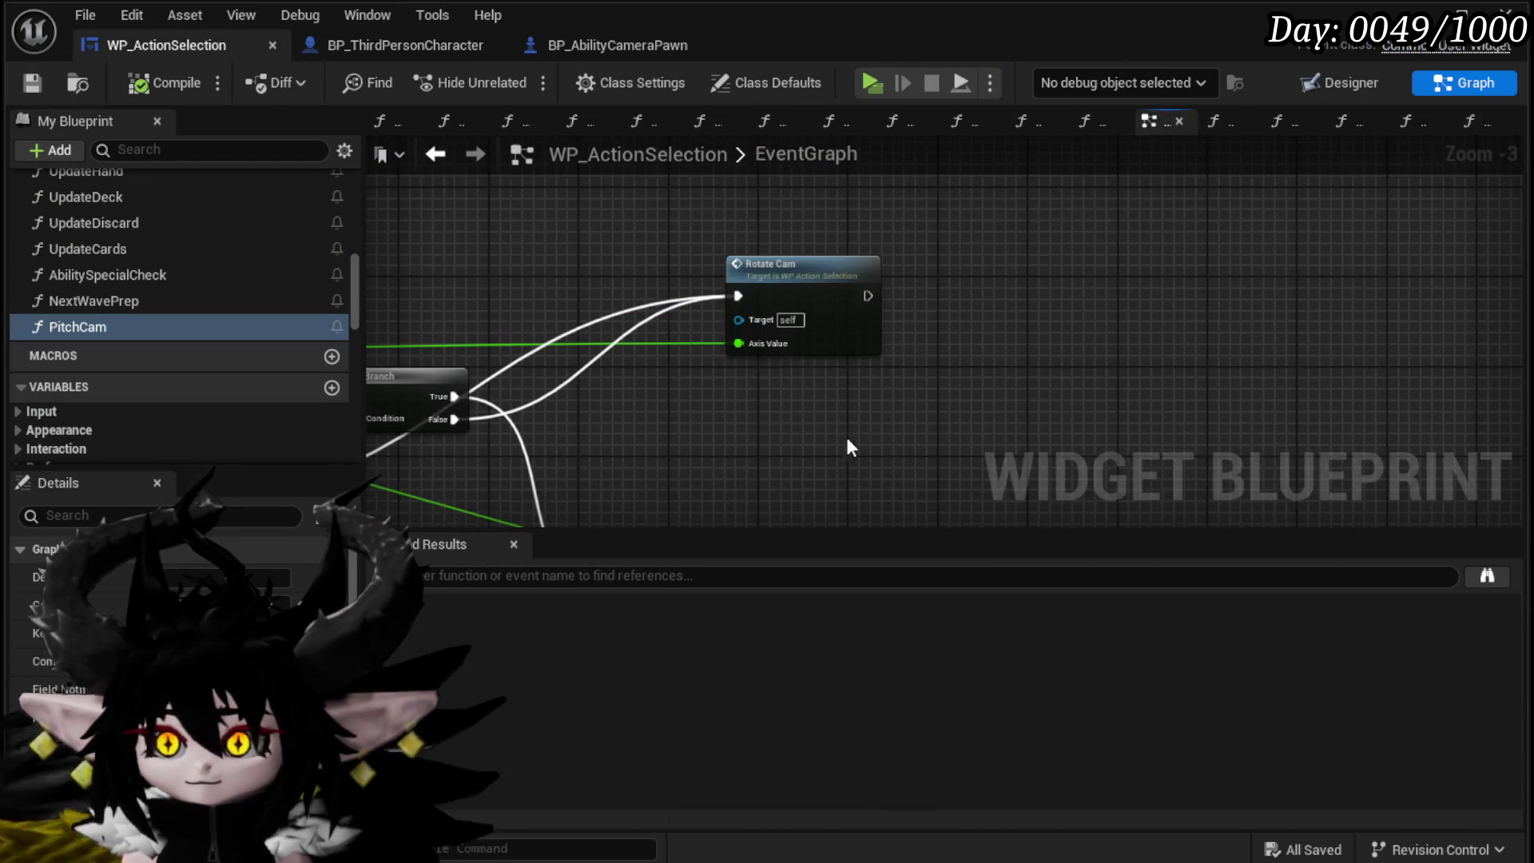
drag(723, 400, 1225, 254)
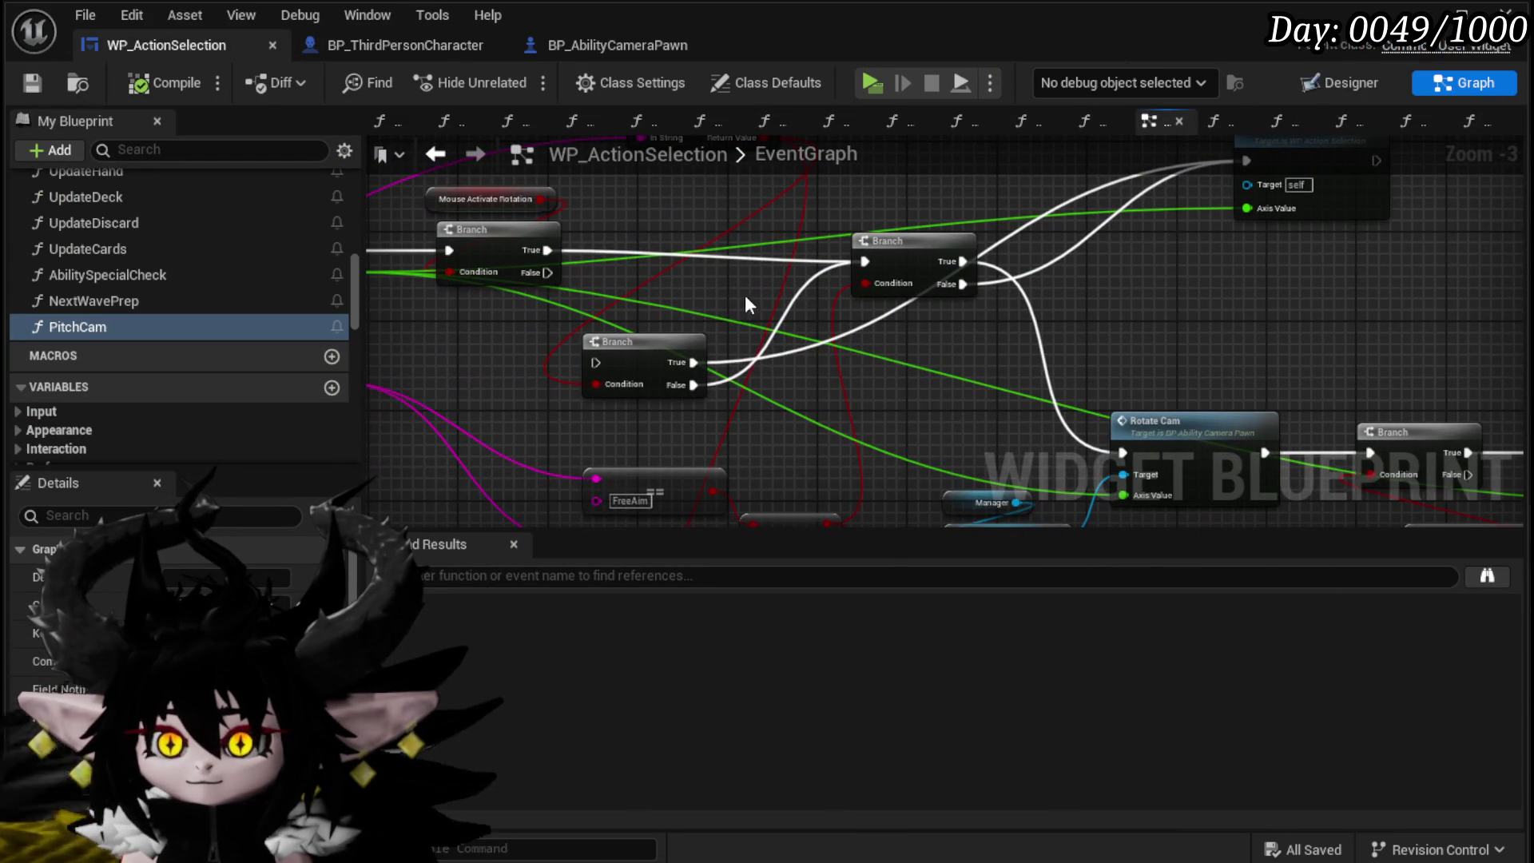
mouse_move(625, 341)
mouse_down()
mouse_move(1059, 111)
mouse_move(959, 257)
mouse_up()
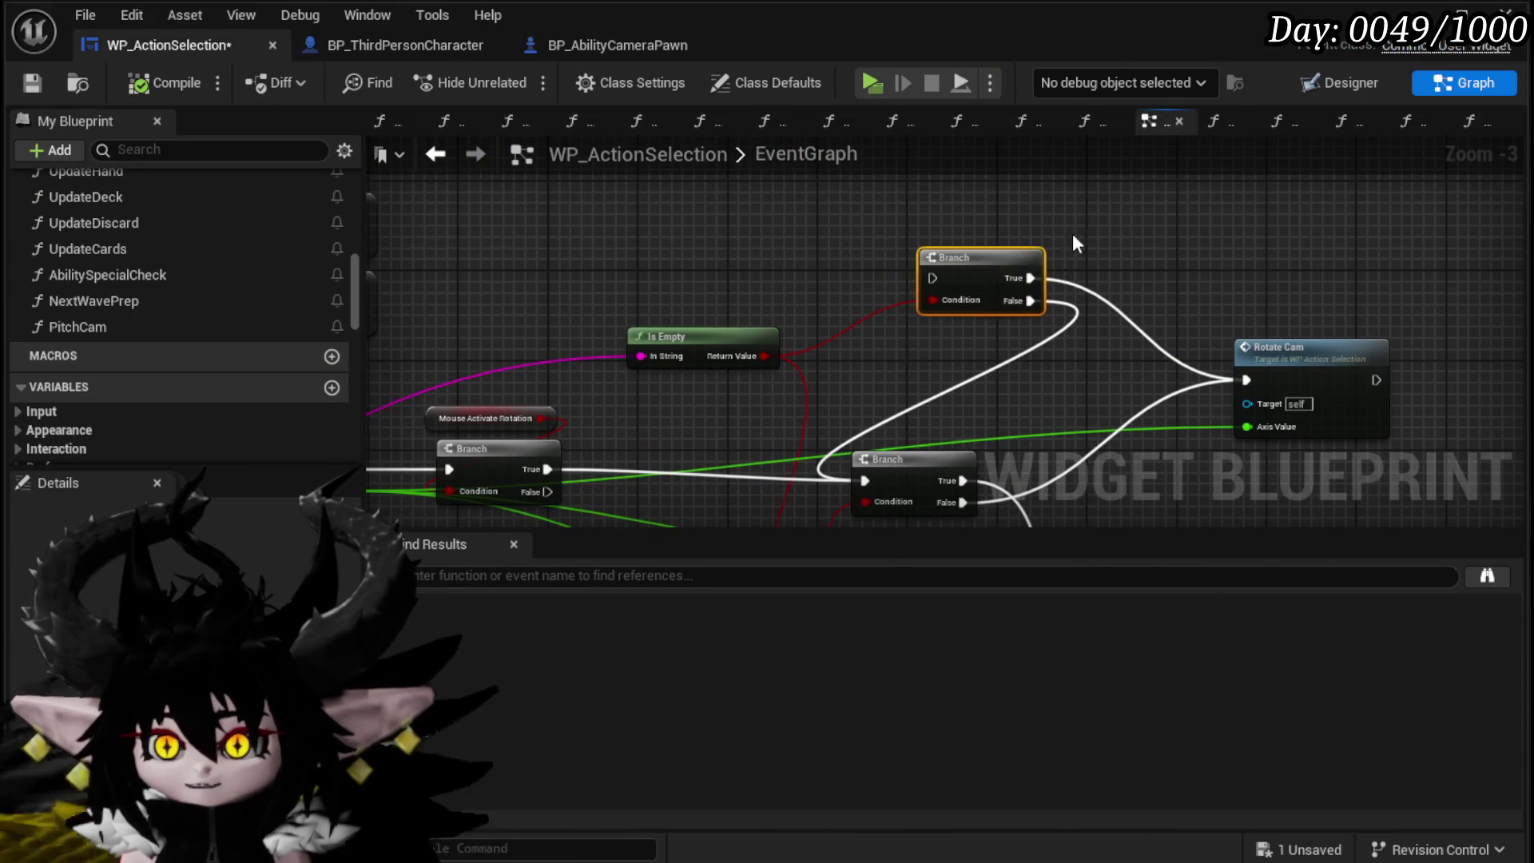
key(Delete)
drag(849, 358, 828, 340)
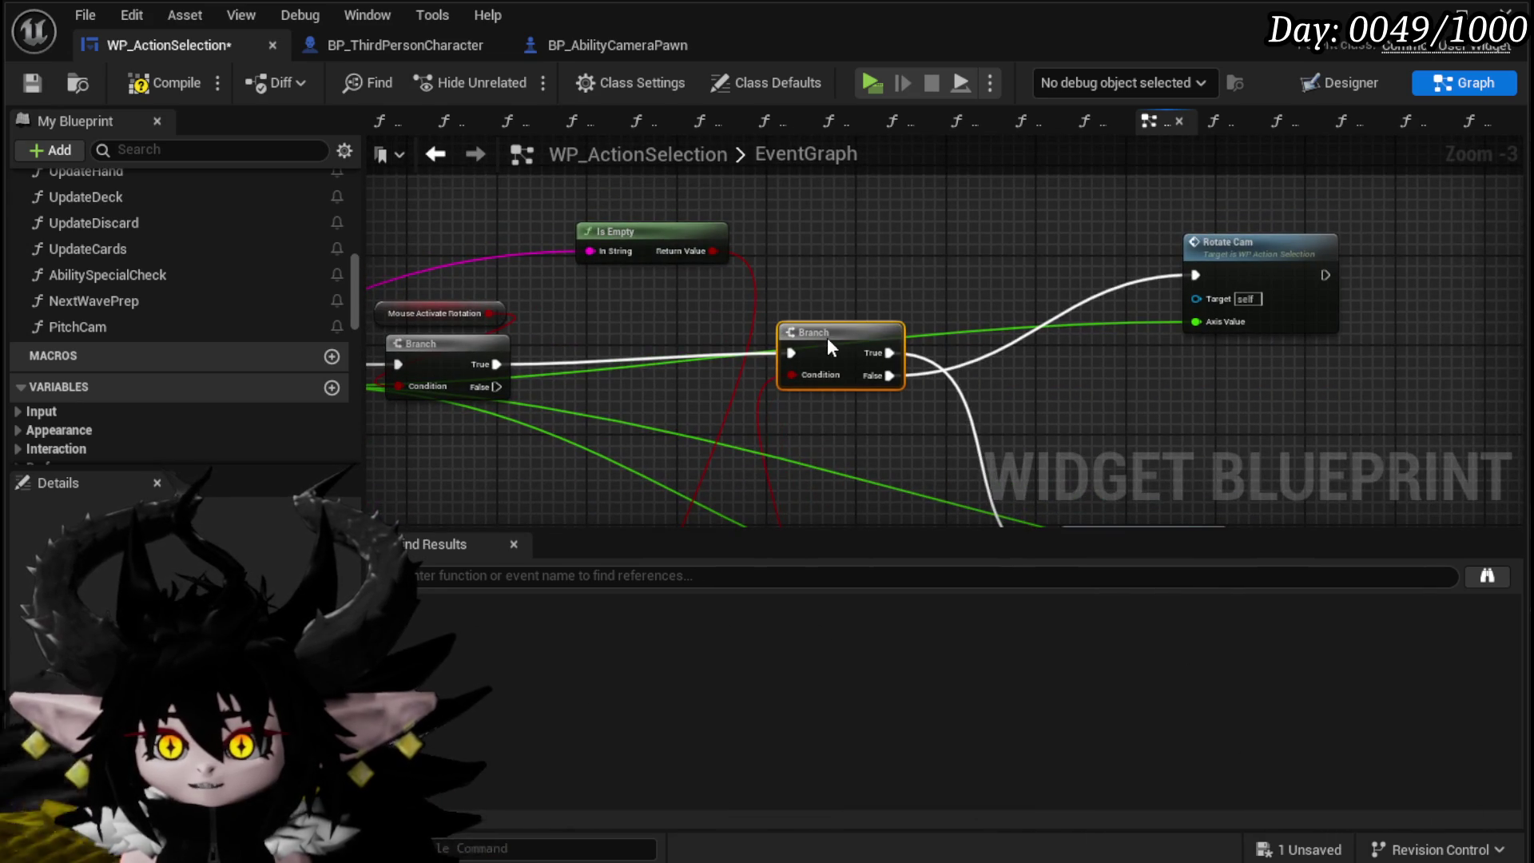
mouse_move(1086, 258)
mouse_down()
mouse_move(1049, 191)
mouse_move(1094, 385)
mouse_move(1083, 352)
mouse_up()
drag(650, 330, 701, 341)
Step: Place a PitchCam call wired to the Tilt Cam Branch's False output, then open PitchCam
click(1042, 361)
mouse_move(1043, 361)
mouse_down()
mouse_move(1031, 251)
mouse_move(1000, 222)
mouse_up()
mouse_move(735, 374)
mouse_down()
mouse_move(803, 331)
mouse_move(596, 325)
mouse_move(608, 412)
mouse_up()
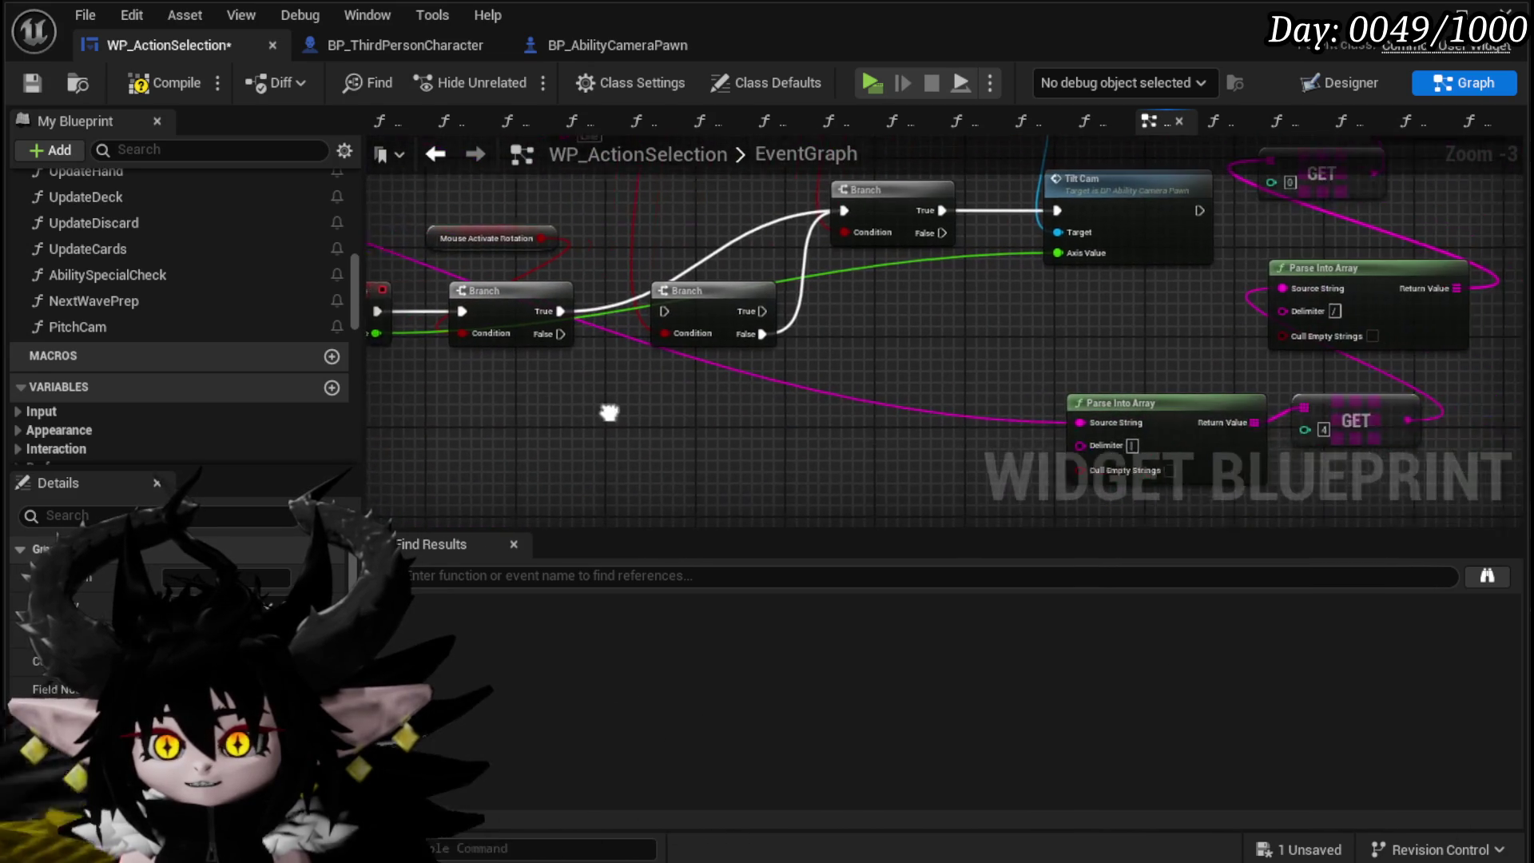
click(695, 324)
mouse_move(784, 342)
mouse_down()
mouse_move(646, 493)
mouse_move(815, 408)
mouse_up()
drag(131, 326, 807, 373)
mouse_move(919, 285)
mouse_down()
mouse_move(855, 323)
mouse_move(813, 409)
mouse_up()
drag(877, 251, 676, 252)
drag(876, 391, 818, 379)
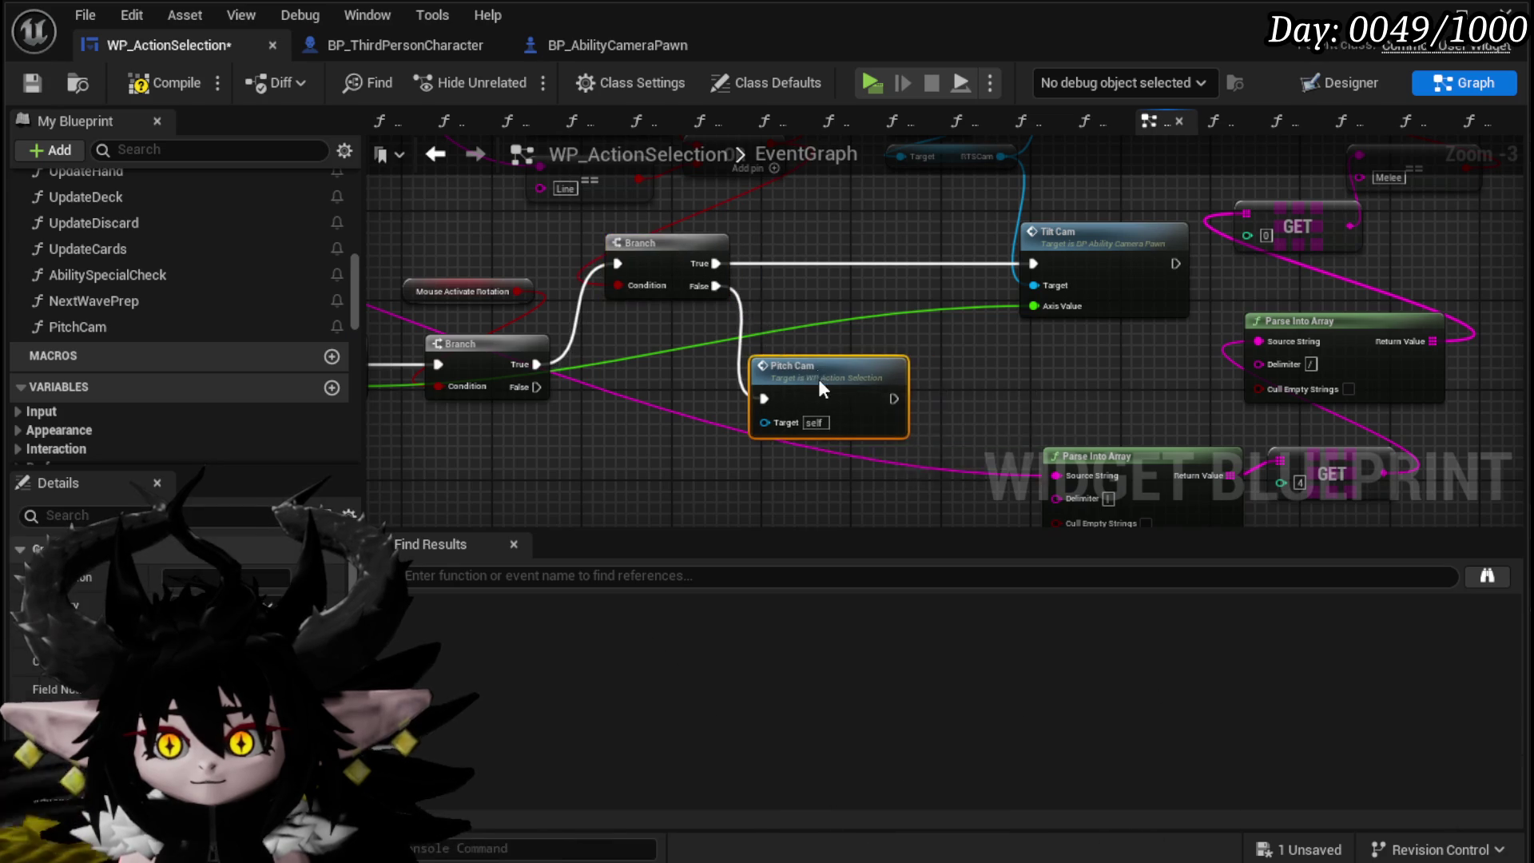
double_click(817, 379)
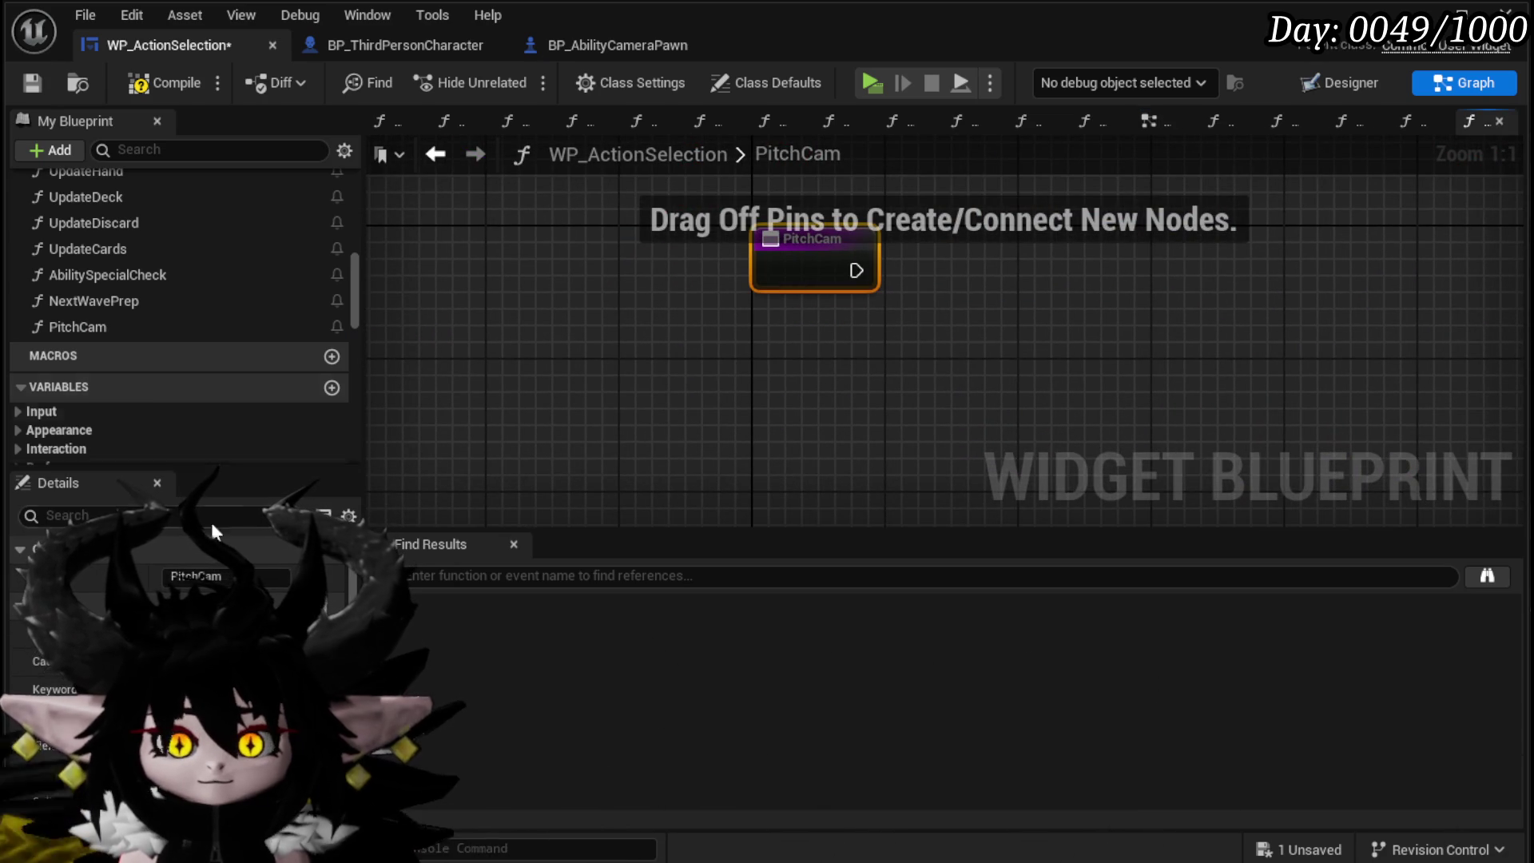
Step: Give PitchCam a Float input named Axis and compile the blueprint
click(319, 739)
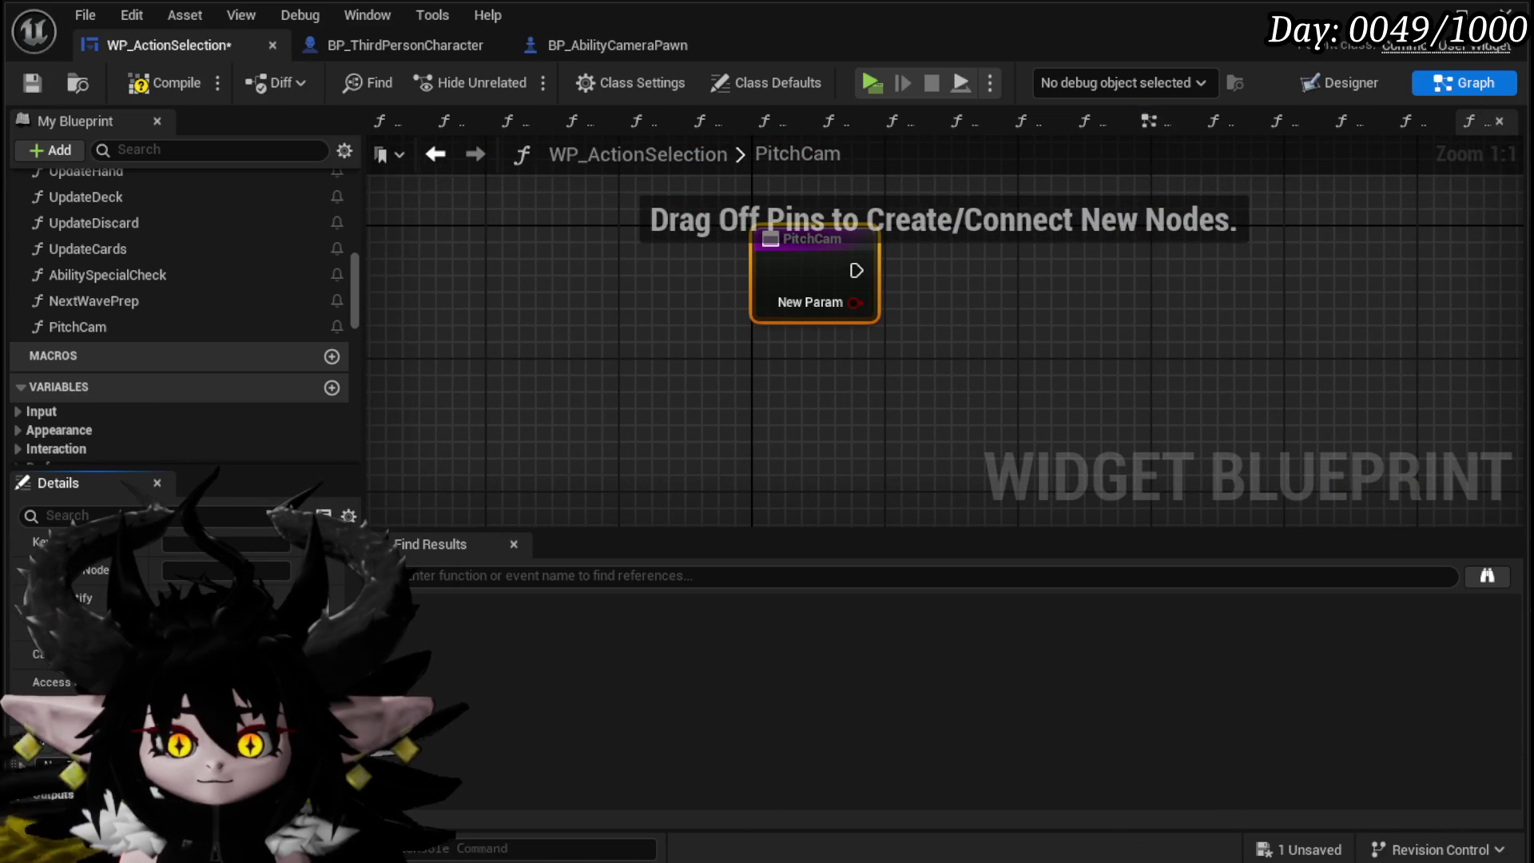
text(Axis)
key(Return)
click(208, 765)
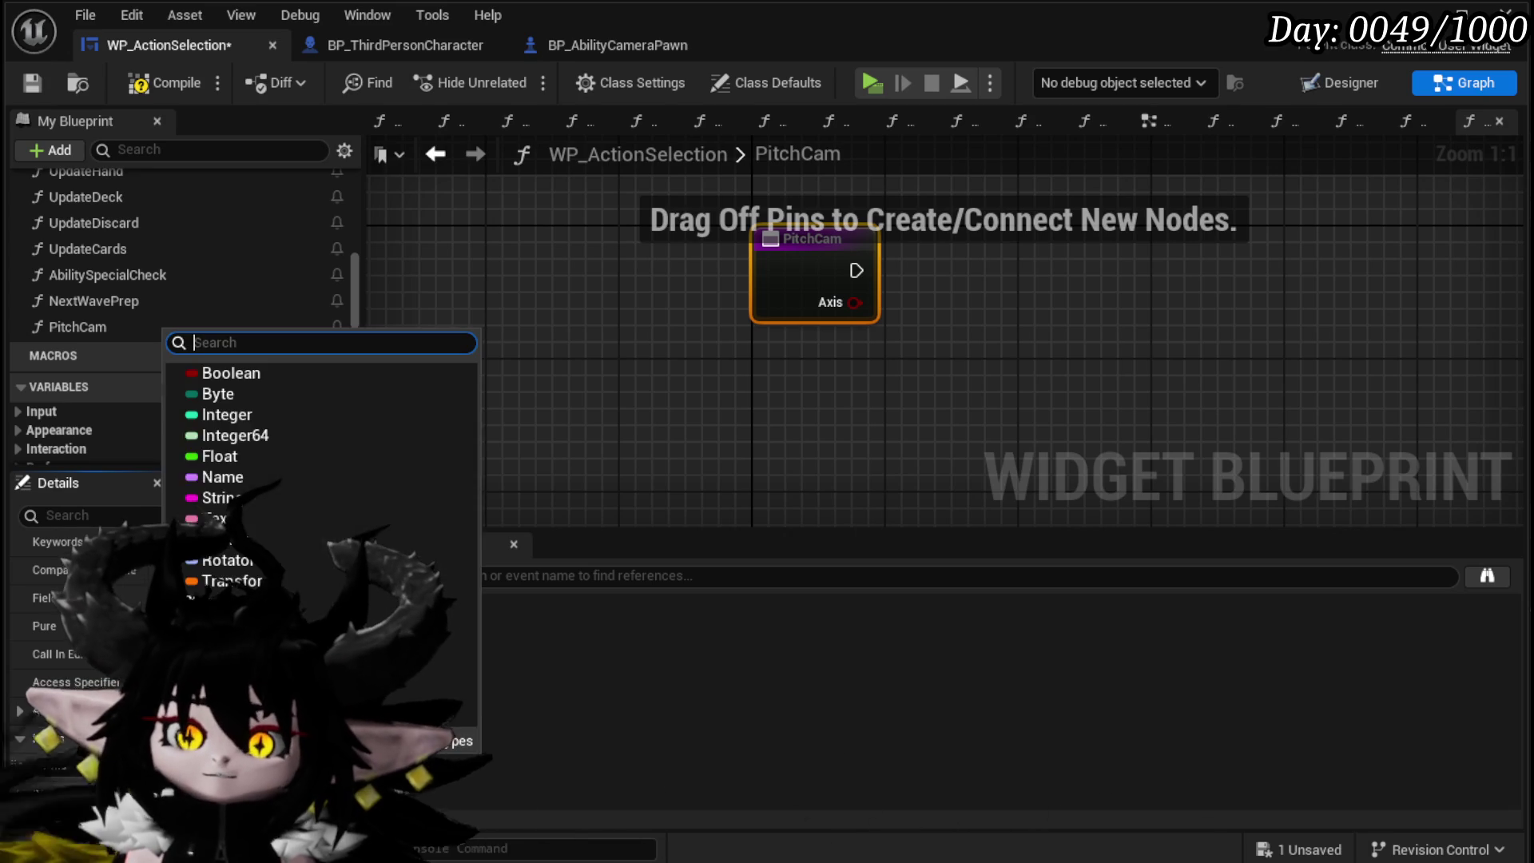
click(247, 455)
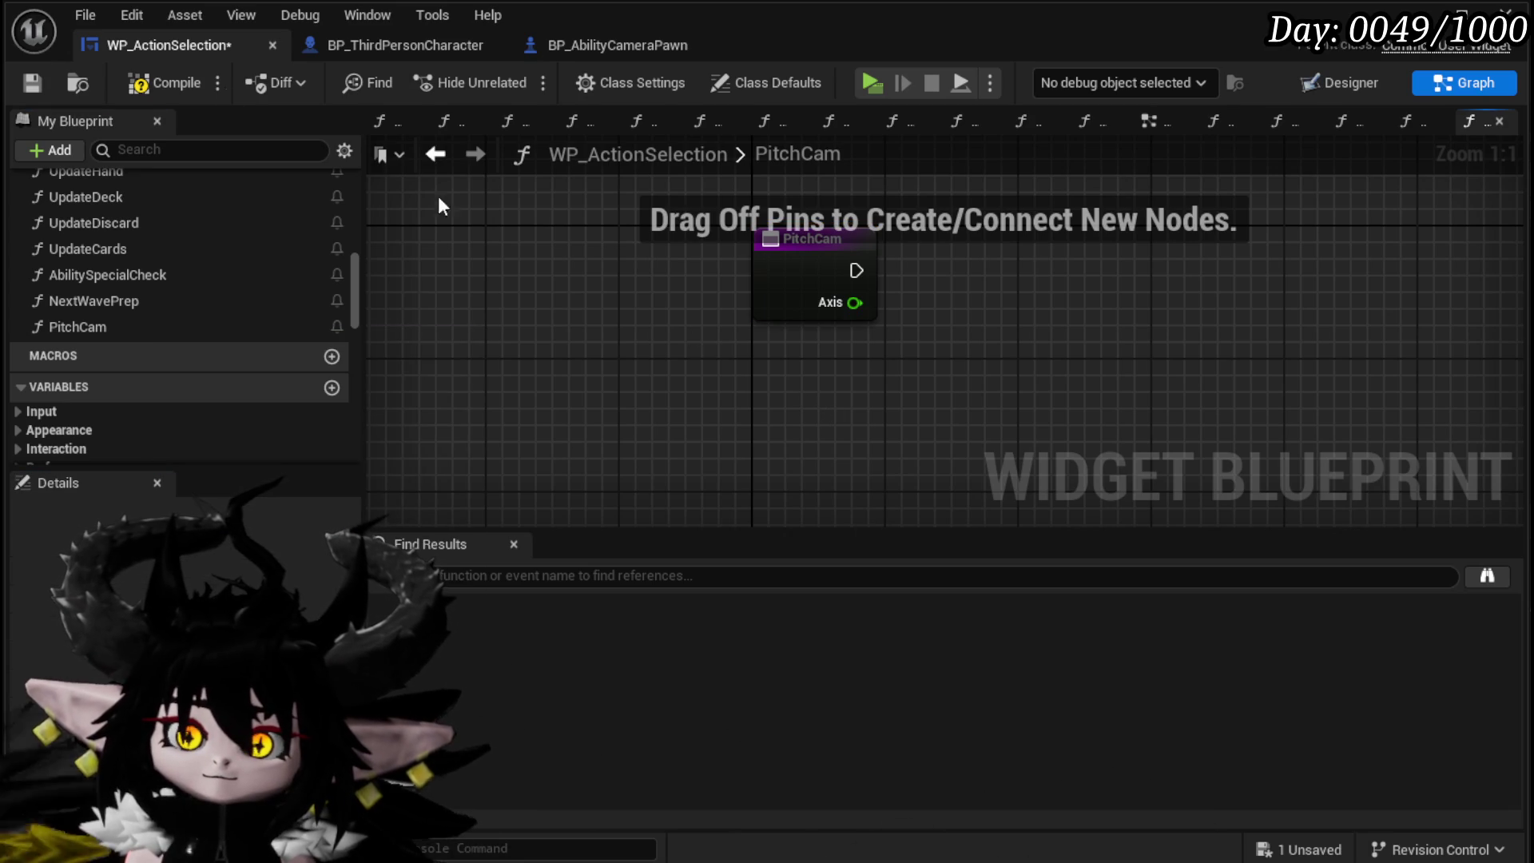
click(120, 83)
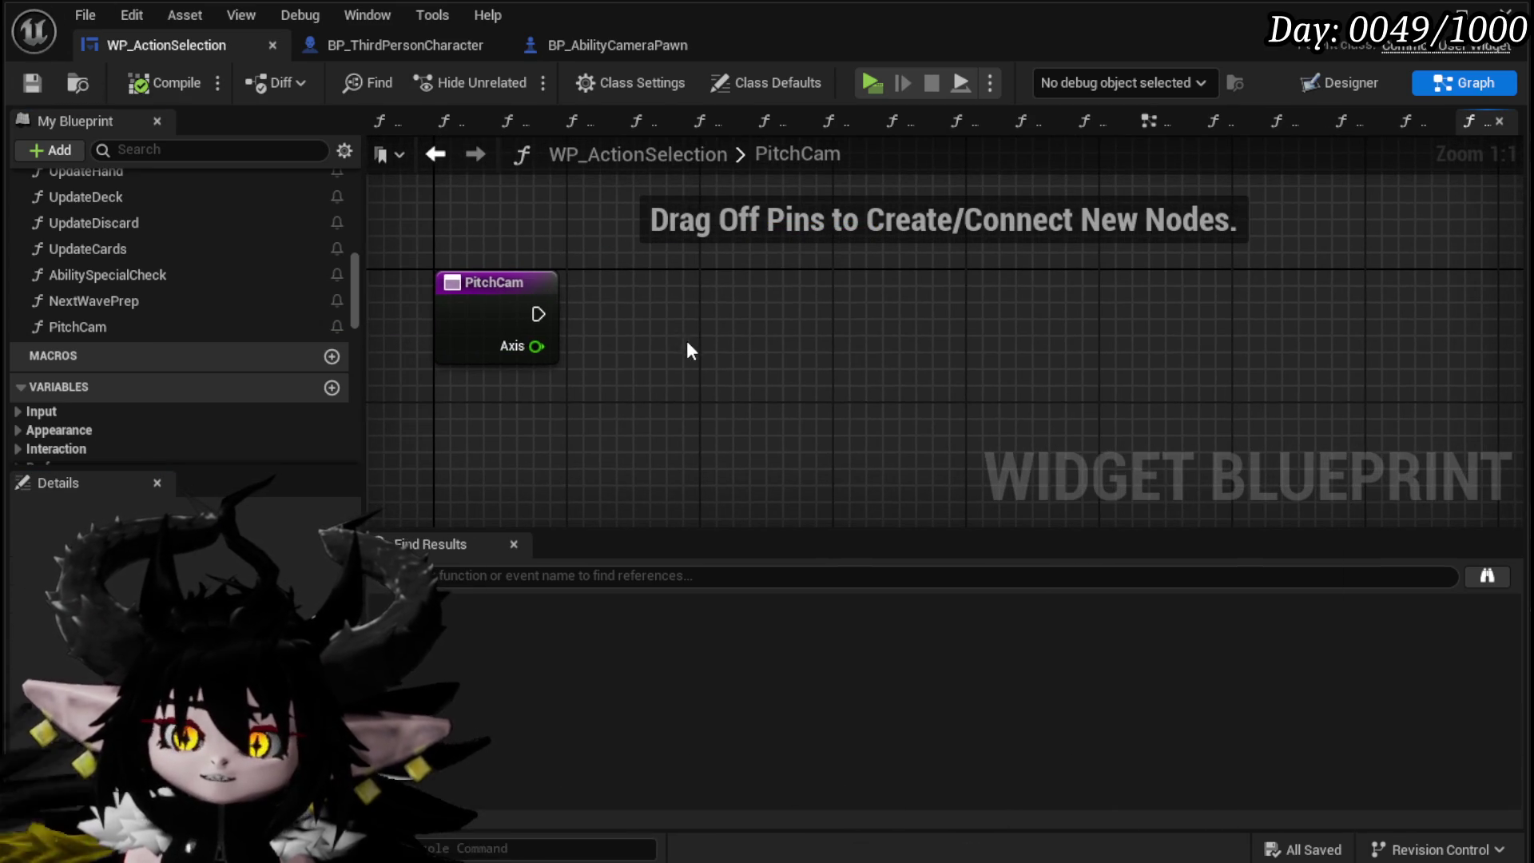
Step: Start adding a Get Owner node in PitchCam, then compile and save the blueprint
scroll(189, 327, down, 8)
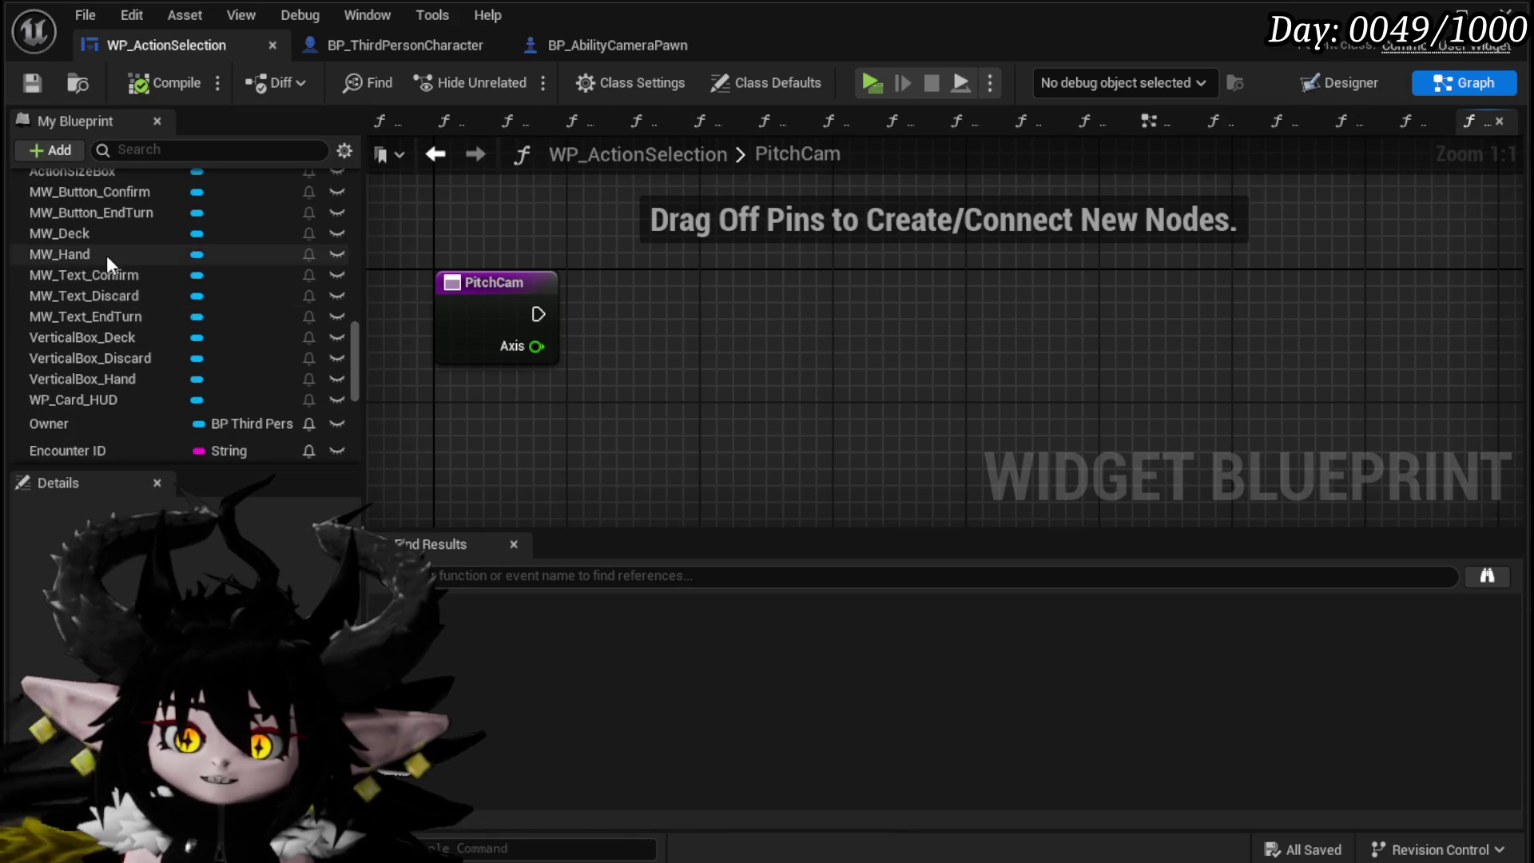
mouse_move(71, 425)
mouse_down()
mouse_move(544, 188)
mouse_move(471, 223)
mouse_move(697, 319)
mouse_up()
click(523, 232)
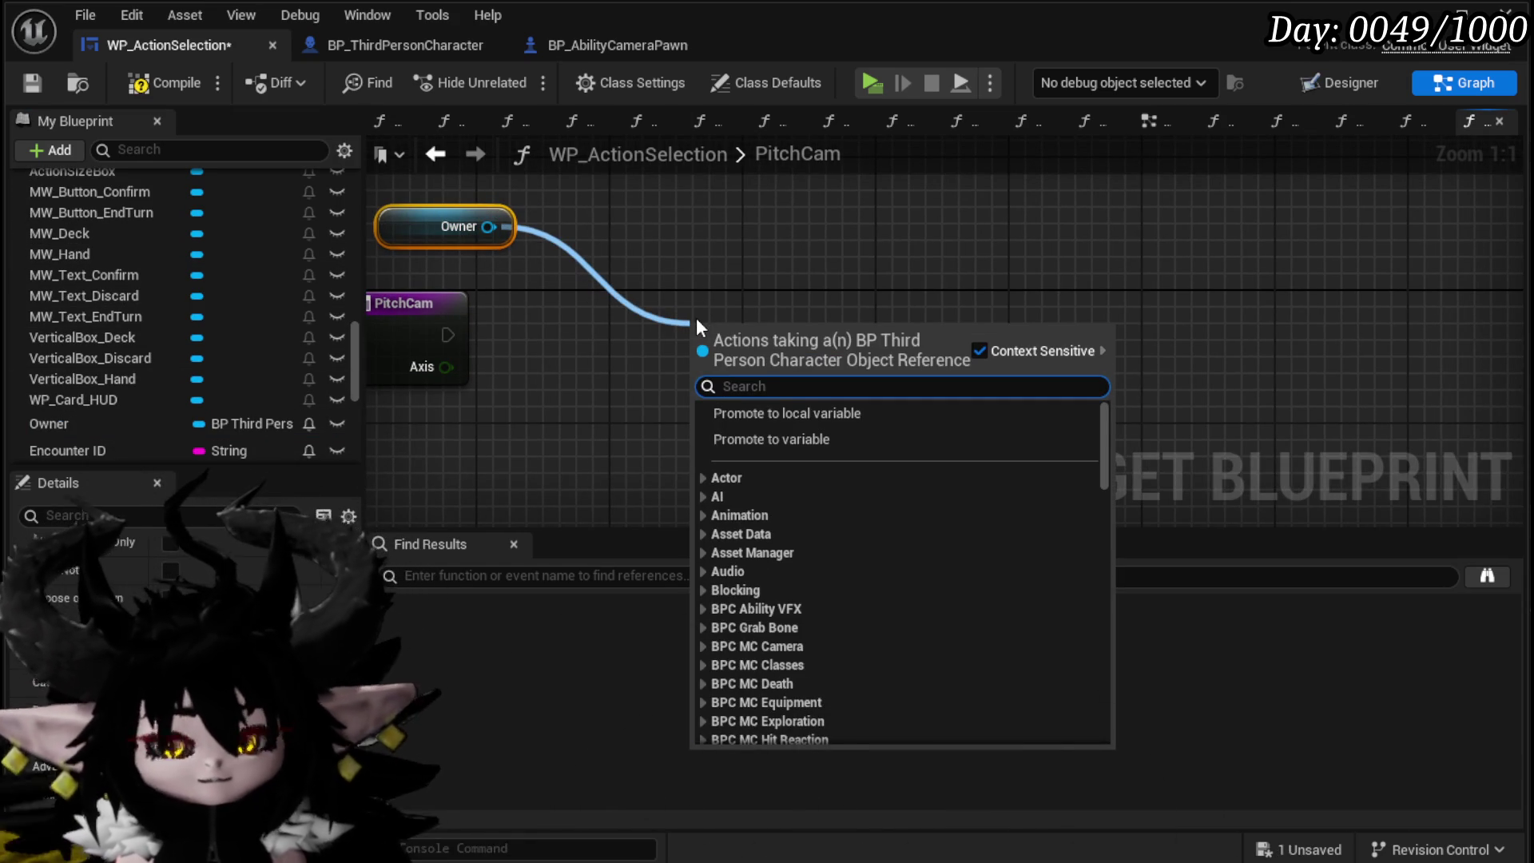
text(get)
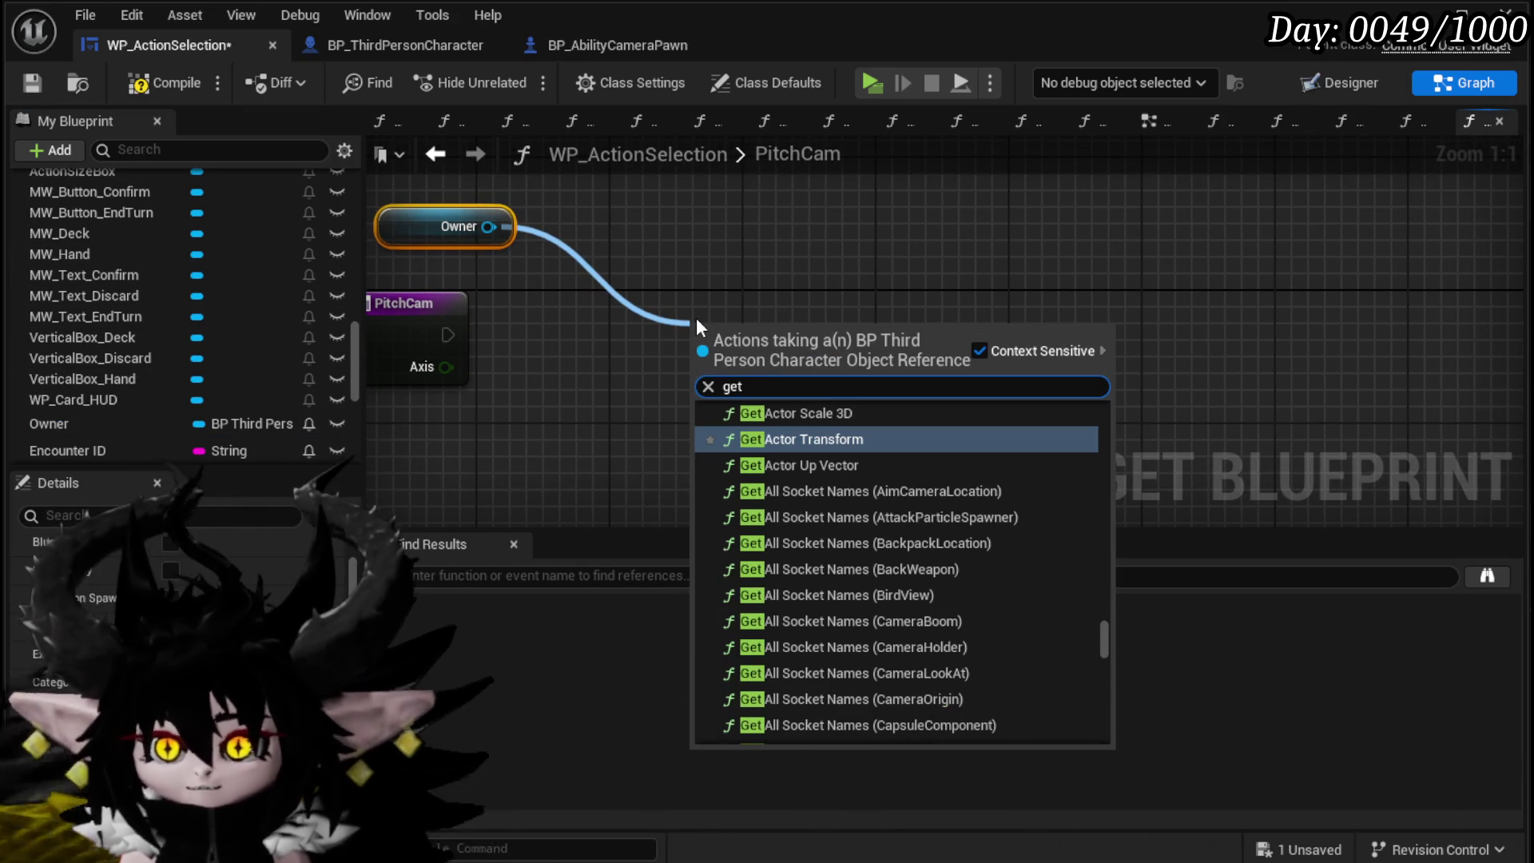
key(Escape)
click(167, 78)
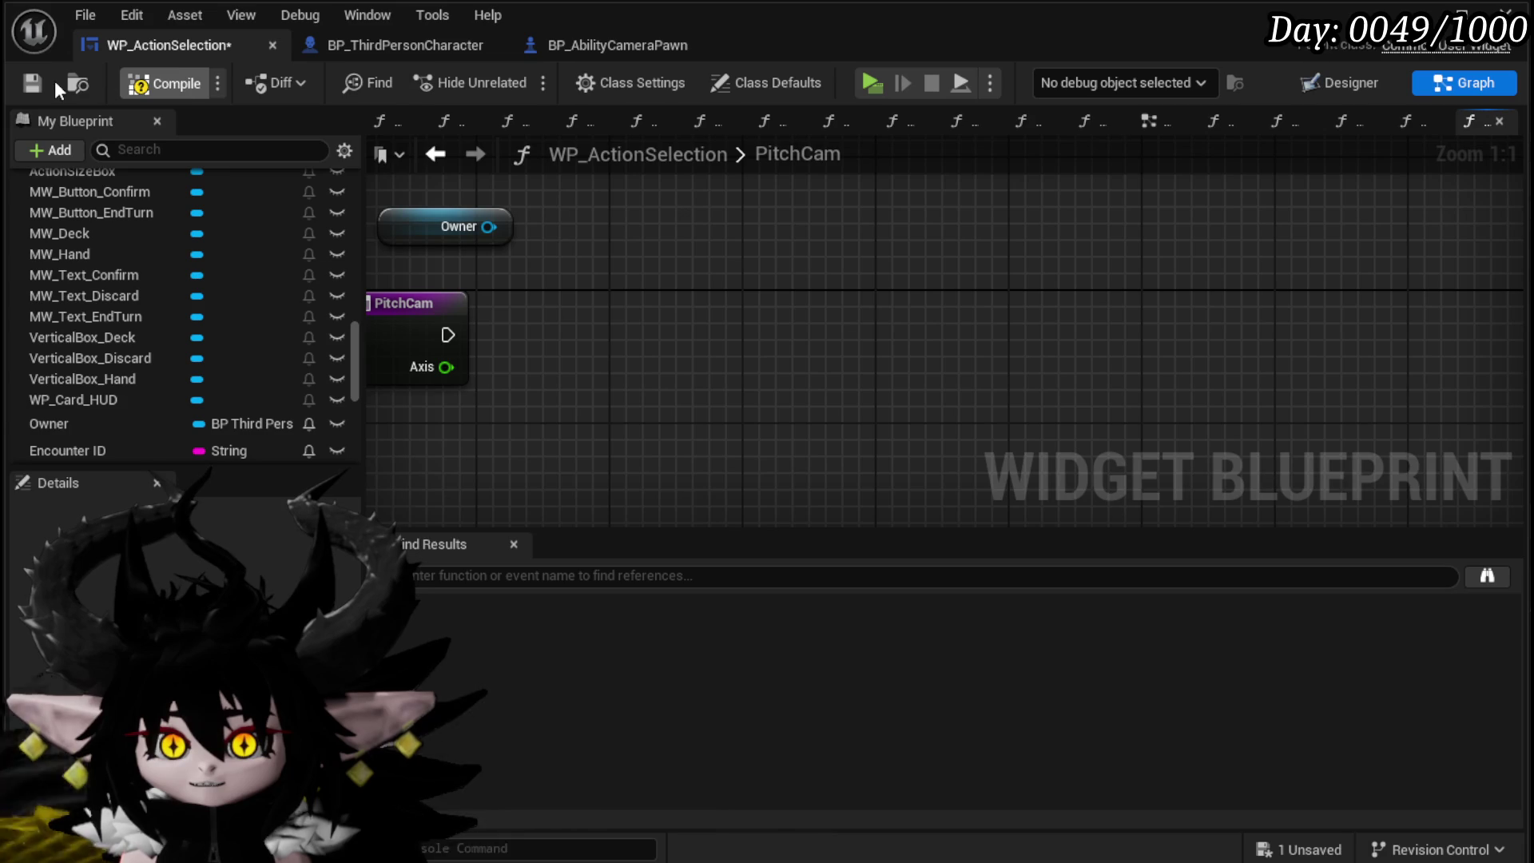
click(32, 82)
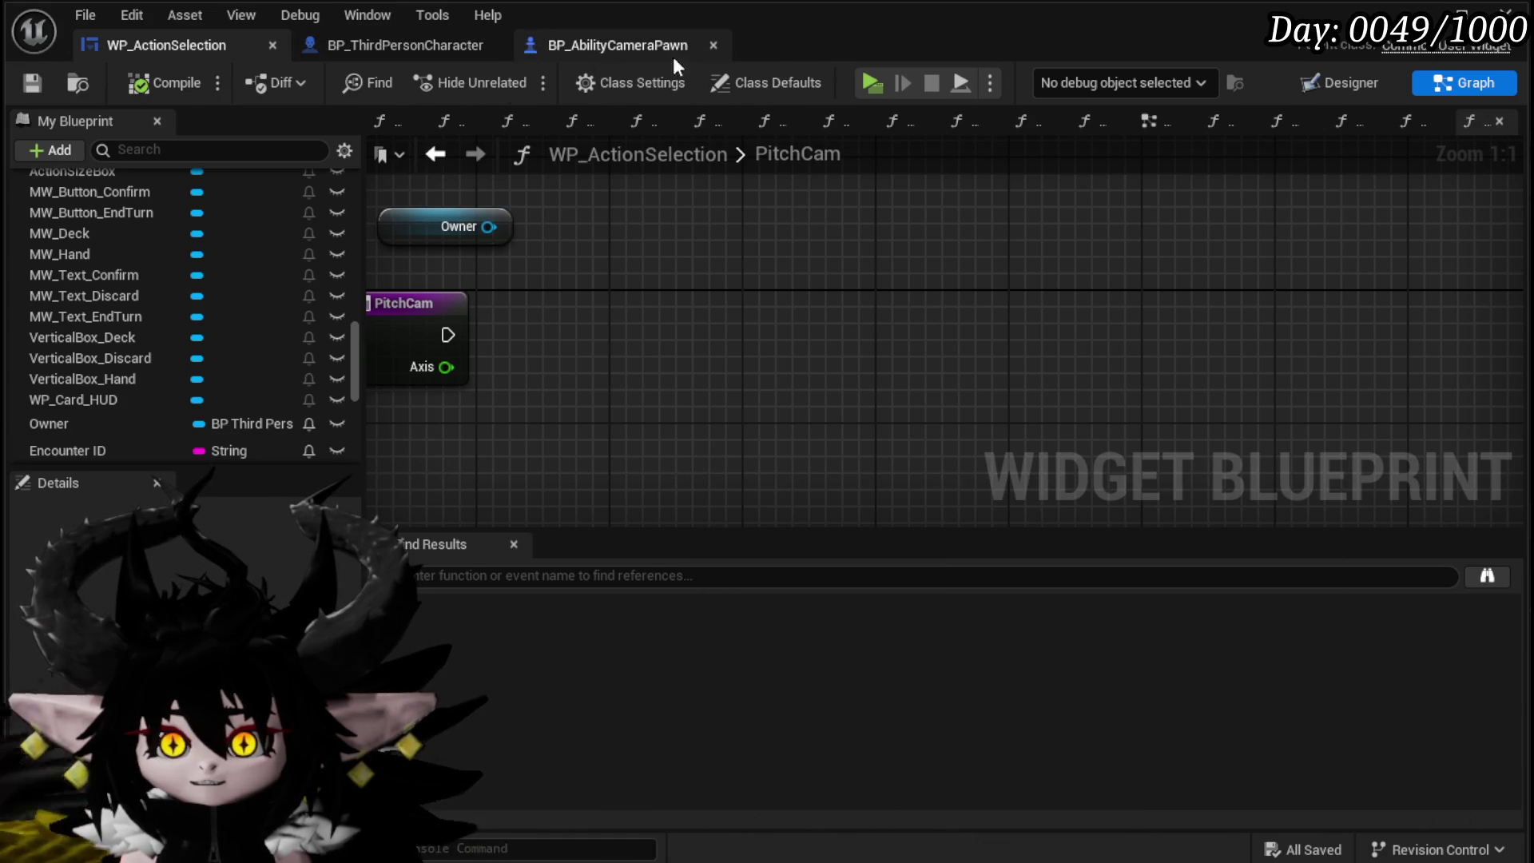
Step: Add a Get Camera Holder node pulled from the Owner reference in PitchCam
click(420, 44)
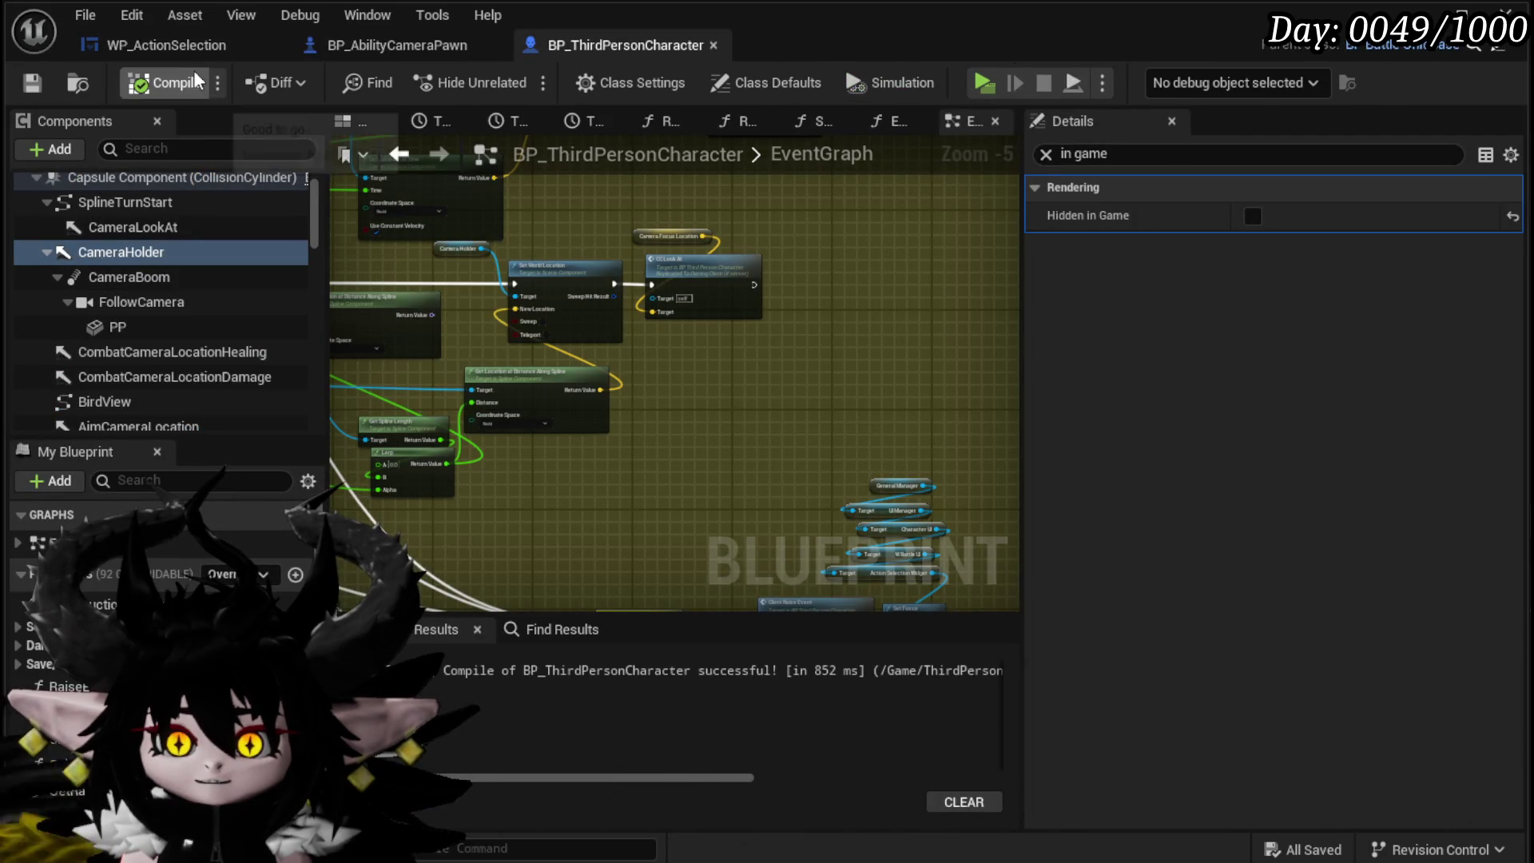
click(251, 45)
mouse_move(488, 226)
mouse_down()
mouse_move(596, 316)
mouse_move(631, 317)
mouse_up()
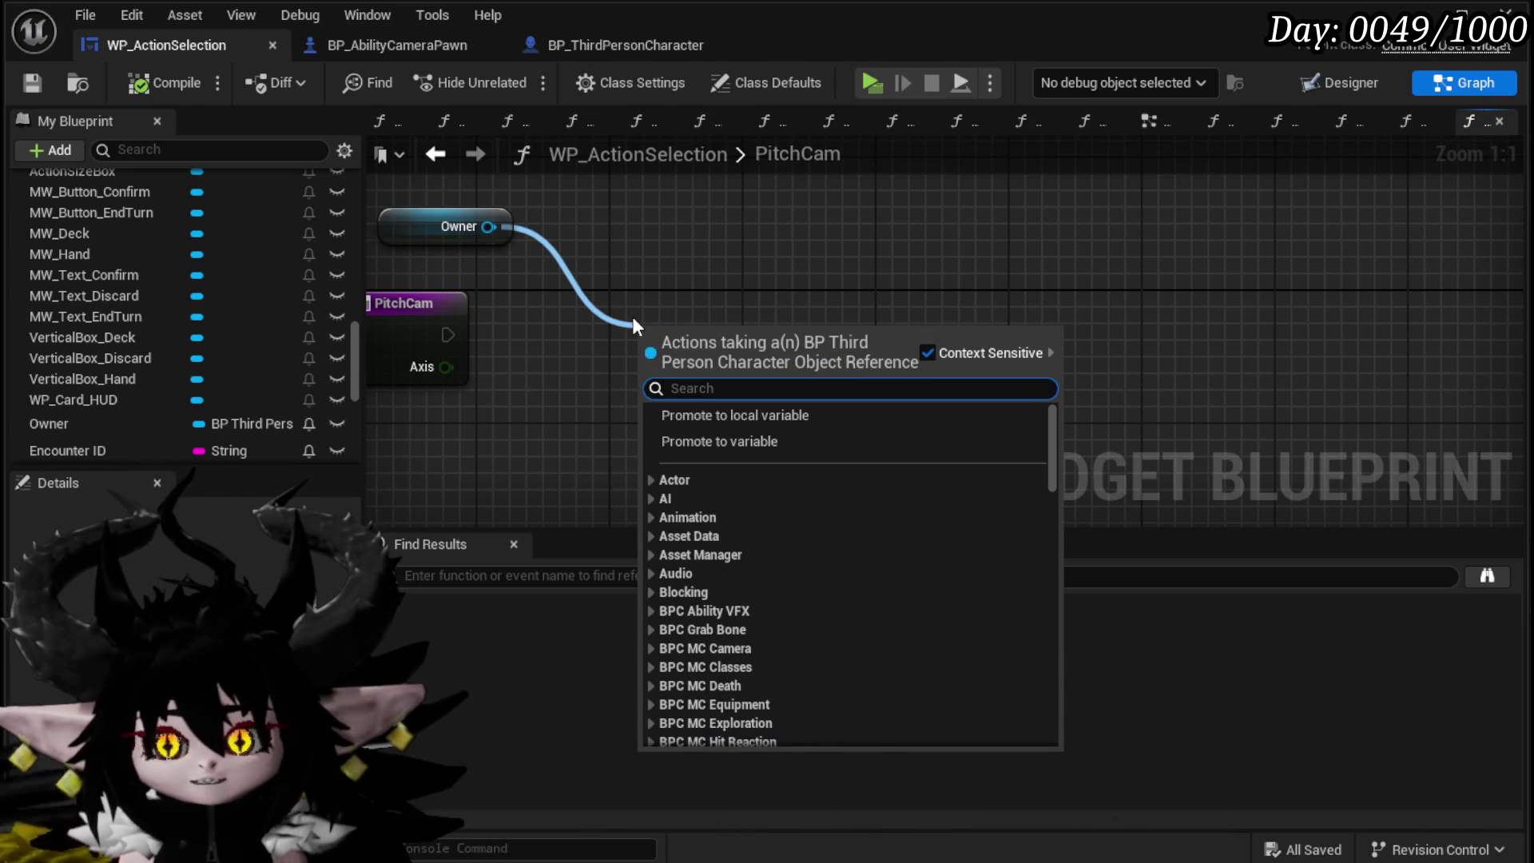
text(contro)
key(BackSpace)
key(BackSpace)
key(BackSpace)
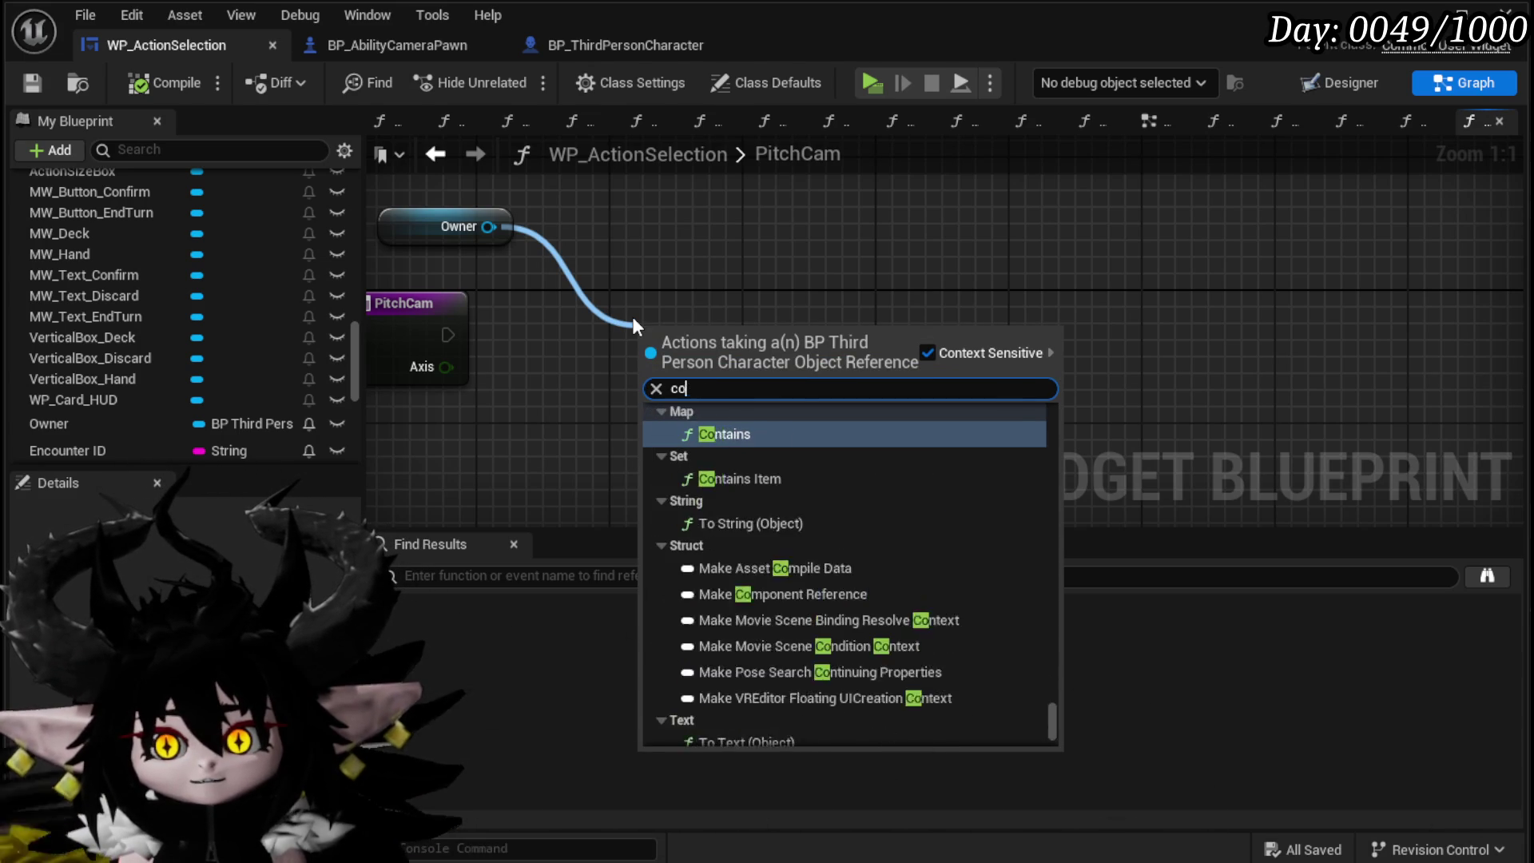
text(camera)
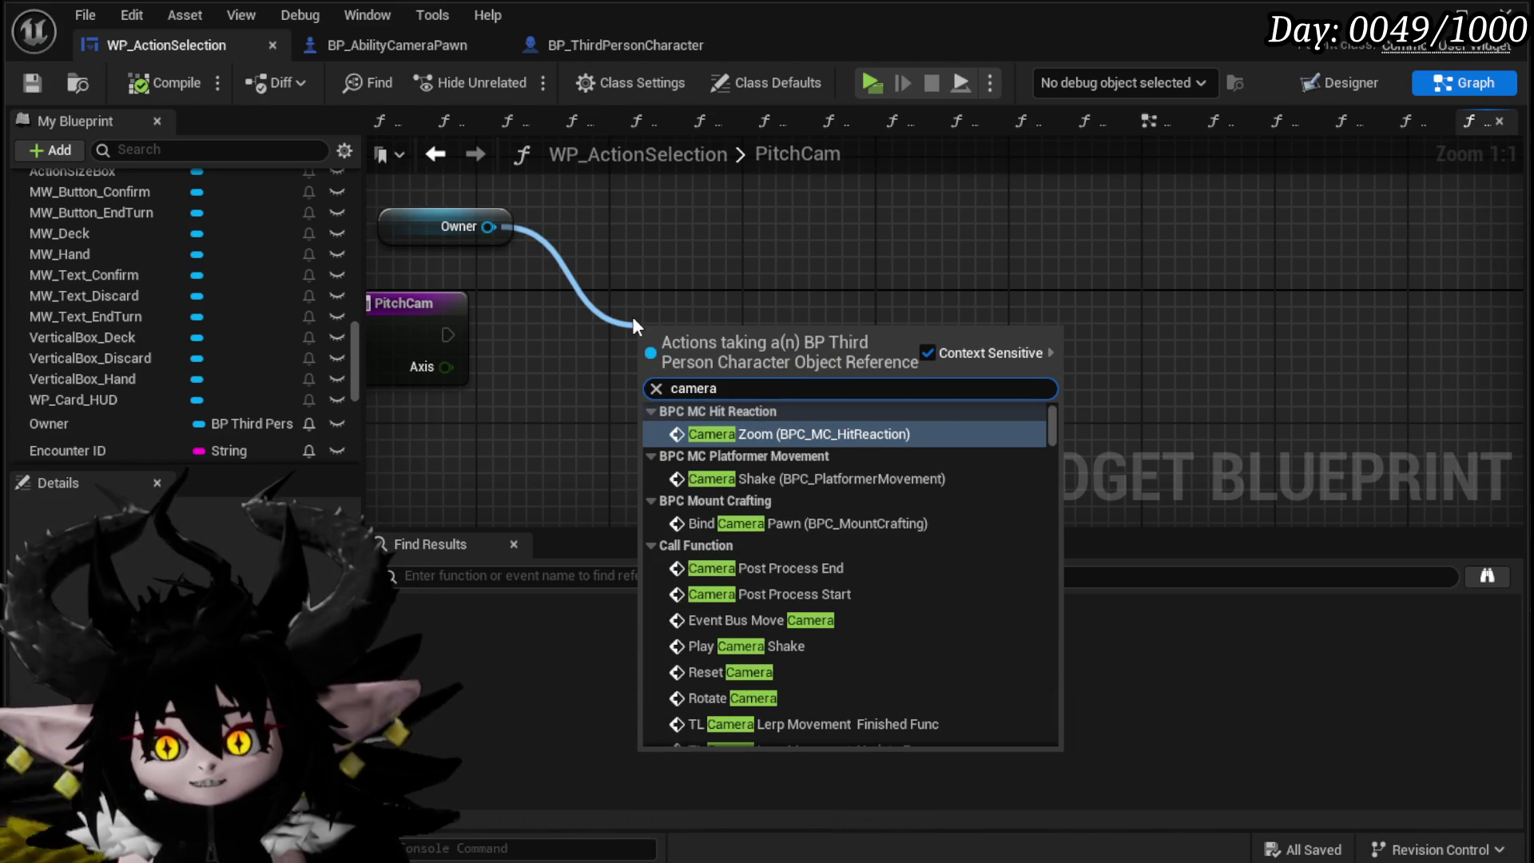
text( holder)
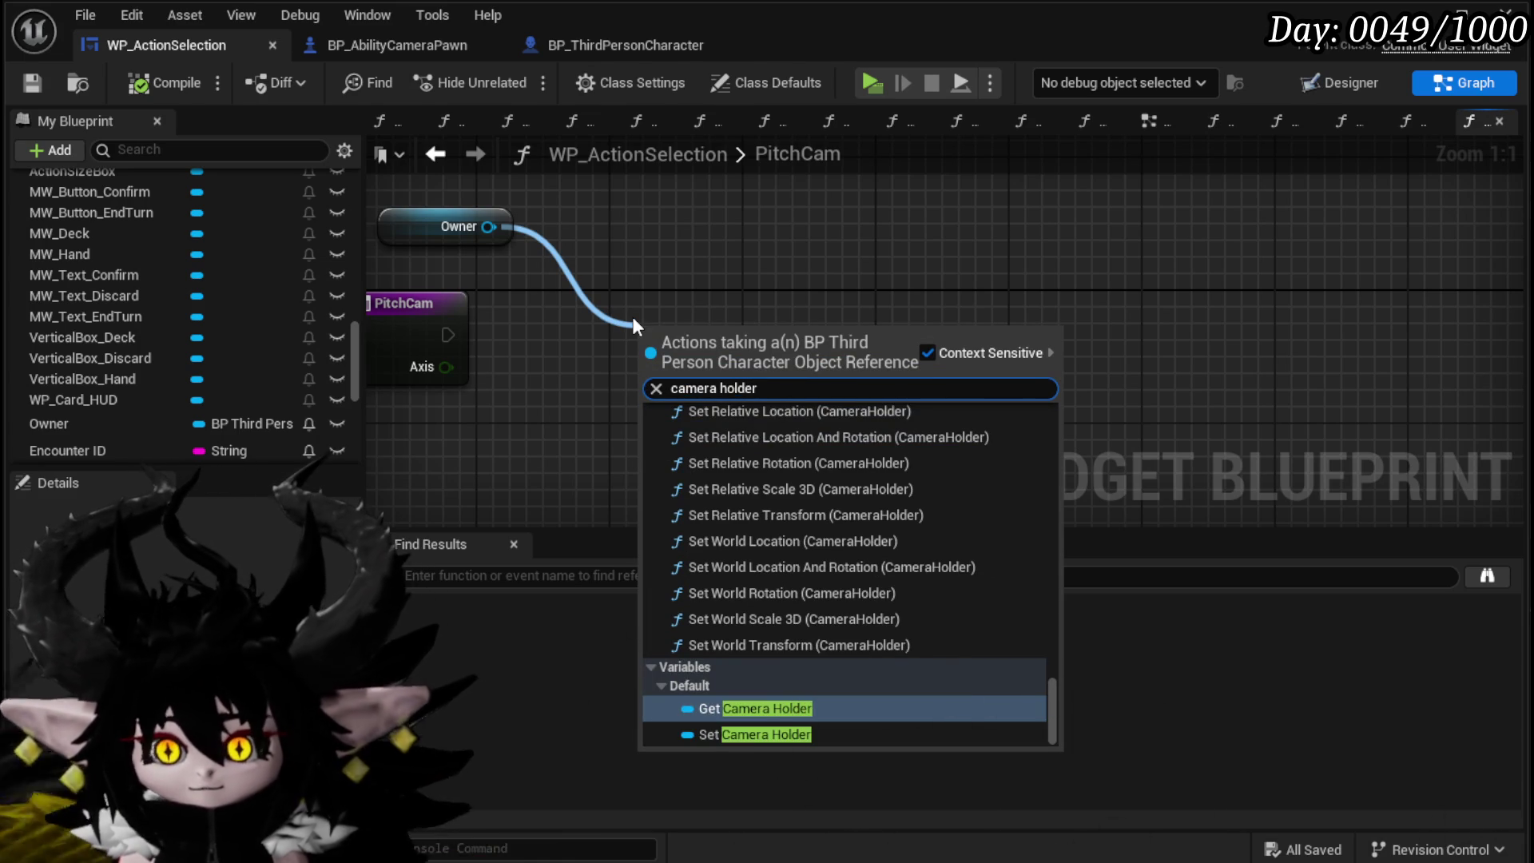
click(754, 700)
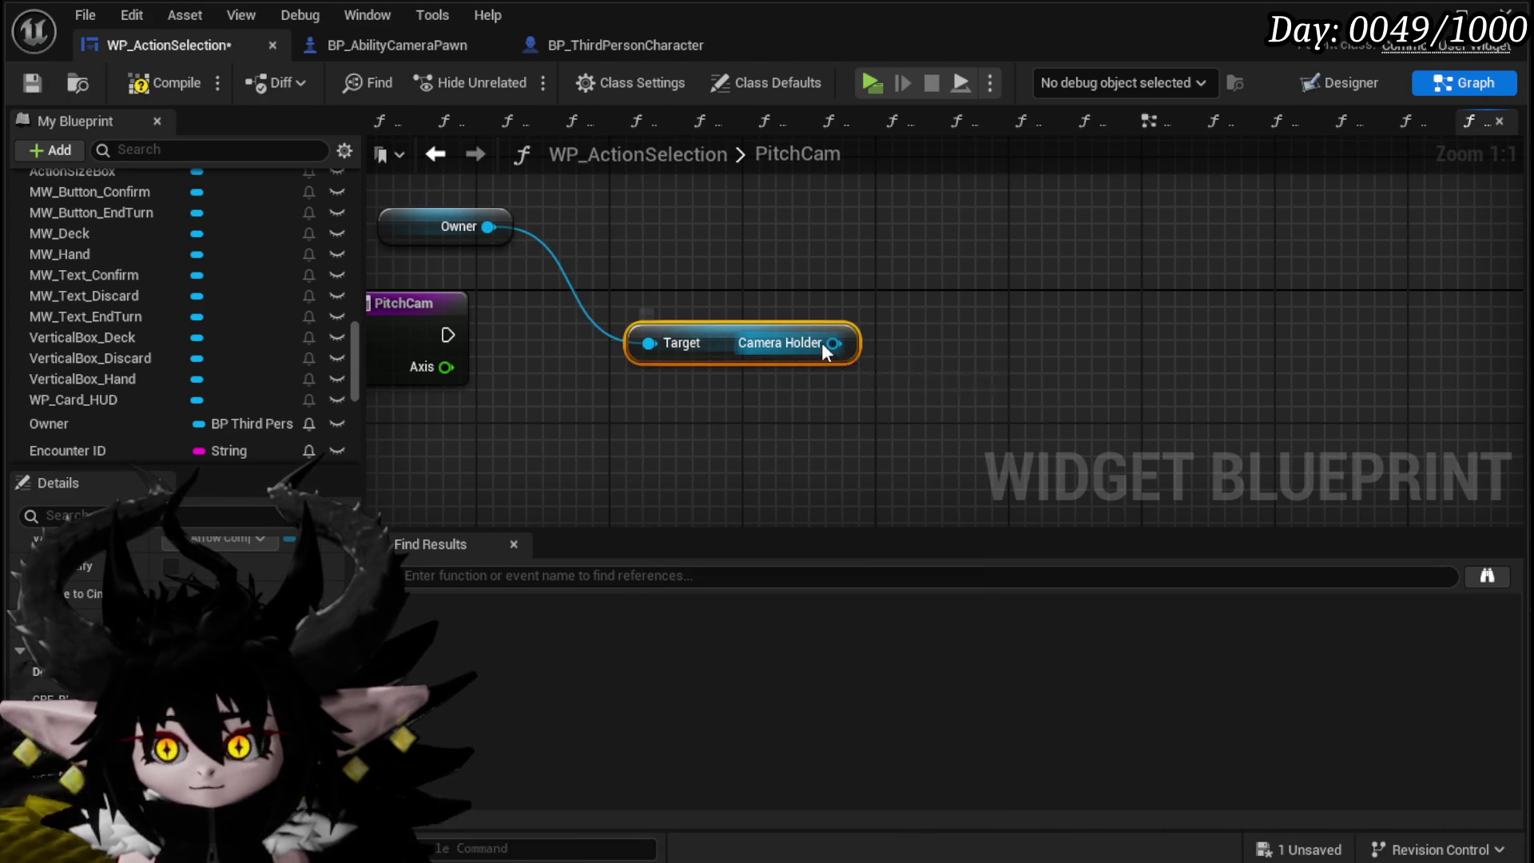
Step: Add Set World Rotation for the Camera Holder, save, and move PitchCam below RotateCam
drag(828, 342, 1003, 371)
text(Set)
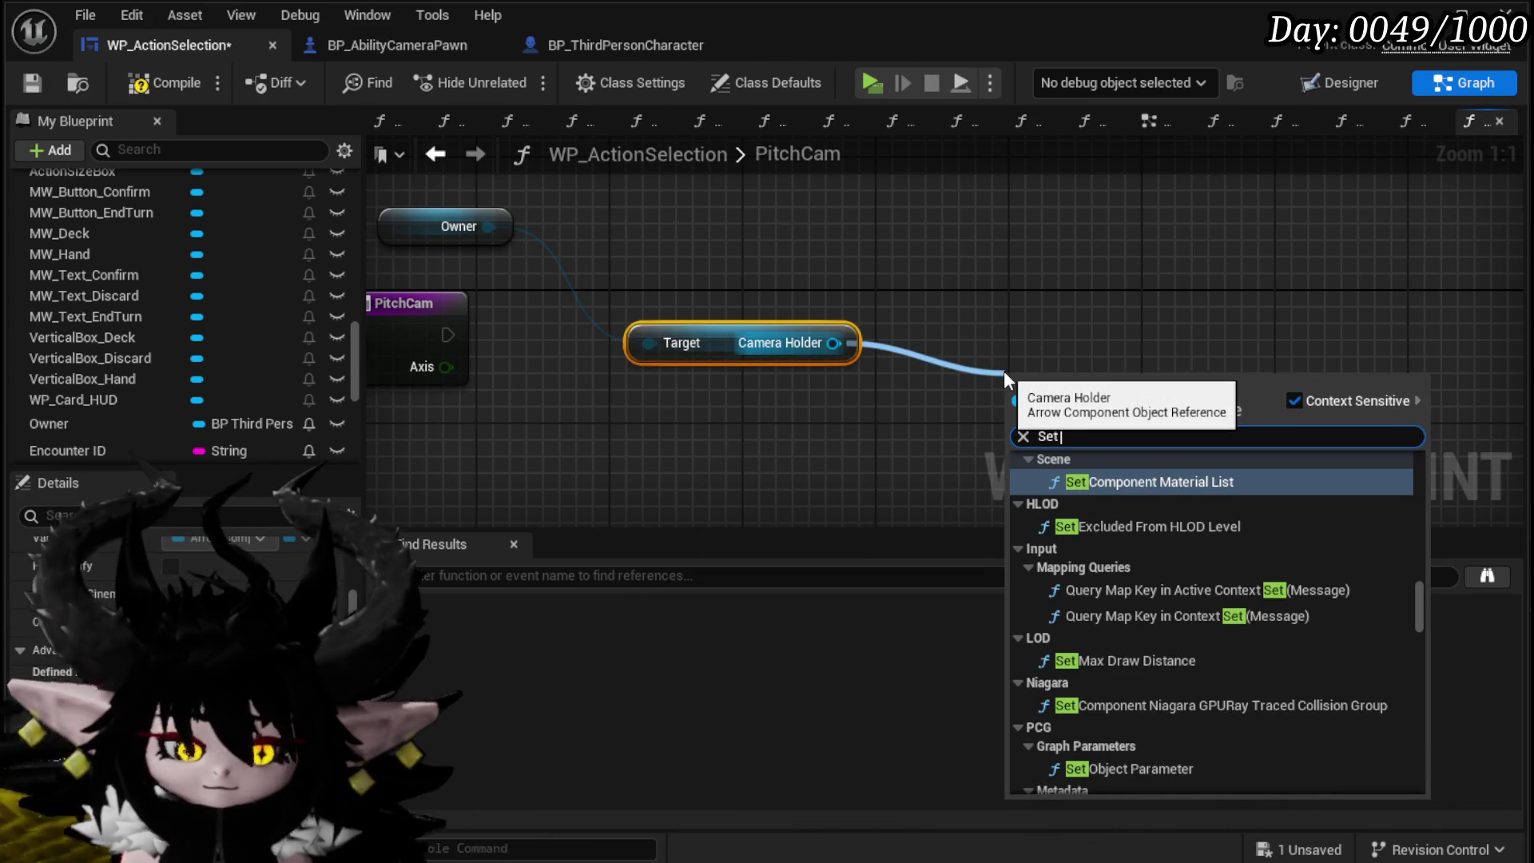
text( Rotation)
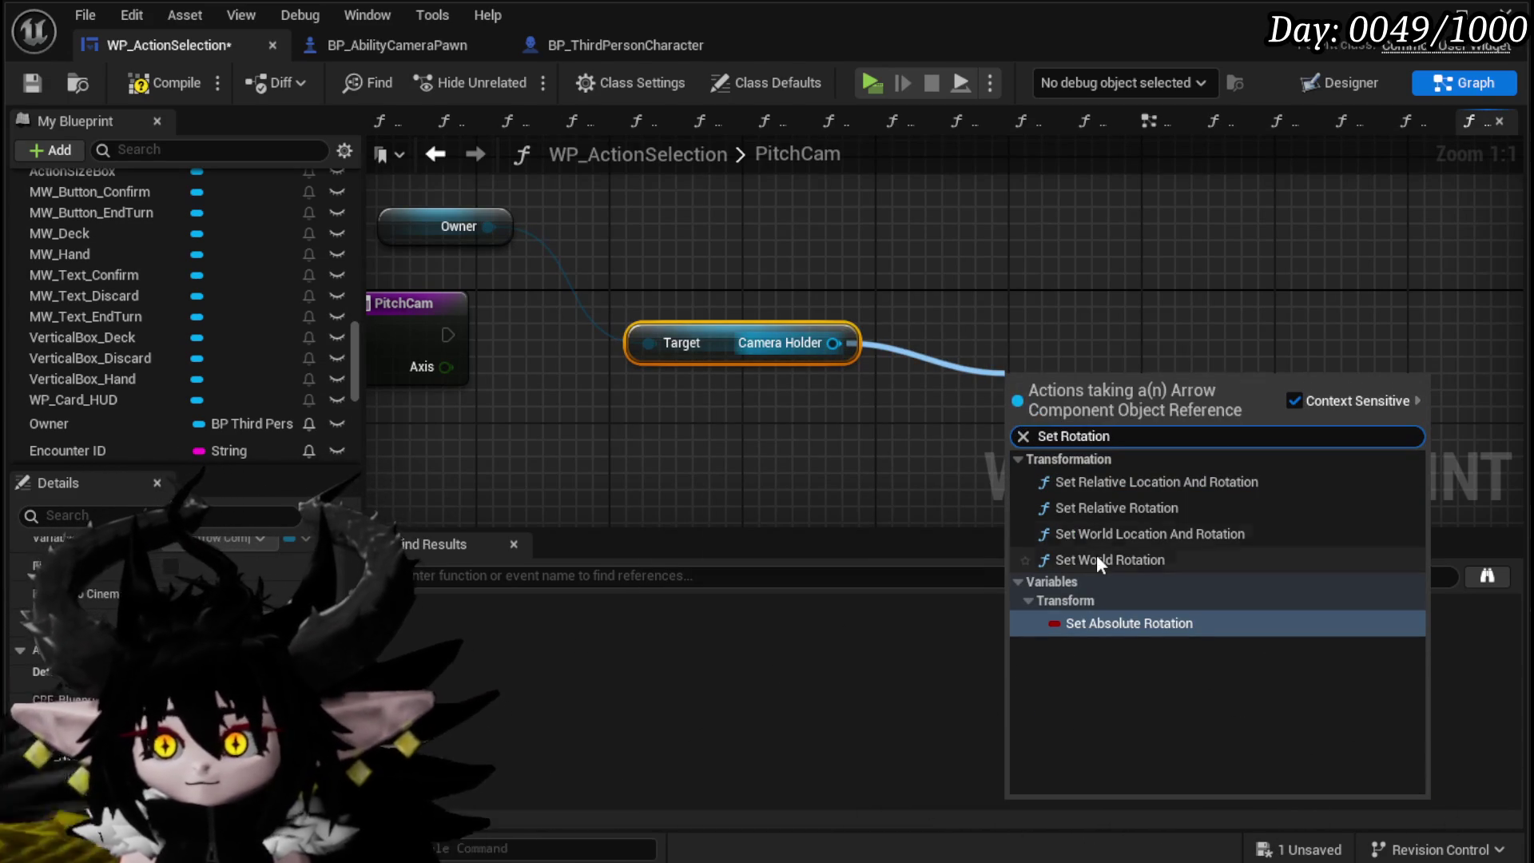
click(1098, 559)
scroll(951, 263, down, 2)
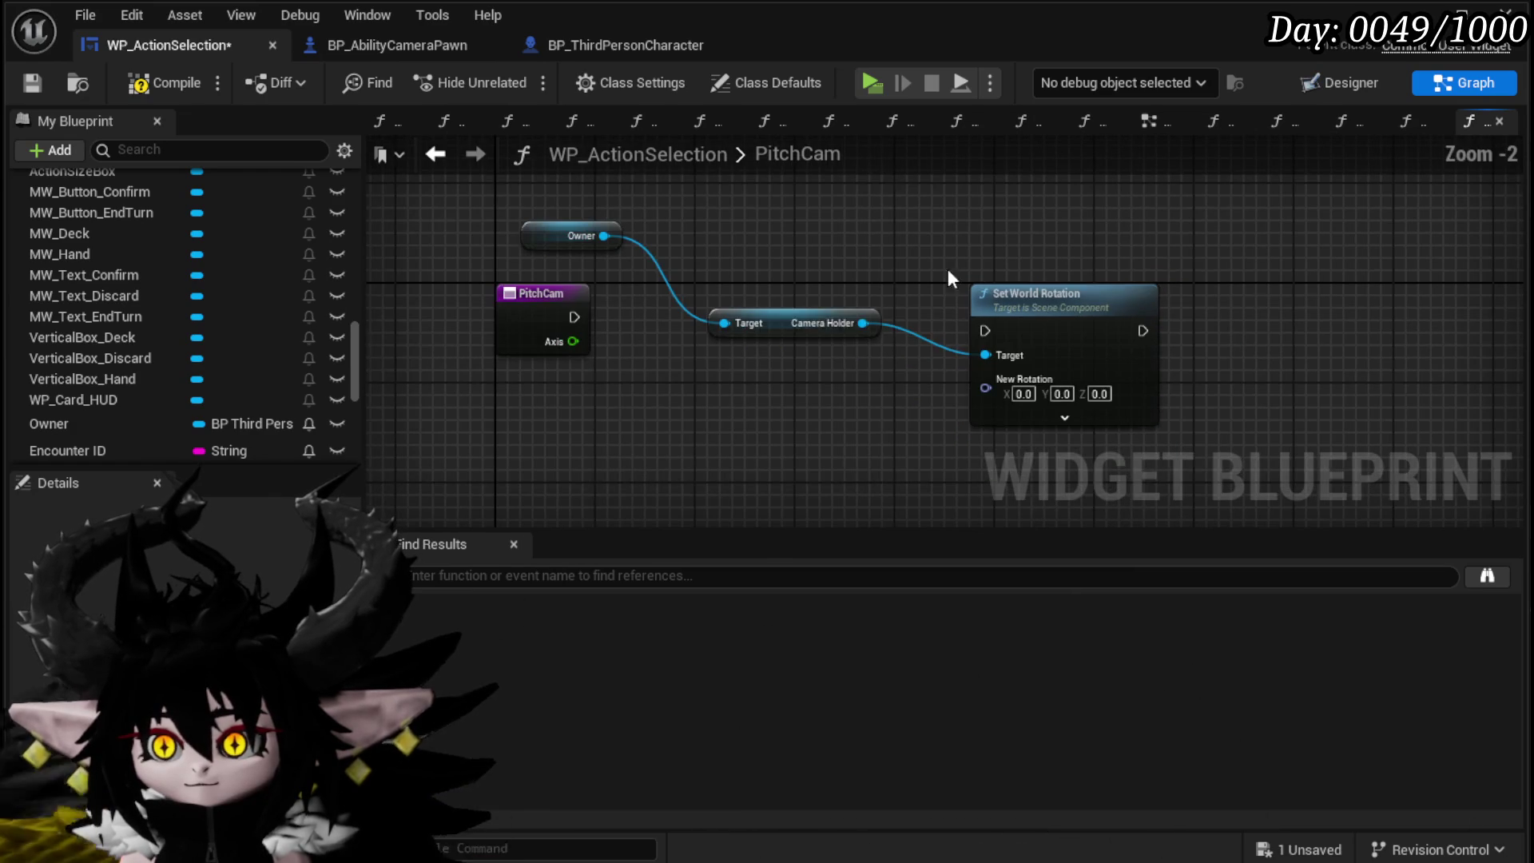
drag(797, 315, 809, 252)
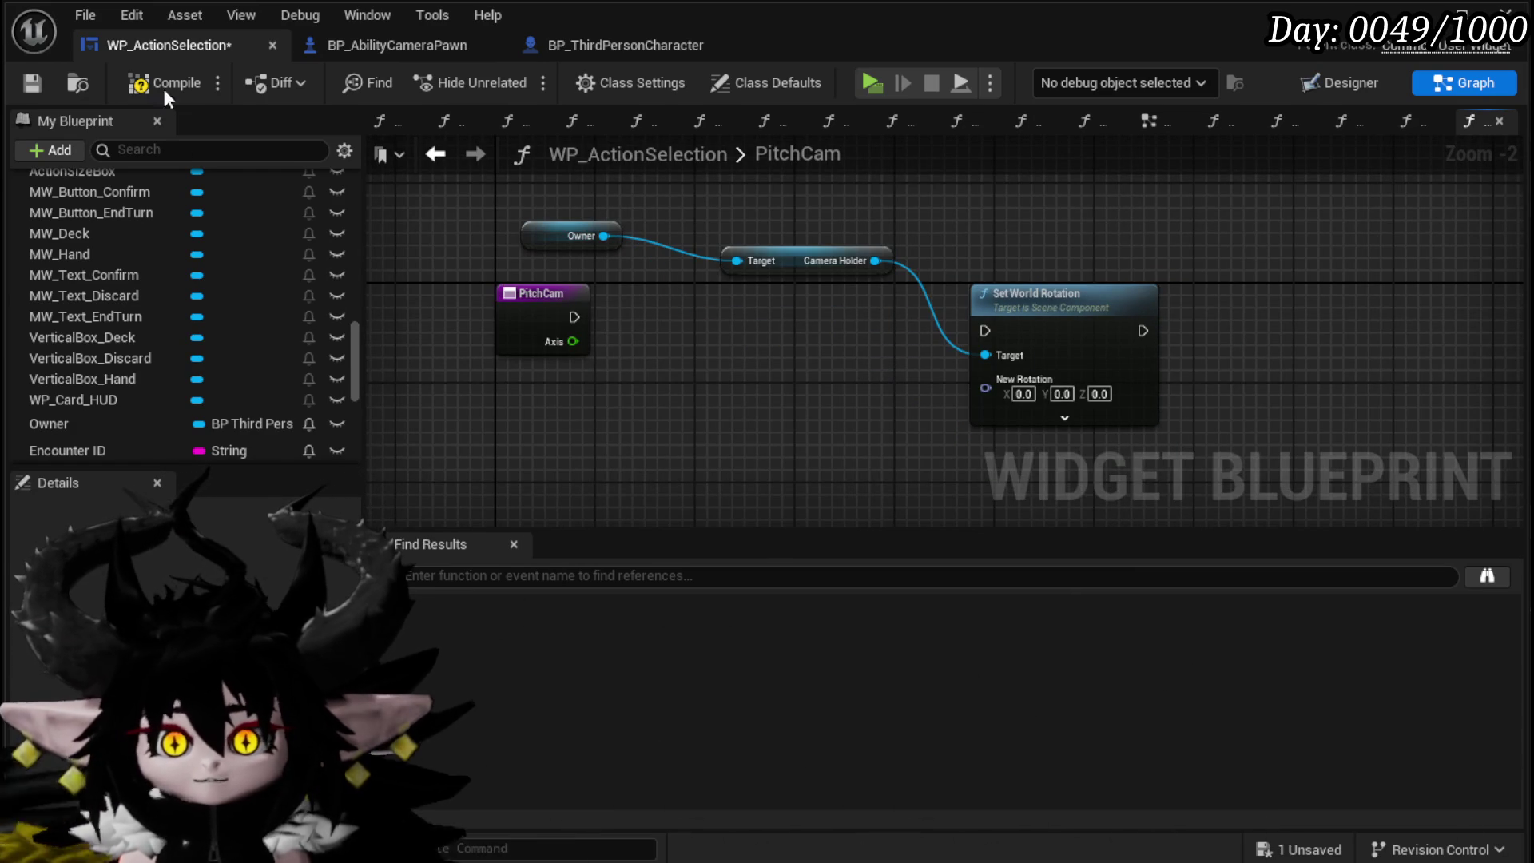
click(24, 75)
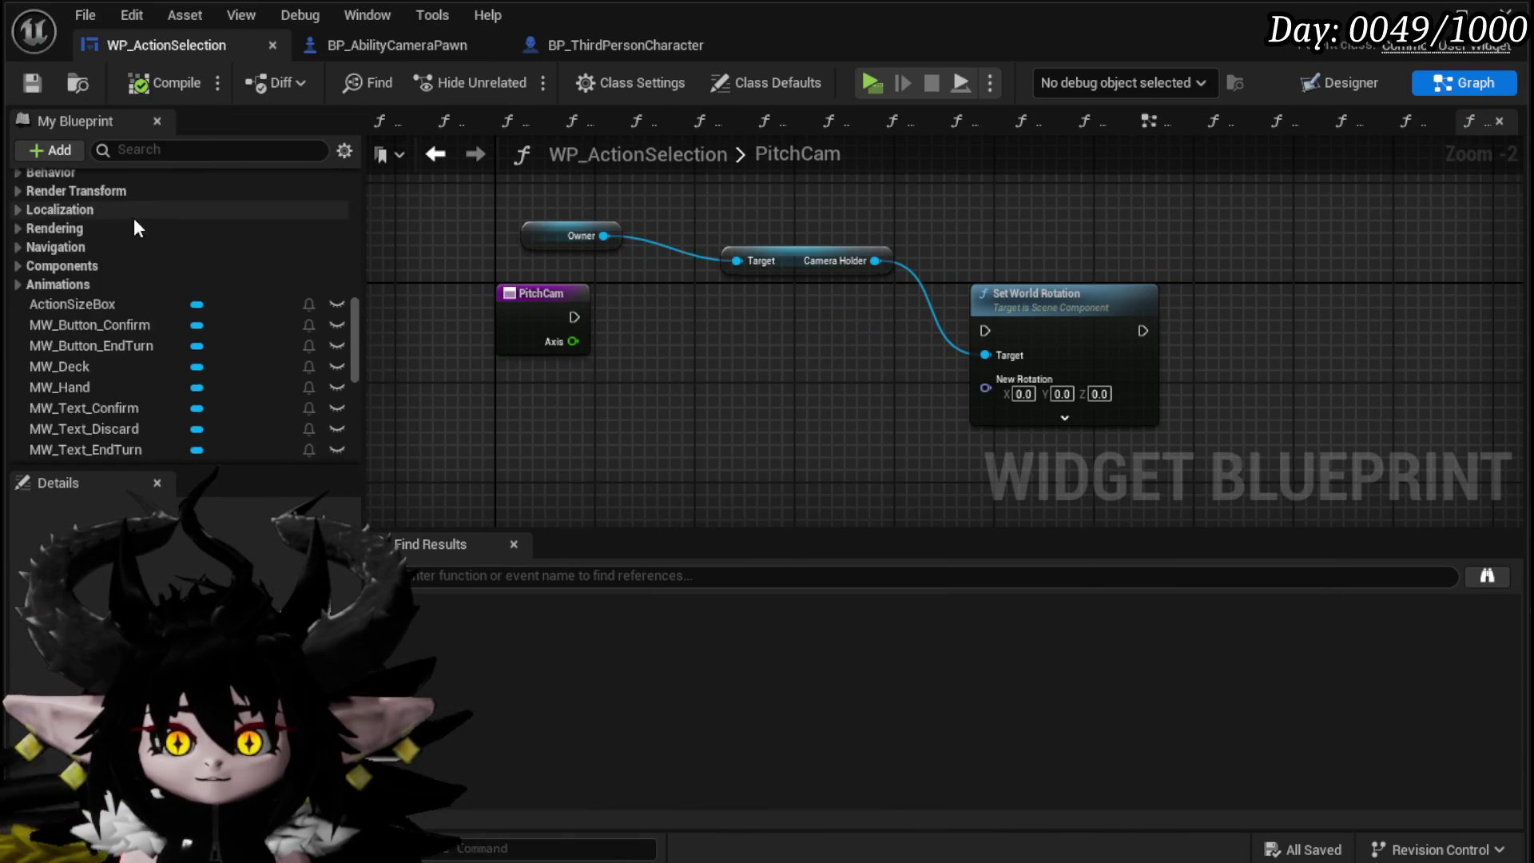
scroll(132, 216, up, 3)
mouse_move(81, 327)
mouse_down()
mouse_move(144, 256)
mouse_move(88, 369)
mouse_move(87, 241)
mouse_move(86, 256)
mouse_up()
Step: Open RotateCam, inspect its rotation and rotator nodes, and save the blueprint
double_click(80, 235)
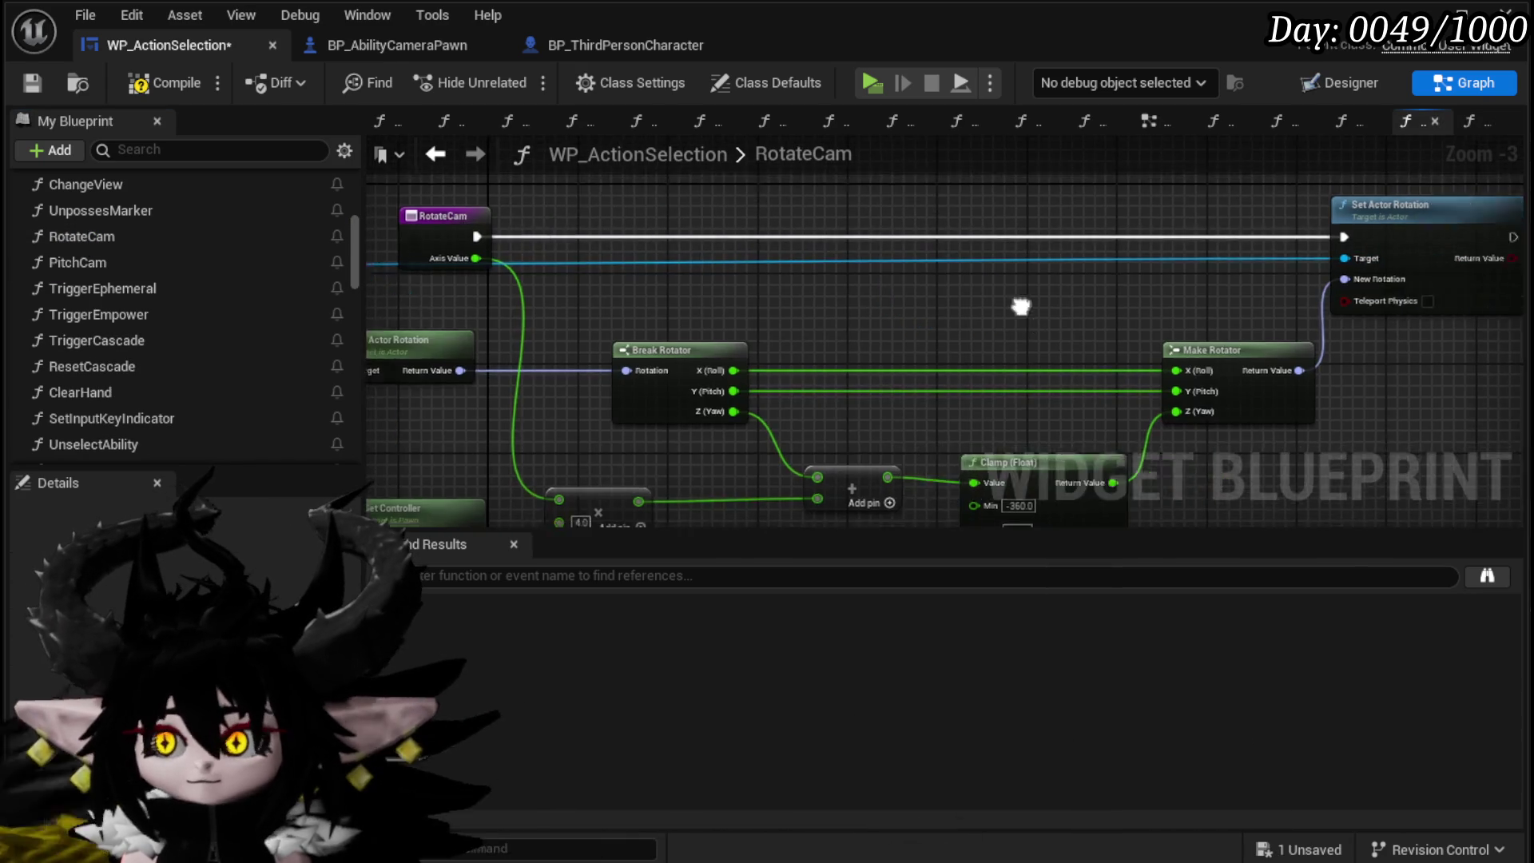
drag(848, 328, 1283, 189)
mouse_move(866, 279)
mouse_down()
mouse_move(1051, 199)
mouse_move(937, 212)
mouse_up()
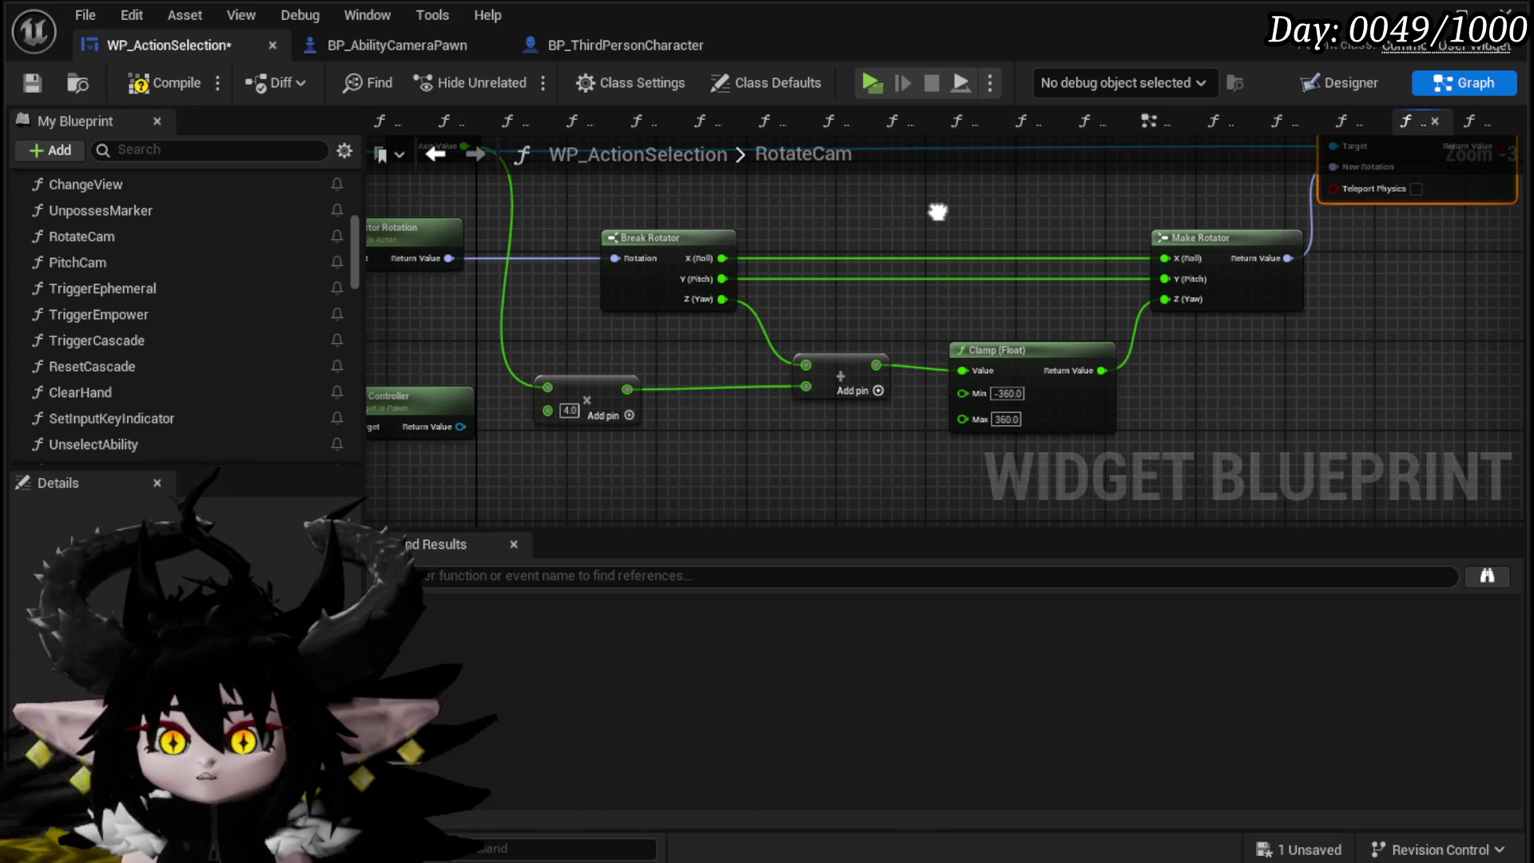
mouse_move(860, 464)
mouse_down()
mouse_move(929, 394)
mouse_move(859, 490)
mouse_up()
mouse_move(959, 357)
mouse_down()
mouse_move(1030, 278)
mouse_move(958, 361)
mouse_move(1034, 445)
mouse_move(1044, 257)
mouse_move(1020, 404)
mouse_move(947, 364)
mouse_move(943, 277)
mouse_up()
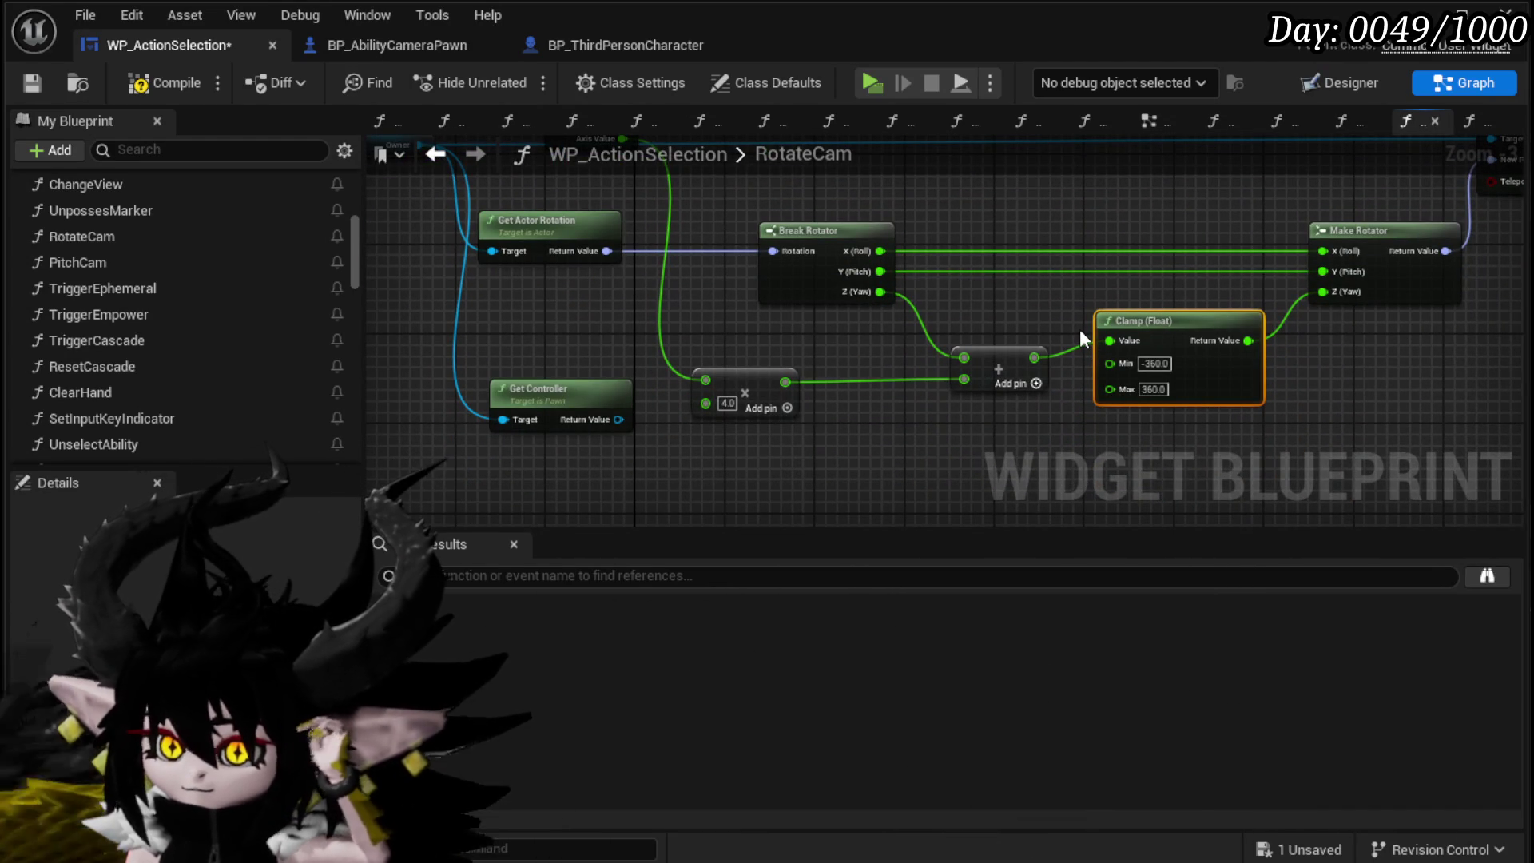
mouse_move(517, 274)
mouse_down()
mouse_move(537, 369)
mouse_move(575, 417)
mouse_up()
drag(568, 310, 885, 431)
mouse_move(792, 472)
mouse_down()
mouse_move(627, 316)
mouse_move(634, 391)
mouse_move(689, 445)
mouse_up()
click(137, 85)
Step: Select Get Actor Rotation, Break/Make Rotator and the 4.0 multiply node, then paste them into PitchCam
mouse_move(823, 277)
mouse_down()
mouse_move(639, 234)
mouse_move(1222, 332)
mouse_up()
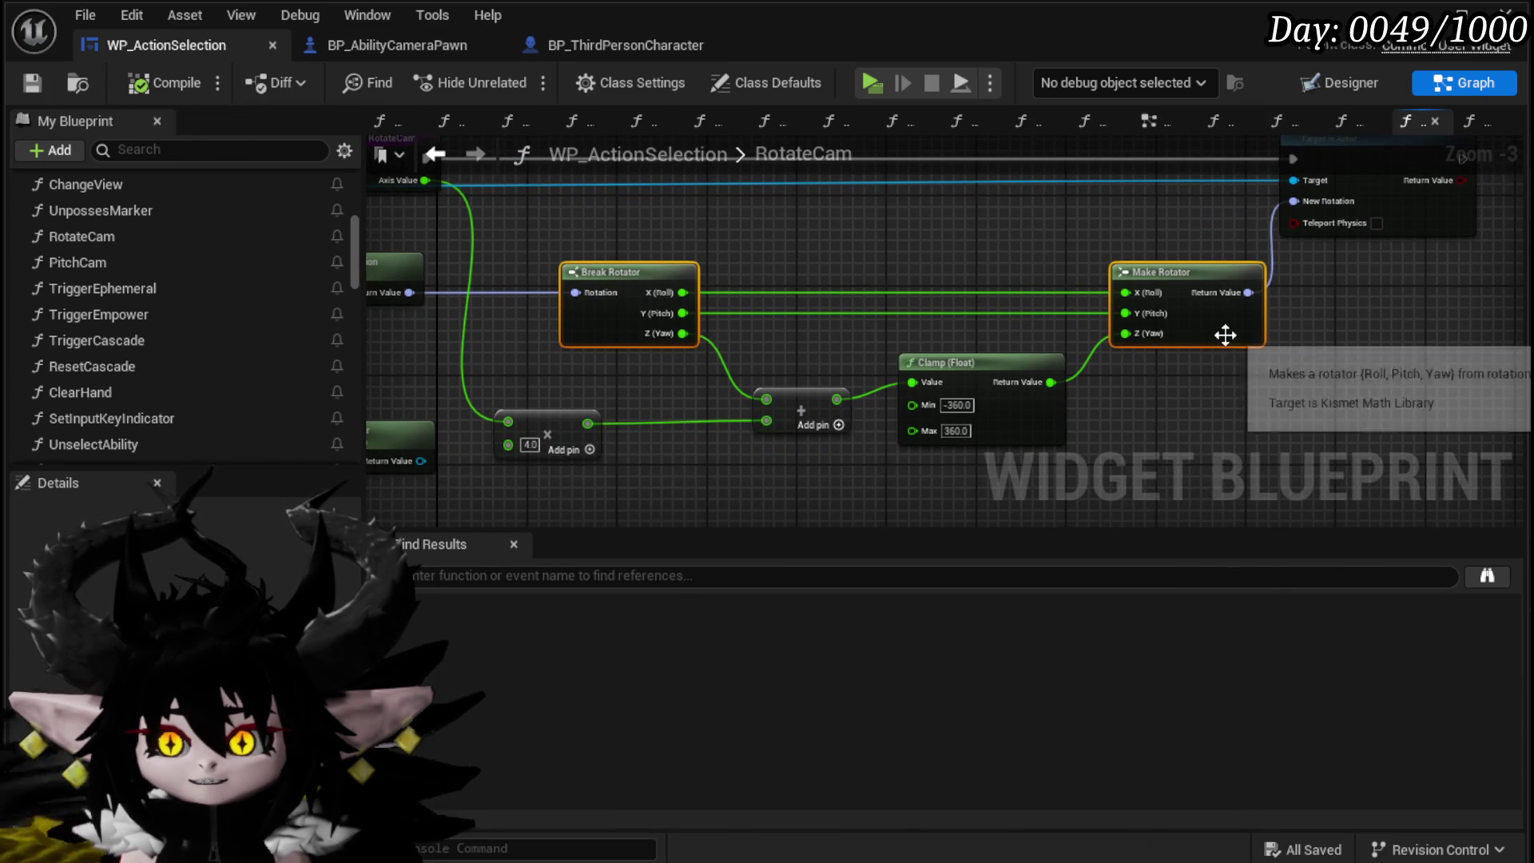
drag(865, 367, 1000, 384)
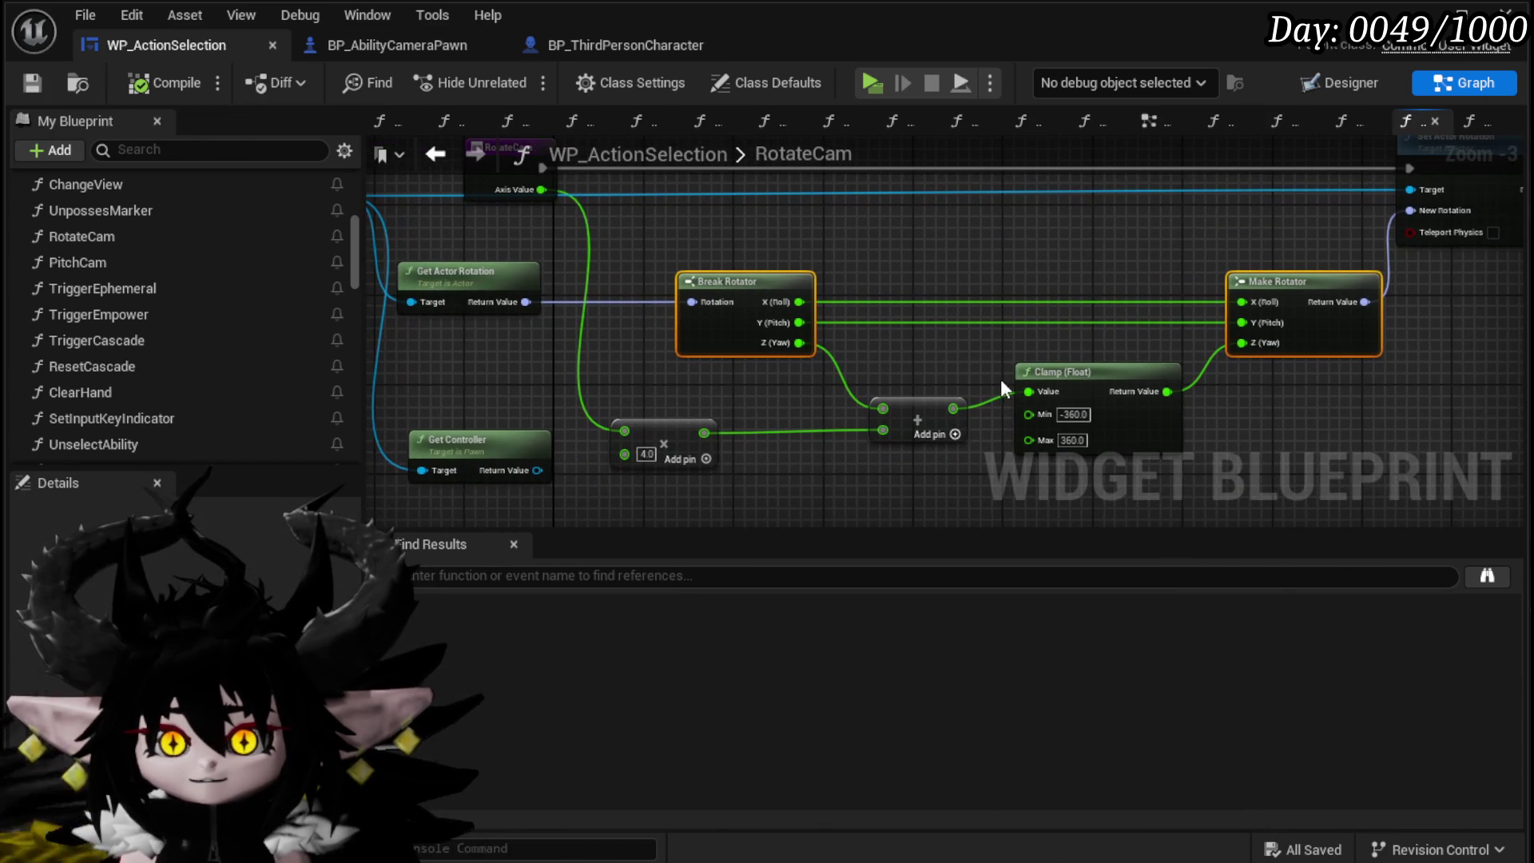
drag(468, 361, 527, 252)
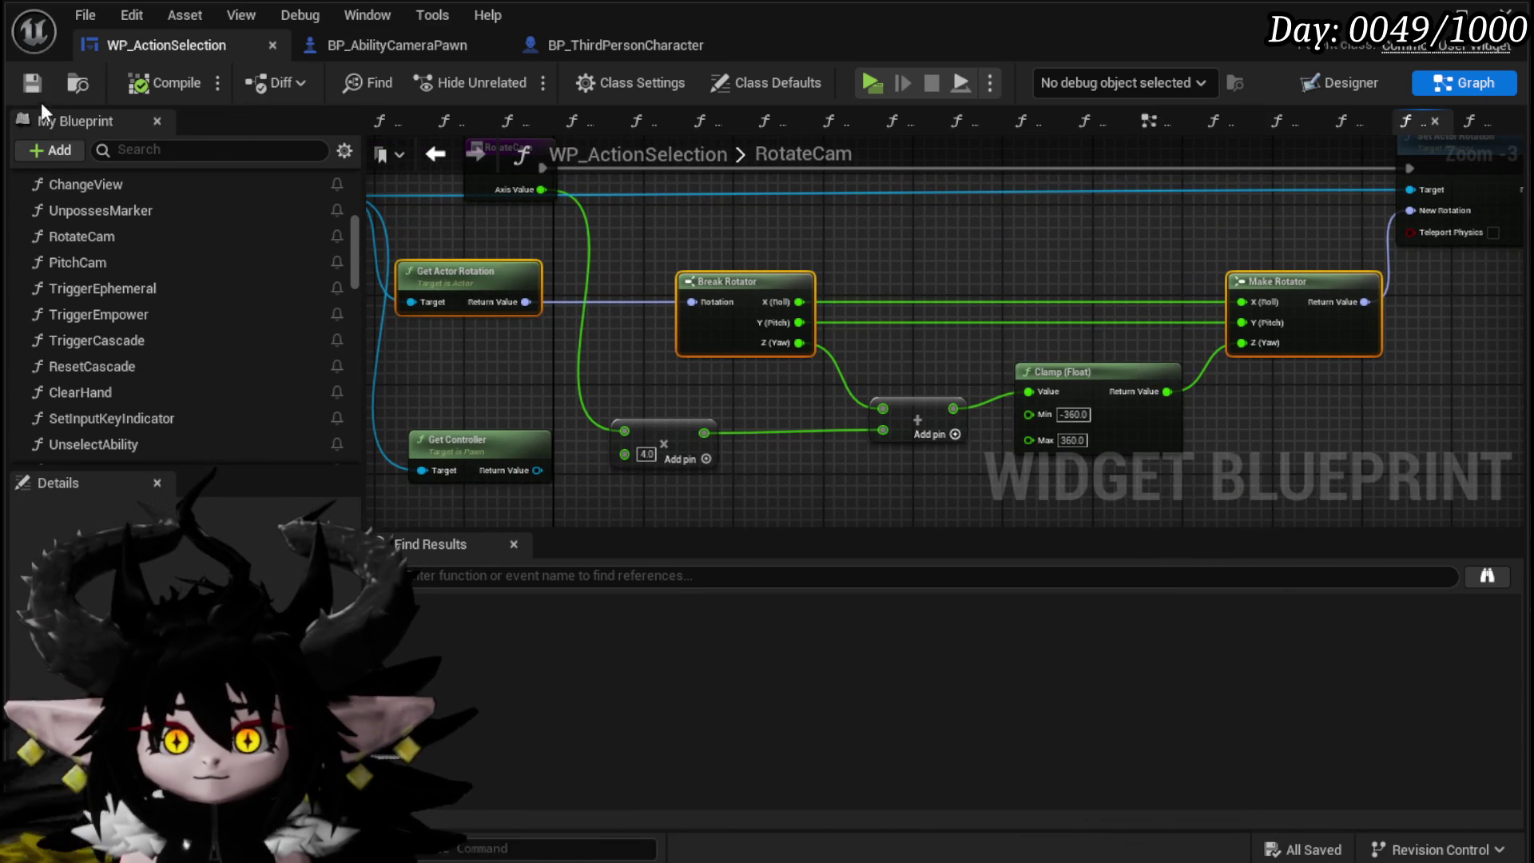
mouse_move(520, 433)
mouse_down()
mouse_move(633, 513)
mouse_move(758, 388)
mouse_up()
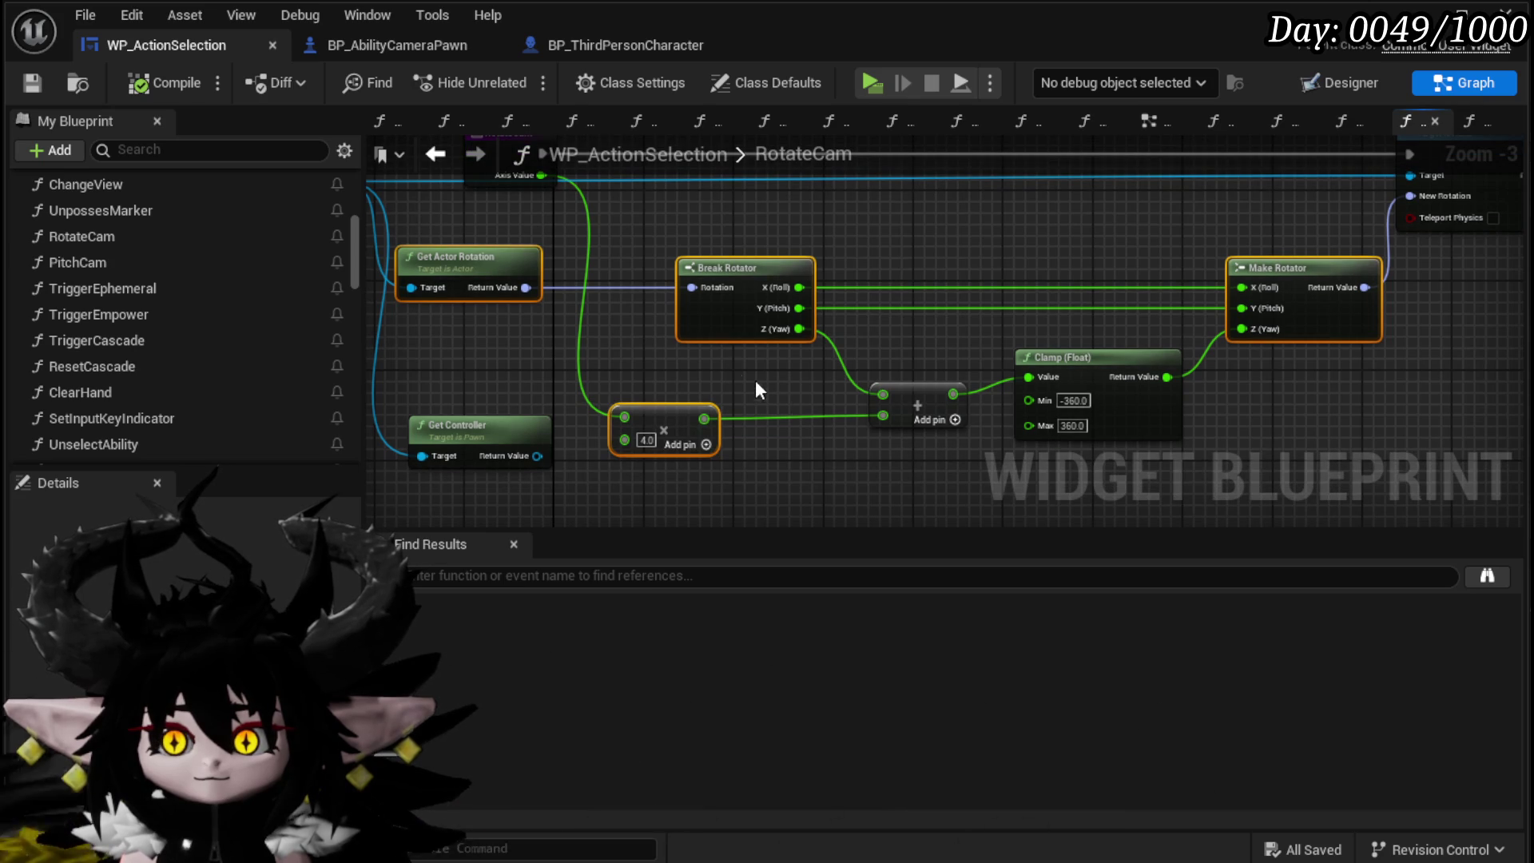
click(442, 156)
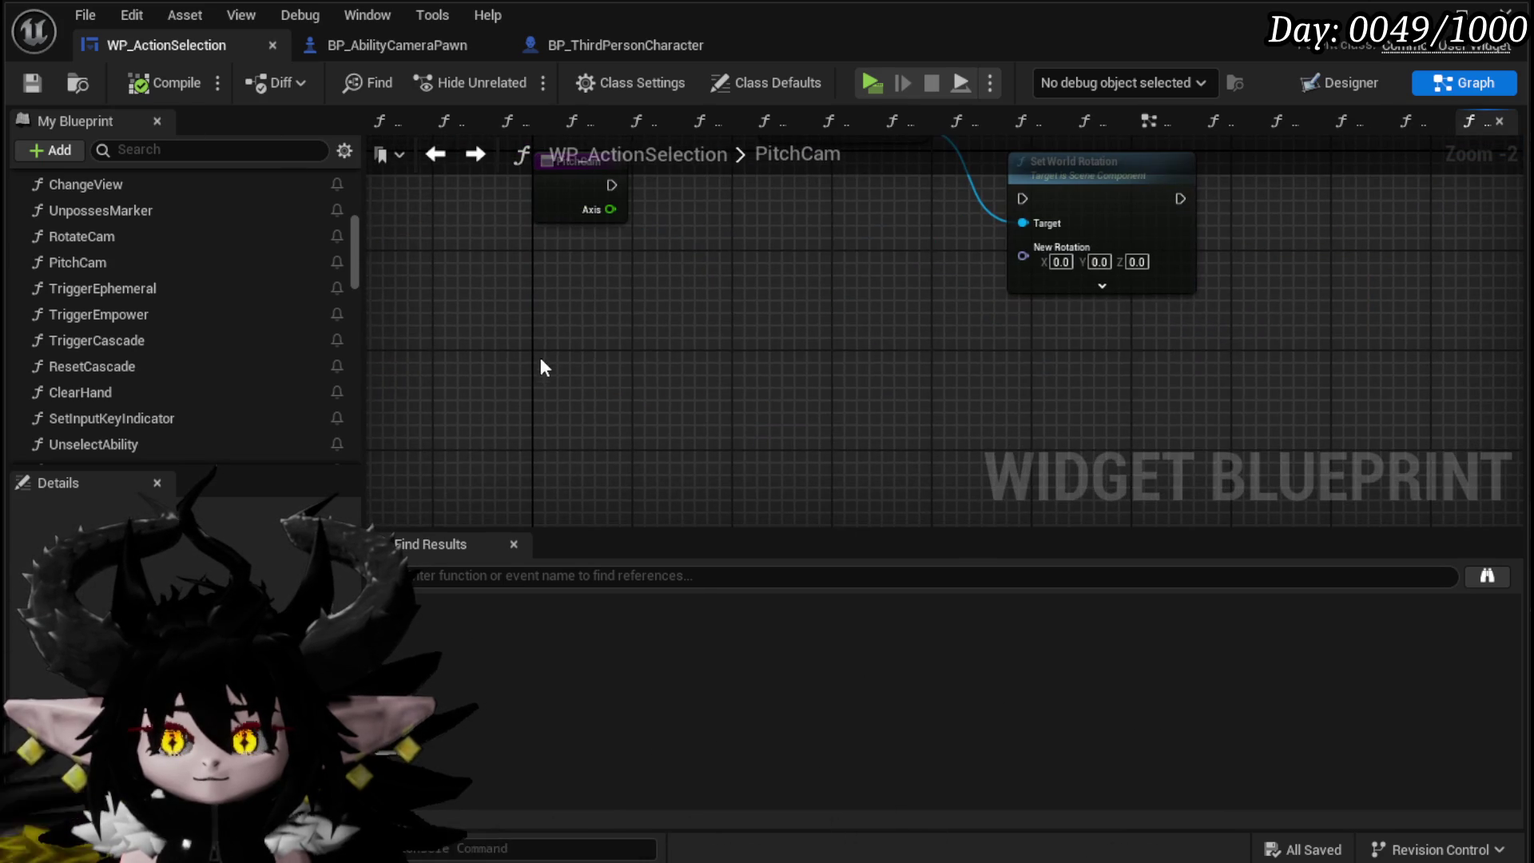
key(ctrl+v)
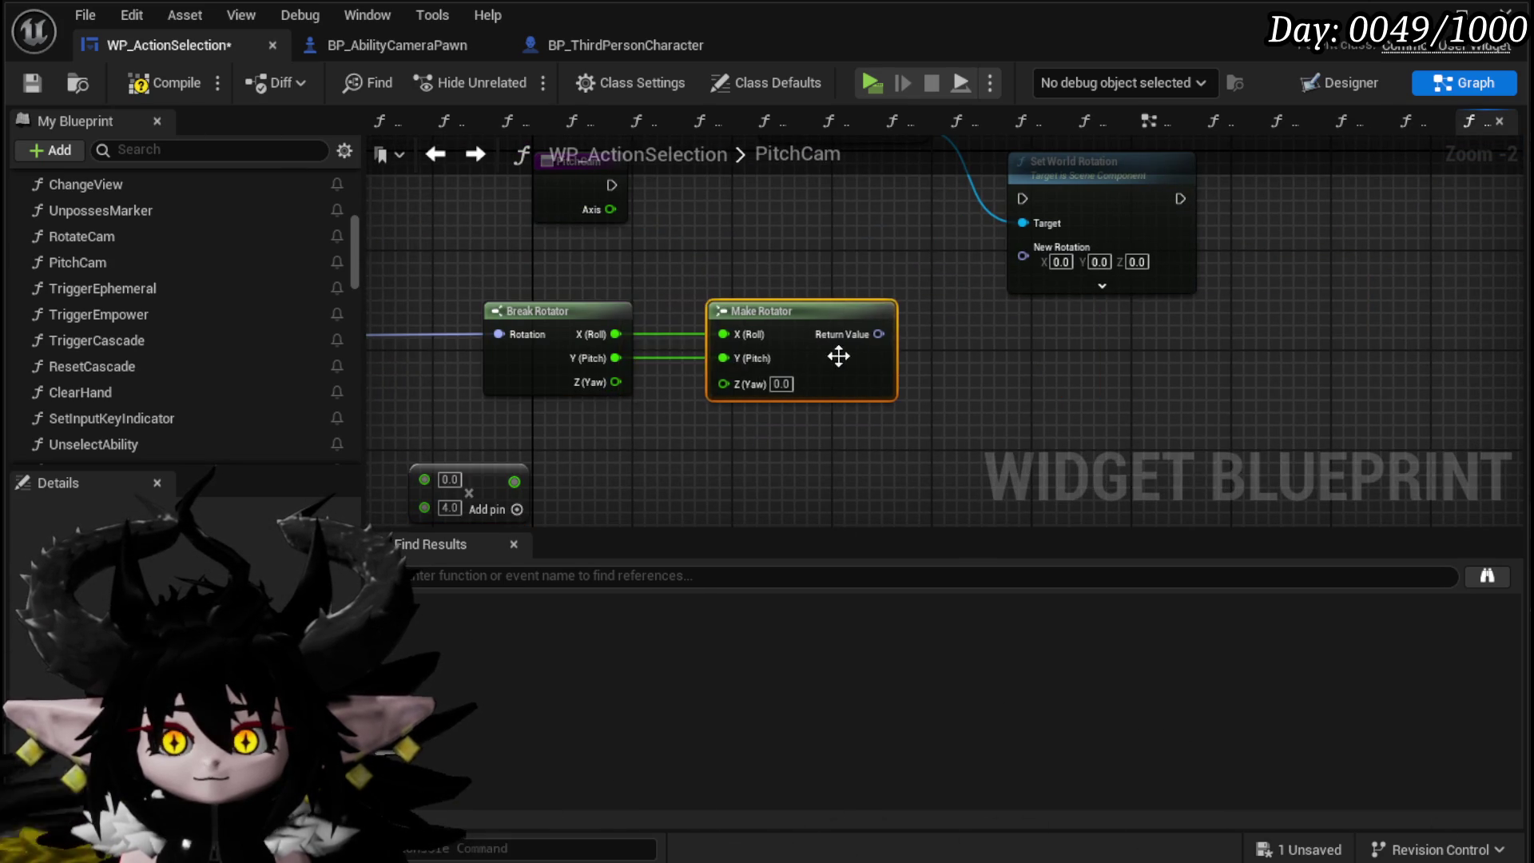
Step: Connect the Axis input to the 4.0 multiply node and shift Set World Rotation right
drag(838, 356, 708, 421)
mouse_move(963, 214)
mouse_down()
mouse_move(699, 338)
mouse_move(634, 326)
mouse_up()
drag(553, 287, 693, 300)
mouse_move(961, 294)
mouse_down()
mouse_move(800, 268)
mouse_move(773, 248)
mouse_up()
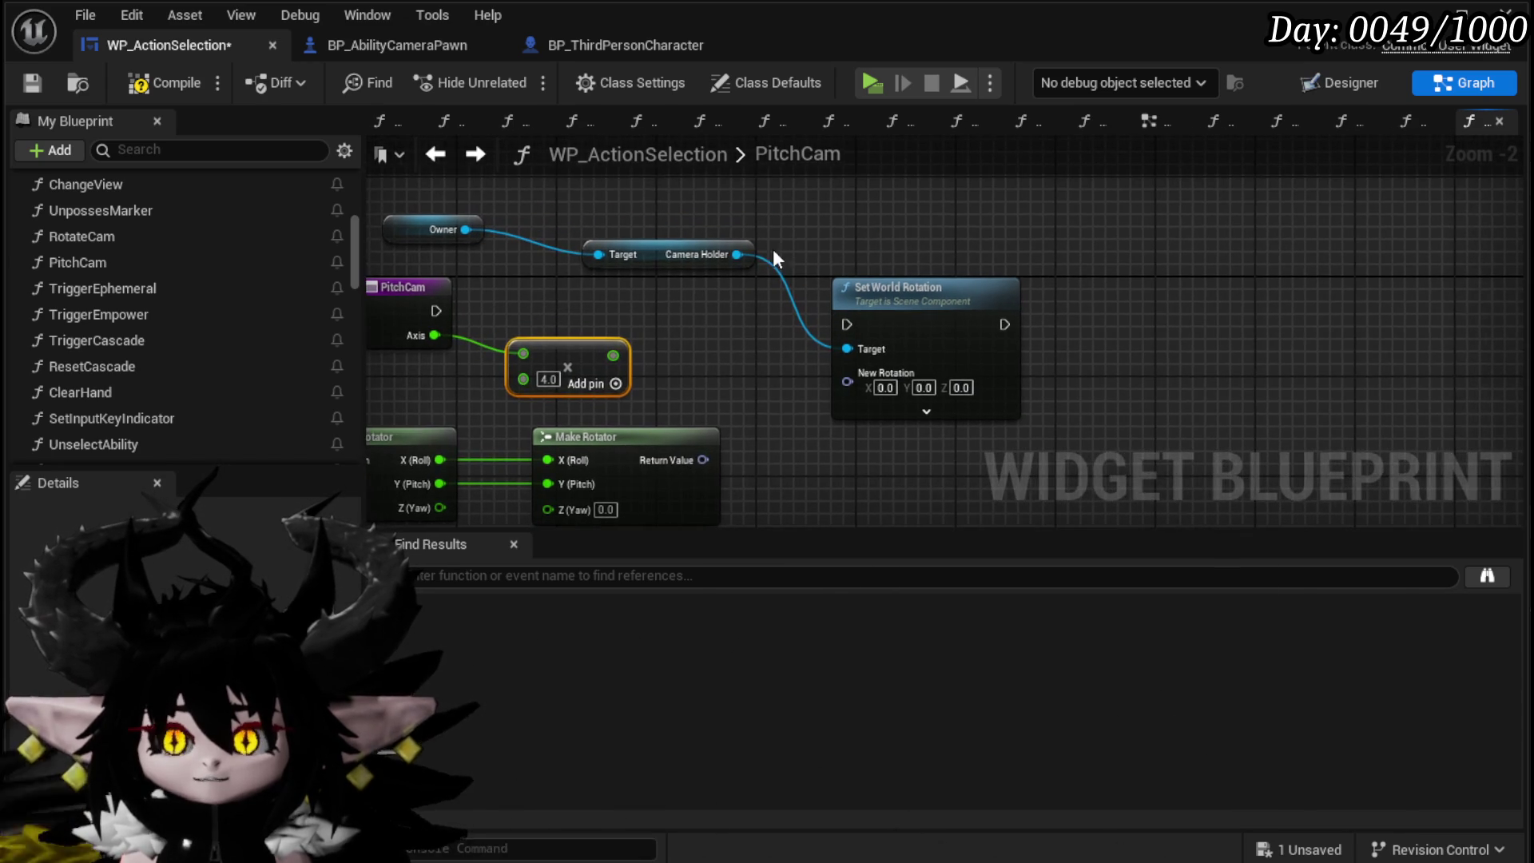
drag(918, 297, 1193, 297)
Step: Add a Set Relative Rotation for Camera Holder with a Make Rotator on New Rotation
drag(877, 262, 874, 261)
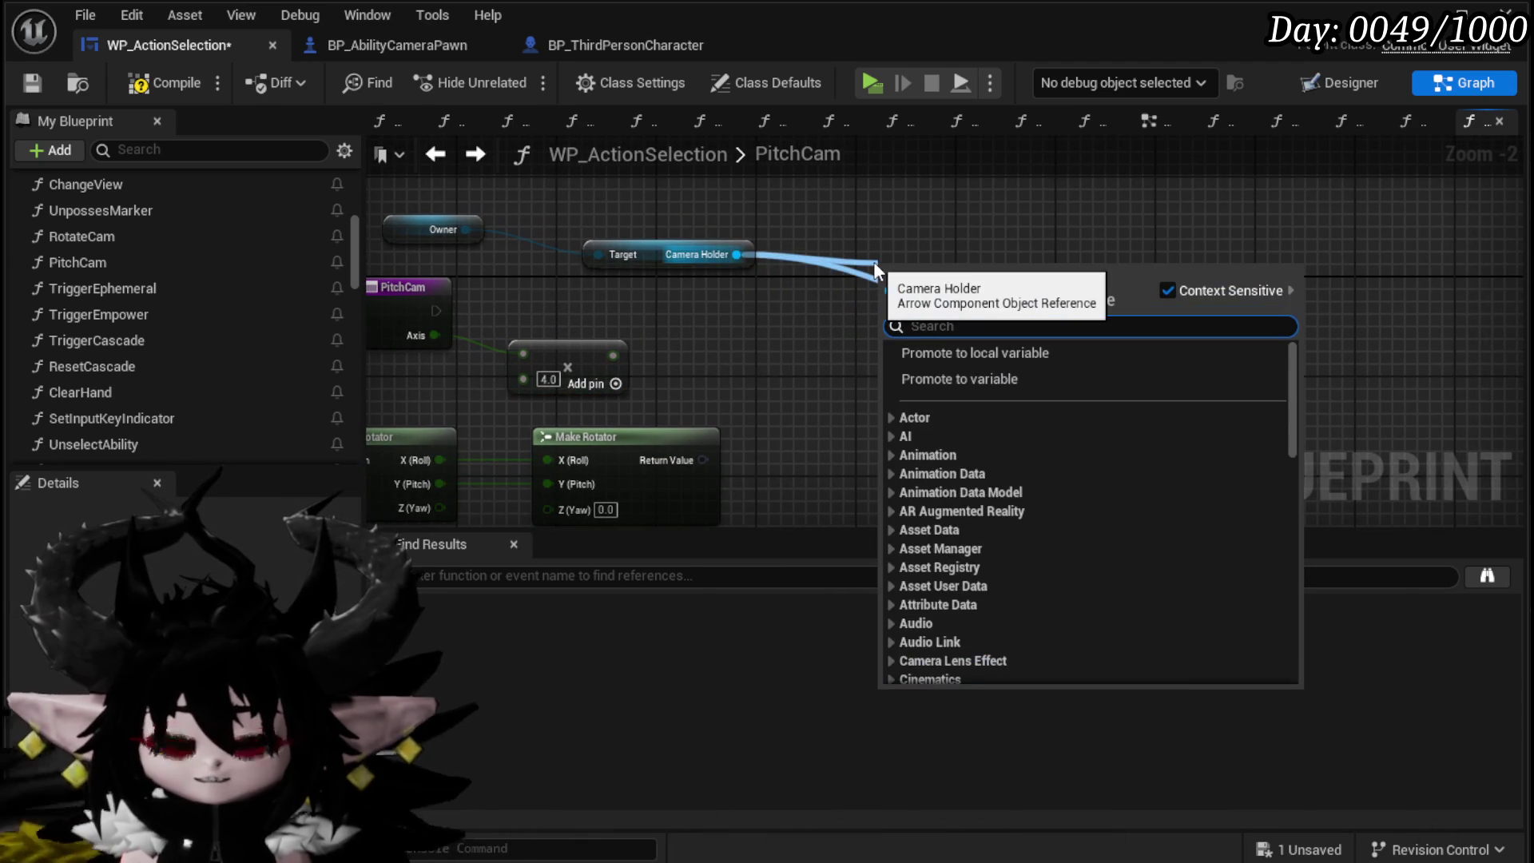
text(Set Irelative)
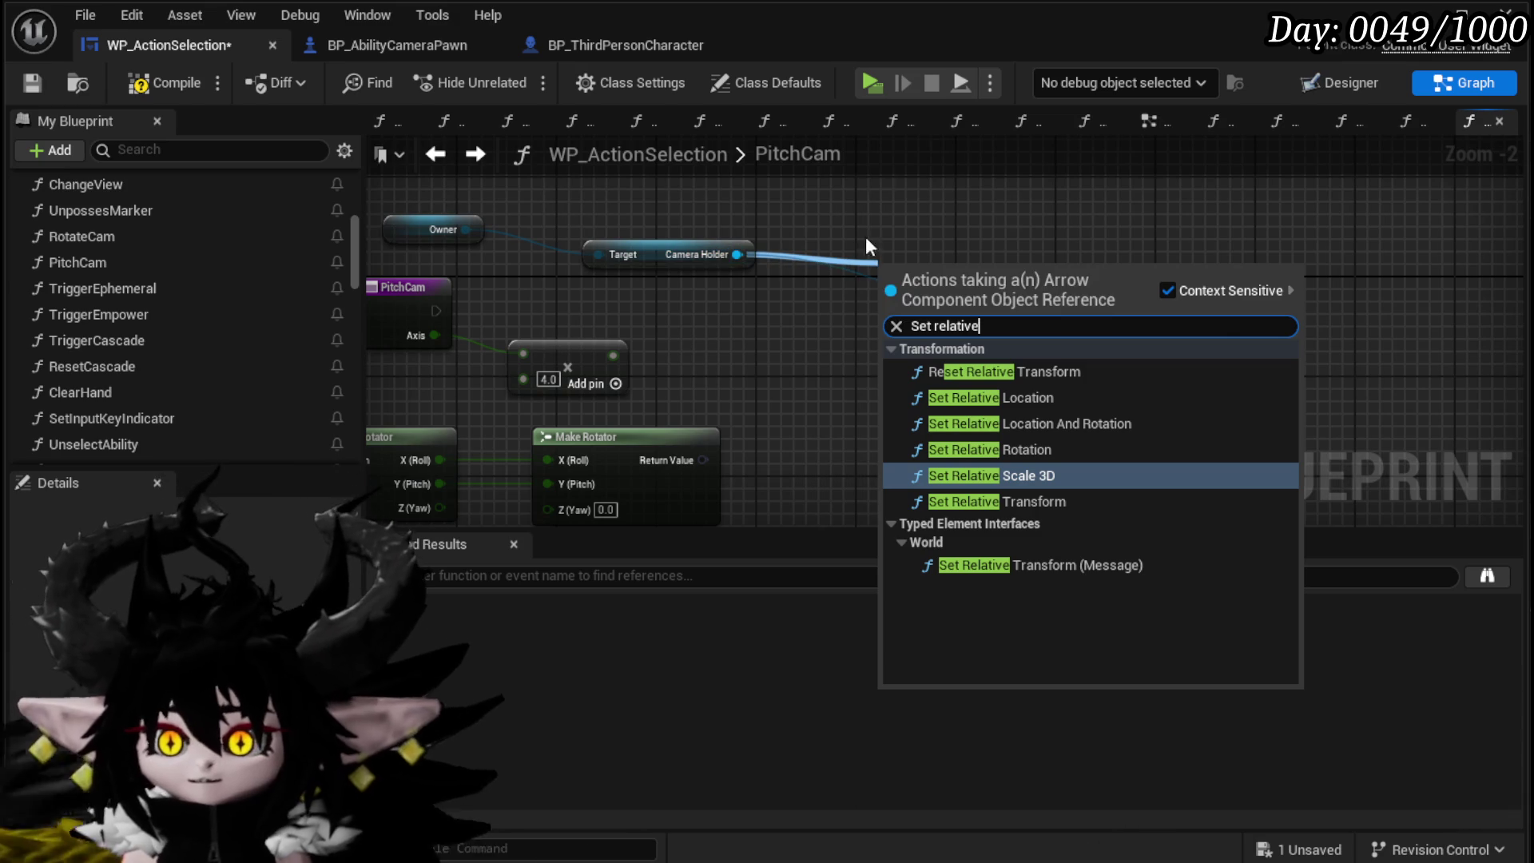
click(1034, 452)
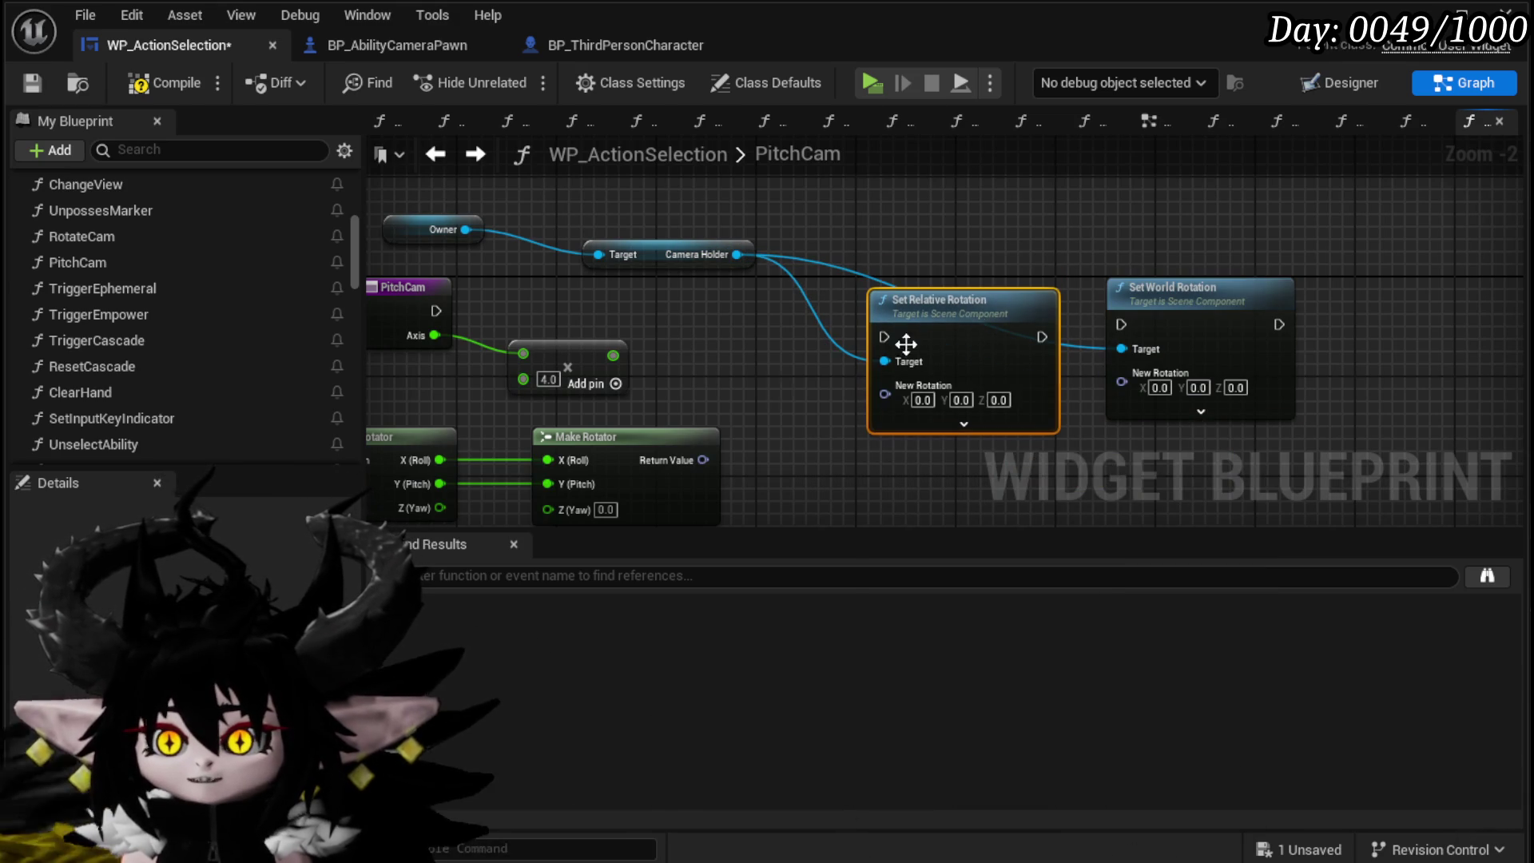
drag(879, 312, 860, 459)
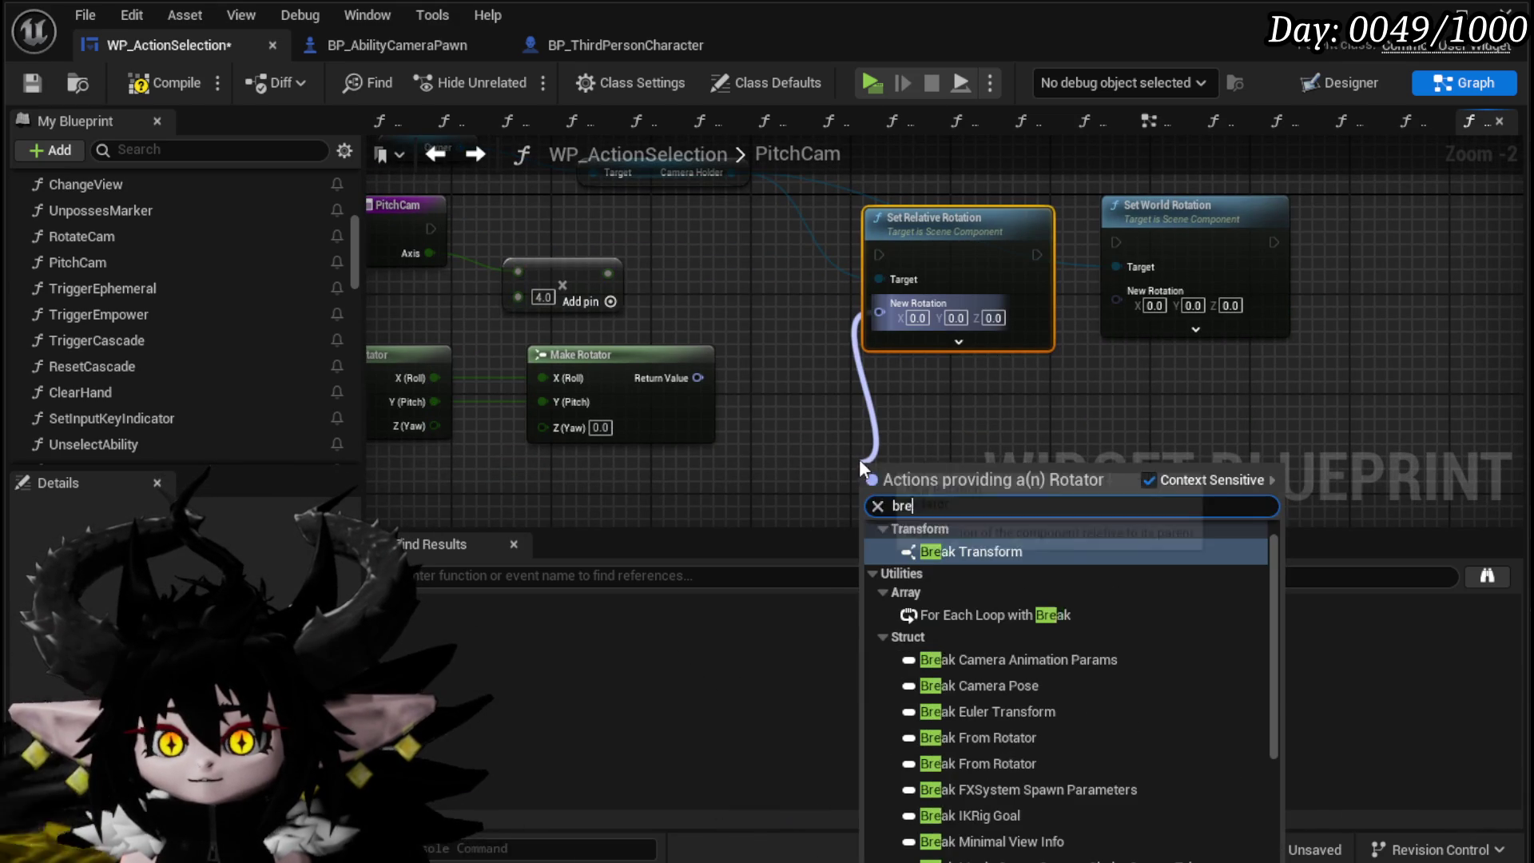
text(brea)
click(957, 553)
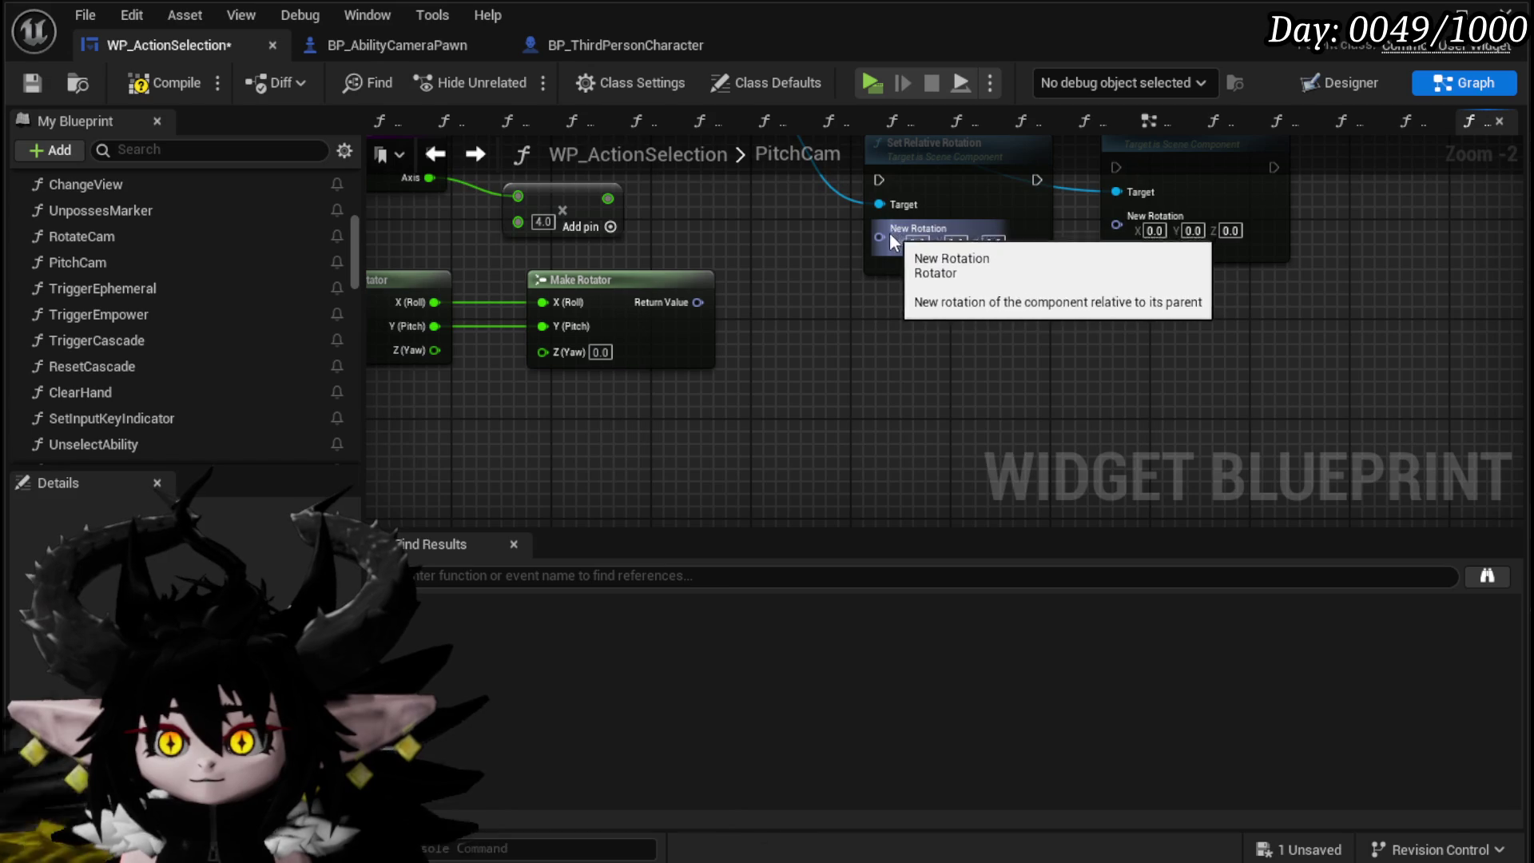
drag(889, 232, 887, 354)
text(make)
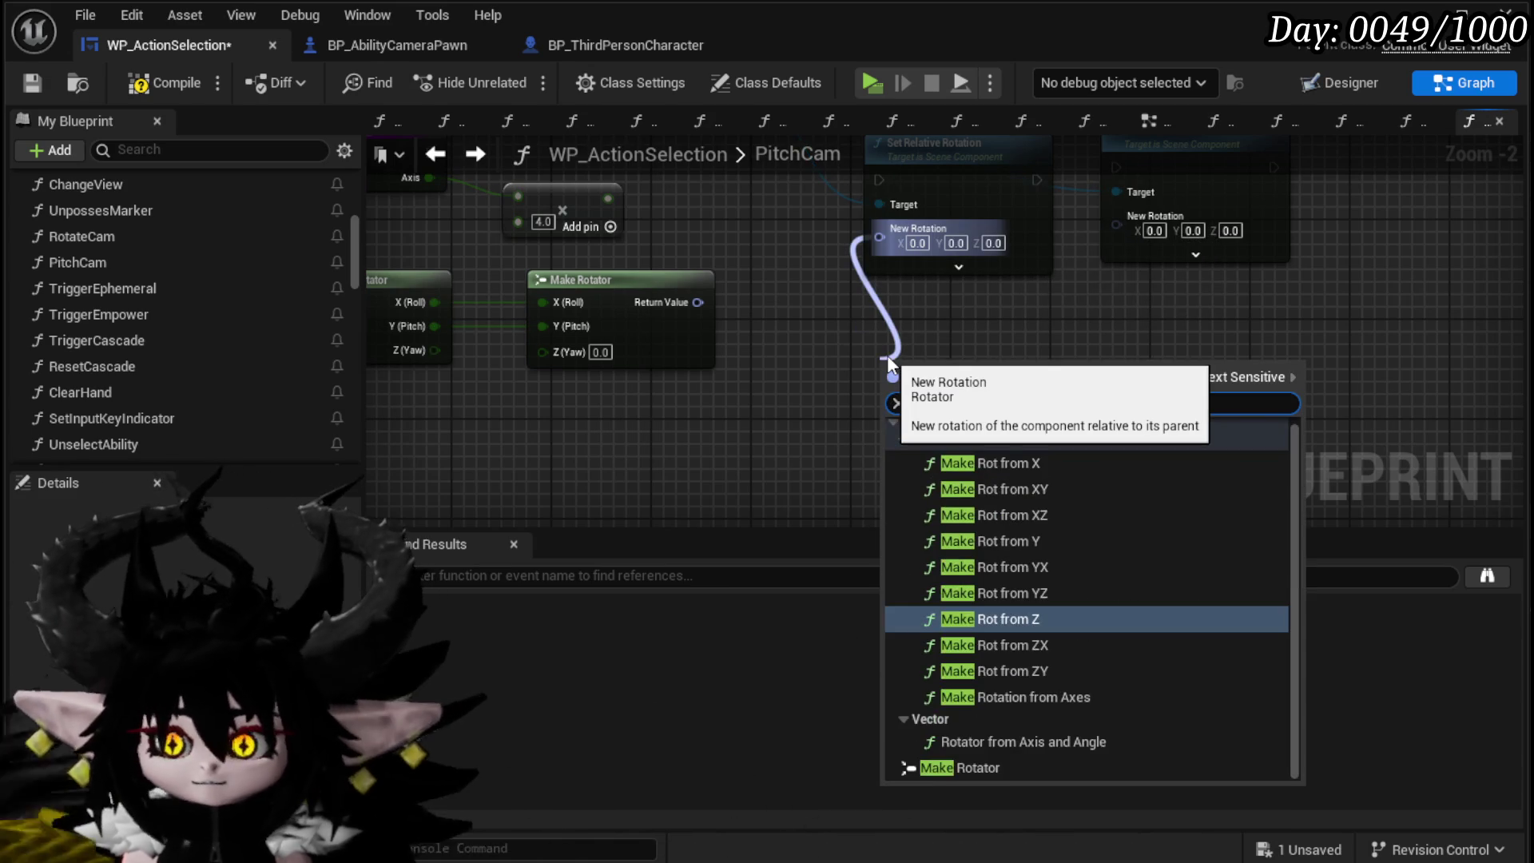
click(958, 767)
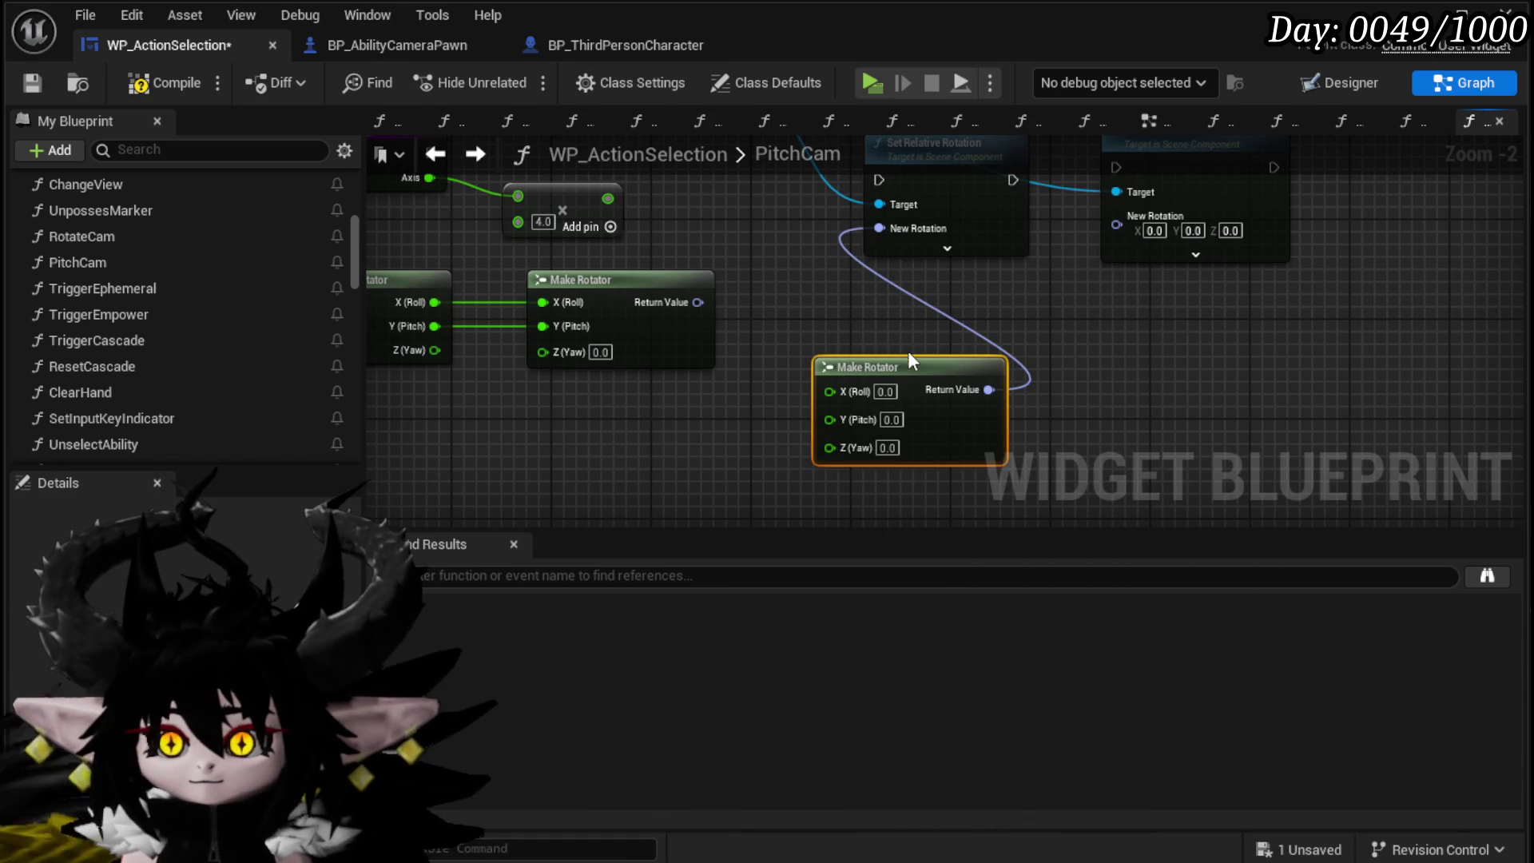
drag(910, 360, 886, 297)
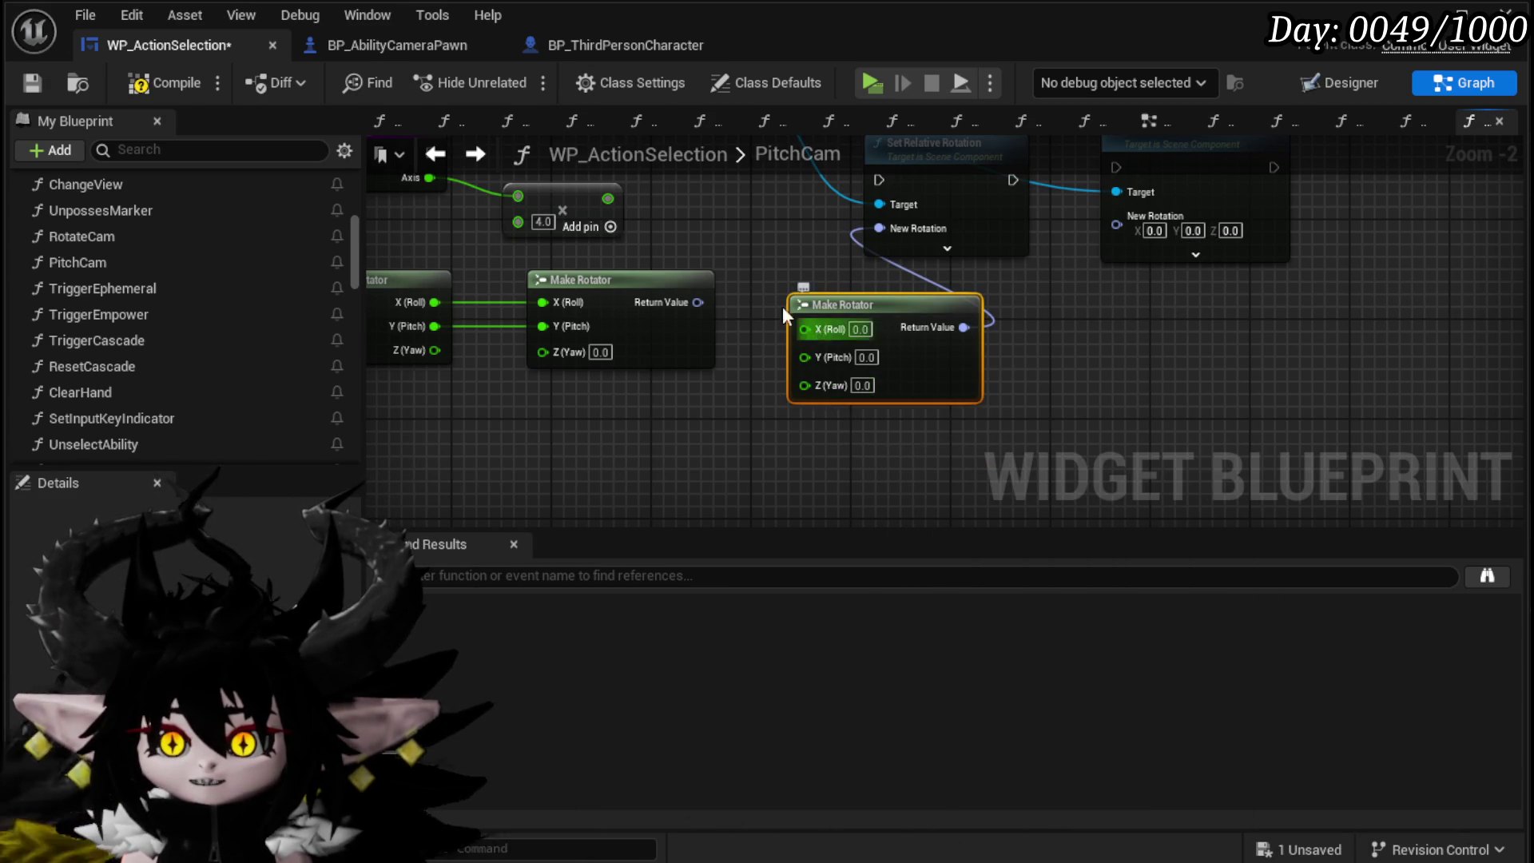
Step: Feed Axis × 4.0 into the Make Rotator's Pitch, tidy the nodes, save, and launch play
drag(783, 305, 916, 385)
drag(741, 278, 951, 439)
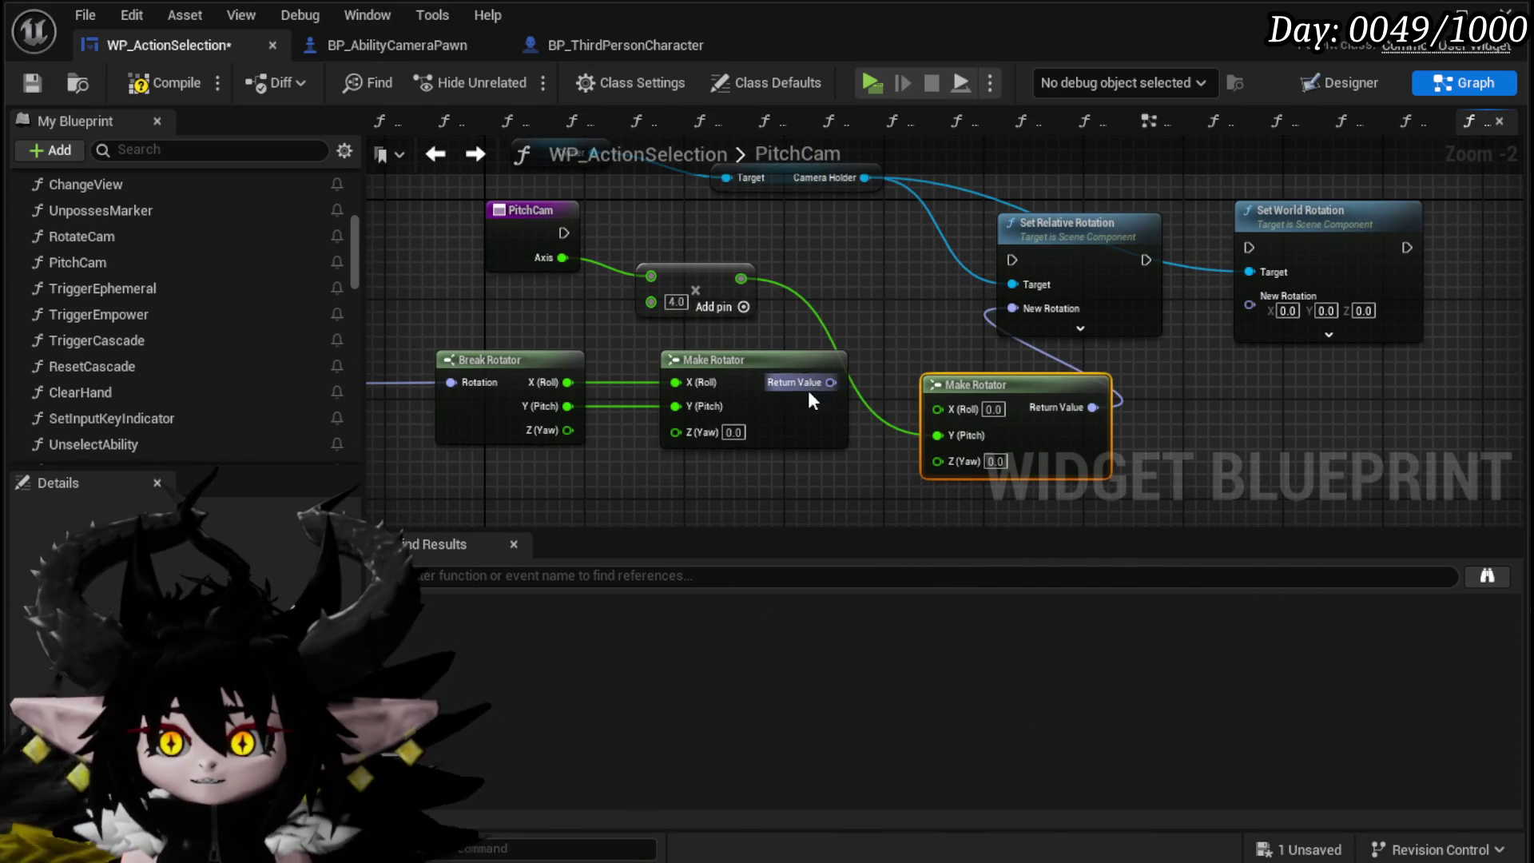
drag(745, 343, 879, 301)
drag(490, 421, 618, 410)
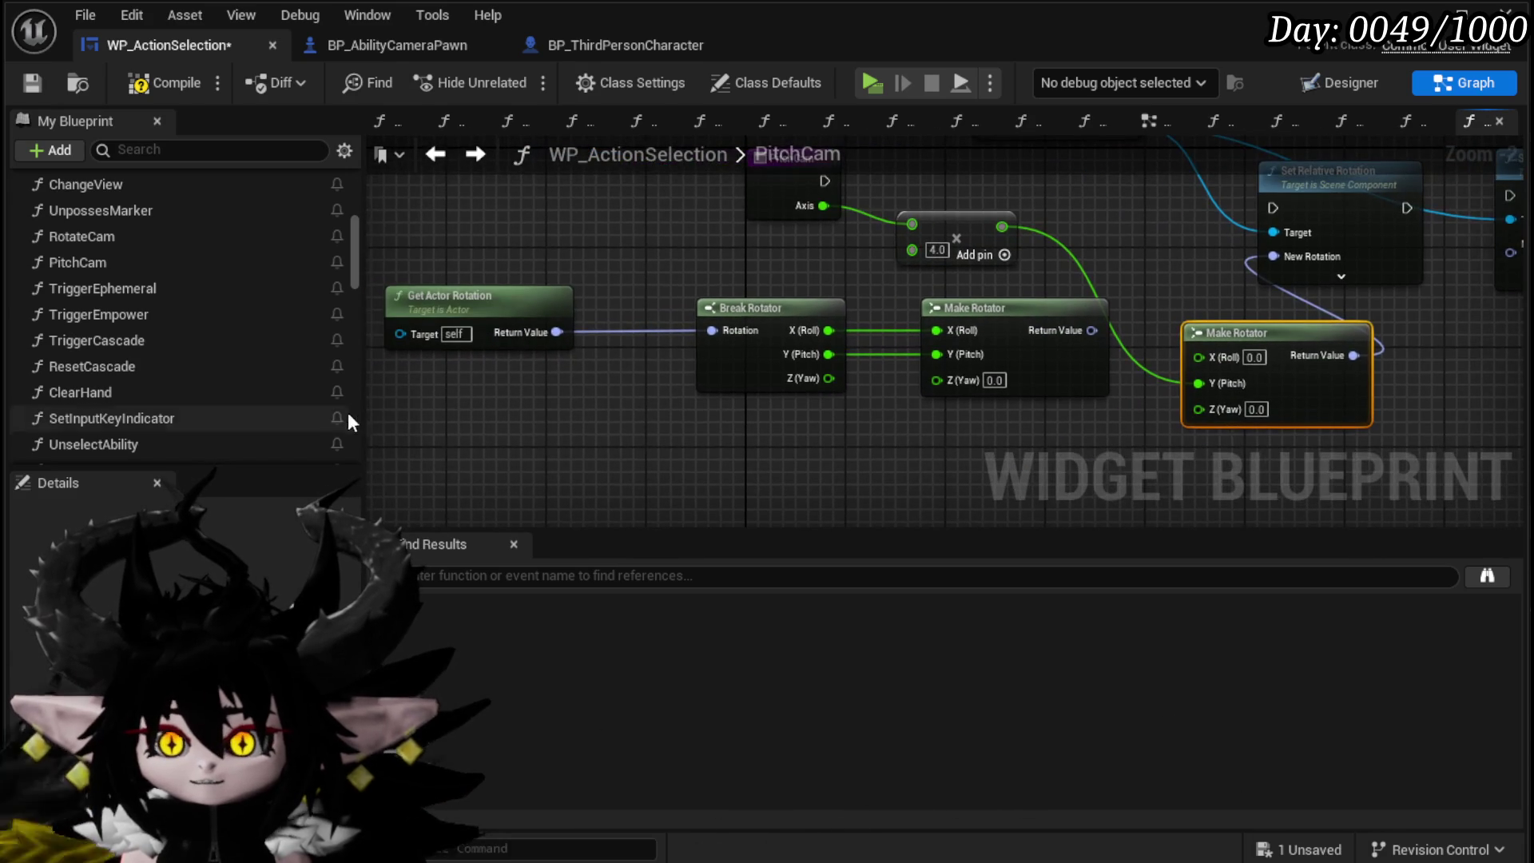
mouse_move(1017, 324)
mouse_down()
mouse_move(873, 352)
mouse_move(610, 251)
mouse_move(1068, 292)
mouse_up()
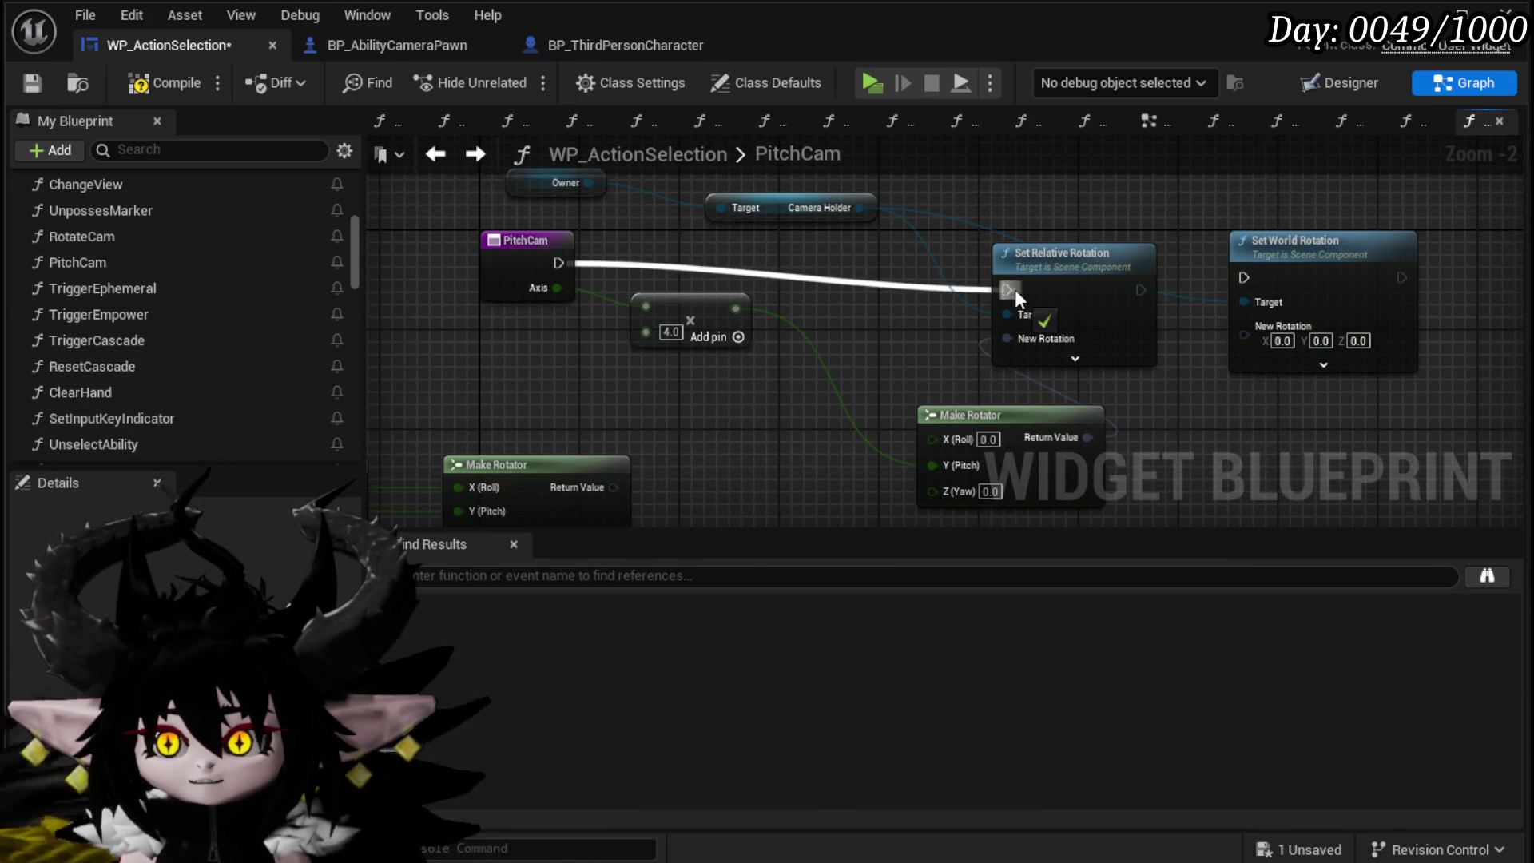
drag(1013, 407, 878, 366)
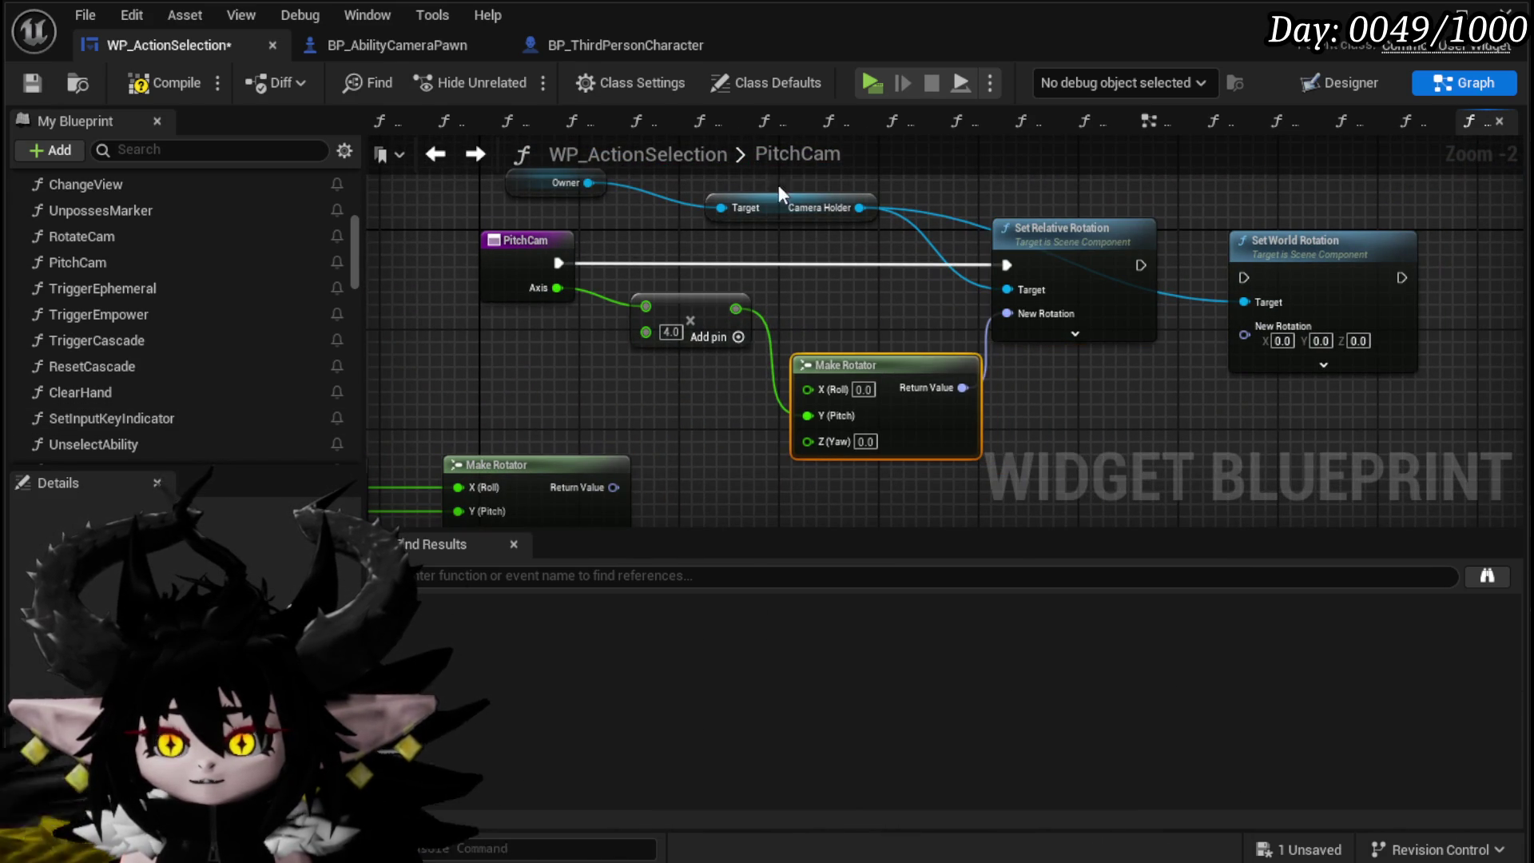
click(32, 82)
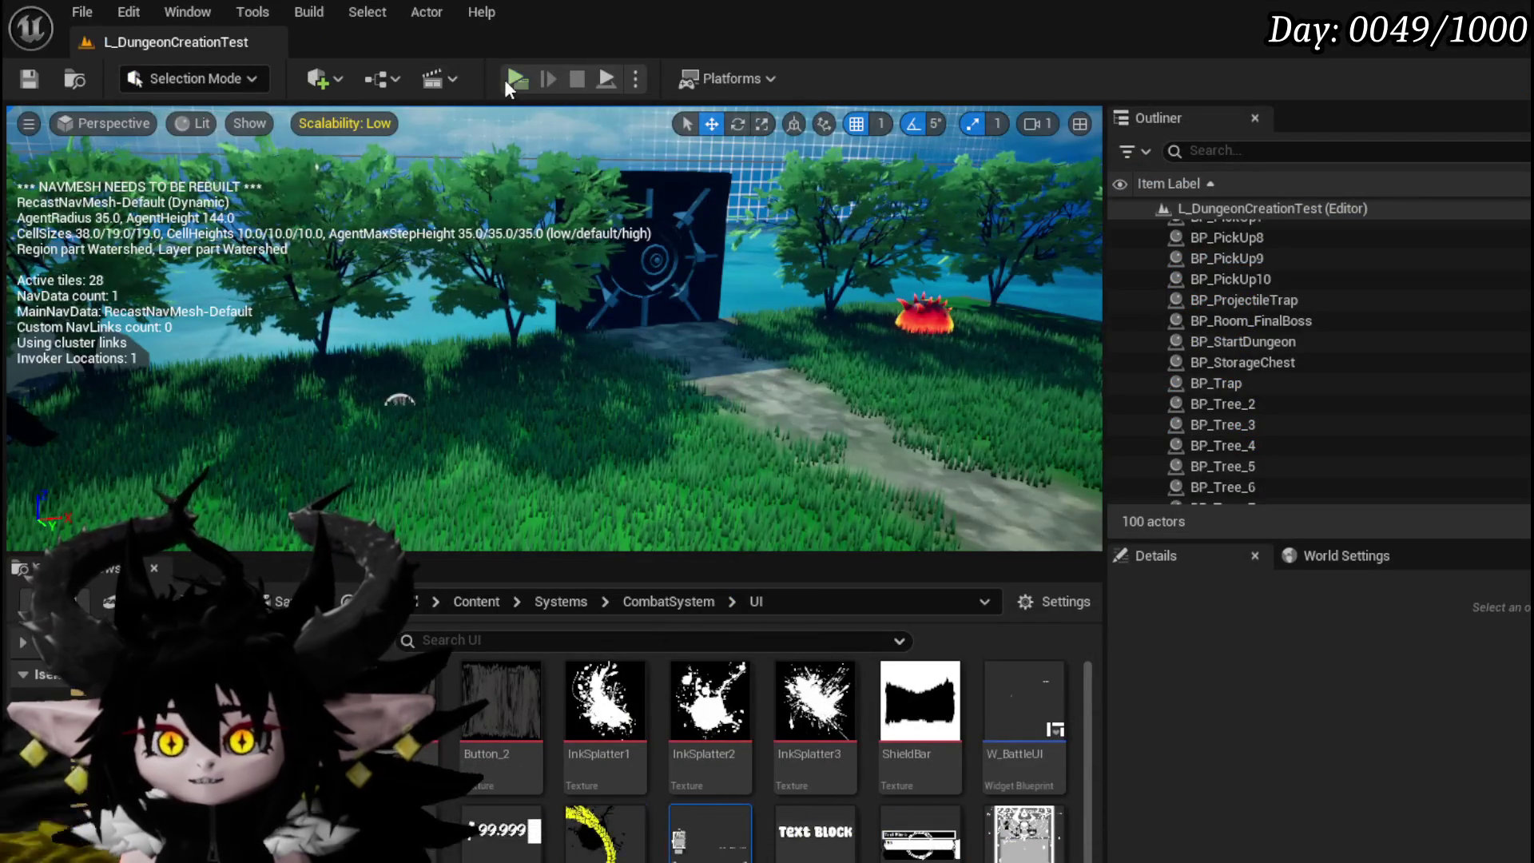
click(506, 81)
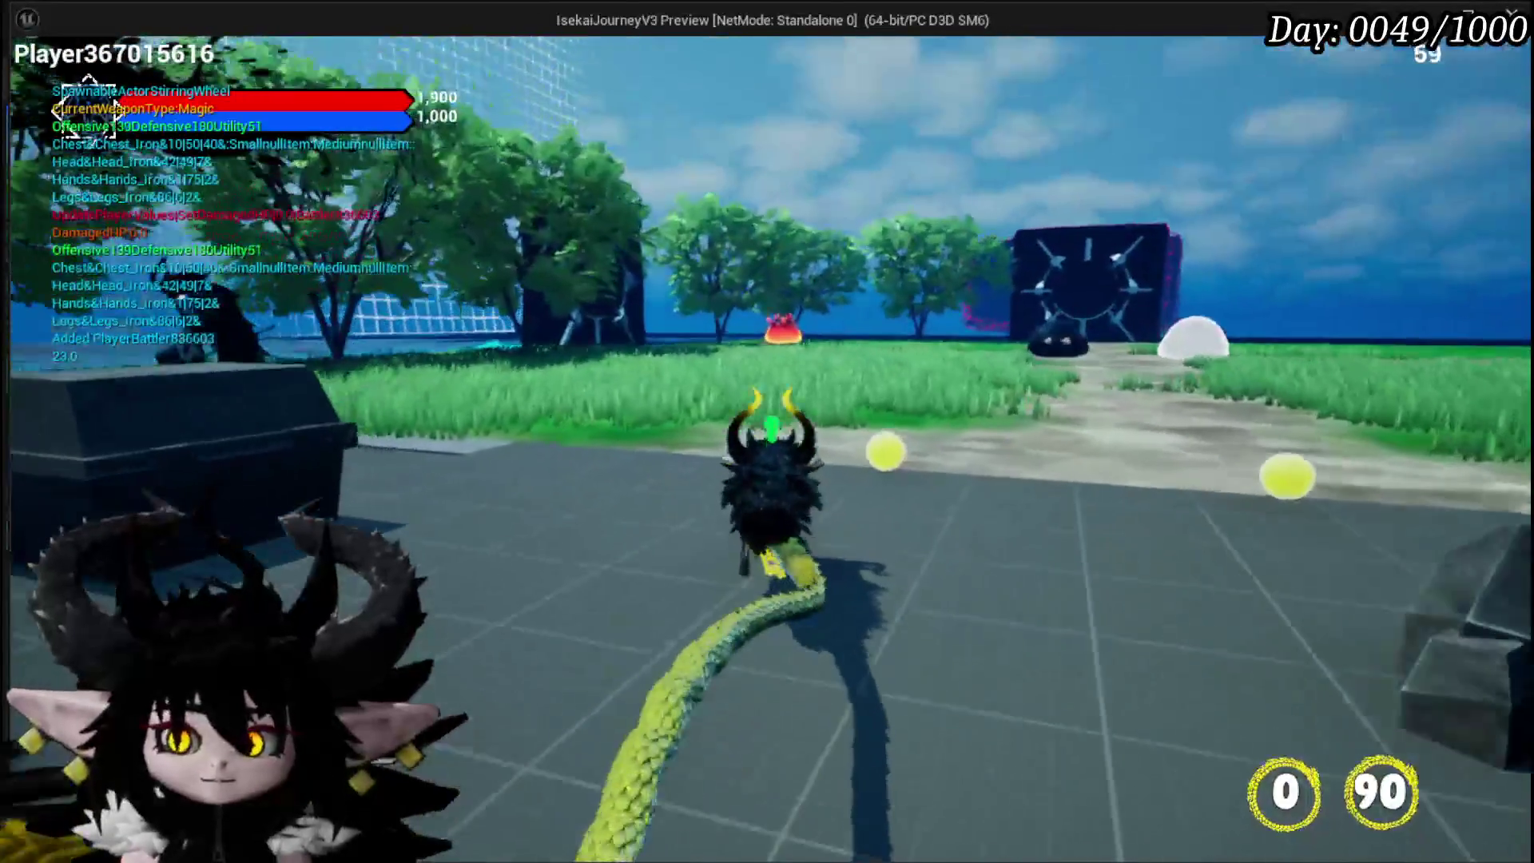
Step: Run forward, open the Equipment screen and sort the head armour inventory by Perk
key(w)
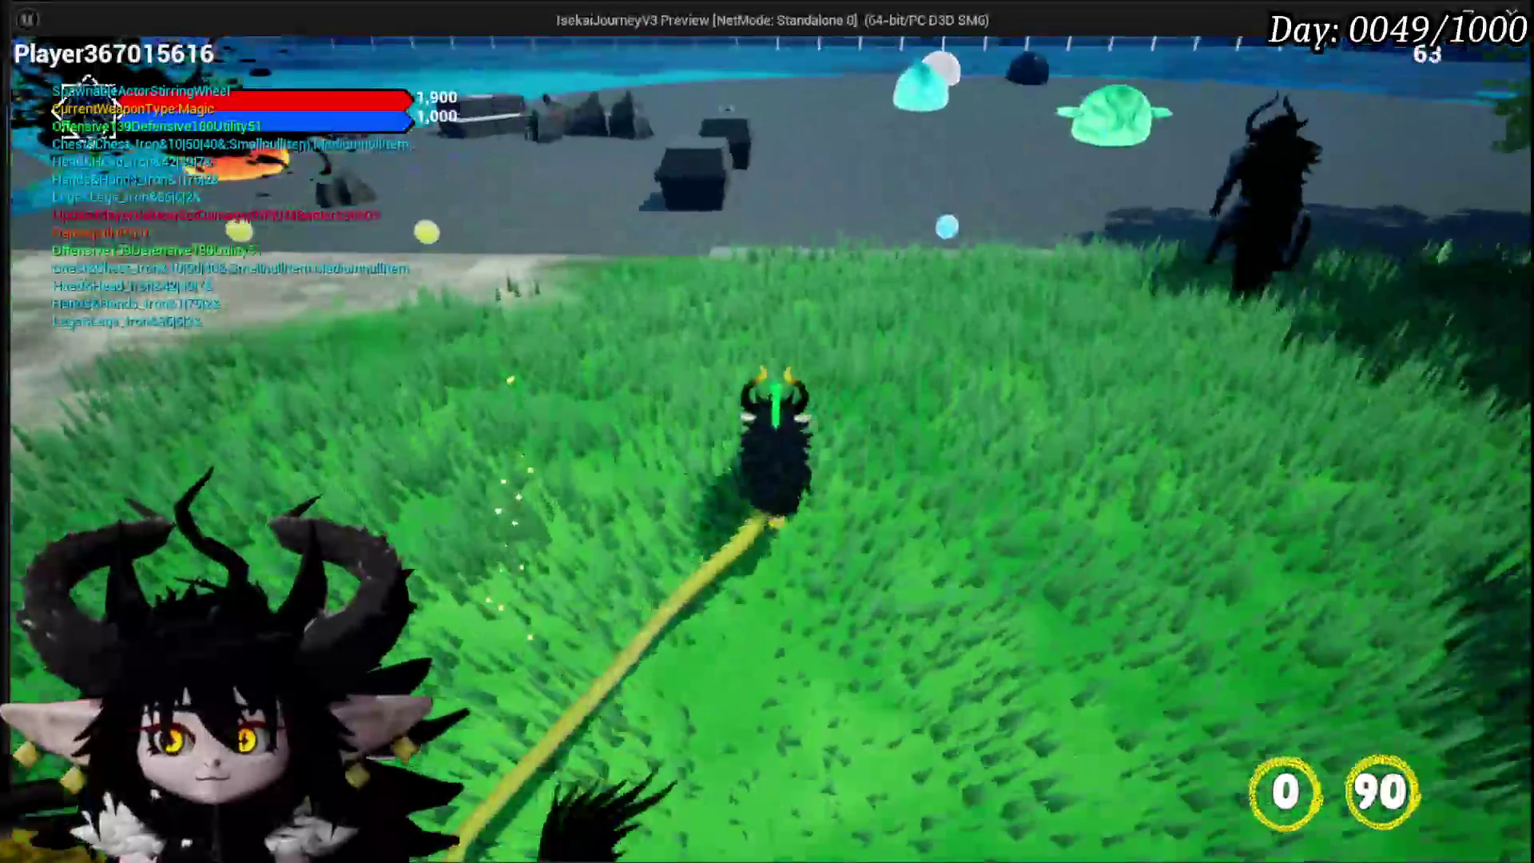
key(Tab)
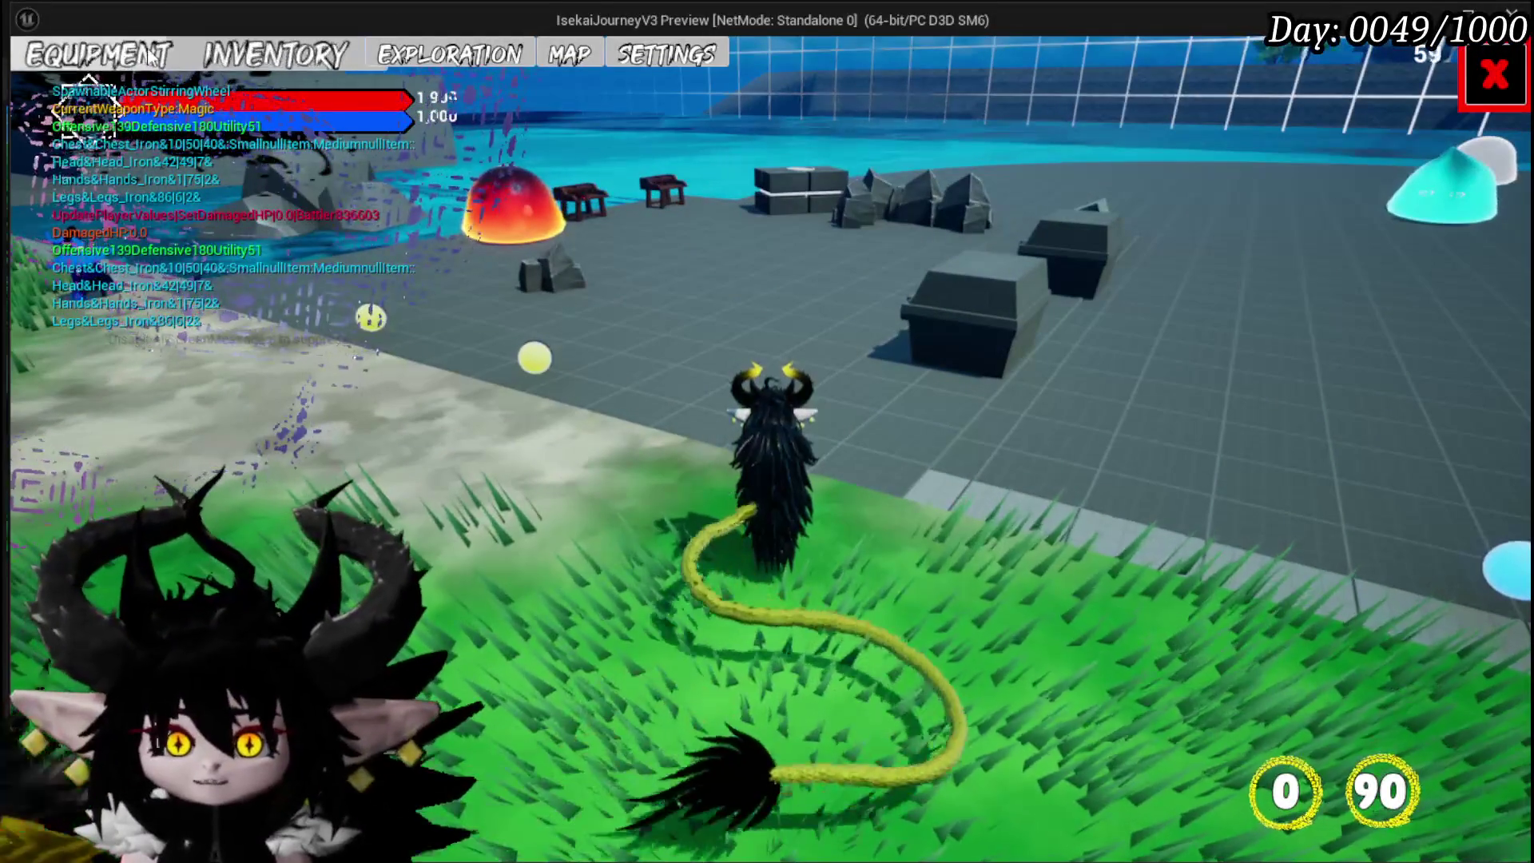
click(150, 54)
click(1016, 263)
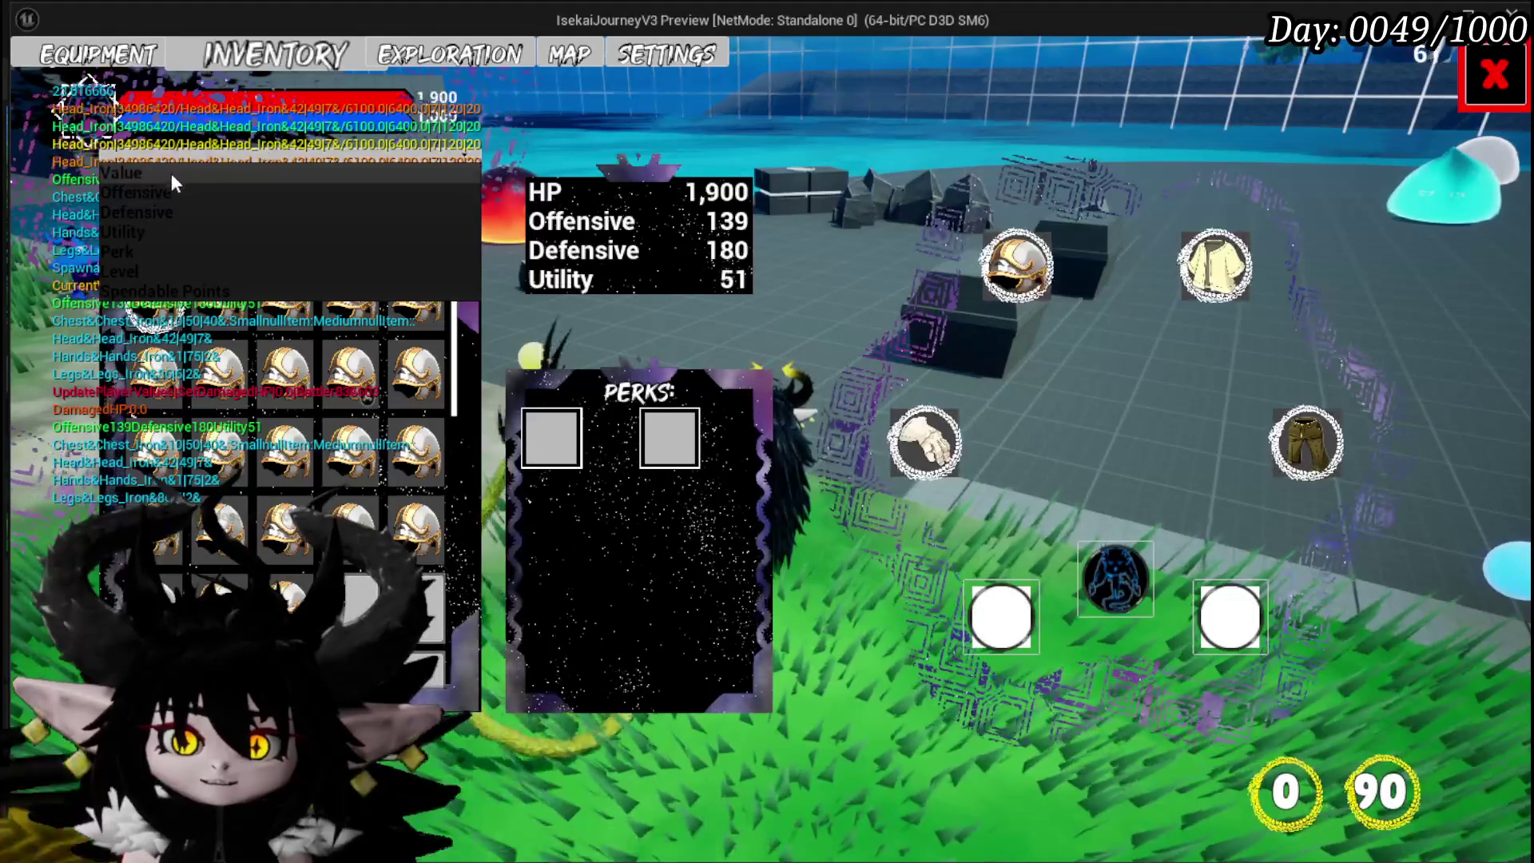
click(144, 255)
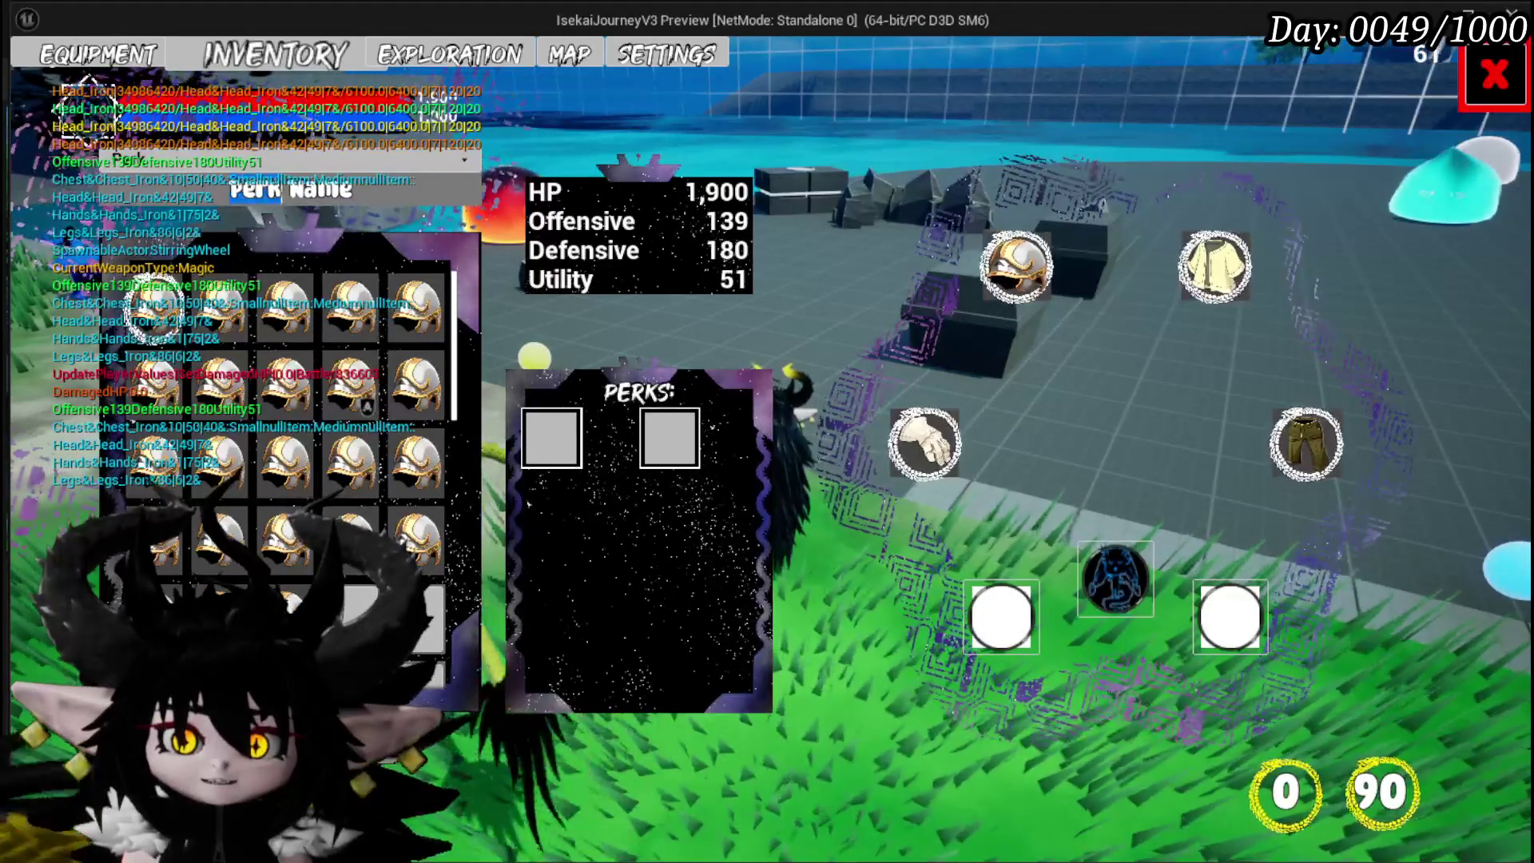
text(QUCIK)
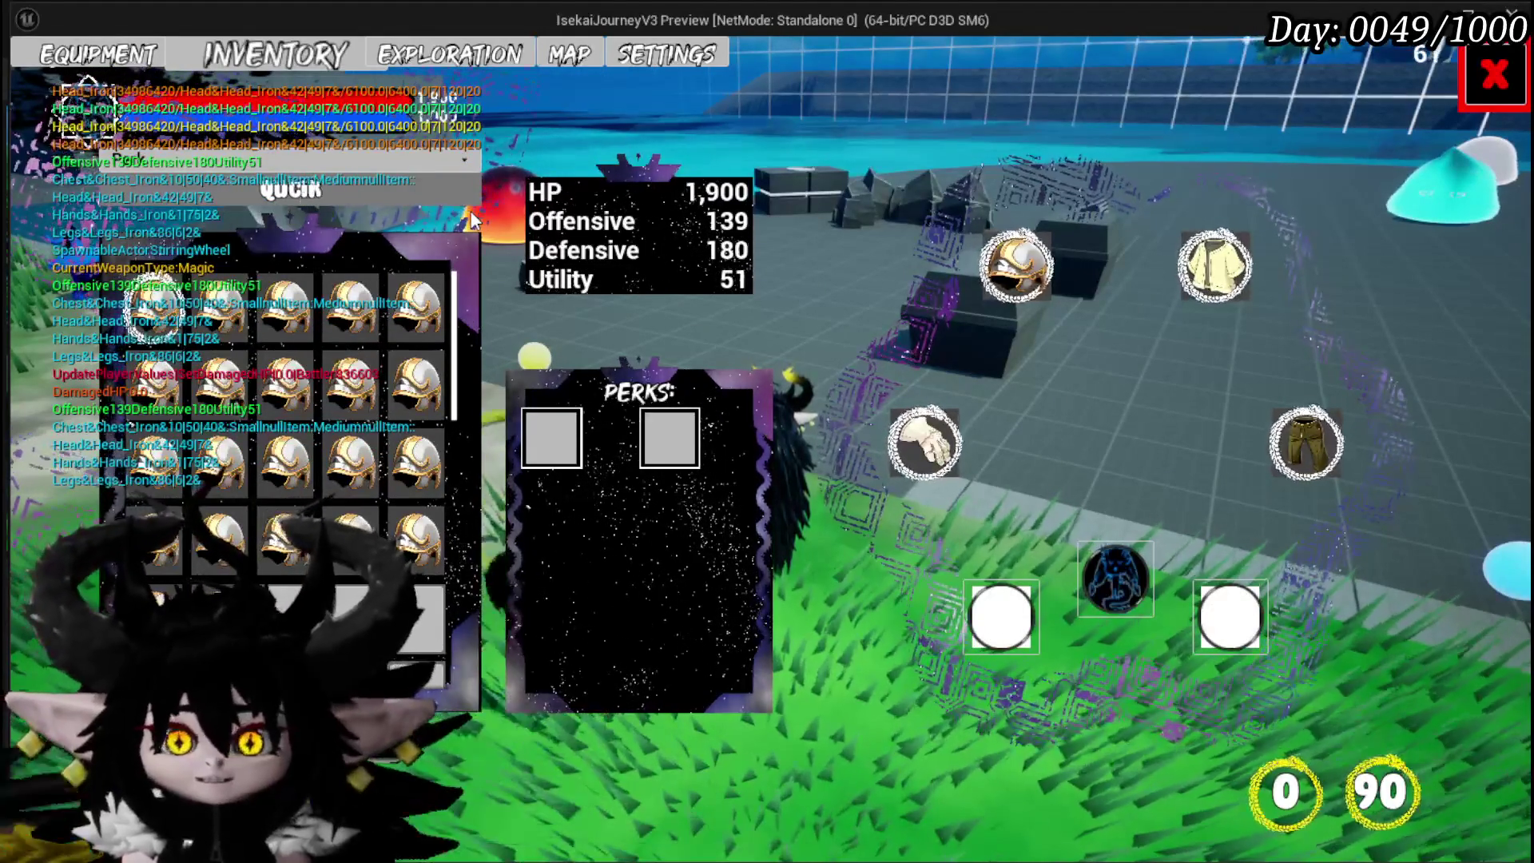
Step: Browse the hand, head, chest and leg armour inventories
mouse_move(331, 314)
click(924, 440)
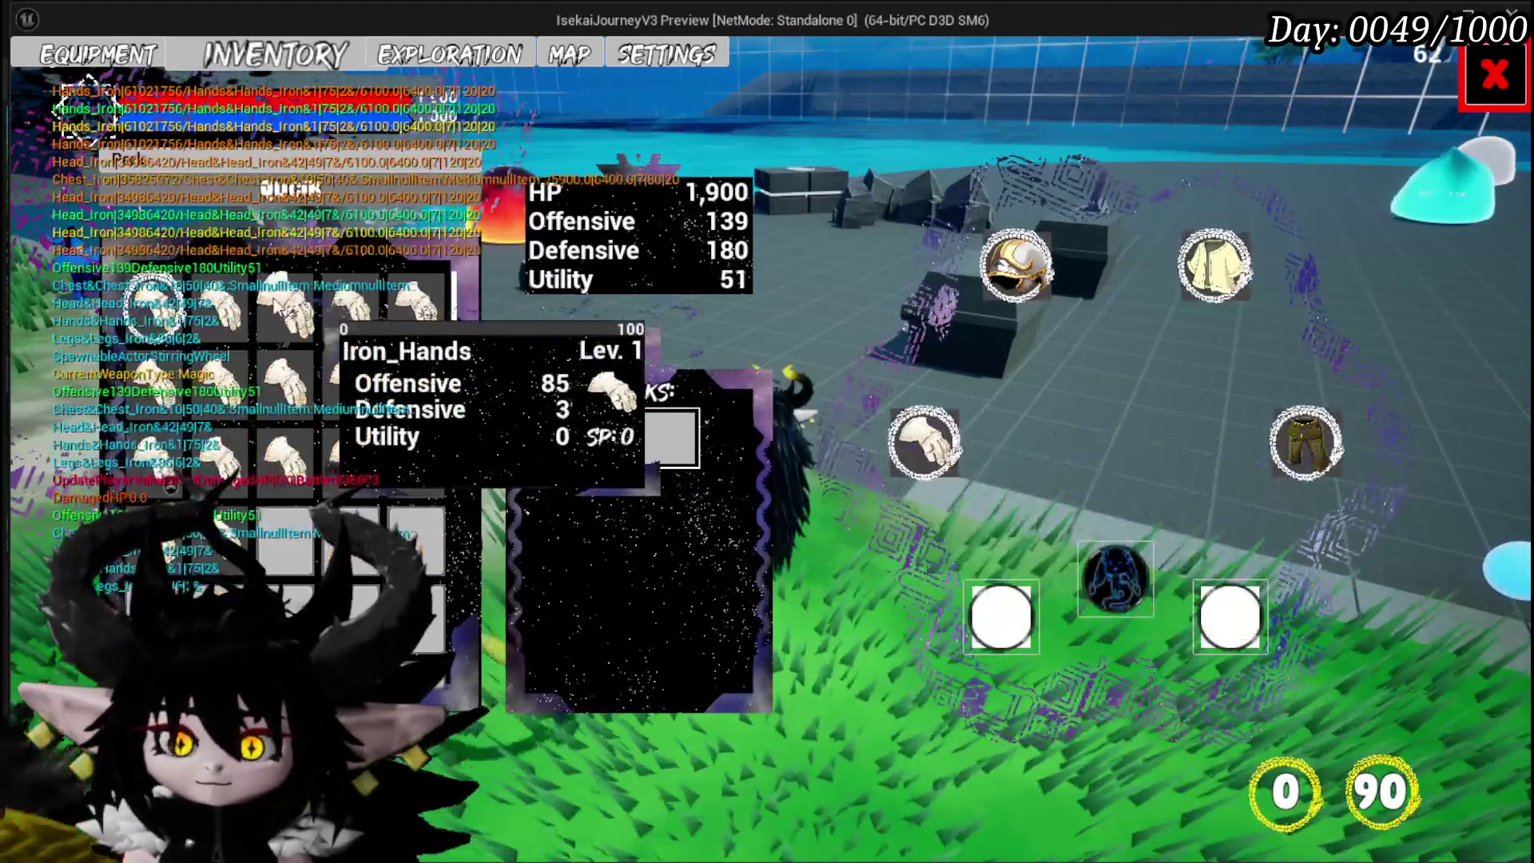
click(1014, 265)
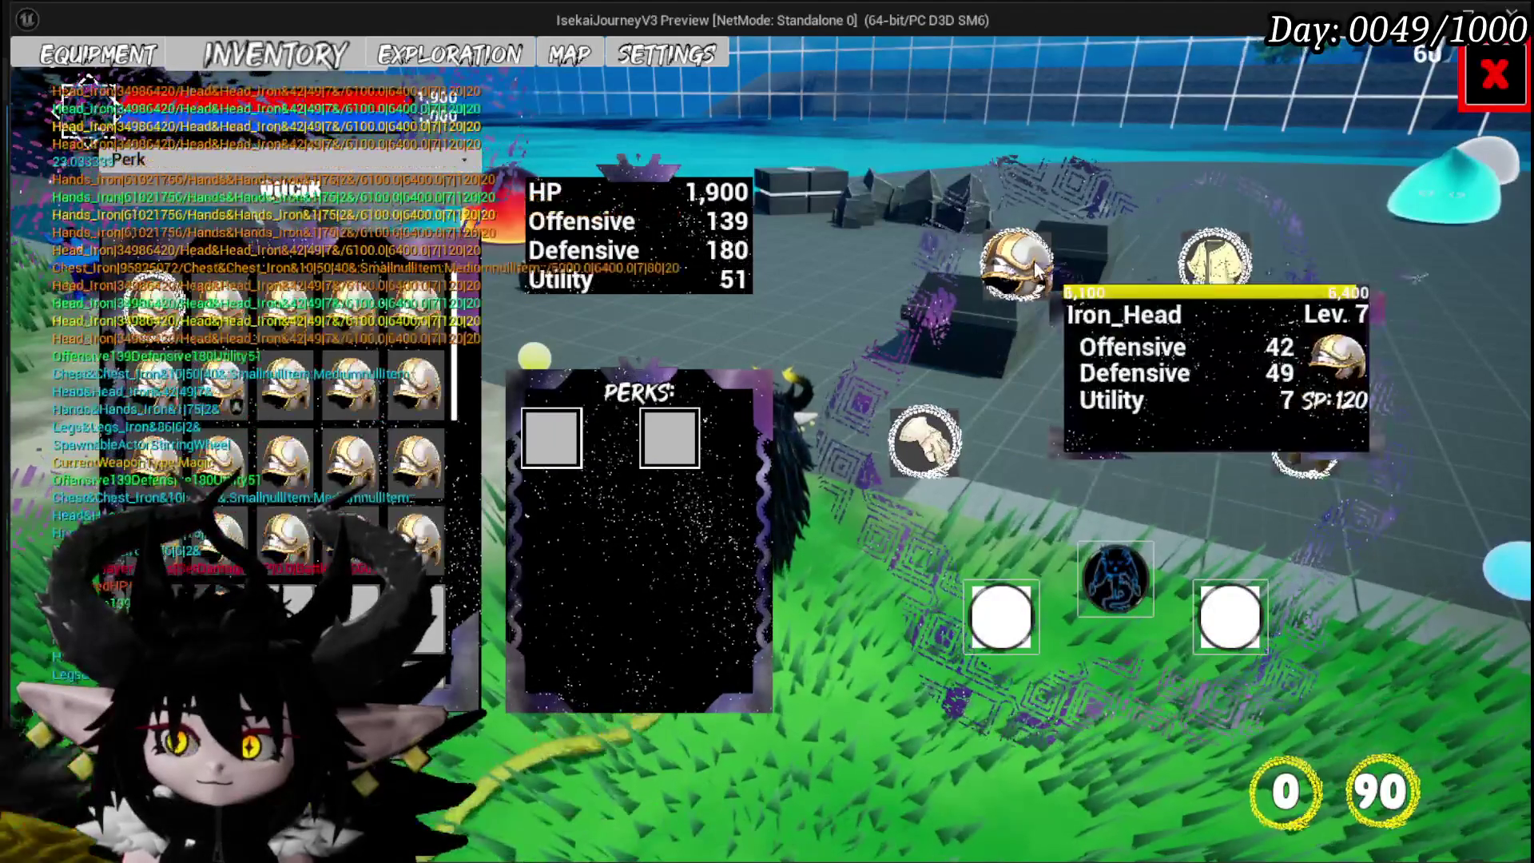
click(1214, 265)
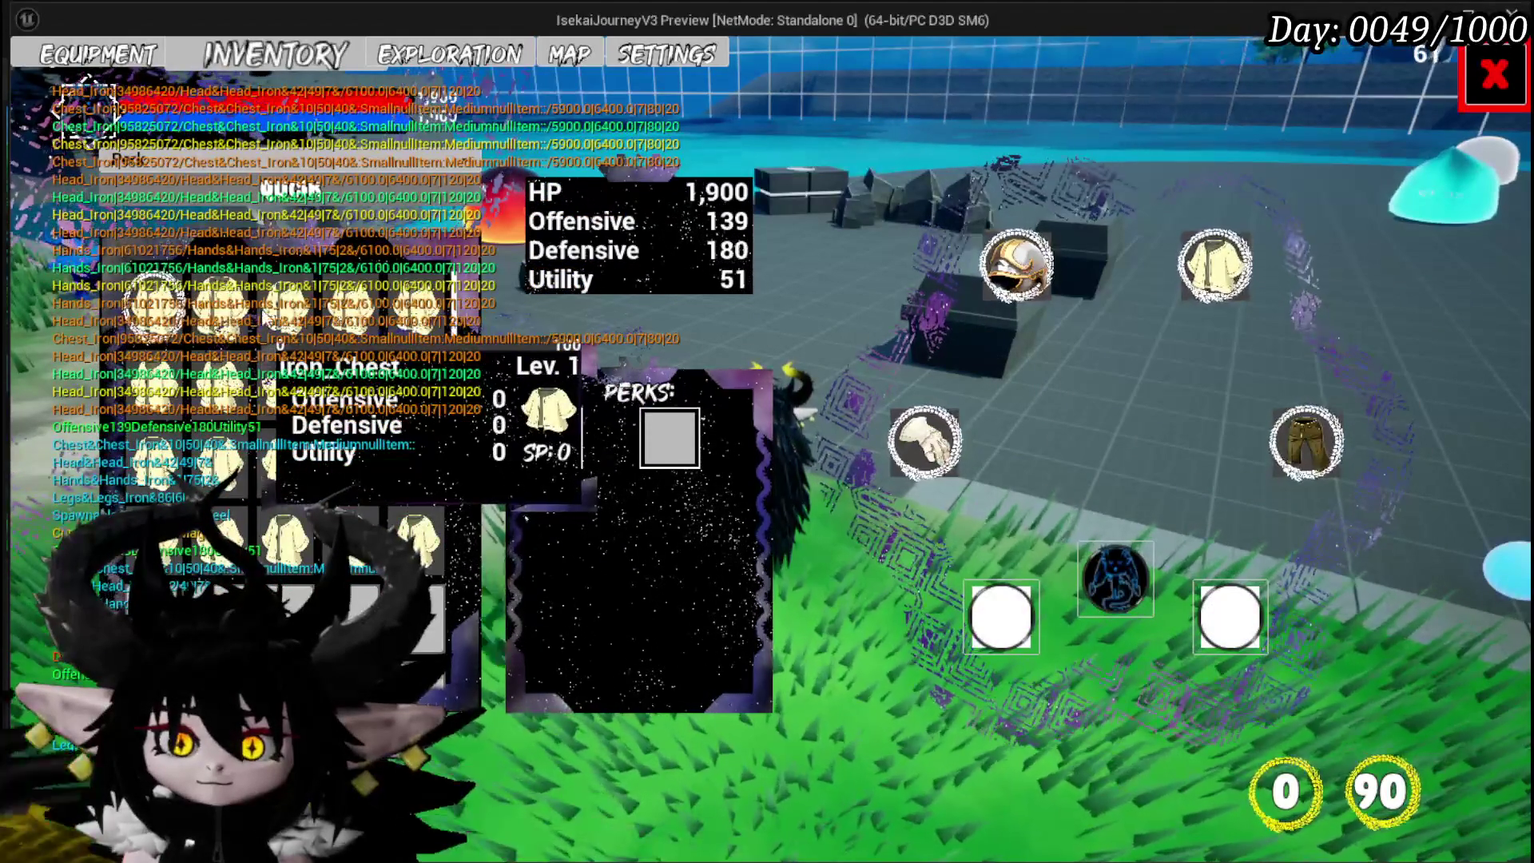
mouse_move(264, 389)
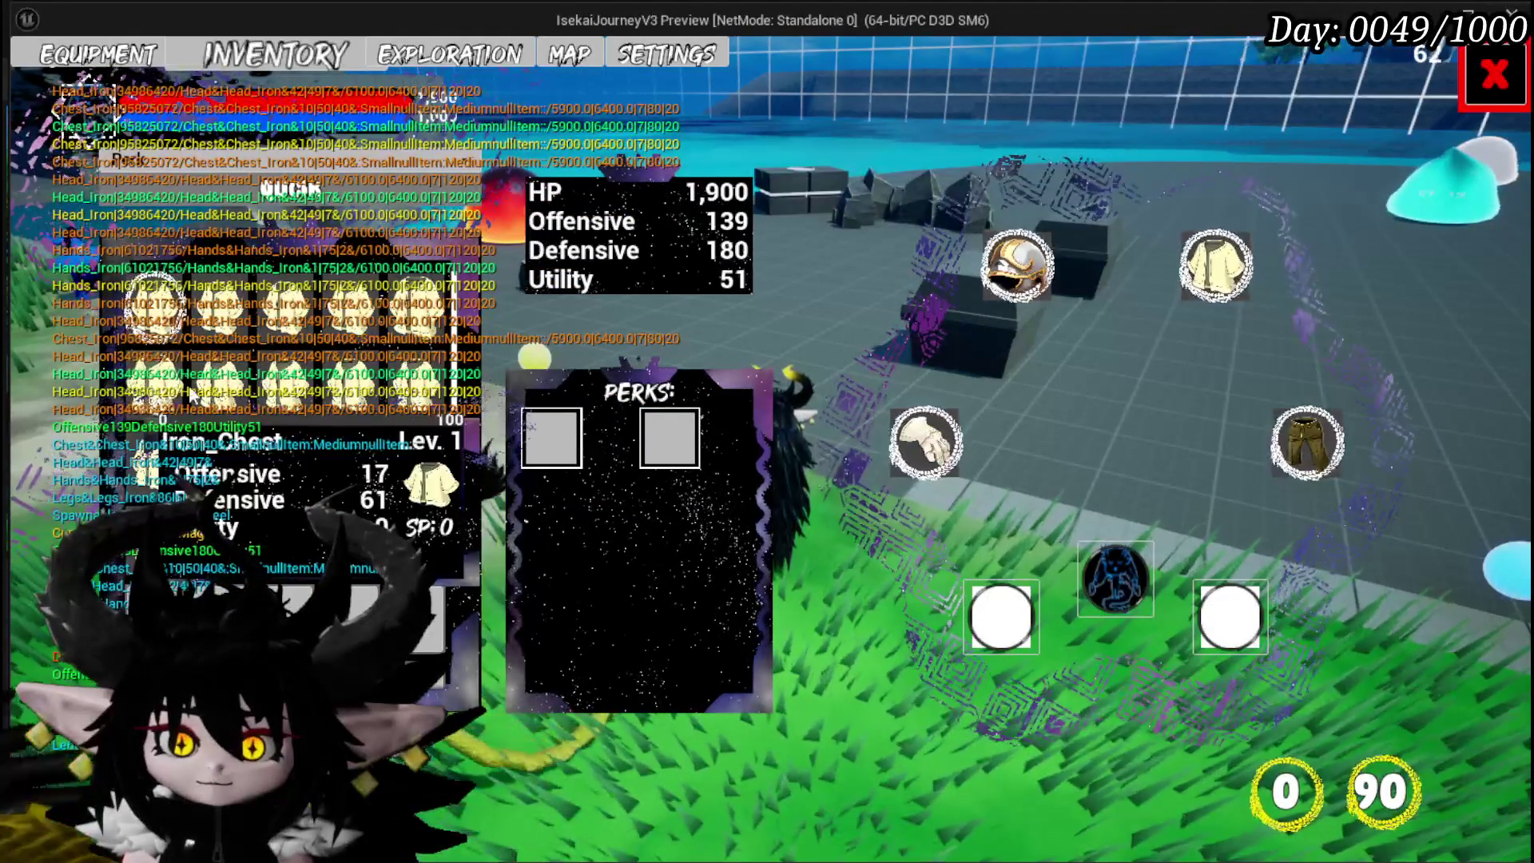
click(1309, 440)
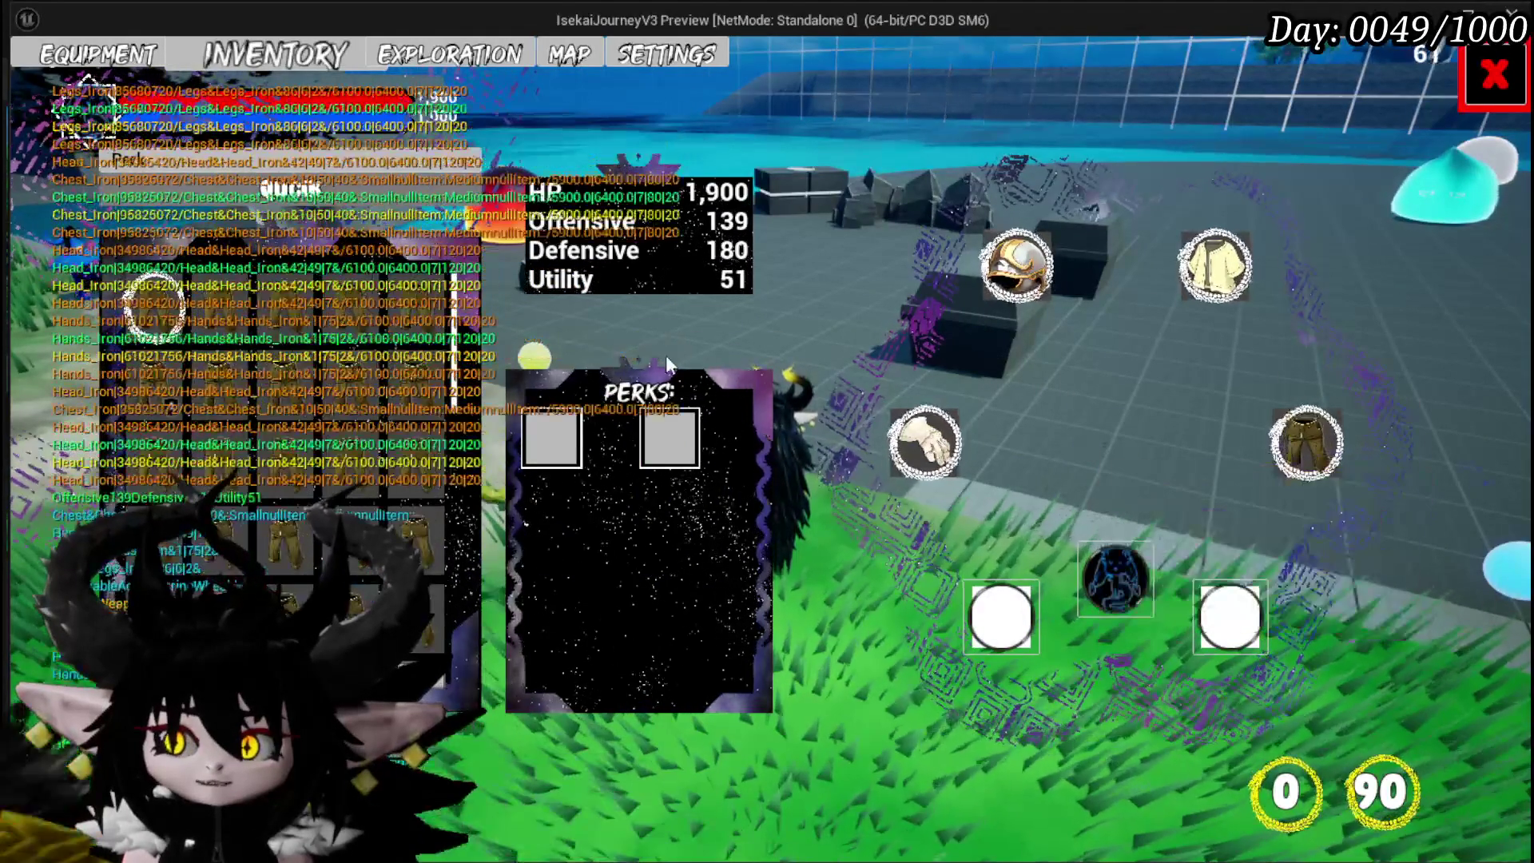
Step: Equip an Iron_Legs item, raising HP to 2,540, then close Equipment and save from Settings
mouse_move(216, 304)
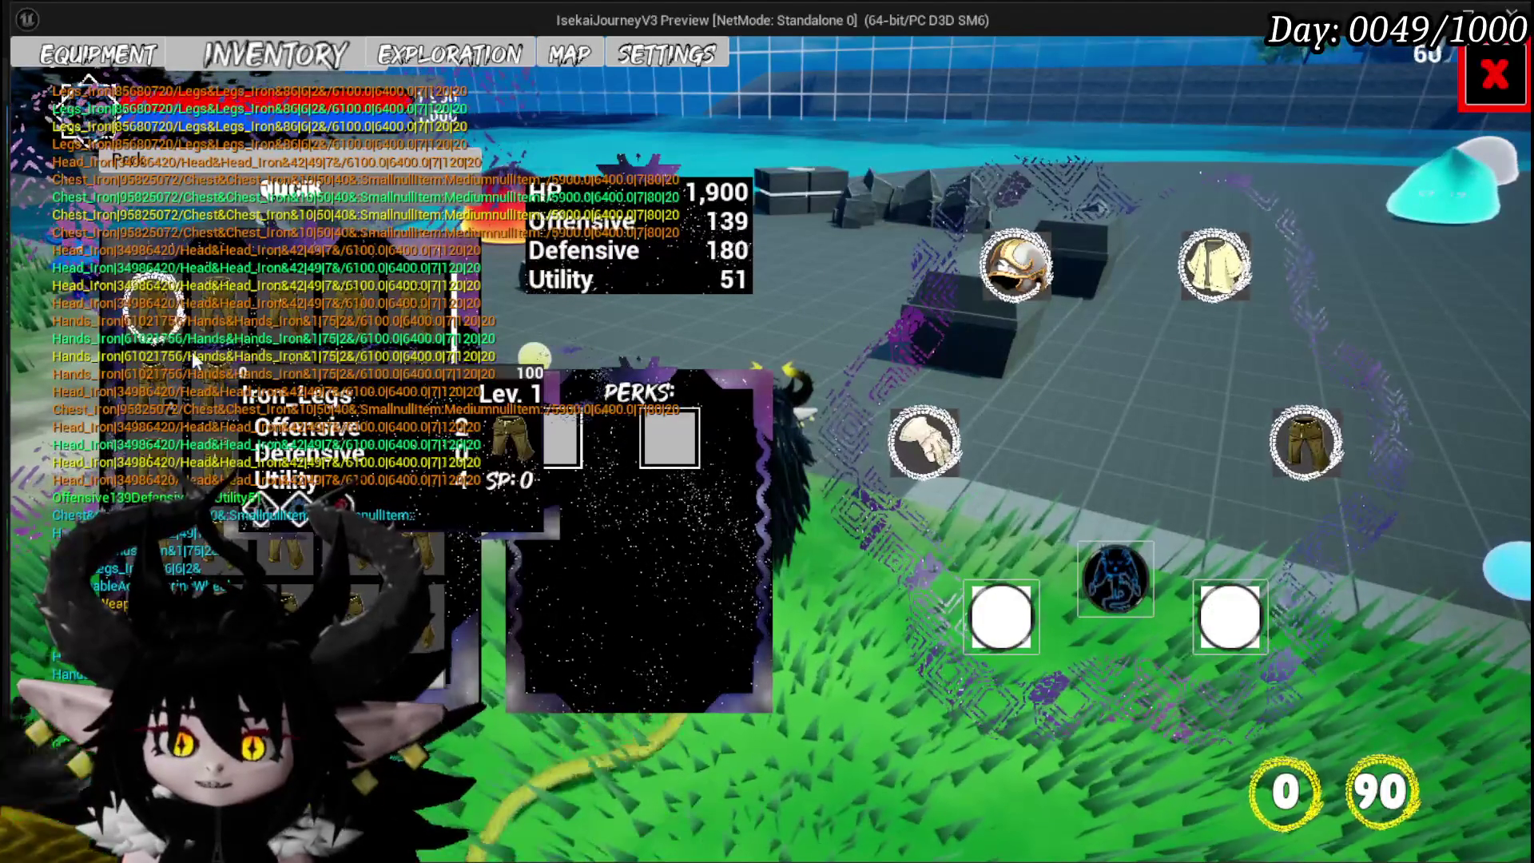
click(173, 364)
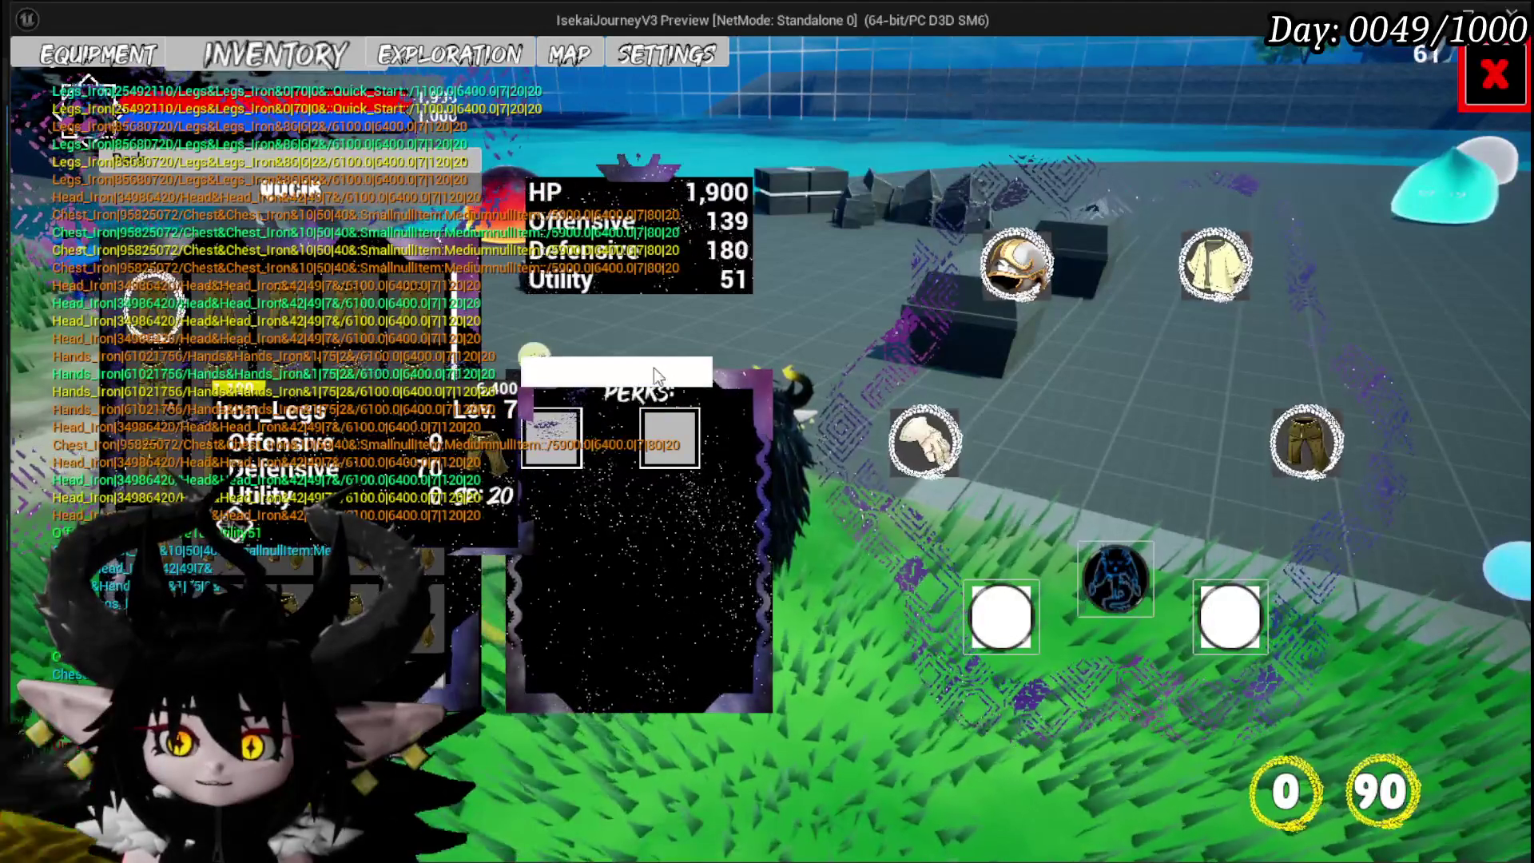
click(654, 367)
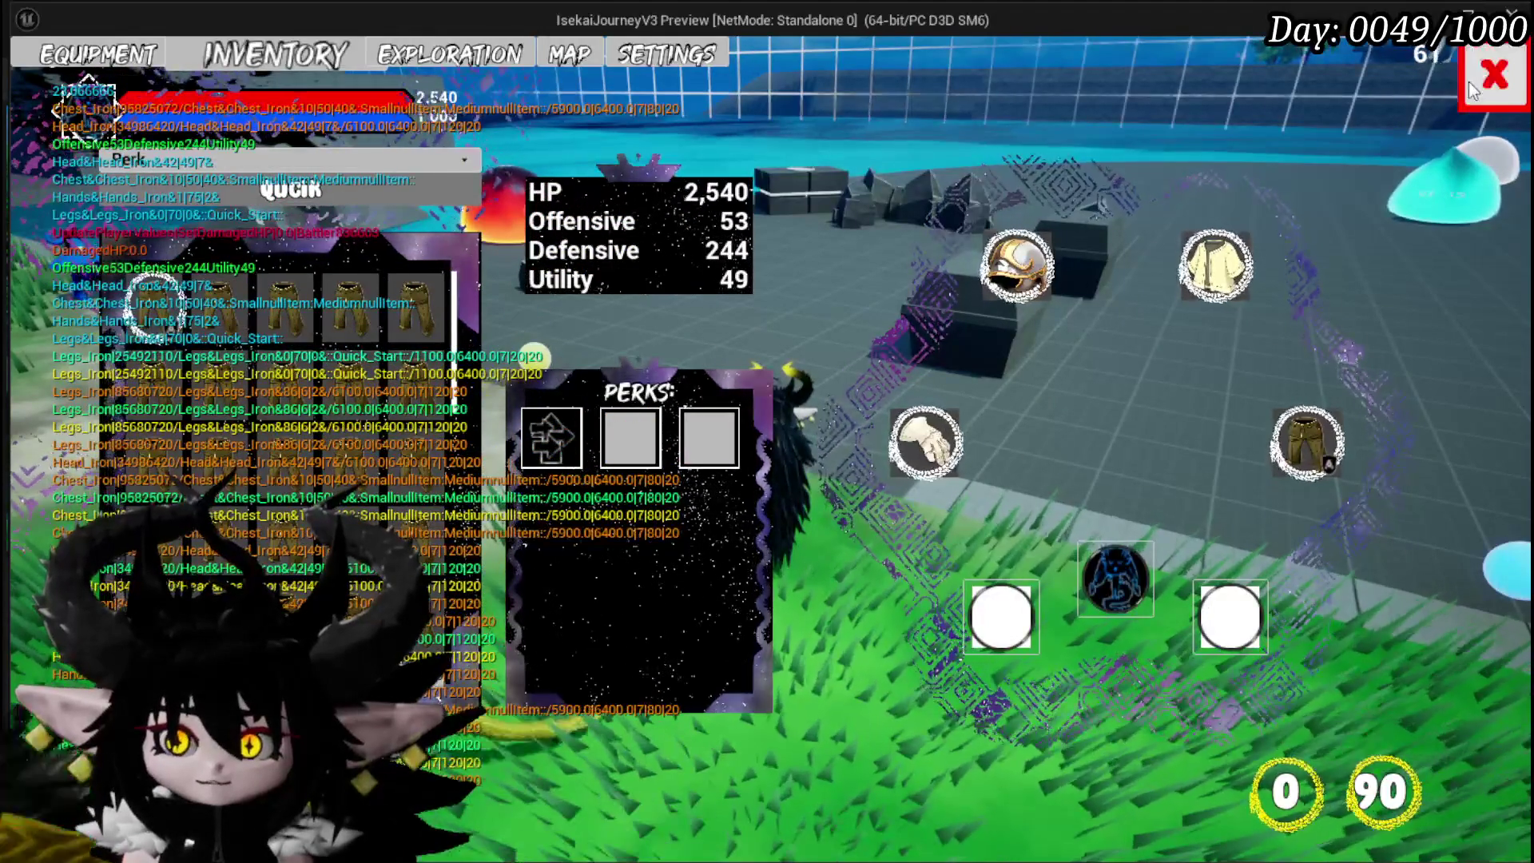
click(1494, 76)
key(Escape)
click(852, 435)
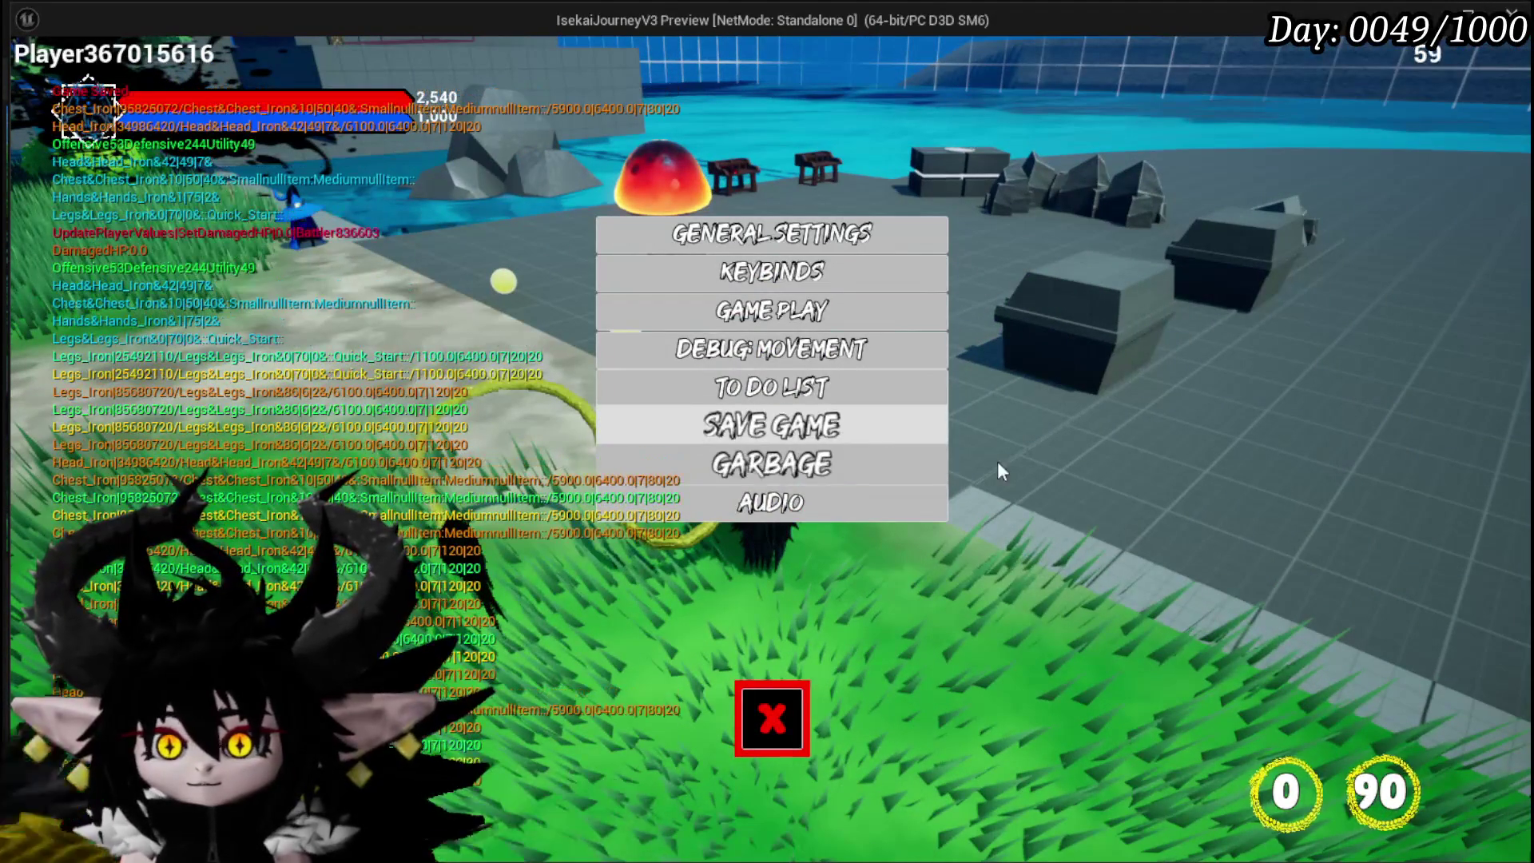
Step: Resume play, run into the fire creature, play the Big Booooom card, then end the play test
click(772, 719)
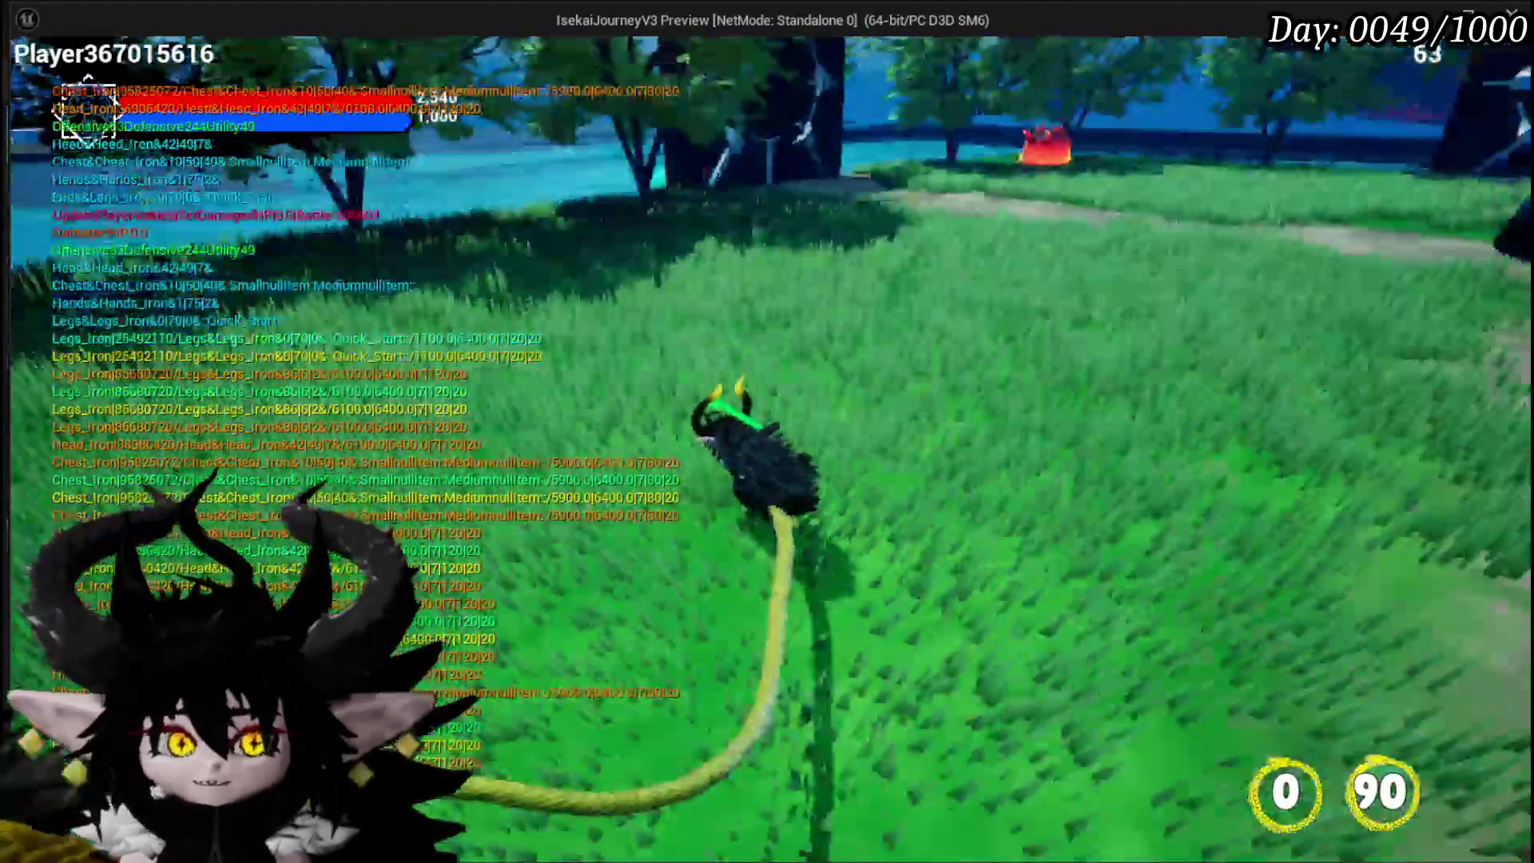
key(w)
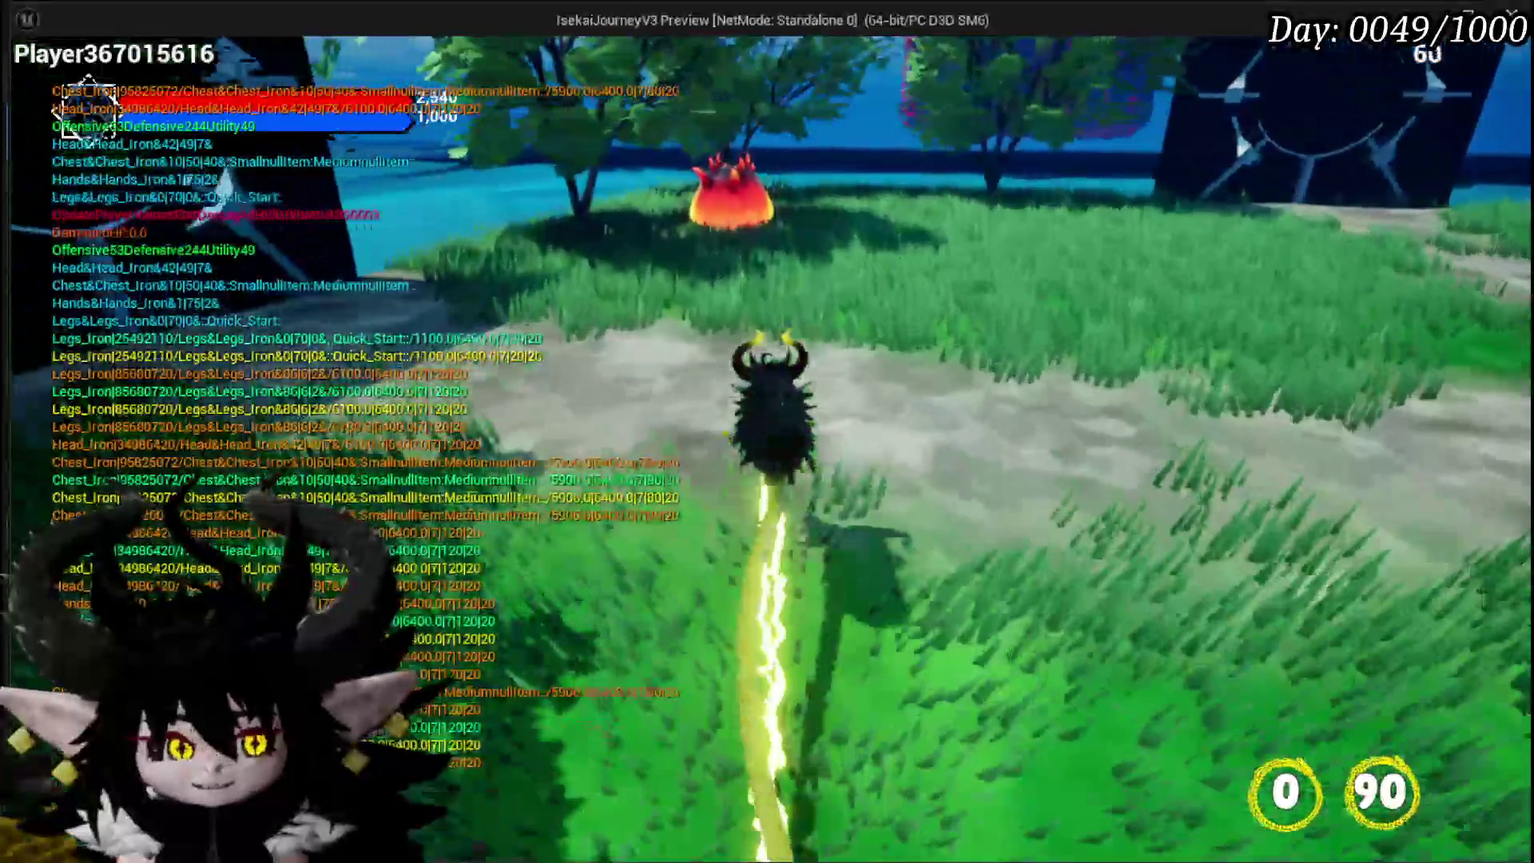
key(w)
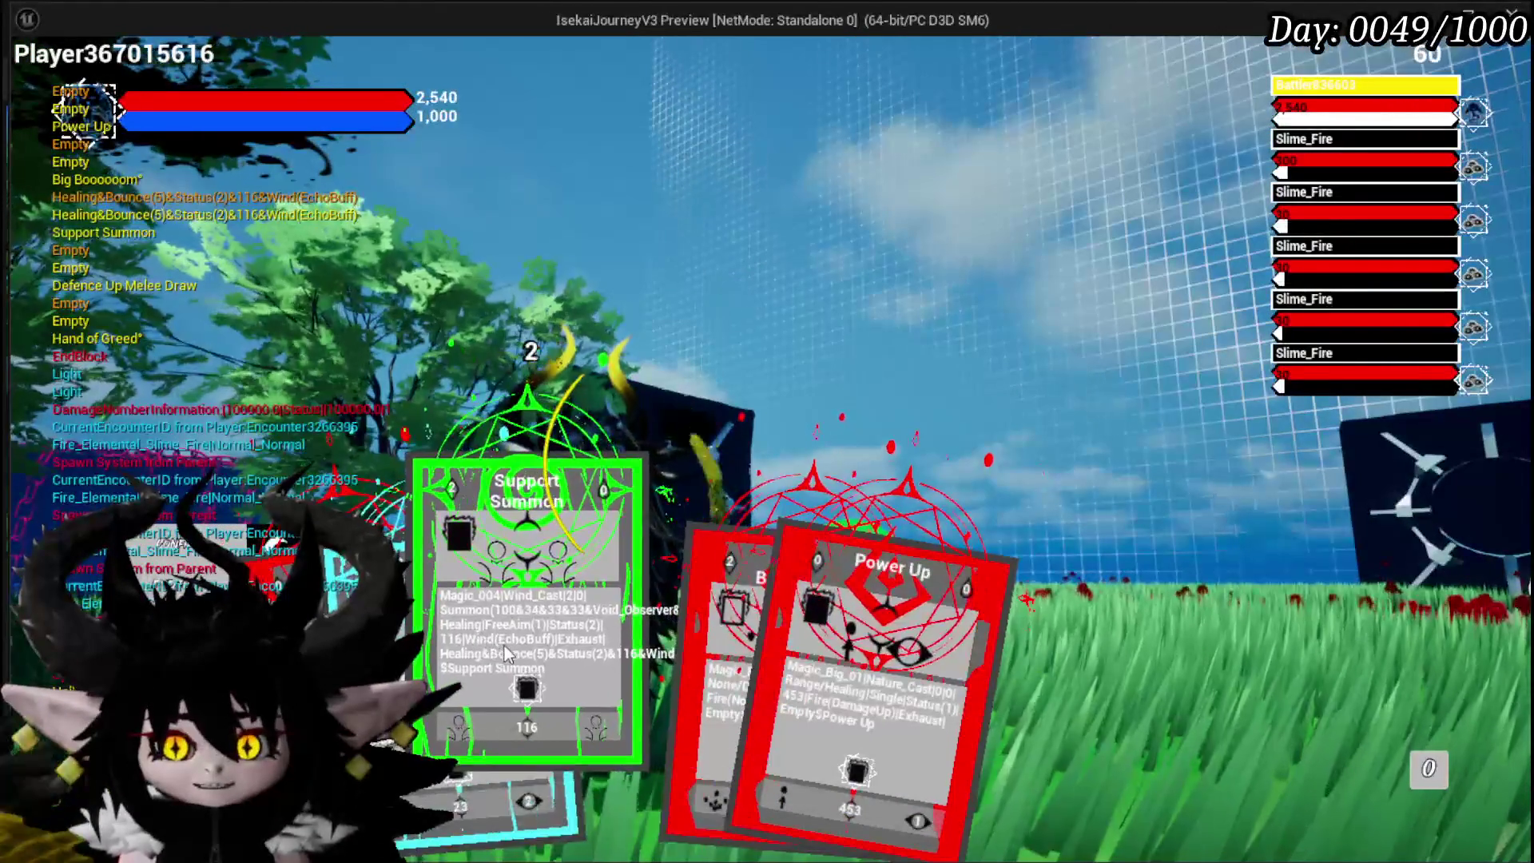
click(639, 655)
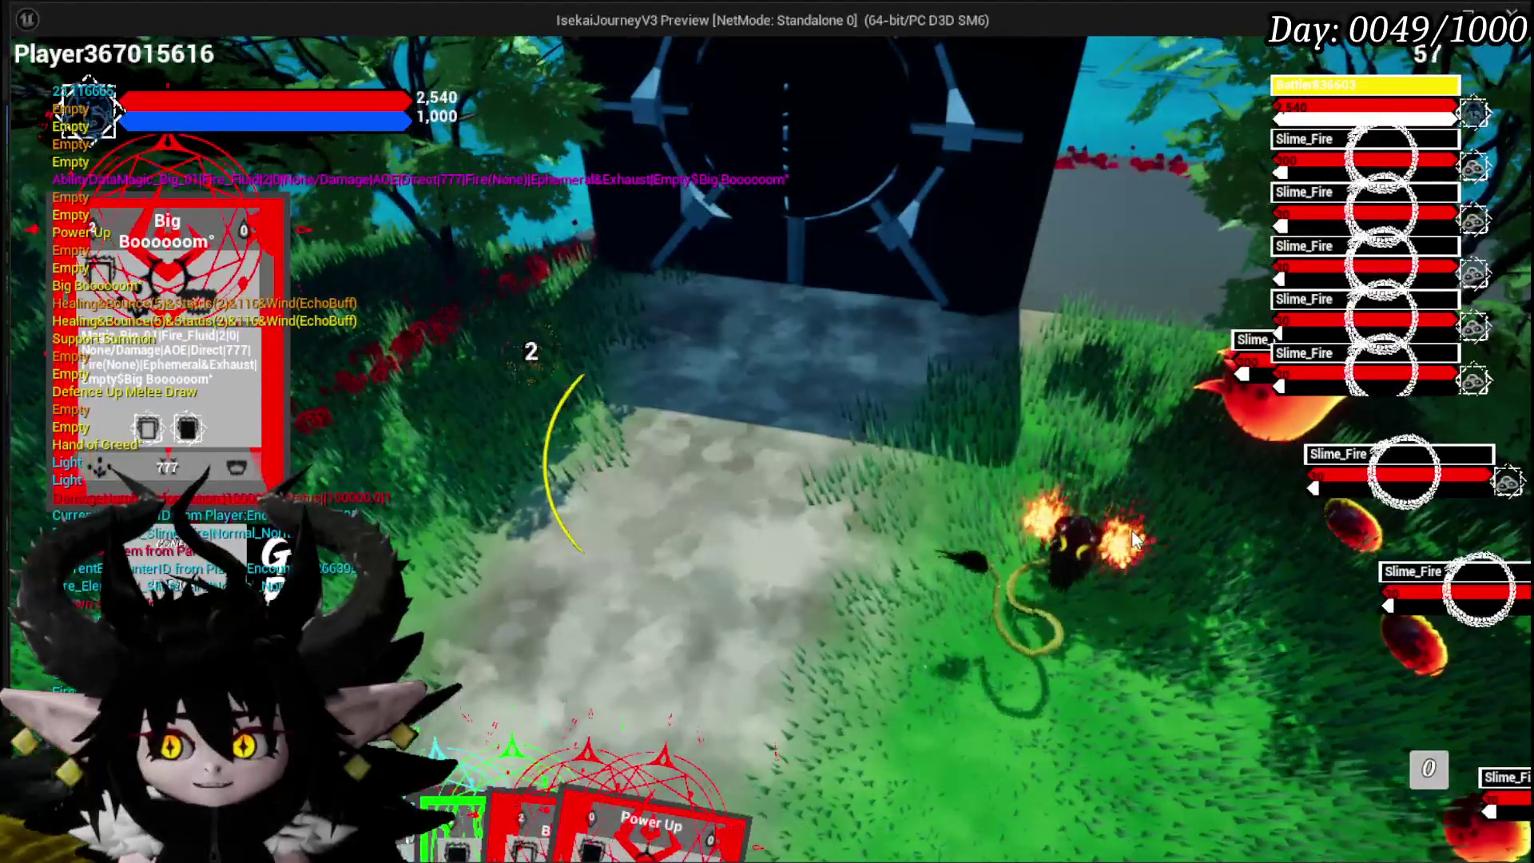
mouse_move(647, 718)
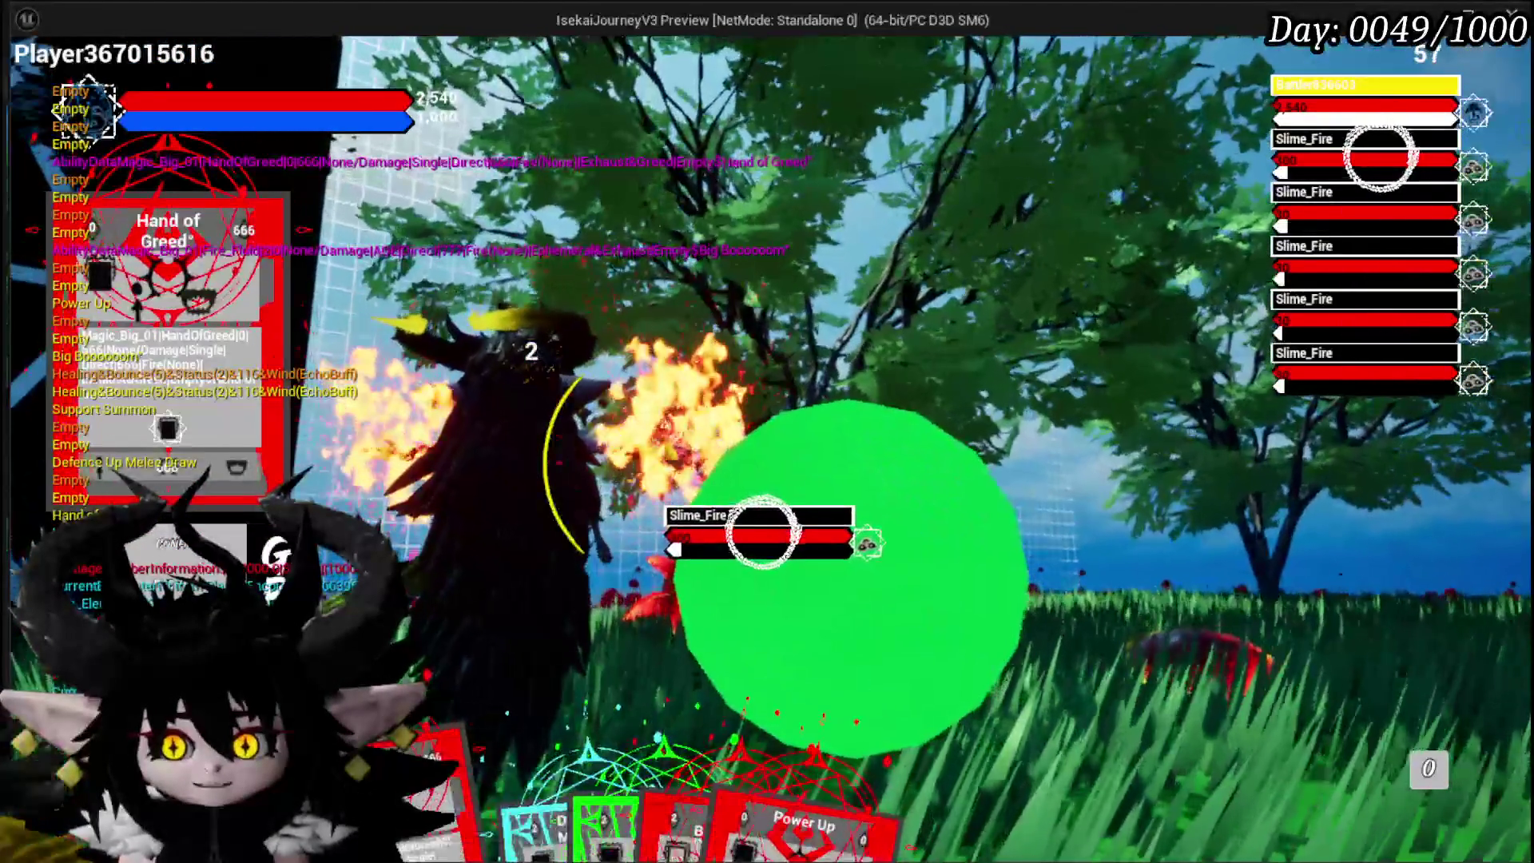
mouse_move(494, 708)
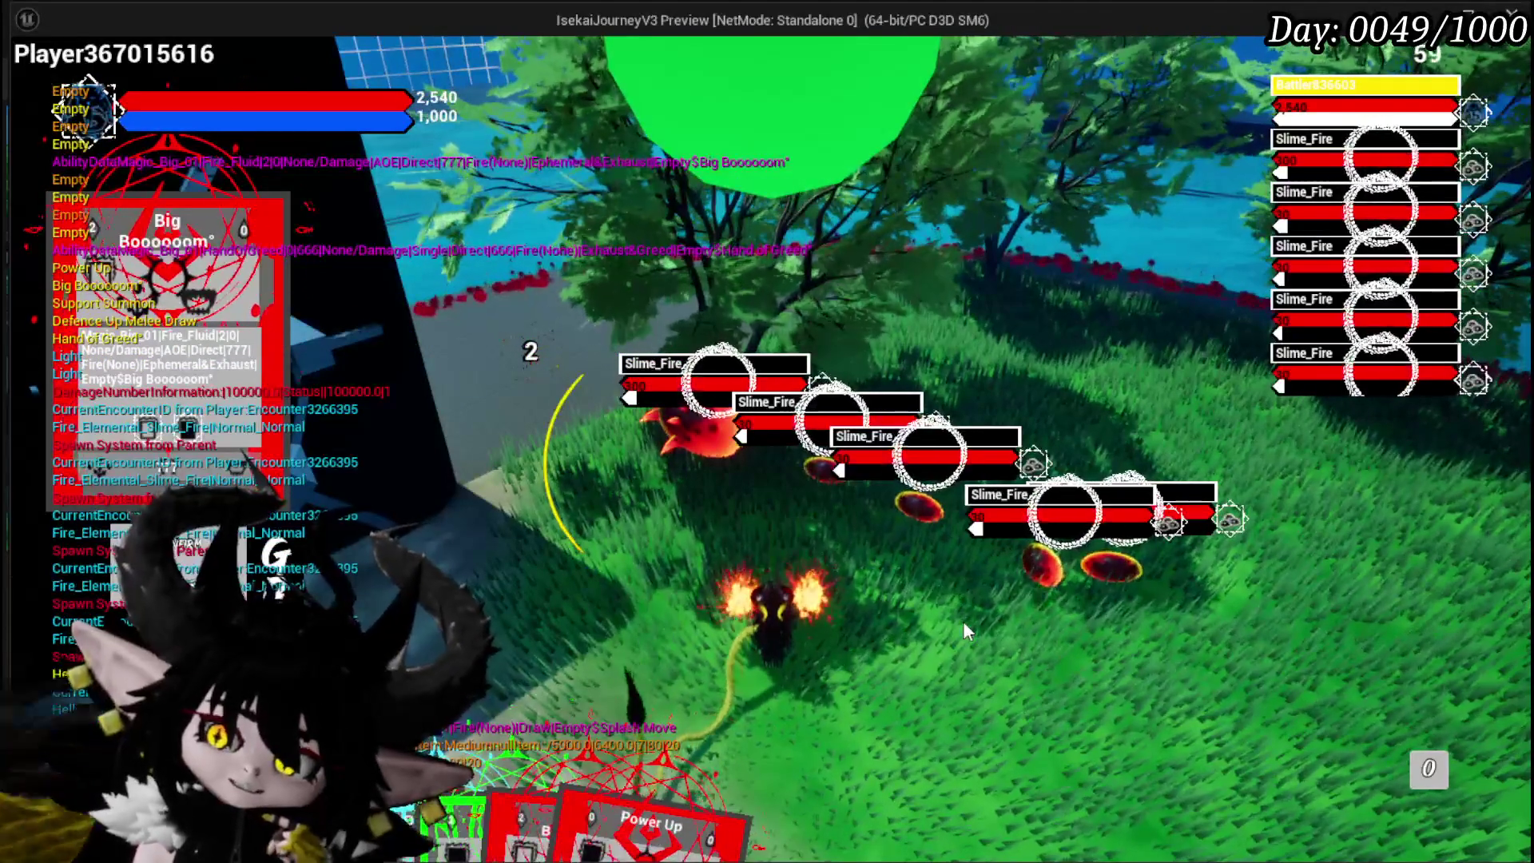
key(Escape)
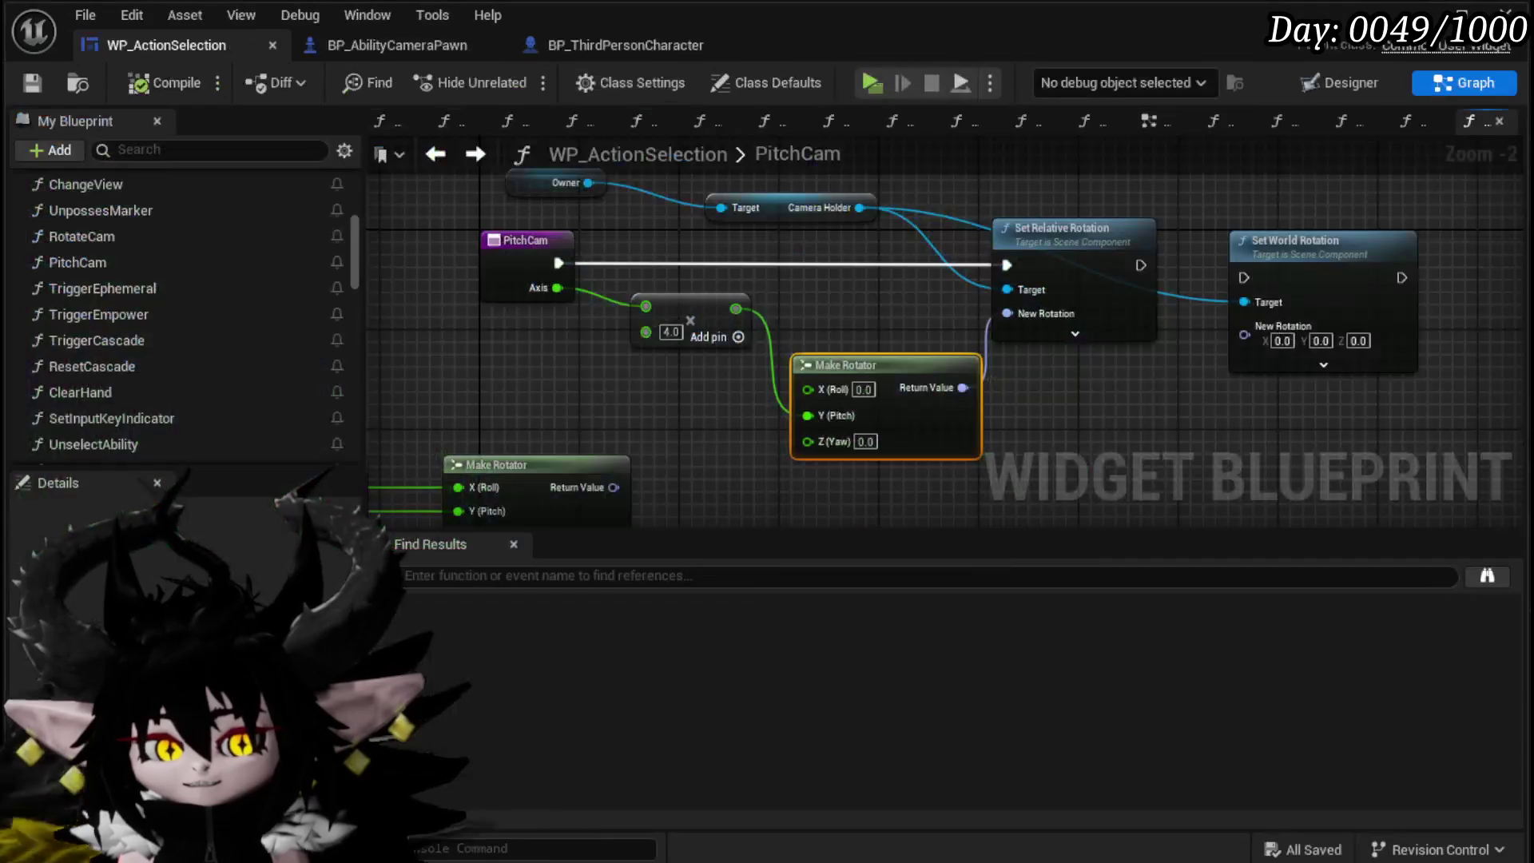
Step: Save WP_ActionSelection with Ctrl+S and go from PitchCam back to the EventGraph
mouse_move(663, 477)
mouse_down()
mouse_move(520, 448)
mouse_move(651, 464)
mouse_move(639, 358)
mouse_move(877, 400)
mouse_move(623, 332)
mouse_move(718, 398)
mouse_move(630, 410)
mouse_up()
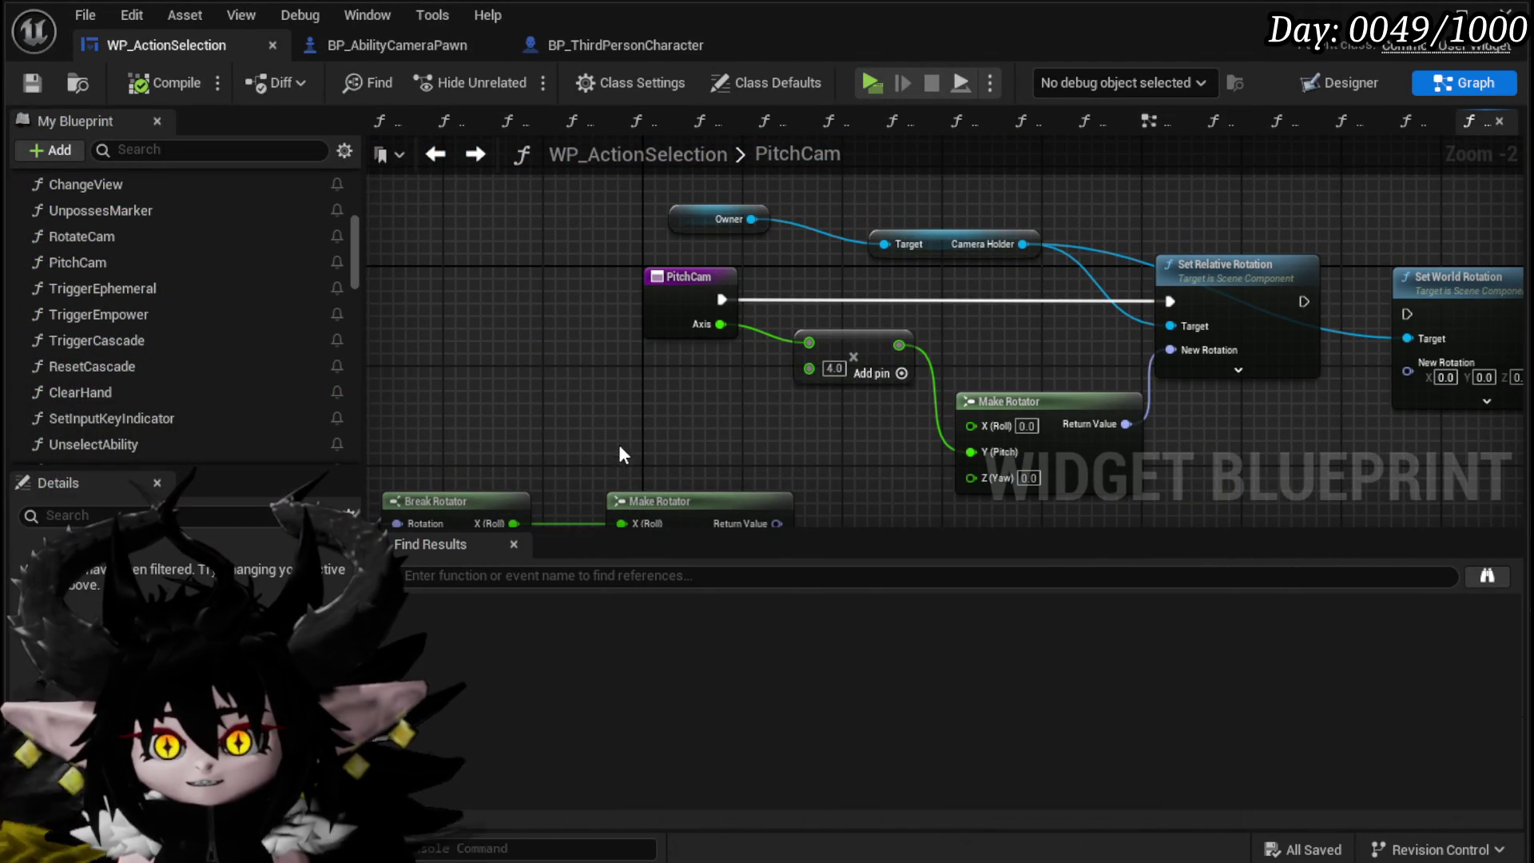
key(ctrl+s)
click(431, 157)
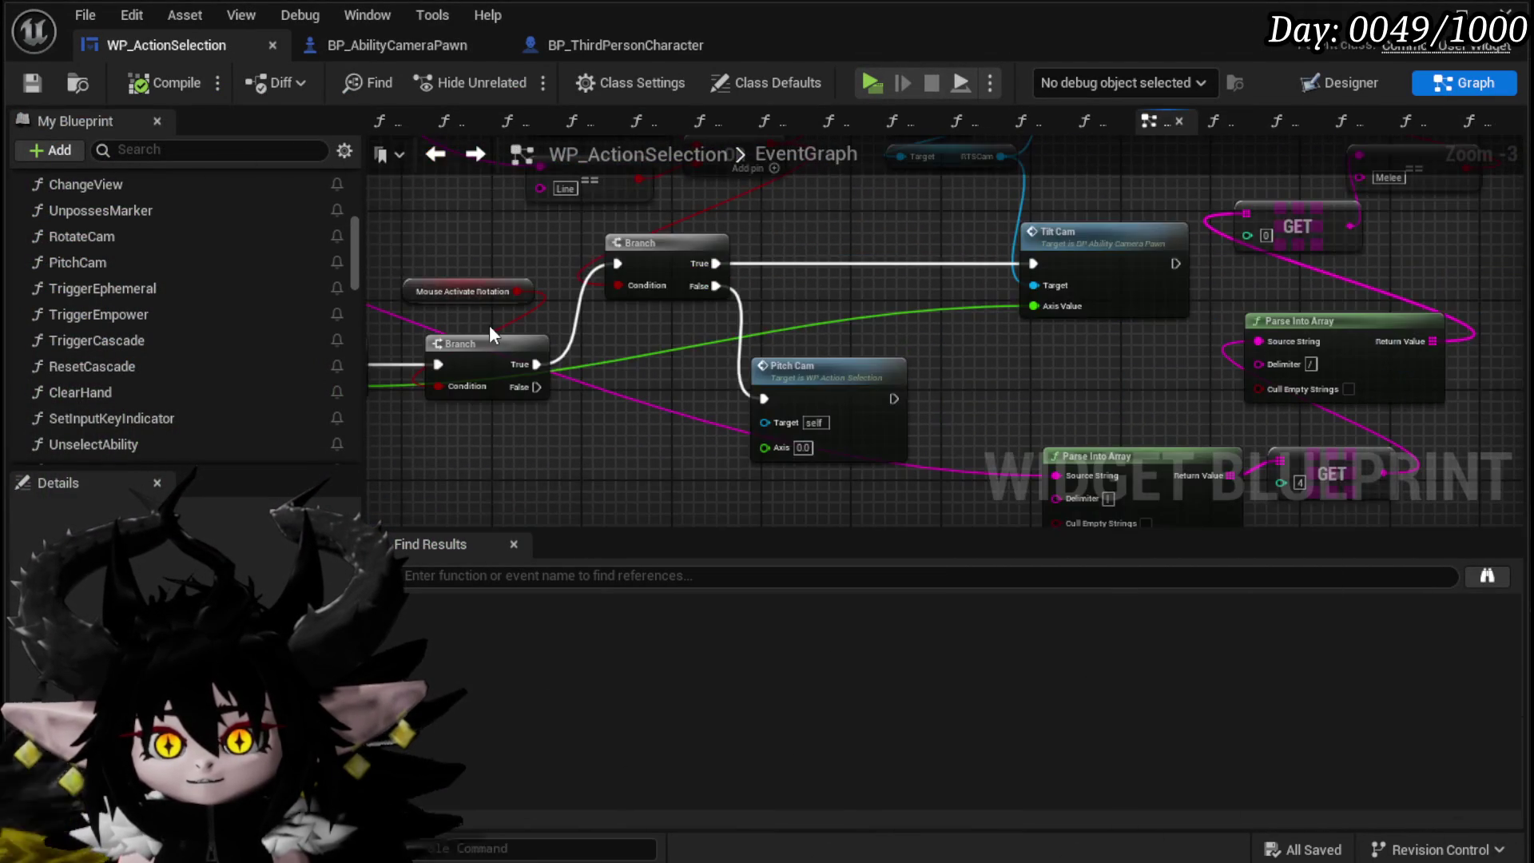
mouse_move(669, 333)
mouse_down()
mouse_move(653, 304)
mouse_move(714, 429)
mouse_move(927, 310)
mouse_up()
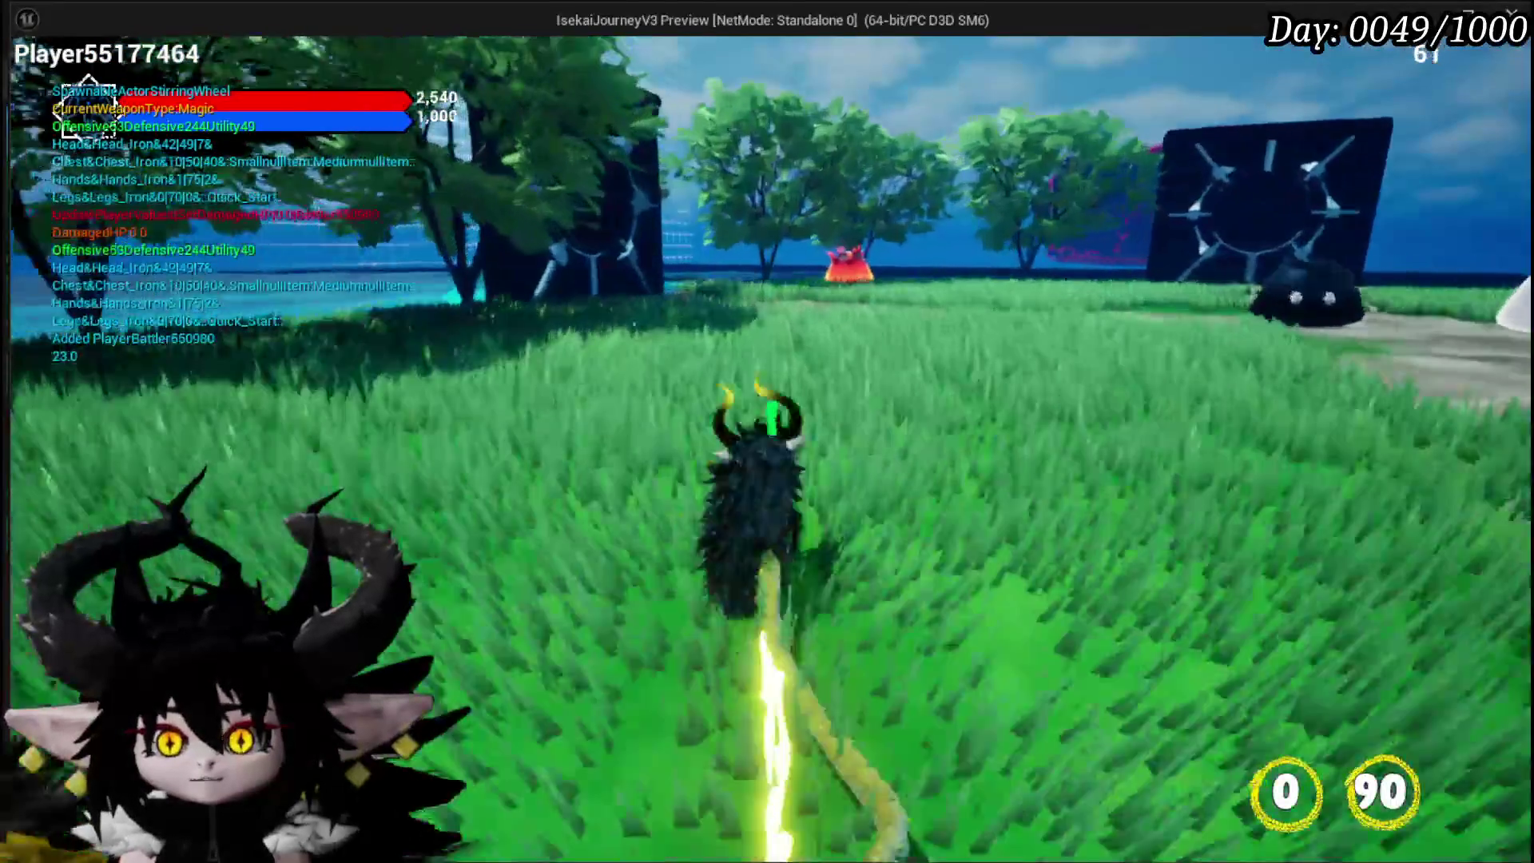
Step: Run into the fire creature to trigger the Slime_Fire battle, then stop the play test
key(w)
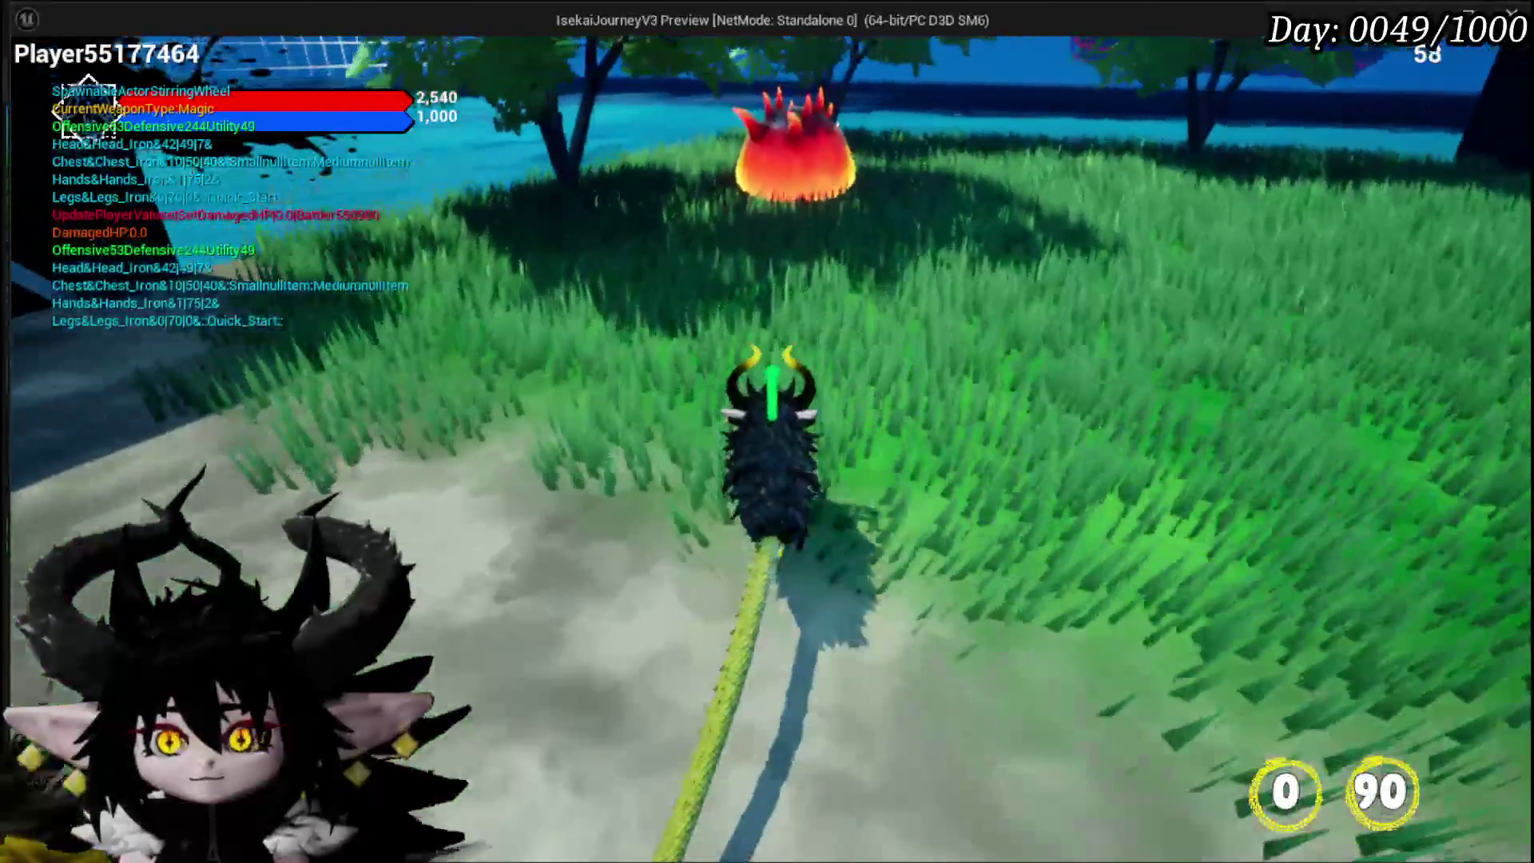
key(w)
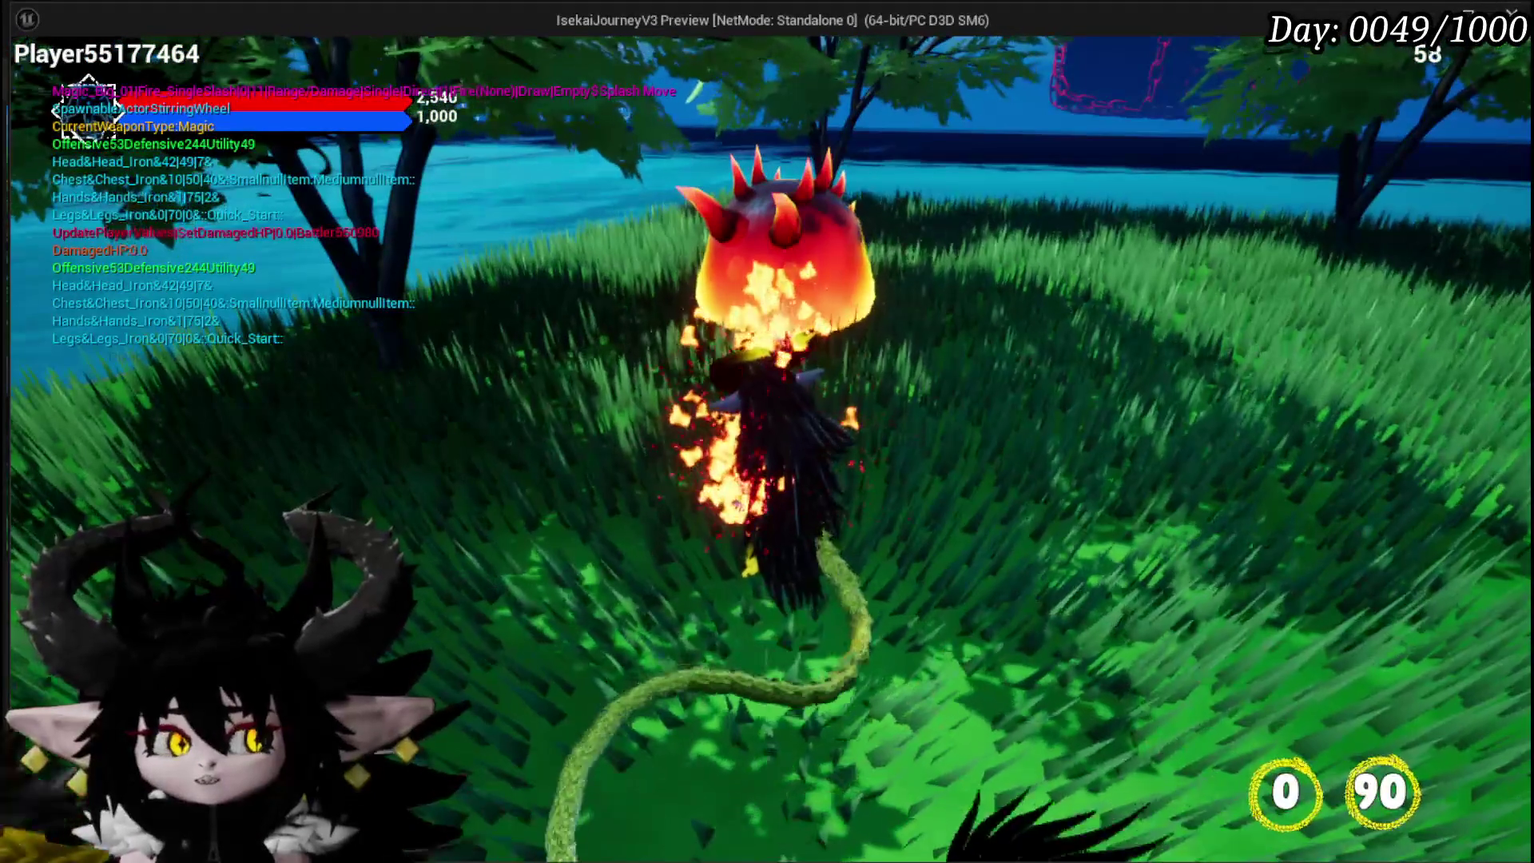
key(w)
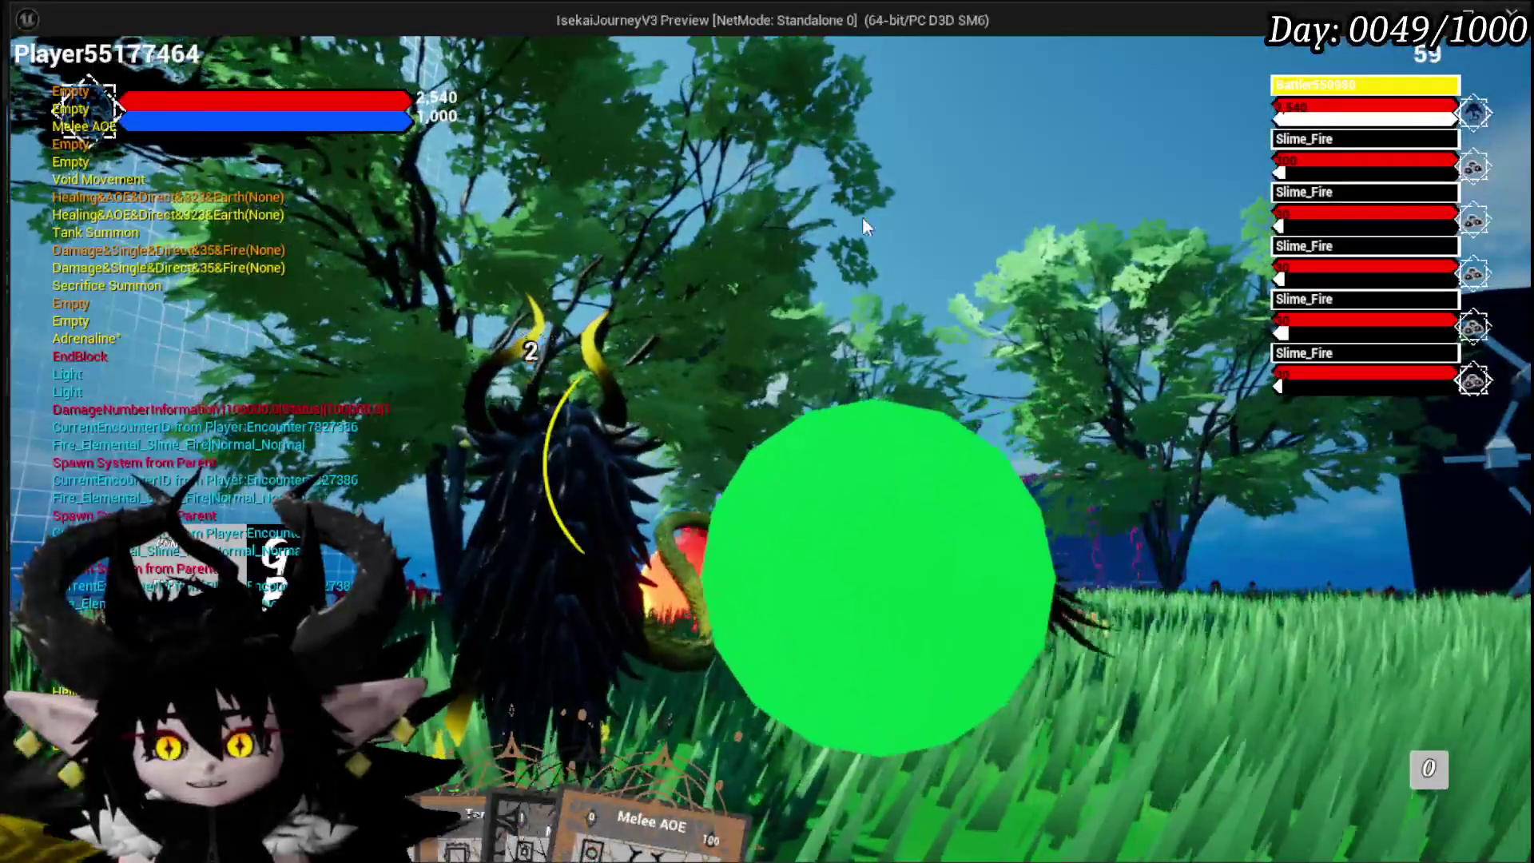
key(Escape)
Step: Save all modified packages and the level
key(ctrl+s)
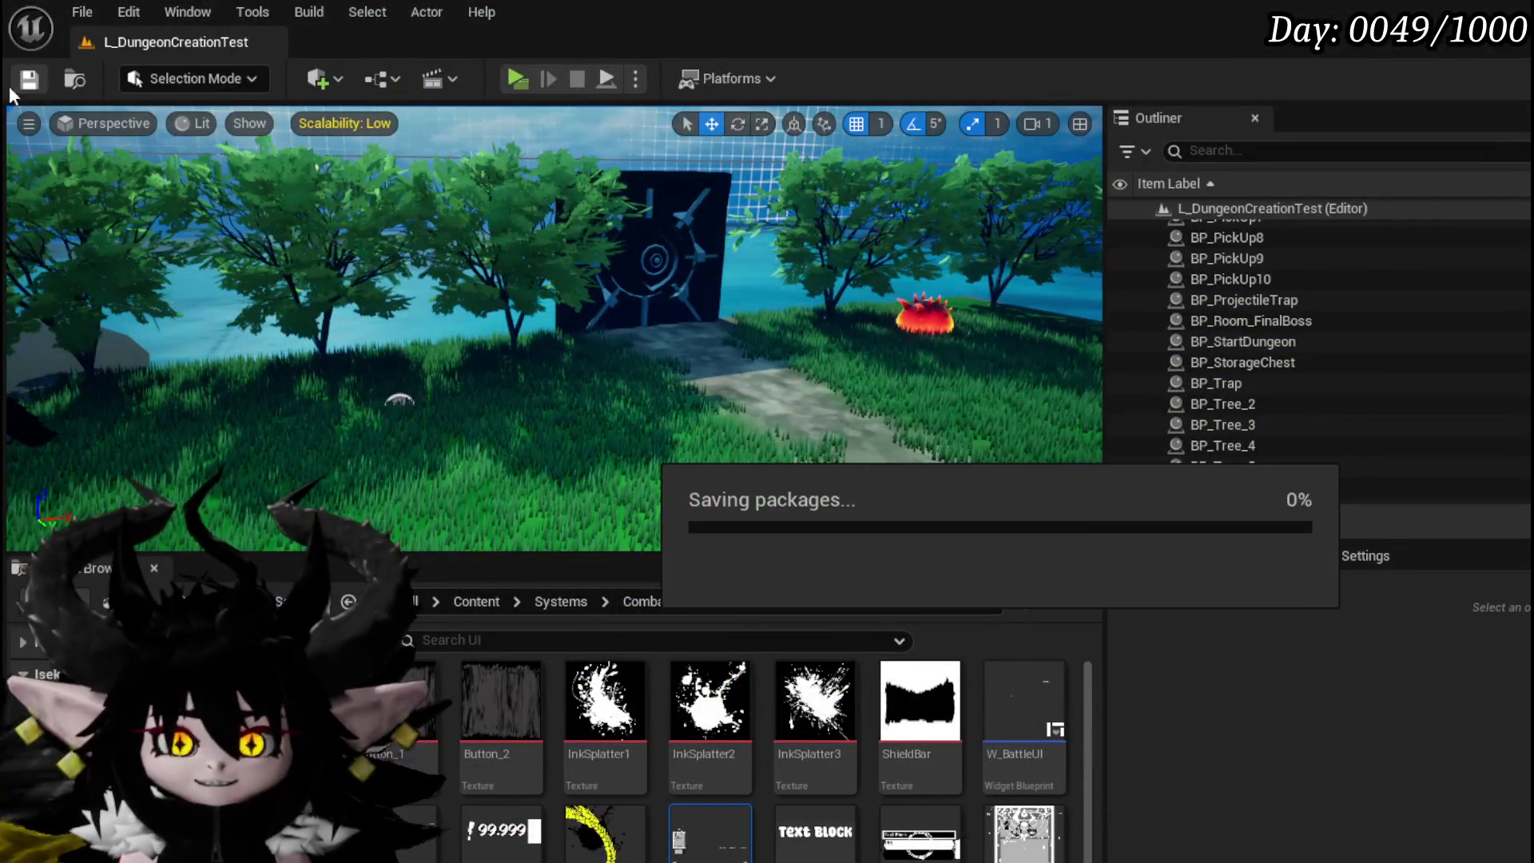
click(13, 86)
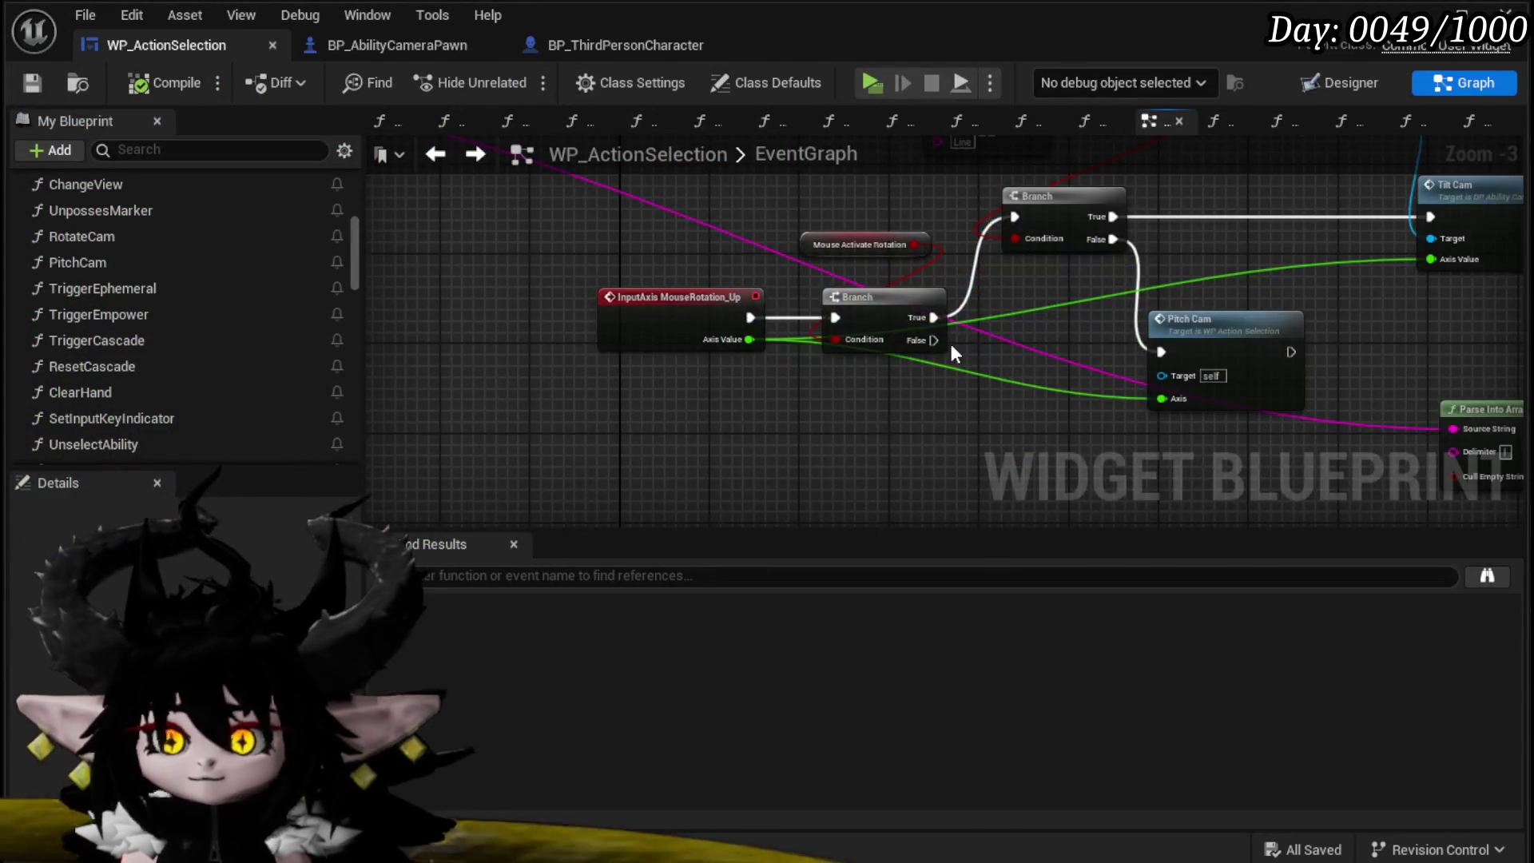
mouse_move(950, 354)
mouse_down()
mouse_move(768, 257)
mouse_move(659, 415)
mouse_move(490, 445)
mouse_up()
mouse_move(657, 400)
mouse_down()
mouse_move(661, 319)
mouse_move(541, 331)
mouse_up()
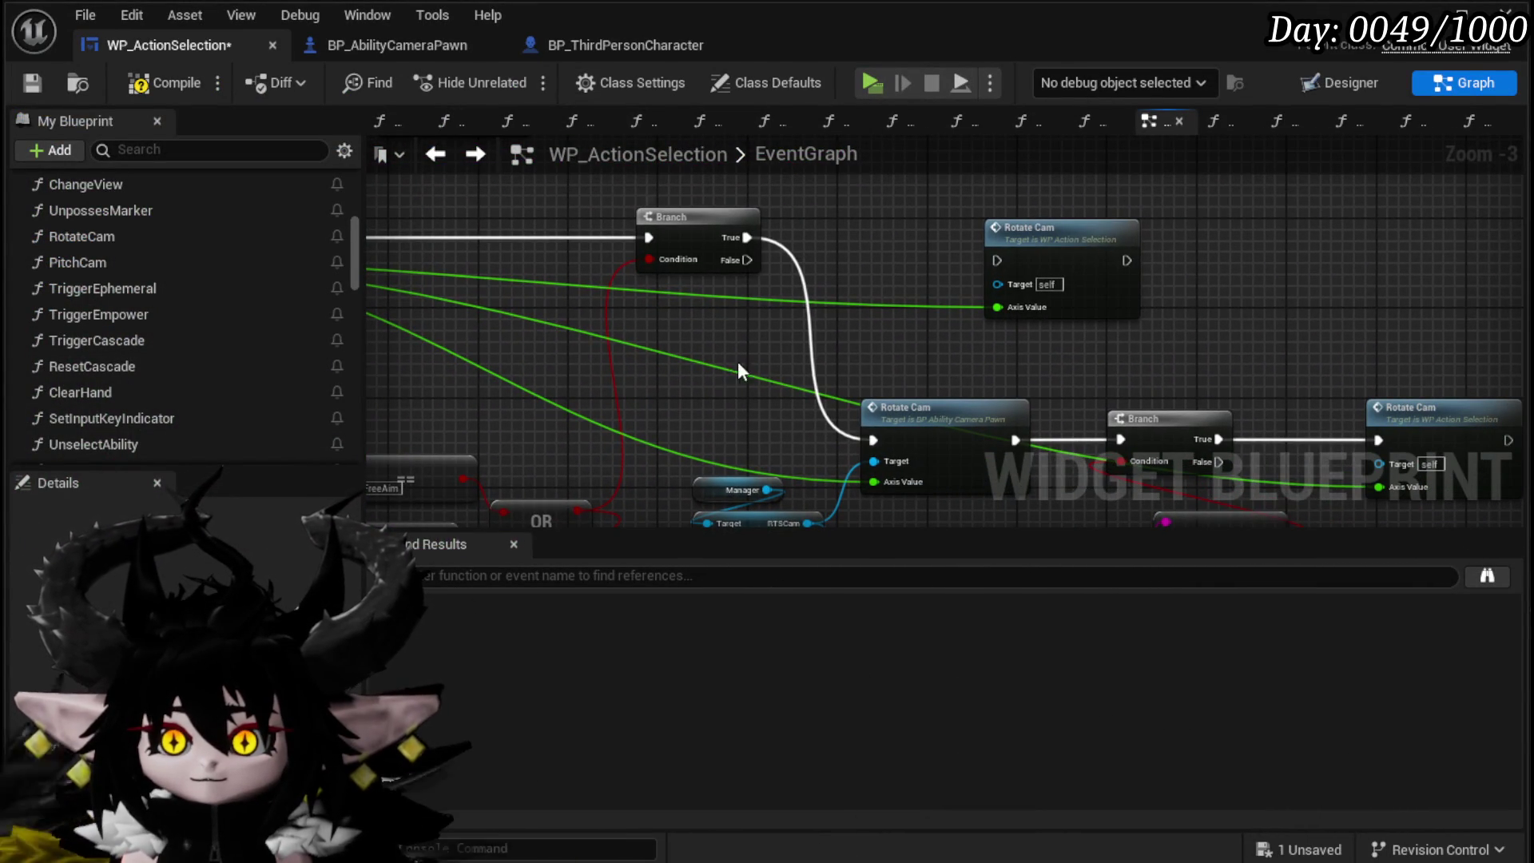
Step: Compile WP_ActionSelection, move the Pitch Cam node right and down, and open the PitchCam function
mouse_move(648, 439)
mouse_down()
mouse_move(915, 206)
mouse_move(969, 108)
mouse_up()
click(179, 83)
drag(775, 441, 775, 474)
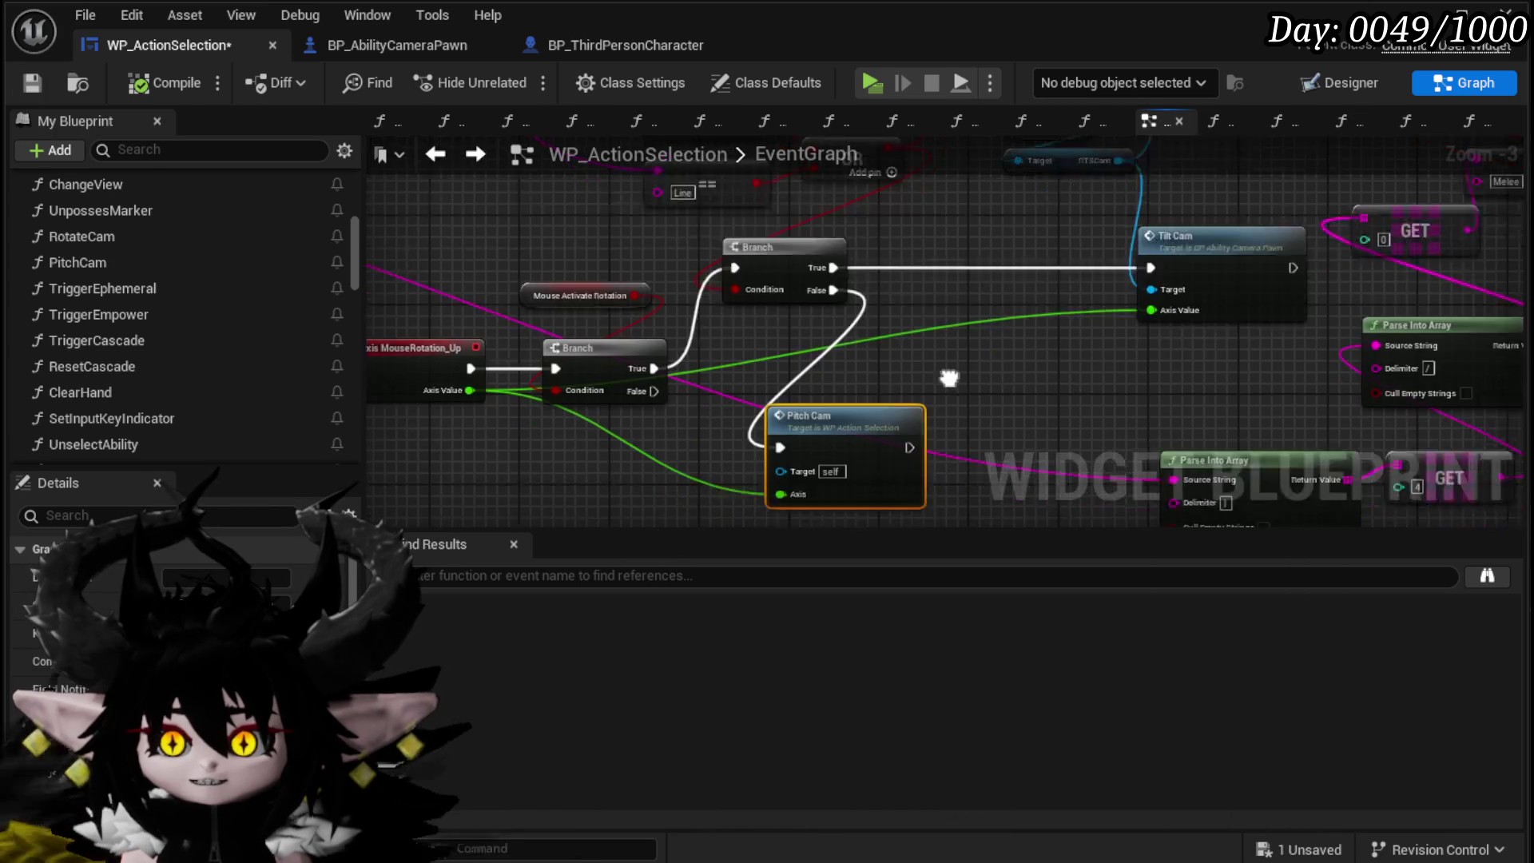
drag(861, 276, 951, 327)
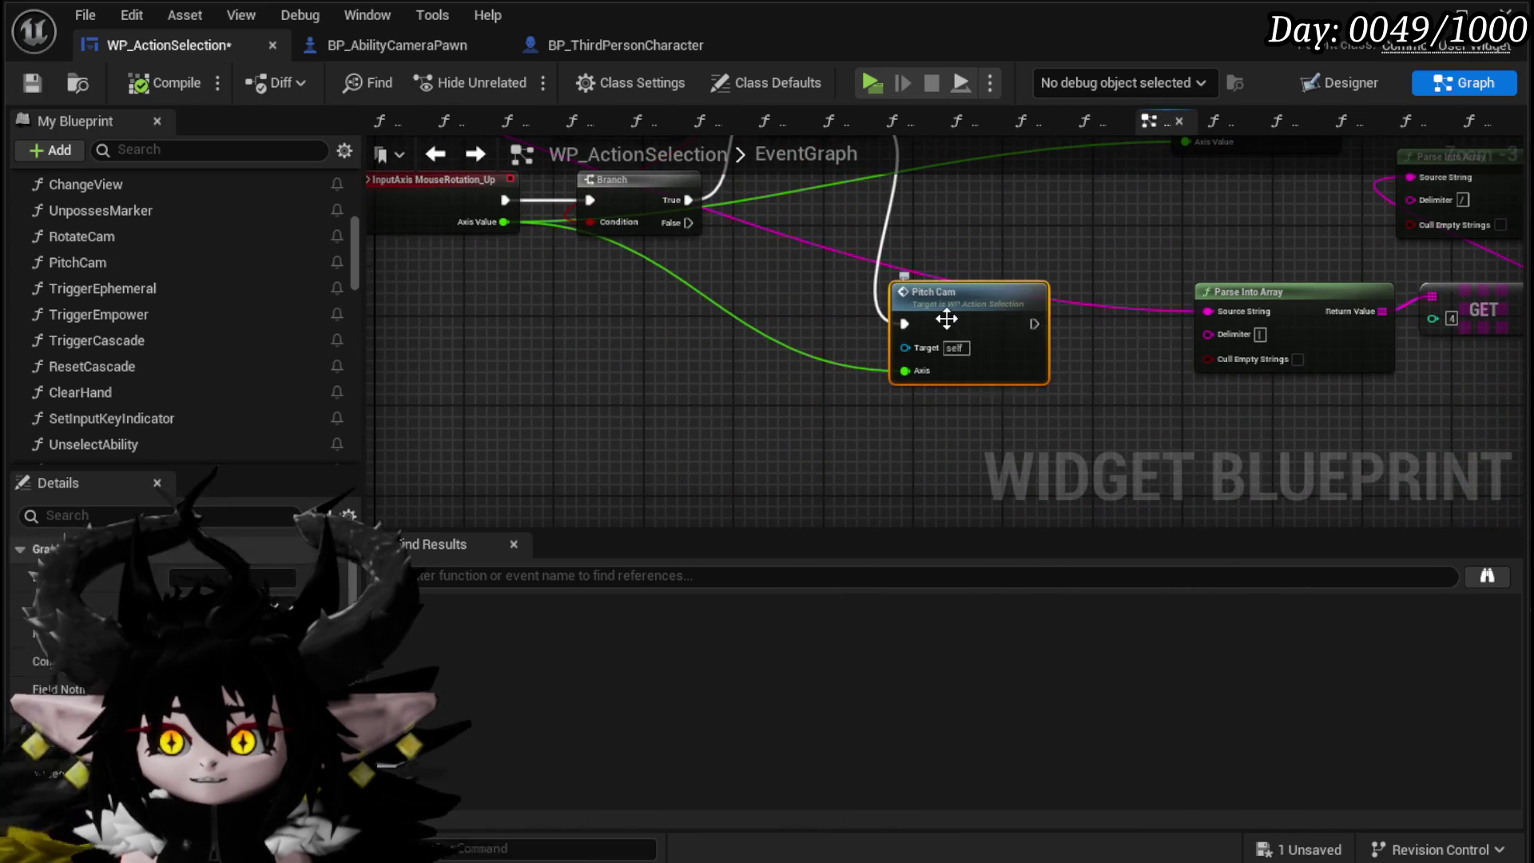
double_click(945, 319)
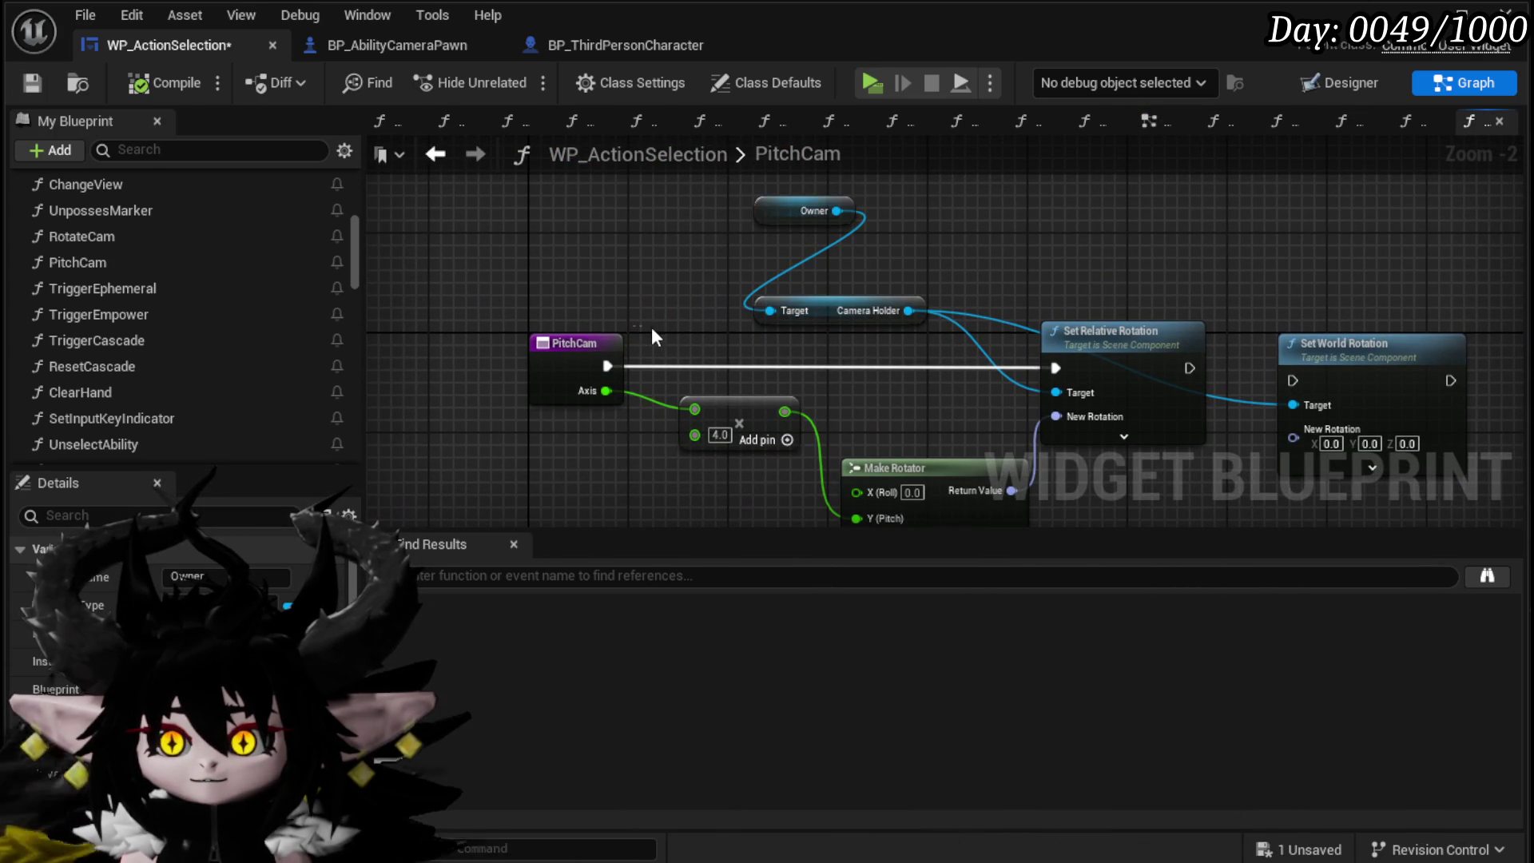
Step: Get Camera Holder's relative rotation and split it with a Break Rotator
drag(803, 312, 687, 237)
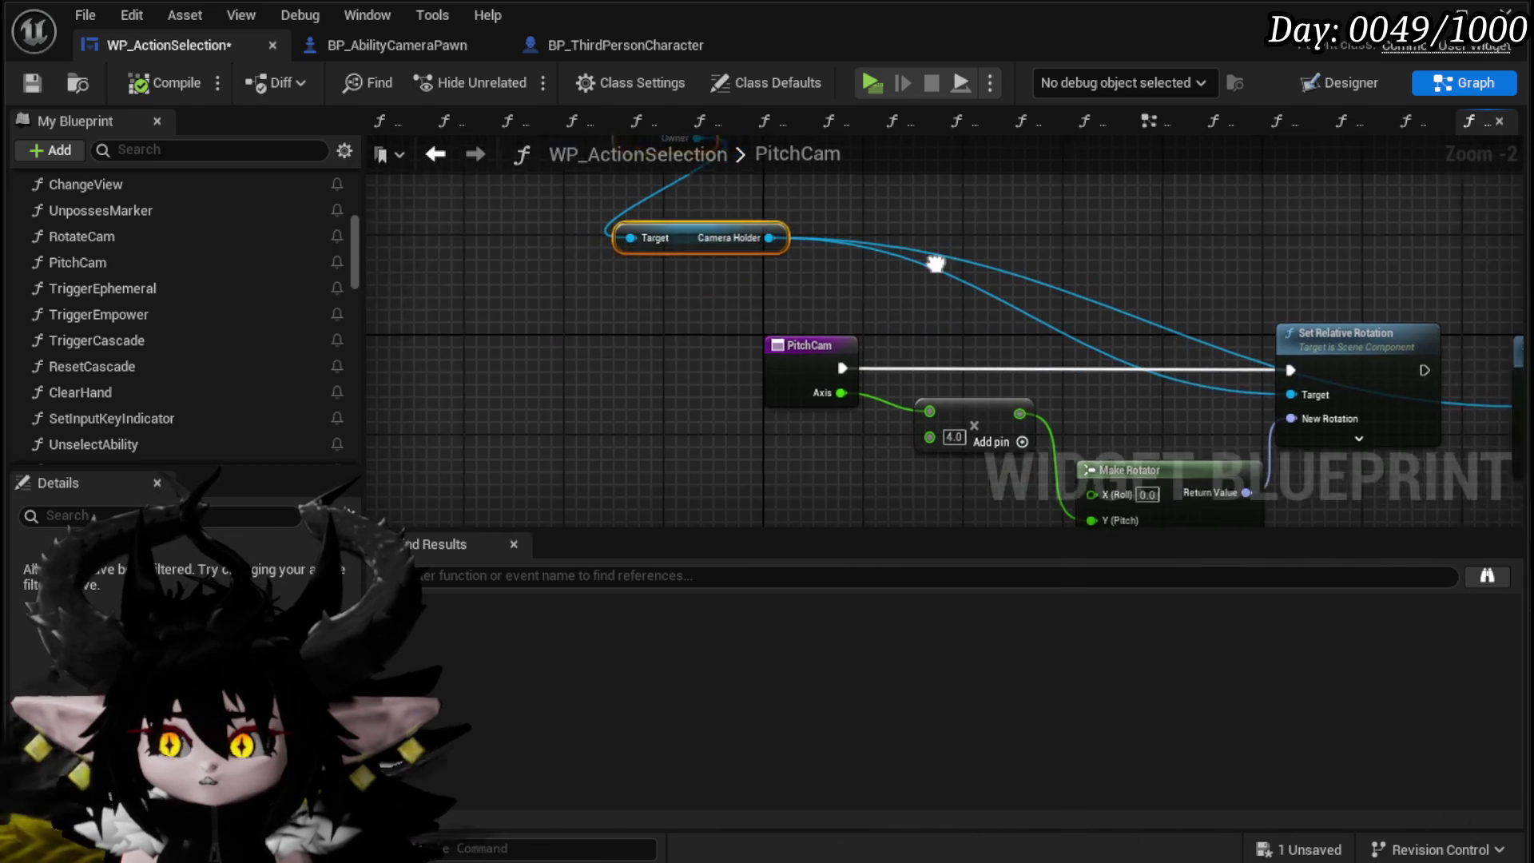
drag(537, 259, 649, 261)
text(g)
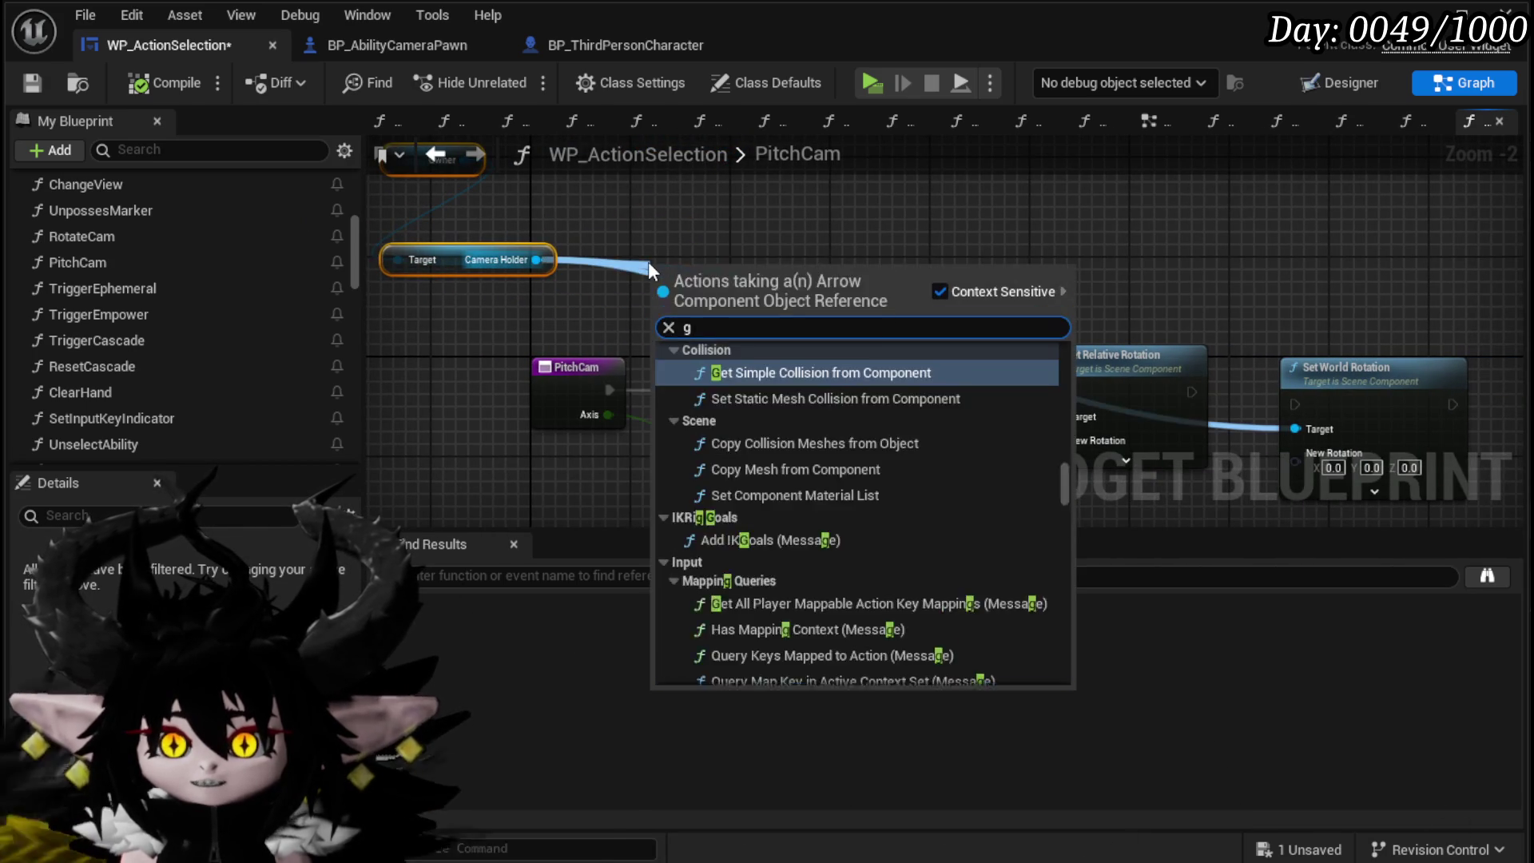
text(et relative)
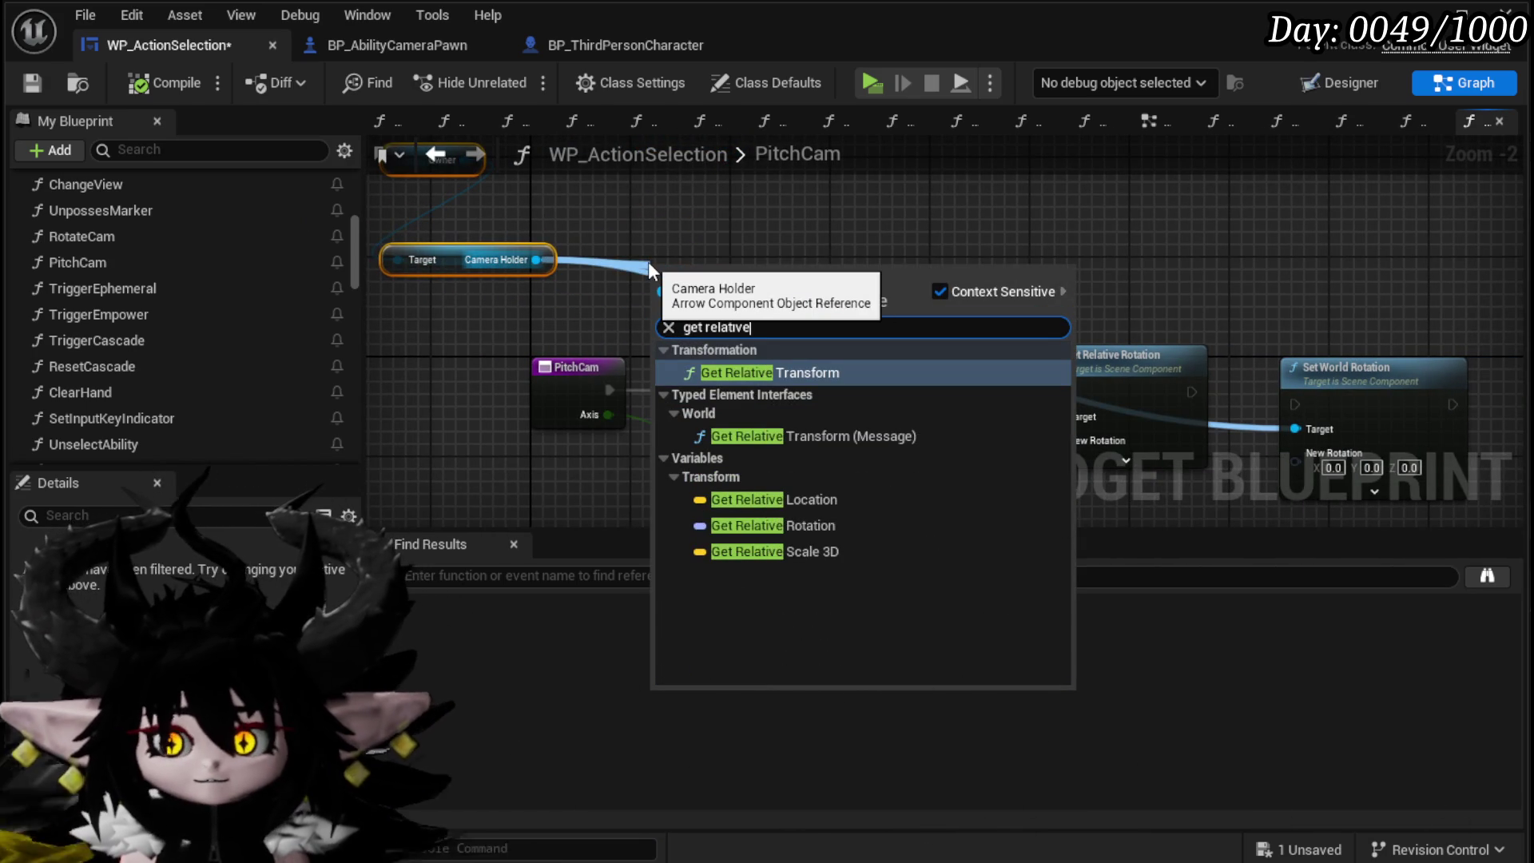
click(808, 525)
drag(739, 275, 721, 355)
drag(874, 389, 735, 265)
text(add)
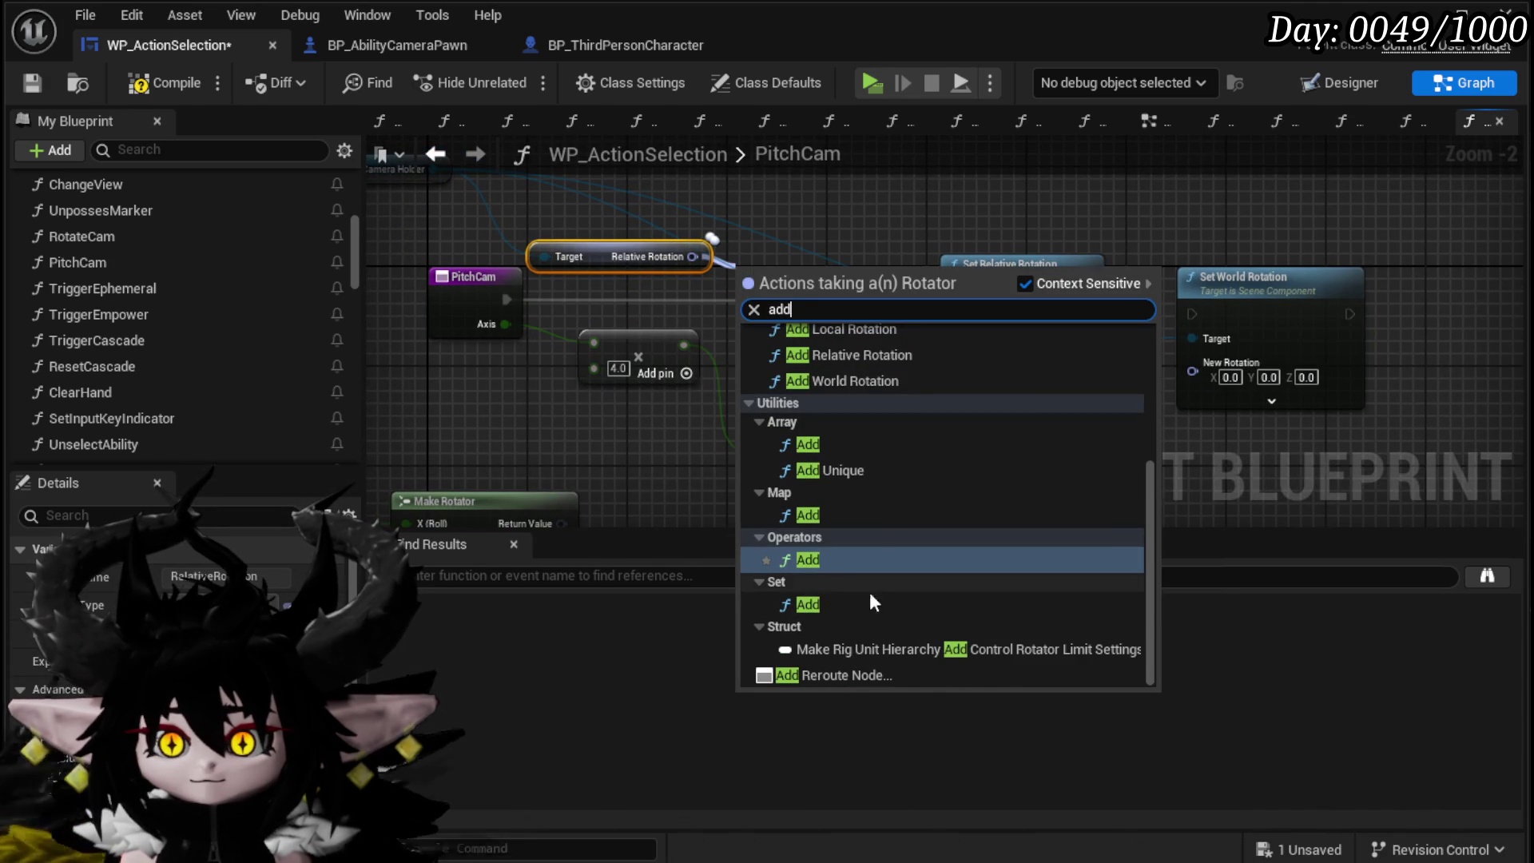
key(BackSpace)
key(BackSpace)
key(BackSpace)
text(break)
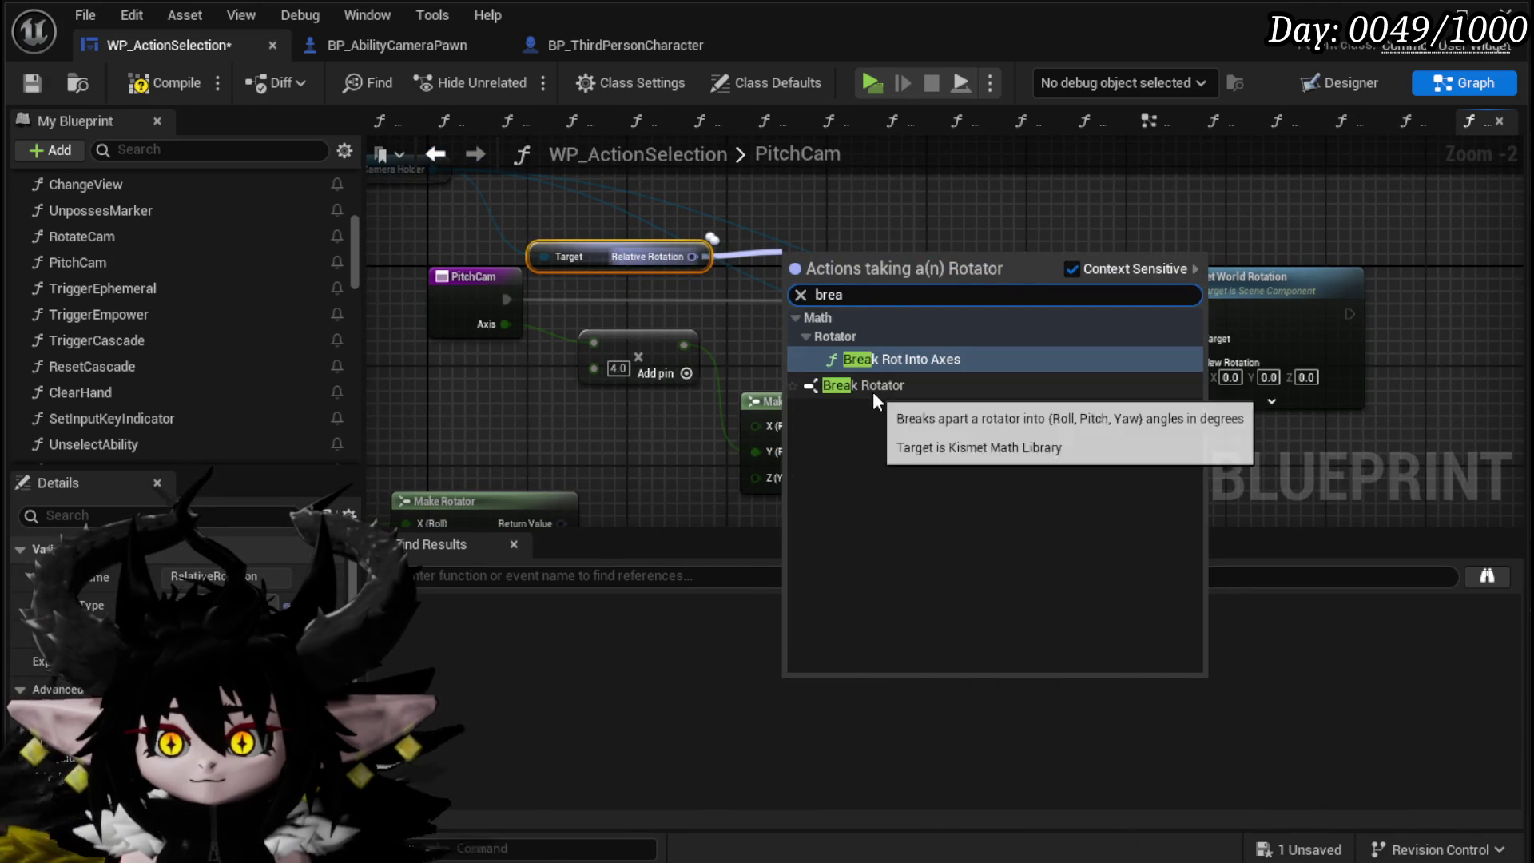
click(872, 392)
drag(635, 263, 692, 337)
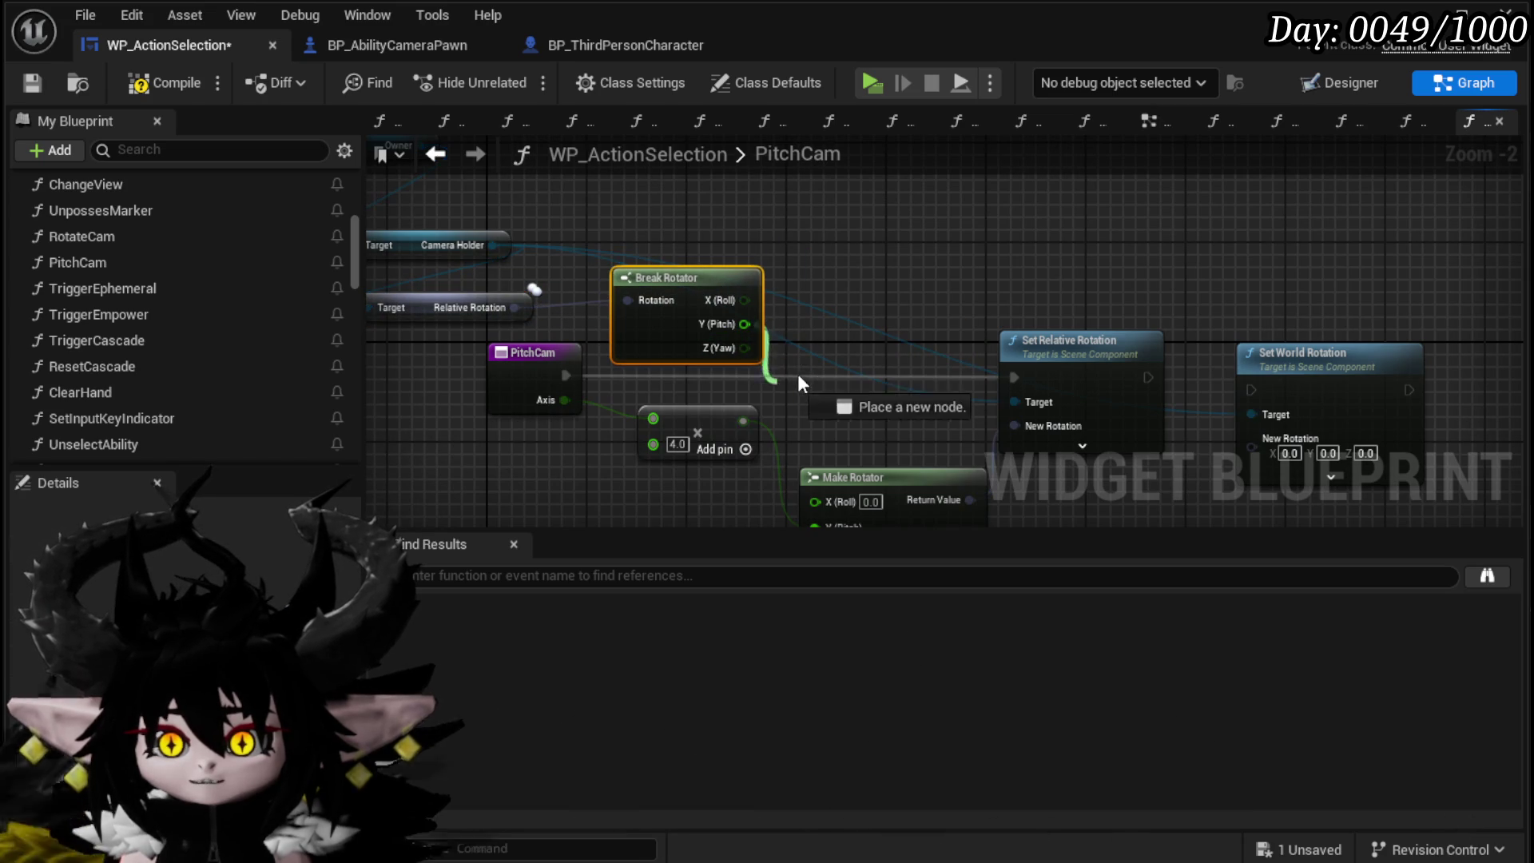
Step: Add the scaled Axis value to the Y (Pitch) output and feed the sum into Make Rotator's pitch
drag(794, 313, 879, 335)
key(Escape)
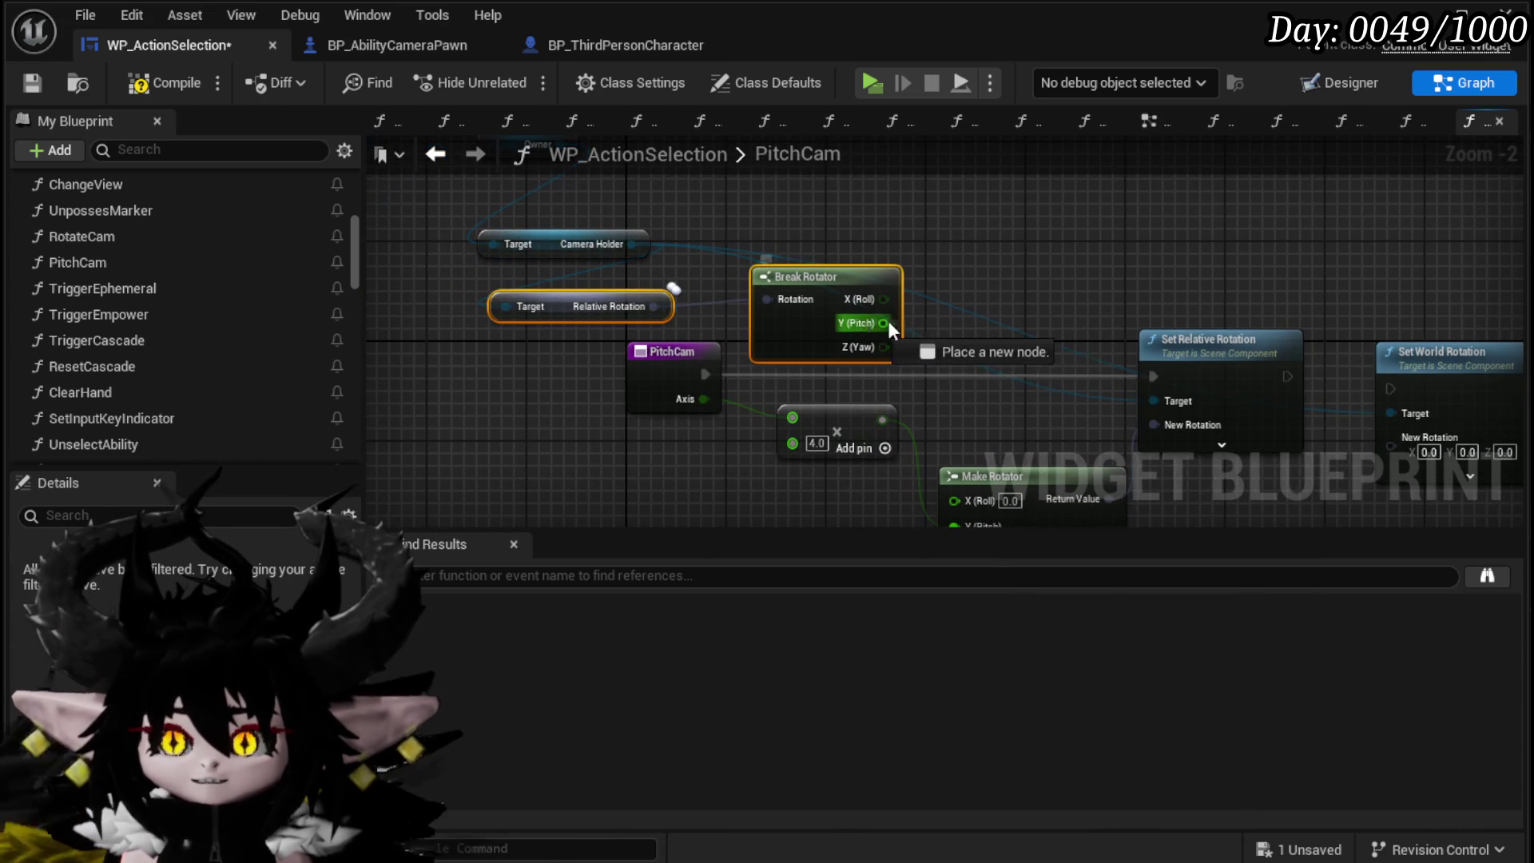
drag(888, 319, 939, 321)
text(+)
click(1008, 508)
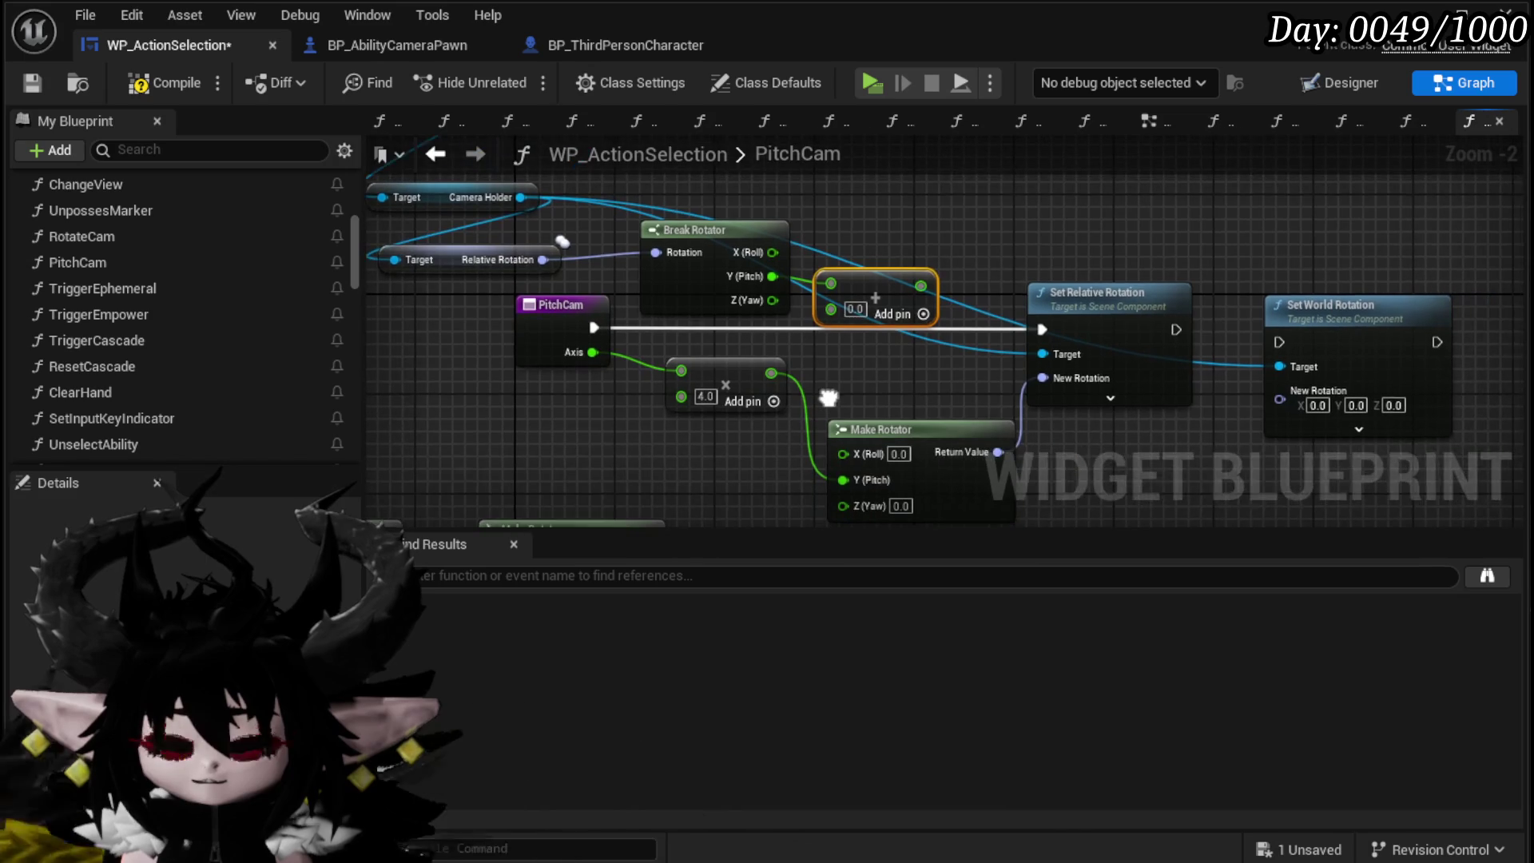
drag(774, 375, 833, 310)
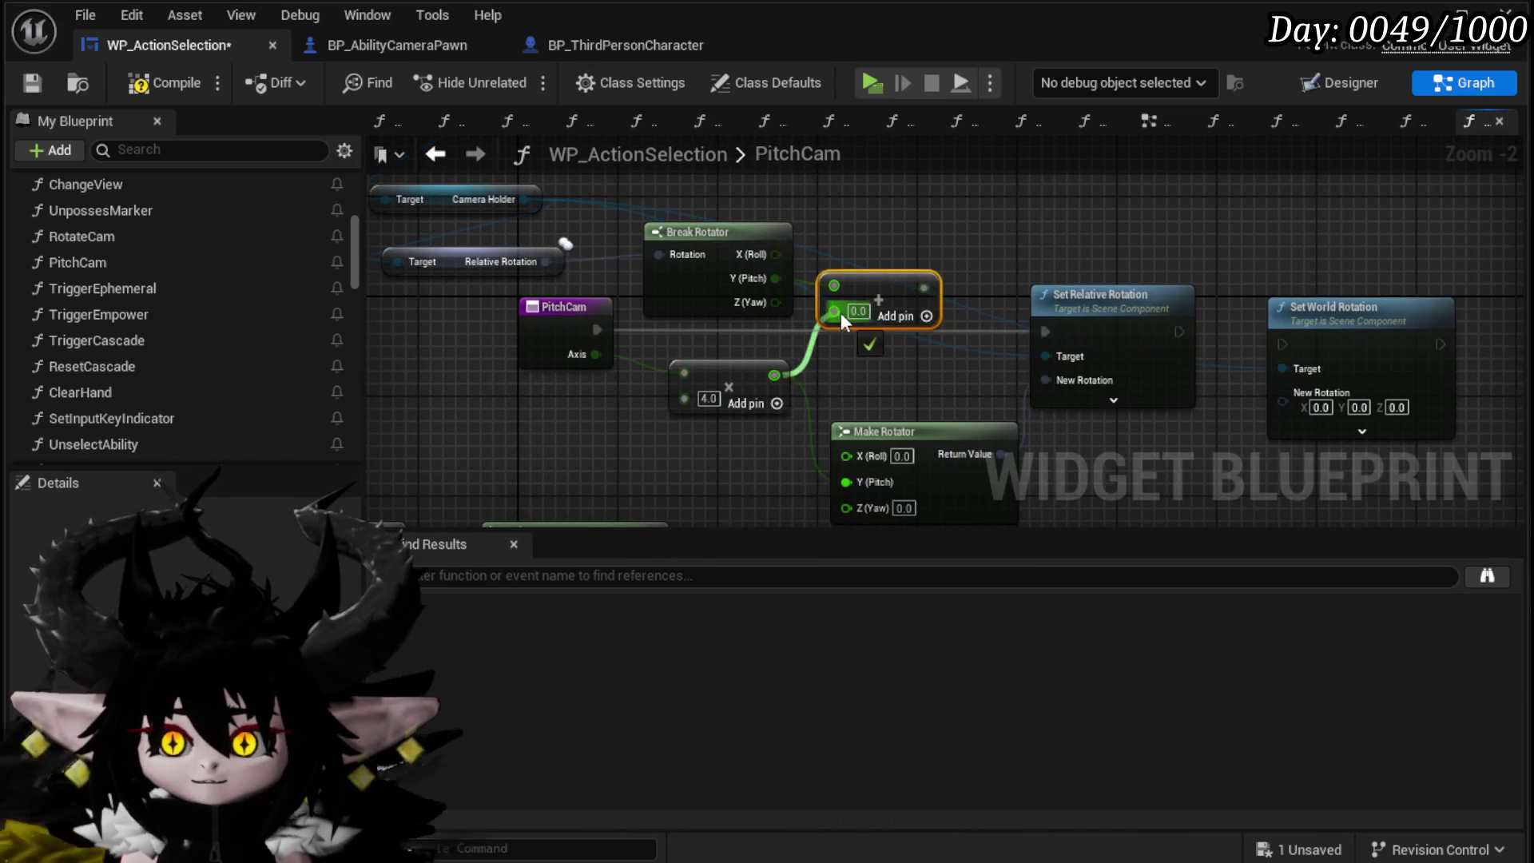
drag(914, 286, 847, 481)
drag(948, 435, 1024, 434)
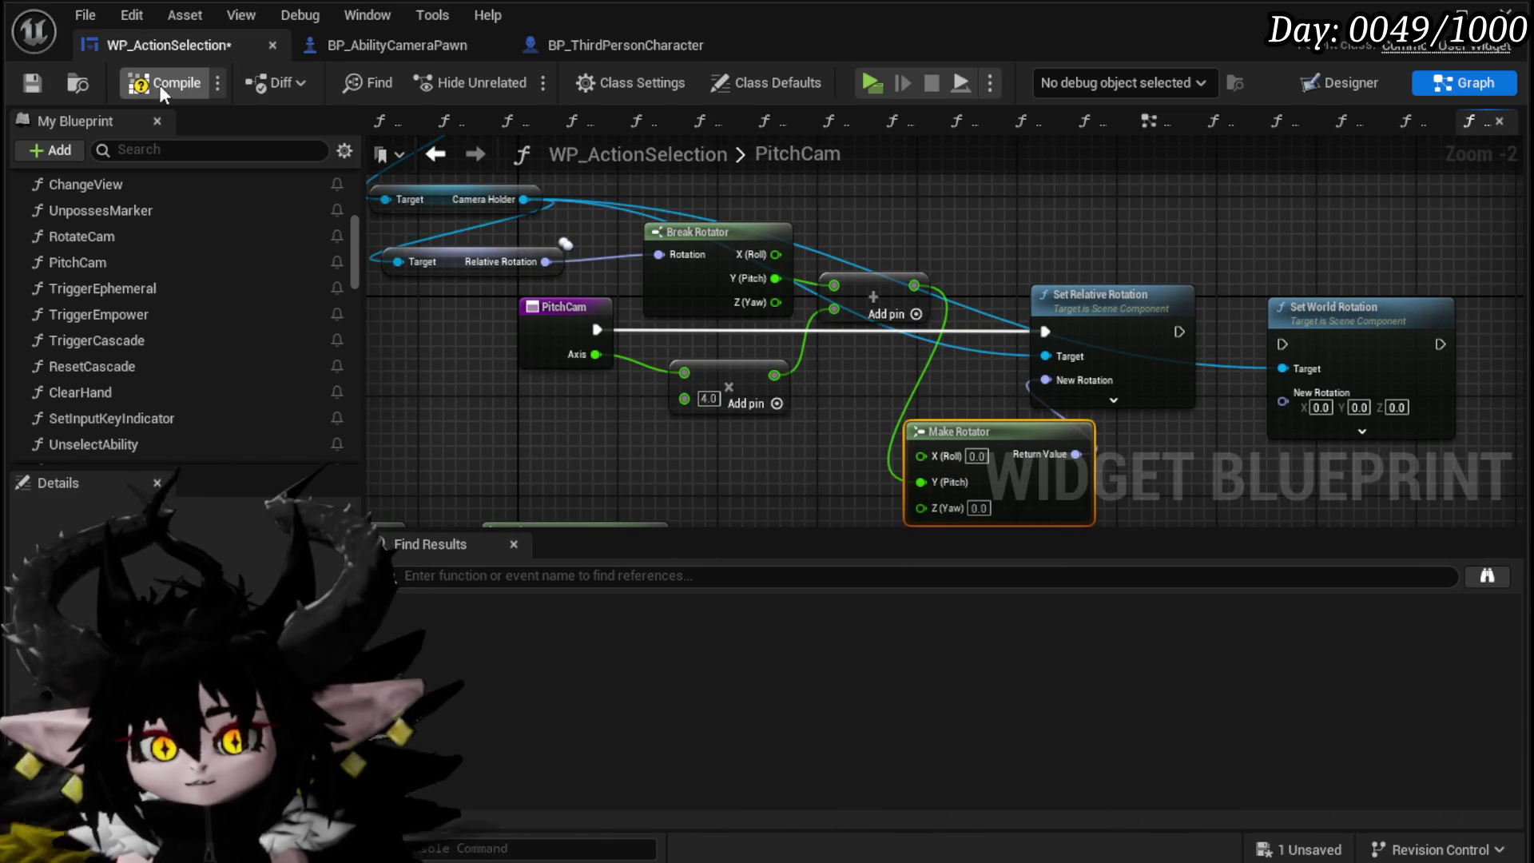
Step: Compile, tidy the Set World Rotation, Set Relative Rotation and Make Rotator nodes, and save
click(32, 82)
drag(684, 227, 730, 260)
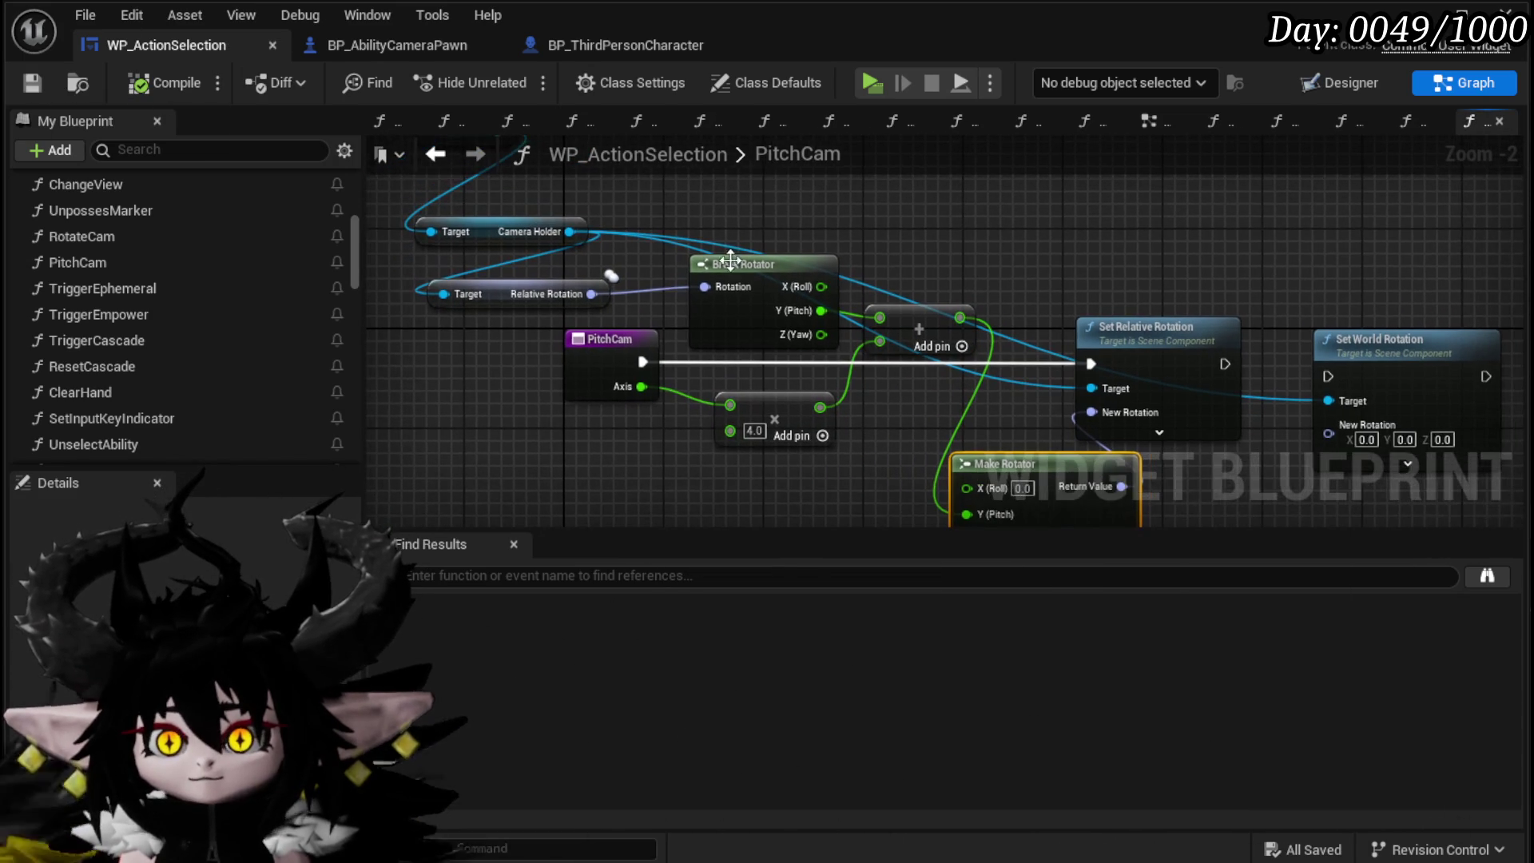
drag(1131, 321, 1119, 342)
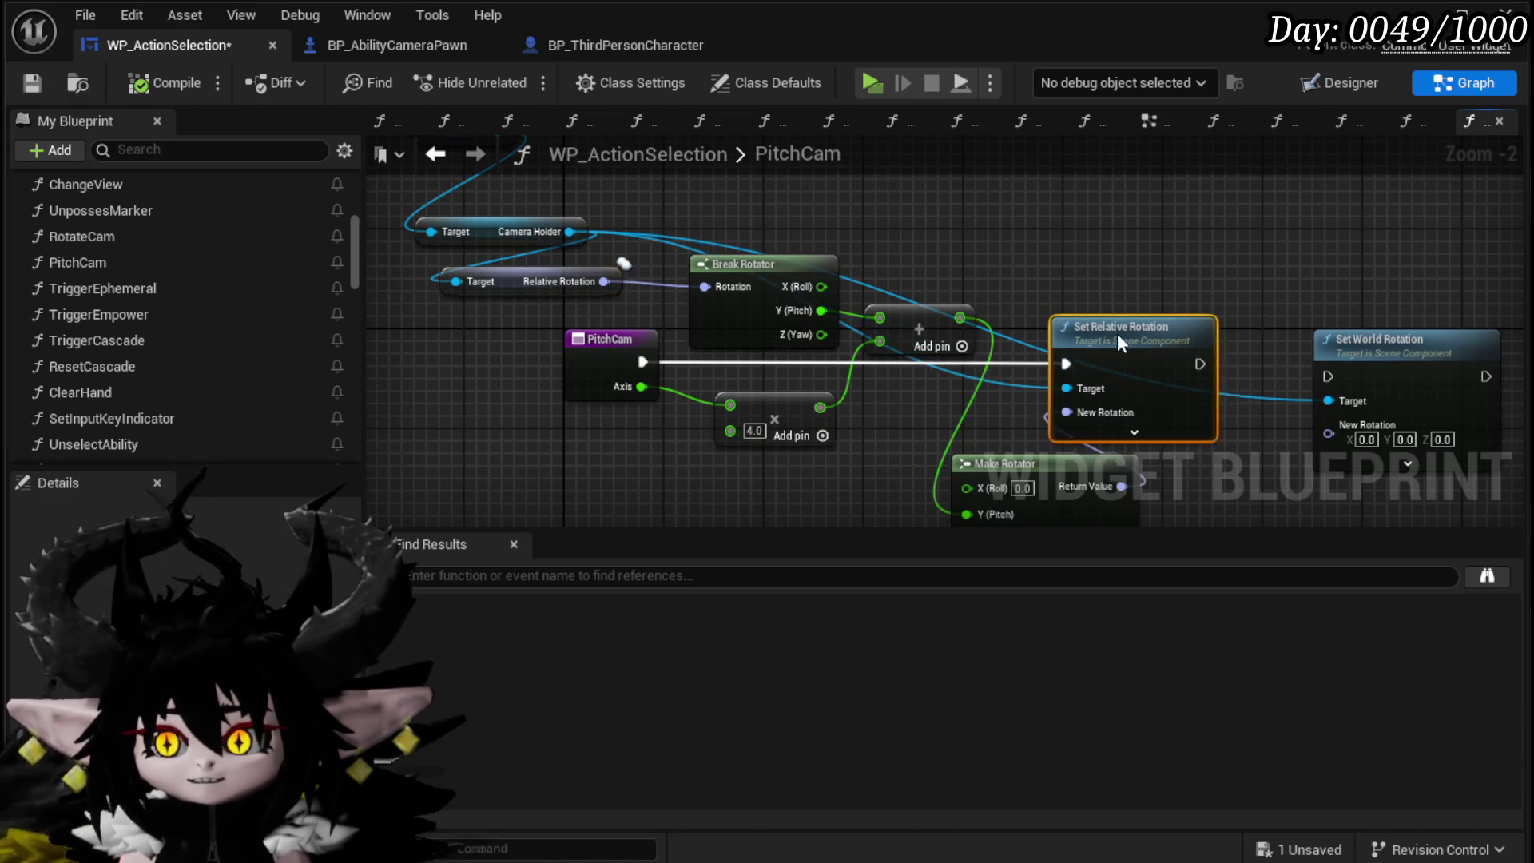
drag(1355, 300, 1040, 189)
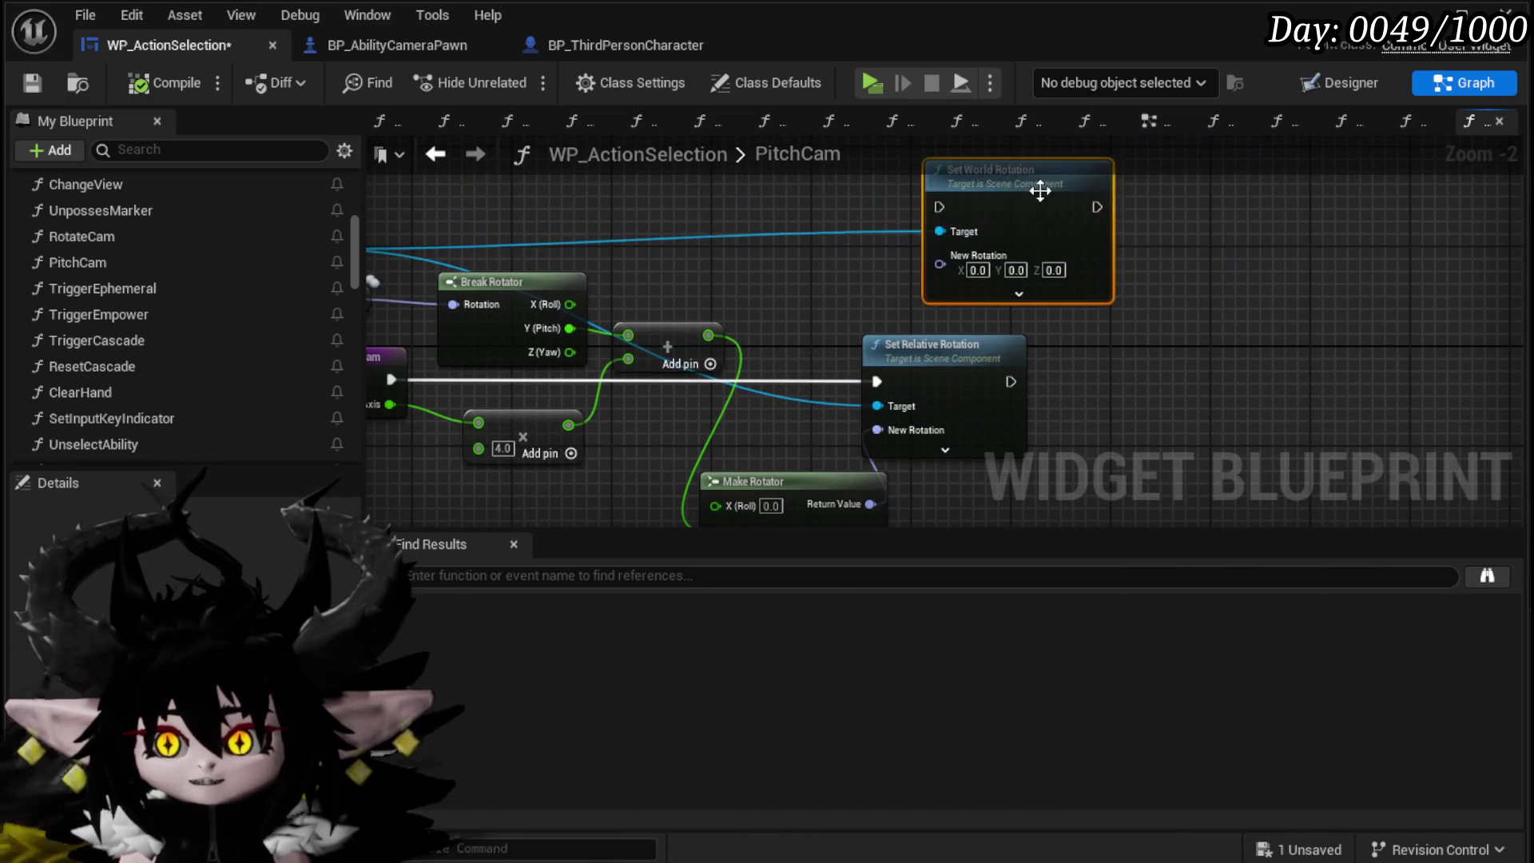
drag(1030, 357, 1131, 339)
drag(879, 436, 911, 427)
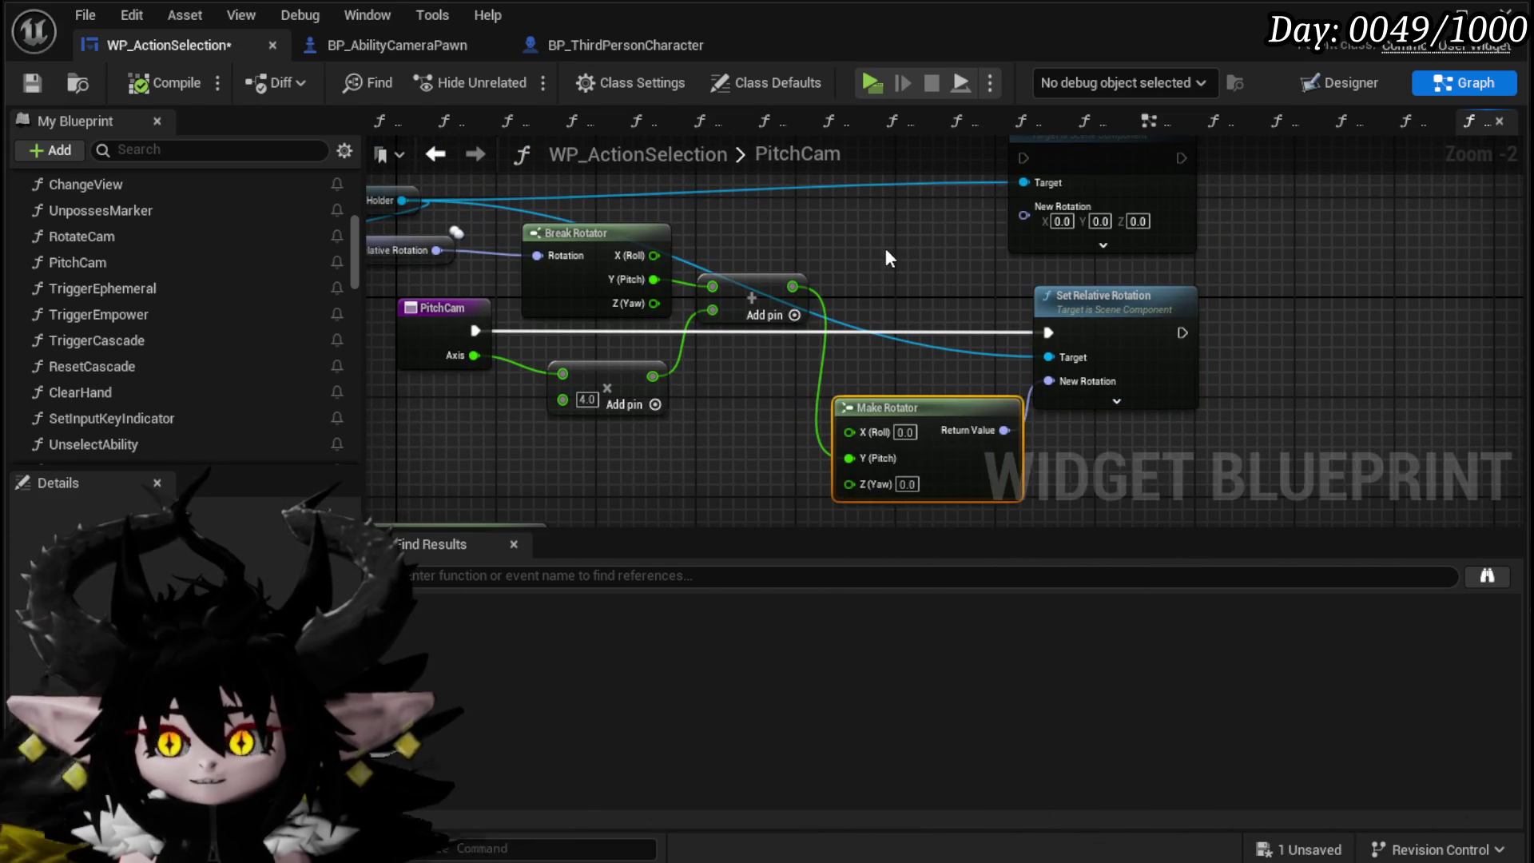
key(ctrl+s)
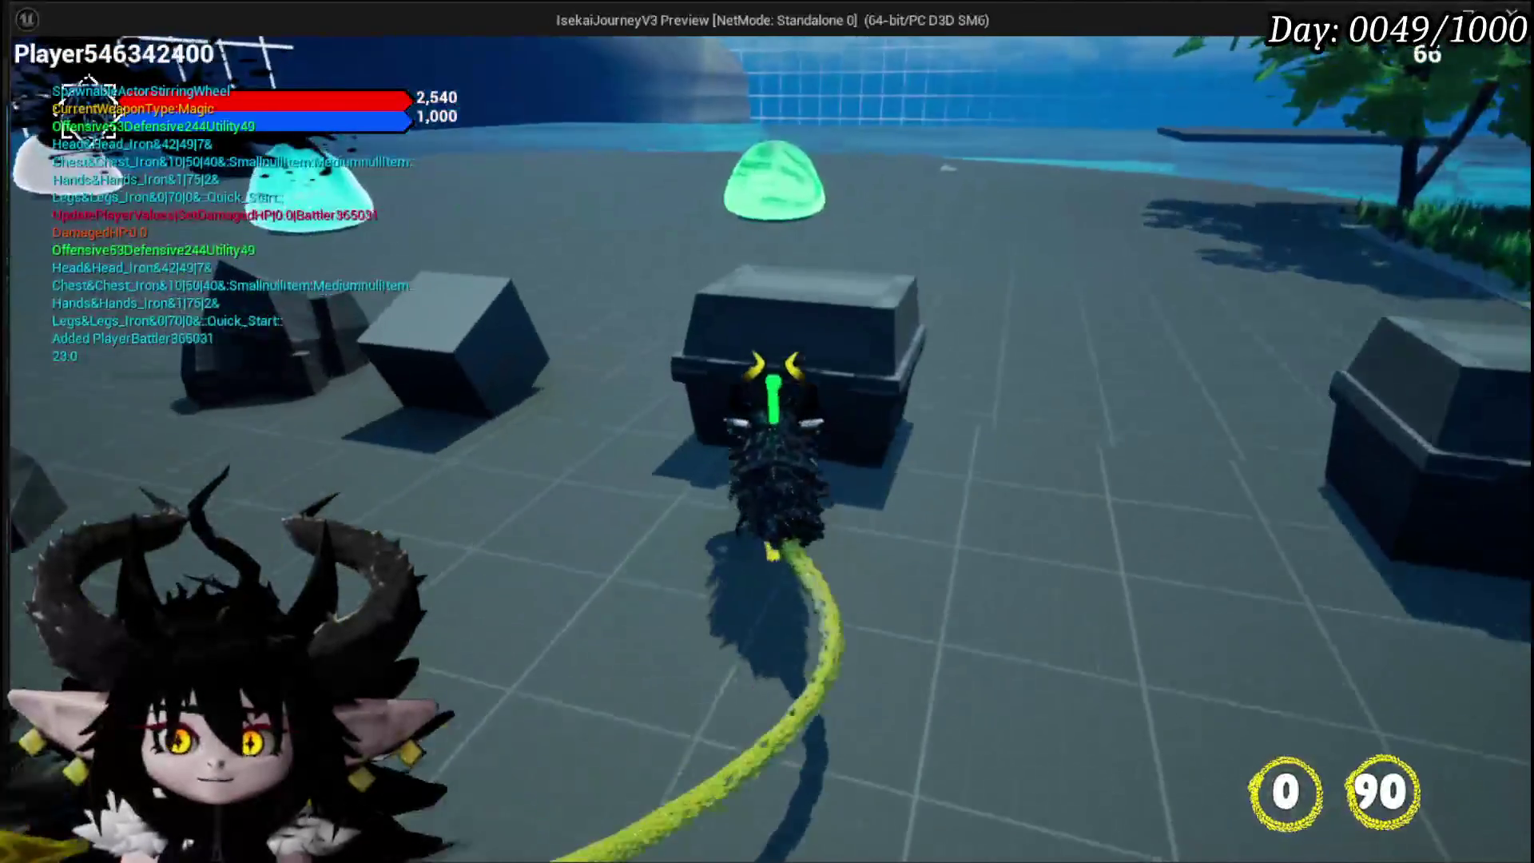
Step: Fight the slime with the Melee AOE, Adrenaline and Big Booooom cards, then stop the preview
key(w)
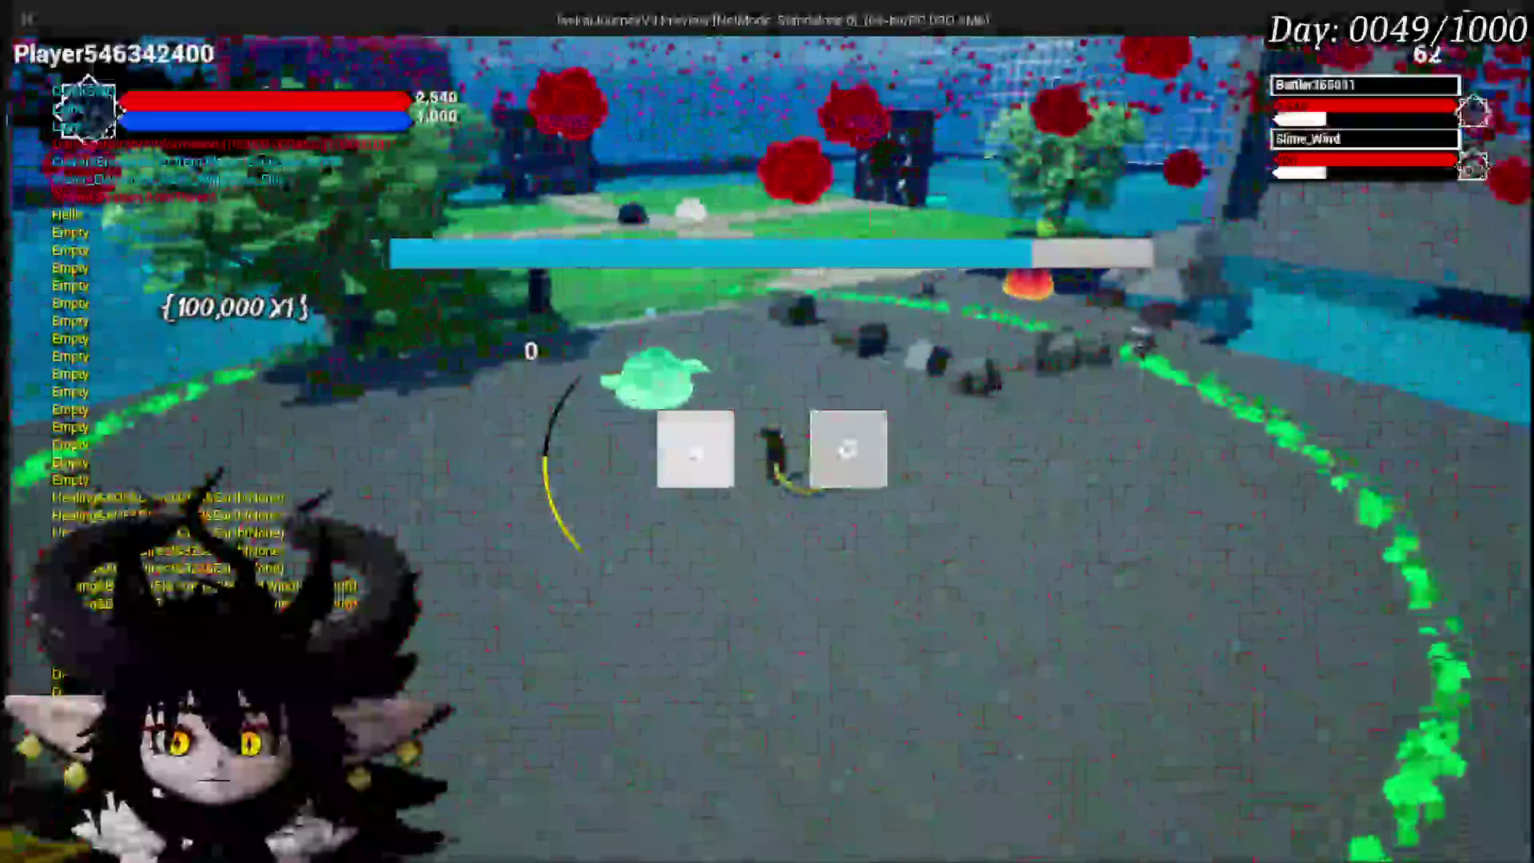
click(695, 452)
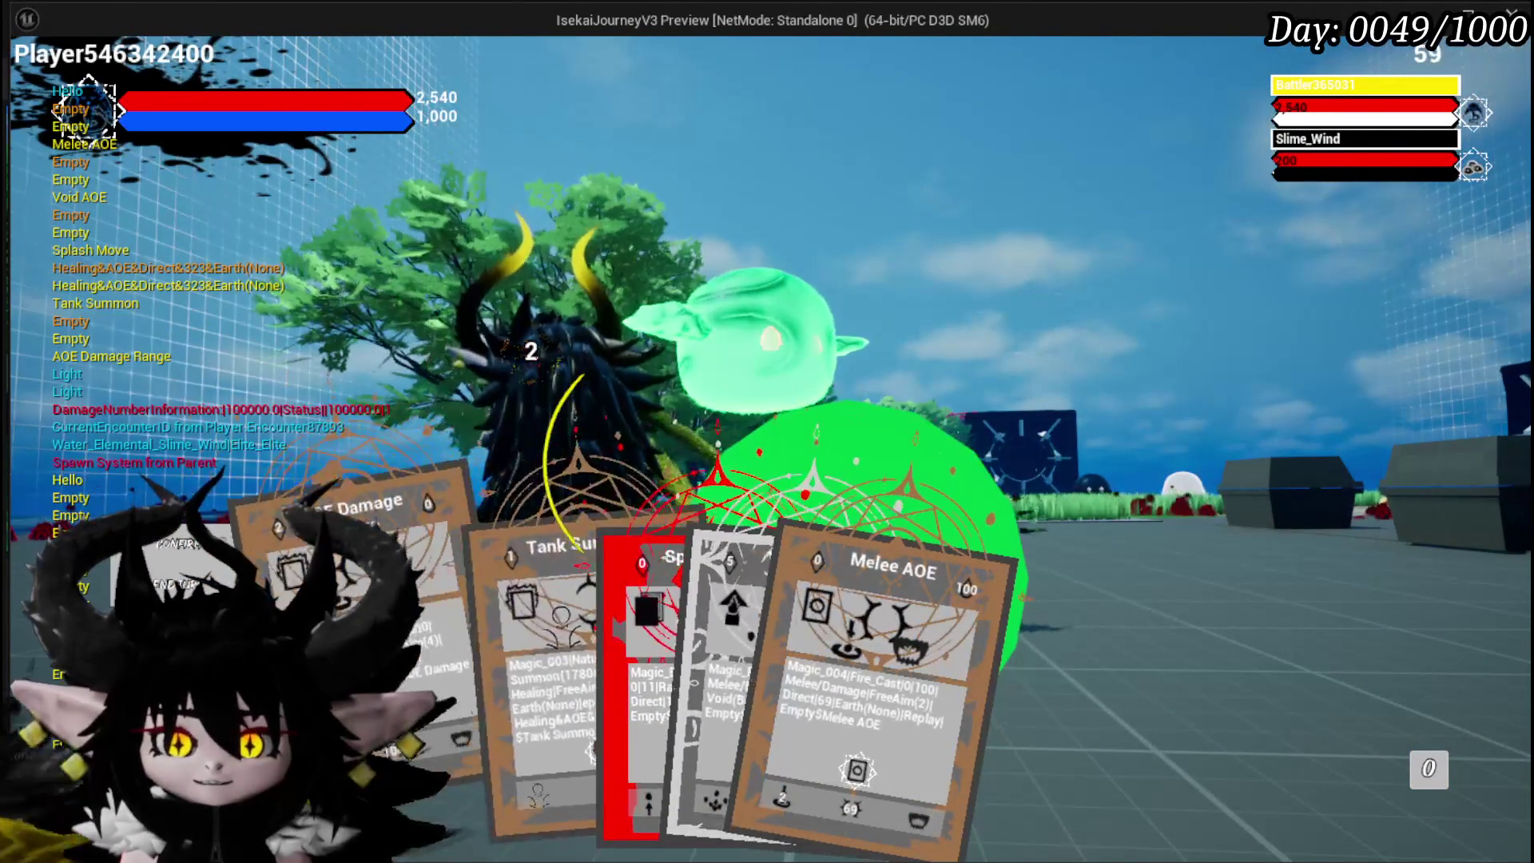
click(802, 666)
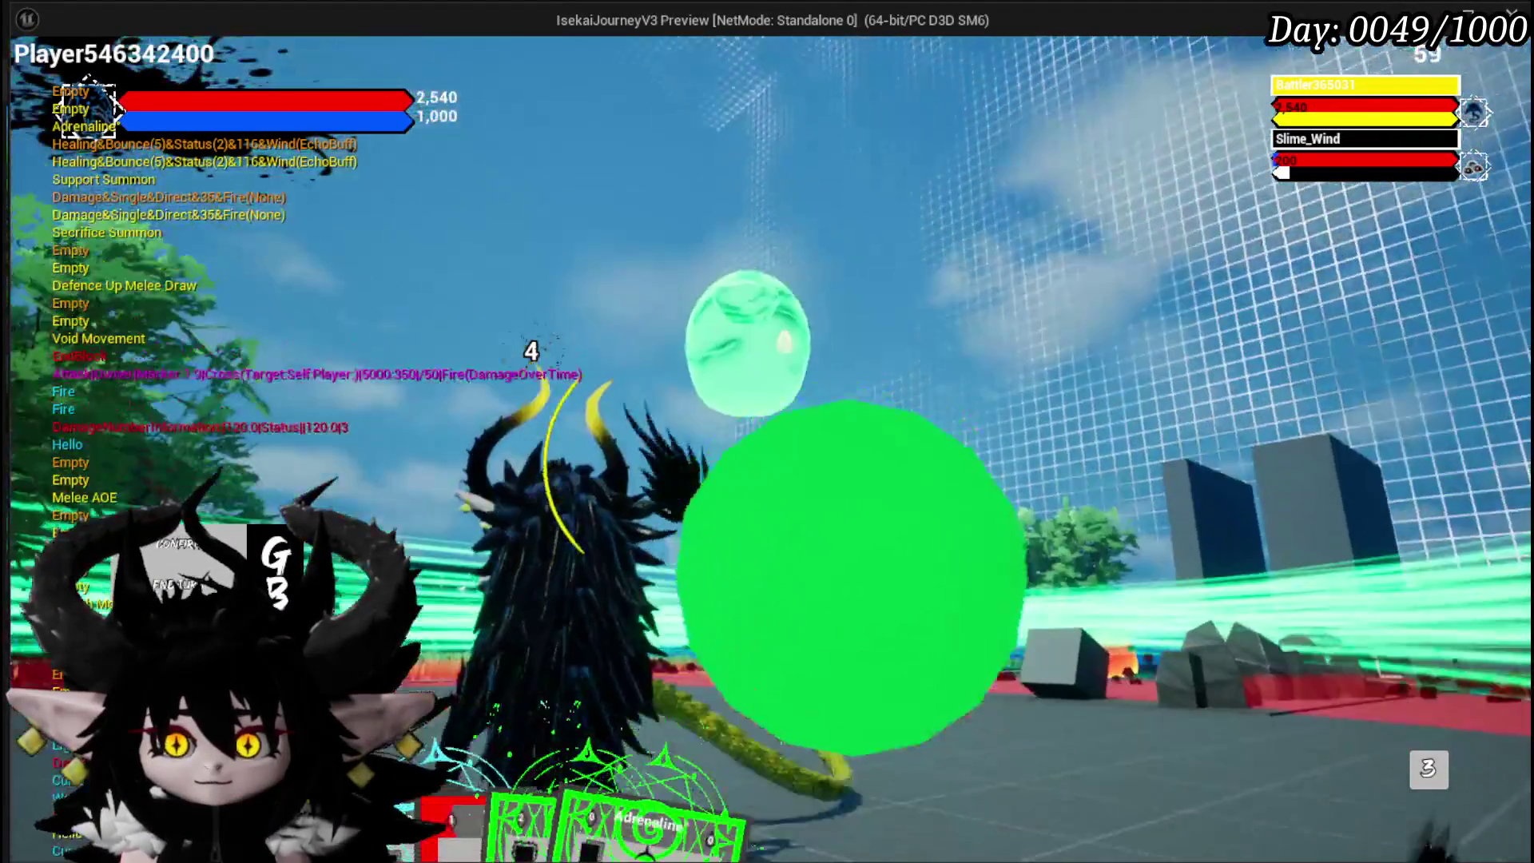
mouse_move(649, 765)
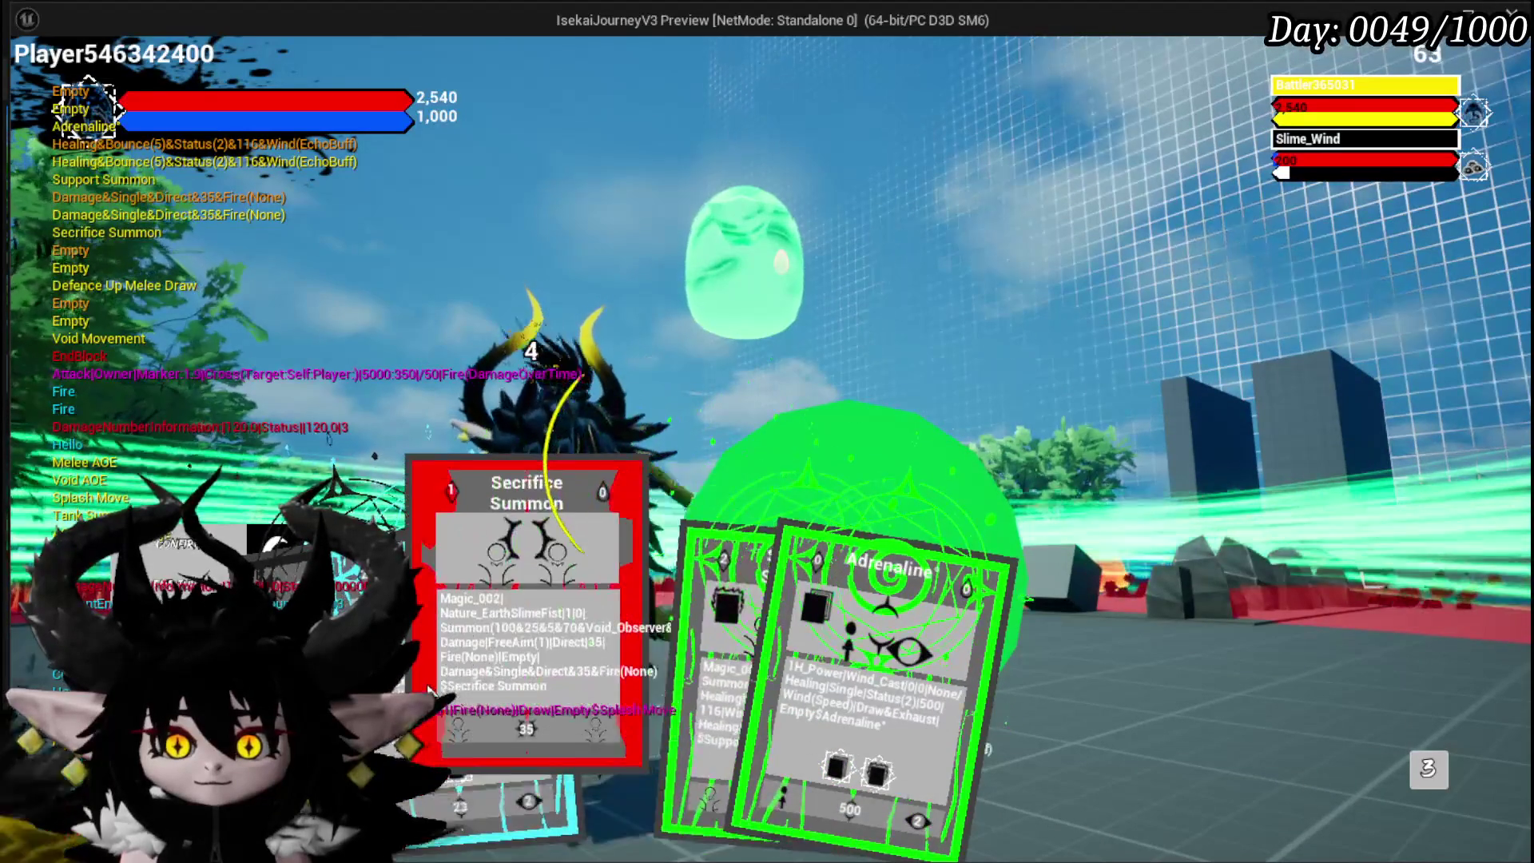
click(663, 721)
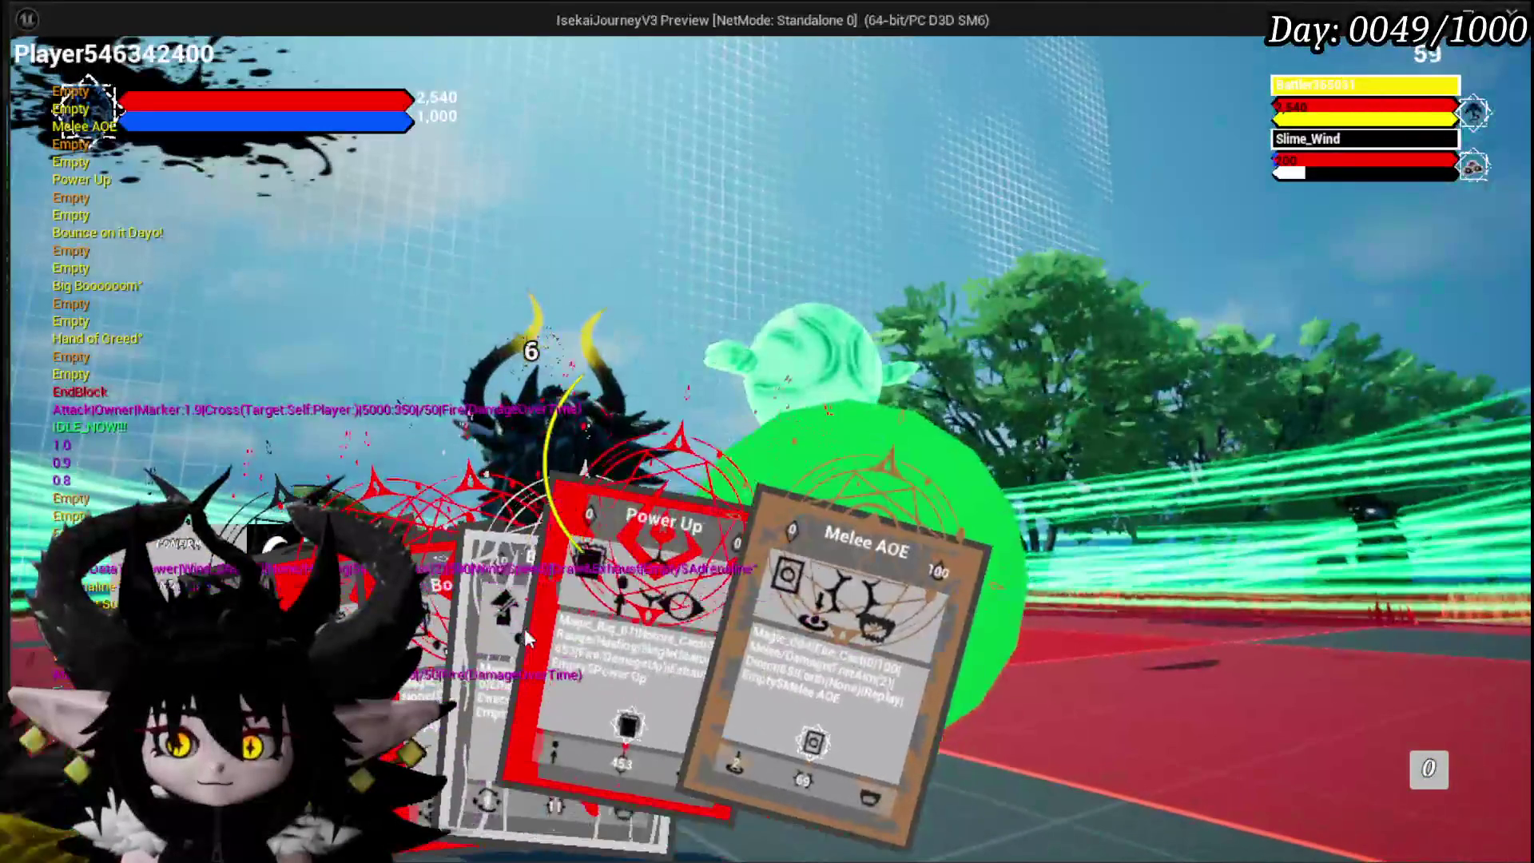
click(439, 648)
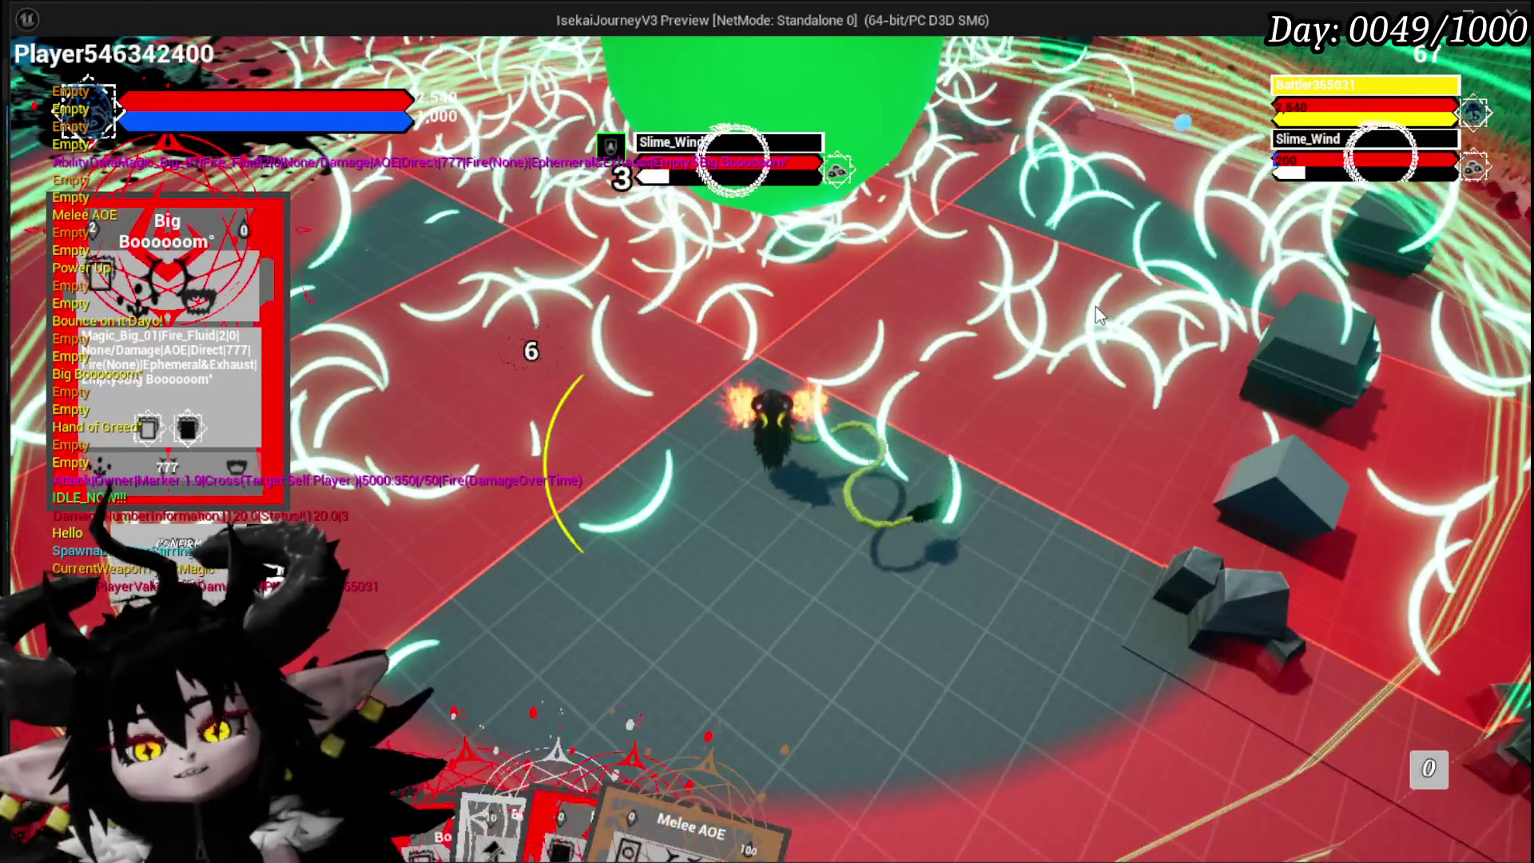
key(Escape)
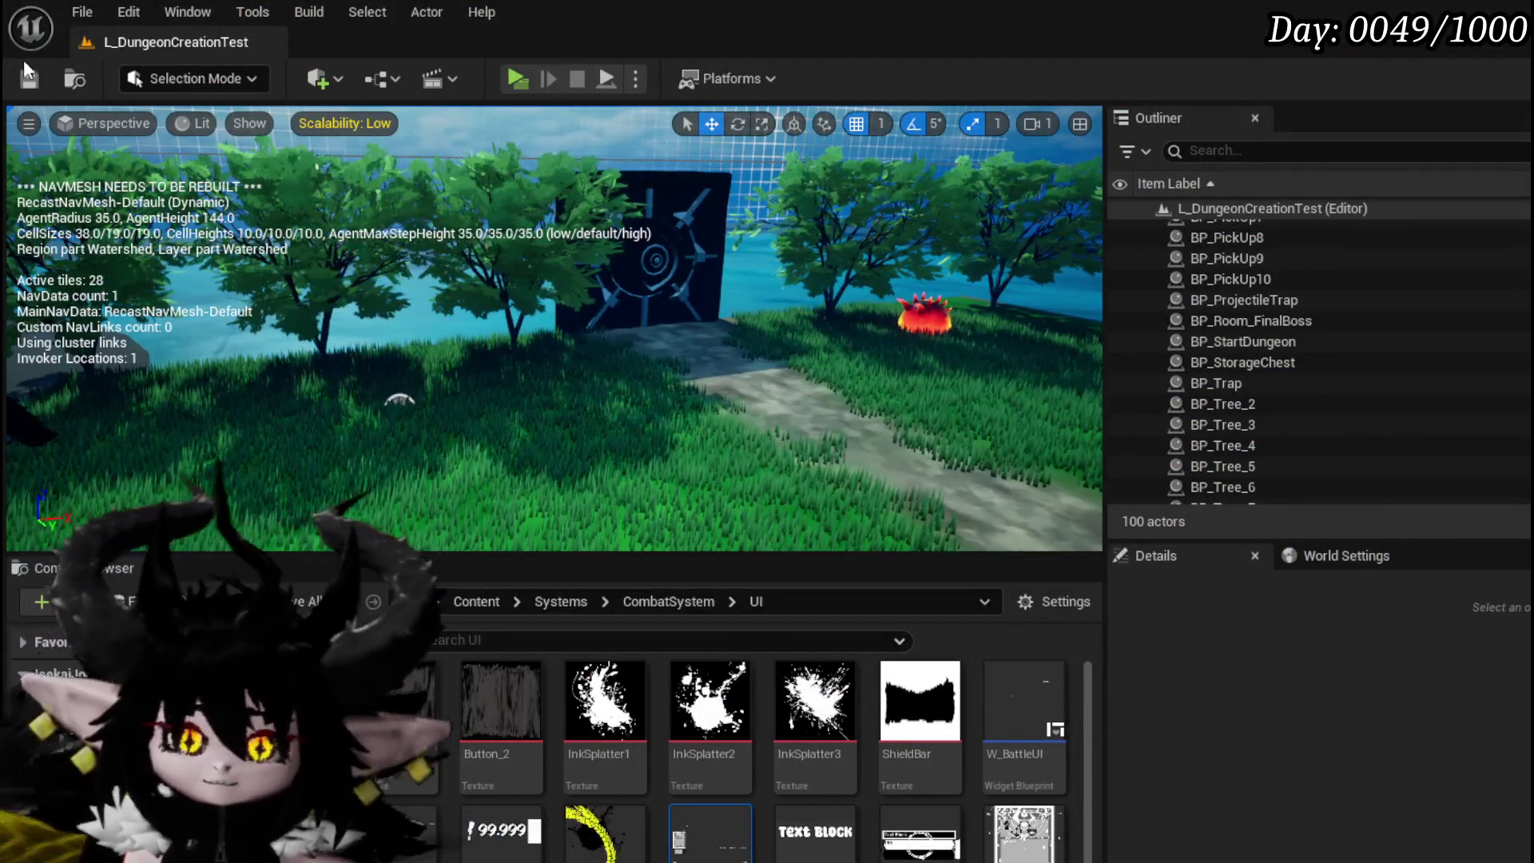
Step: Save the level and look over the rotation and getter nodes in PitchCam
click(28, 79)
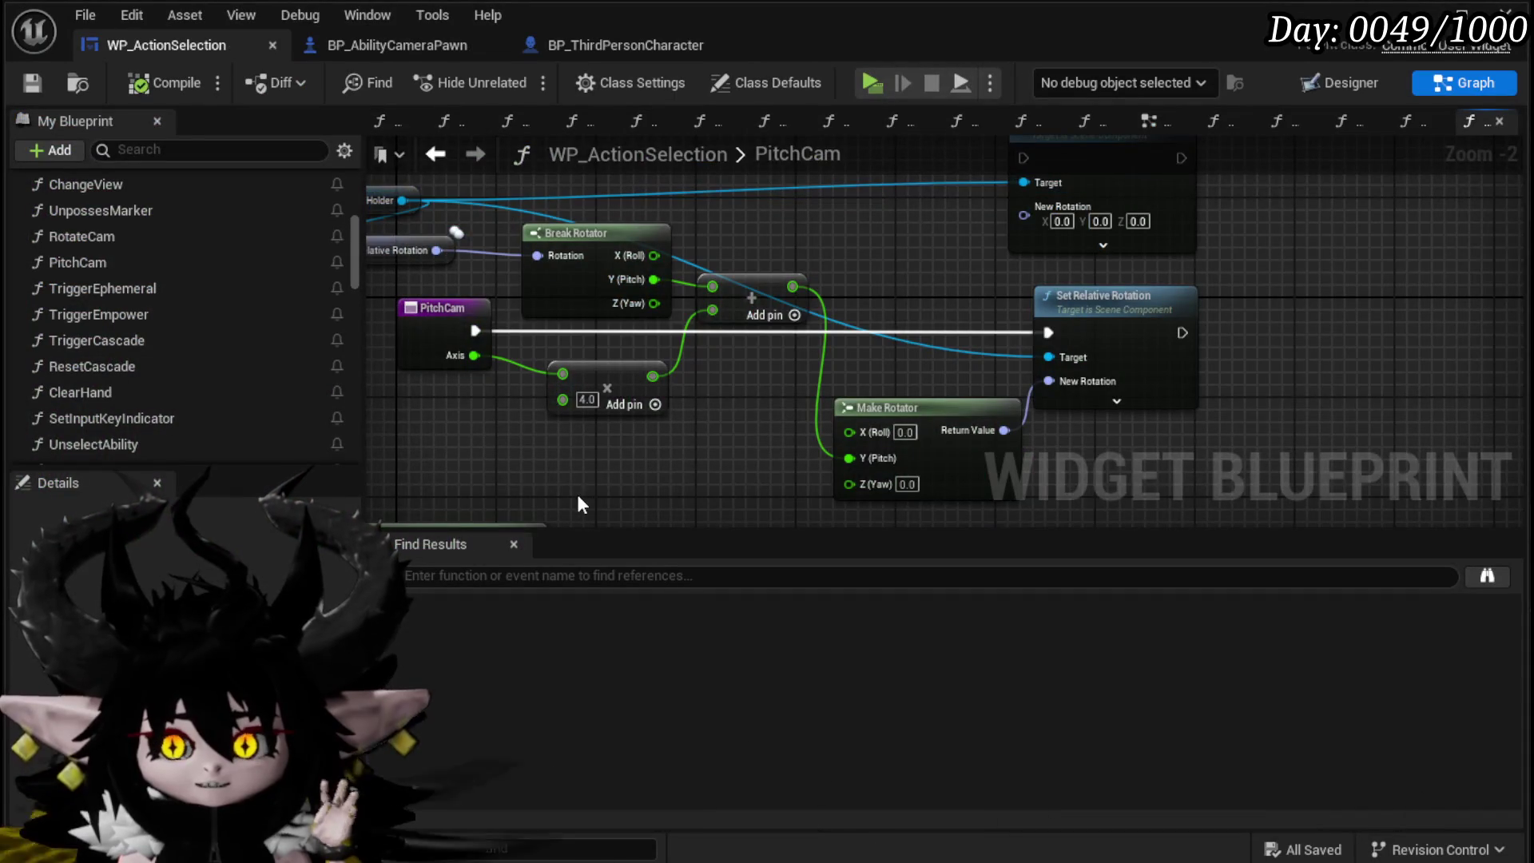
drag(646, 502, 765, 431)
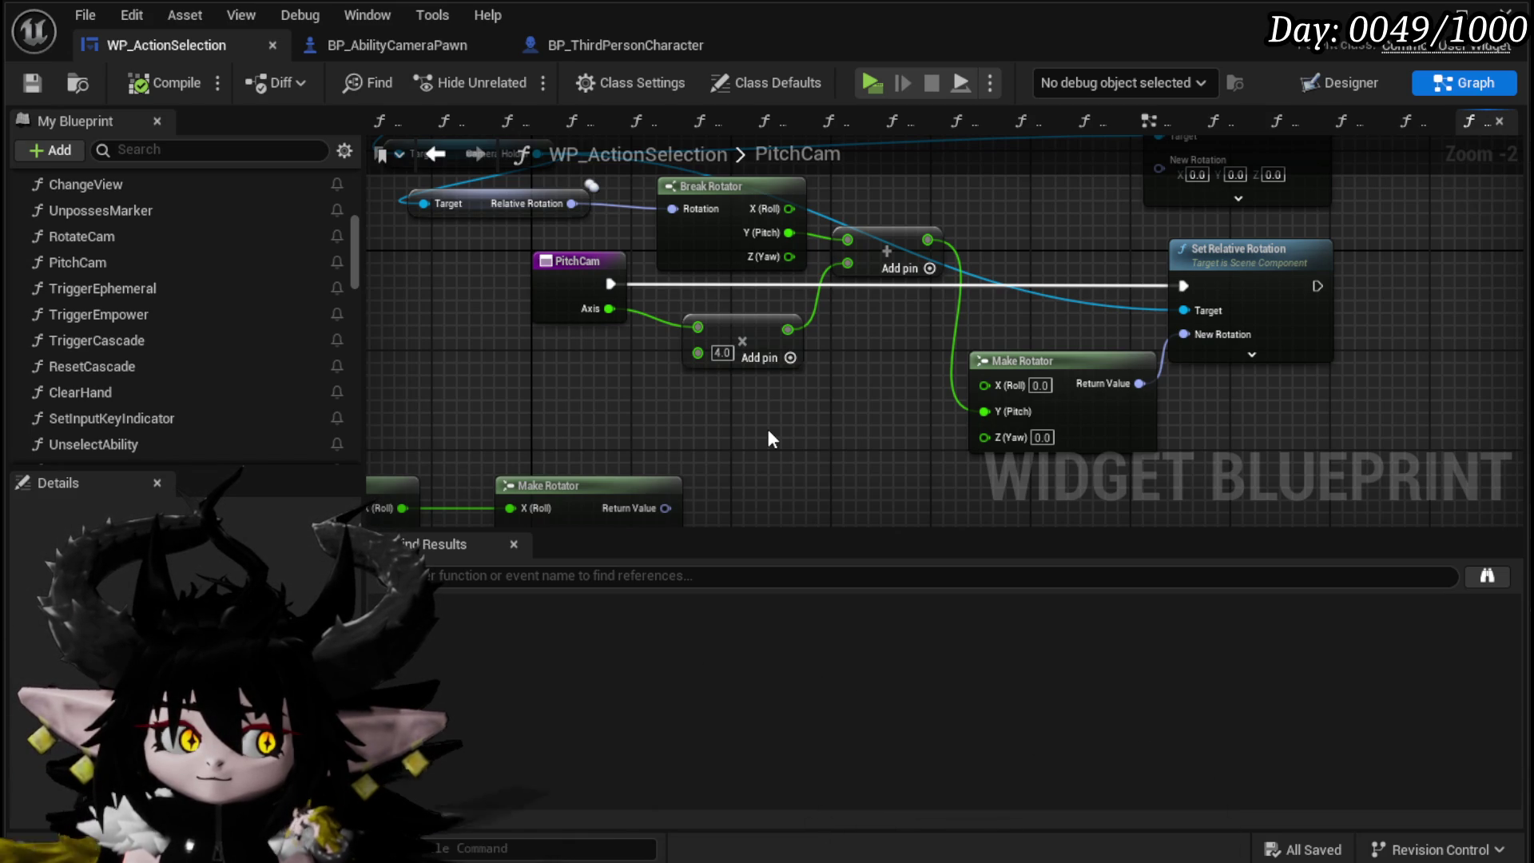
mouse_move(768, 431)
mouse_down()
mouse_move(825, 366)
mouse_move(903, 411)
mouse_move(1139, 333)
mouse_move(1318, 314)
mouse_move(674, 390)
mouse_move(521, 256)
mouse_move(577, 308)
mouse_up()
drag(1035, 276, 1067, 330)
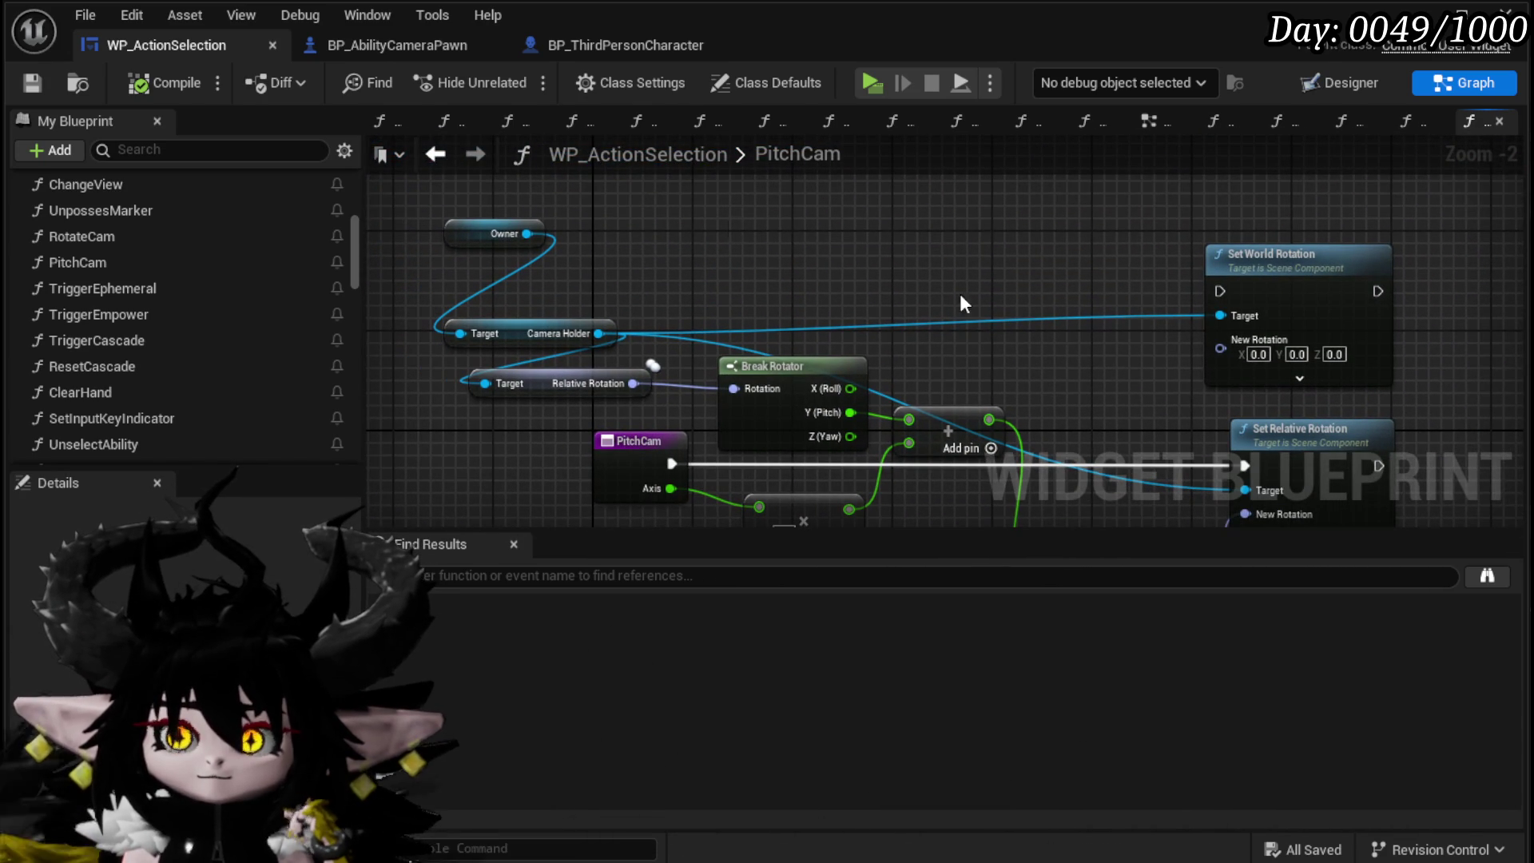
Step: Save WP_ActionSelection and switch to the BP_ThirdPersonCharacter blueprint
key(ctrl+s)
drag(851, 322, 746, 242)
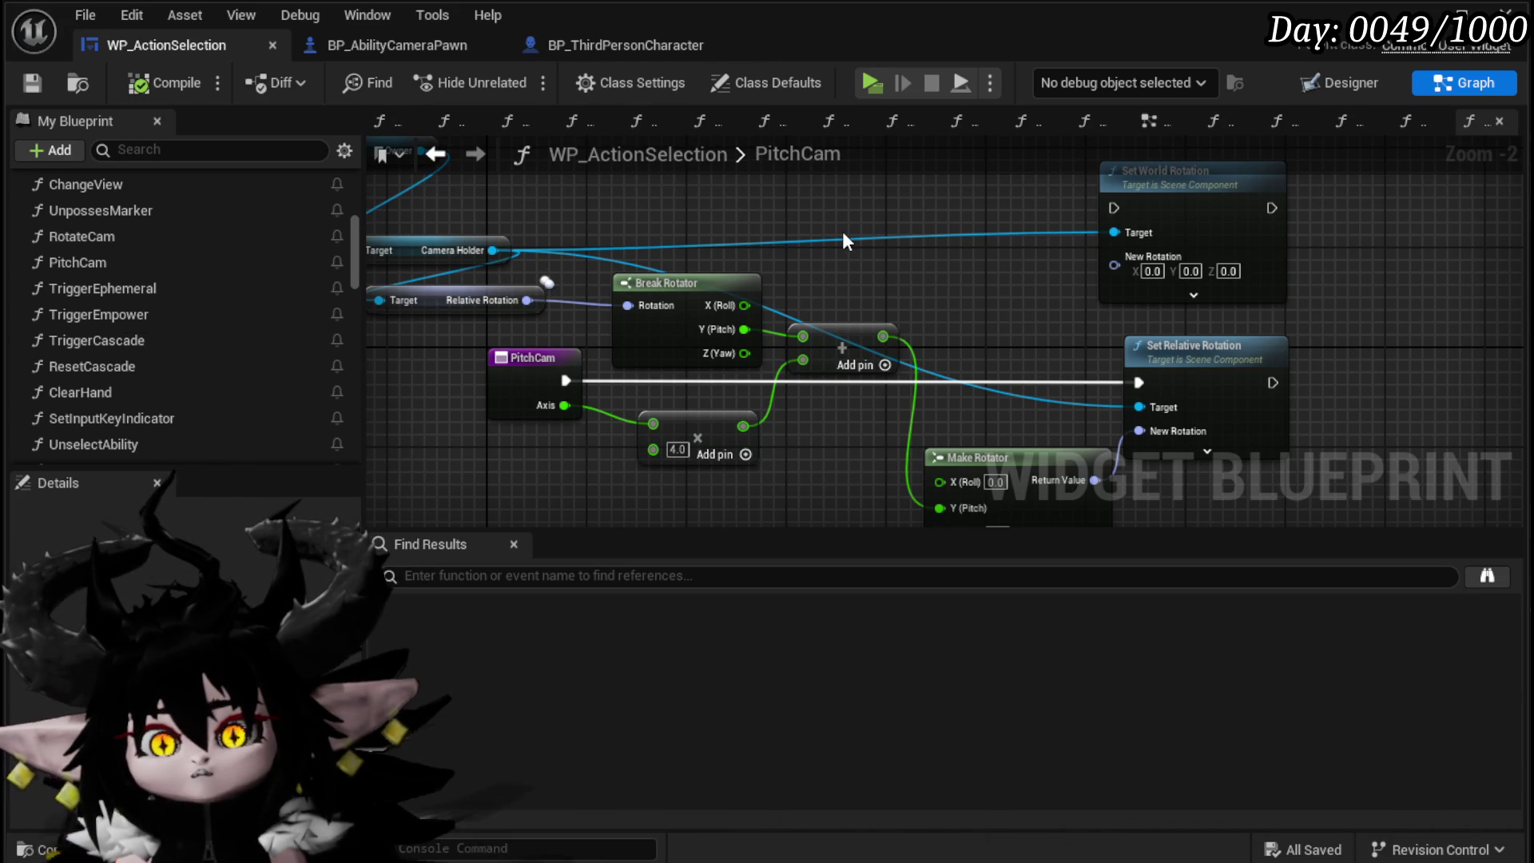
click(572, 46)
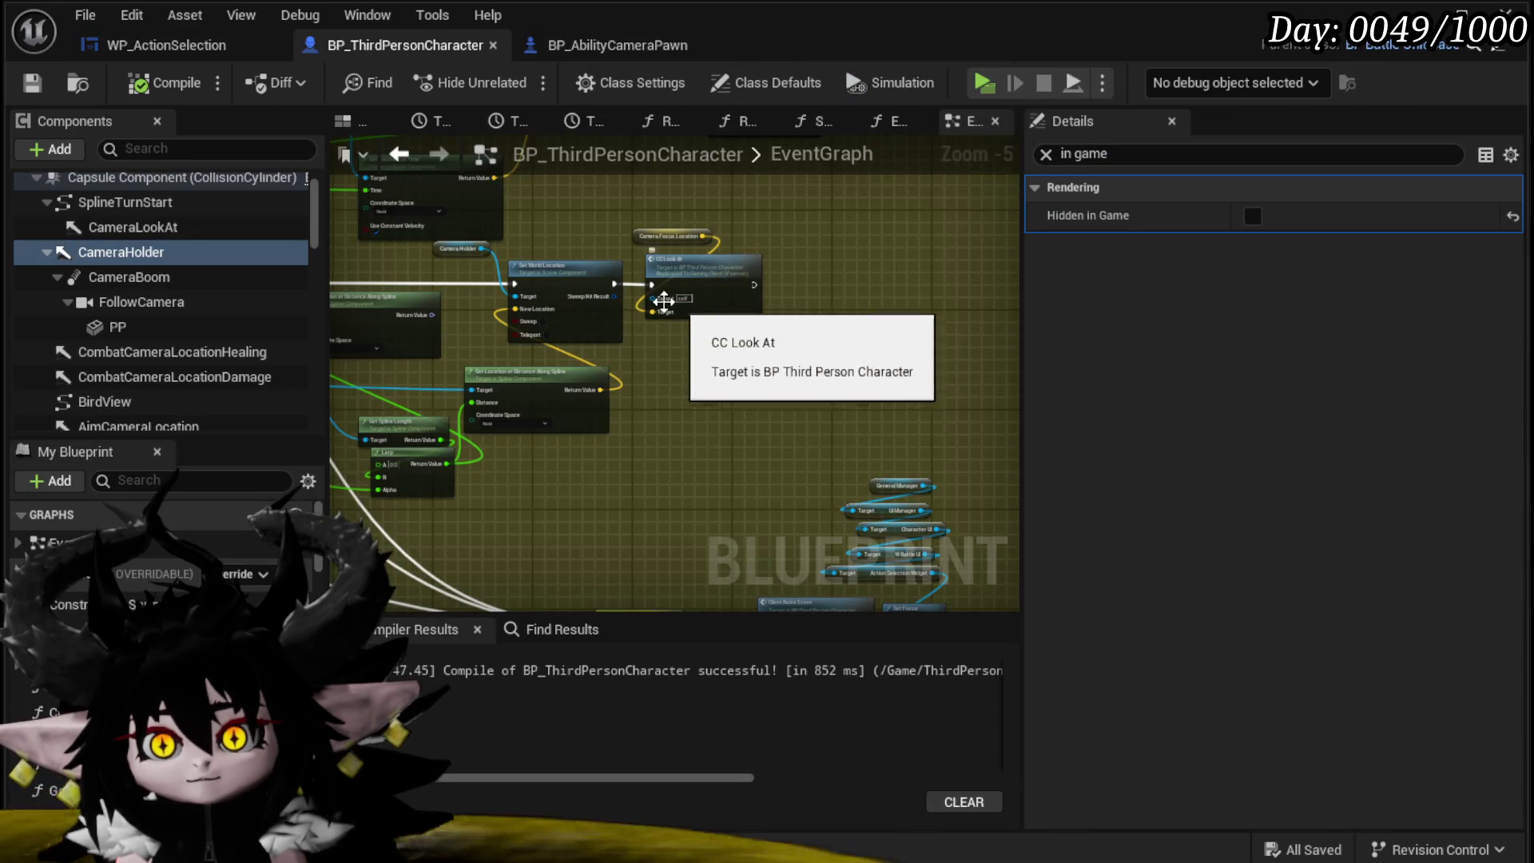
Step: Delete the Set World Location and CC Look At camera nodes and save BP_ThirdPersonCharacter
drag(664, 300, 458, 477)
scroll(610, 411, up, 1)
mouse_move(616, 414)
mouse_down()
mouse_move(924, 439)
mouse_move(341, 449)
mouse_move(592, 439)
mouse_move(431, 444)
mouse_move(456, 424)
mouse_move(402, 460)
mouse_move(719, 447)
mouse_move(506, 434)
mouse_move(982, 424)
mouse_move(881, 456)
mouse_move(524, 311)
mouse_move(560, 400)
mouse_move(515, 416)
mouse_up()
click(577, 258)
key(Delete)
click(871, 249)
key(Delete)
mouse_move(820, 251)
mouse_down()
mouse_move(860, 219)
mouse_move(866, 317)
mouse_move(622, 326)
mouse_move(805, 313)
mouse_up()
drag(746, 376, 1014, 252)
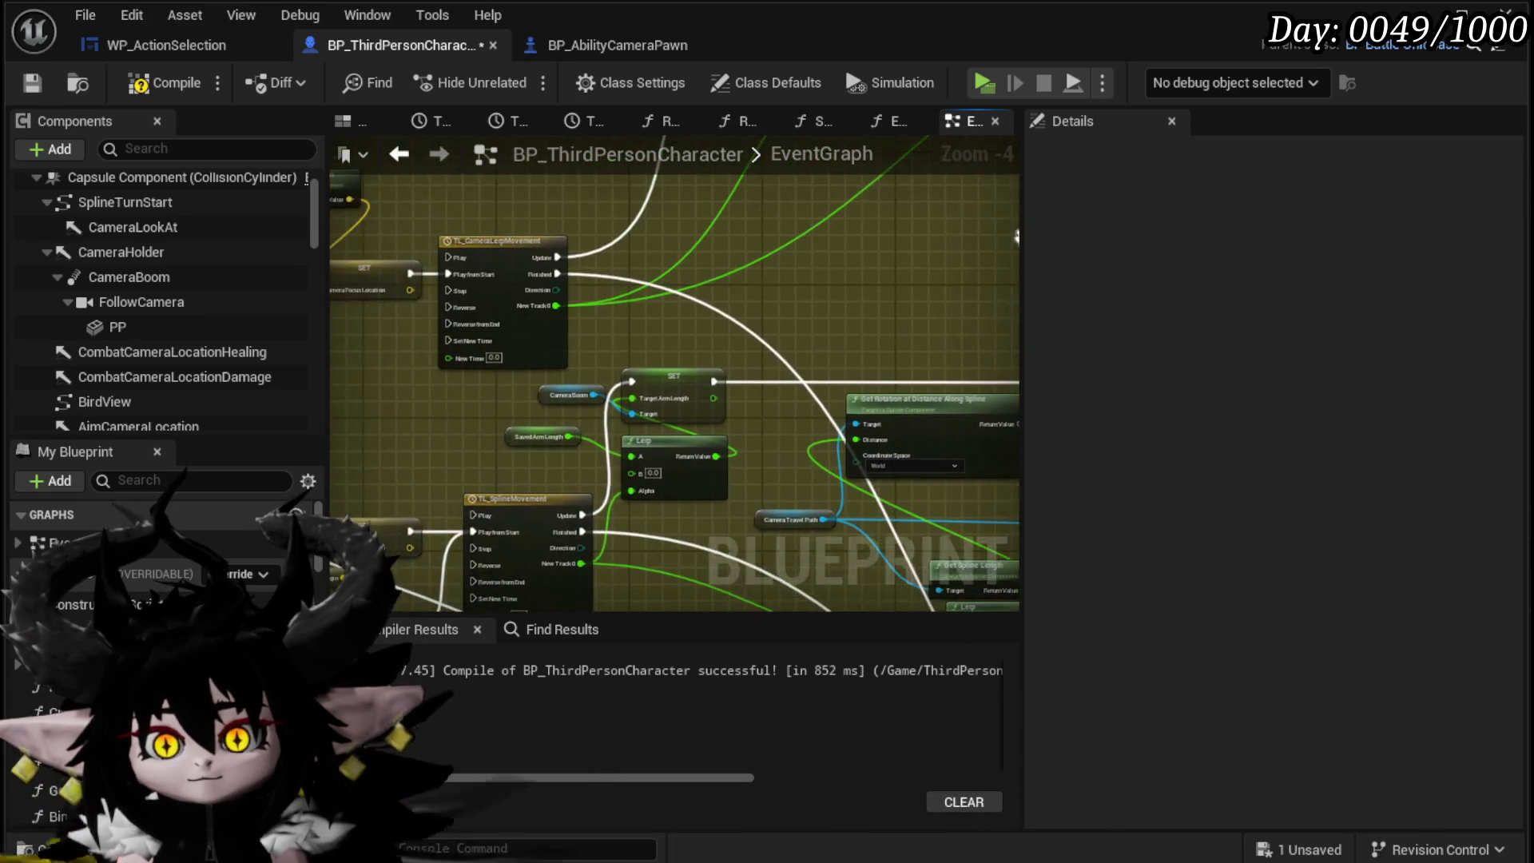
click(32, 83)
Step: Add a Line Trace By Channel node in open space of the EventGraph
mouse_move(722, 581)
mouse_down()
mouse_move(593, 444)
mouse_move(377, 376)
mouse_move(523, 448)
mouse_move(519, 302)
mouse_up()
scroll(519, 301, down, 1)
right_click(615, 305)
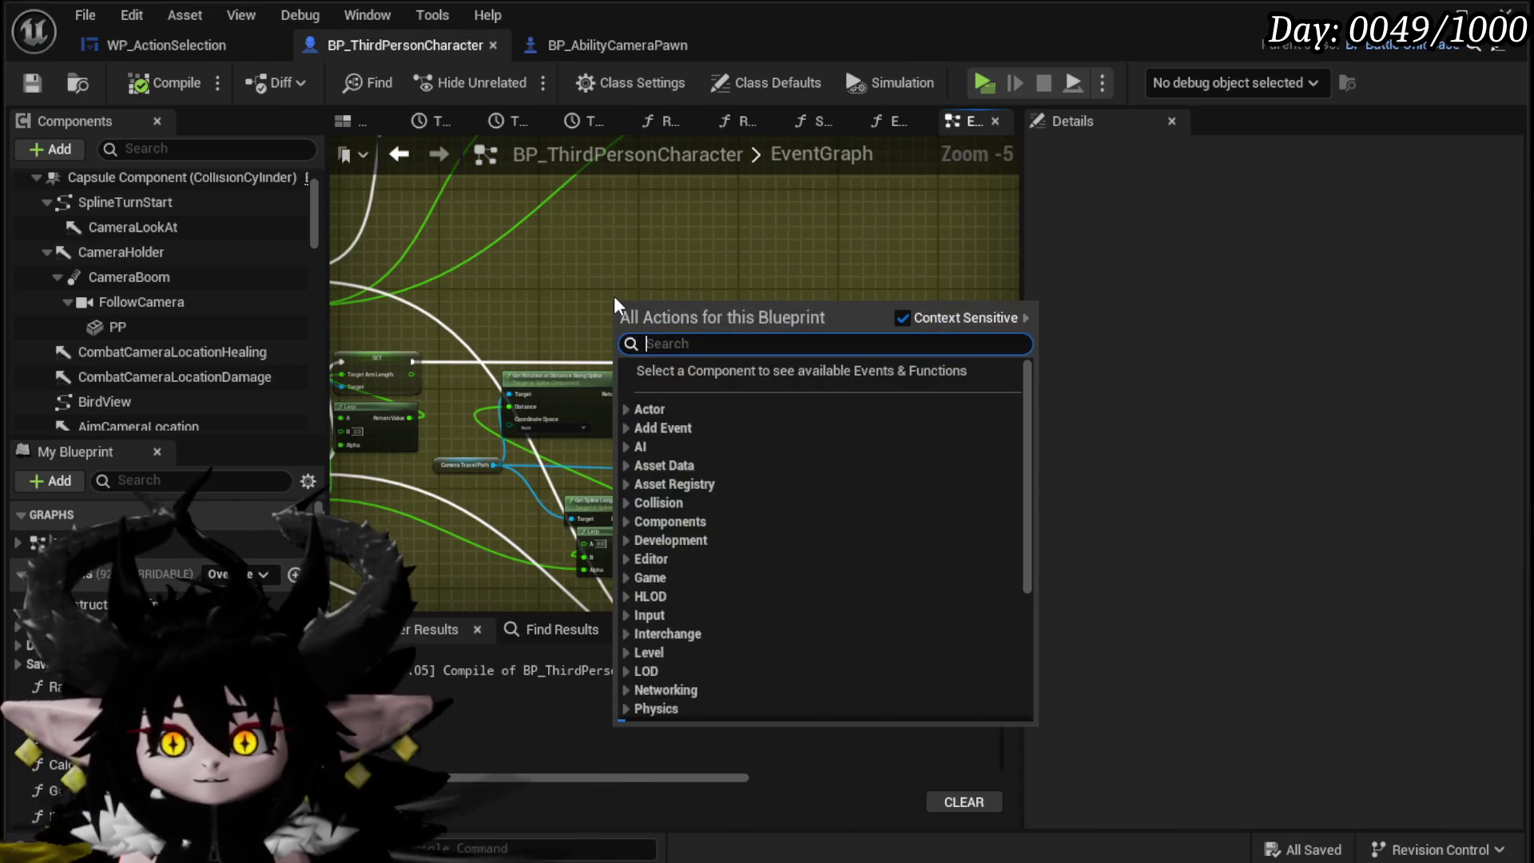
text(Line Trace)
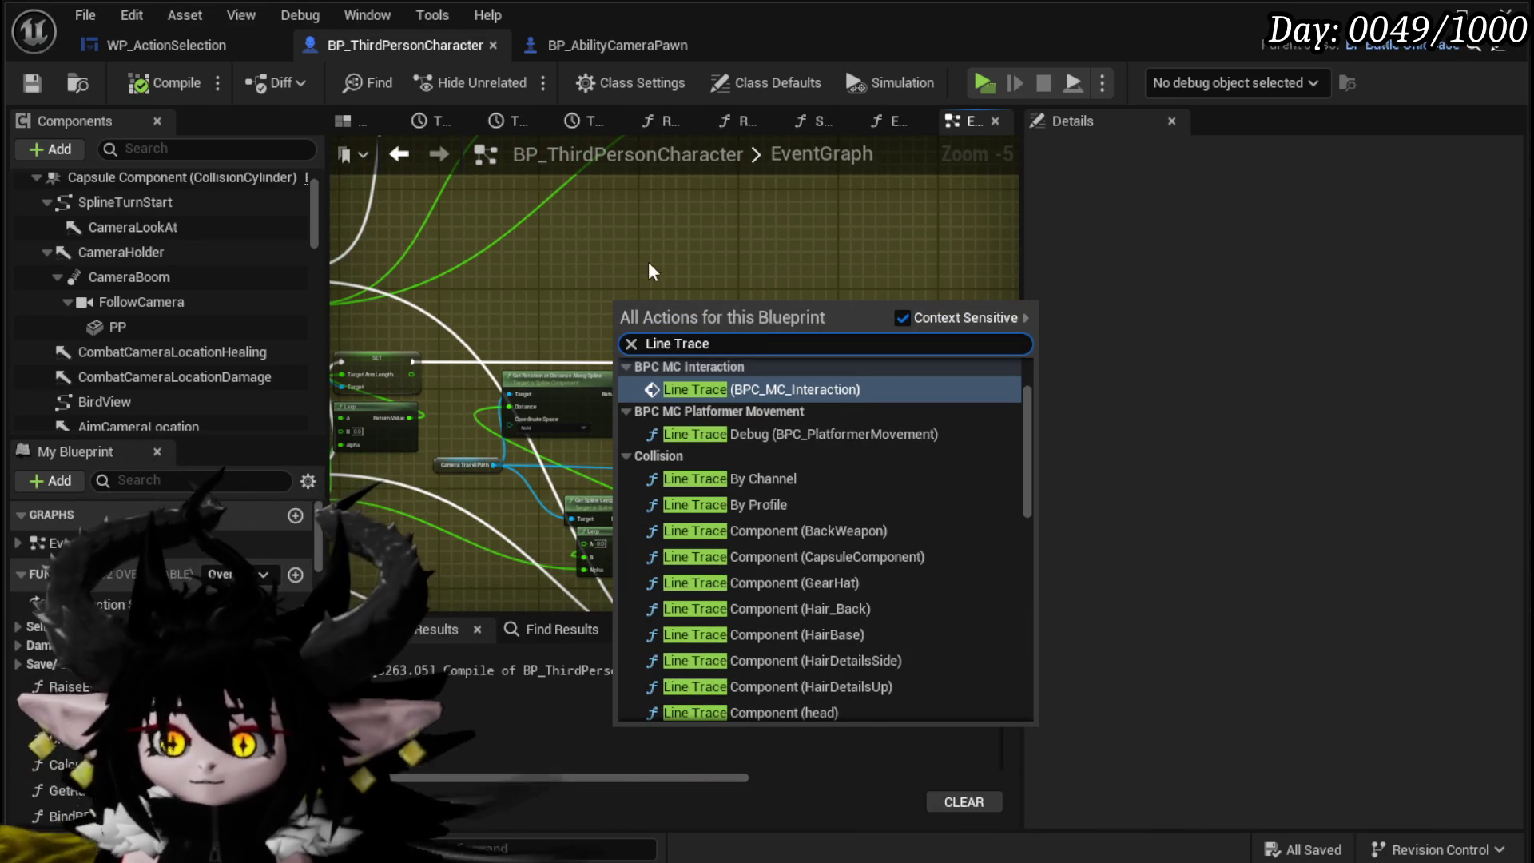
click(749, 479)
mouse_move(703, 315)
mouse_down()
mouse_move(603, 210)
mouse_move(542, 207)
mouse_up()
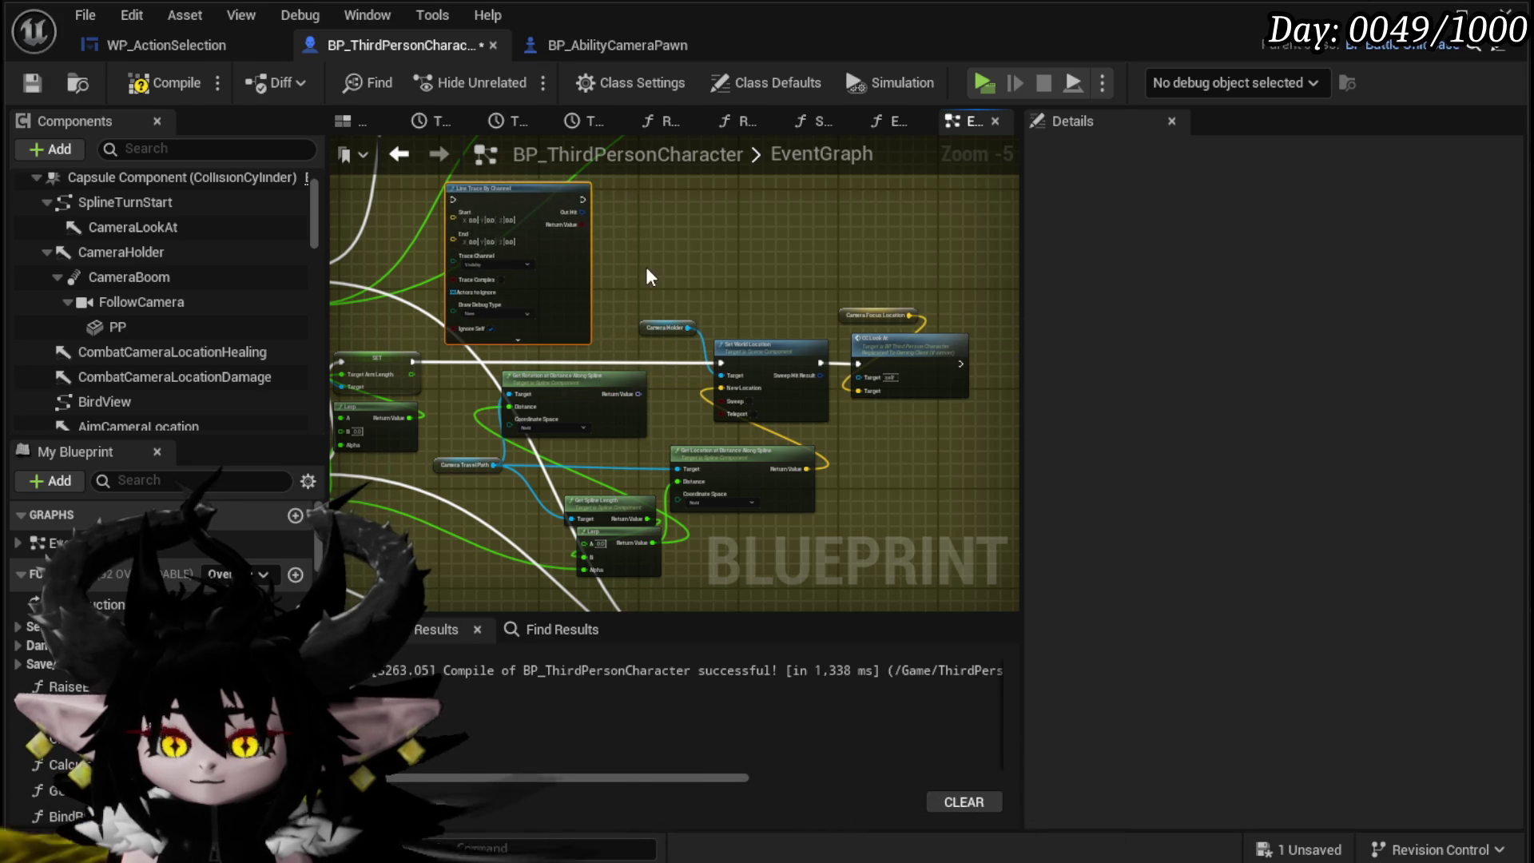
Step: Bring TL_SplineMovement, the Line Trace and the SET Camera Focus Location nodes into view
scroll(541, 208, up, 1)
mouse_move(737, 222)
mouse_down()
mouse_move(470, 236)
mouse_move(527, 224)
mouse_up()
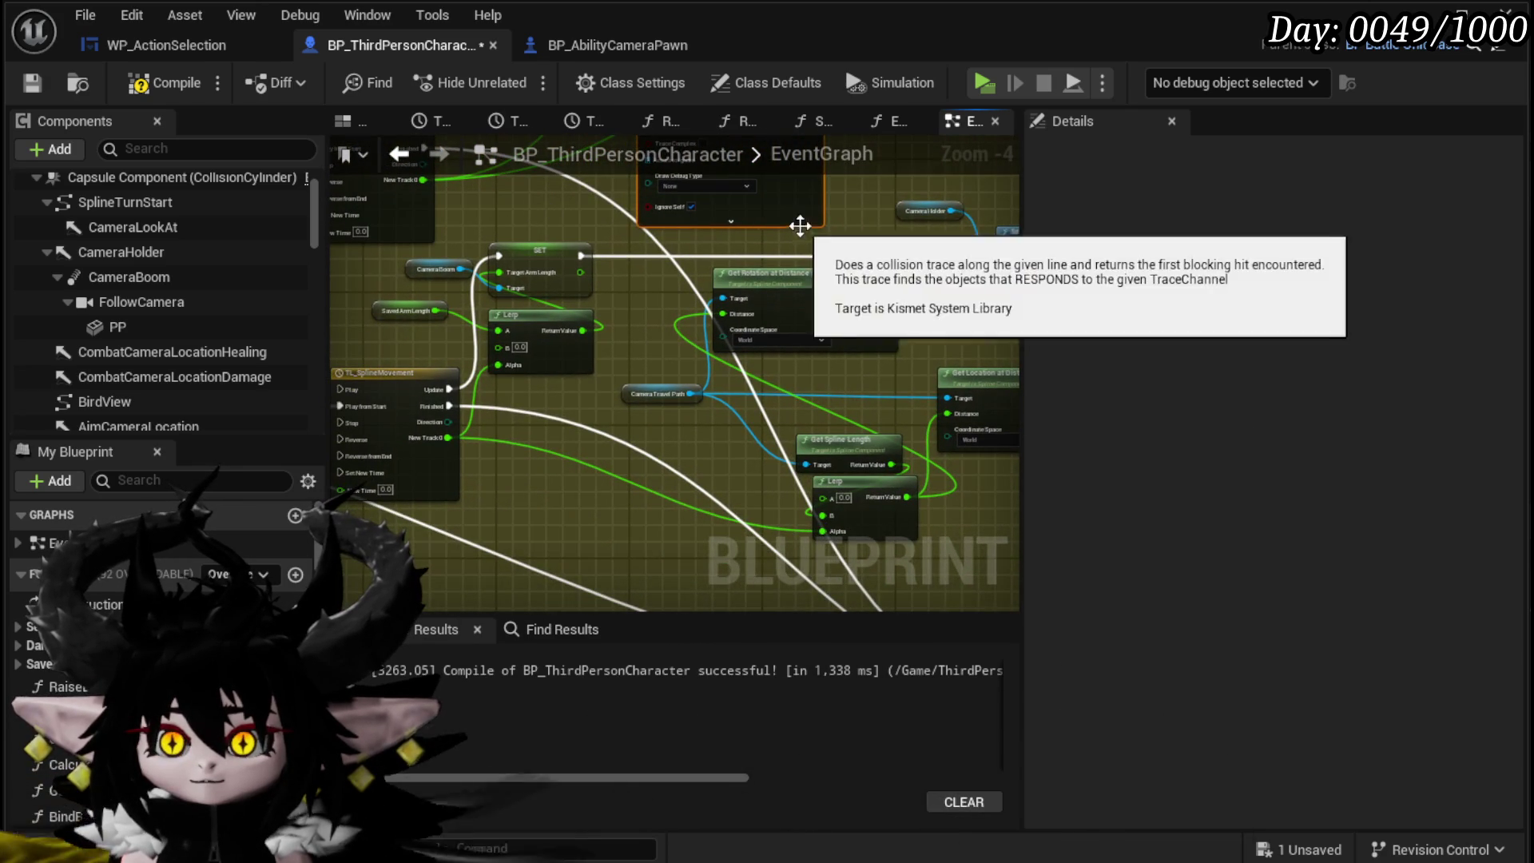
drag(779, 216, 659, 627)
mouse_move(639, 559)
mouse_down()
mouse_move(506, 298)
mouse_move(644, 565)
mouse_move(602, 325)
mouse_move(525, 364)
mouse_up()
scroll(551, 343, up, 2)
mouse_move(693, 367)
mouse_down()
mouse_move(504, 359)
mouse_move(492, 409)
mouse_up()
drag(693, 412, 730, 351)
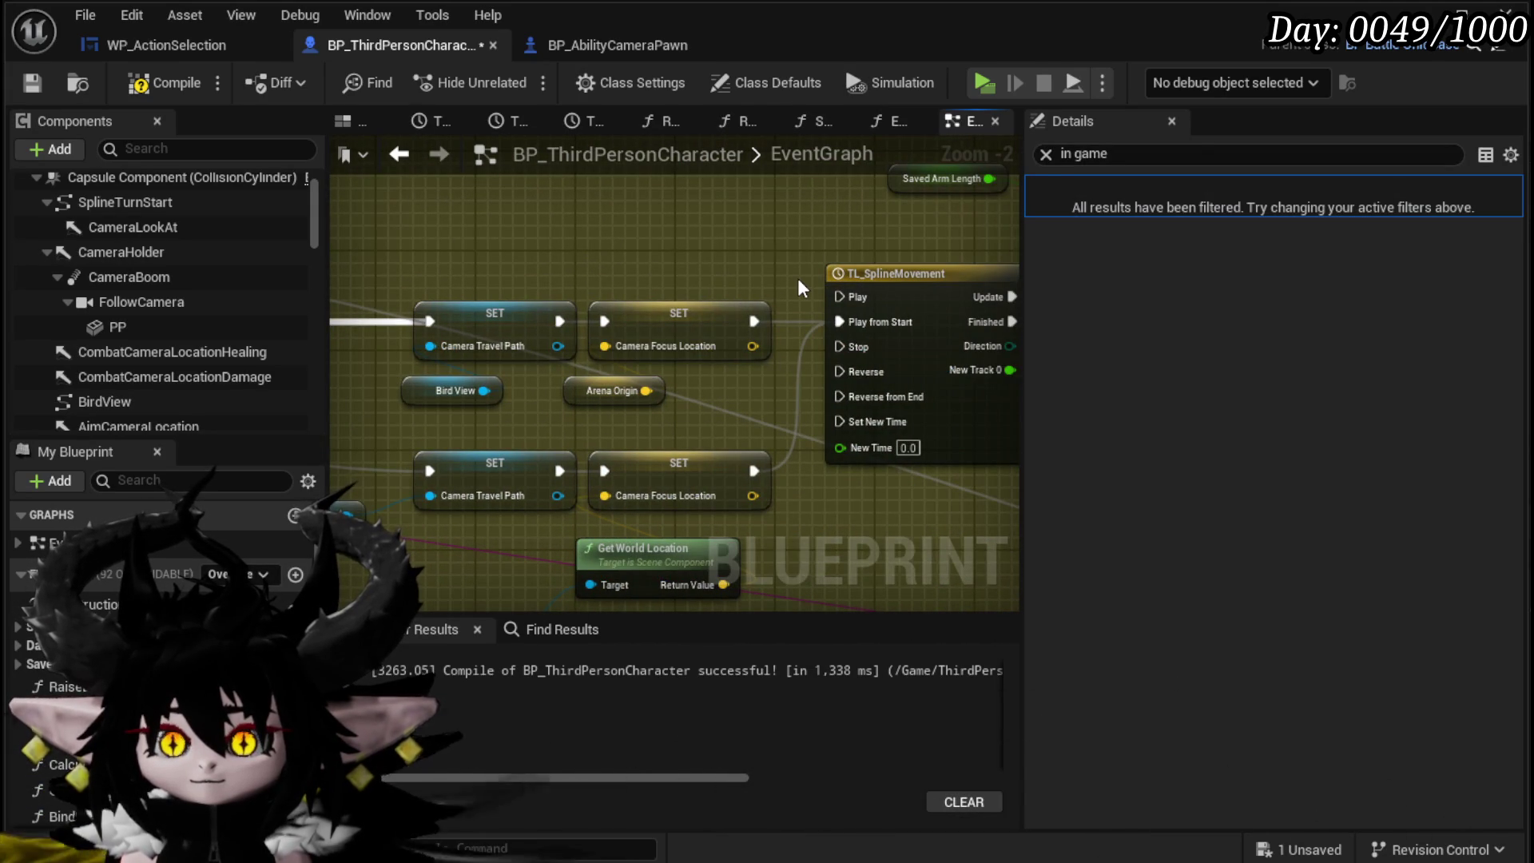
Step: Connect Arena Origin to the Line Trace By Channel's End input
drag(614, 403, 503, 429)
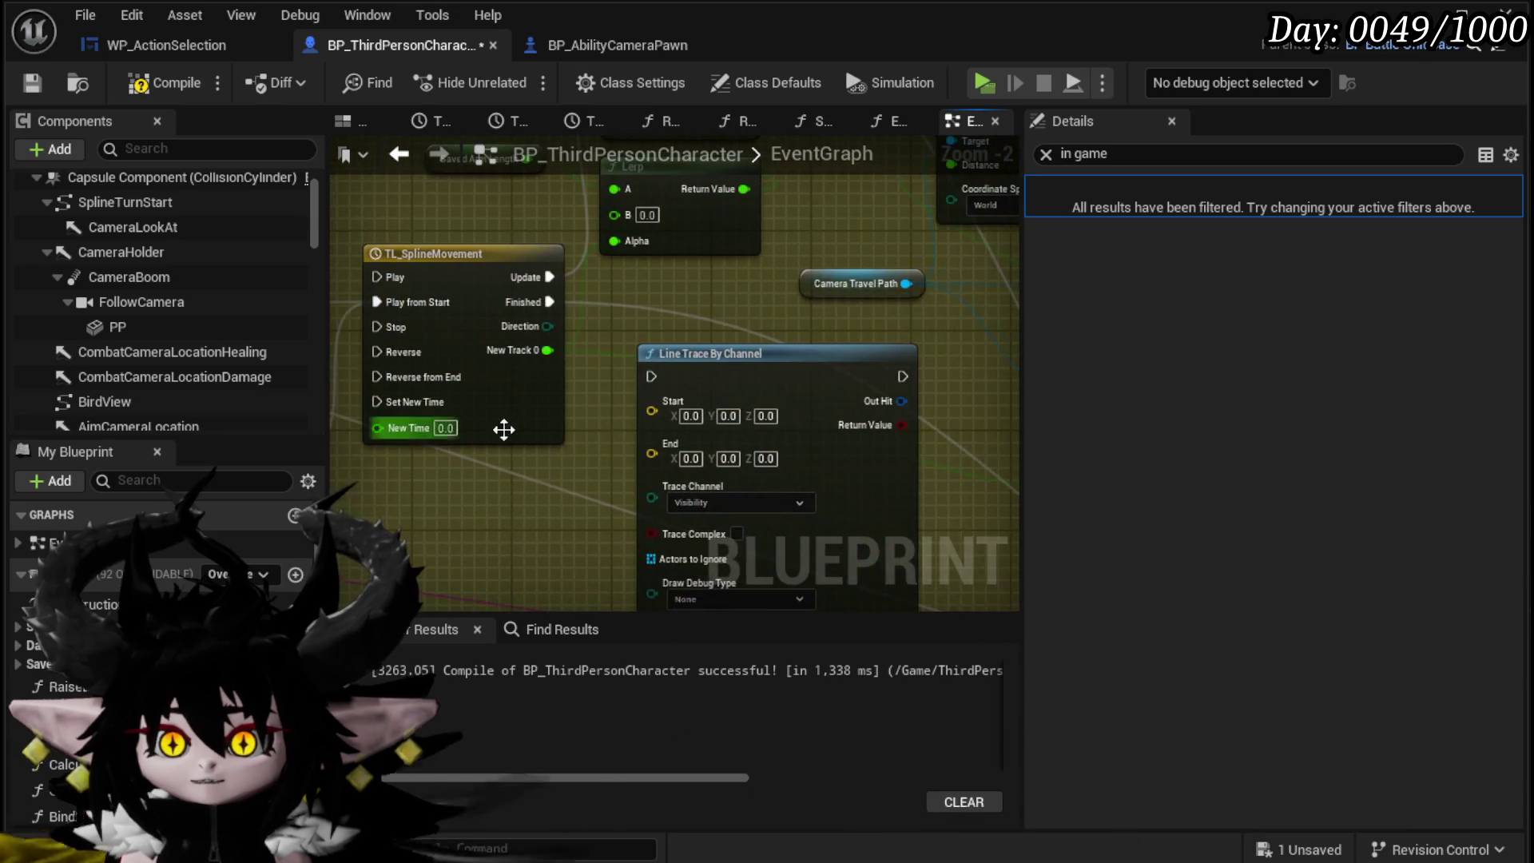
click(478, 529)
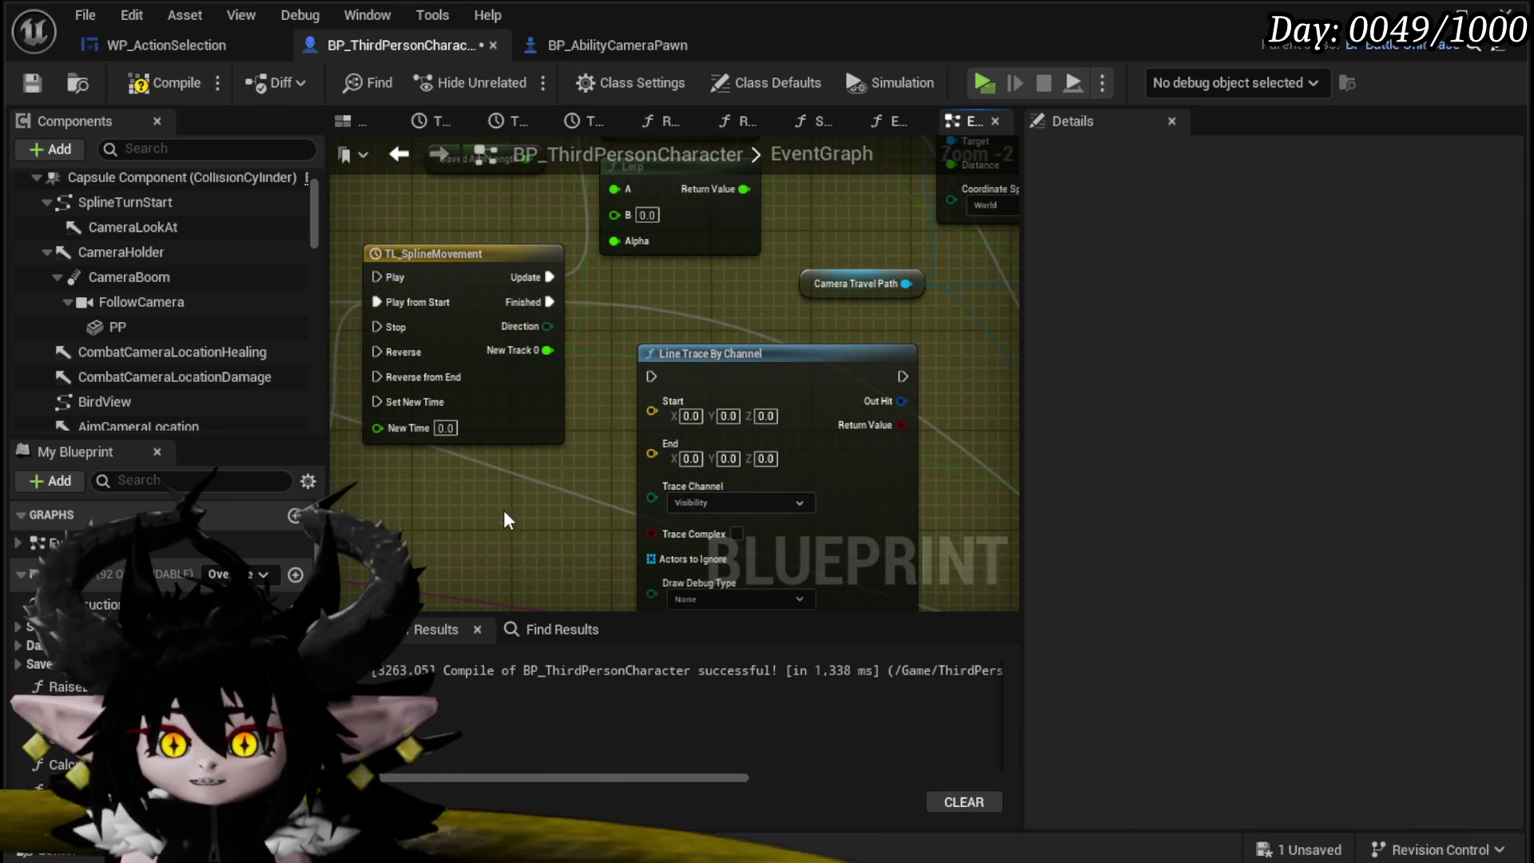
right_click(744, 478)
drag(557, 508, 652, 453)
mouse_move(558, 283)
mouse_down()
mouse_move(638, 279)
mouse_move(576, 303)
mouse_move(518, 249)
mouse_move(508, 259)
mouse_up()
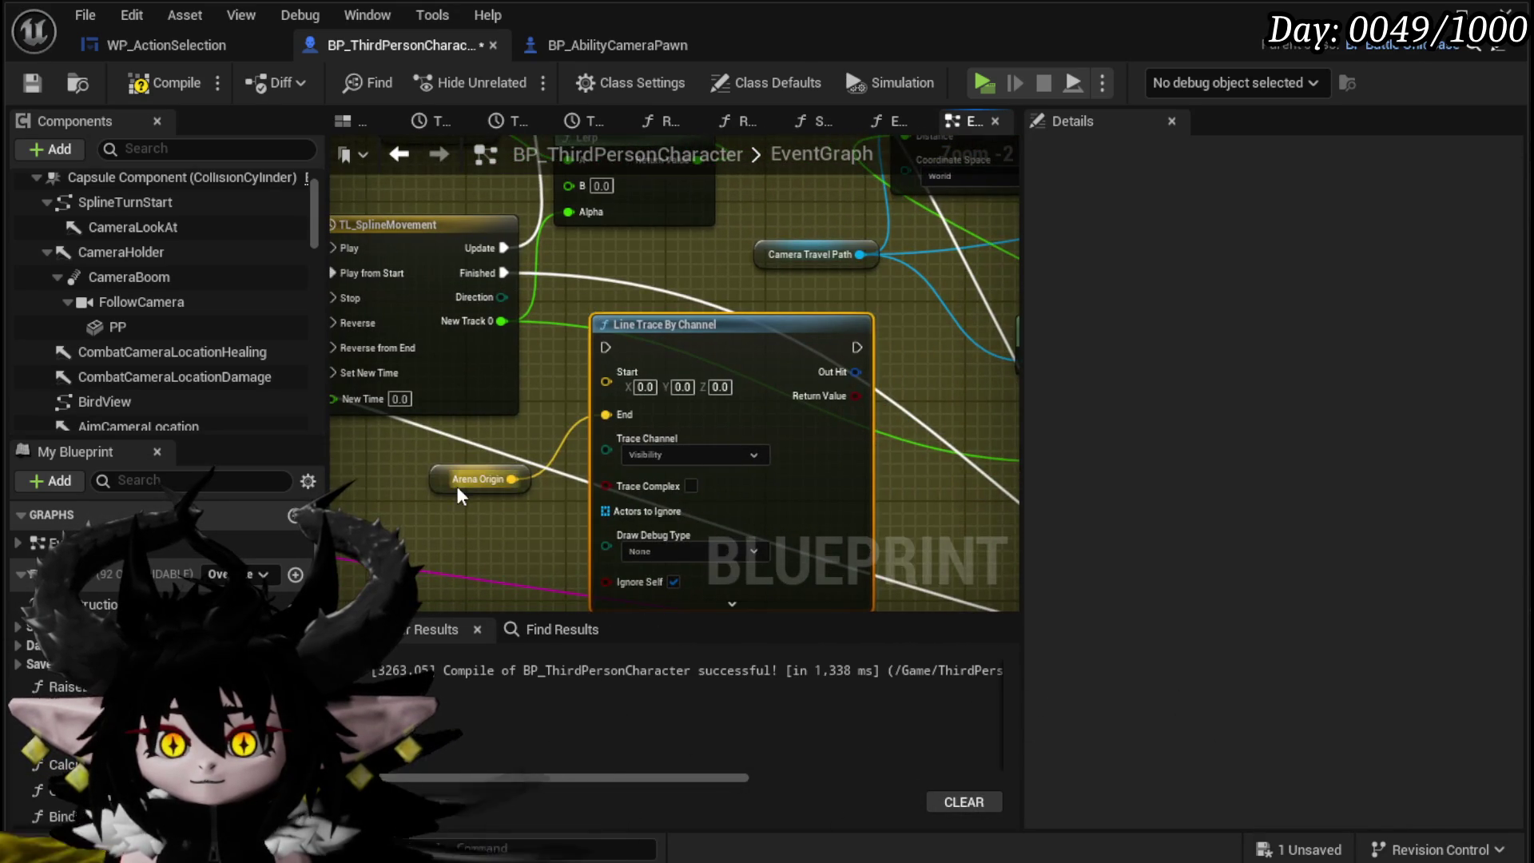
drag(479, 505, 516, 517)
Step: Add a Get World Location node from Camera Holder, removing a wrongly added physics node
mouse_move(418, 459)
mouse_down()
mouse_move(906, 460)
mouse_move(513, 519)
mouse_move(743, 379)
mouse_move(414, 498)
mouse_up()
mouse_move(634, 270)
mouse_down()
mouse_move(547, 345)
mouse_move(572, 318)
mouse_move(559, 343)
mouse_move(658, 341)
mouse_up()
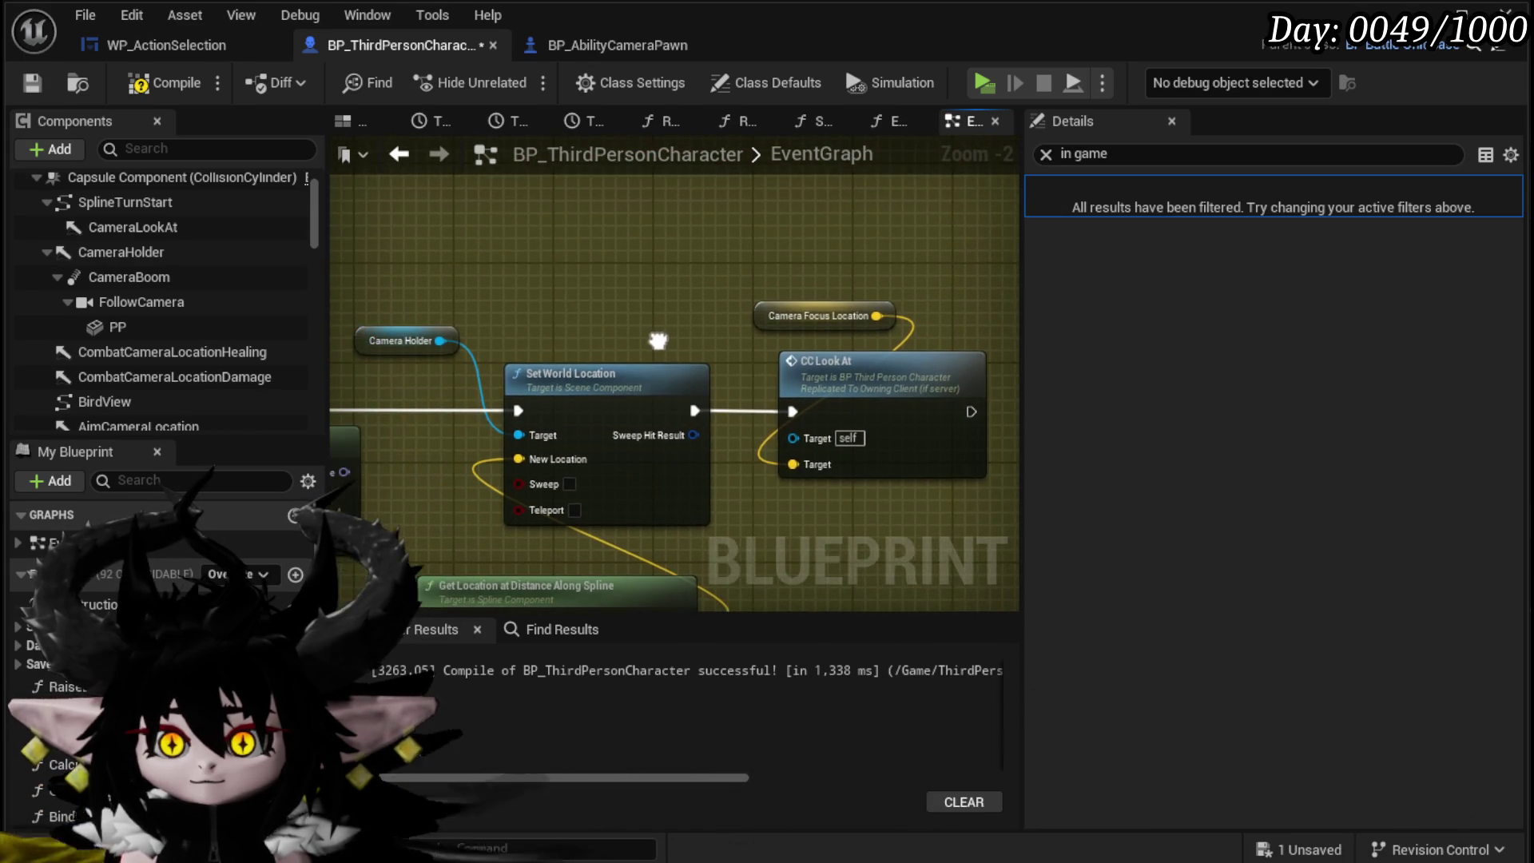
mouse_move(439, 340)
mouse_down()
mouse_move(499, 351)
mouse_move(557, 293)
mouse_up()
text(get)
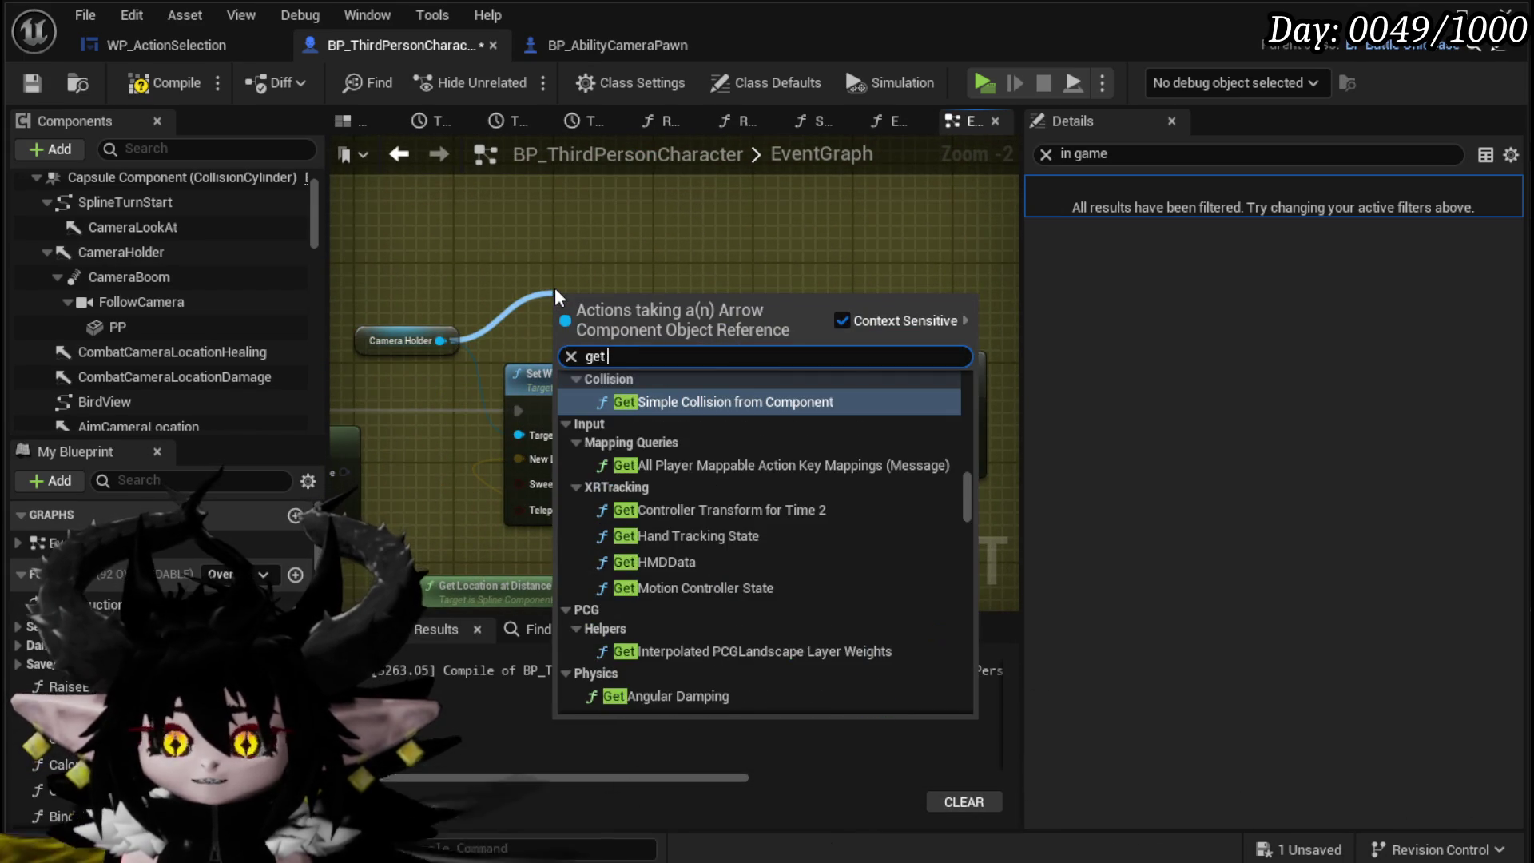
text( world rota)
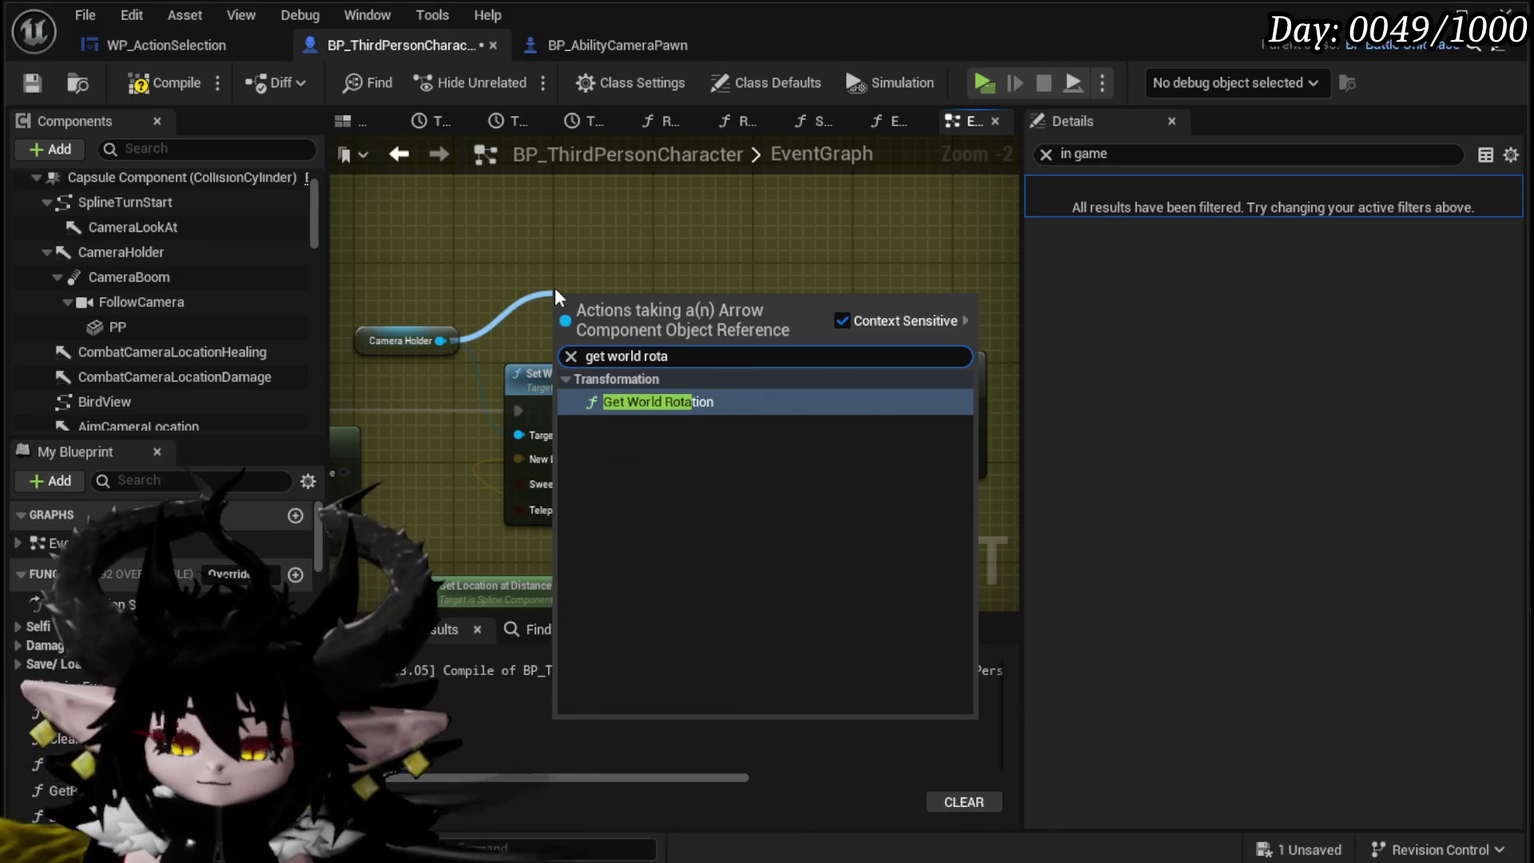
key(BackSpace)
key(BackSpace)
key(BackSpace)
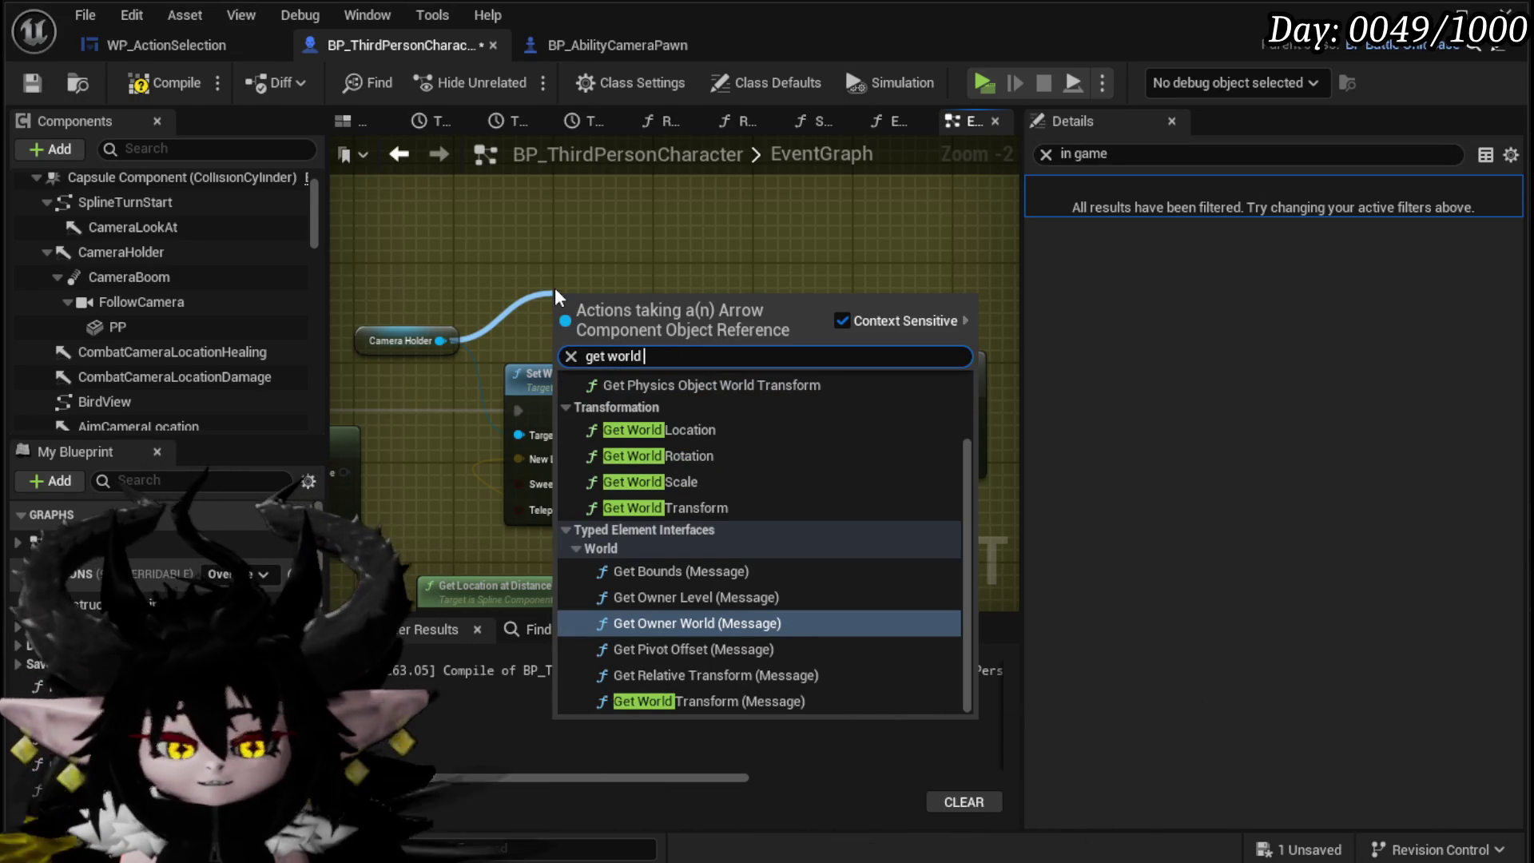
text(locatio)
key(Return)
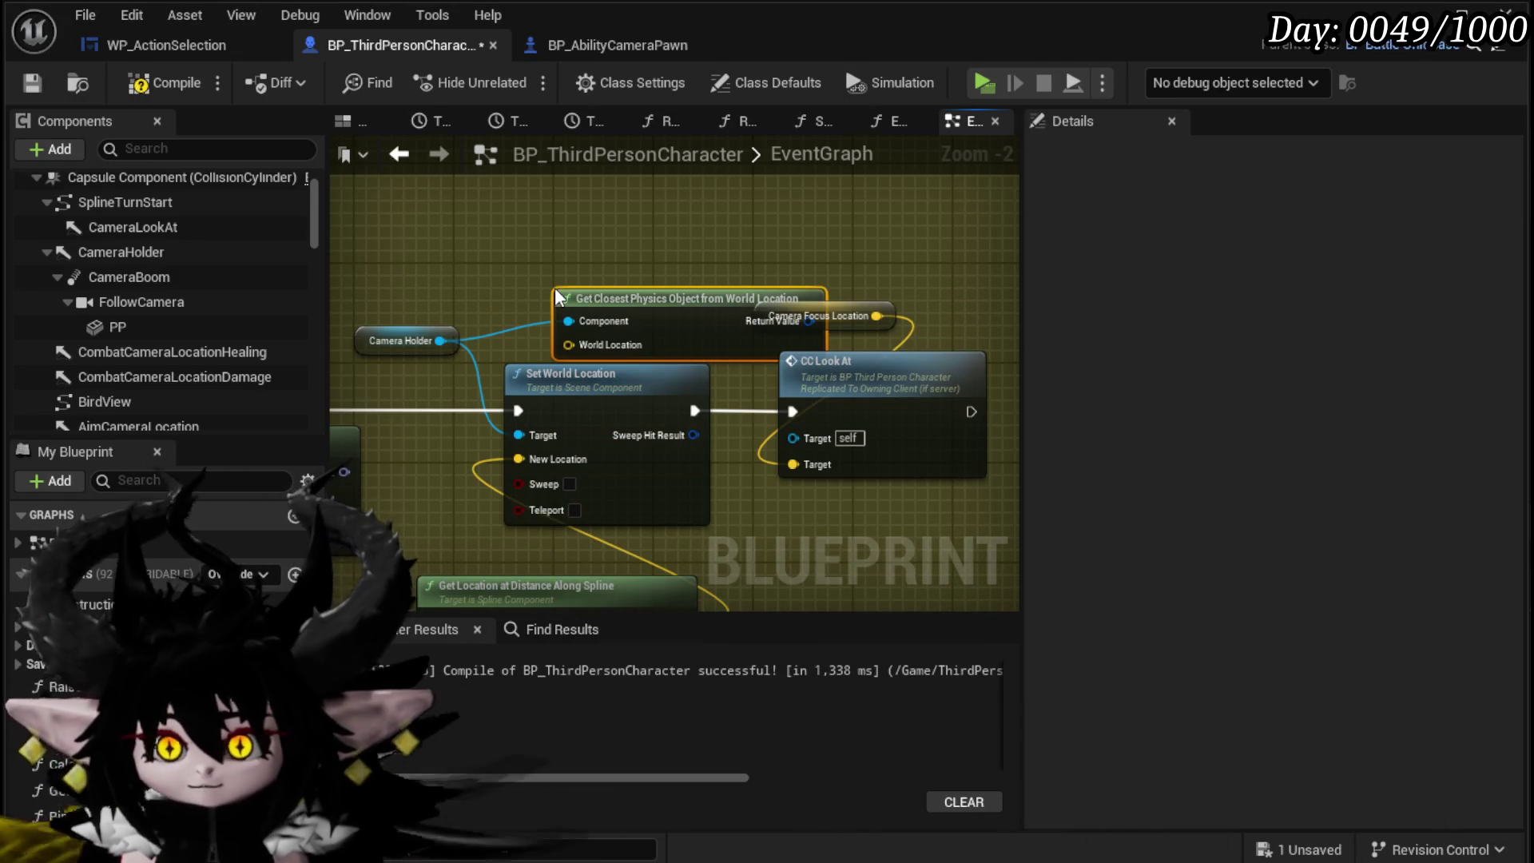
key(Delete)
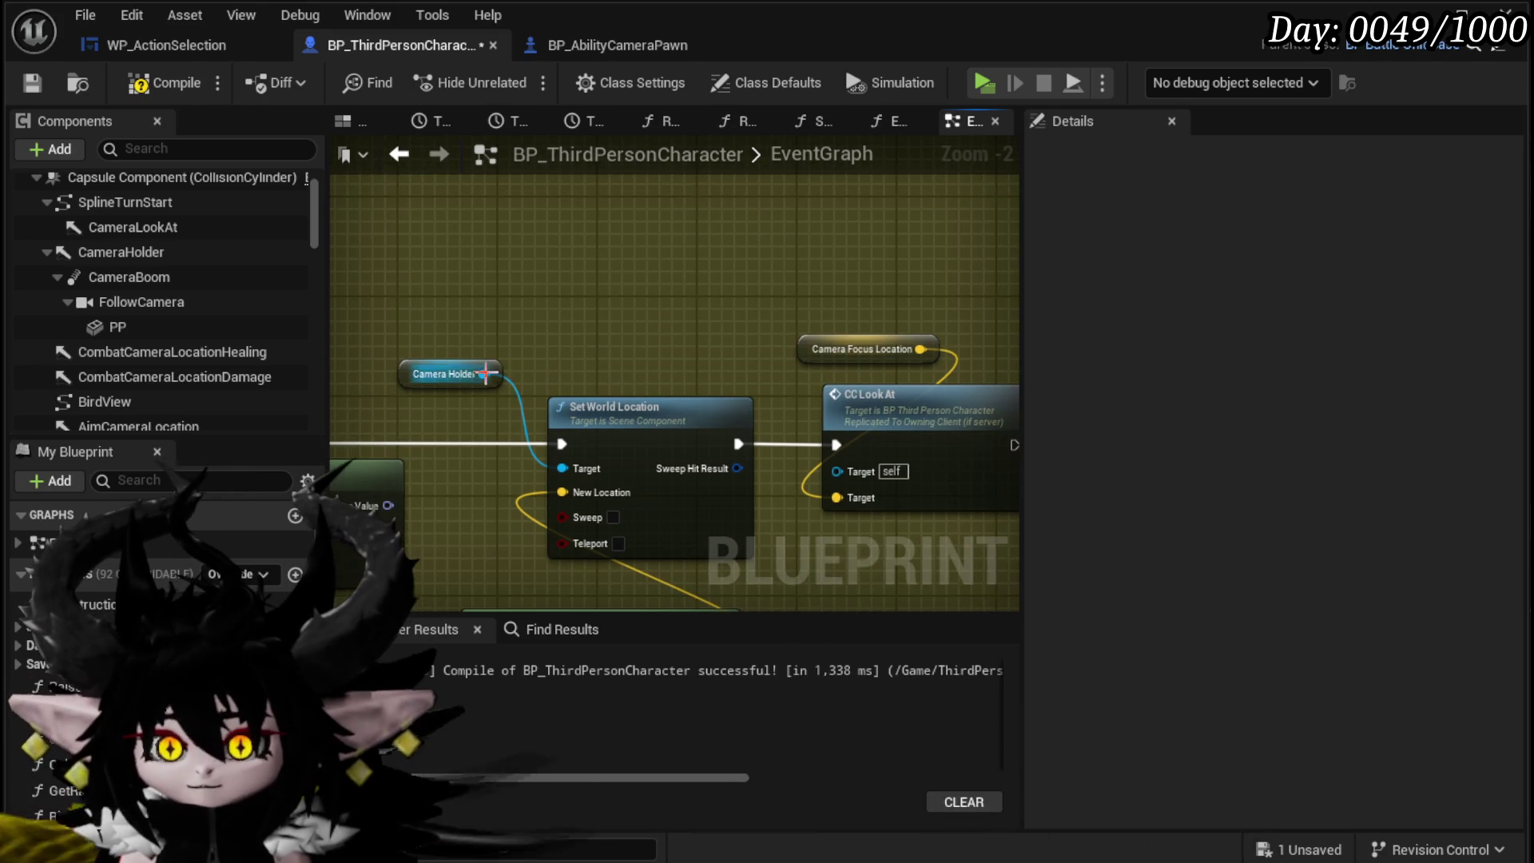
drag(485, 373, 541, 328)
text(get l)
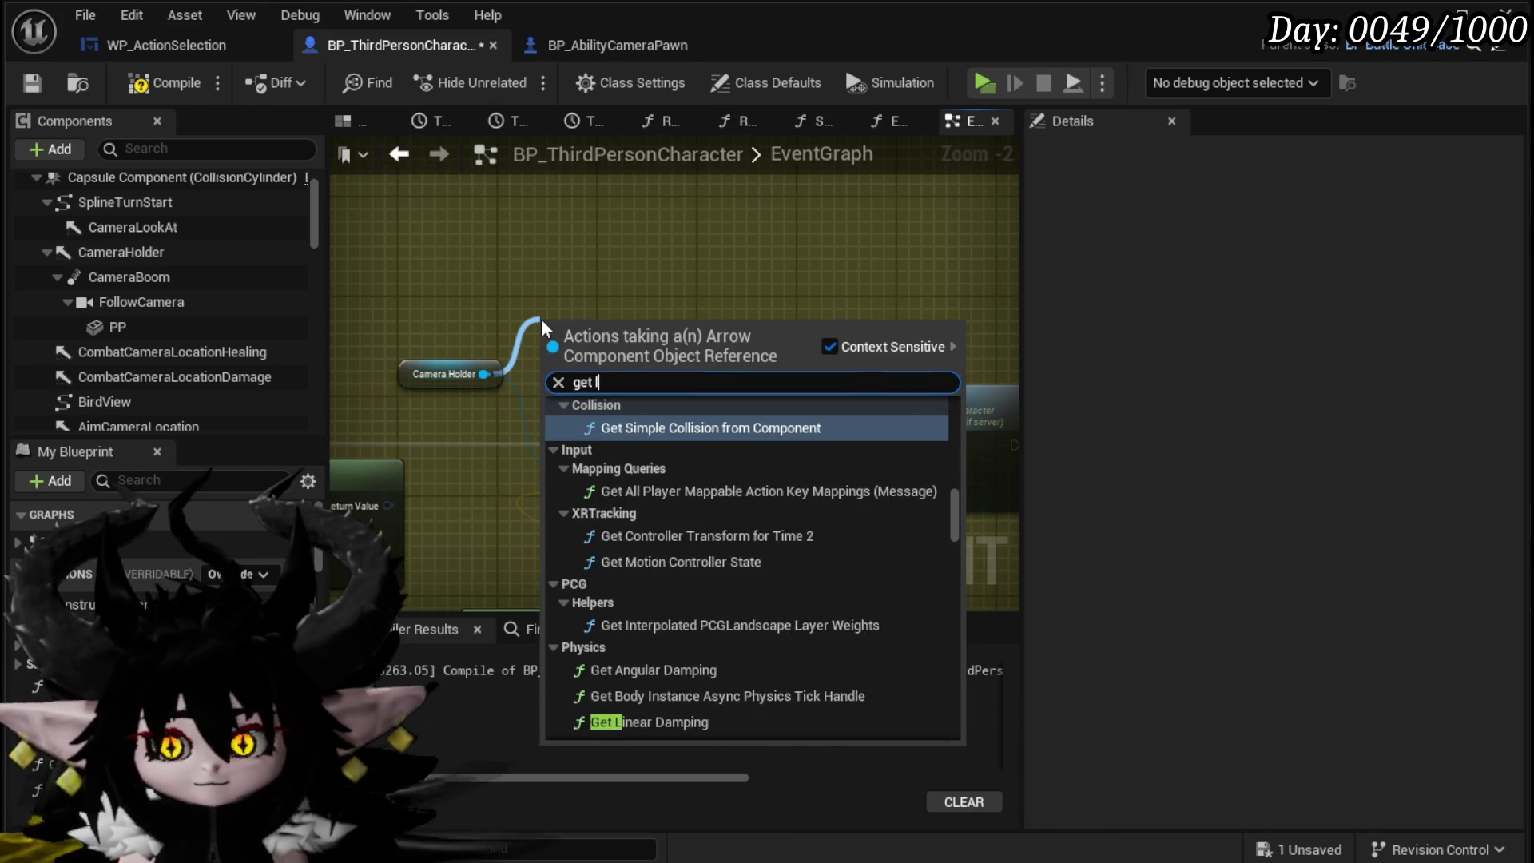
text(ocat)
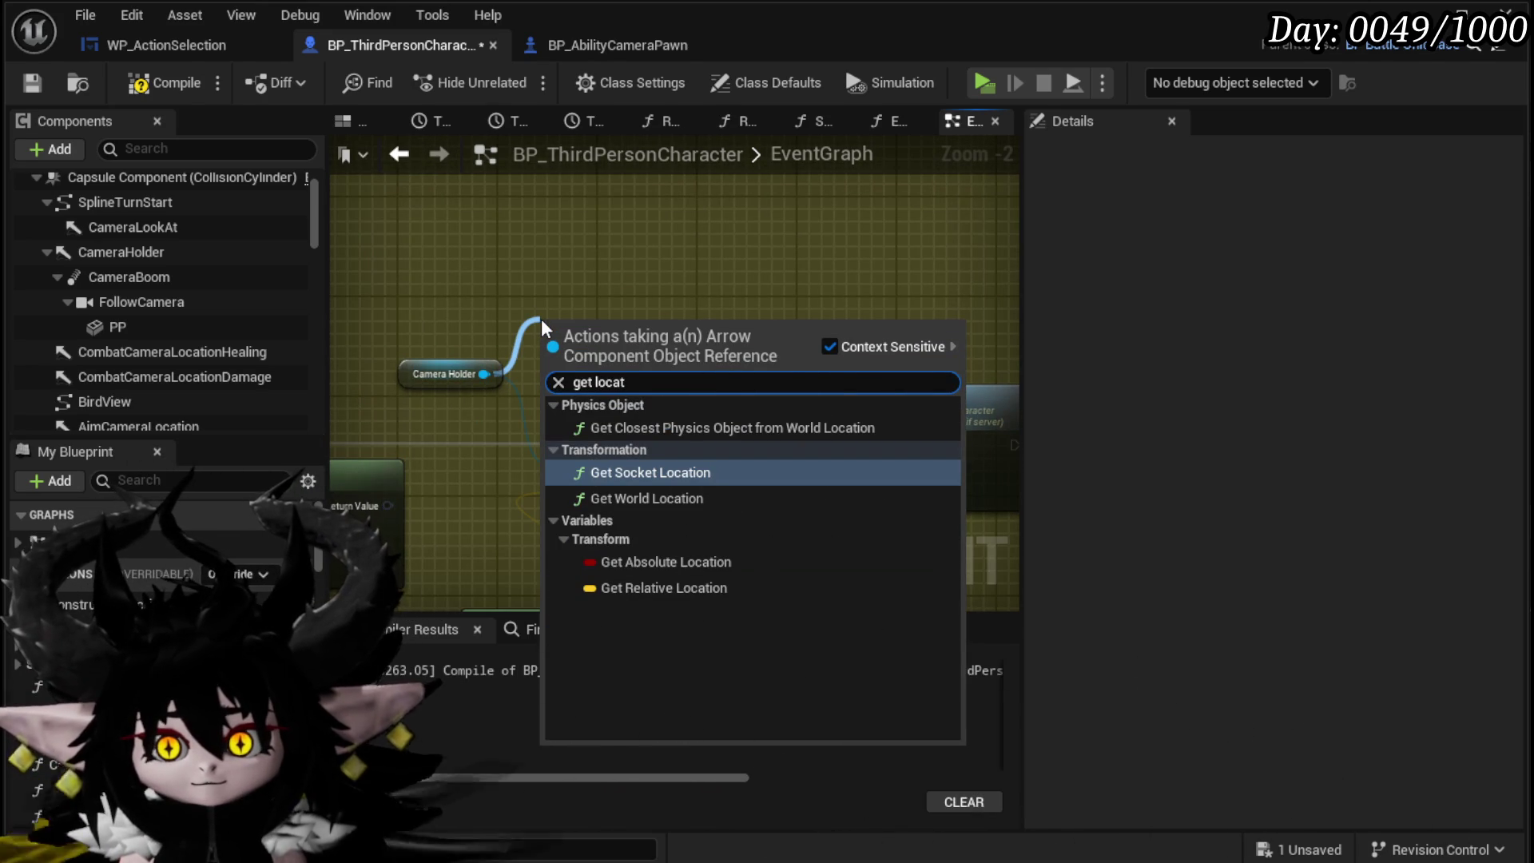
click(671, 499)
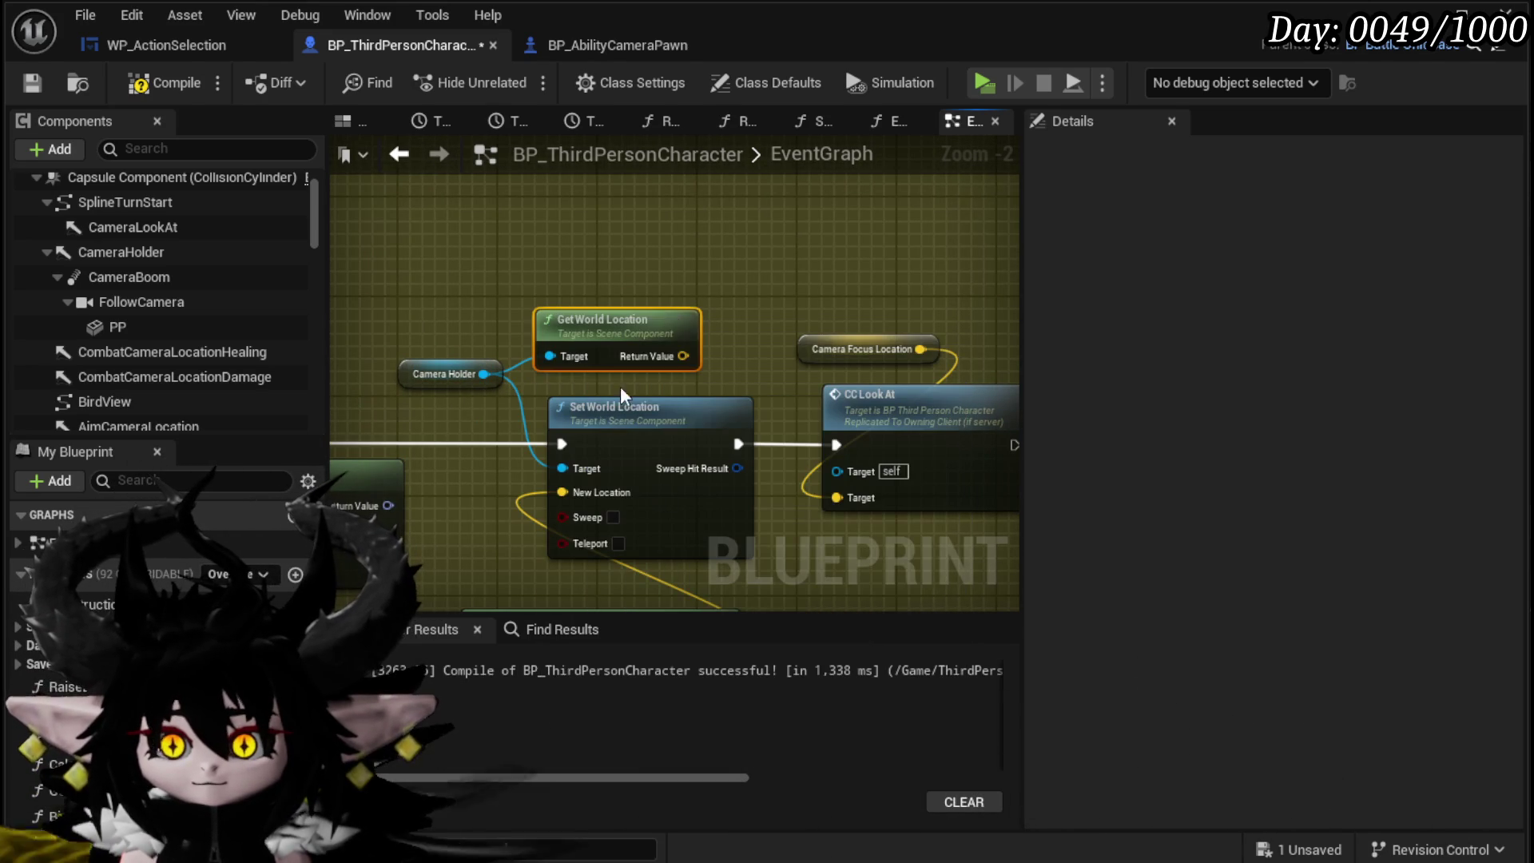
Step: Place Camera Holder's location nodes beside Arena Origin and wire the world location into trace Start
drag(550, 373, 551, 376)
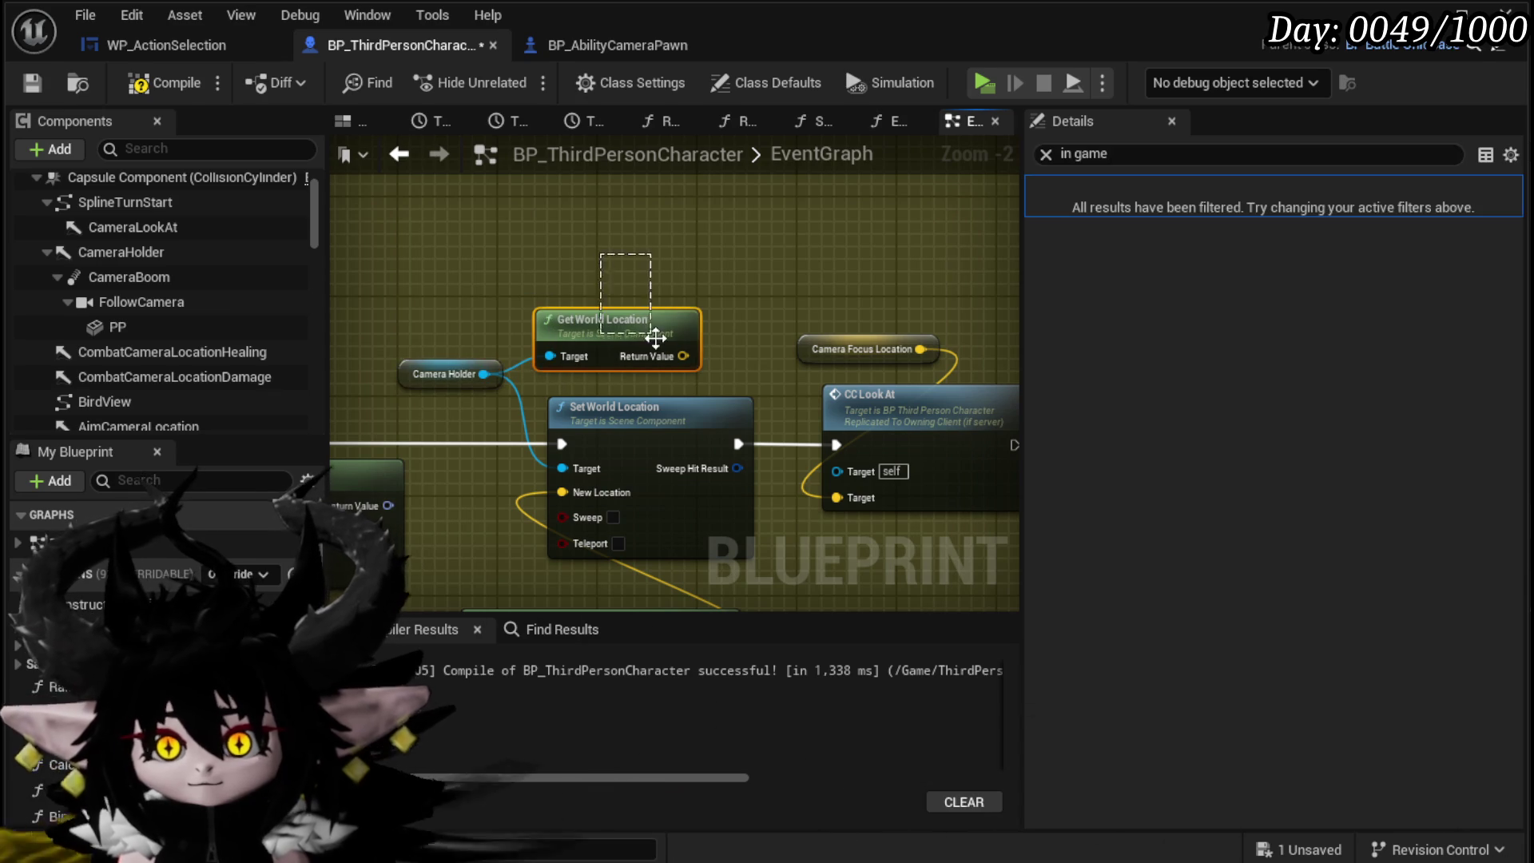
scroll(655, 338, down, 2)
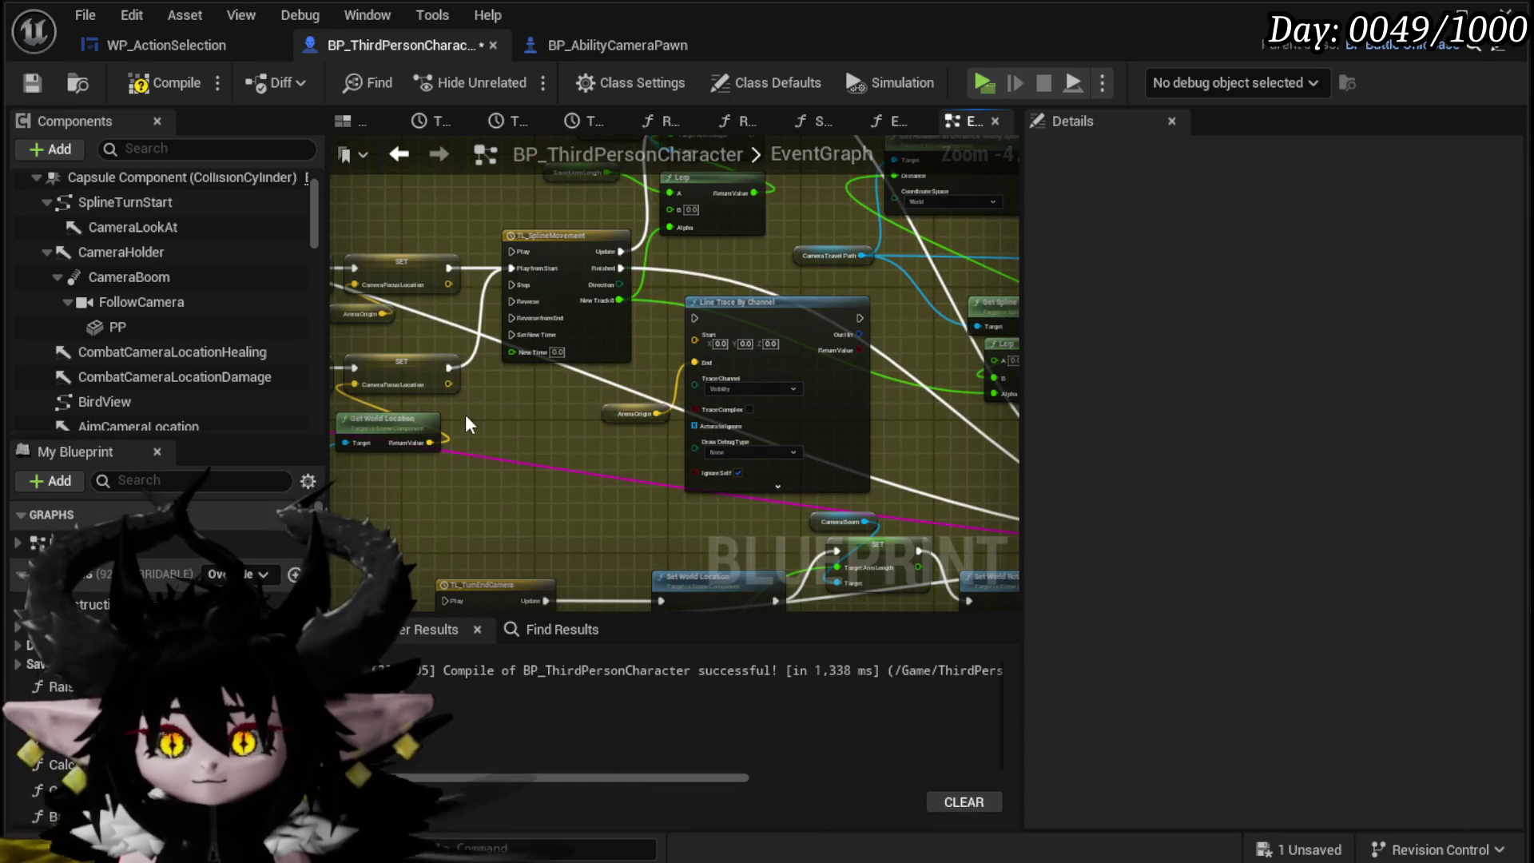
mouse_move(393, 443)
mouse_down()
mouse_move(600, 432)
mouse_move(607, 327)
mouse_up()
click(573, 471)
scroll(573, 471, up, 4)
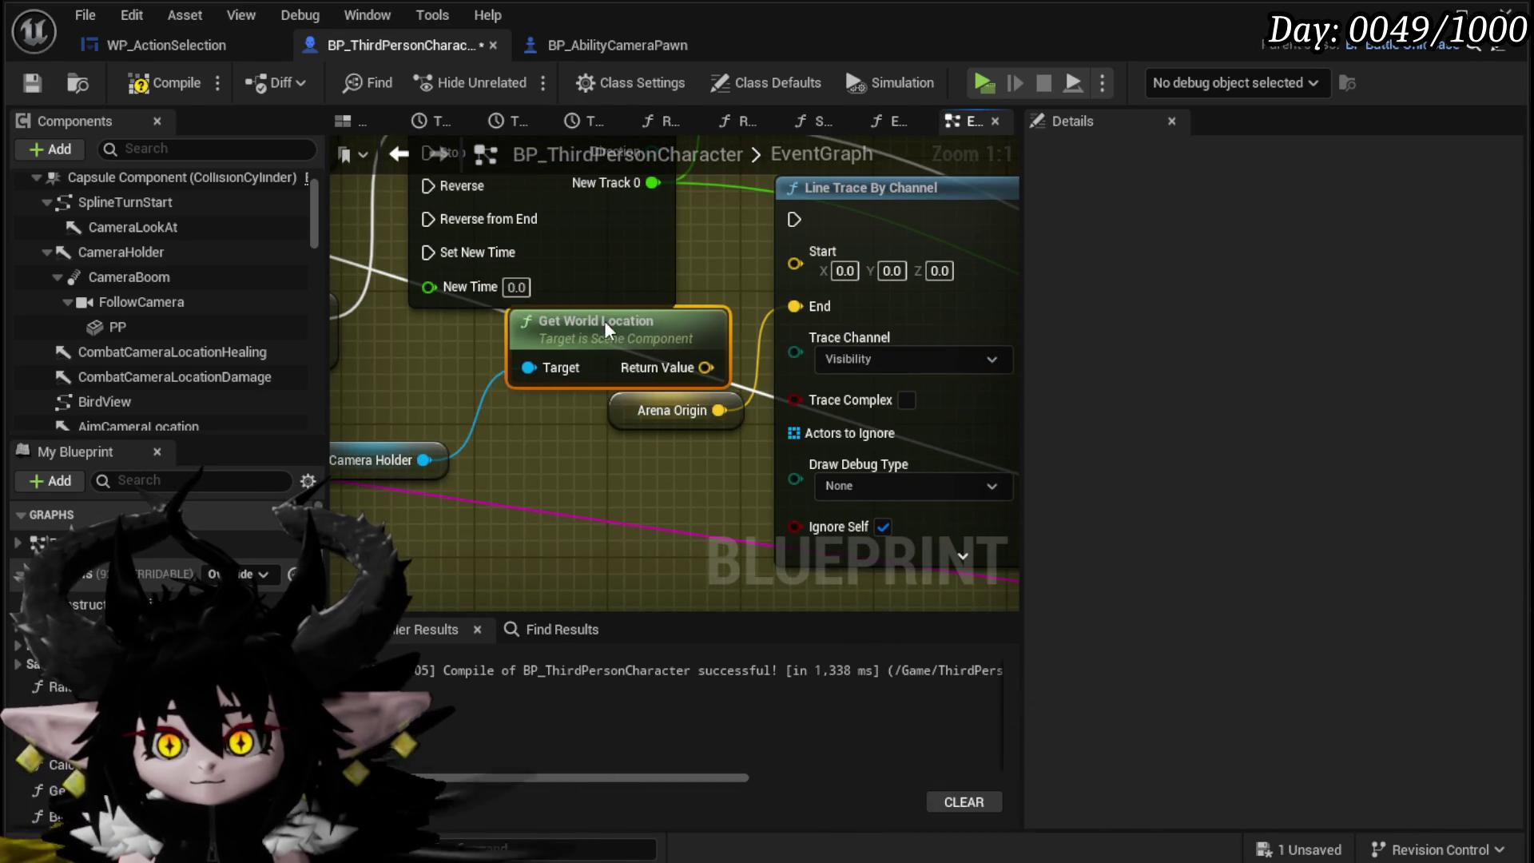
drag(707, 366, 795, 264)
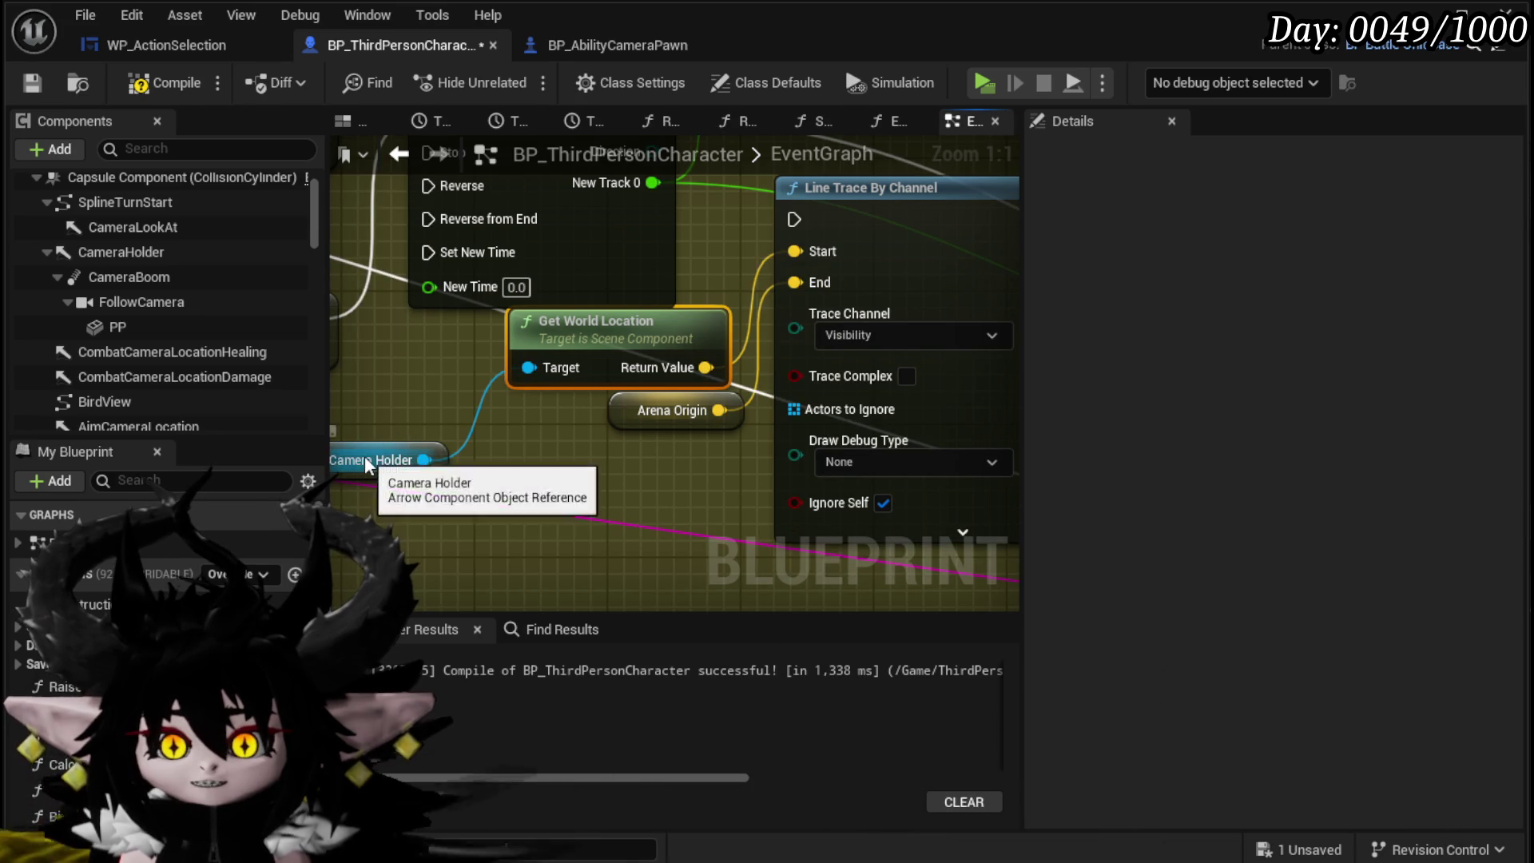
Step: Run the line trace from TL_SplineMovement's Finished output
drag(365, 463, 525, 466)
drag(651, 420, 623, 548)
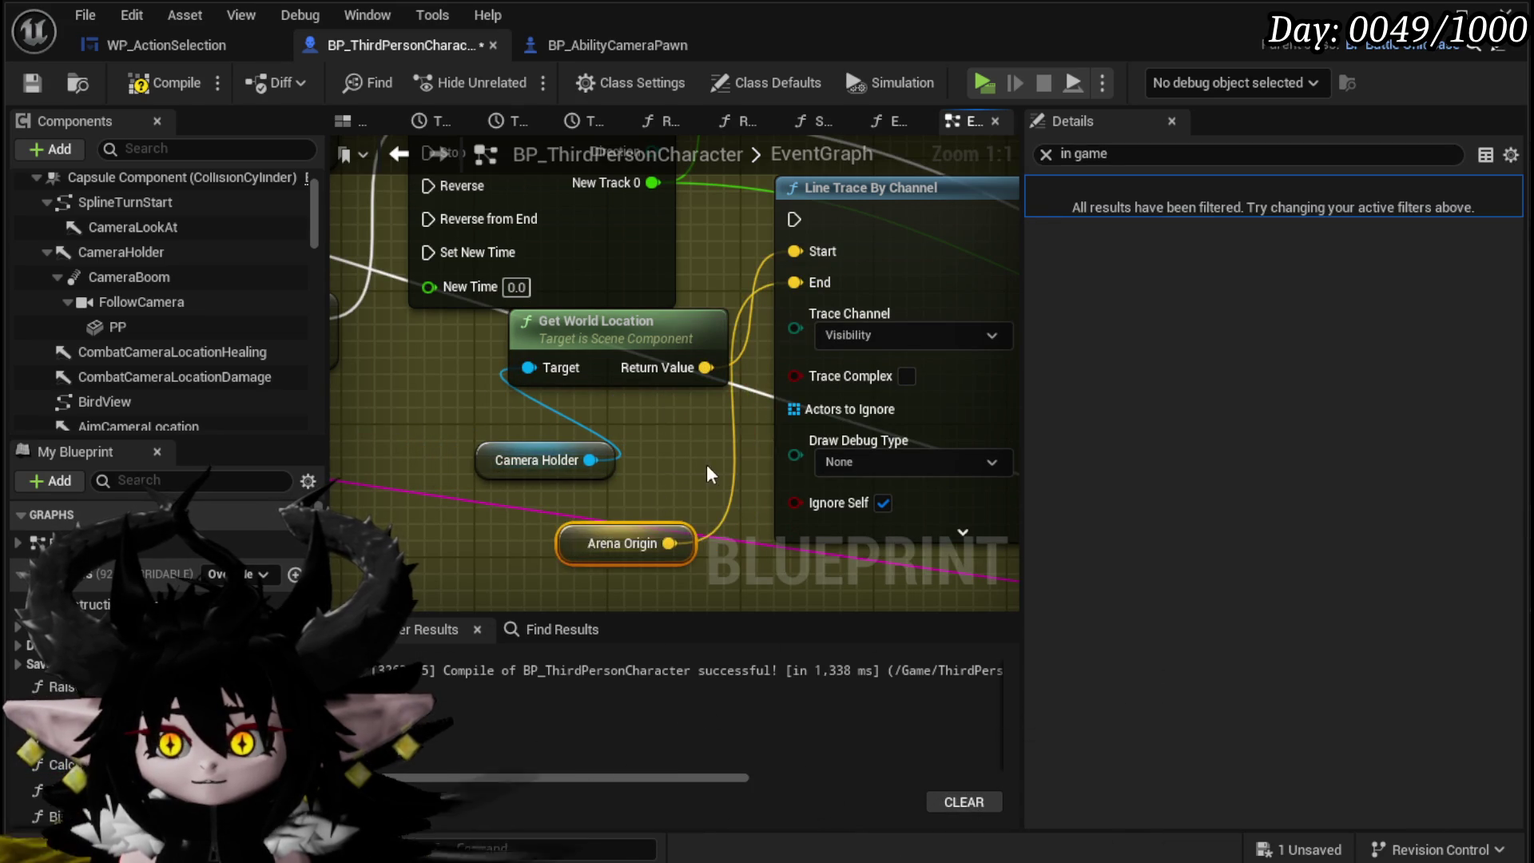
key(alt+Left)
mouse_move(423, 242)
mouse_down()
mouse_move(558, 342)
mouse_move(760, 232)
mouse_up()
key(Escape)
mouse_move(898, 342)
mouse_down()
mouse_move(976, 363)
mouse_move(898, 344)
mouse_up()
drag(419, 258, 563, 343)
Step: Tidy the Lerp, spline, SET, Line Trace and Camera Holder node groups
scroll(562, 342, down, 3)
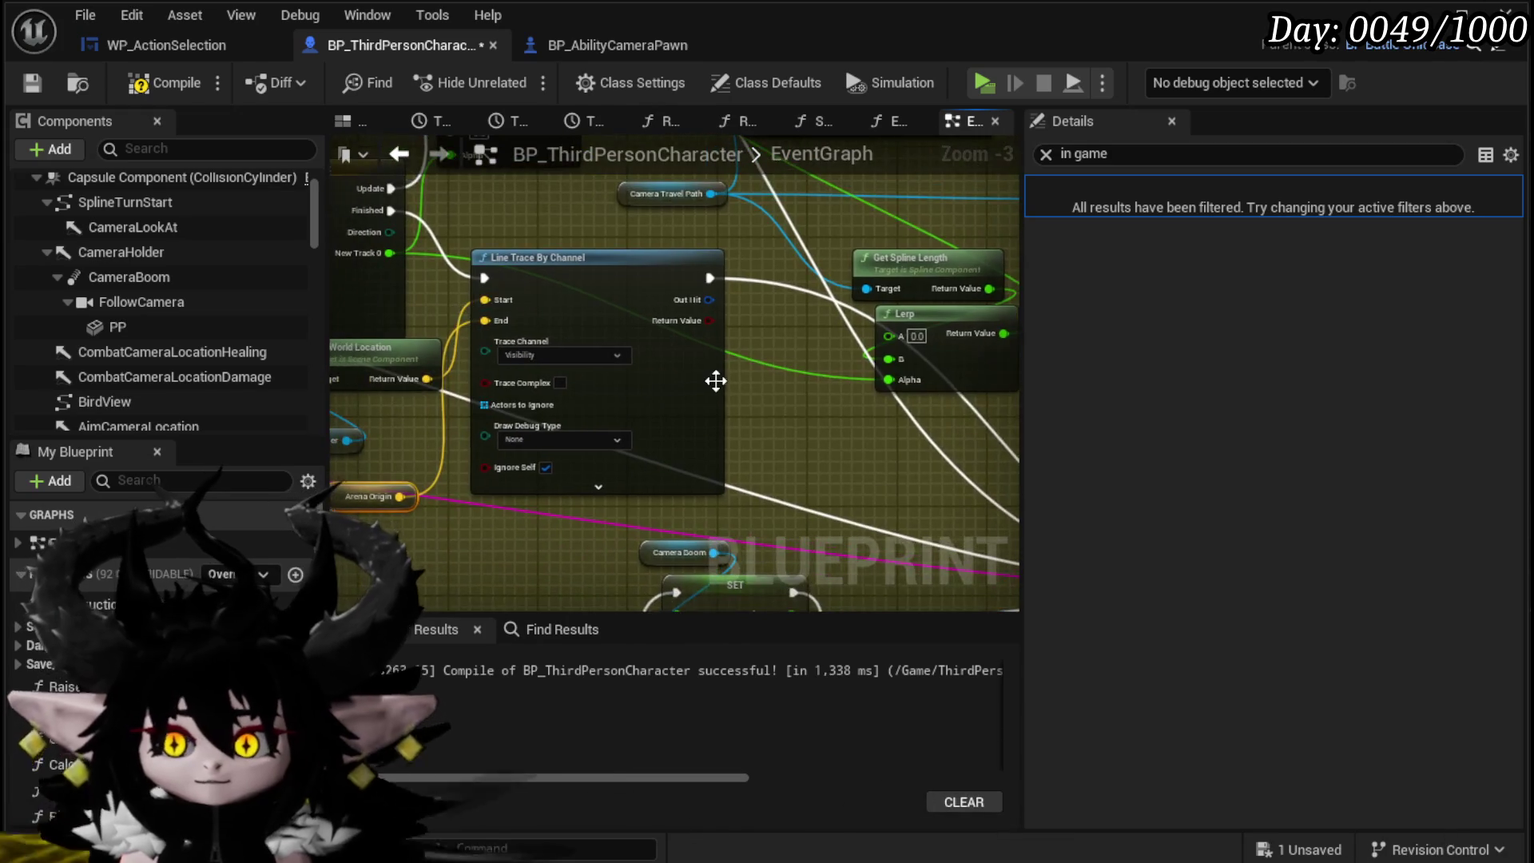
scroll(715, 381, down, 2)
drag(572, 478, 815, 319)
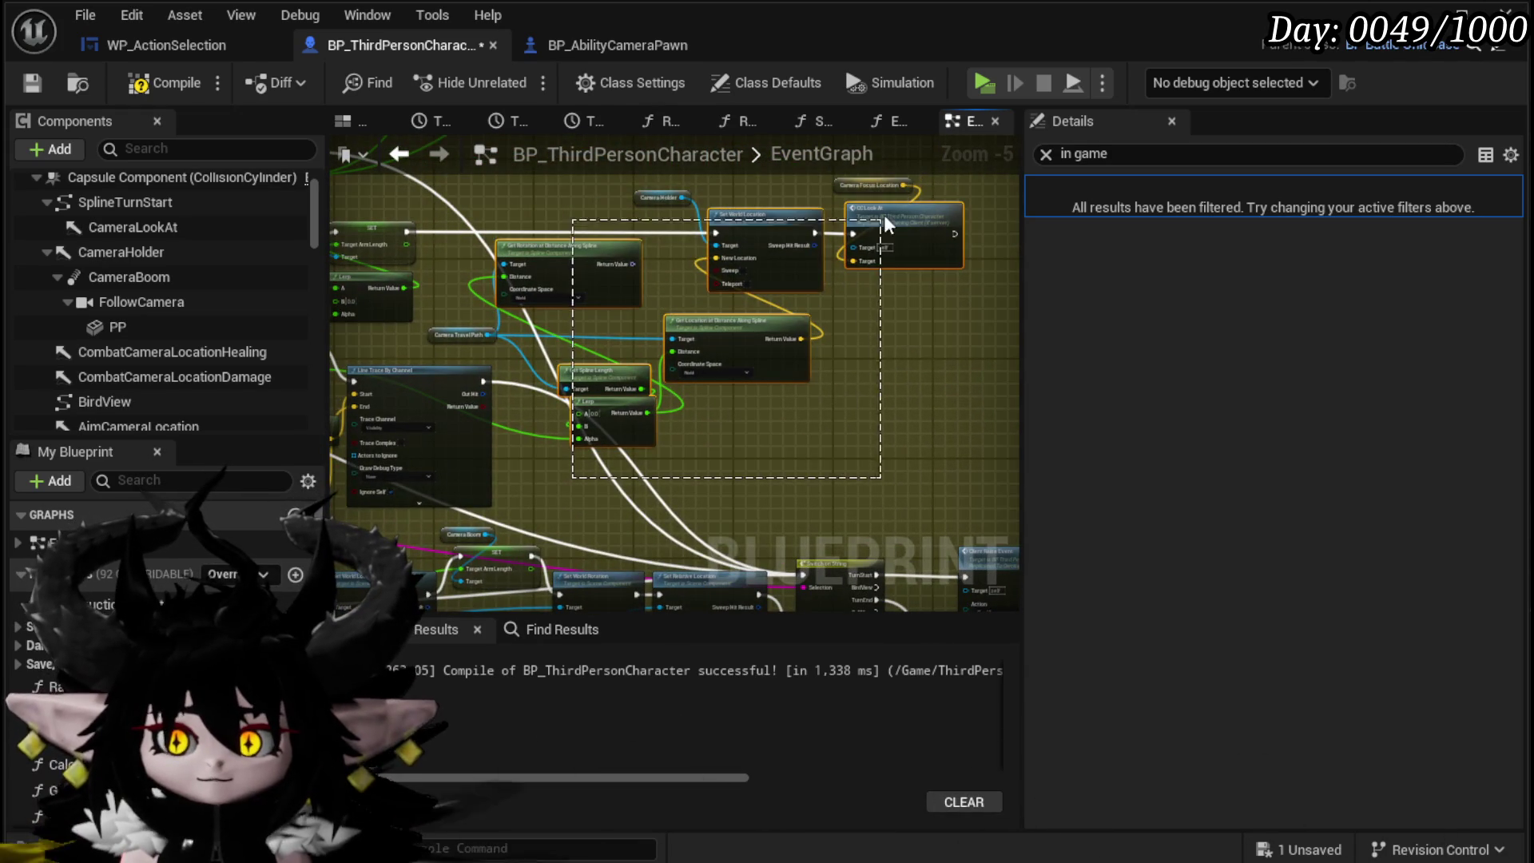
drag(885, 224, 883, 225)
mouse_move(638, 401)
mouse_down()
mouse_move(573, 473)
mouse_move(700, 290)
mouse_move(915, 269)
mouse_up()
drag(532, 292, 577, 412)
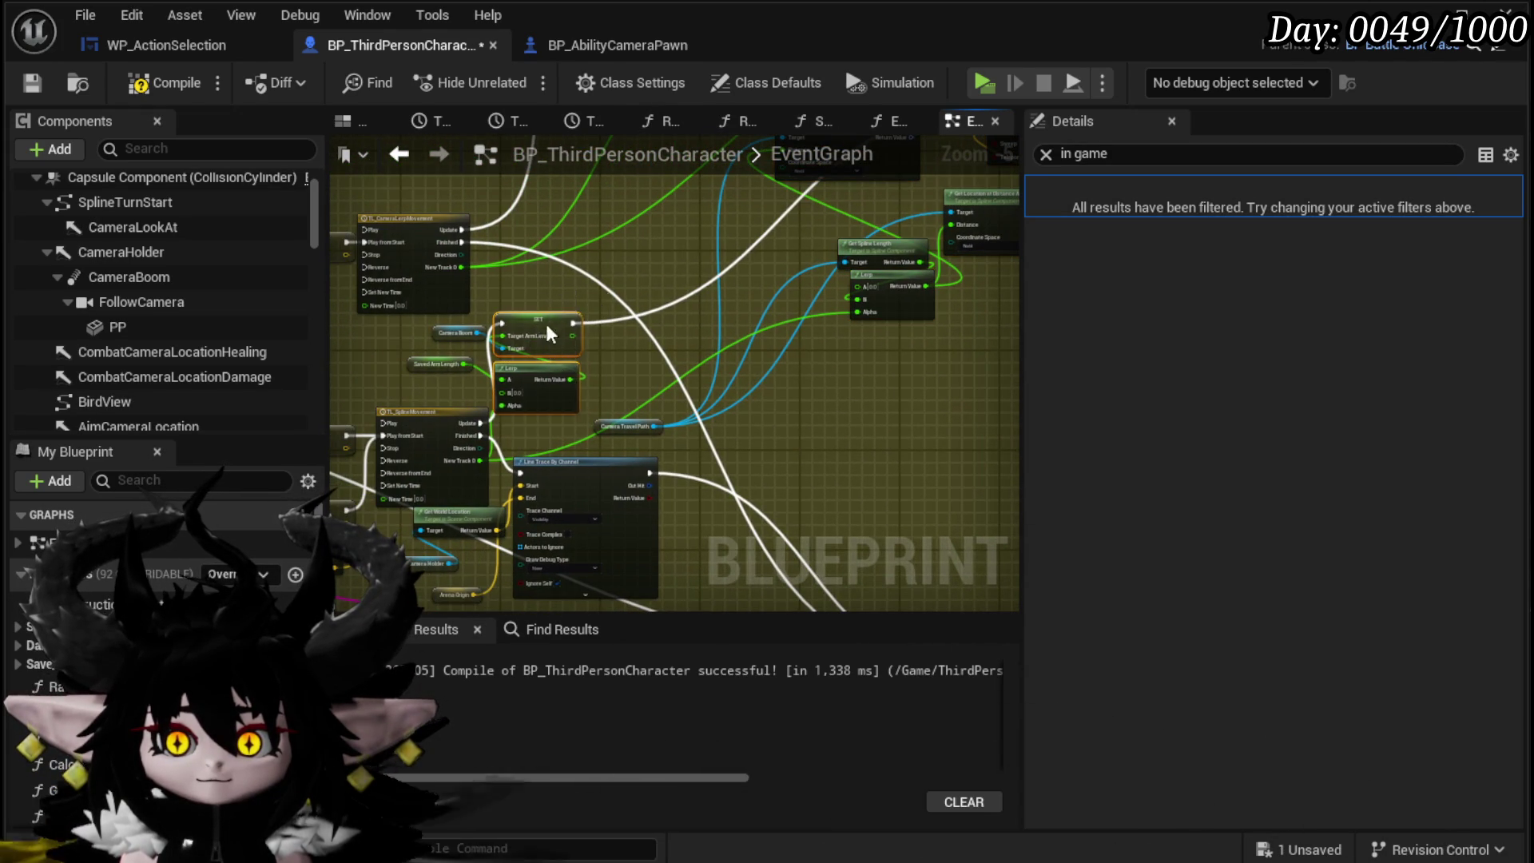
drag(548, 332, 710, 251)
mouse_move(715, 607)
mouse_down()
mouse_move(736, 530)
mouse_move(497, 513)
mouse_move(428, 455)
mouse_move(624, 319)
mouse_up()
mouse_move(622, 375)
mouse_down()
mouse_move(734, 303)
mouse_move(735, 322)
mouse_up()
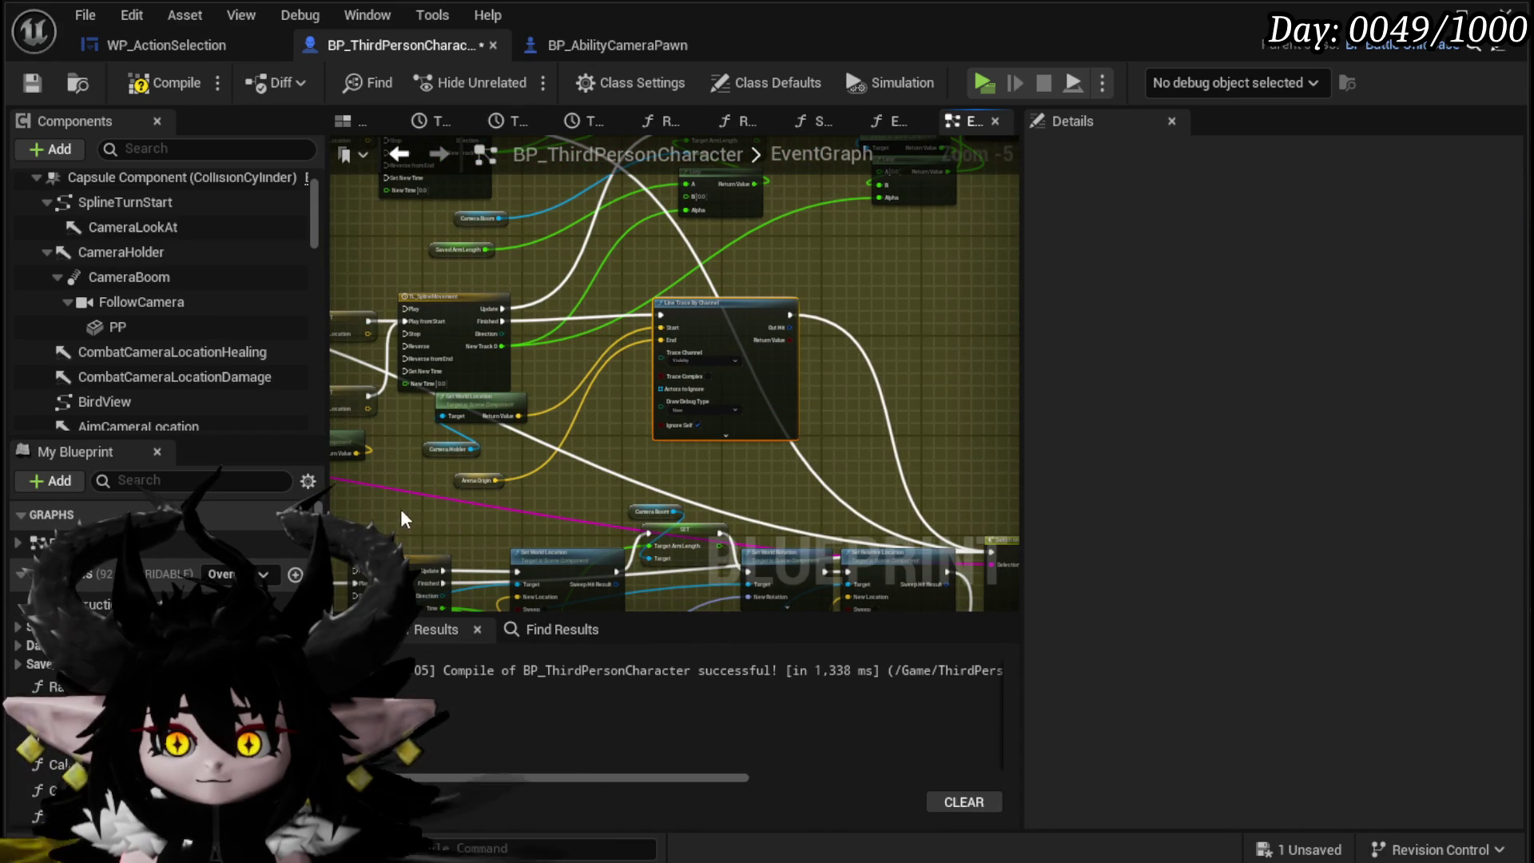
drag(519, 420, 588, 366)
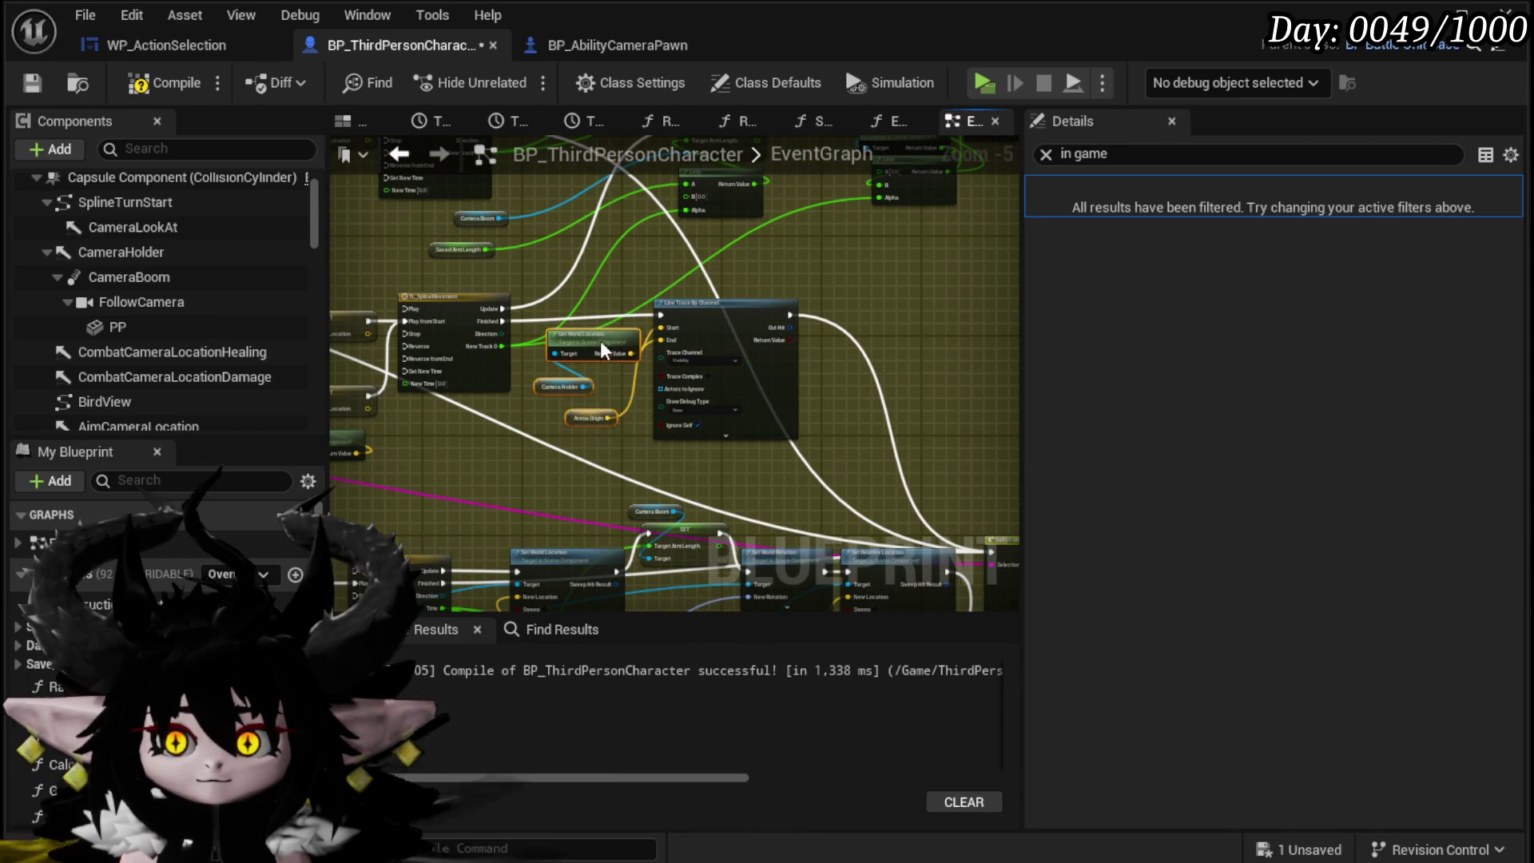
scroll(461, 328, up, 4)
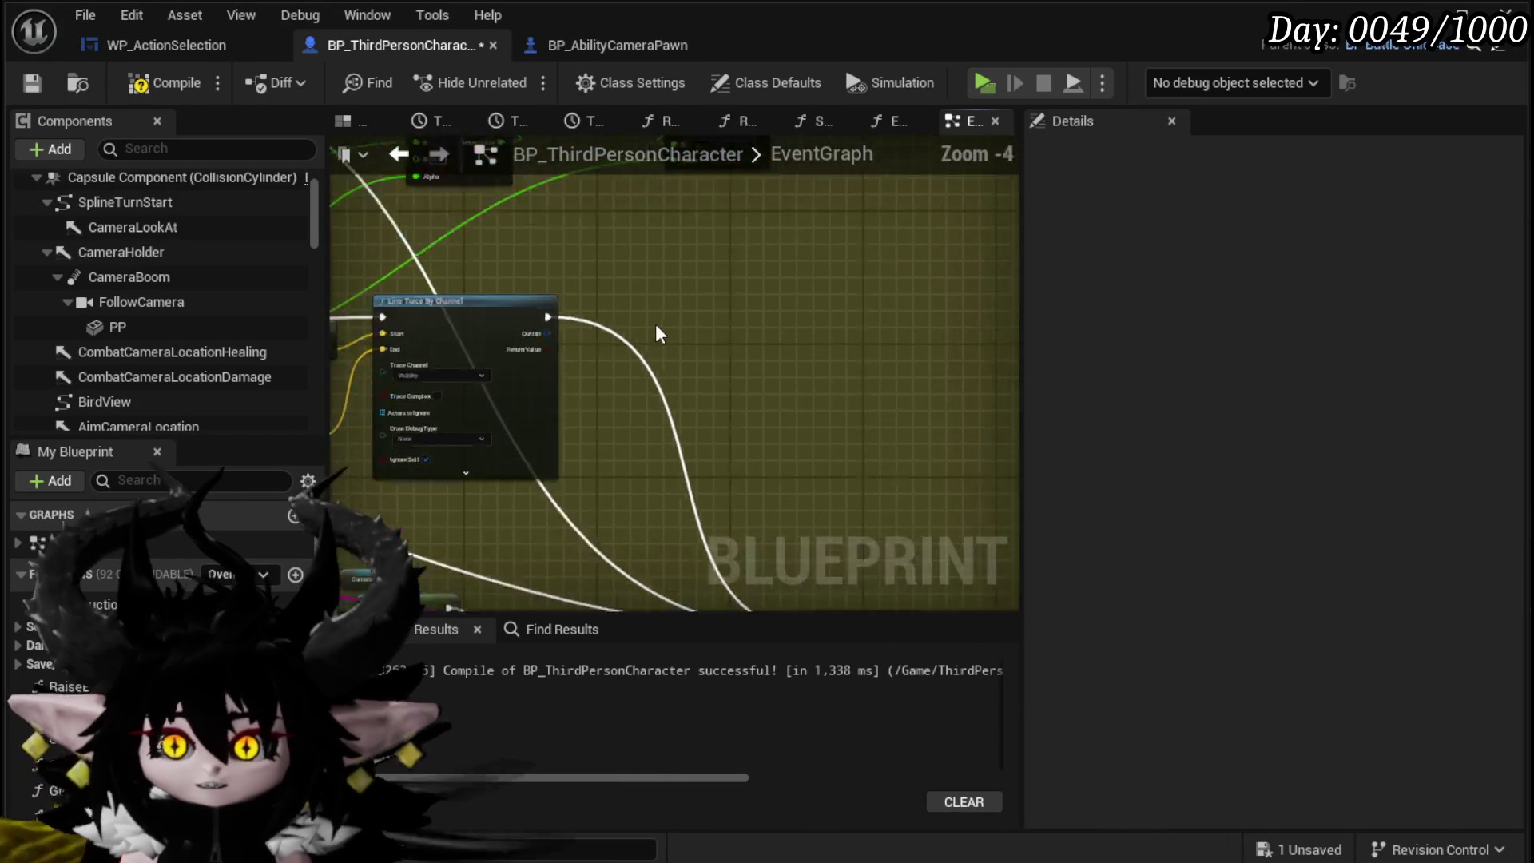
Step: Add a Break Hit Result from the trace's Out Hit and expand all its outputs
drag(546, 369, 546, 369)
text(brea)
click(631, 449)
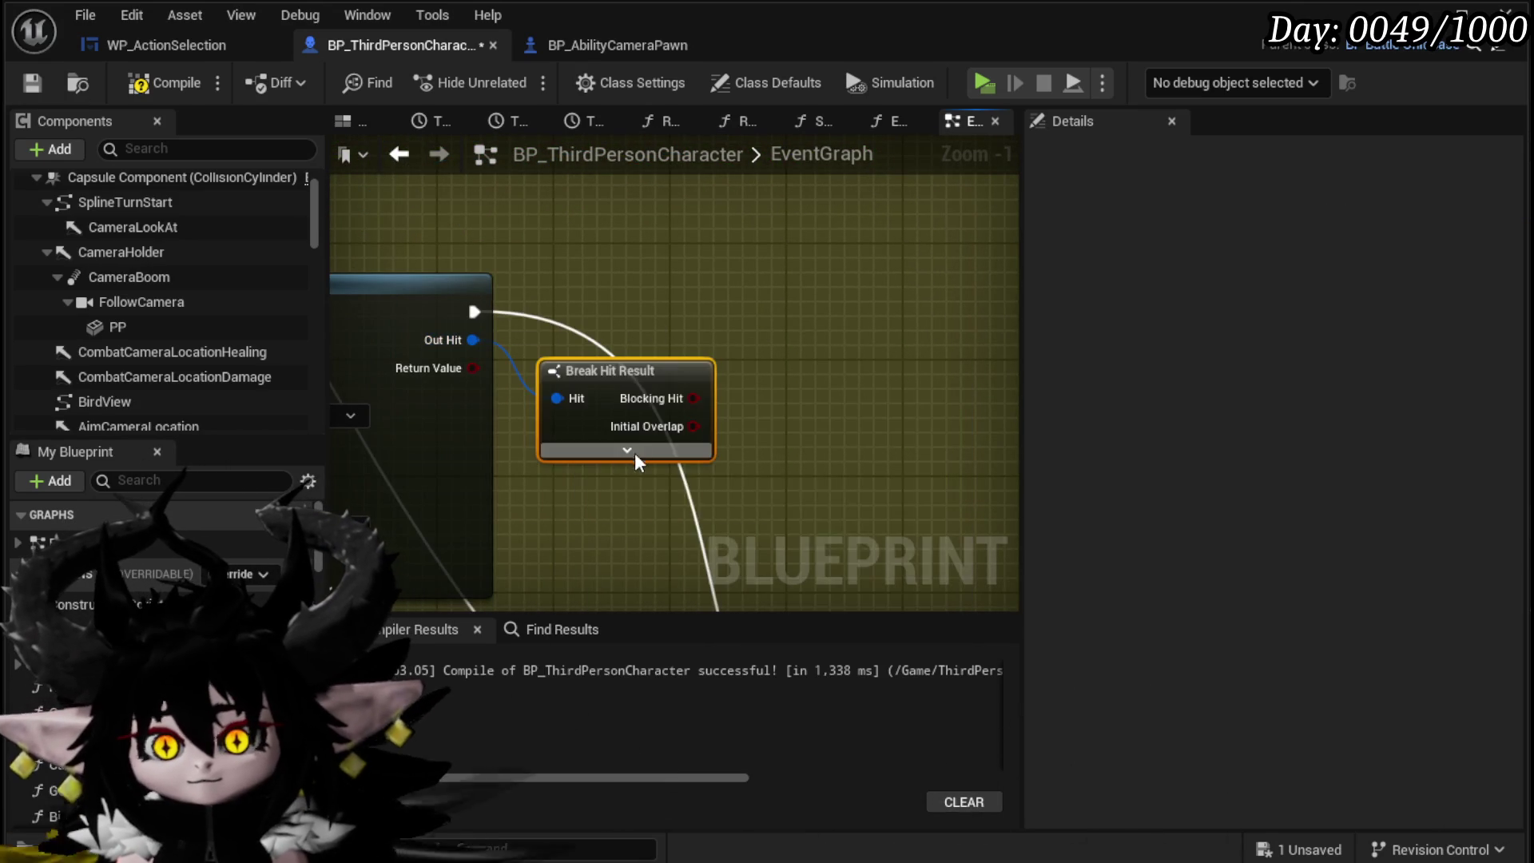
click(627, 359)
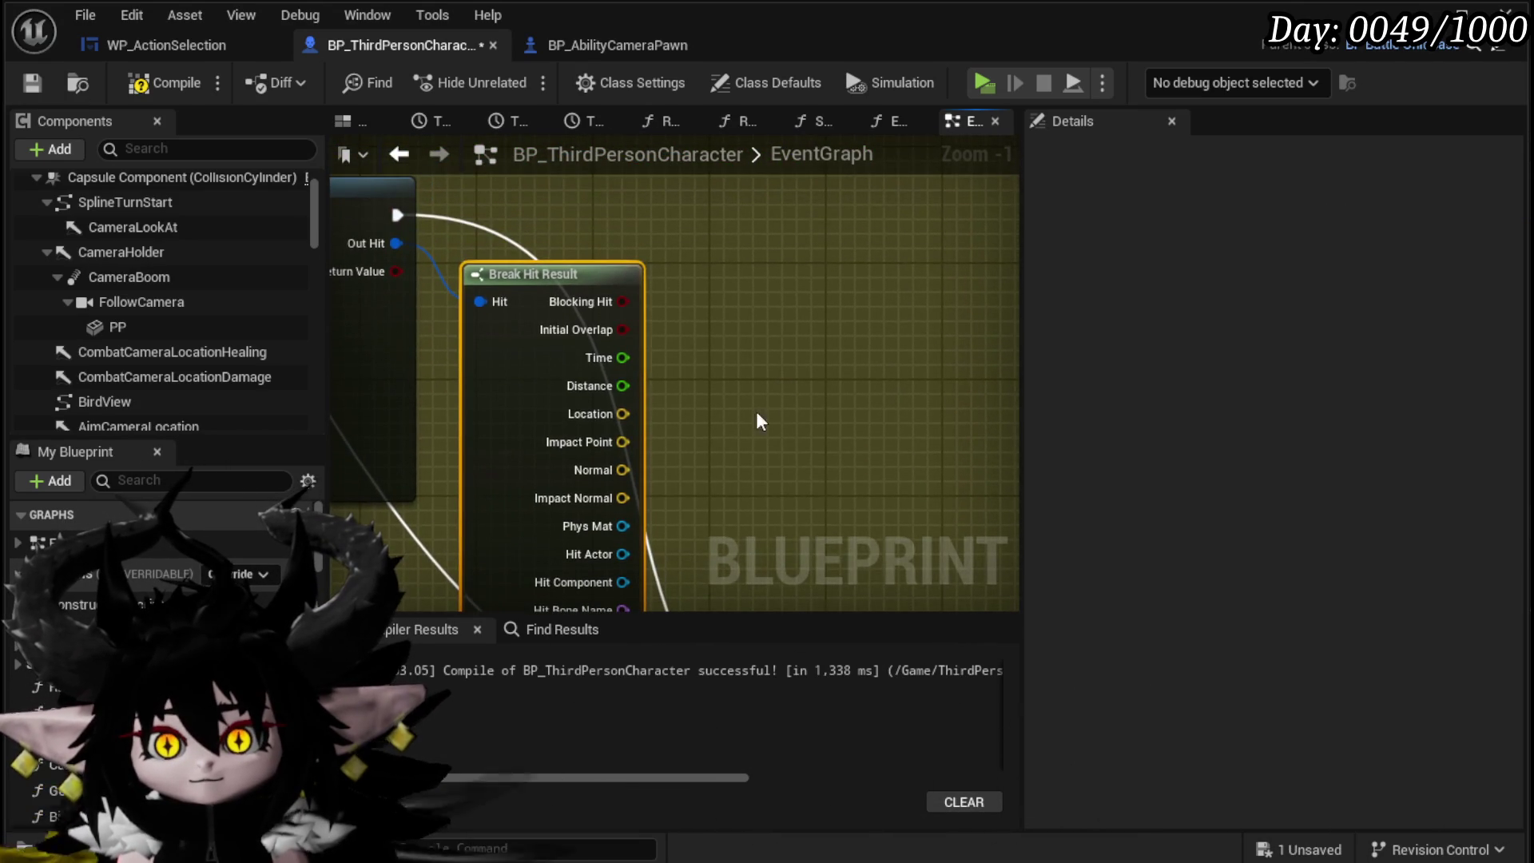
scroll(837, 403, down, 1)
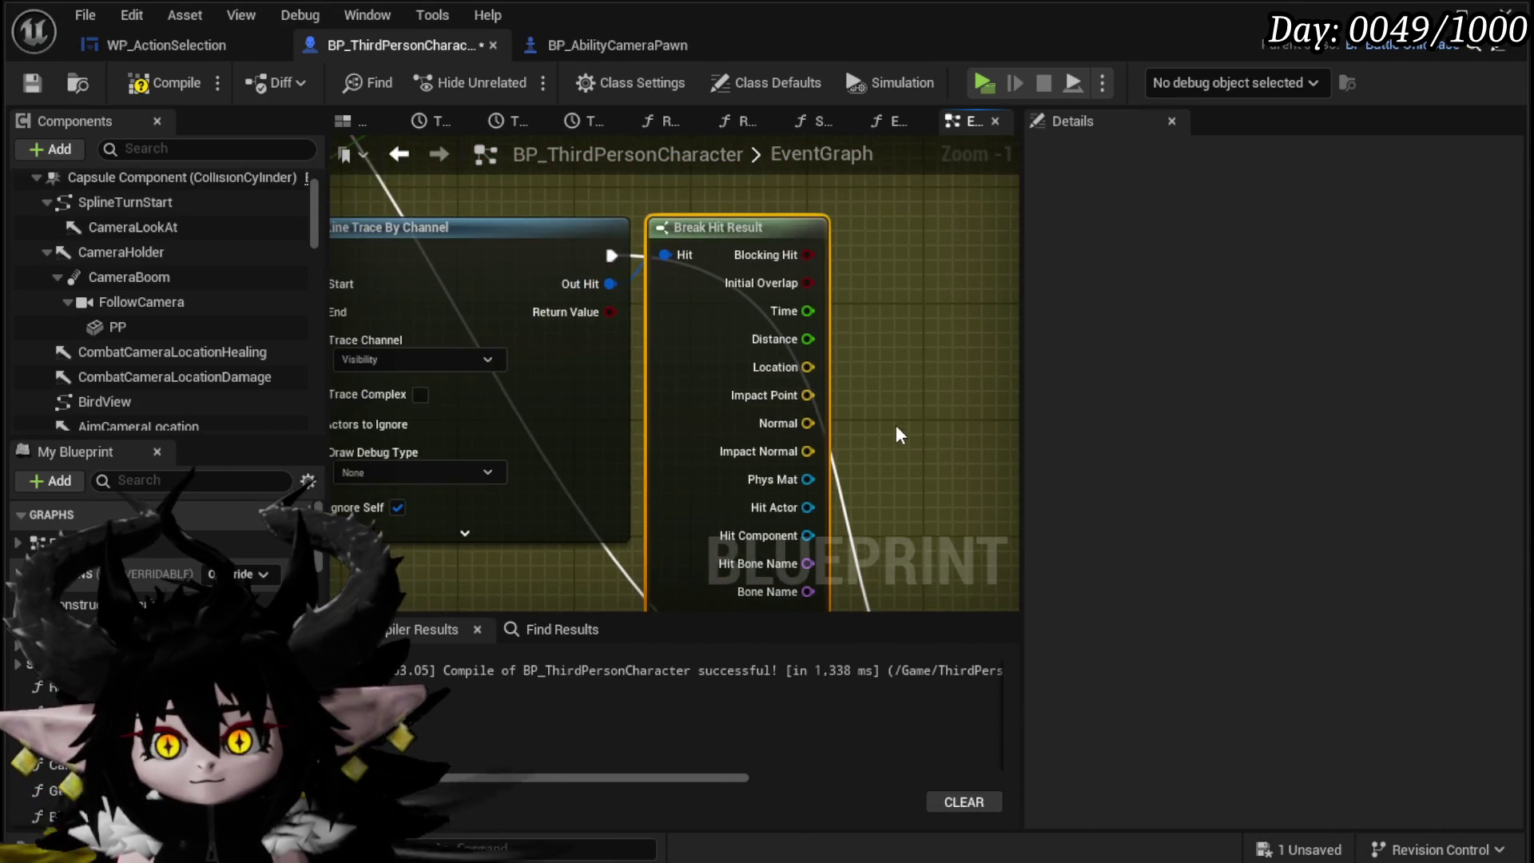
mouse_move(869, 406)
mouse_down()
mouse_move(729, 383)
mouse_move(755, 275)
mouse_up()
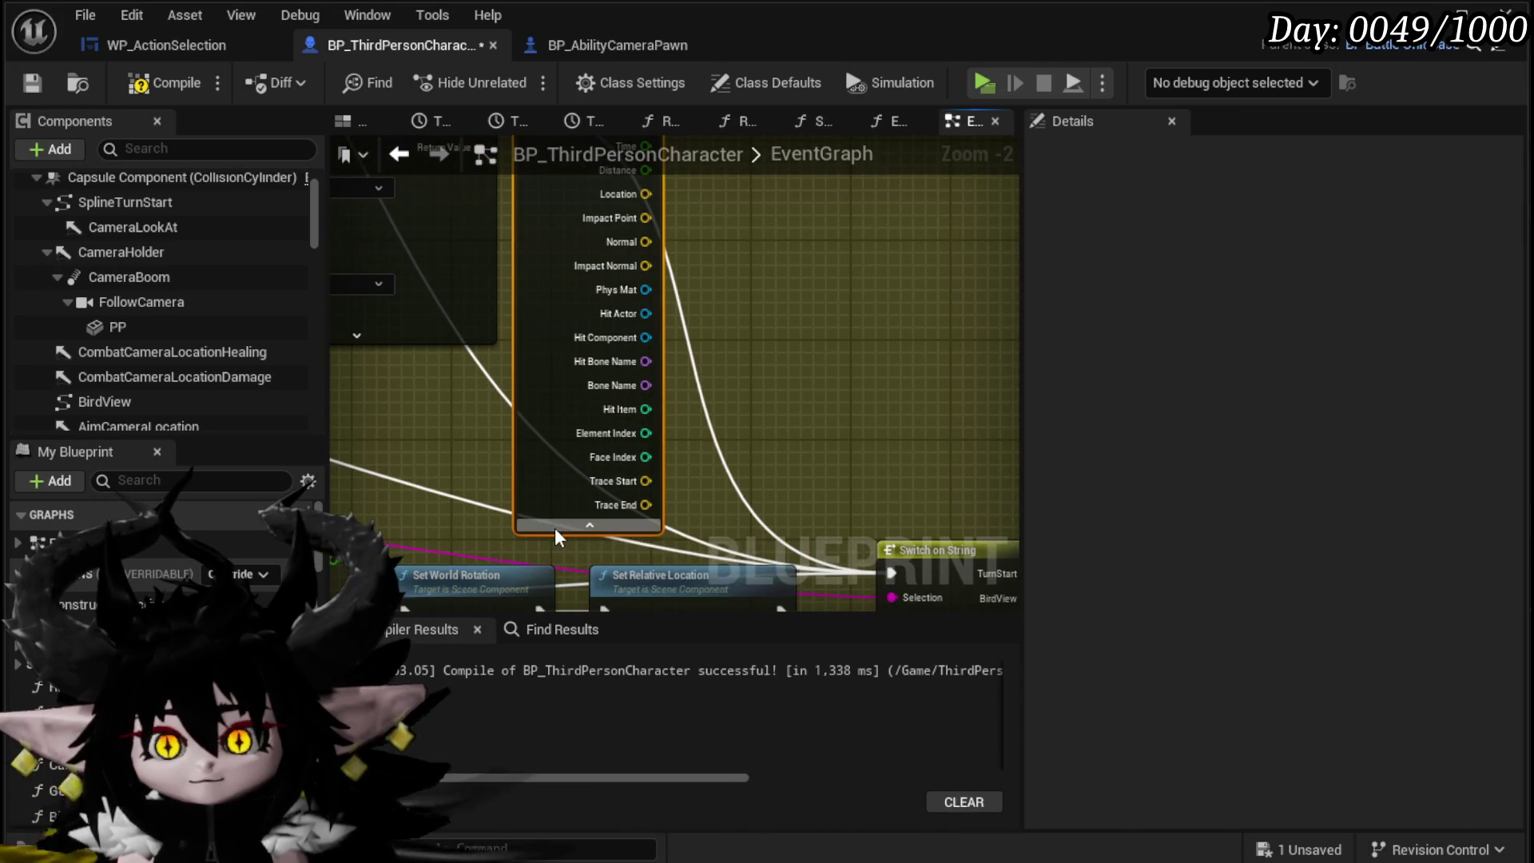
mouse_move(745, 421)
mouse_down()
mouse_move(755, 445)
mouse_move(735, 435)
mouse_move(883, 448)
mouse_move(784, 589)
mouse_up()
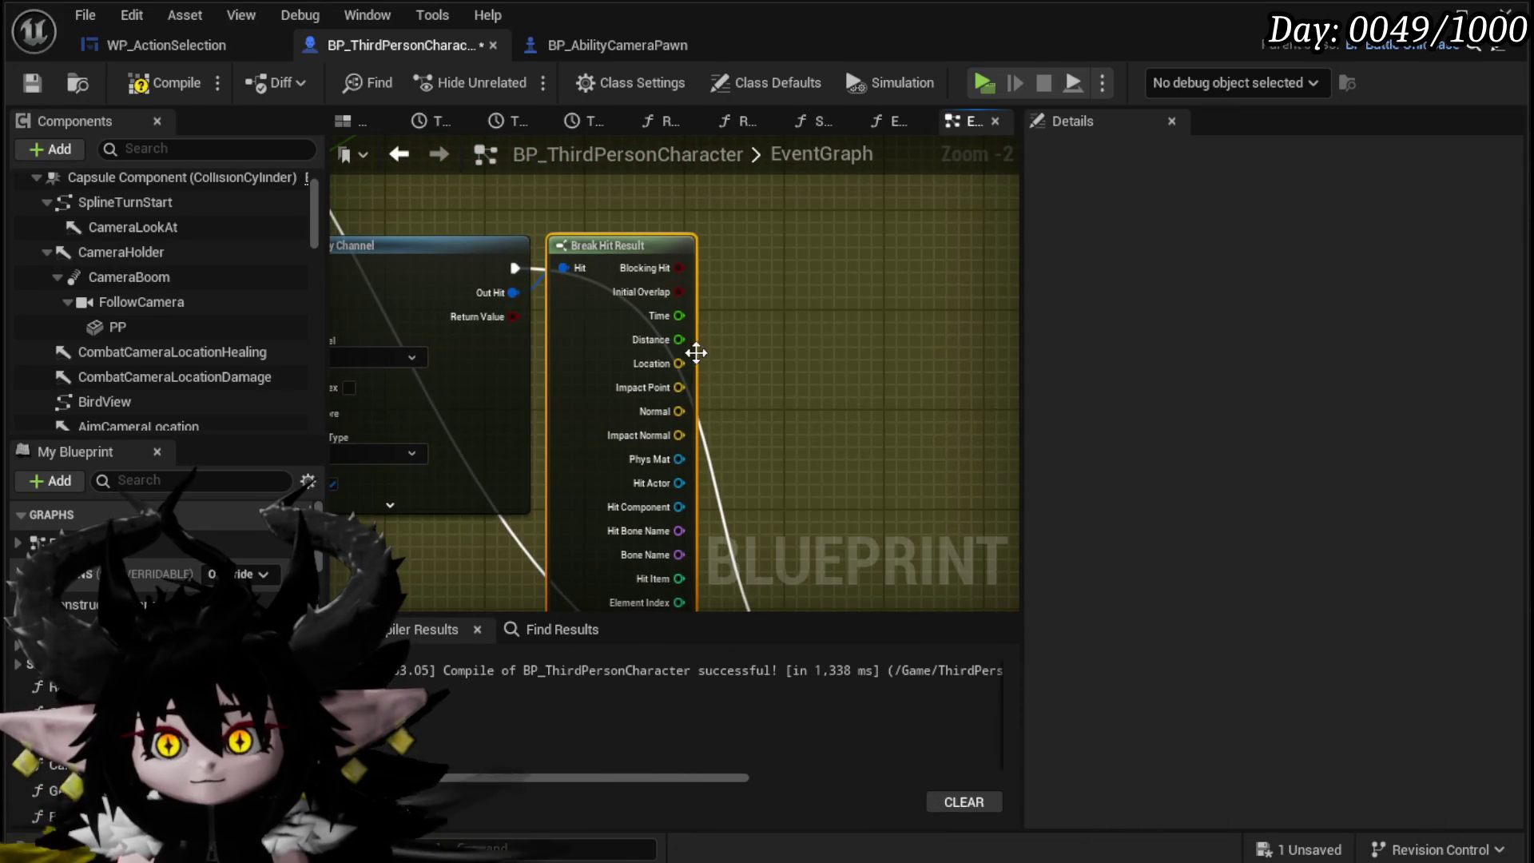
Step: Add Find Look at Rotation from the hit Location, wire the hit Normal into Target, and paste a Camera Holder getter
mouse_move(787, 352)
mouse_down()
mouse_move(702, 387)
mouse_move(578, 394)
mouse_move(947, 414)
mouse_up()
mouse_move(459, 436)
mouse_down()
mouse_move(511, 399)
mouse_move(280, 415)
mouse_move(467, 304)
mouse_move(492, 355)
mouse_move(557, 327)
mouse_move(423, 334)
mouse_move(1222, 365)
mouse_move(689, 354)
mouse_move(695, 342)
mouse_up()
text(get)
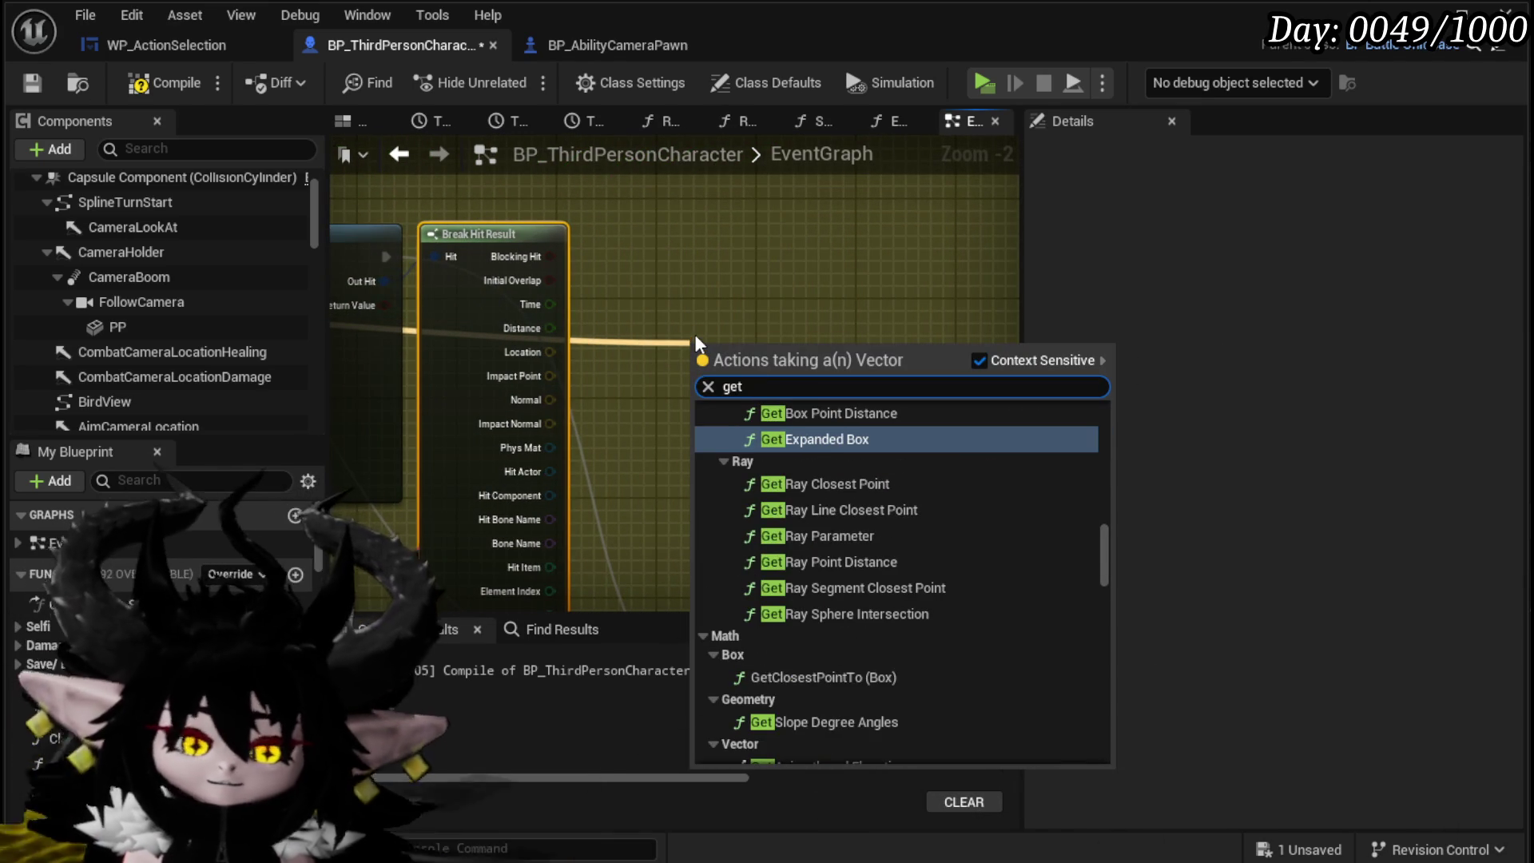
text( loo)
key(BackSpace)
key(BackSpace)
key(BackSpace)
text(ook)
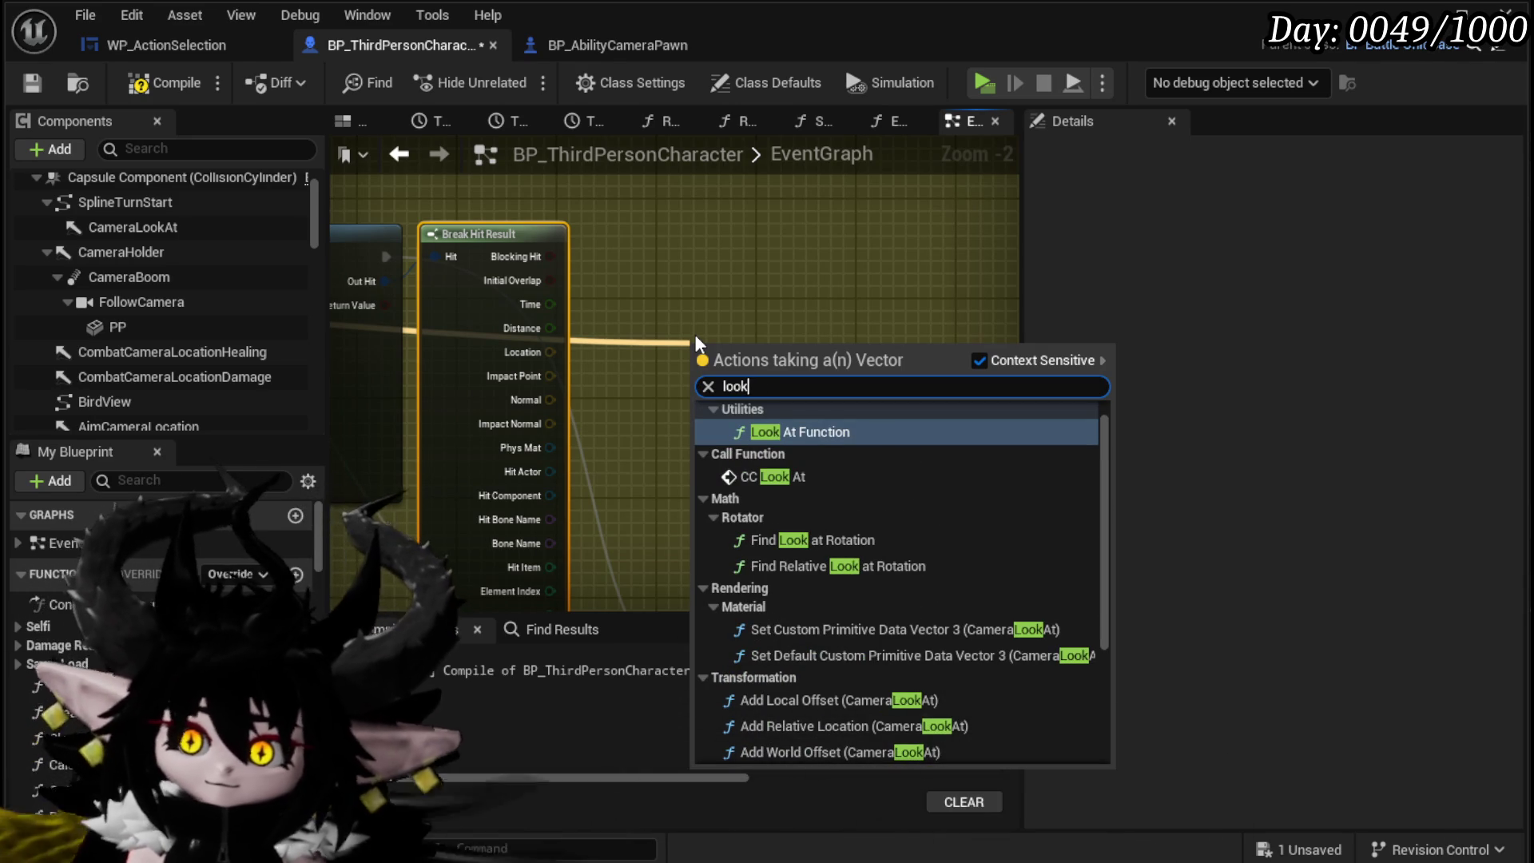
click(860, 541)
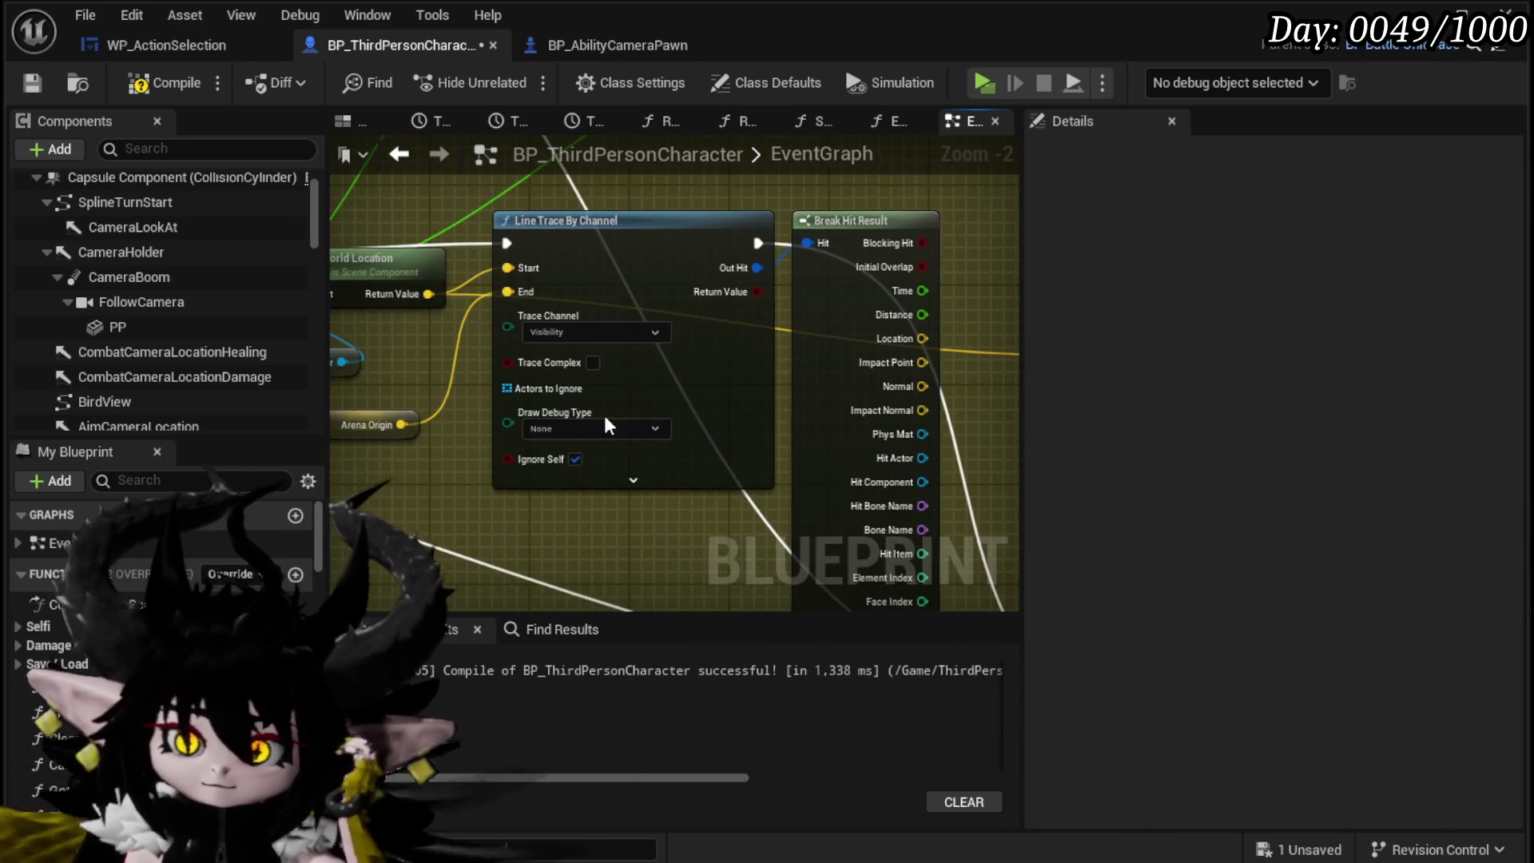
mouse_move(922, 385)
mouse_down()
mouse_move(1107, 396)
mouse_move(781, 385)
mouse_up()
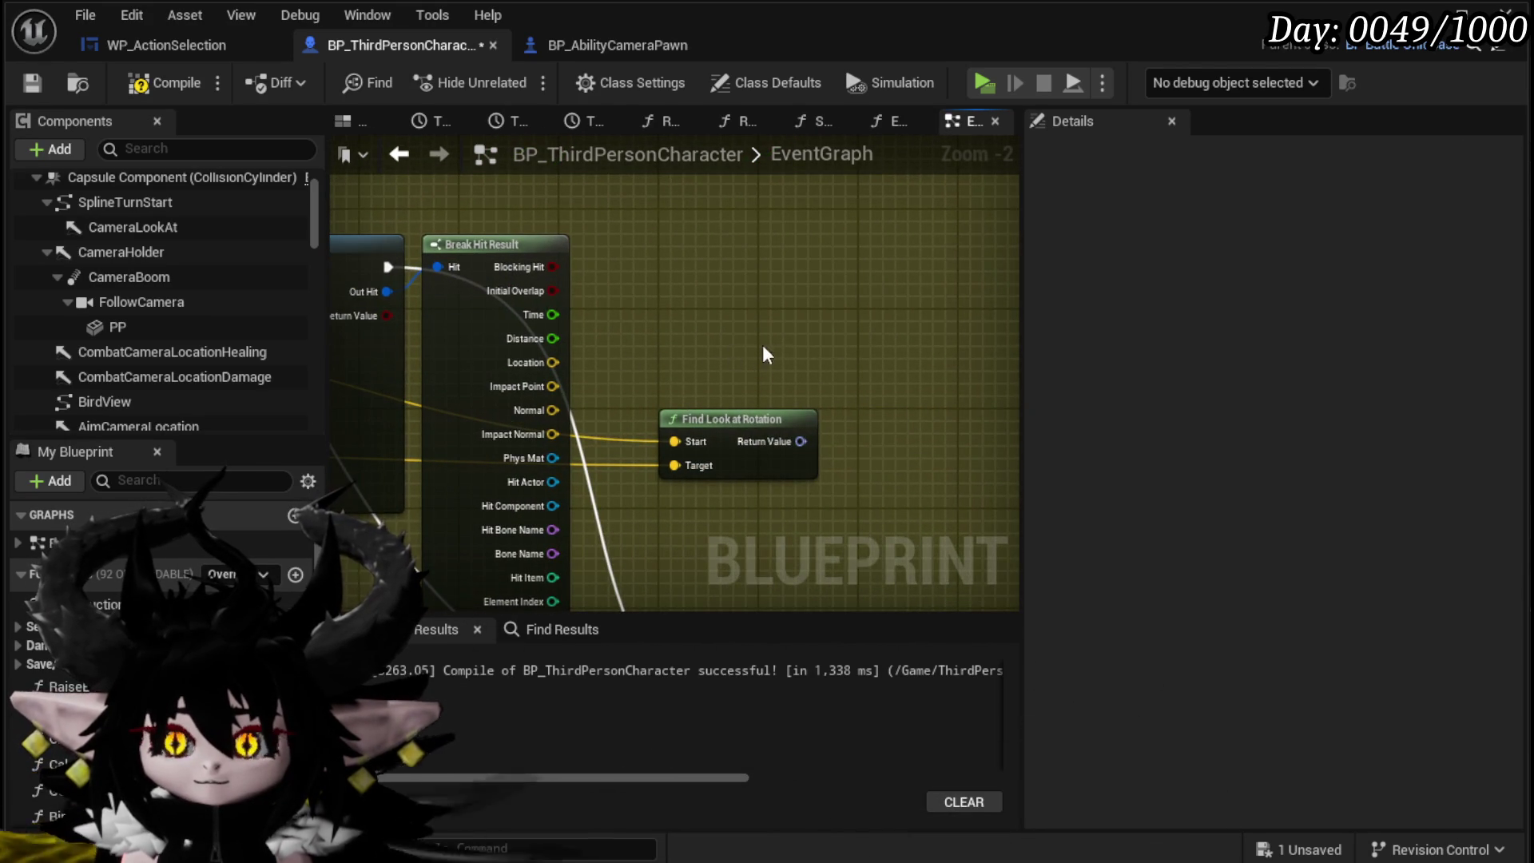
key(ctrl+v)
Step: Add a Set World Rotation node for Camera Holder, fed by Find Look at Rotation's Return Value
drag(704, 366, 708, 367)
text(Set actor ro)
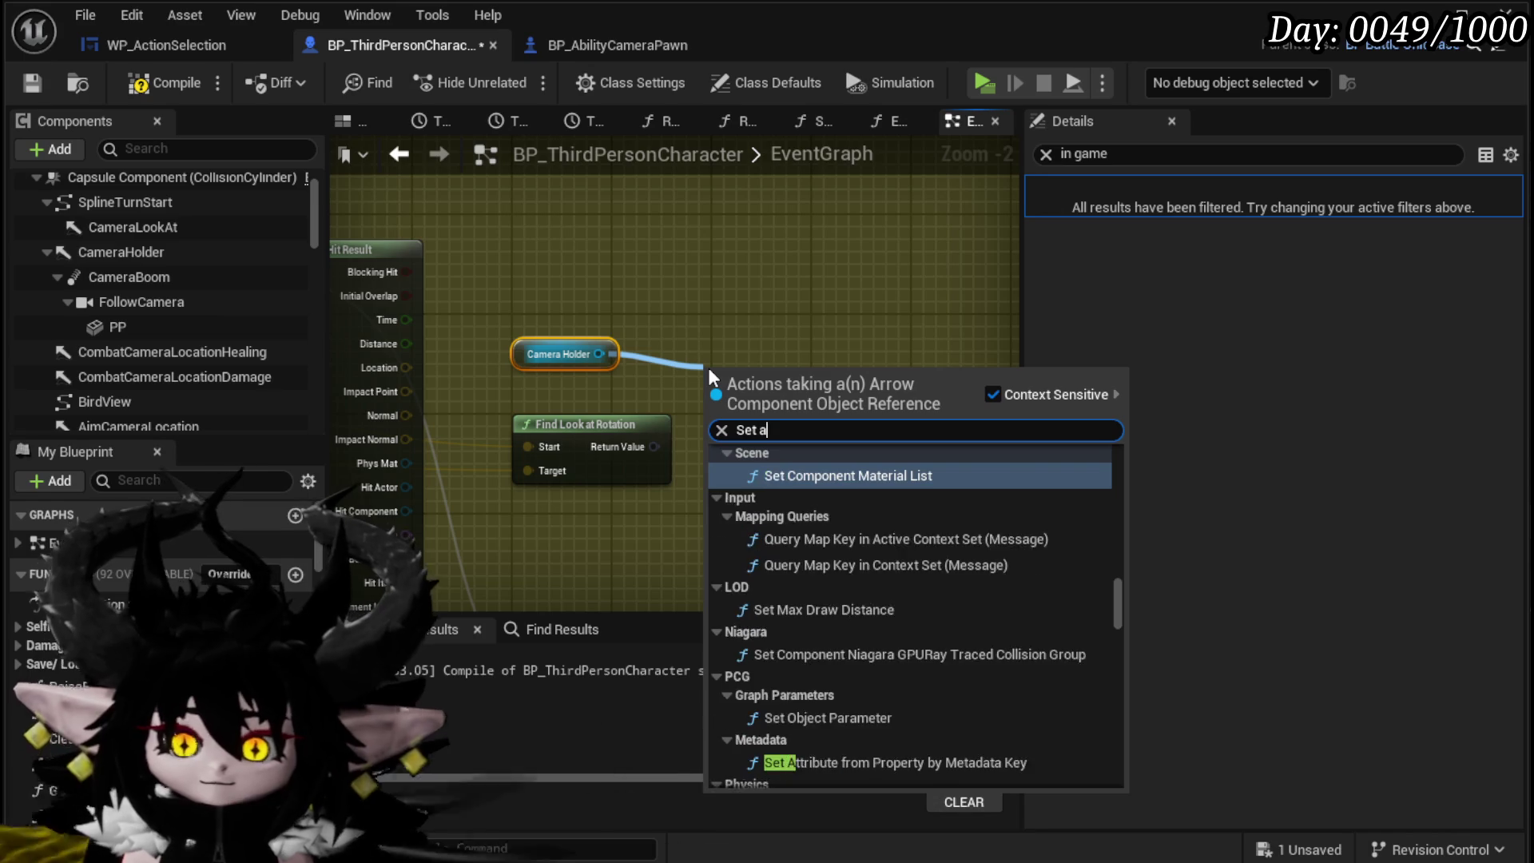
key(BackSpace)
key(BackSpace)
key(BackSpace)
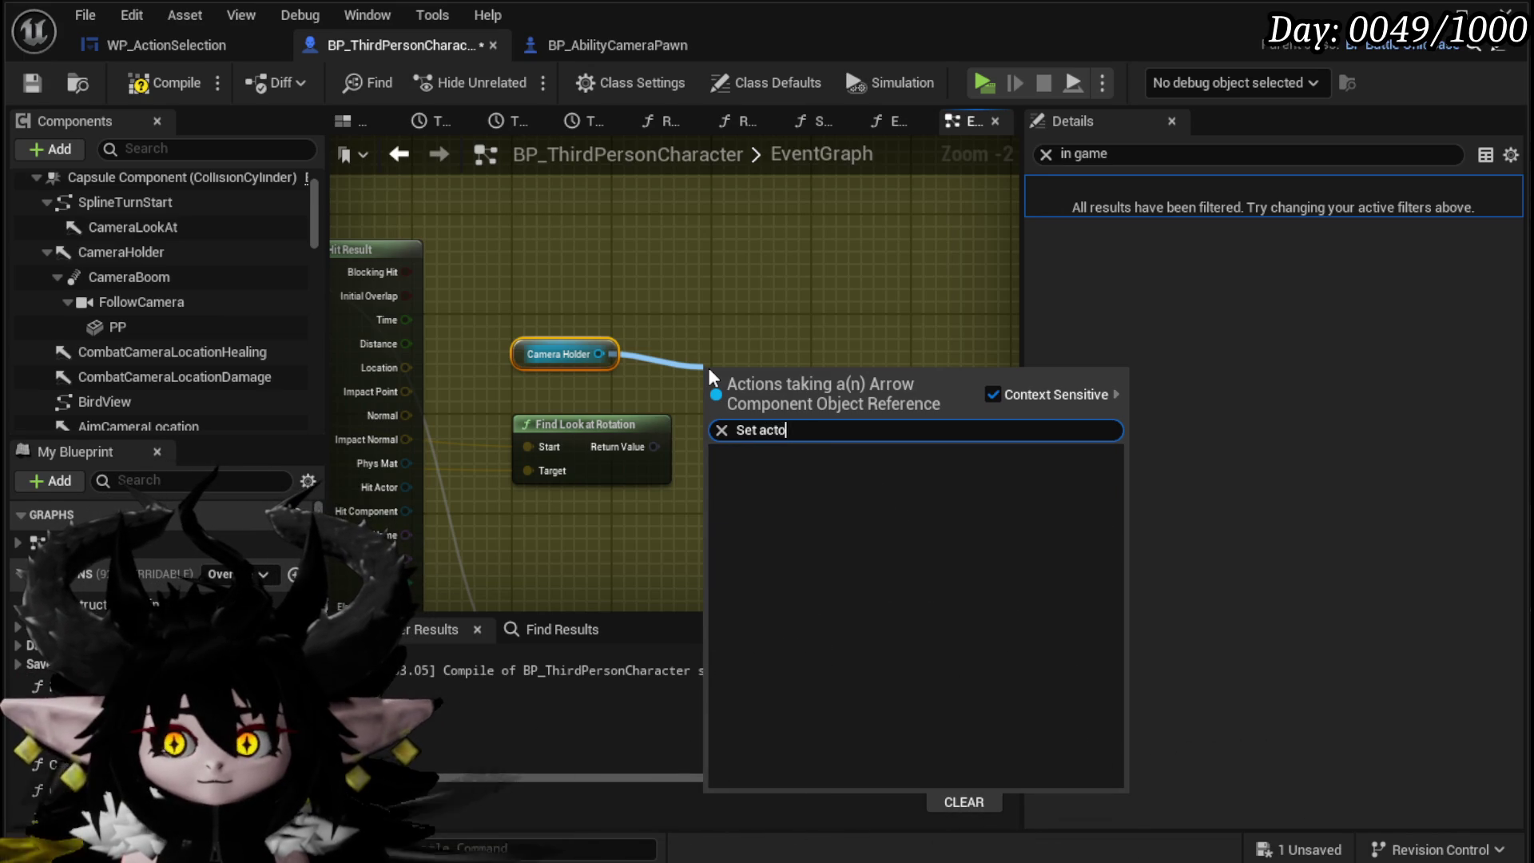
text(rotation)
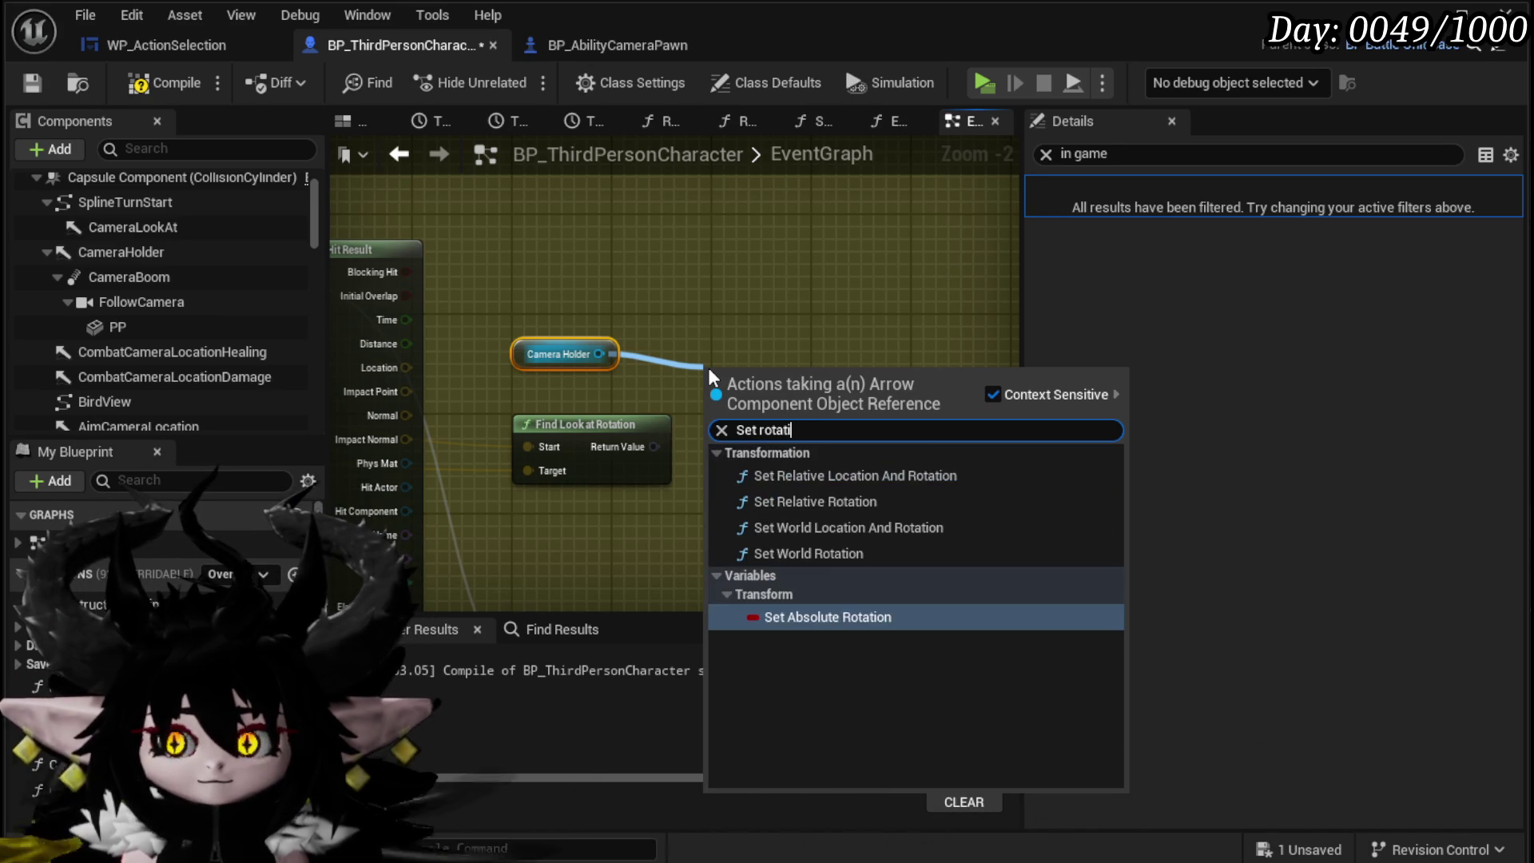
click(776, 543)
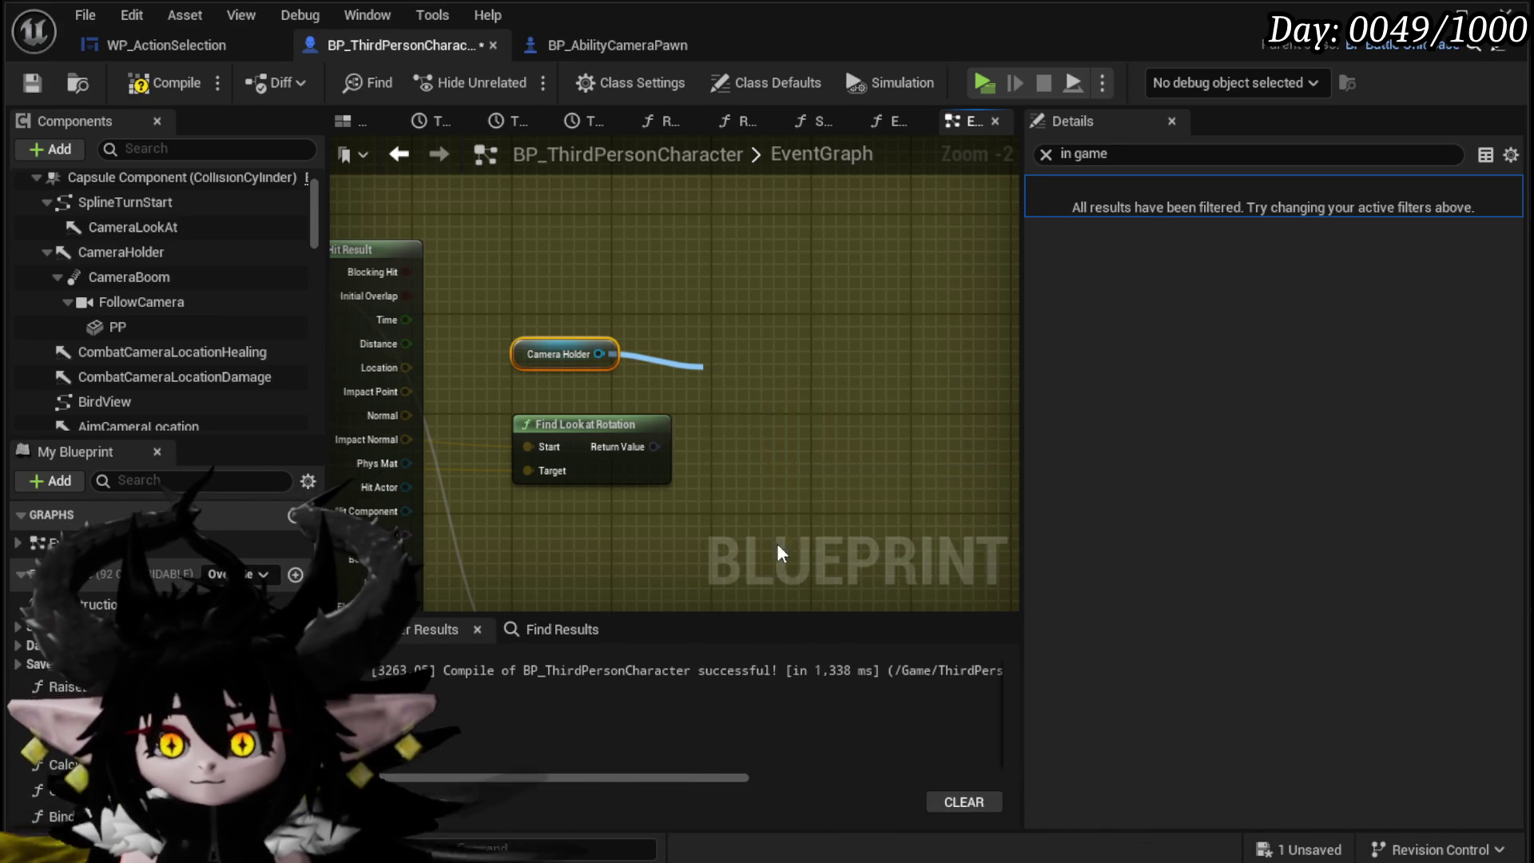
drag(649, 450, 721, 460)
mouse_move(580, 369)
mouse_down()
mouse_move(687, 364)
mouse_move(659, 393)
mouse_up()
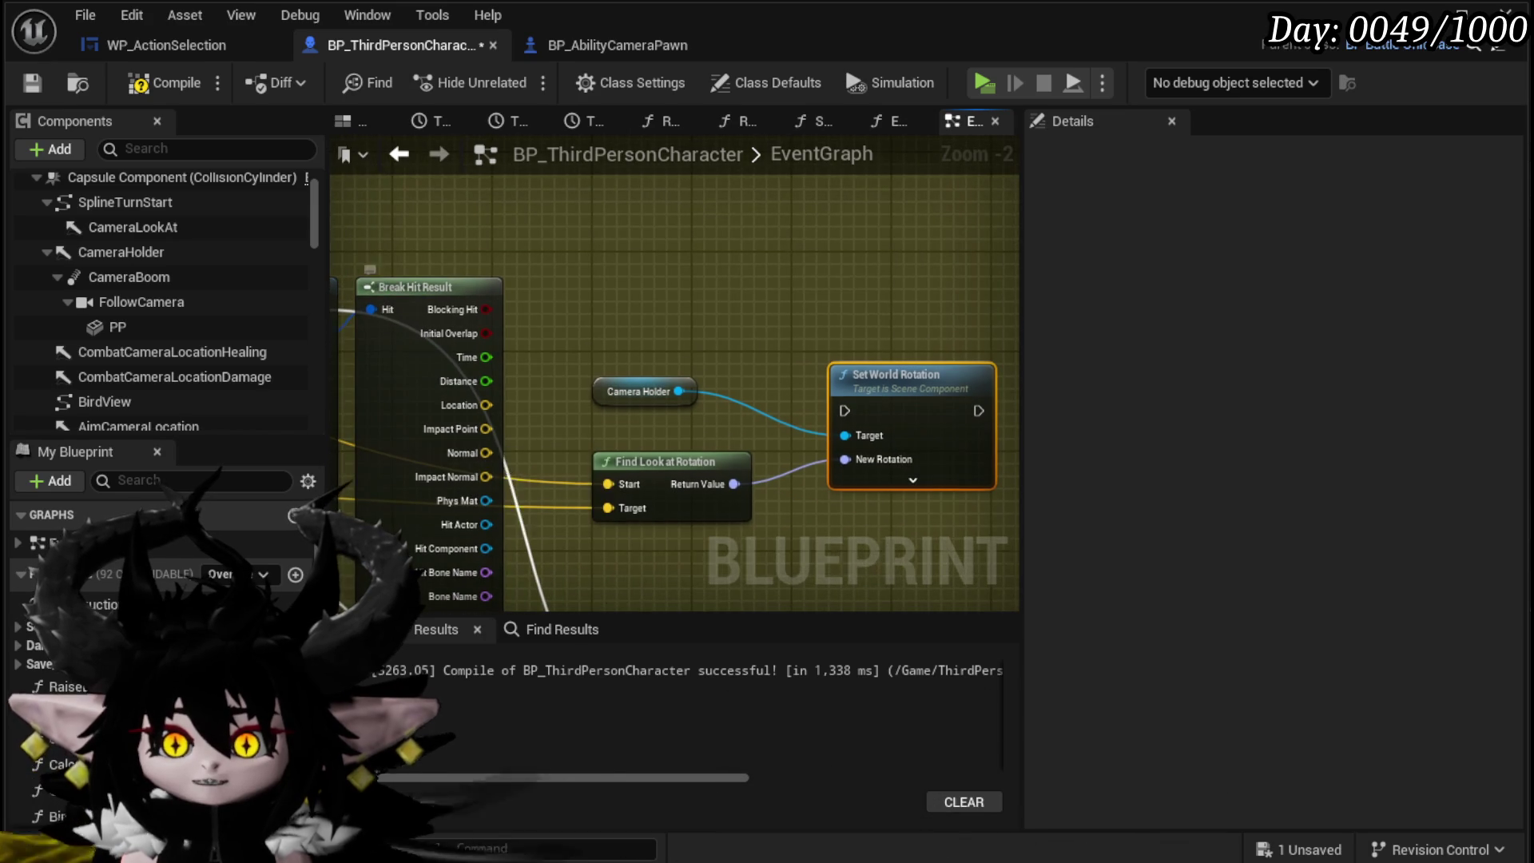
drag(555, 459, 527, 464)
drag(642, 392, 678, 309)
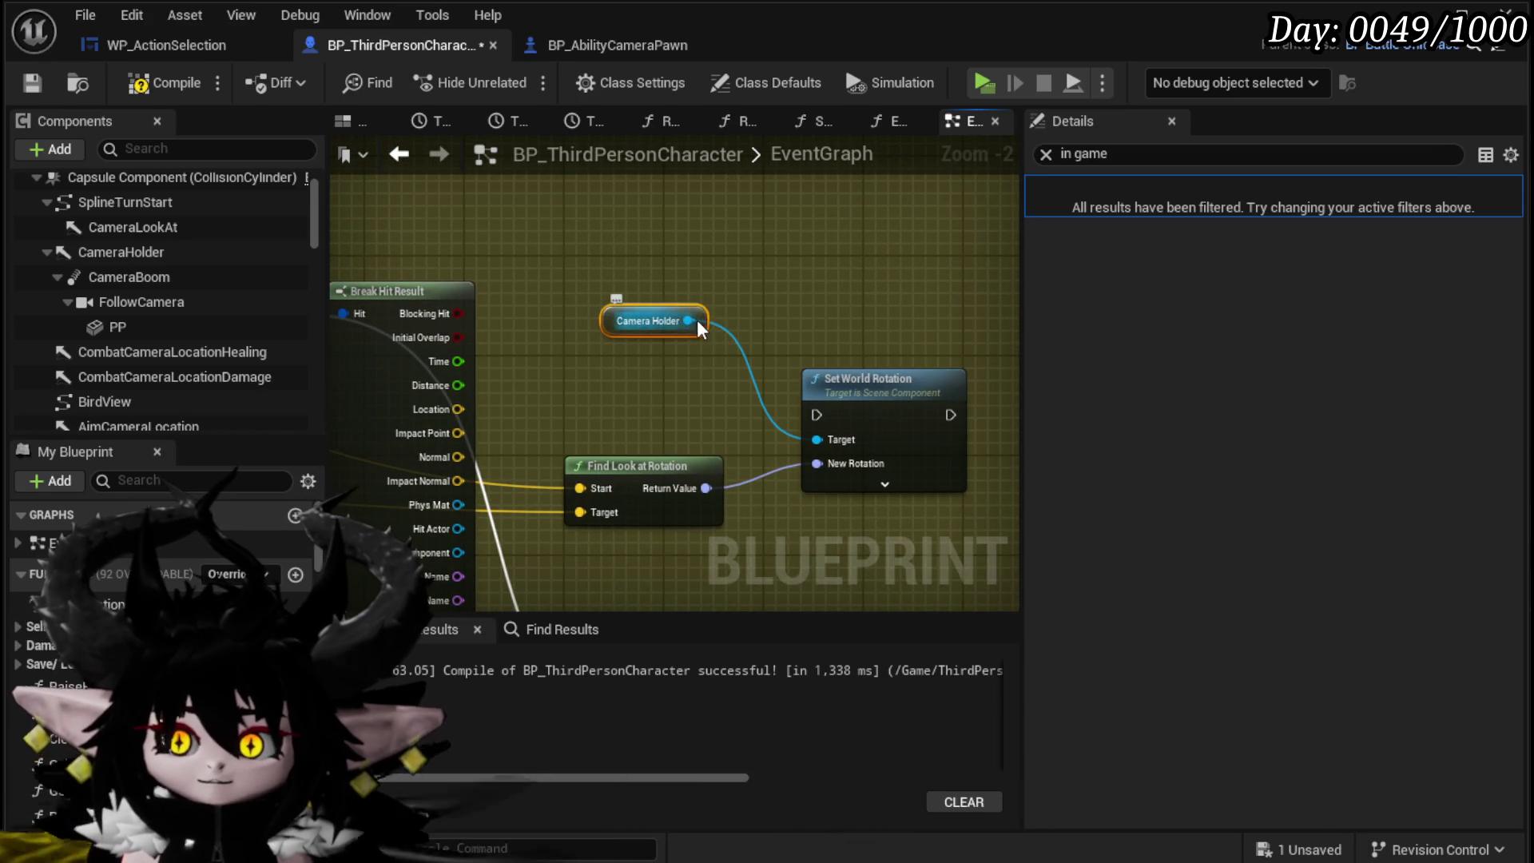
Step: Chain a Camera Holder Set World Location after Set World Rotation, using the hit Location as New Location
drag(781, 275, 784, 275)
text(set)
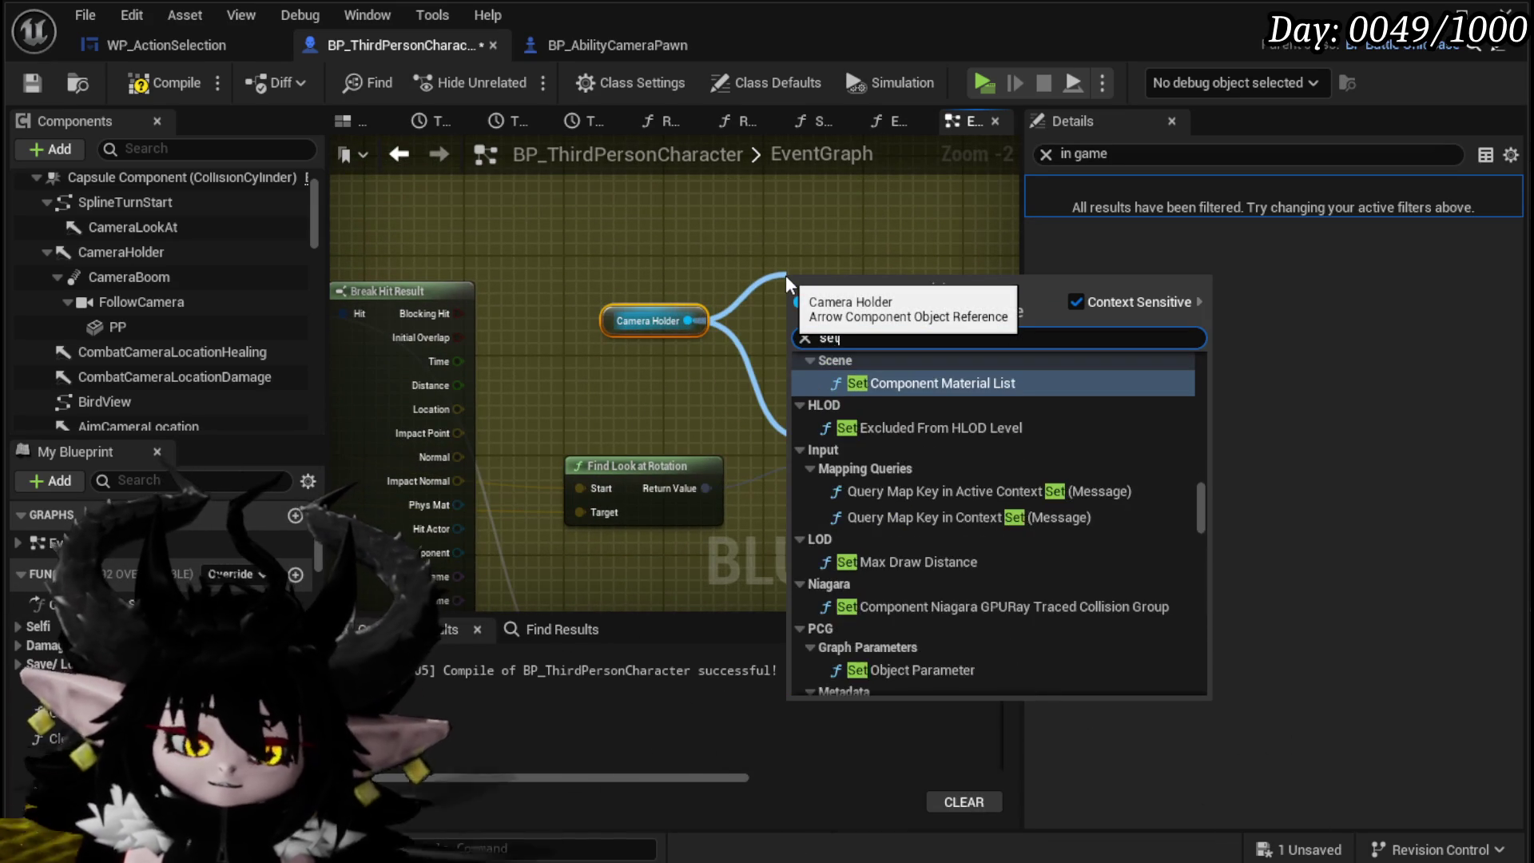
text( location)
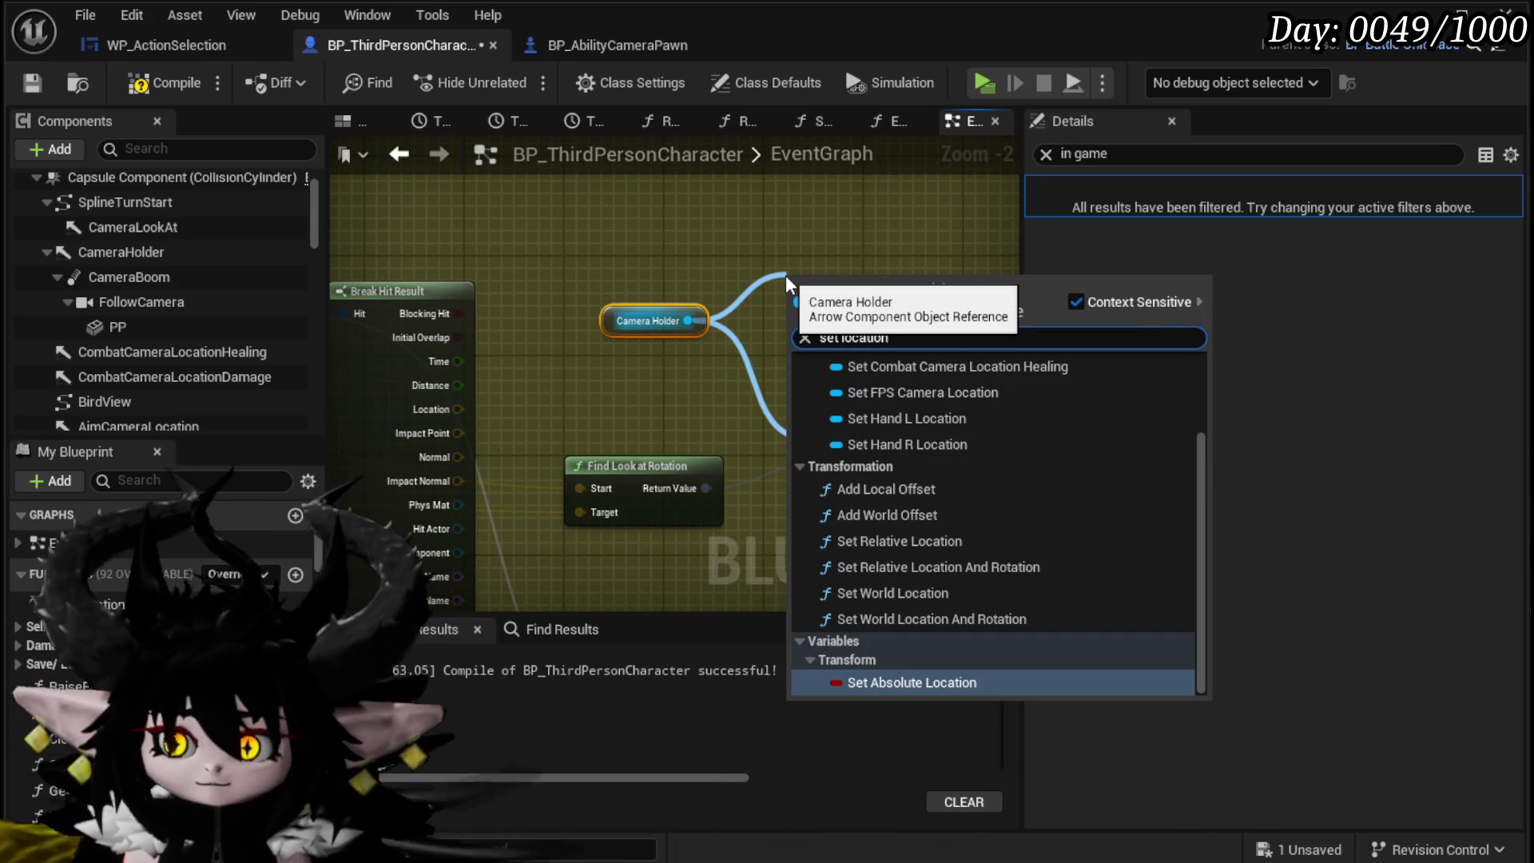
click(895, 593)
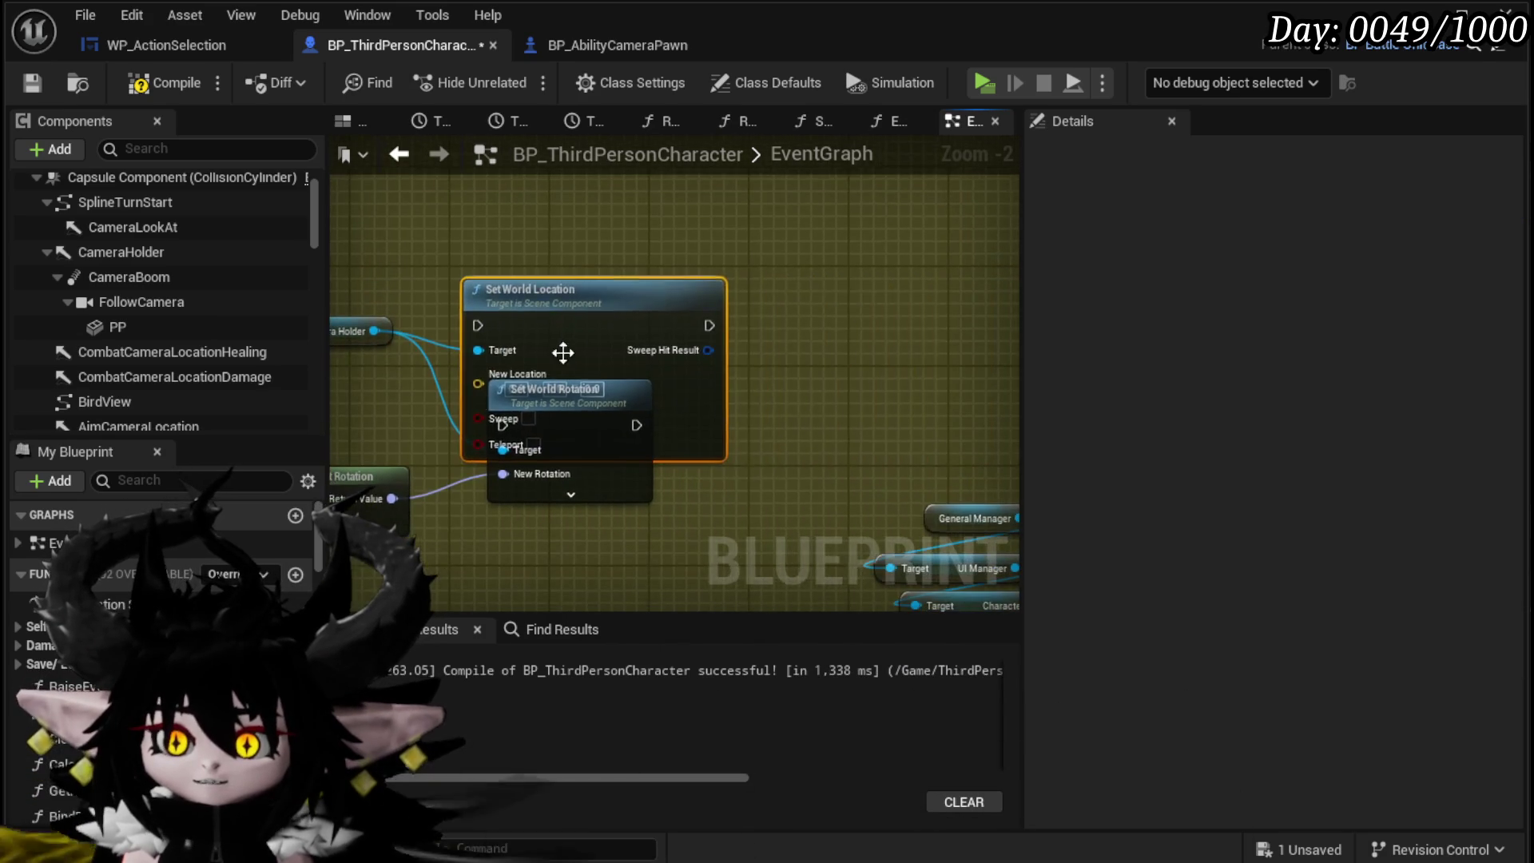
drag(563, 352, 763, 240)
drag(592, 396, 559, 213)
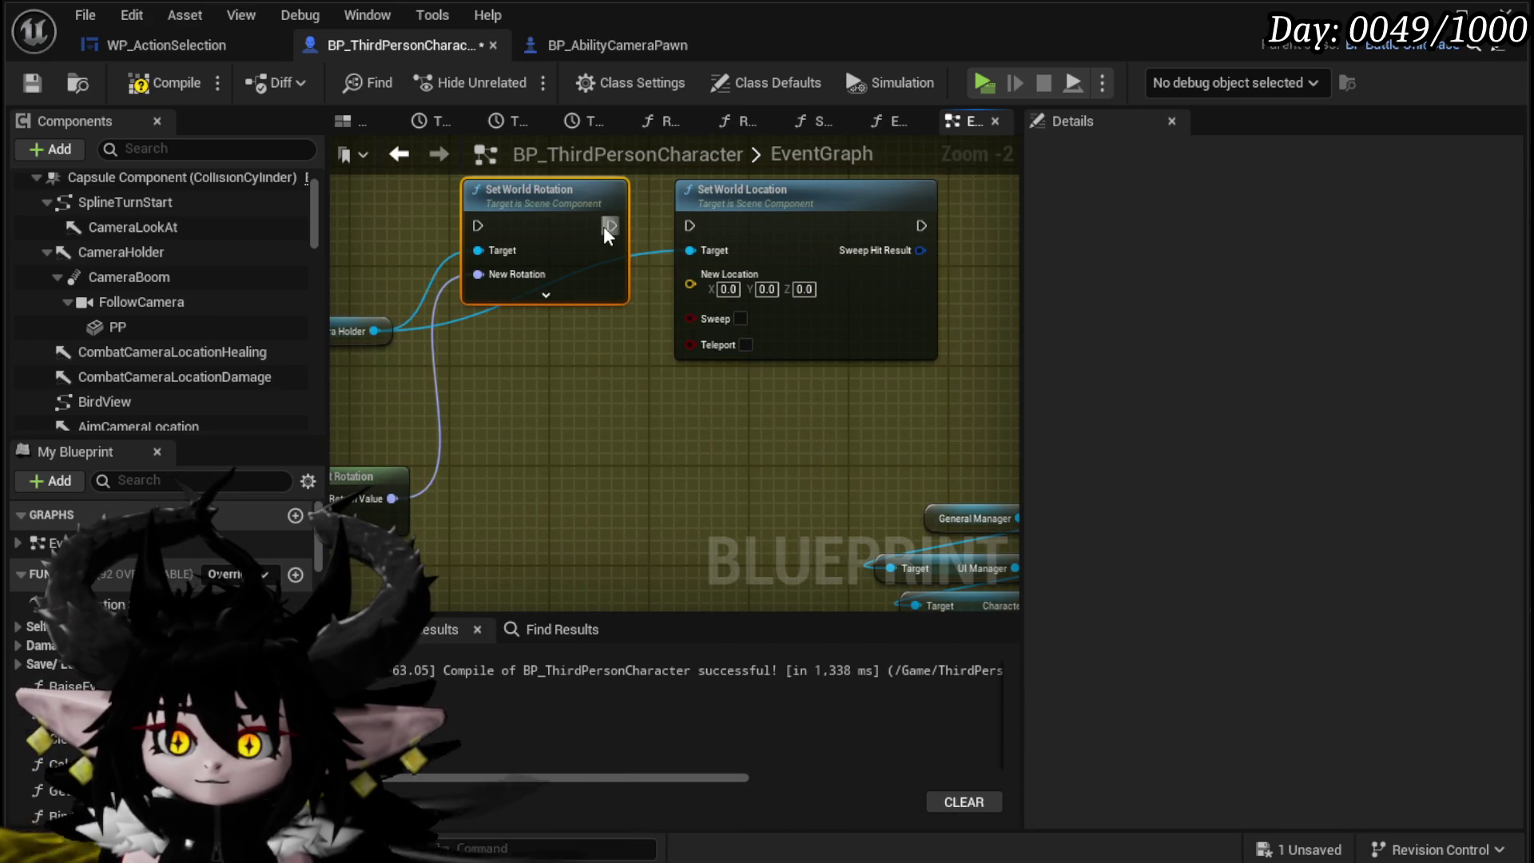
drag(689, 220, 685, 222)
mouse_move(563, 429)
mouse_down()
mouse_move(604, 477)
mouse_move(451, 491)
mouse_move(911, 366)
mouse_up()
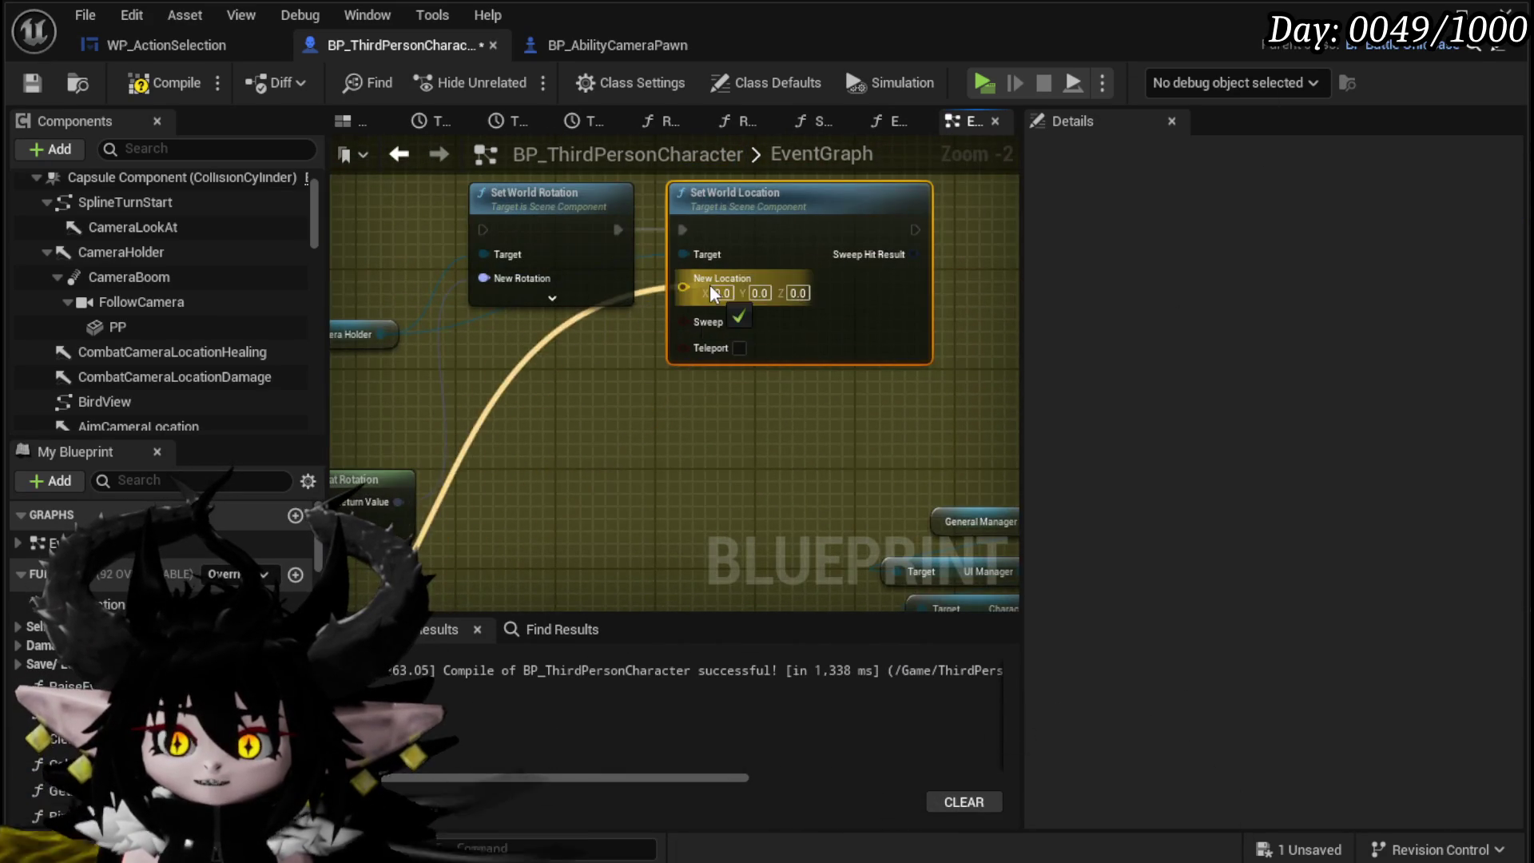
drag(709, 293, 709, 293)
mouse_move(687, 448)
mouse_down()
mouse_move(406, 396)
mouse_move(455, 495)
mouse_up()
mouse_move(645, 436)
mouse_down()
mouse_move(838, 241)
mouse_move(564, 347)
mouse_up()
mouse_move(155, 276)
mouse_down()
mouse_move(407, 436)
mouse_move(580, 297)
mouse_move(516, 342)
mouse_up()
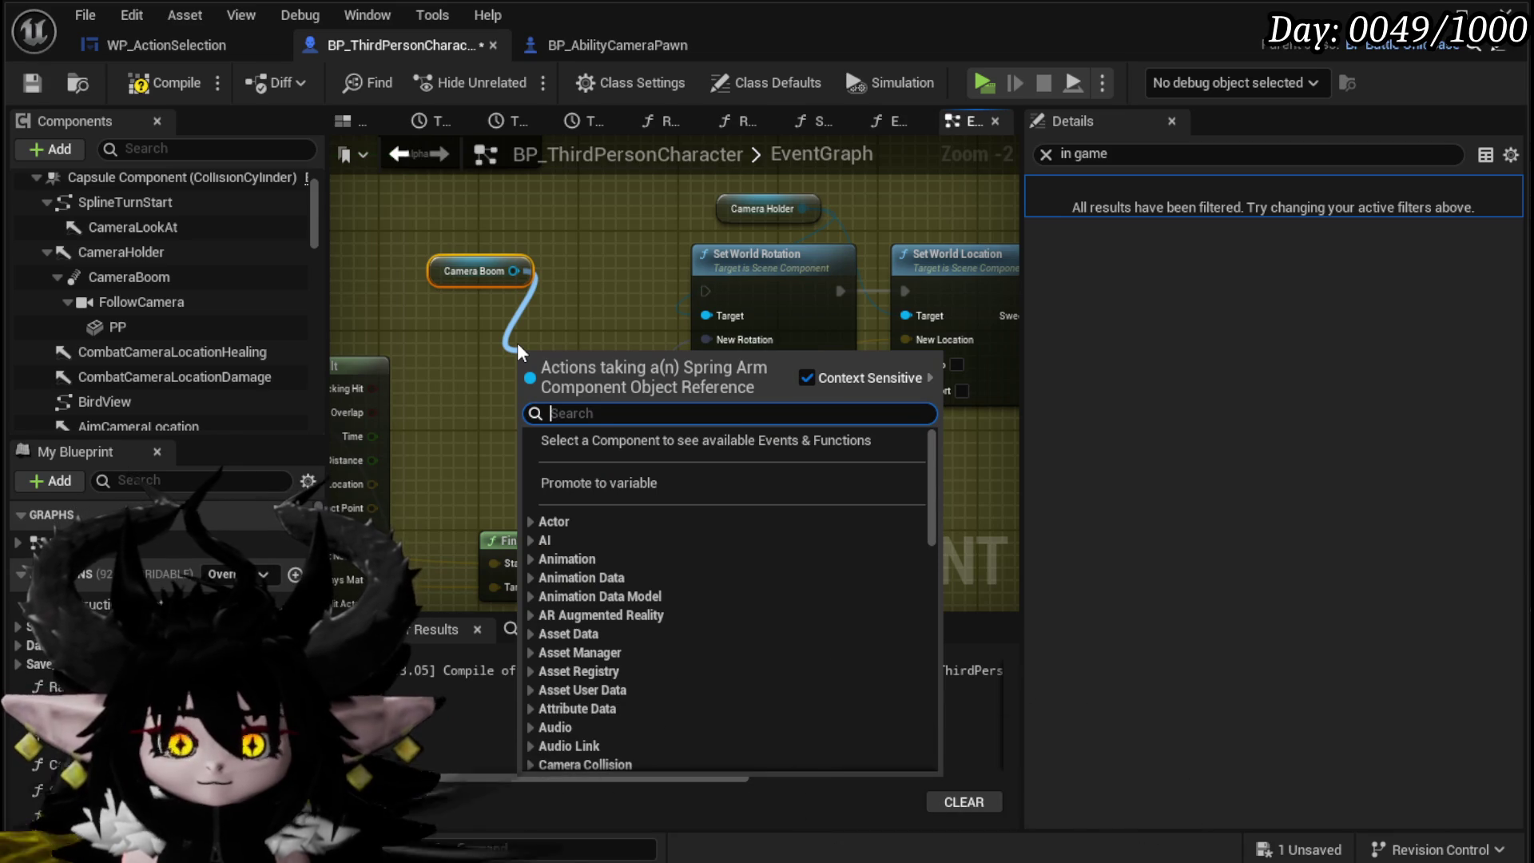
Step: Create a Set Target Arm Length node from the Camera Boom getter via an 'arm le' search
text(s)
key(BackSpace)
text(arm le)
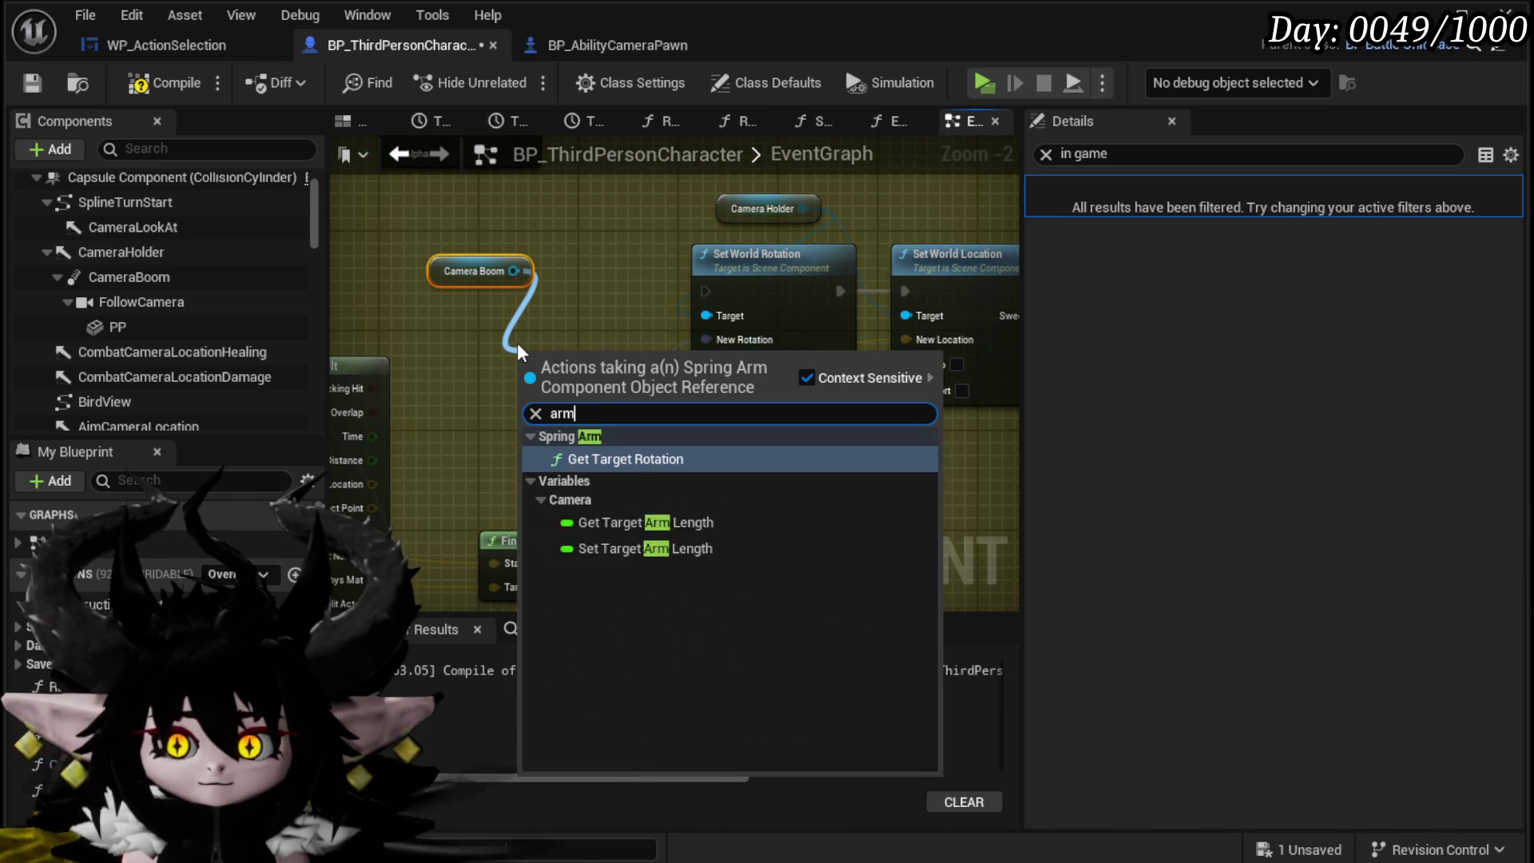
key(Down)
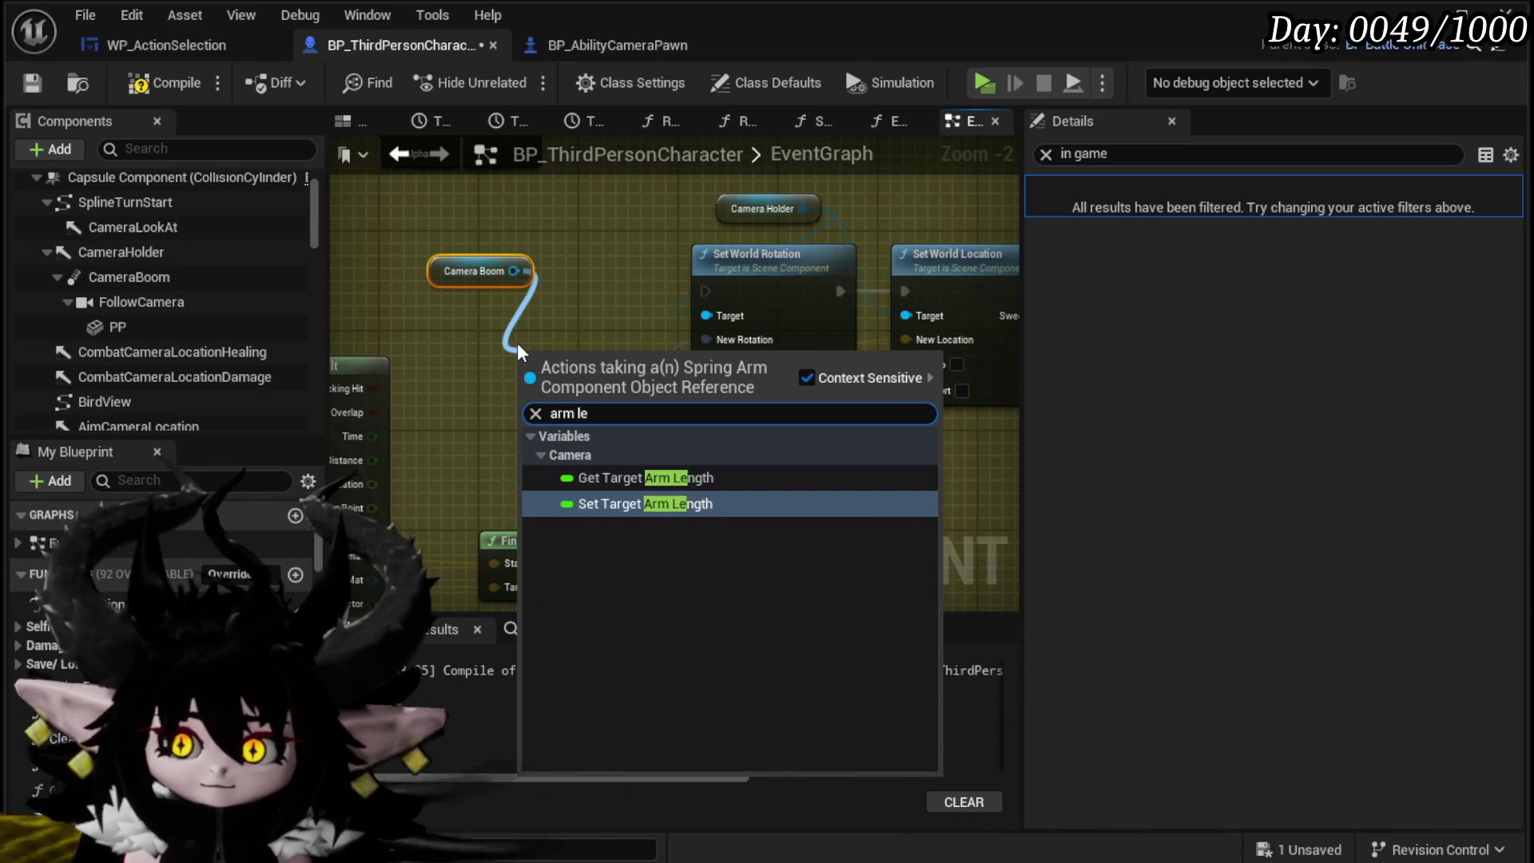
key(Return)
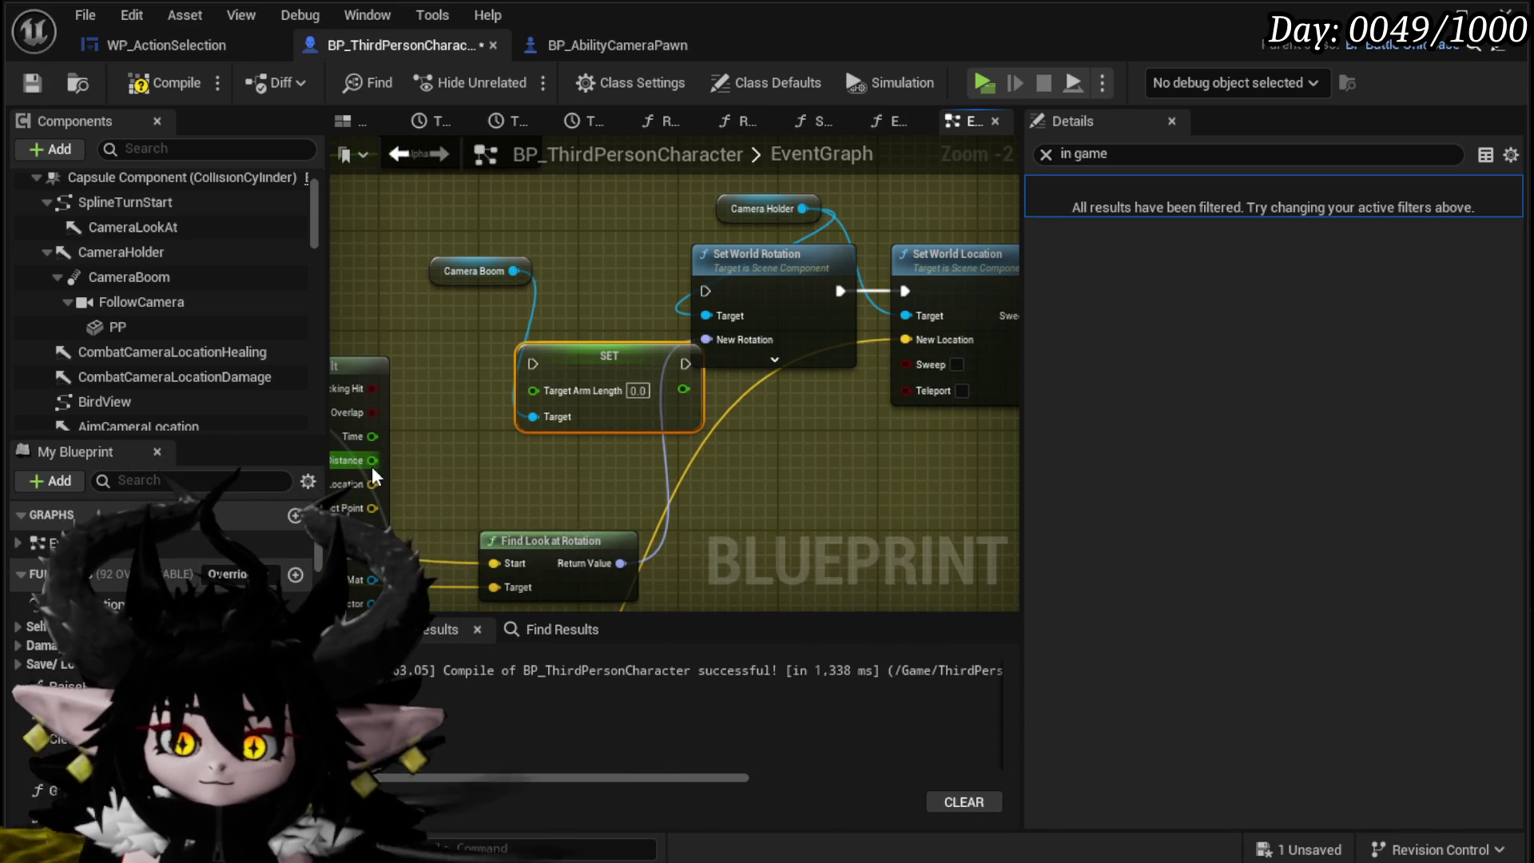
mouse_move(607, 377)
mouse_down()
mouse_move(472, 367)
mouse_move(496, 428)
mouse_move(846, 332)
mouse_move(557, 438)
mouse_move(1015, 389)
mouse_up()
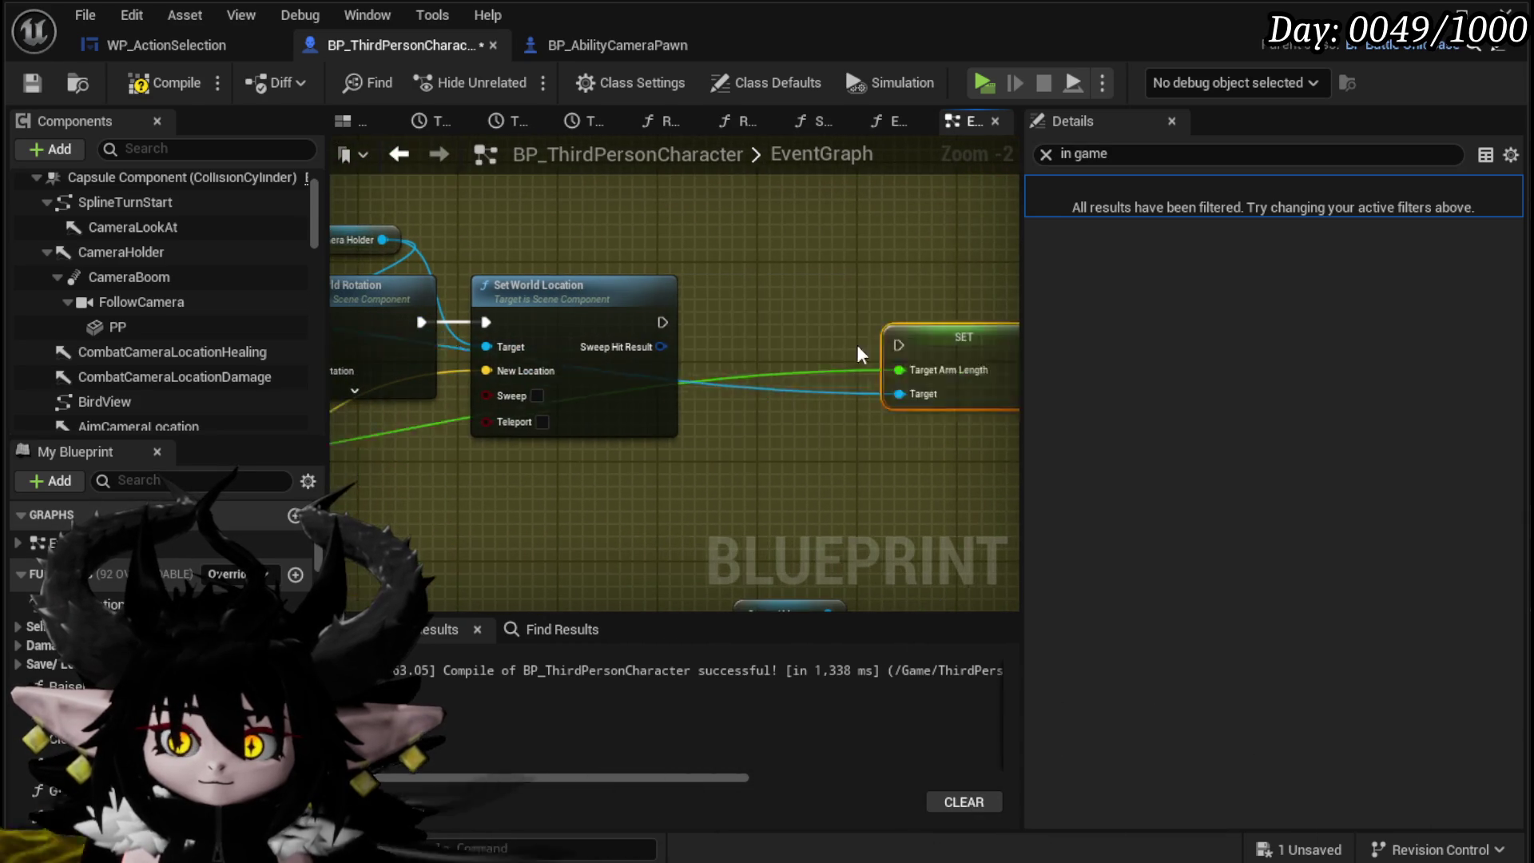
Step: Run the execution wire from Set World Location into SET Target Arm Length and tidy the nodes
drag(663, 322, 736, 319)
mouse_move(421, 545)
mouse_down()
mouse_move(703, 366)
mouse_move(1472, 318)
mouse_move(686, 272)
mouse_move(675, 332)
mouse_move(725, 384)
mouse_up()
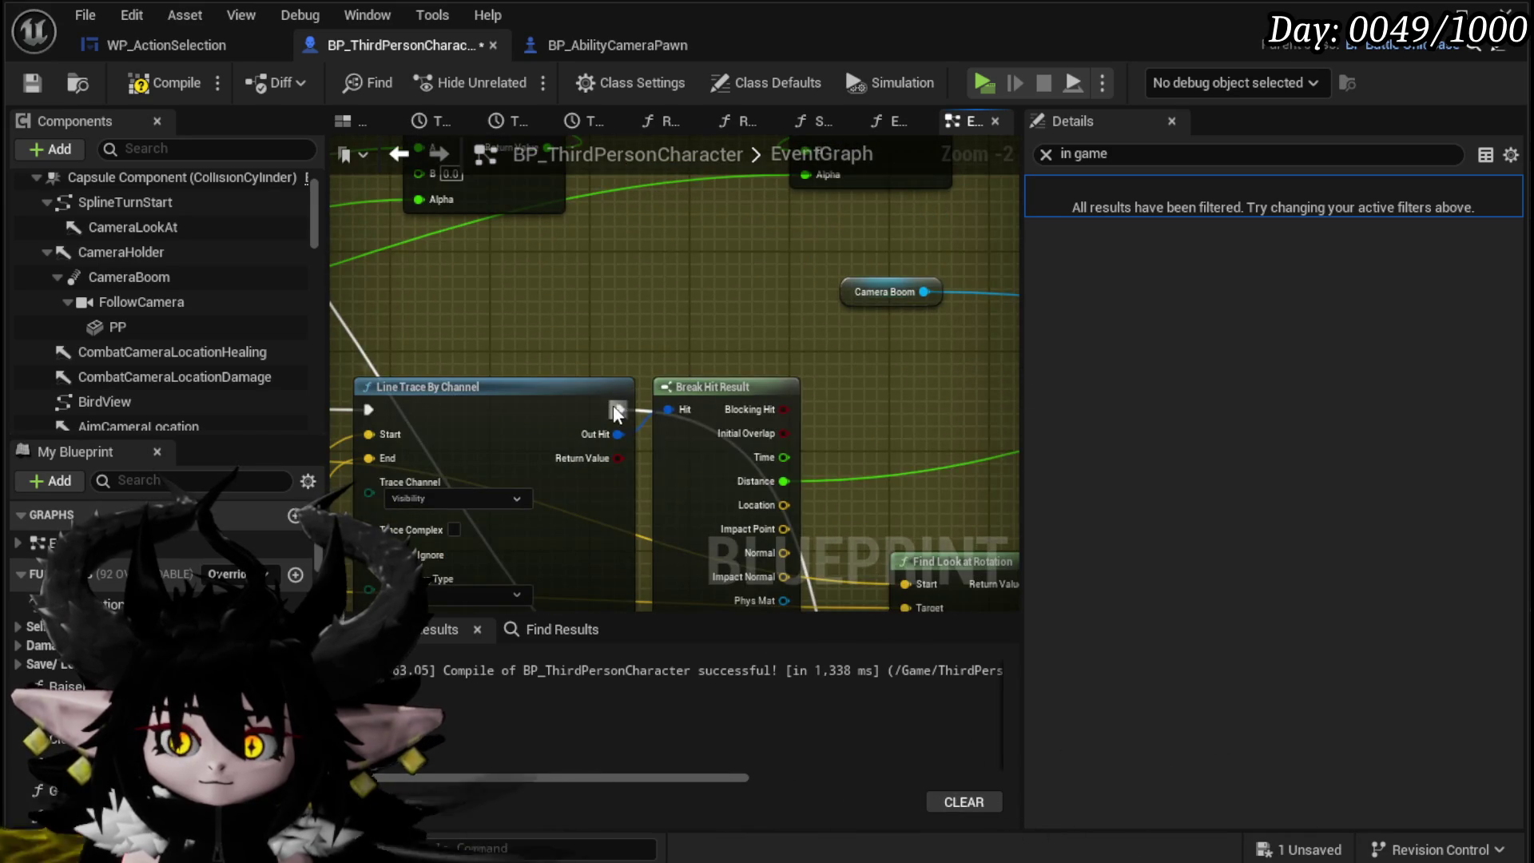
drag(617, 411, 873, 339)
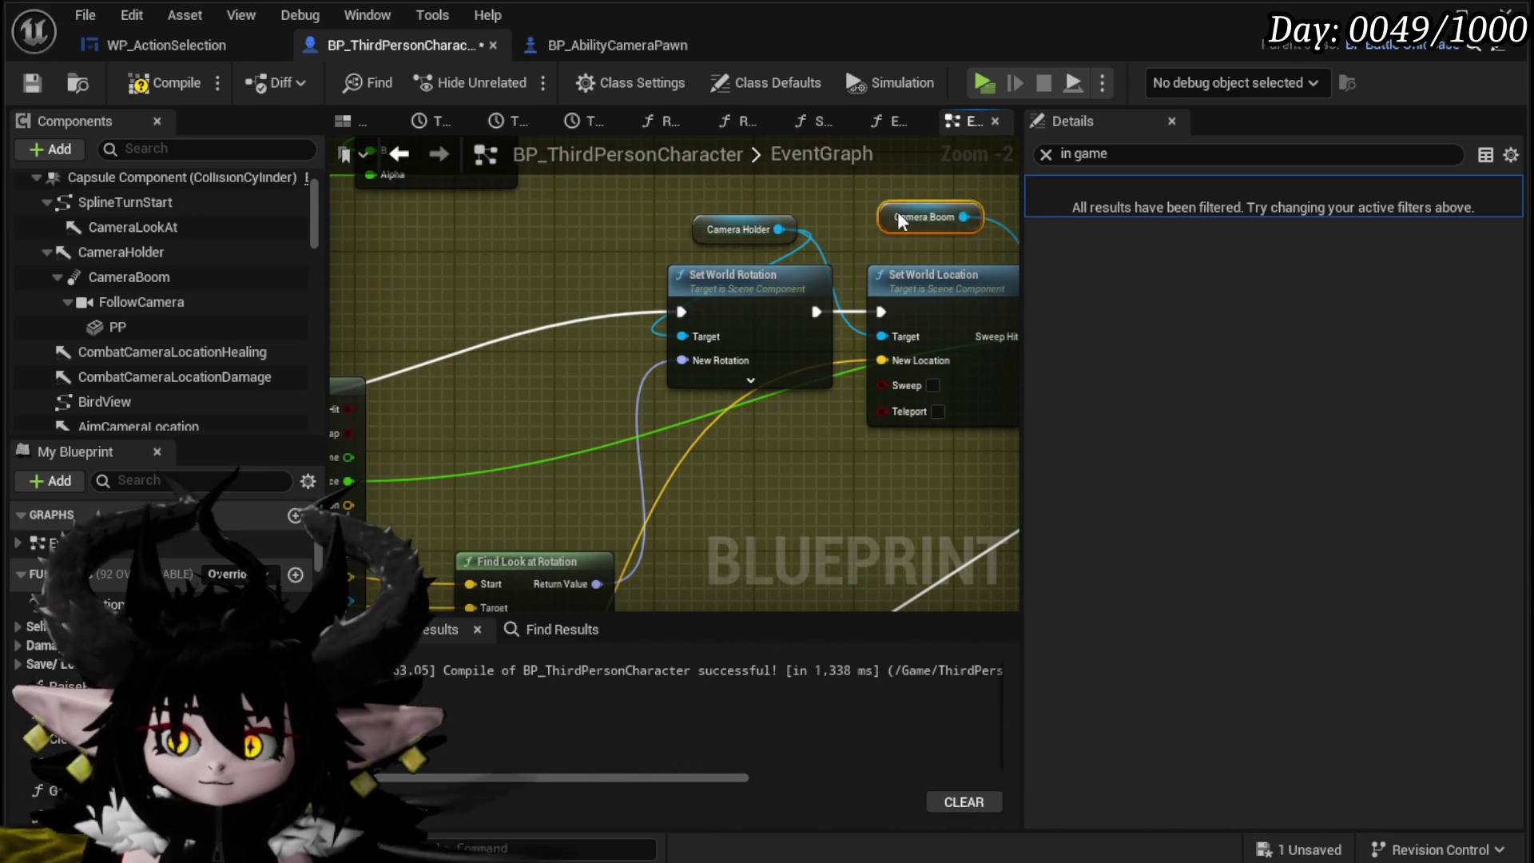
drag(898, 212, 735, 230)
drag(403, 240, 613, 254)
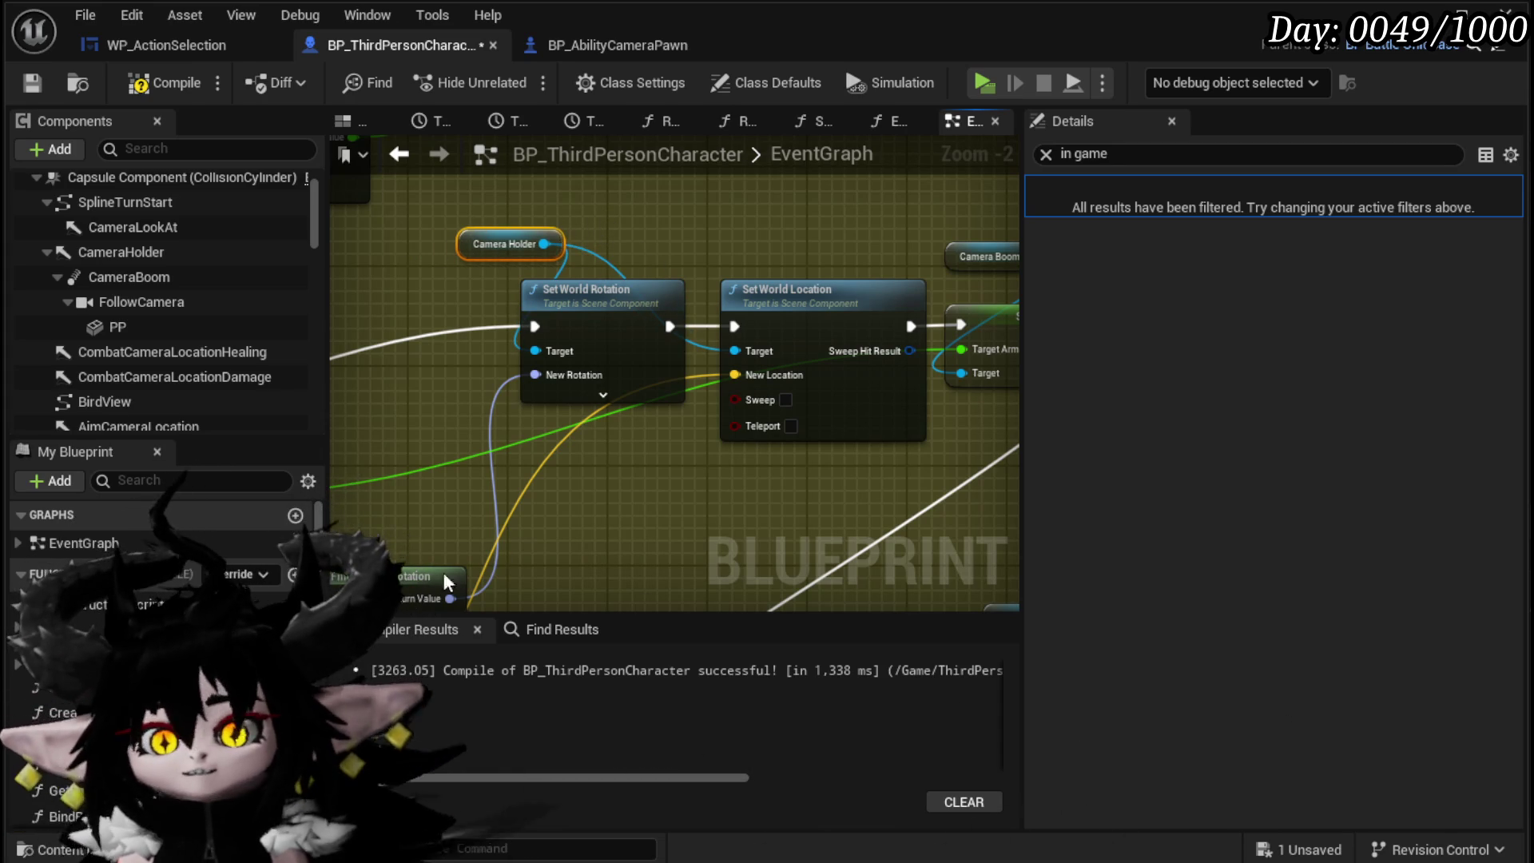
drag(453, 273, 543, 321)
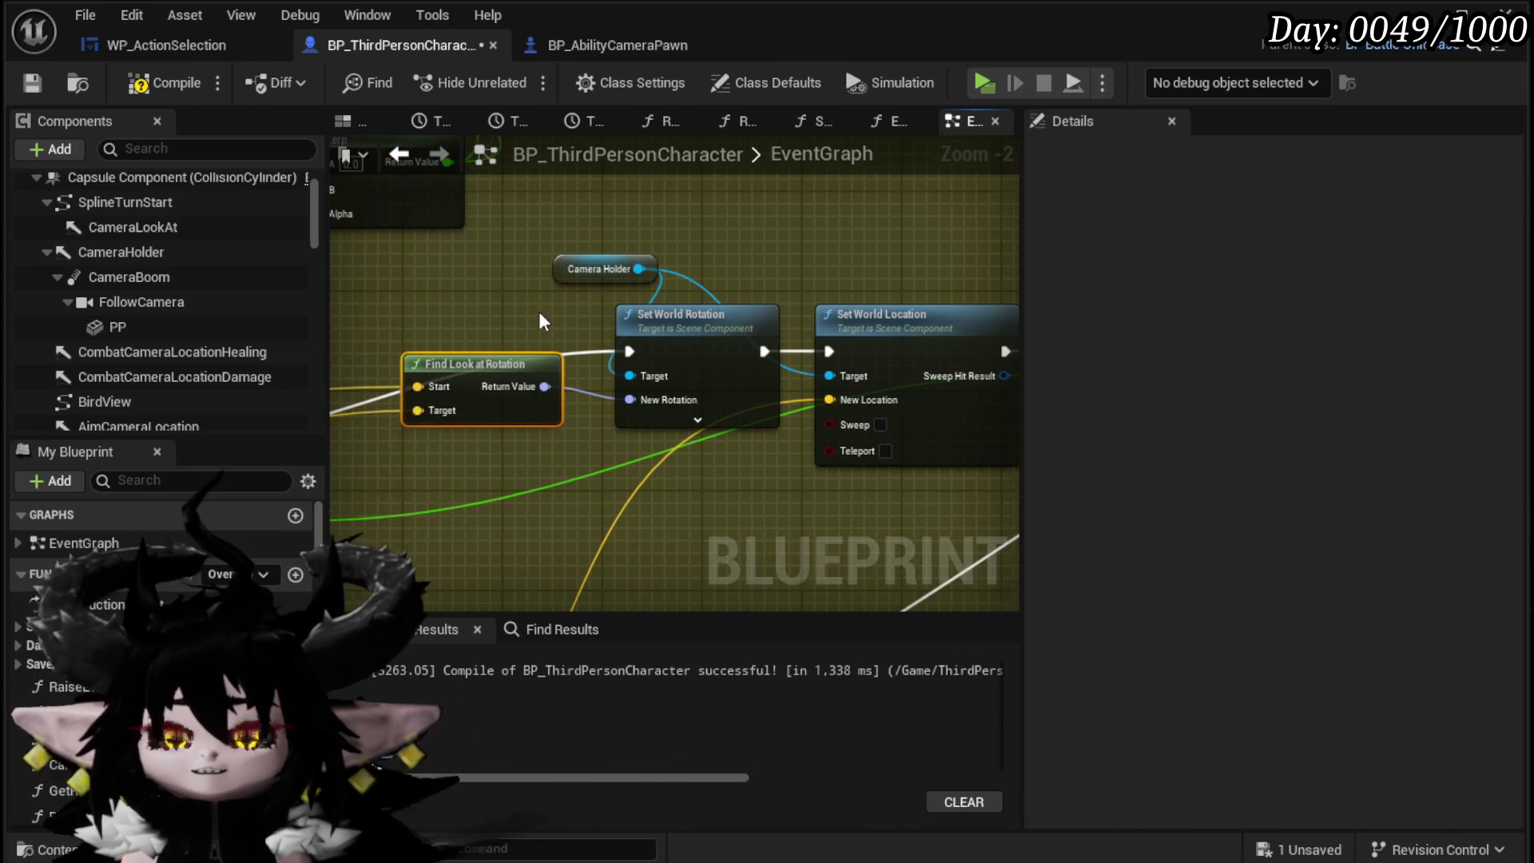
drag(500, 390, 505, 382)
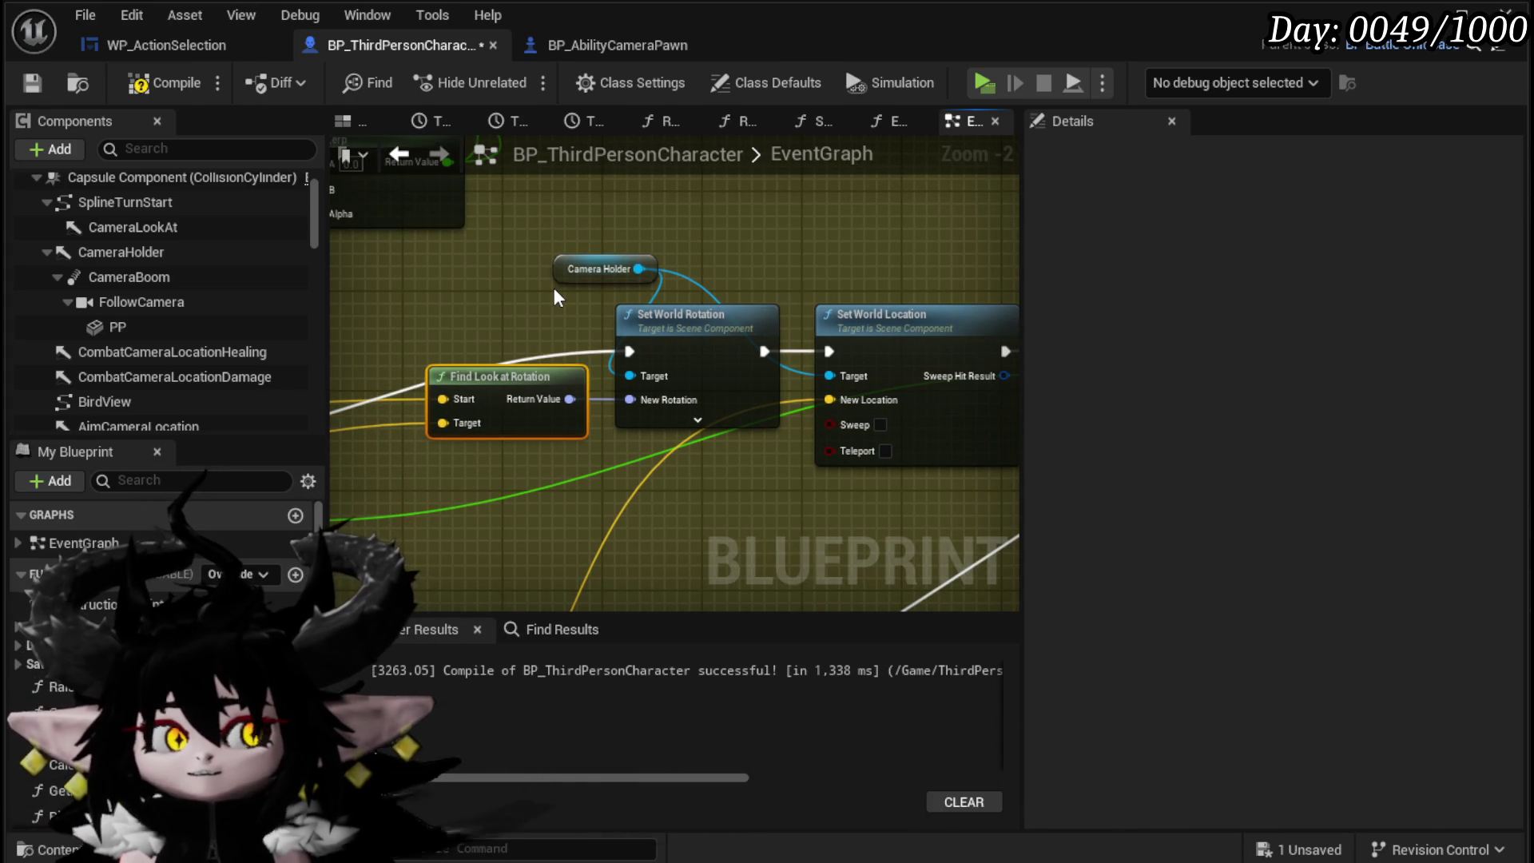
mouse_move(557, 297)
mouse_down()
mouse_move(702, 271)
mouse_move(637, 234)
mouse_up()
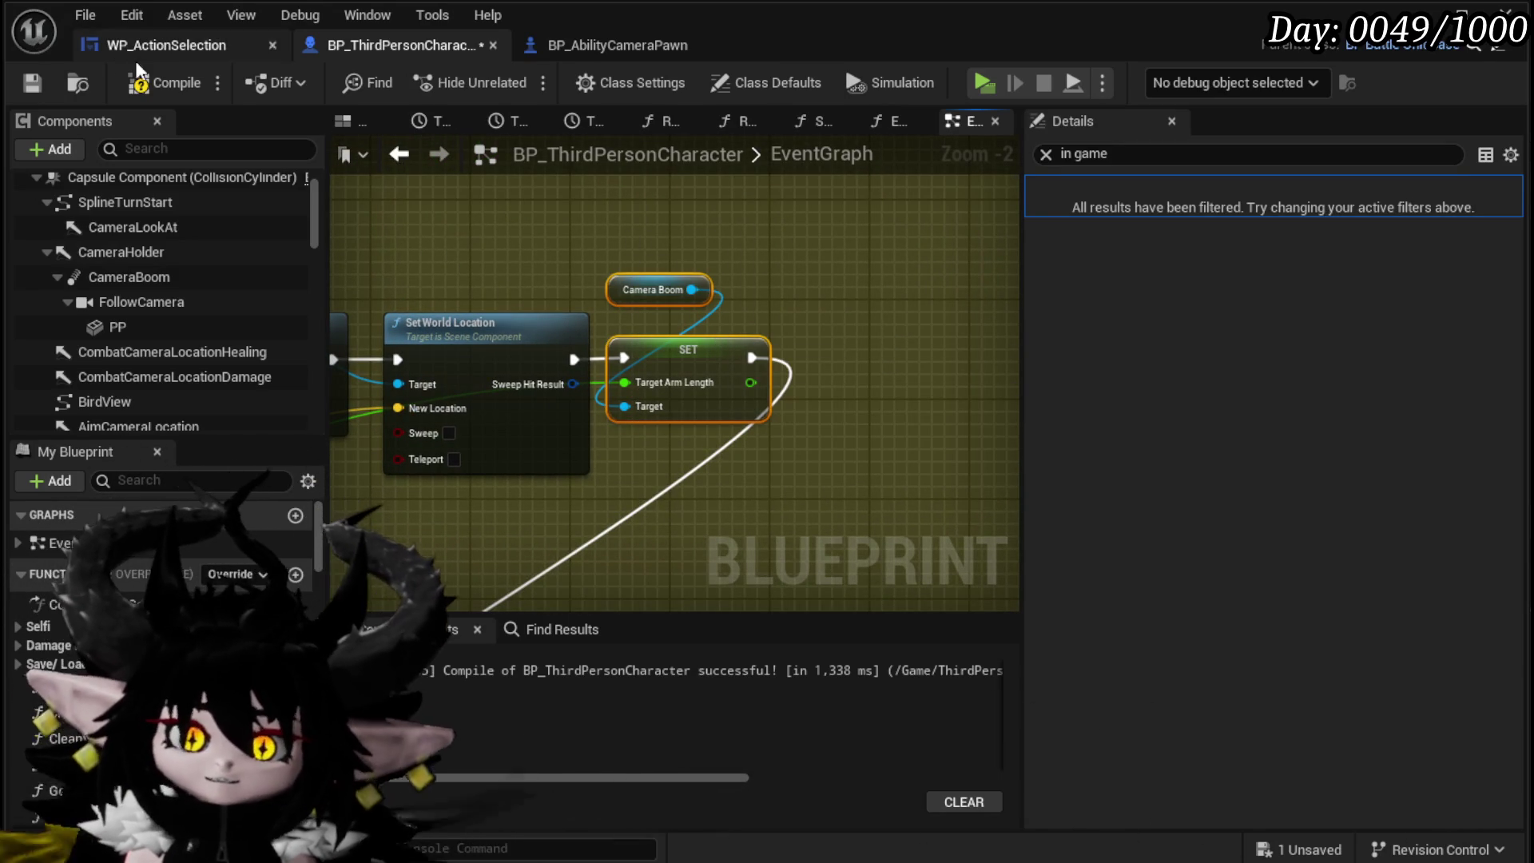
Step: Save and compile BP_ThirdPersonCharacter, then check the Find Look at Rotation and Break Hit Result nodes
click(37, 82)
drag(655, 251, 757, 264)
drag(575, 263, 664, 263)
mouse_move(495, 268)
mouse_down()
mouse_move(655, 272)
mouse_move(623, 271)
mouse_up()
mouse_move(399, 274)
mouse_down()
mouse_move(502, 274)
mouse_move(403, 280)
mouse_up()
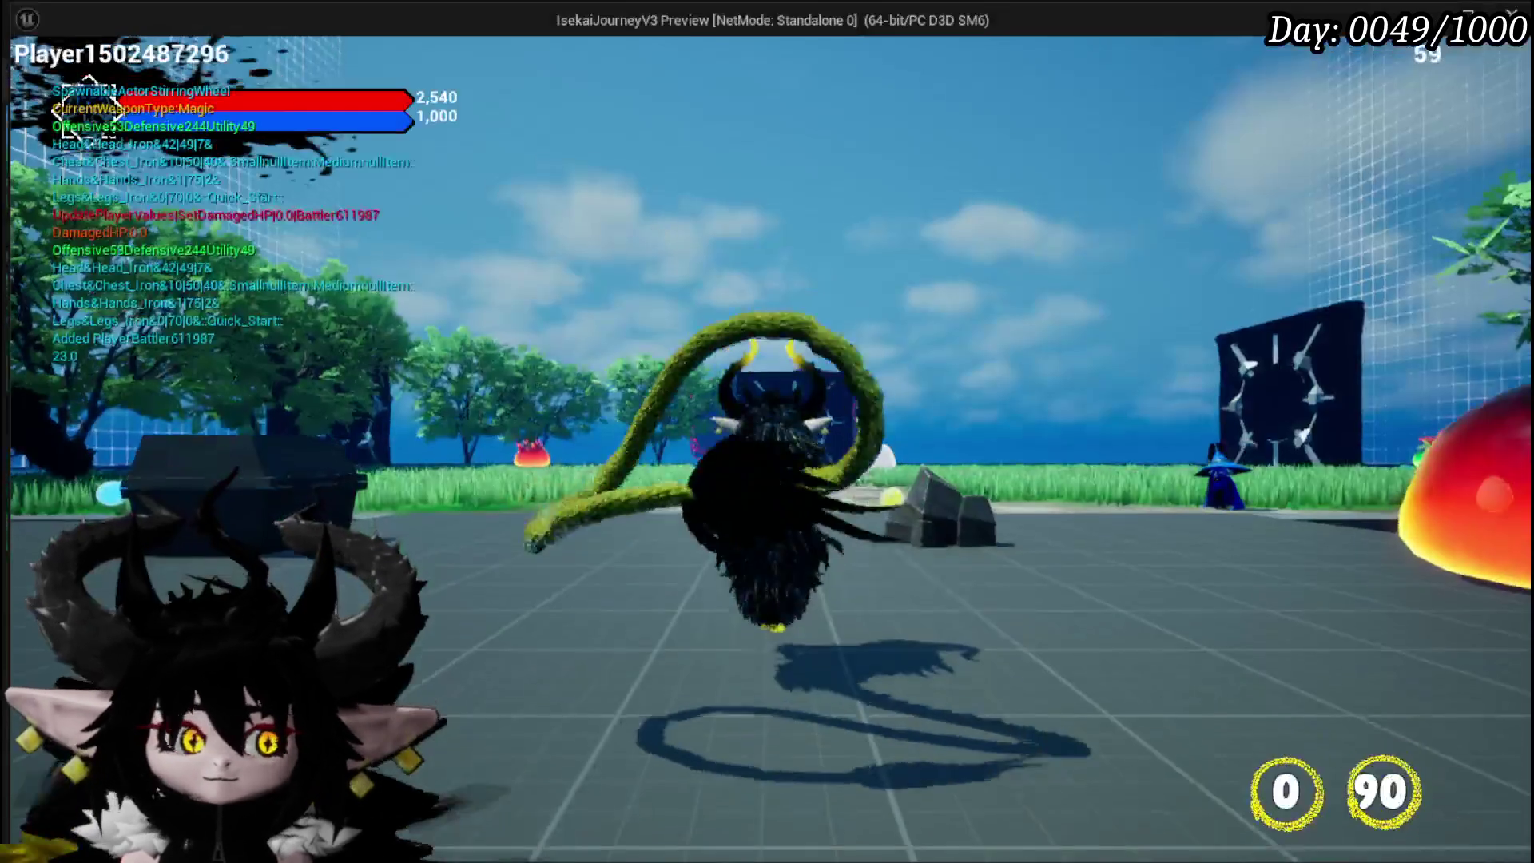
Step: Playtest by walking to the flame creature and casting AOE Damage Range, then stop and save the level
key(w)
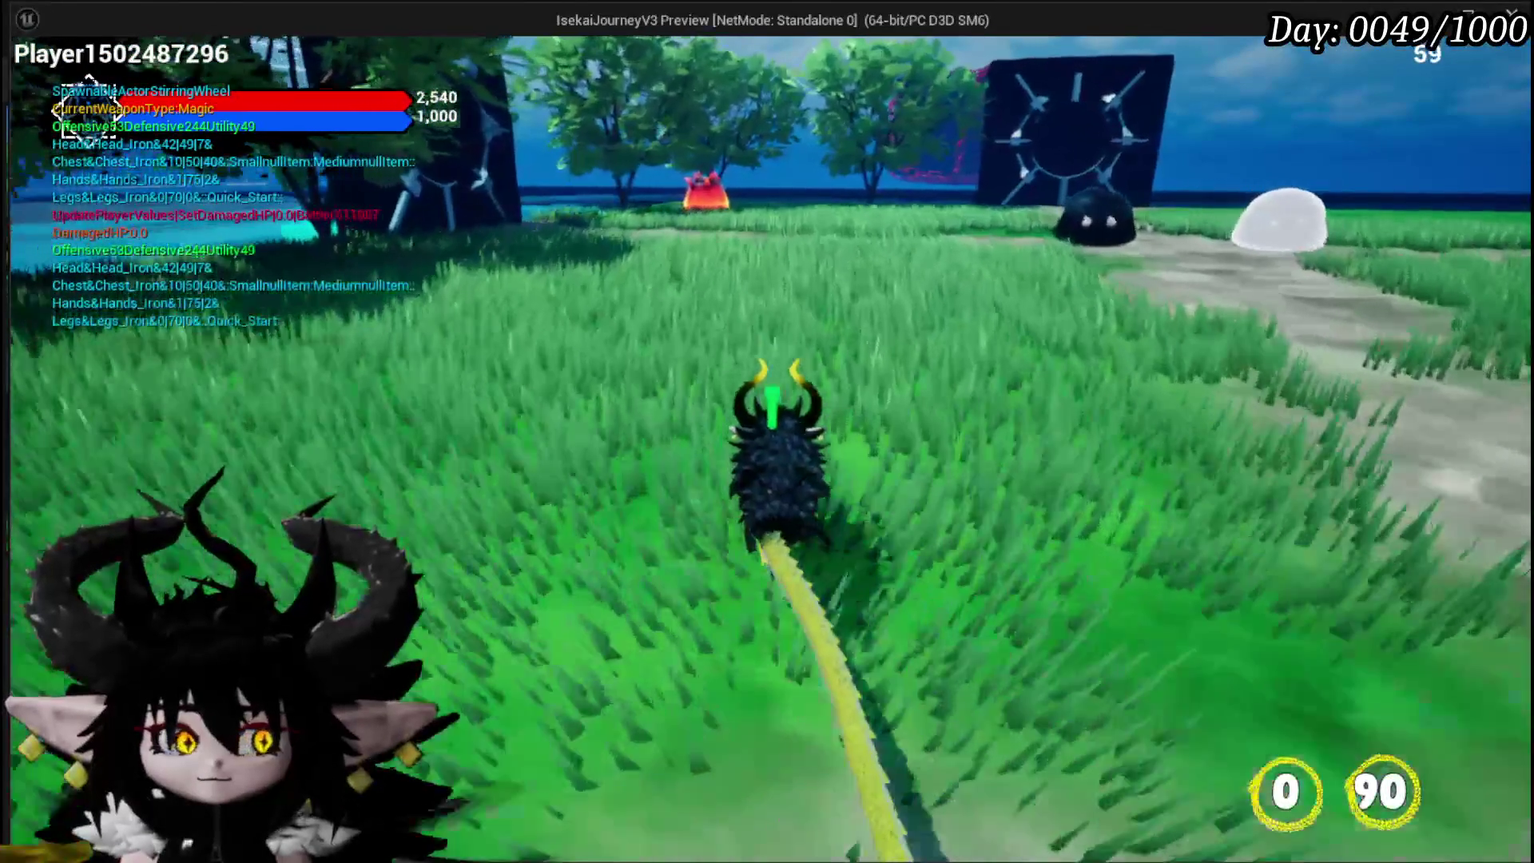
key(w)
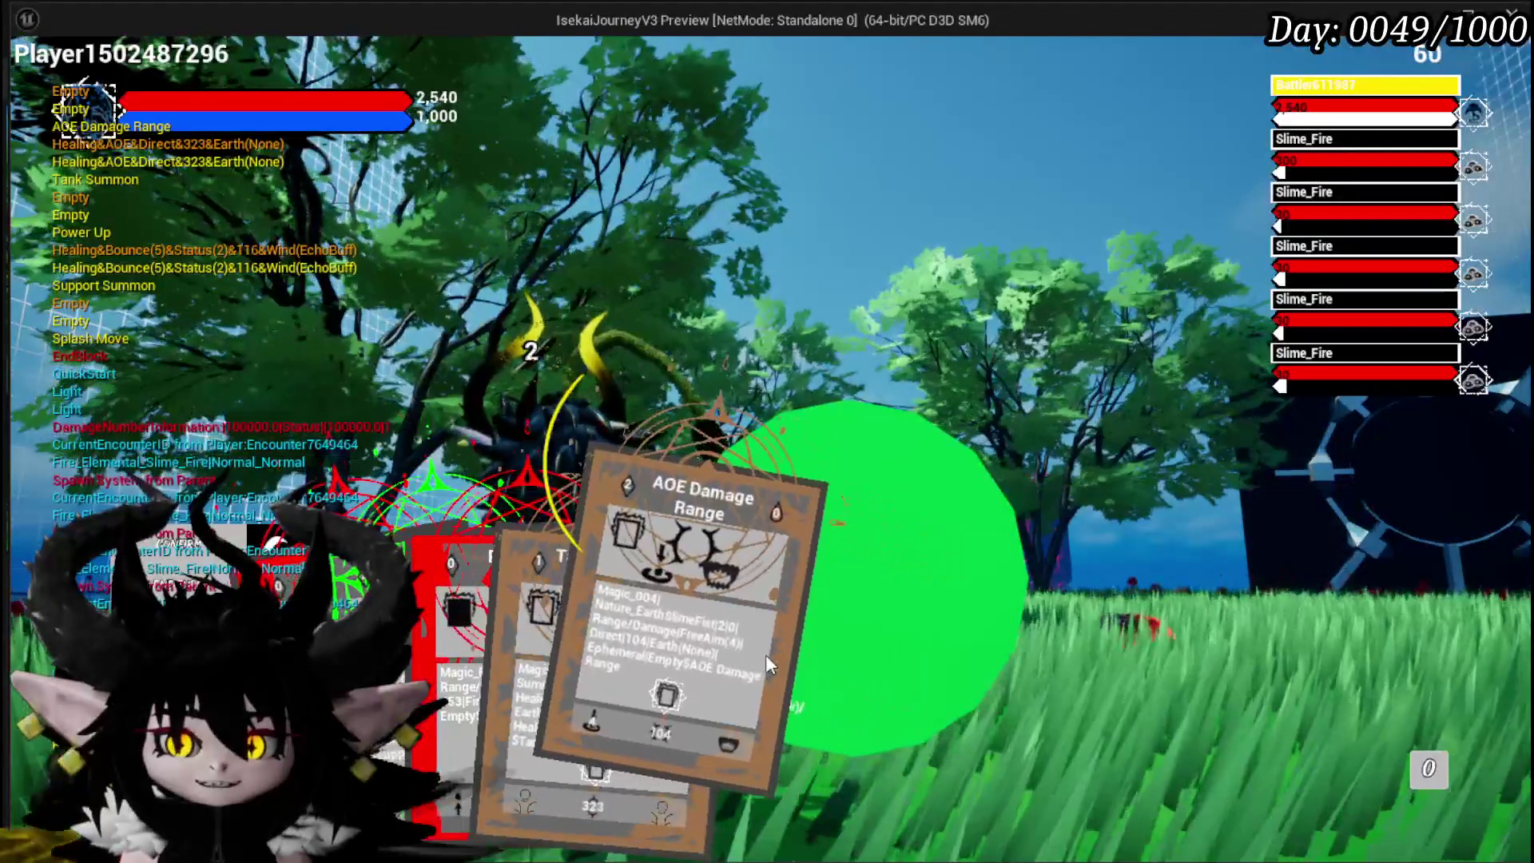
click(765, 654)
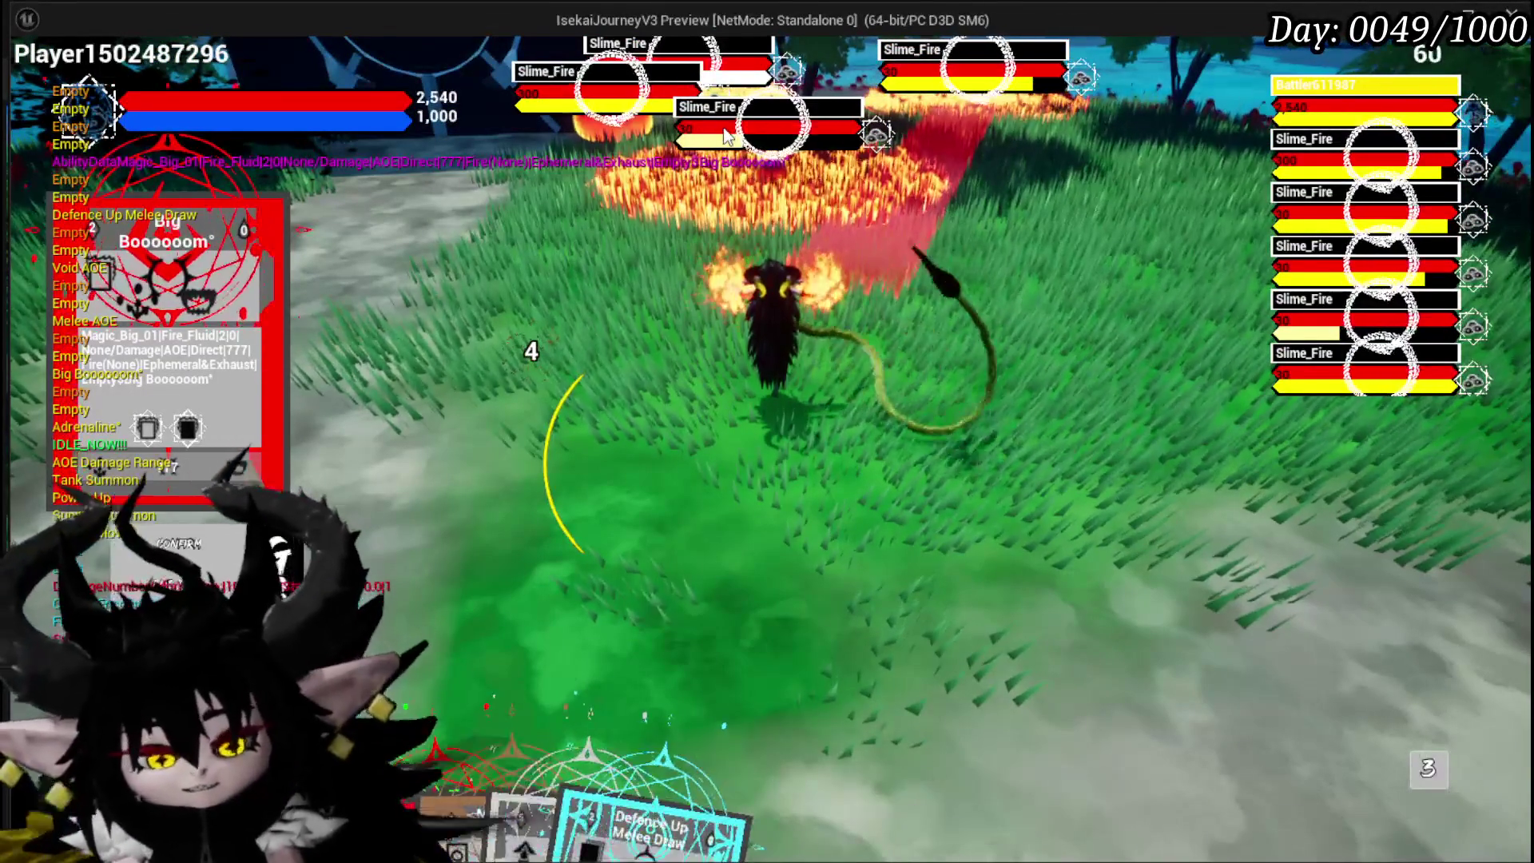
key(Escape)
click(27, 83)
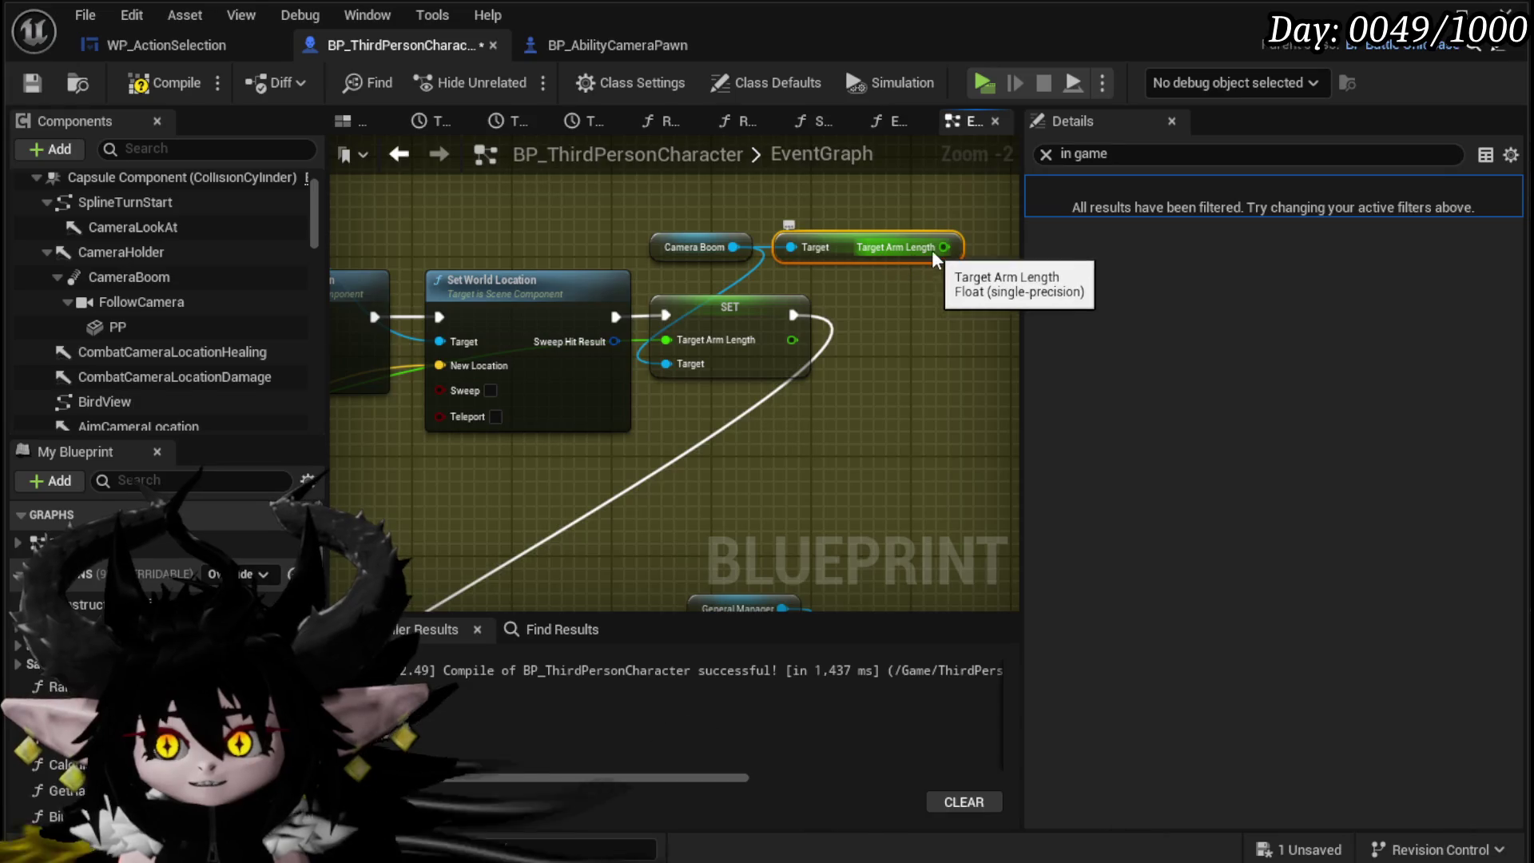
Step: Add an Add node from the Target Arm Length getter, place it beside the getters, and save
drag(947, 318, 947, 319)
text(add)
key(Return)
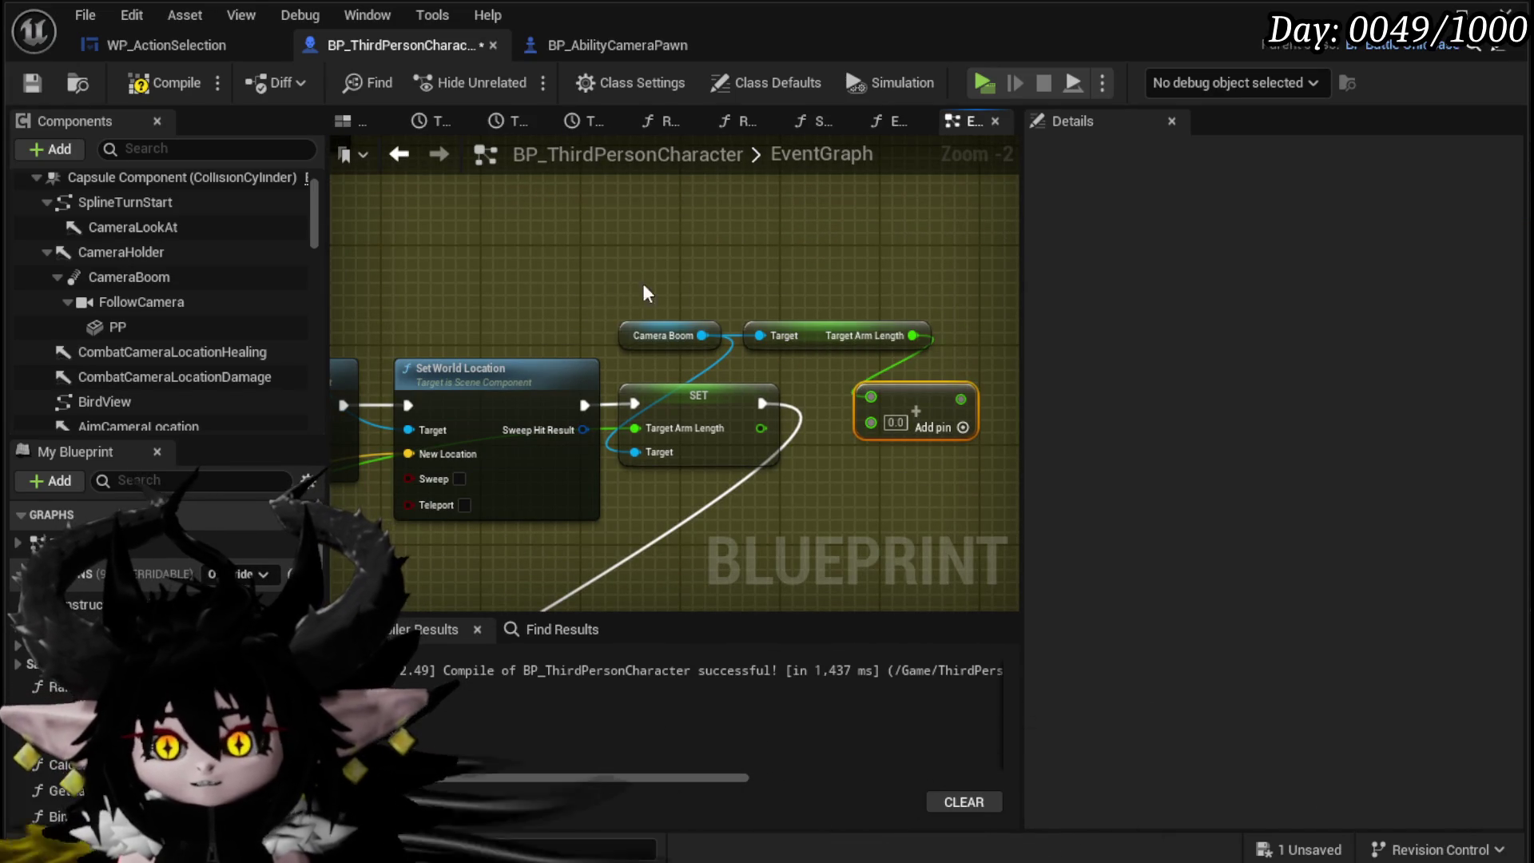
drag(847, 335, 522, 235)
drag(914, 403, 677, 304)
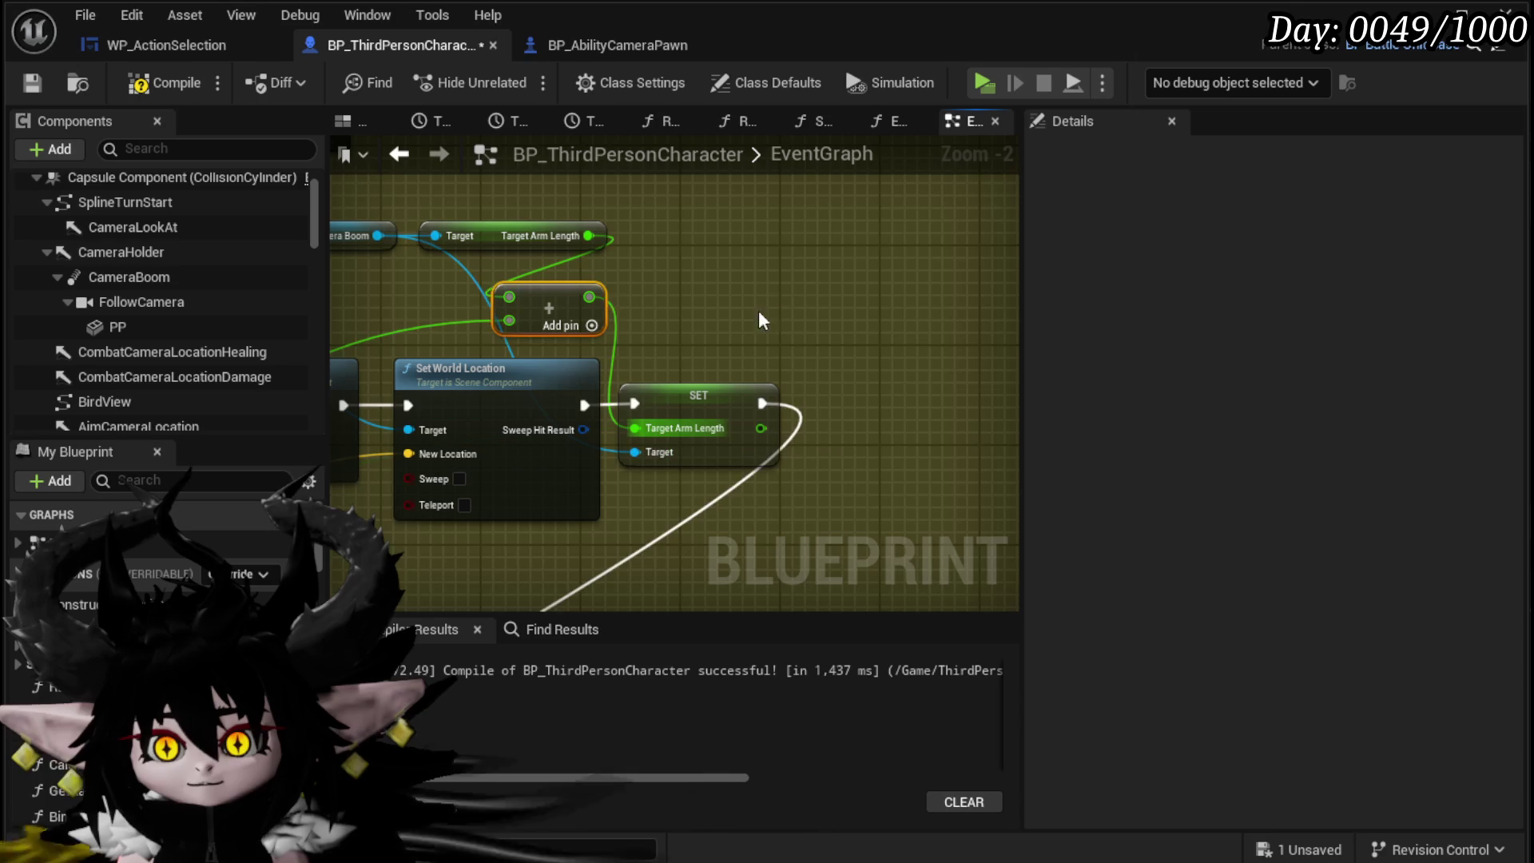
click(24, 85)
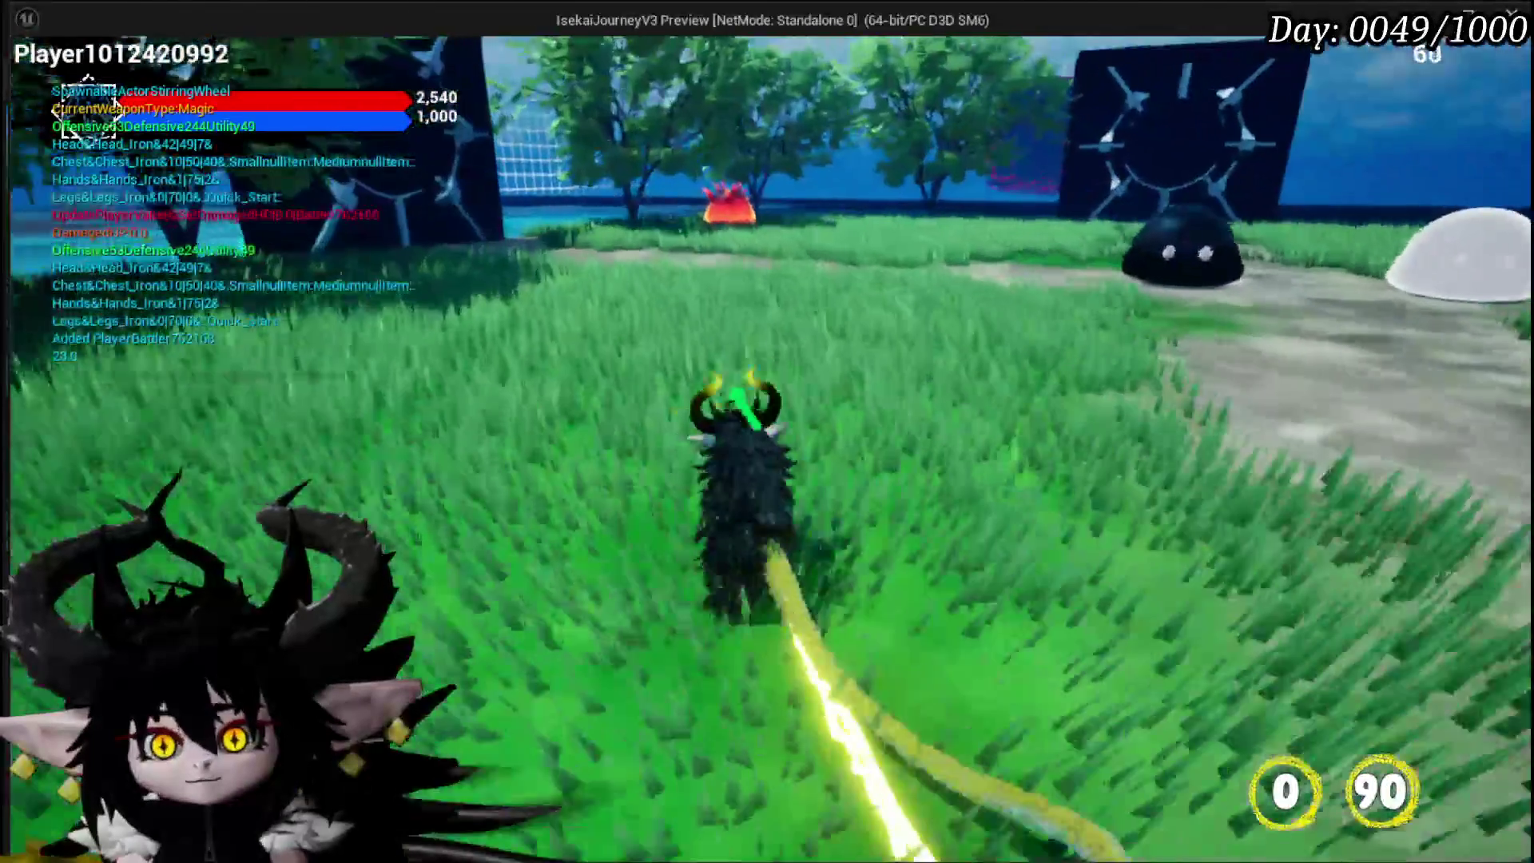
Step: Run into the fire slime, play the Secrifice Summon and Big Booooom cards, then stop the preview
key(w)
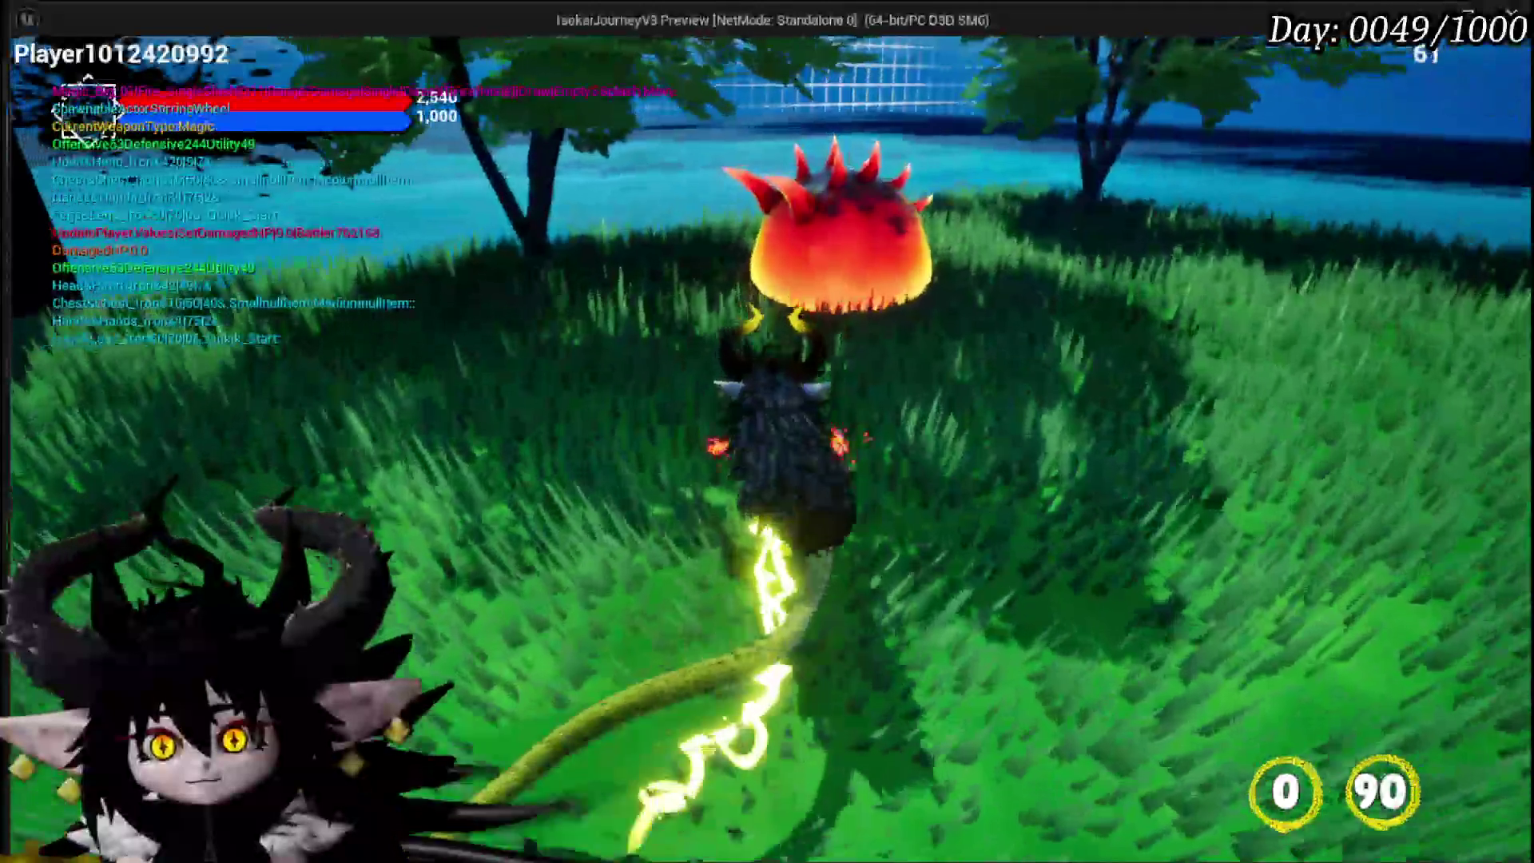
key(w)
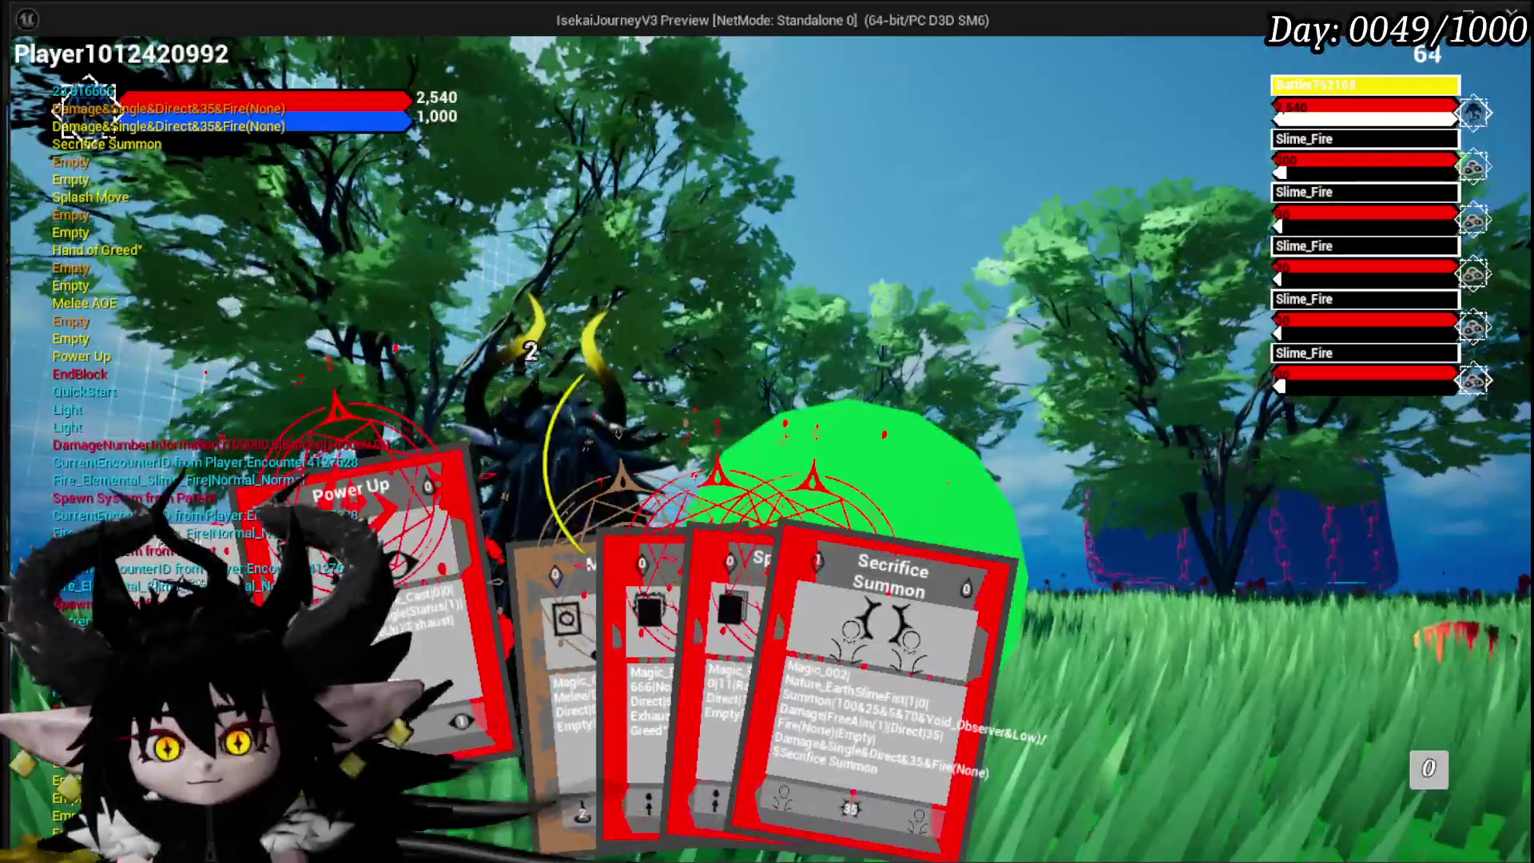
click(736, 649)
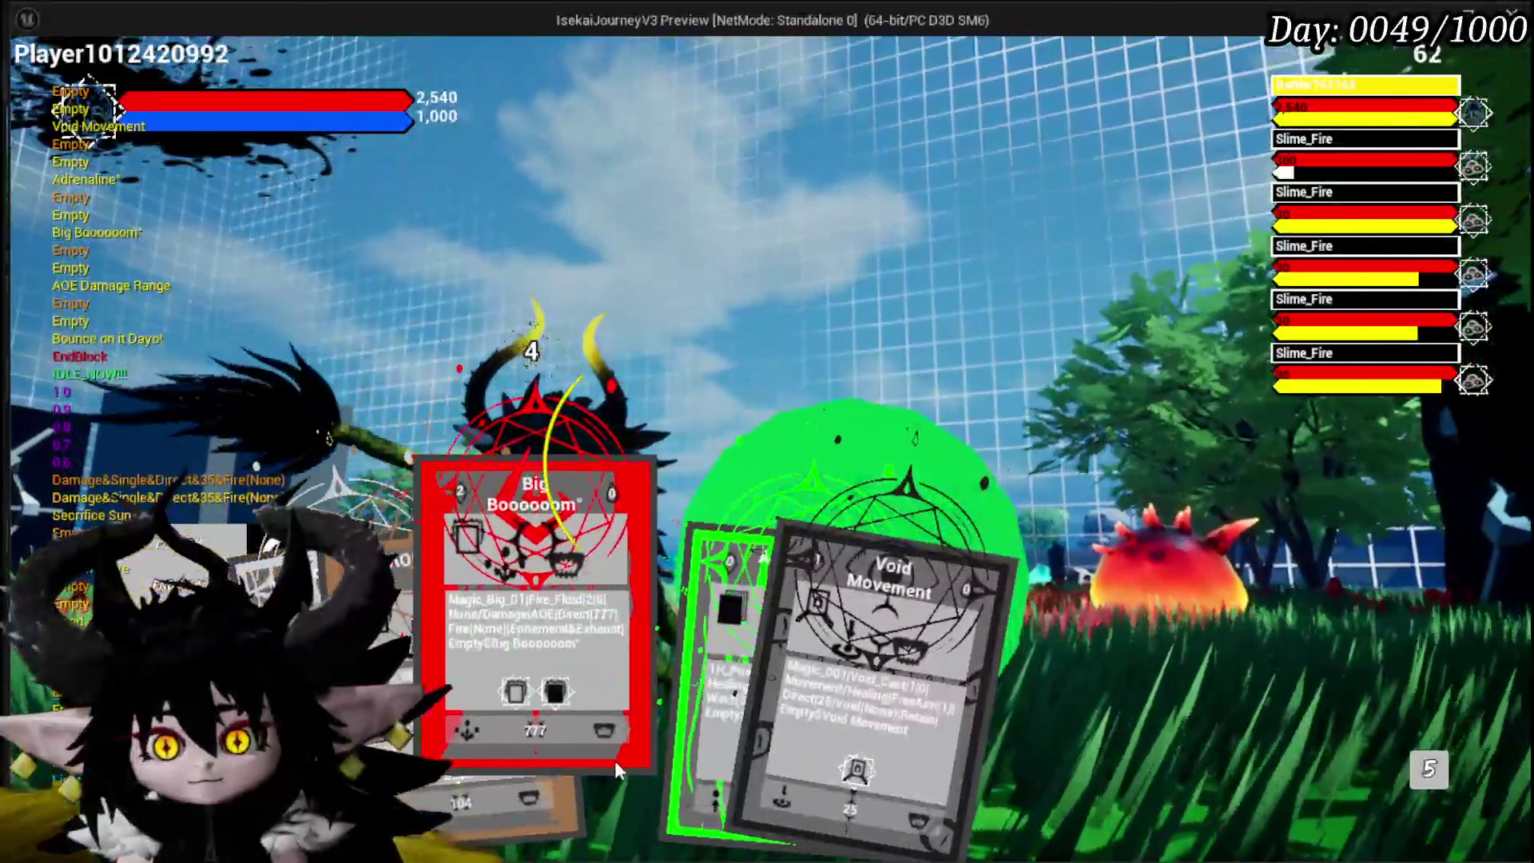
click(615, 759)
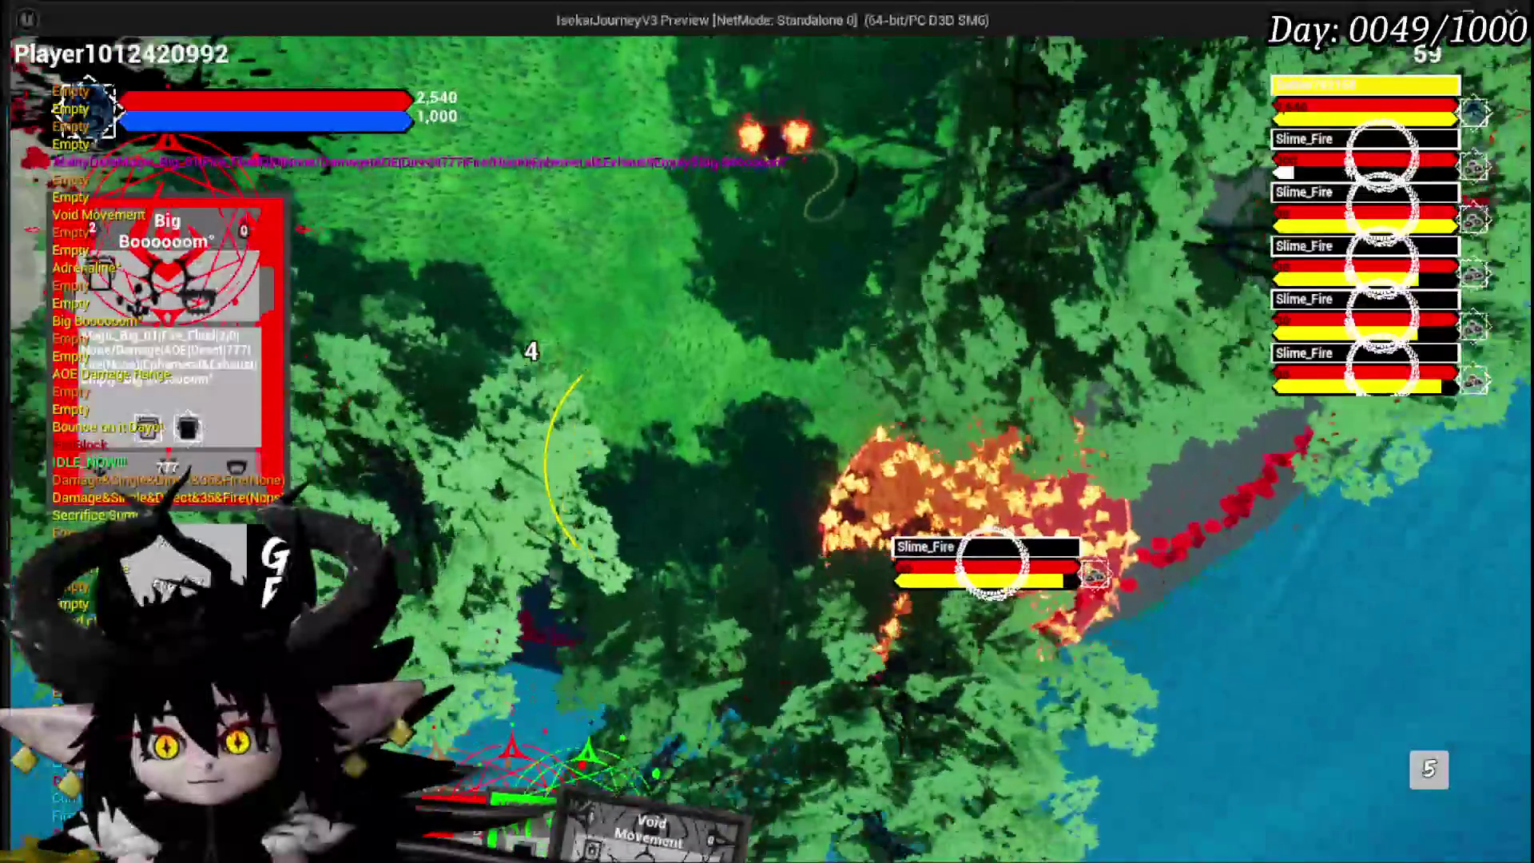
key(Escape)
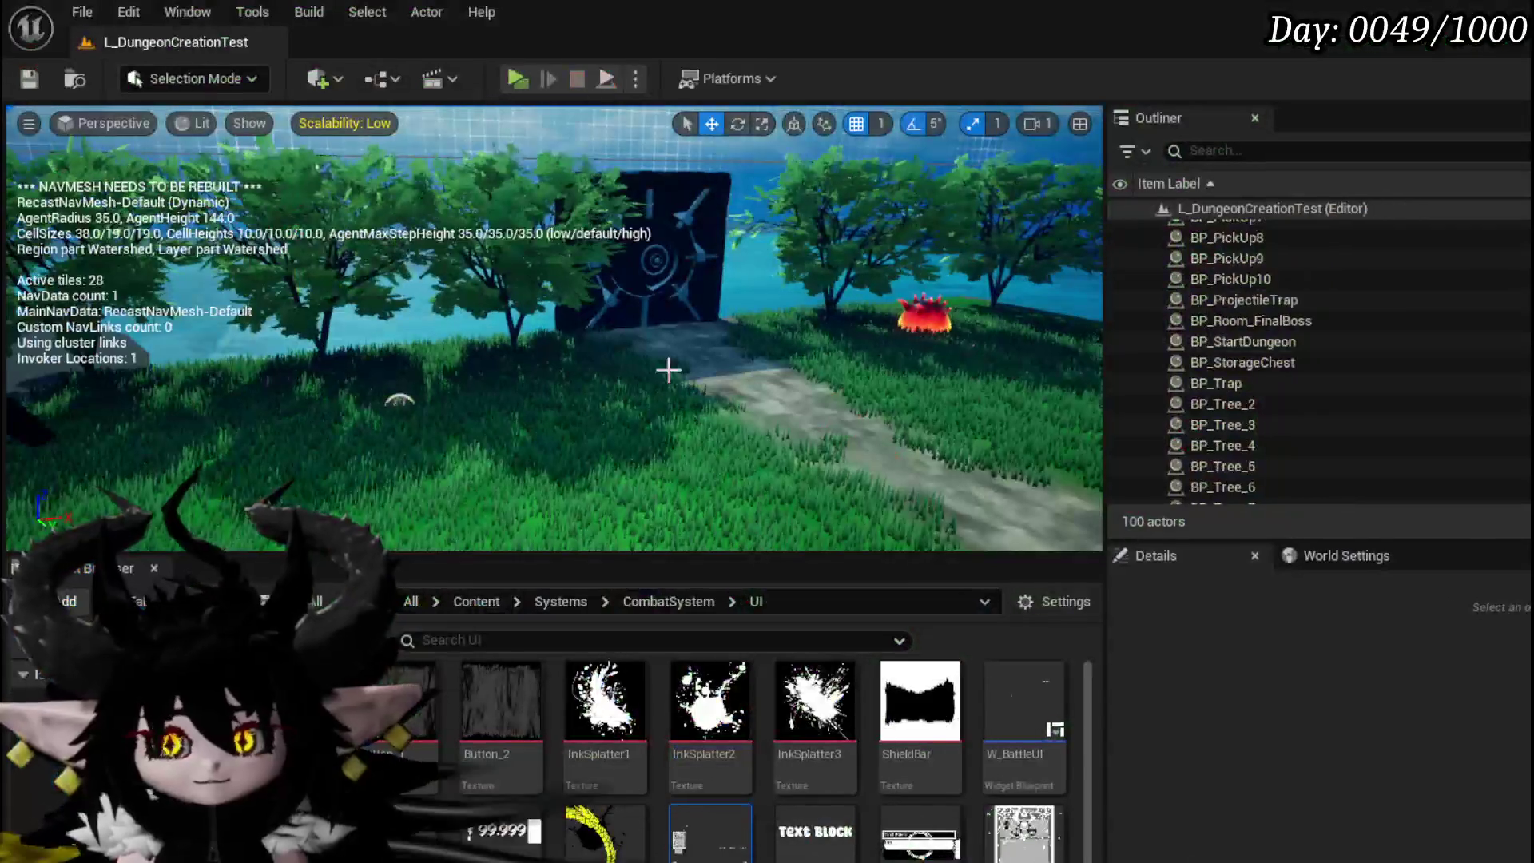
Step: Save all packages and navigate the EventGraph to the Set World Location and SET nodes
click(29, 78)
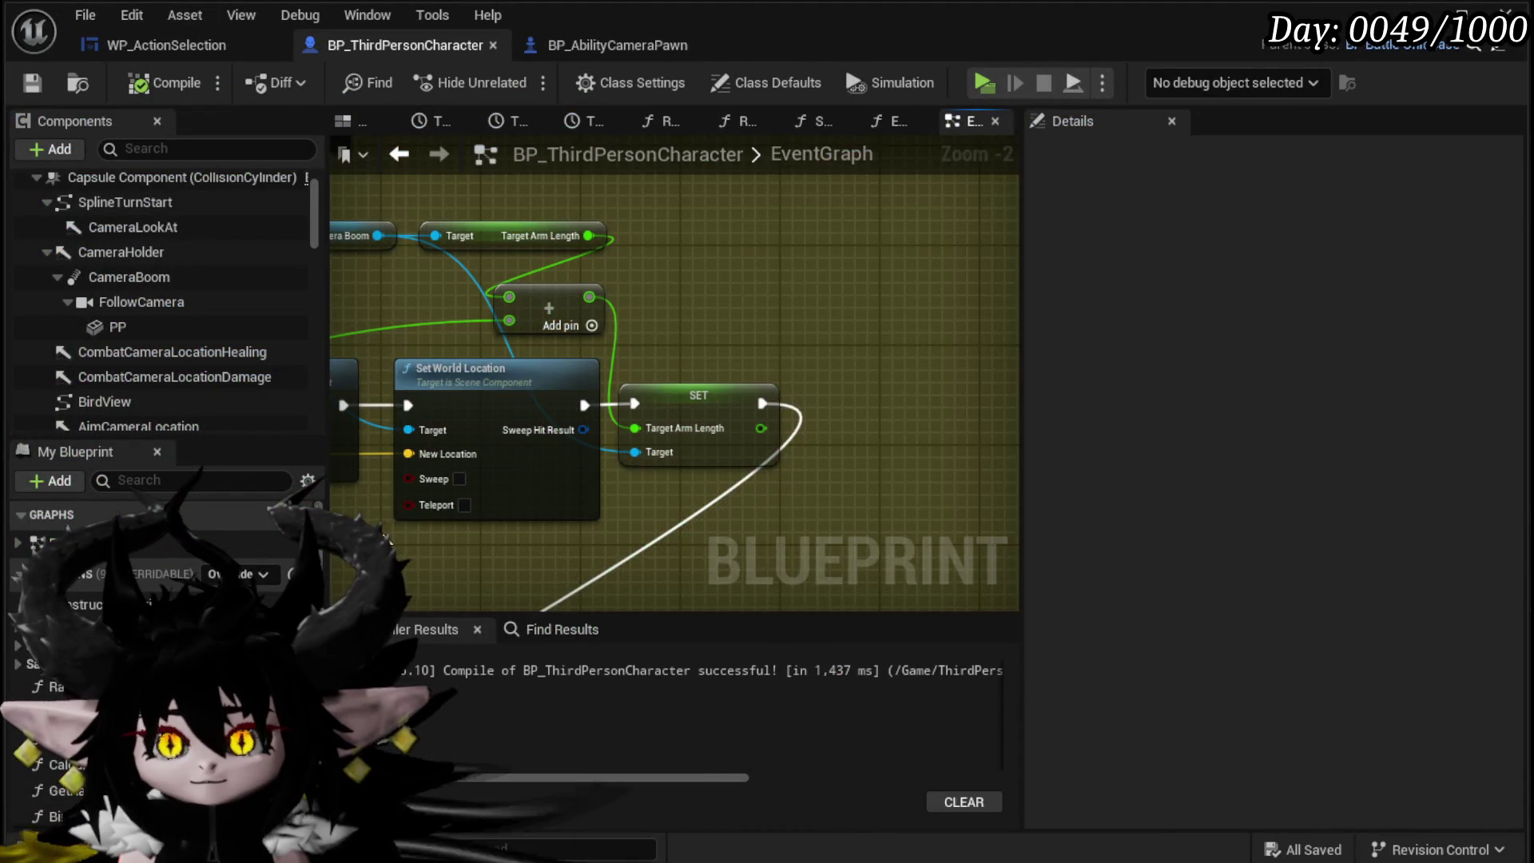
mouse_move(403, 318)
mouse_down()
mouse_move(607, 326)
mouse_move(574, 300)
mouse_up()
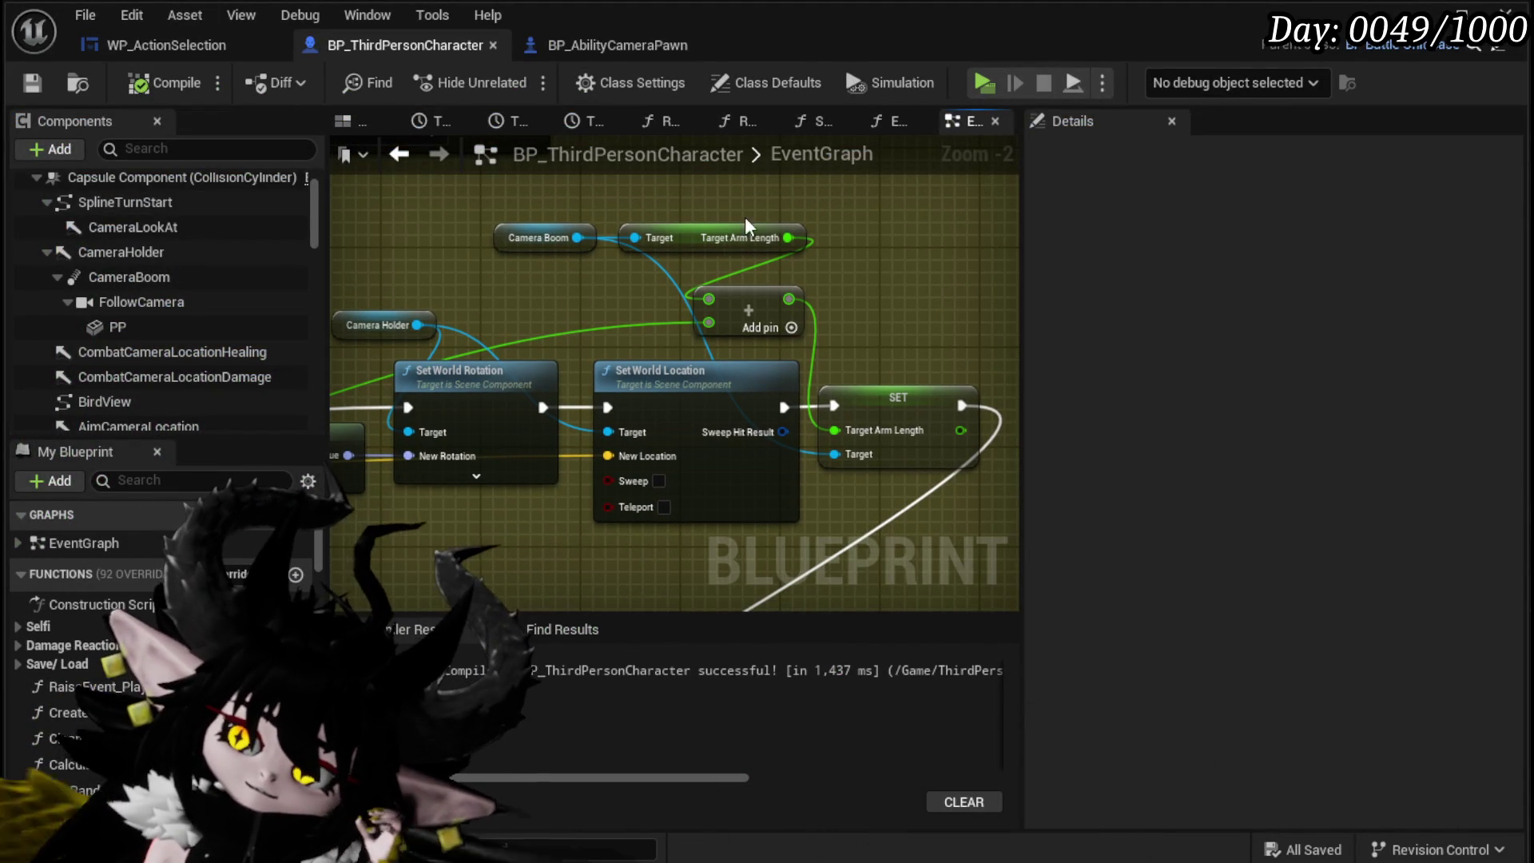
click(523, 296)
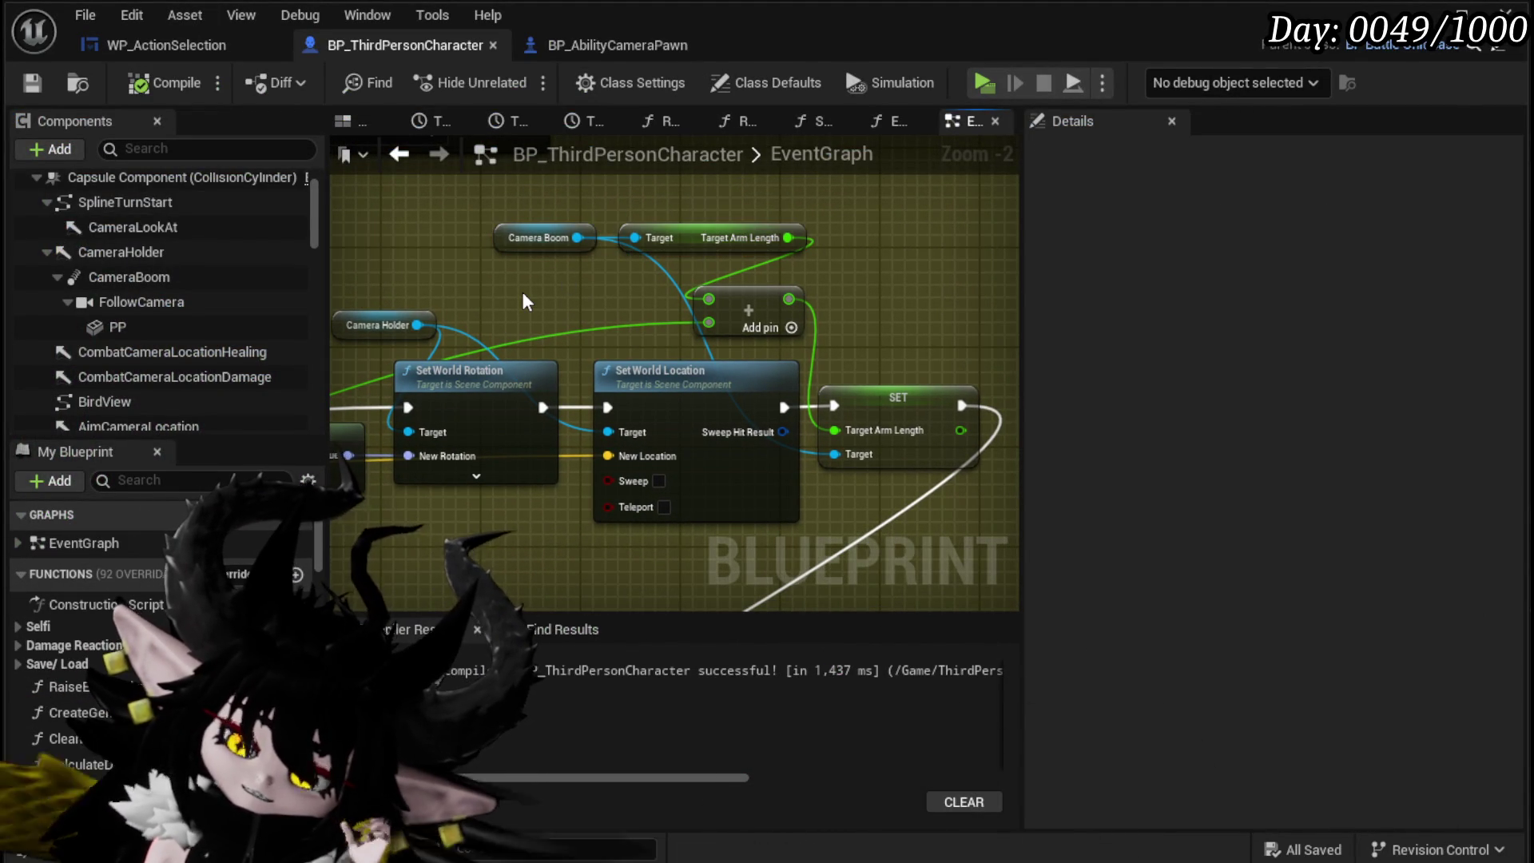
scroll(523, 294, down, 4)
scroll(639, 395, up, 4)
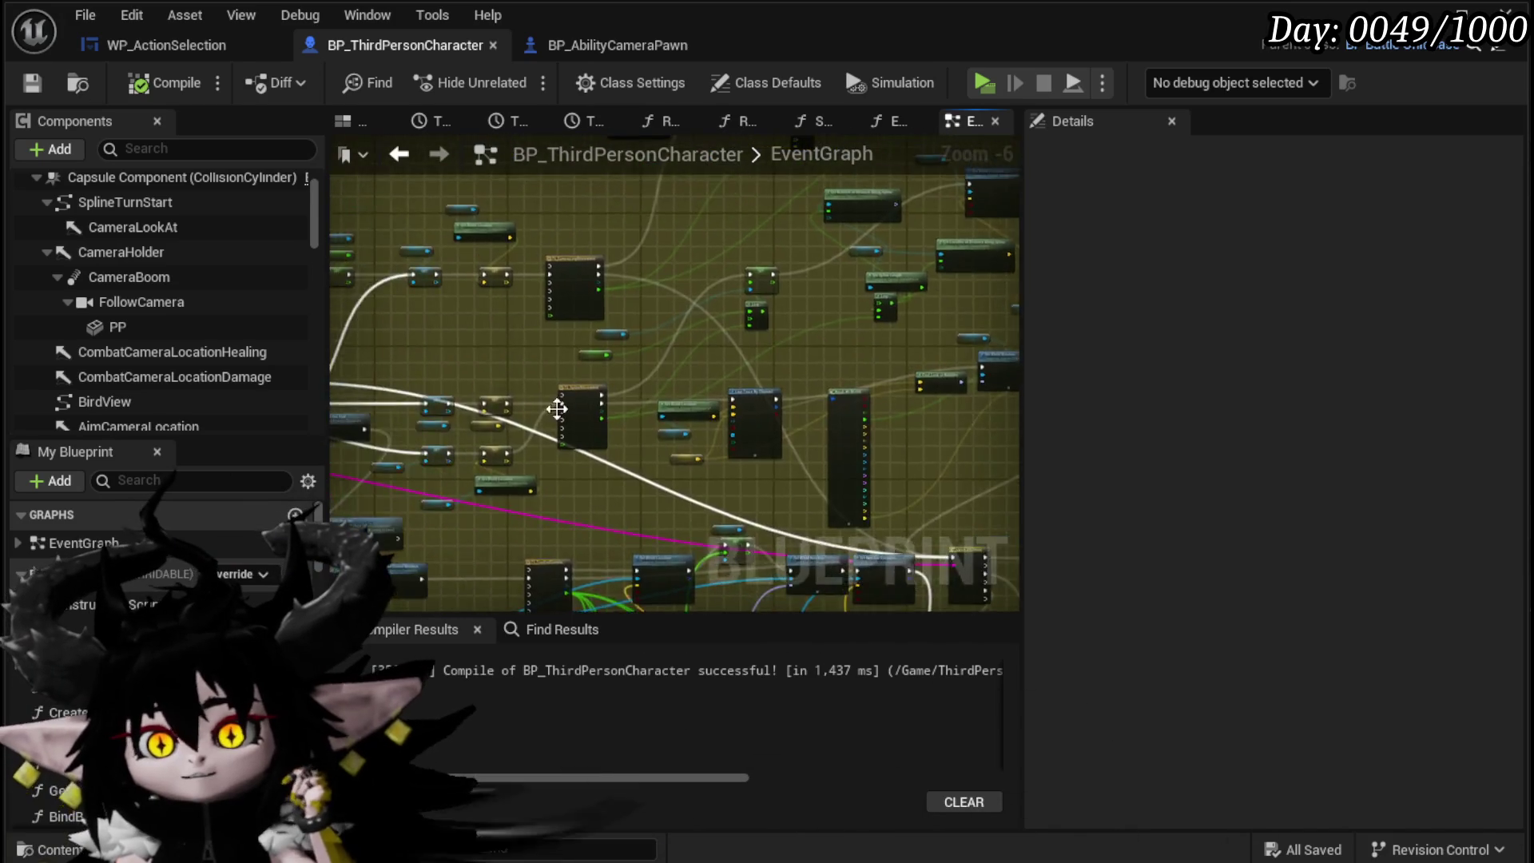
mouse_move(471, 429)
mouse_down()
mouse_move(476, 519)
mouse_move(510, 524)
mouse_up()
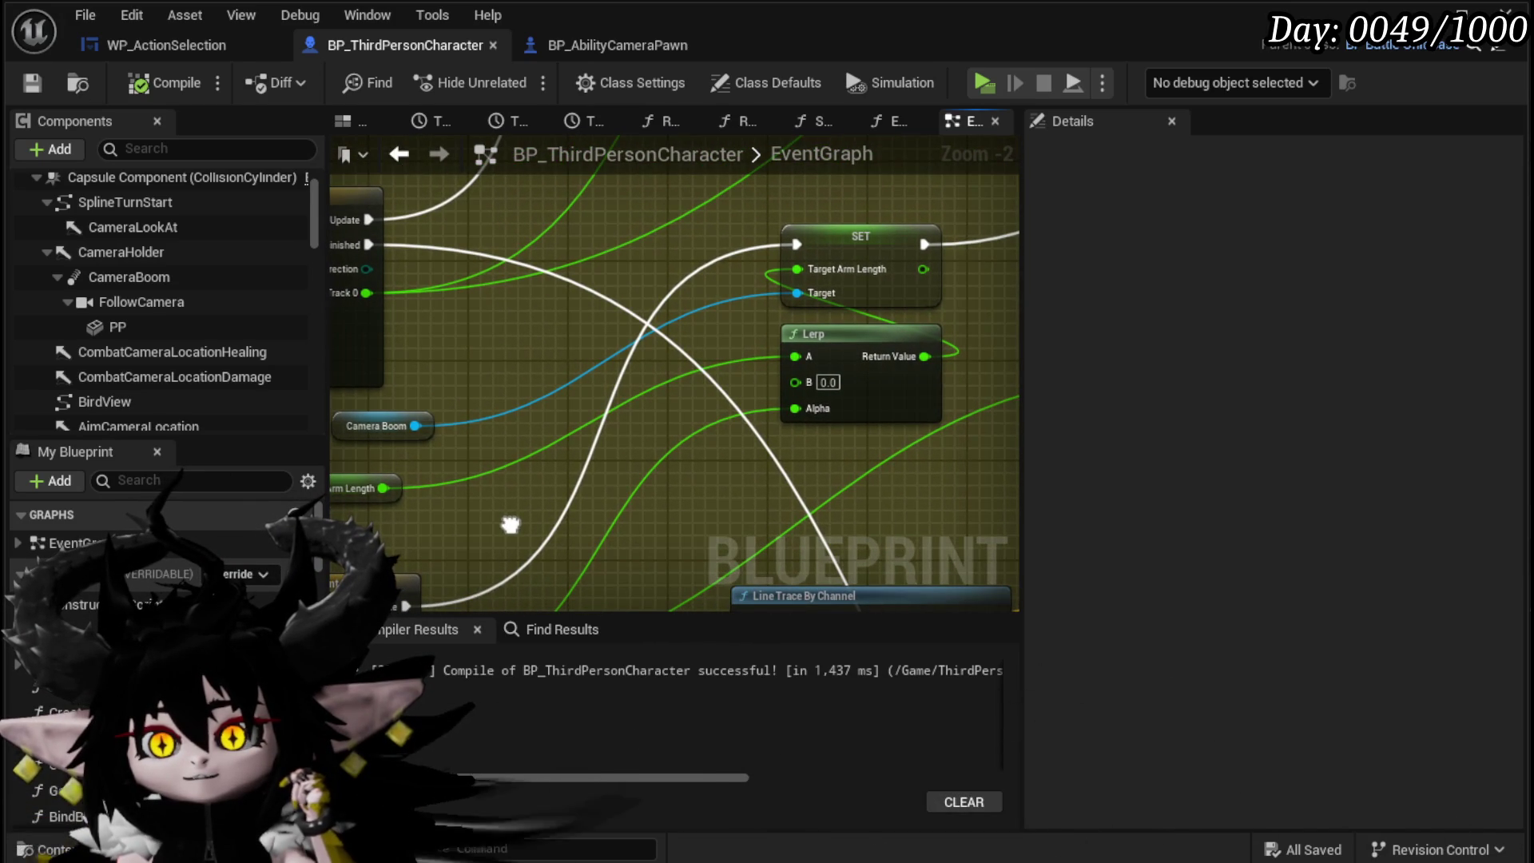
mouse_move(472, 465)
mouse_down()
mouse_move(568, 444)
mouse_move(567, 425)
mouse_up()
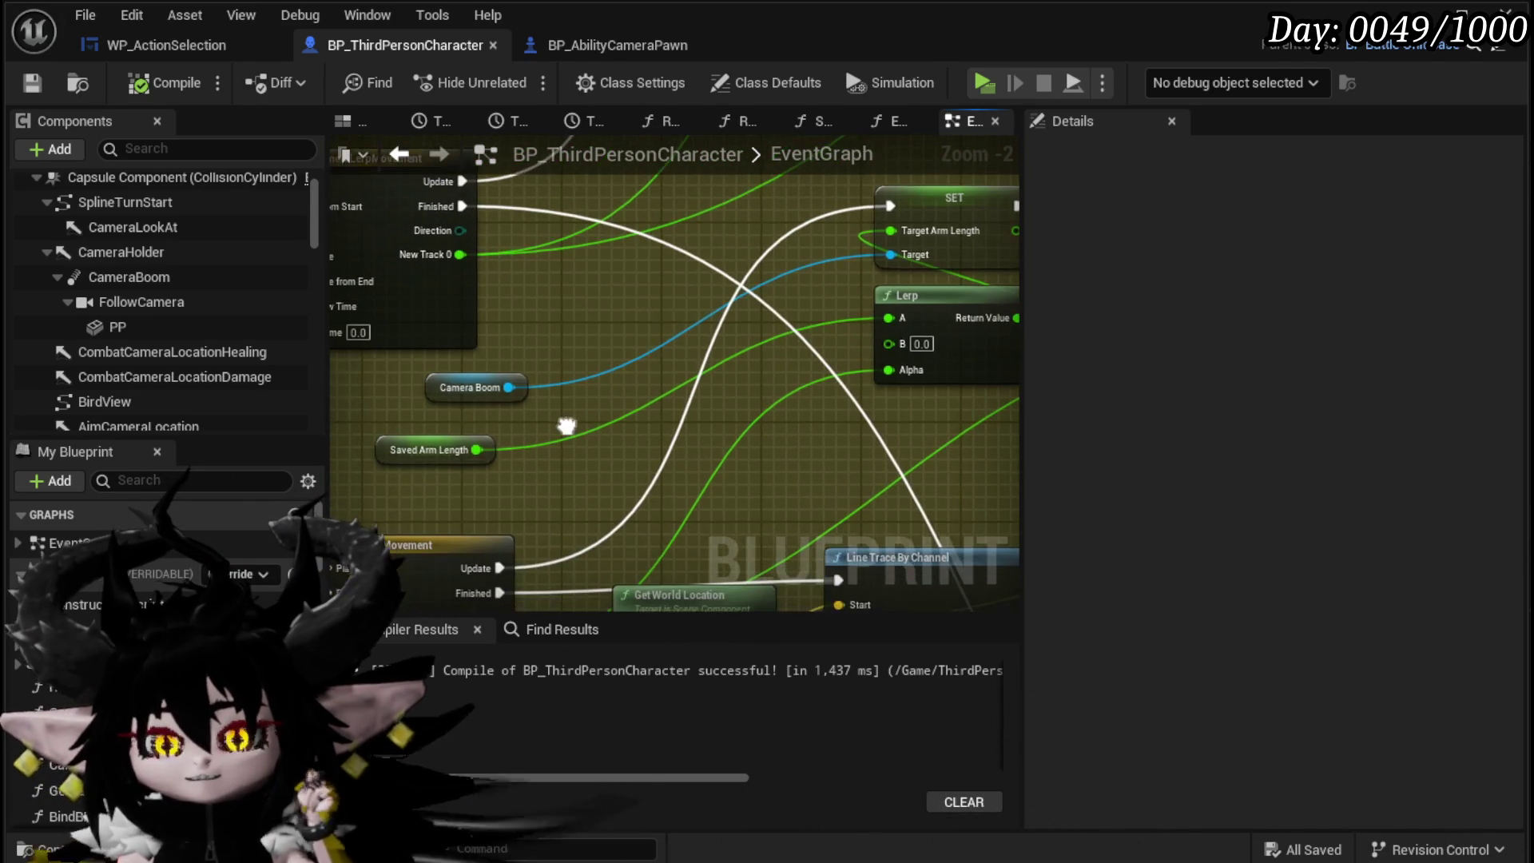
mouse_move(671, 444)
mouse_down()
mouse_move(559, 479)
mouse_move(679, 511)
mouse_move(645, 361)
mouse_up()
click(652, 382)
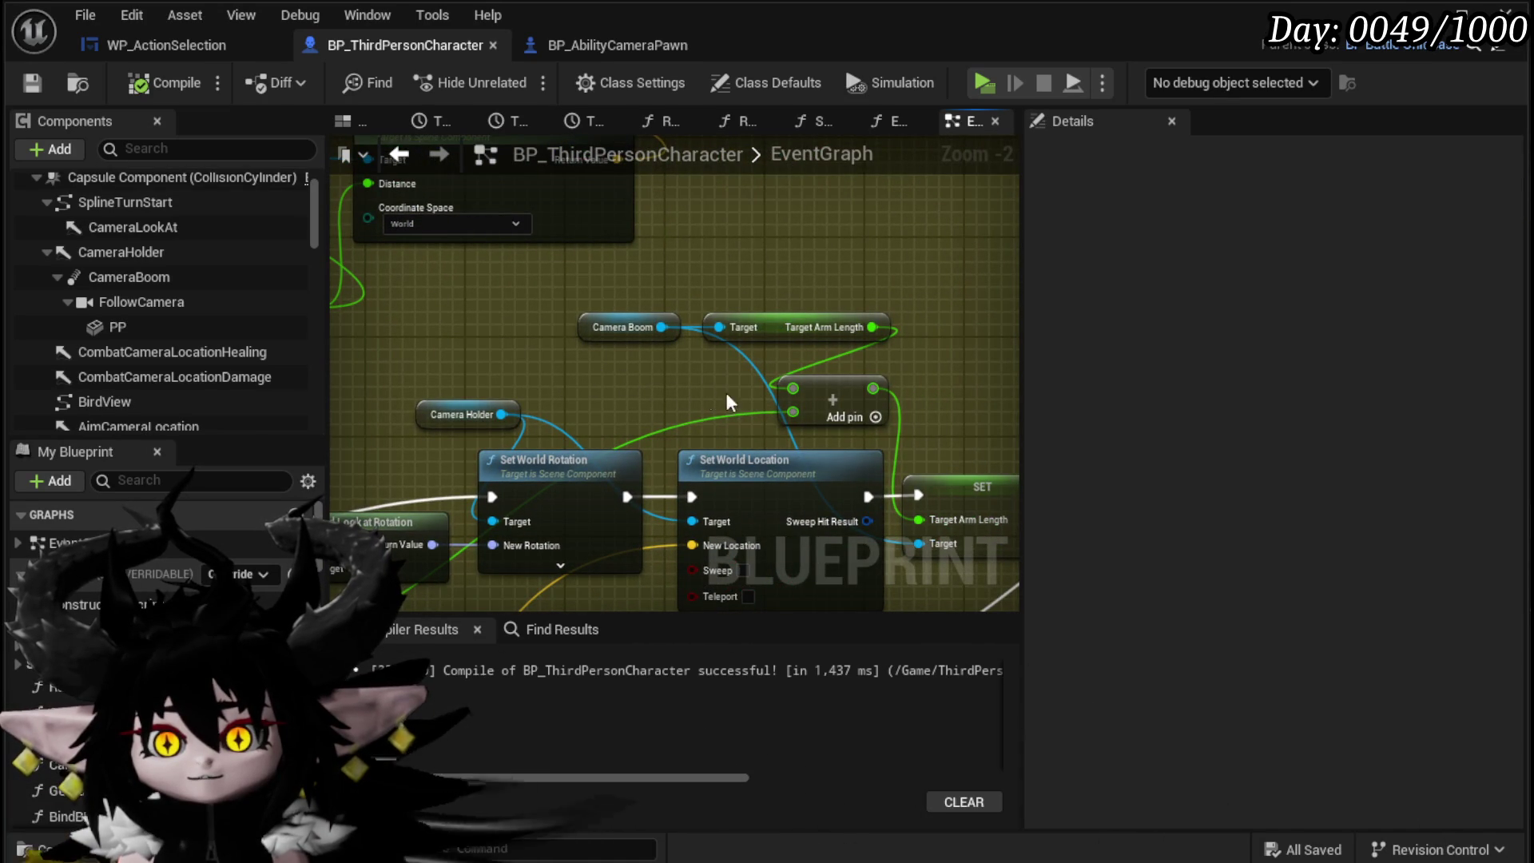
Step: Connect a Saved Arm Length getter to the Add node's first input and delete the Camera Boom/Target Arm Length nodes
key(ctrl+z)
drag(789, 410, 793, 388)
key(Delete)
mouse_move(615, 328)
mouse_down()
mouse_move(852, 357)
mouse_move(568, 362)
mouse_up()
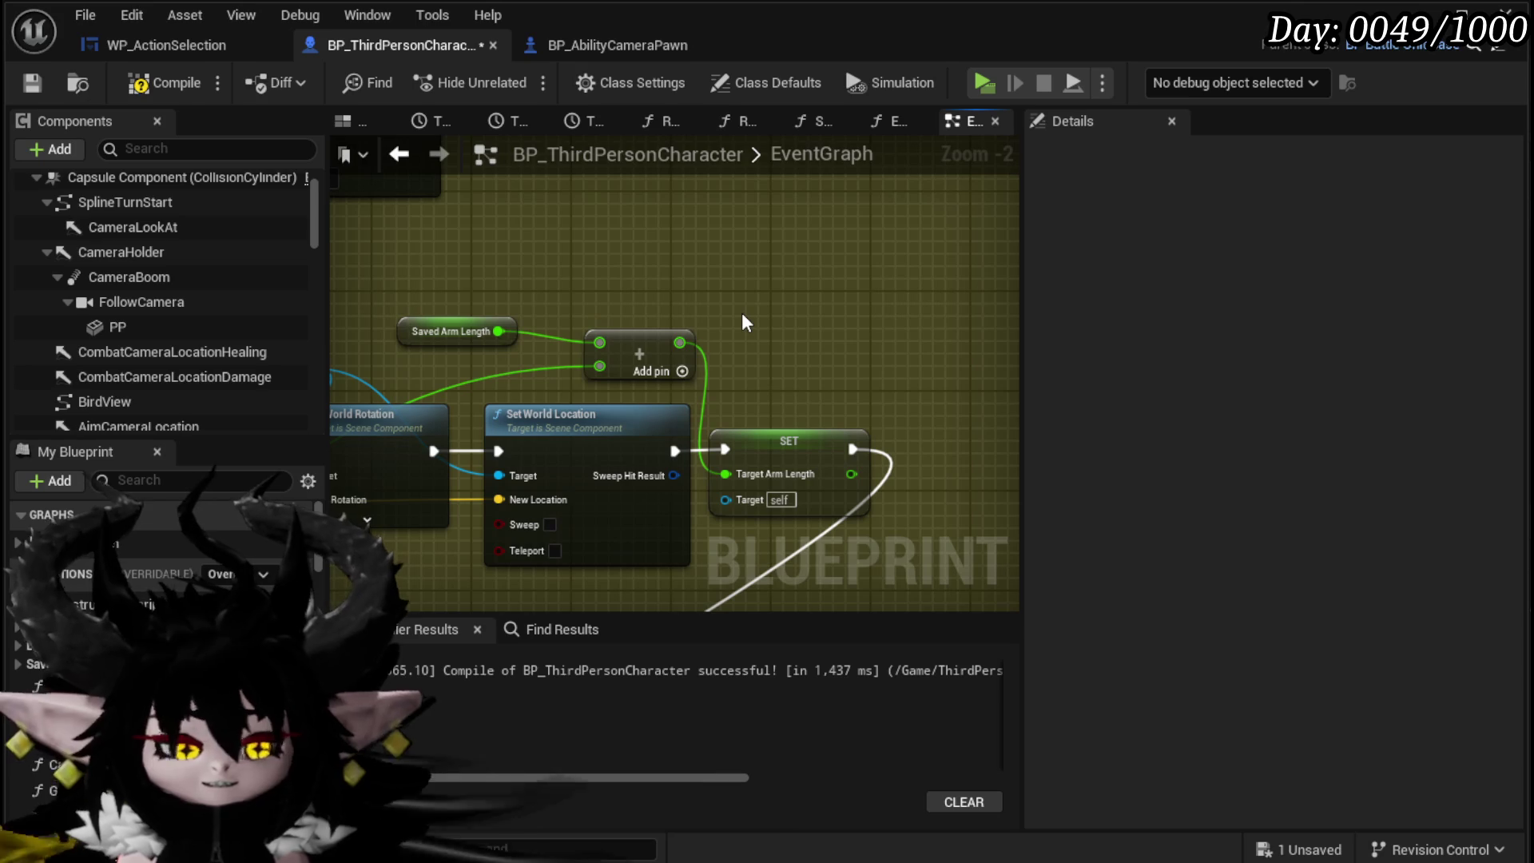
Step: Undo the deletion to bring back the Camera Boom and Target Arm Length nodes, then inspect the graph
key(ctrl+z)
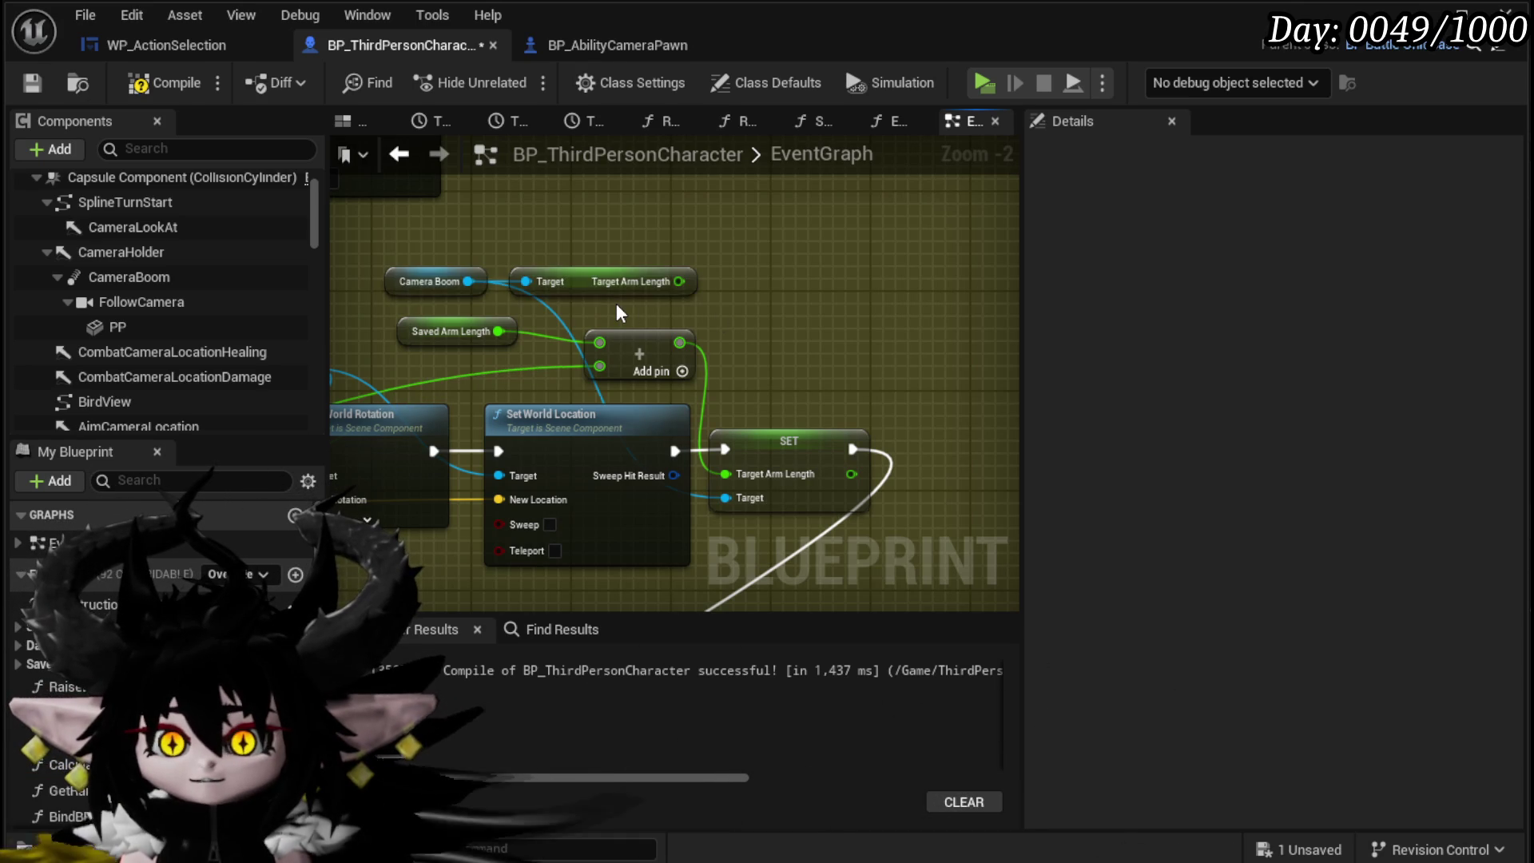
drag(469, 281, 468, 283)
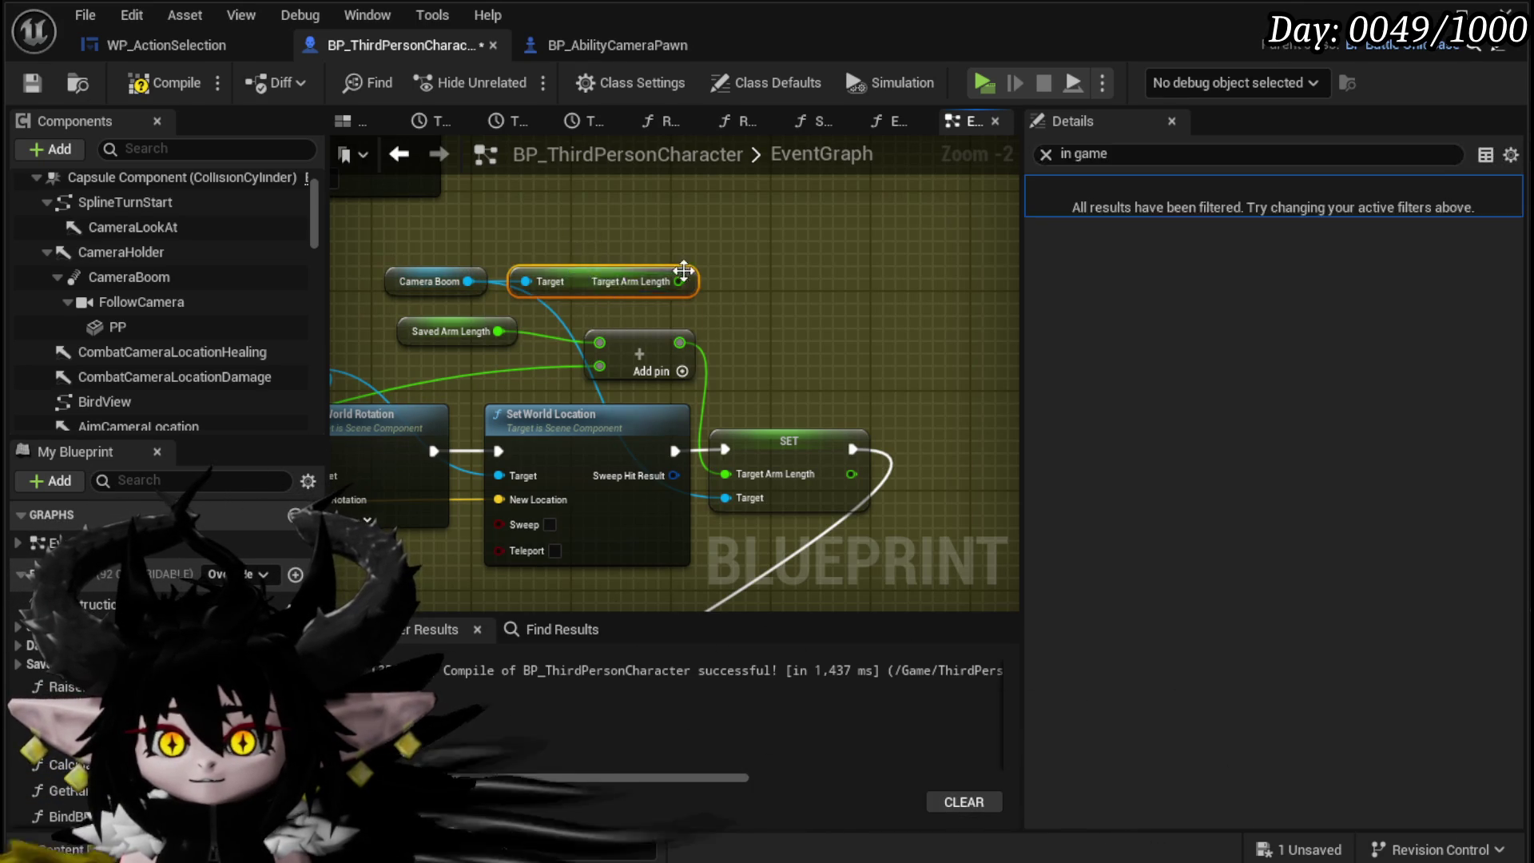
scroll(616, 257, down, 3)
scroll(468, 353, up, 2)
scroll(522, 284, up, 1)
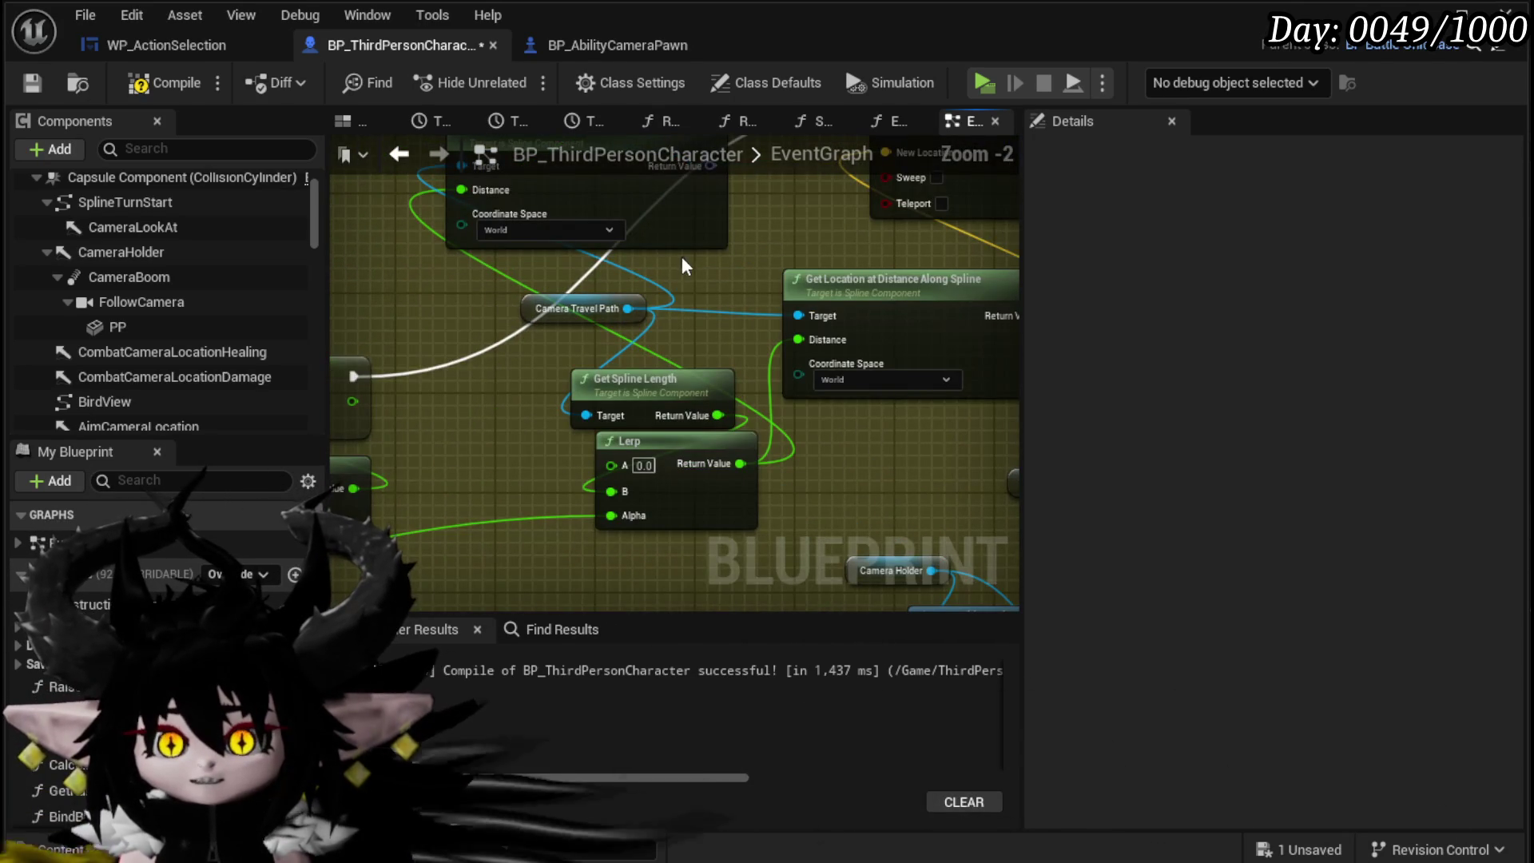
scroll(764, 257, down, 3)
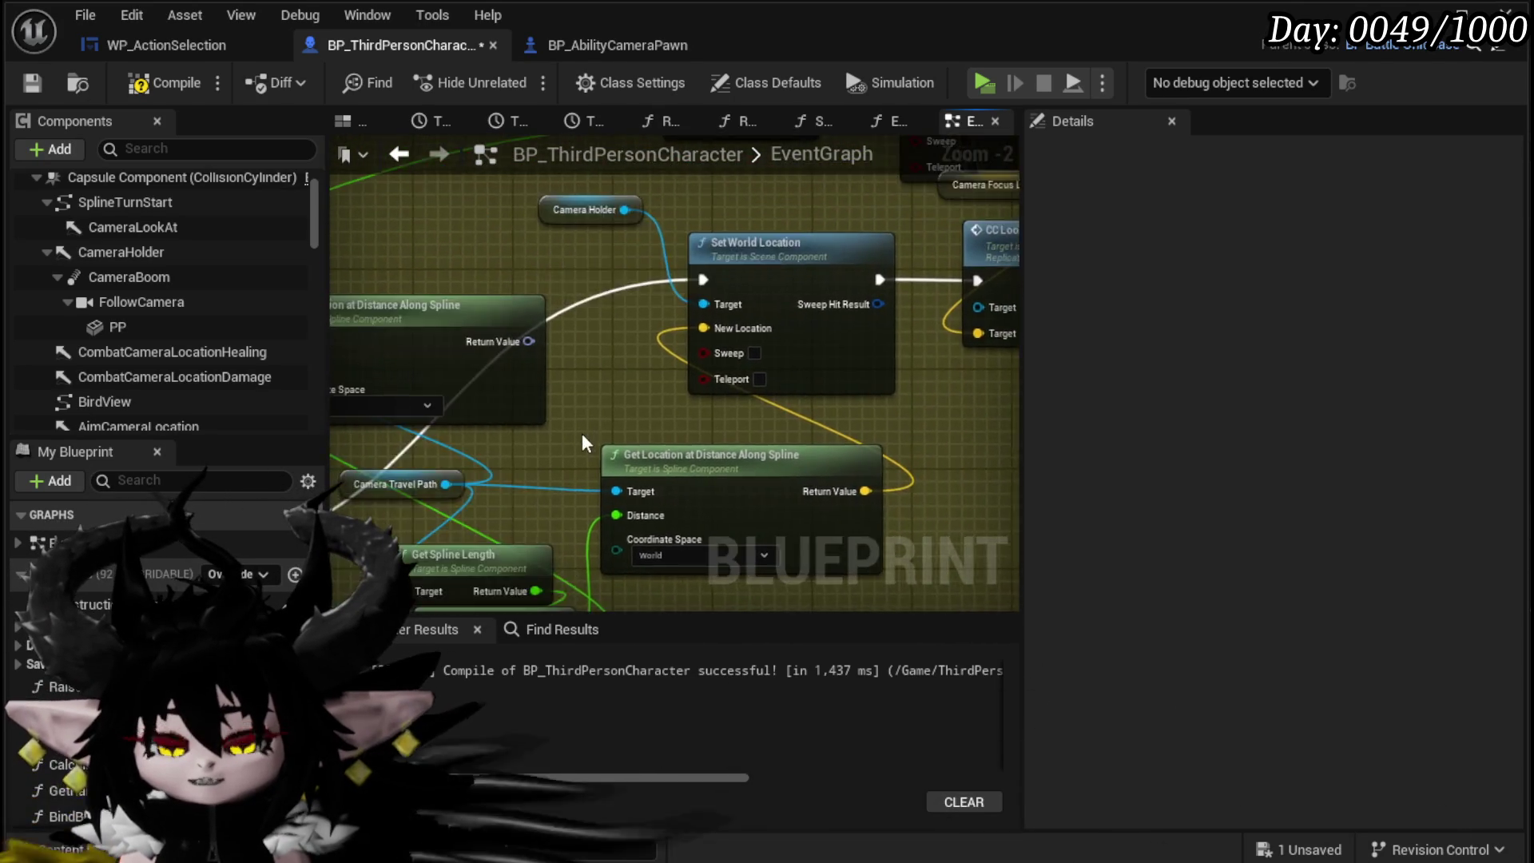
drag(554, 390, 694, 290)
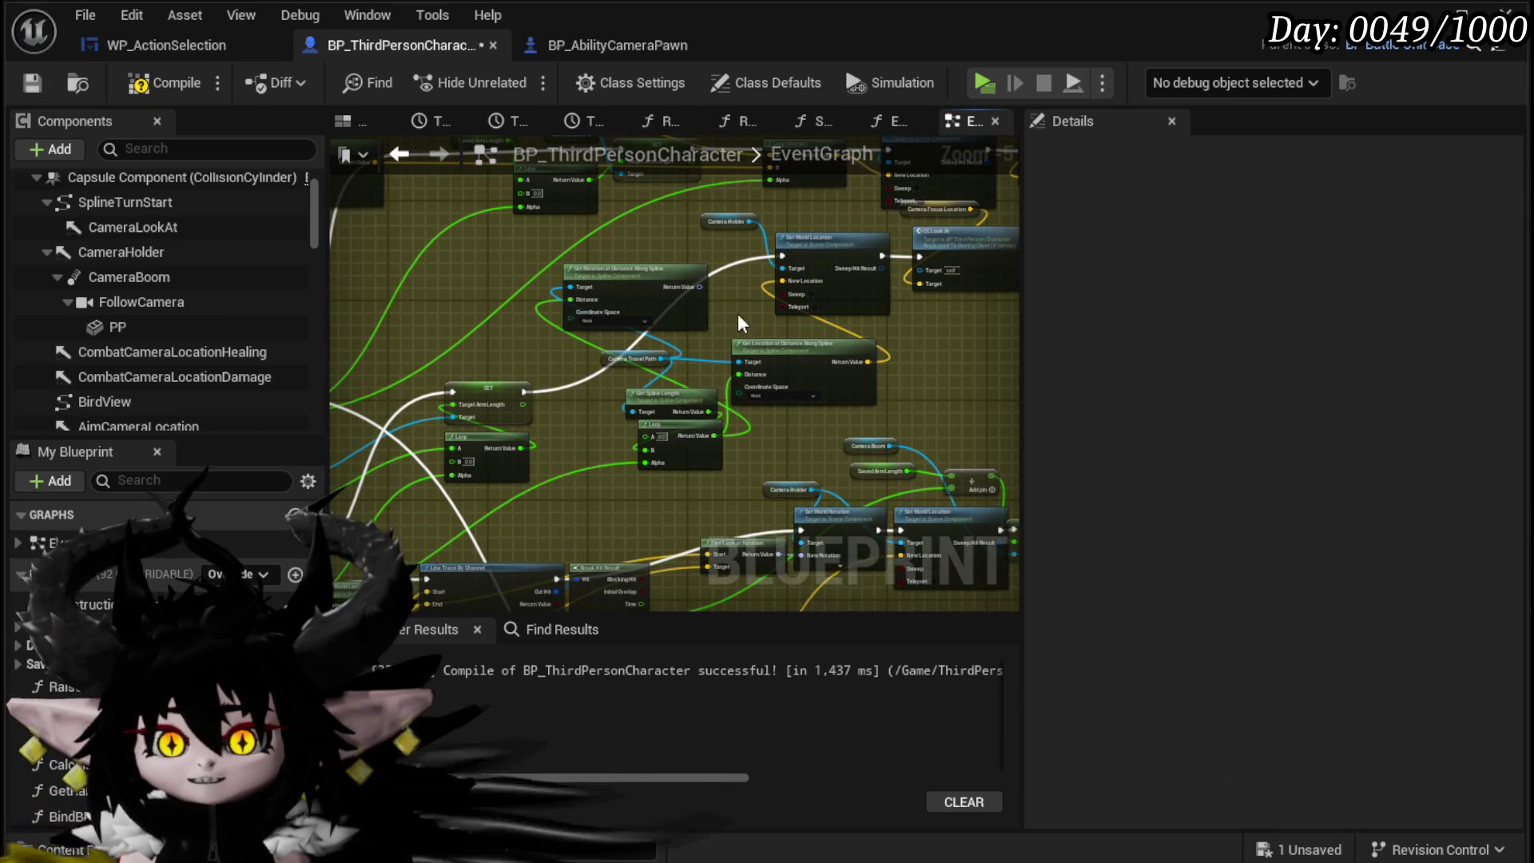
scroll(755, 395, up, 2)
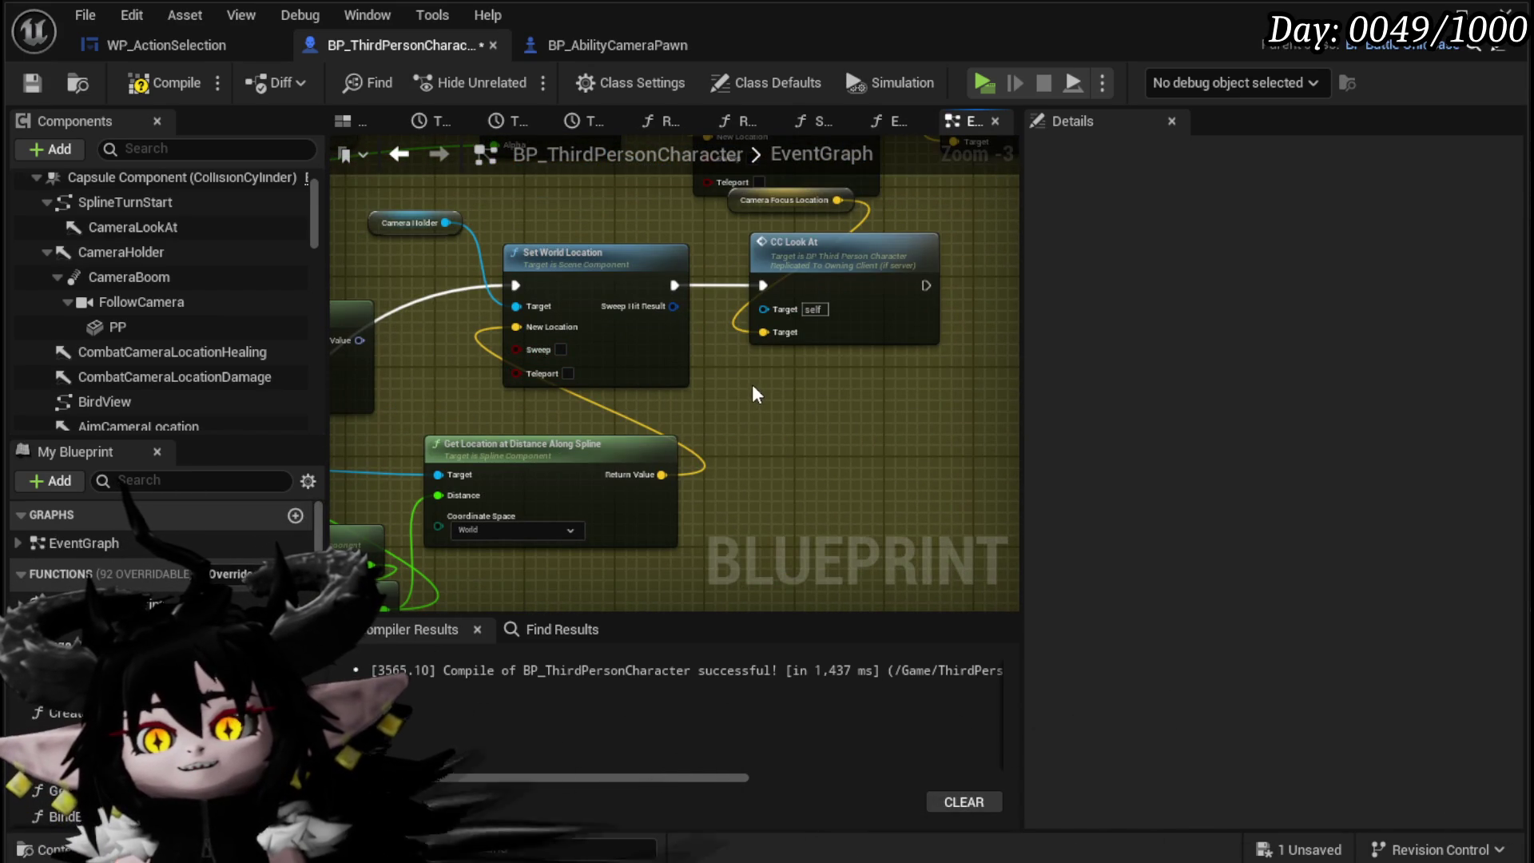
drag(751, 387, 916, 400)
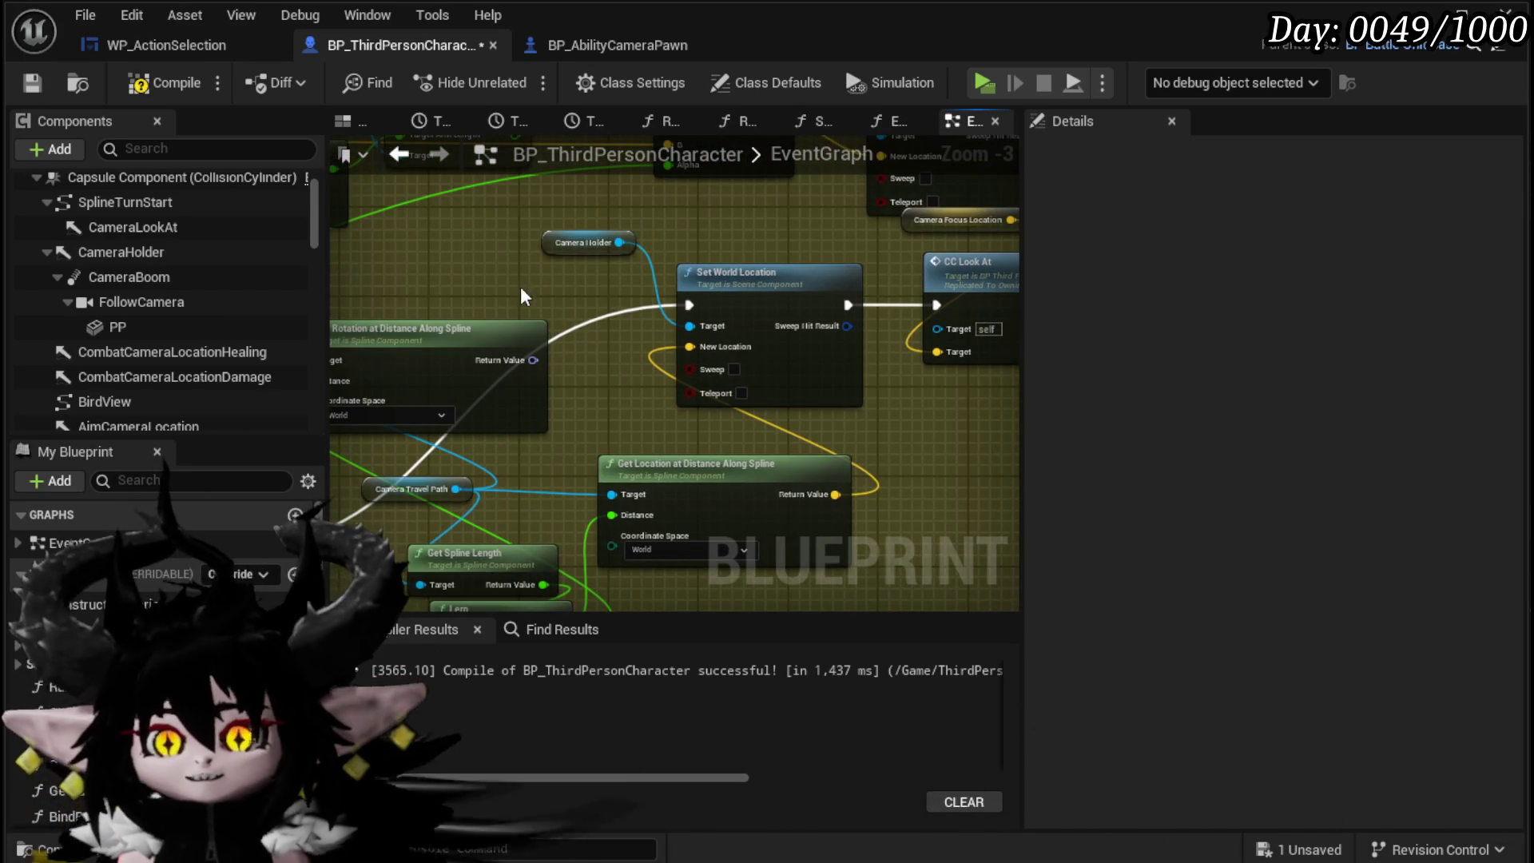
drag(612, 208, 612, 208)
drag(924, 506, 639, 270)
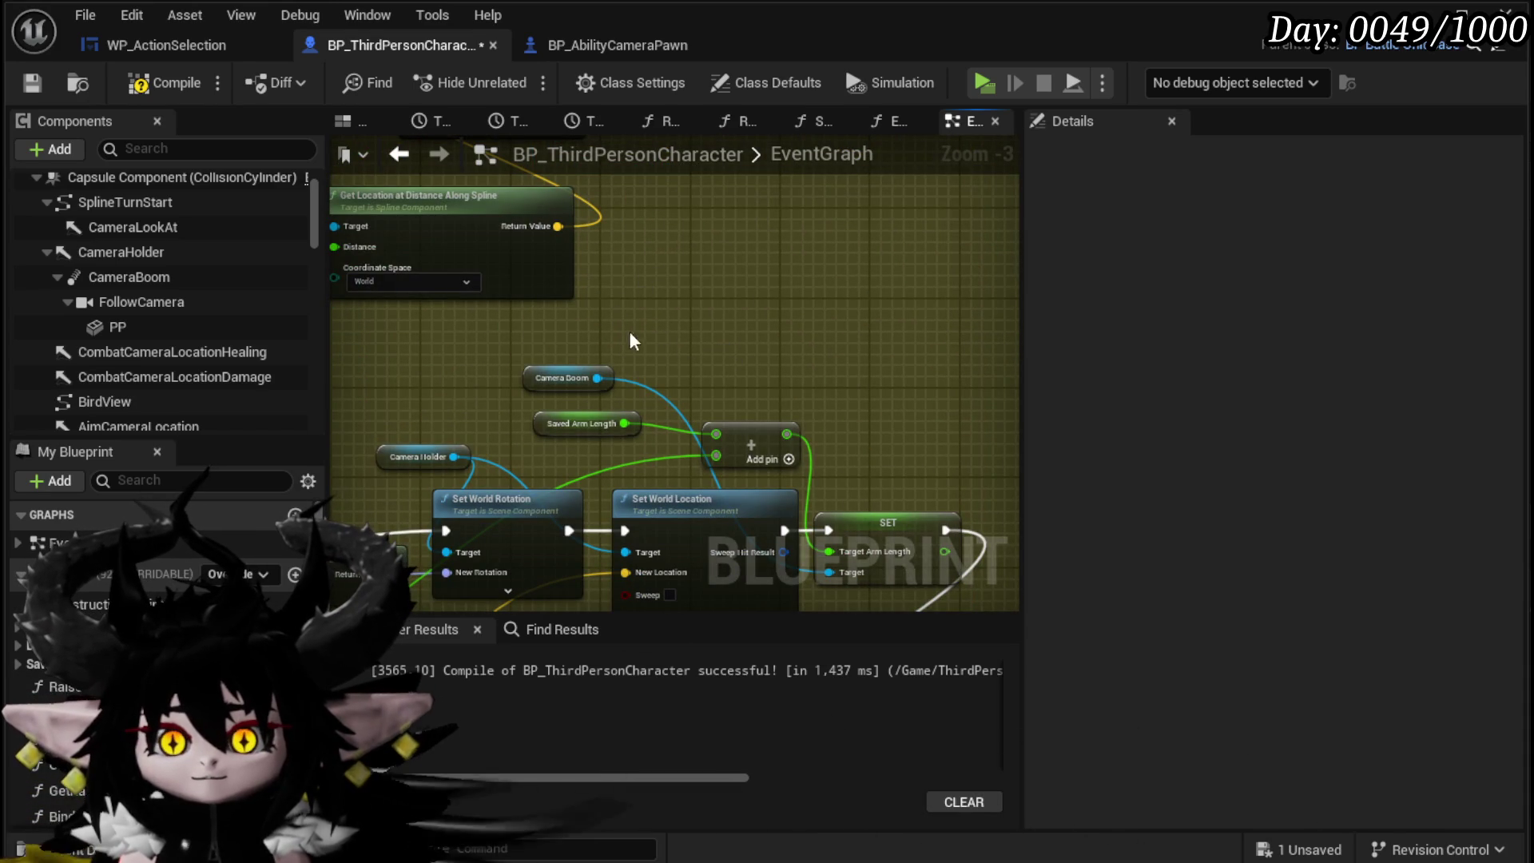
Step: Add a Get Target Arm Length node from Camera Boom and wire it into the Add node's top input
key(ctrl+v)
drag(688, 311, 728, 343)
text(get target)
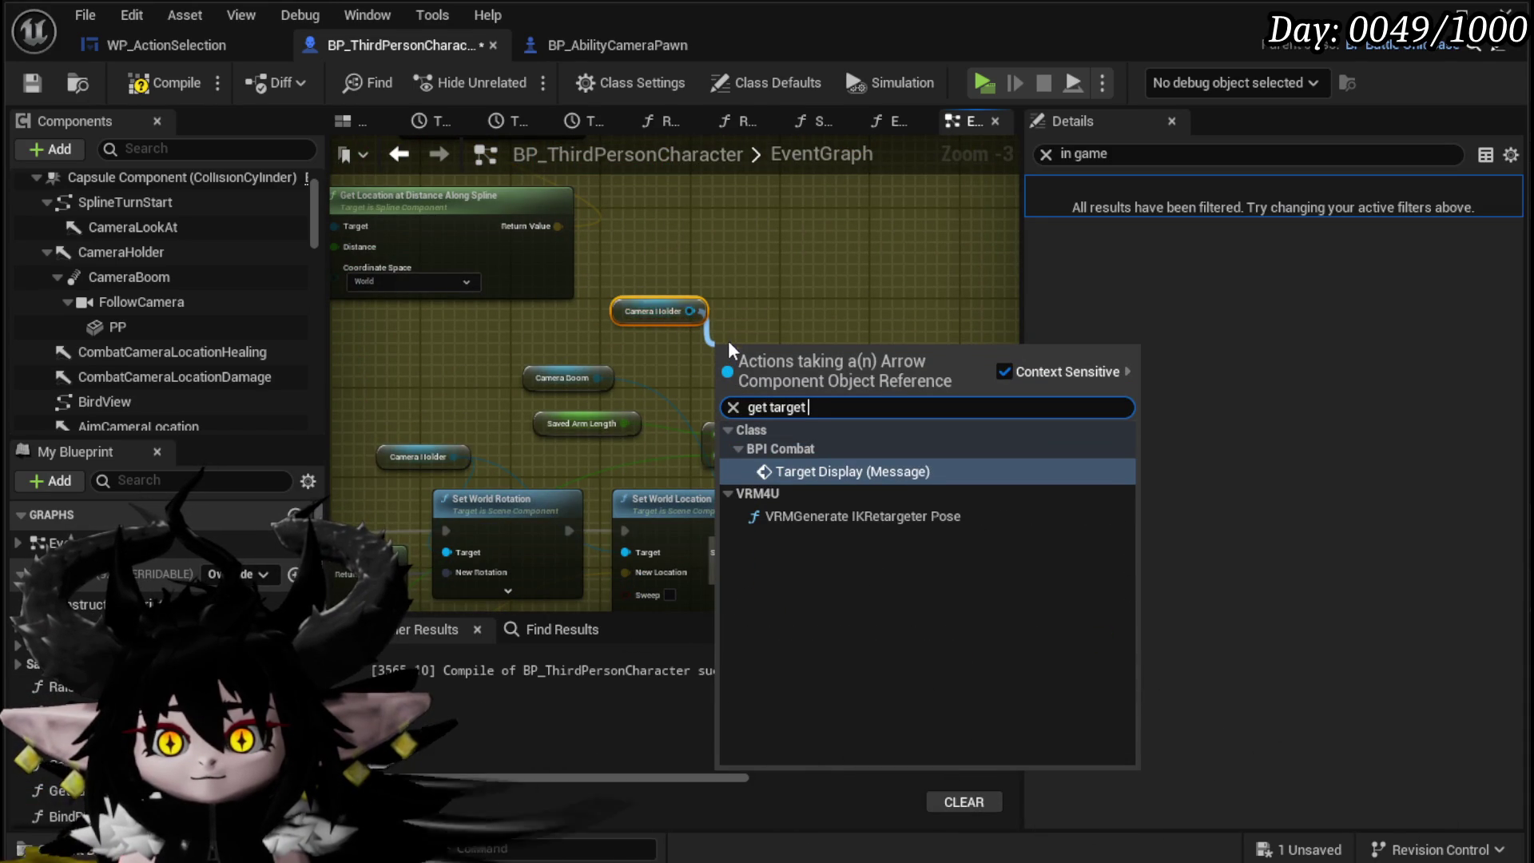
drag(681, 352, 593, 297)
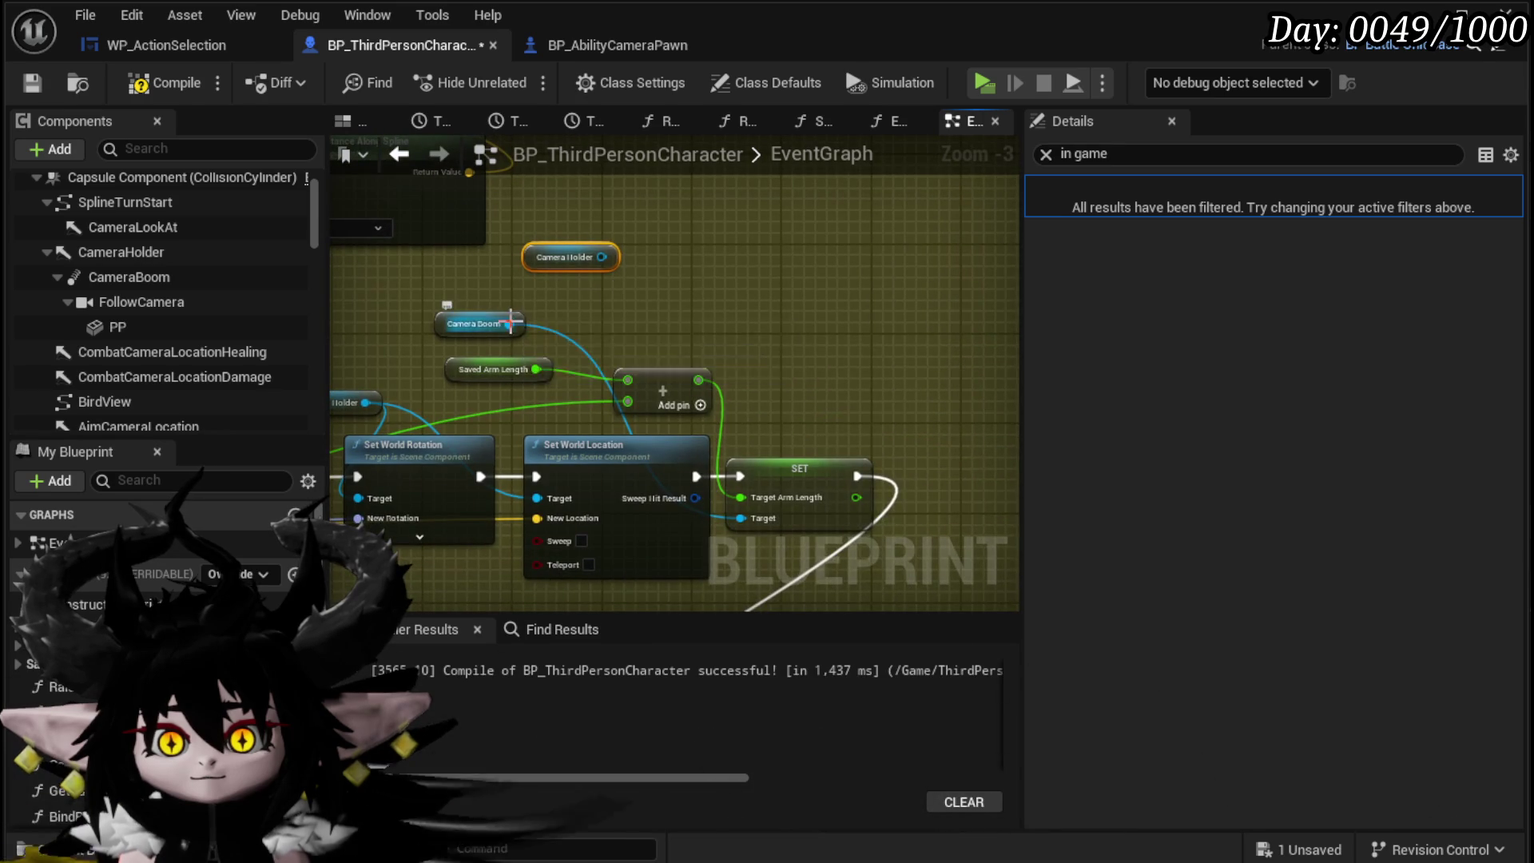
drag(509, 323, 652, 318)
text(arm len)
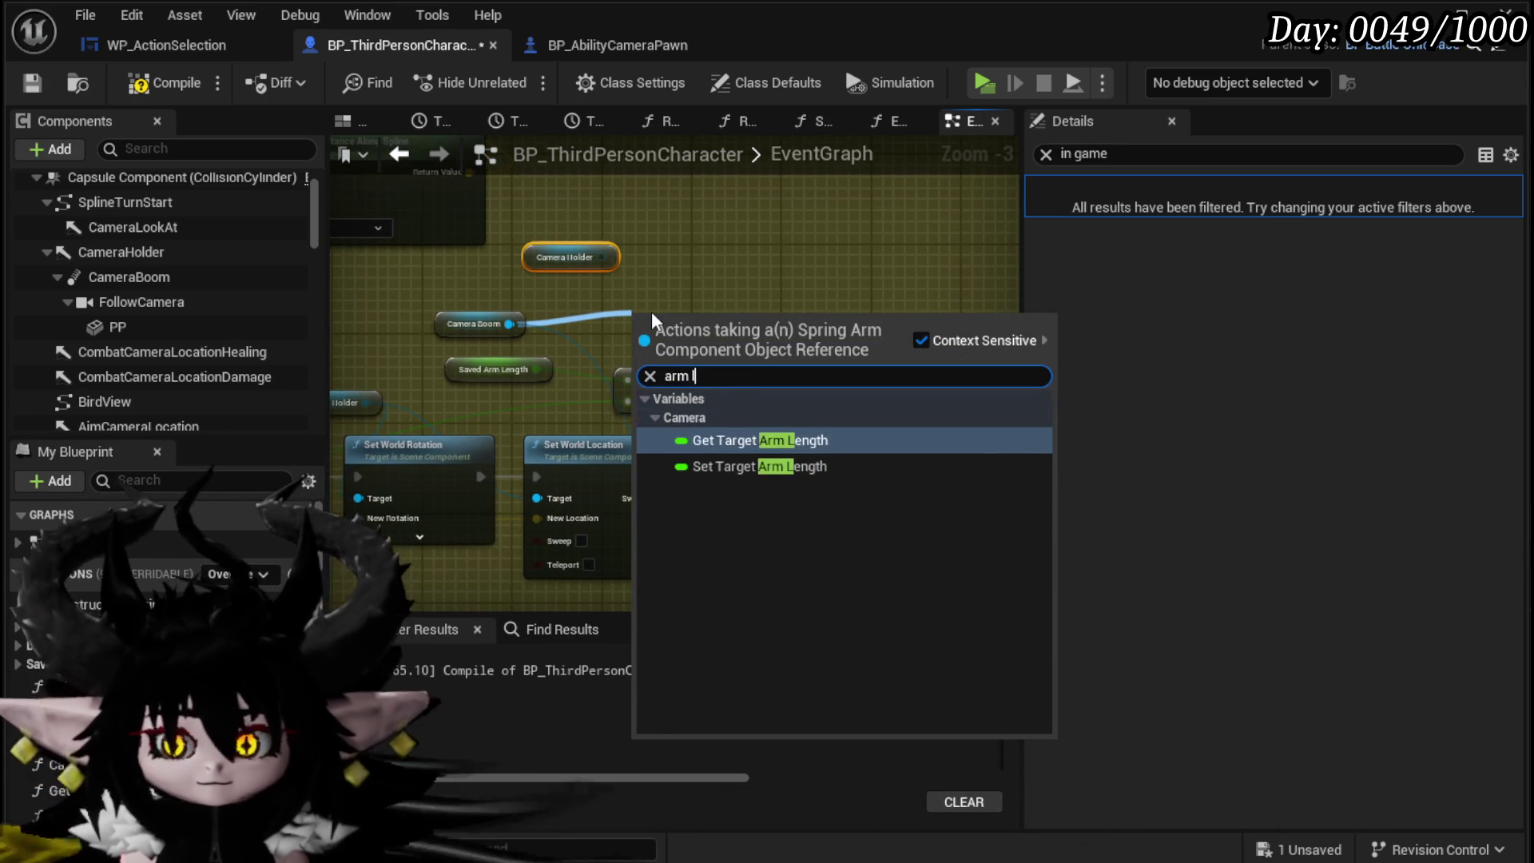
key(Return)
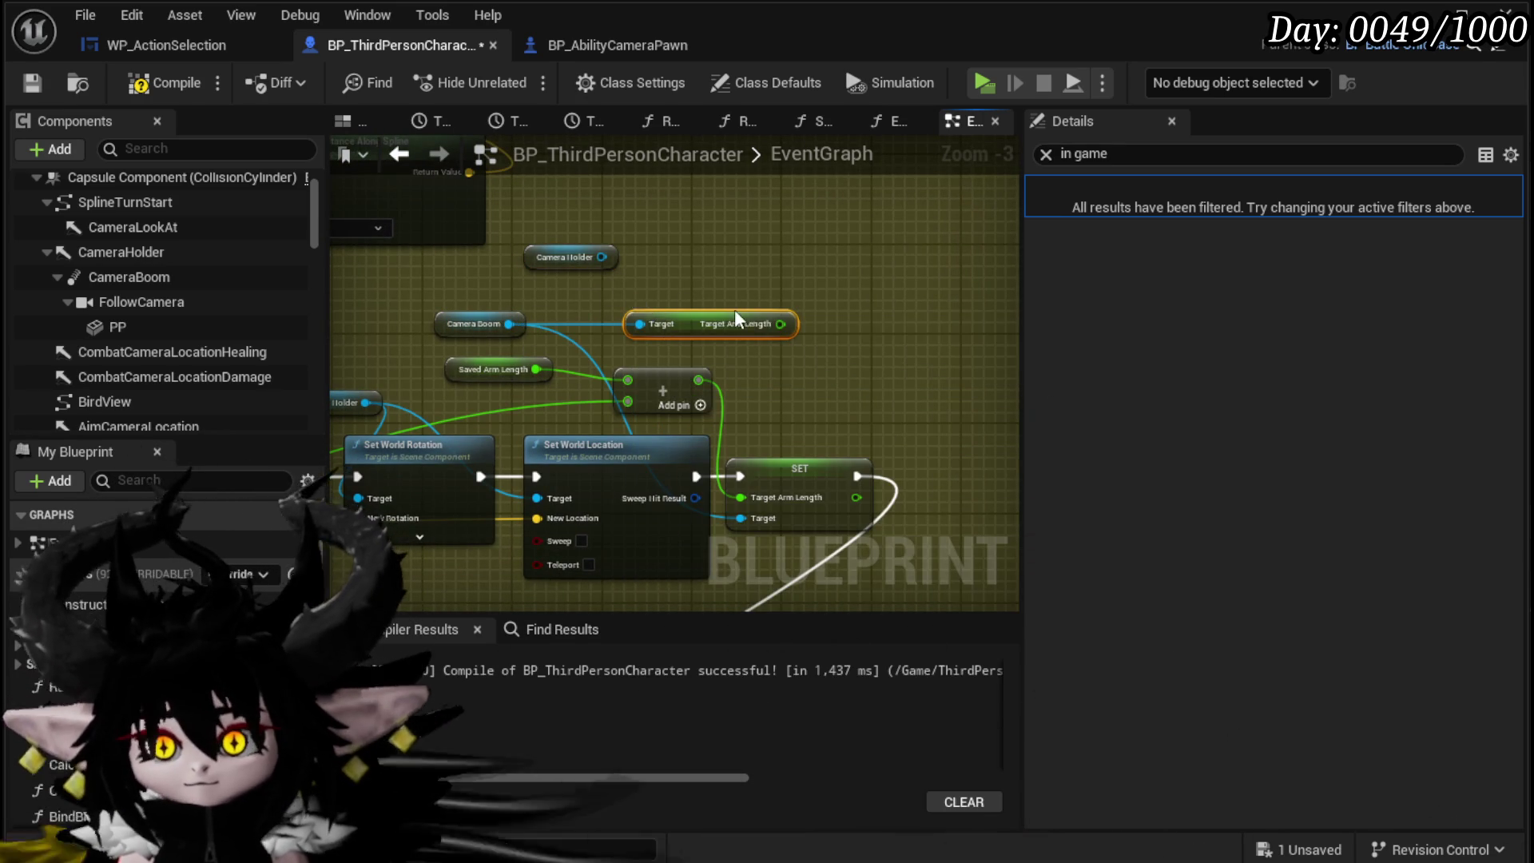
drag(779, 323, 627, 379)
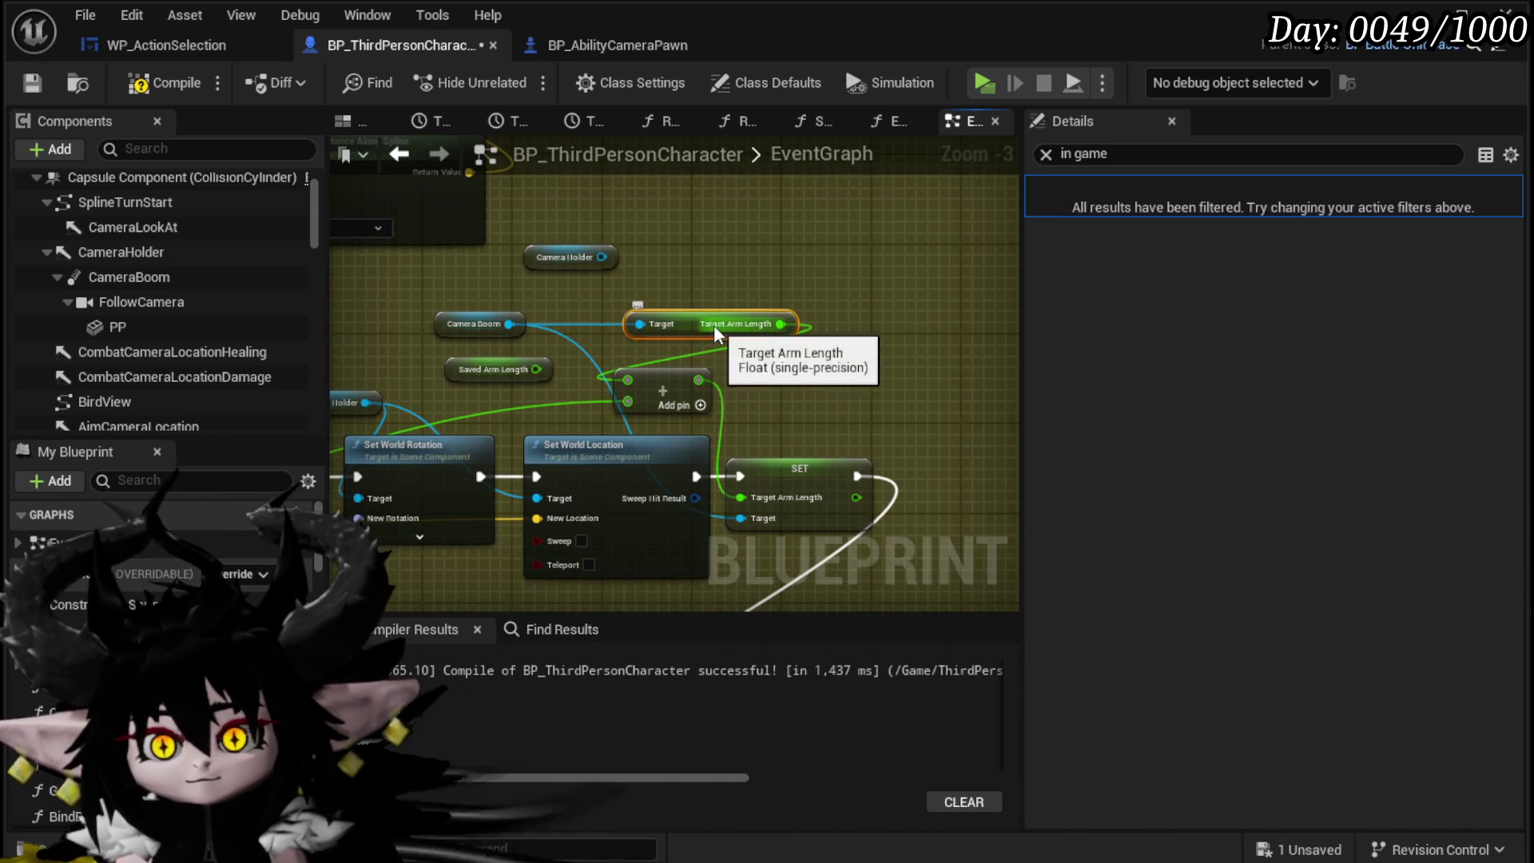
Step: Review the SET execution chain, save the Blueprint, and minimize its editor window
scroll(608, 313, down, 2)
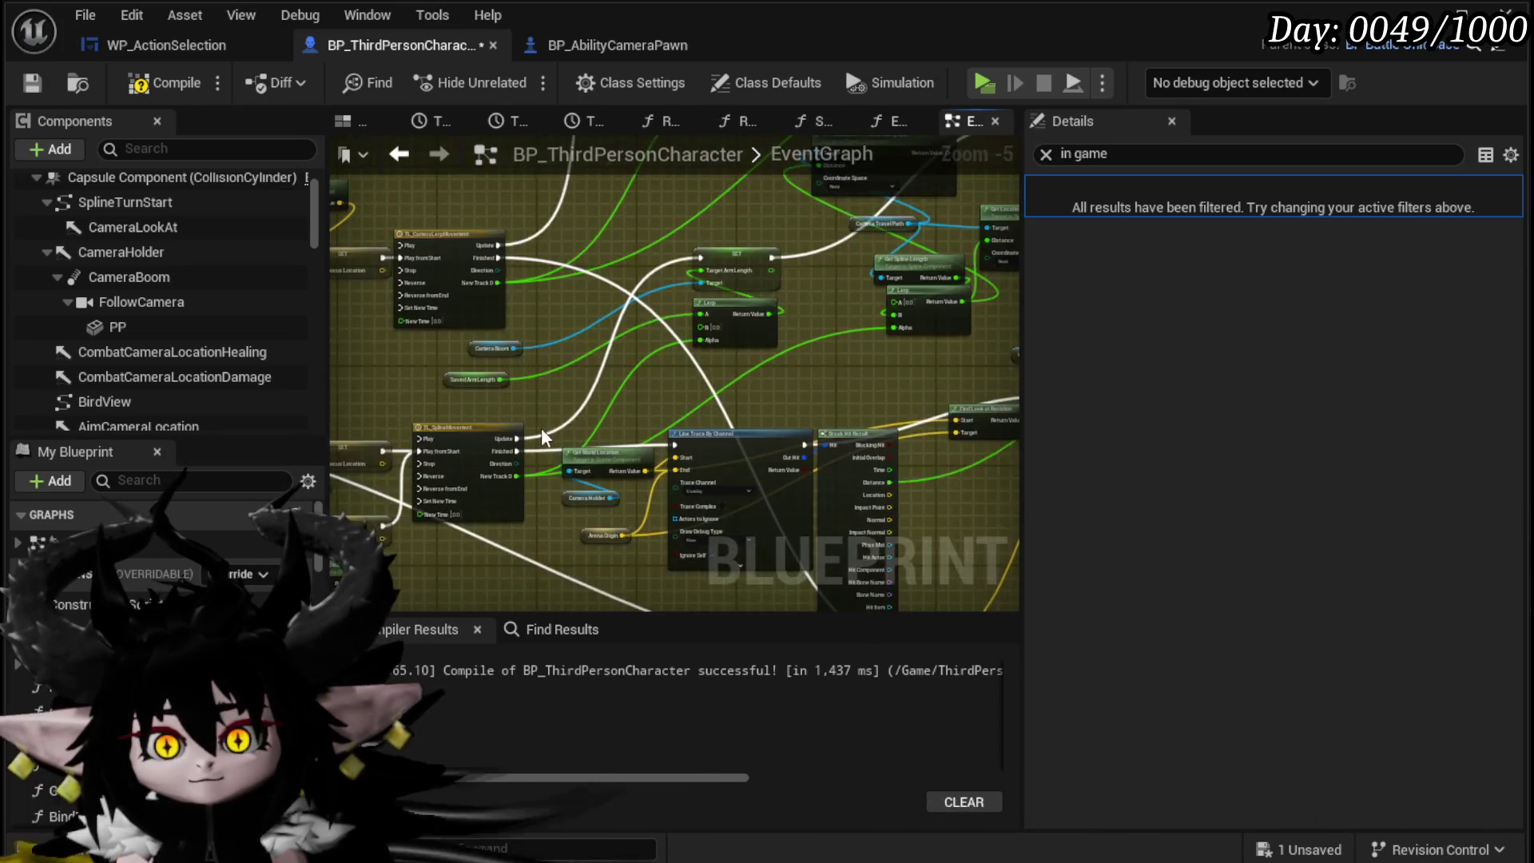
drag(486, 444, 357, 474)
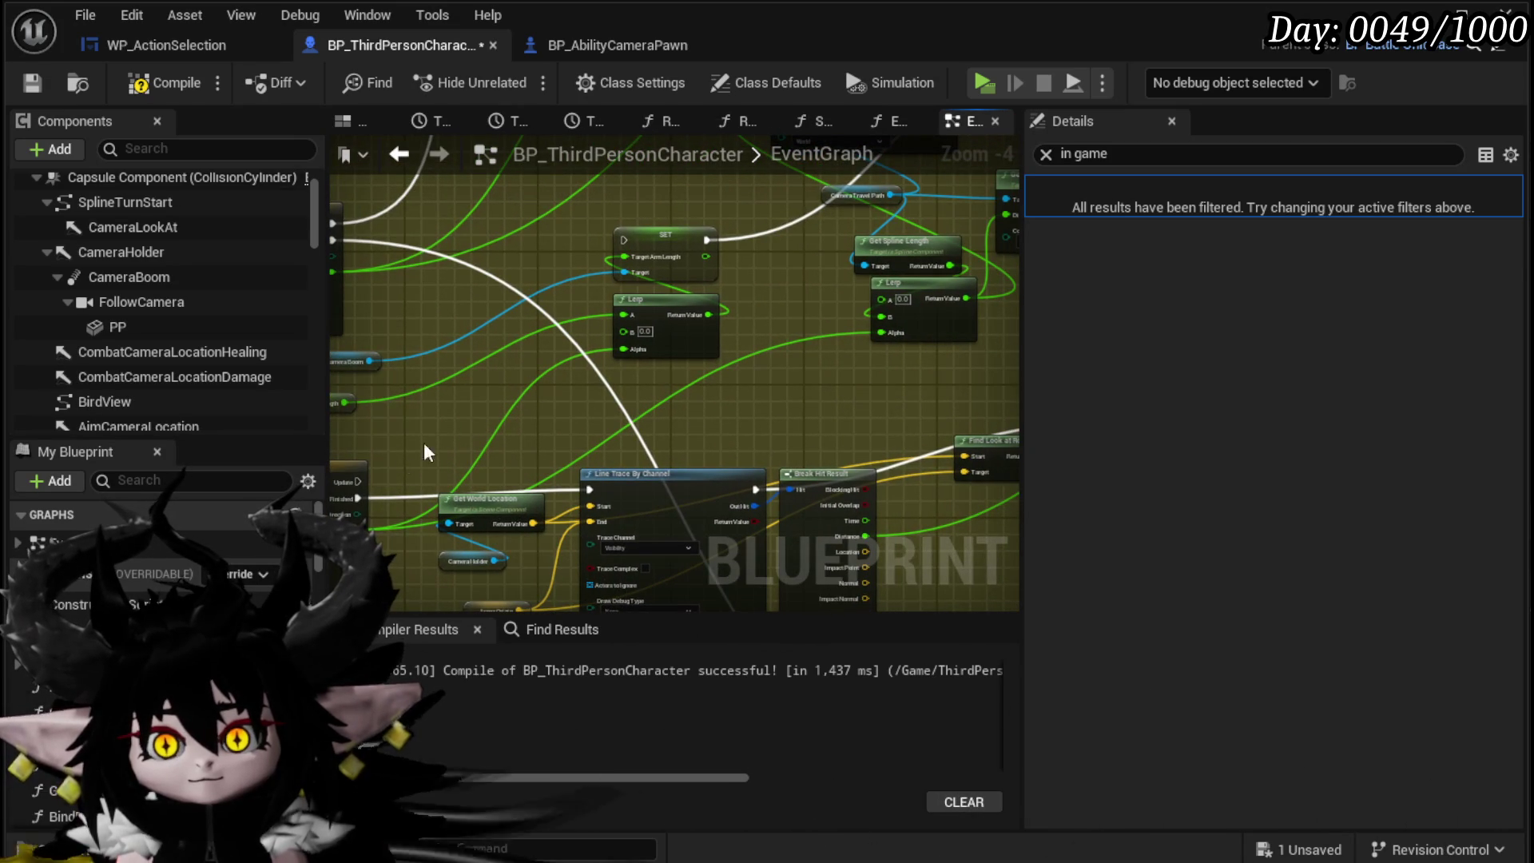
mouse_move(634, 242)
mouse_down()
mouse_move(419, 394)
mouse_move(432, 436)
mouse_up()
click(396, 435)
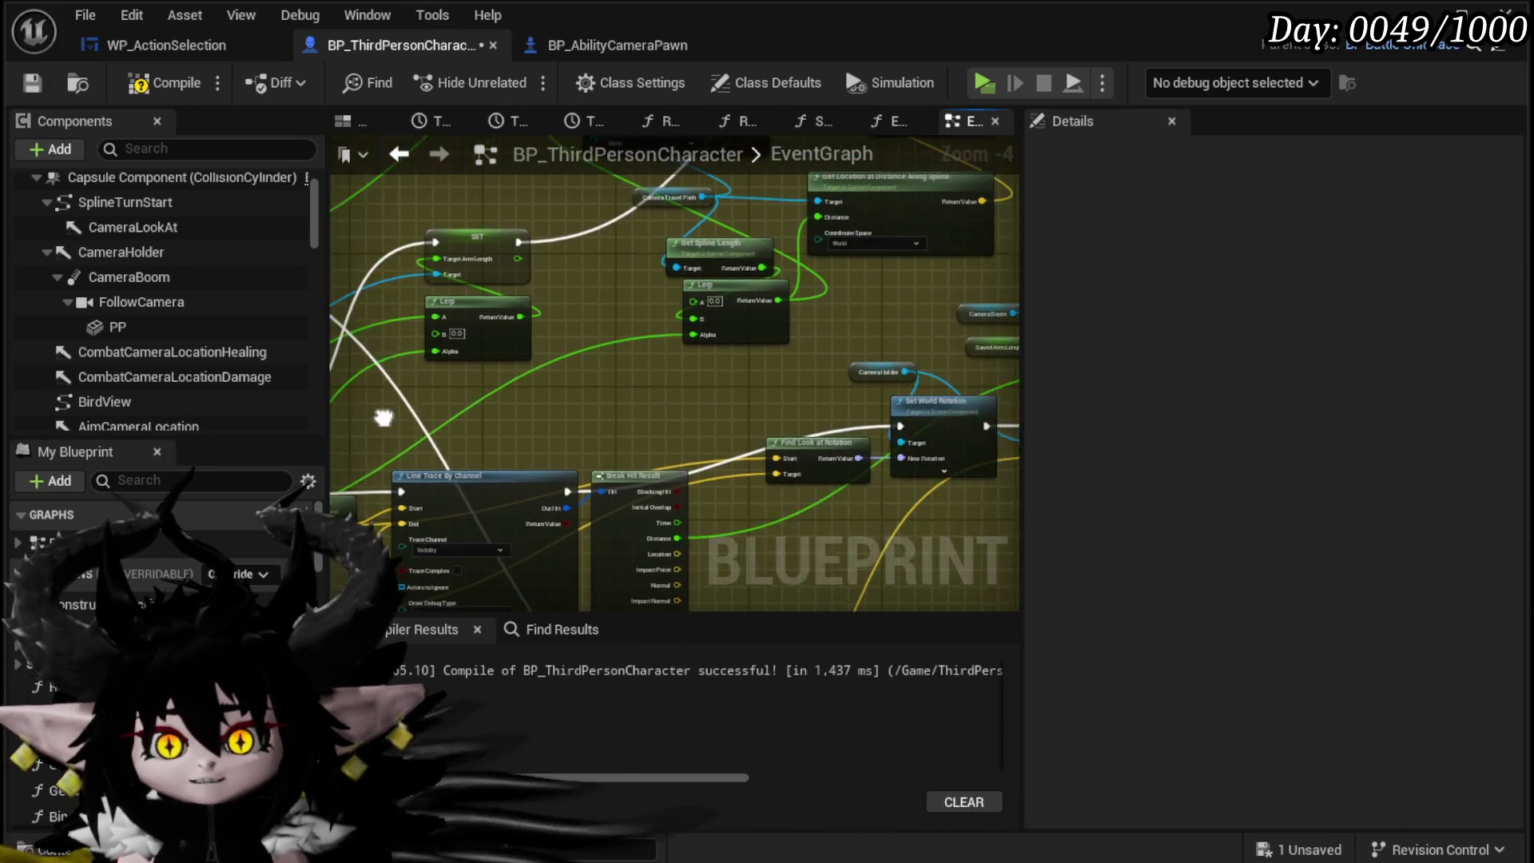
drag(779, 412, 358, 438)
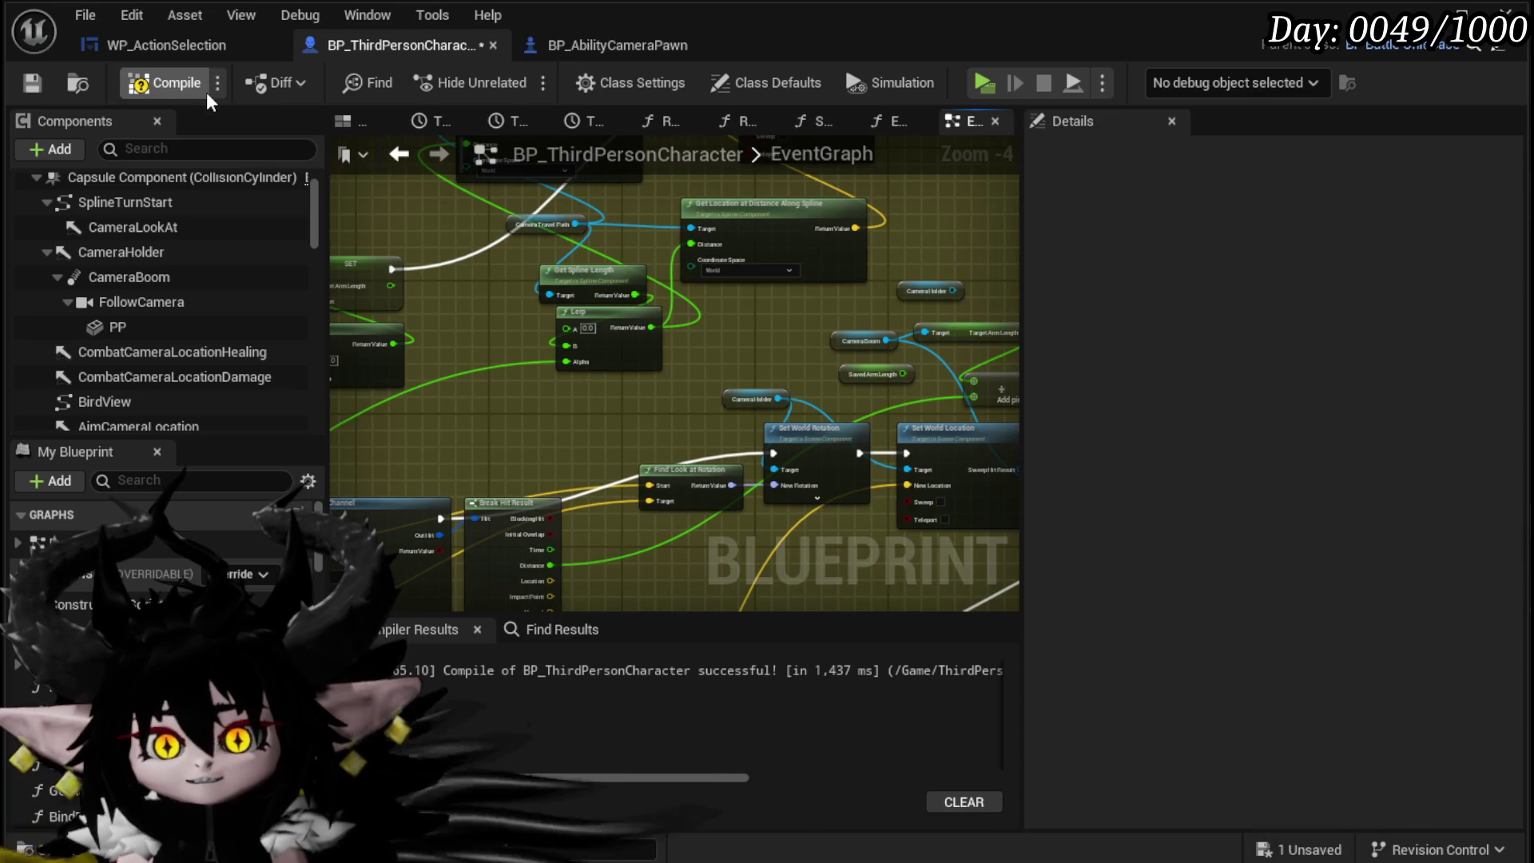
click(35, 77)
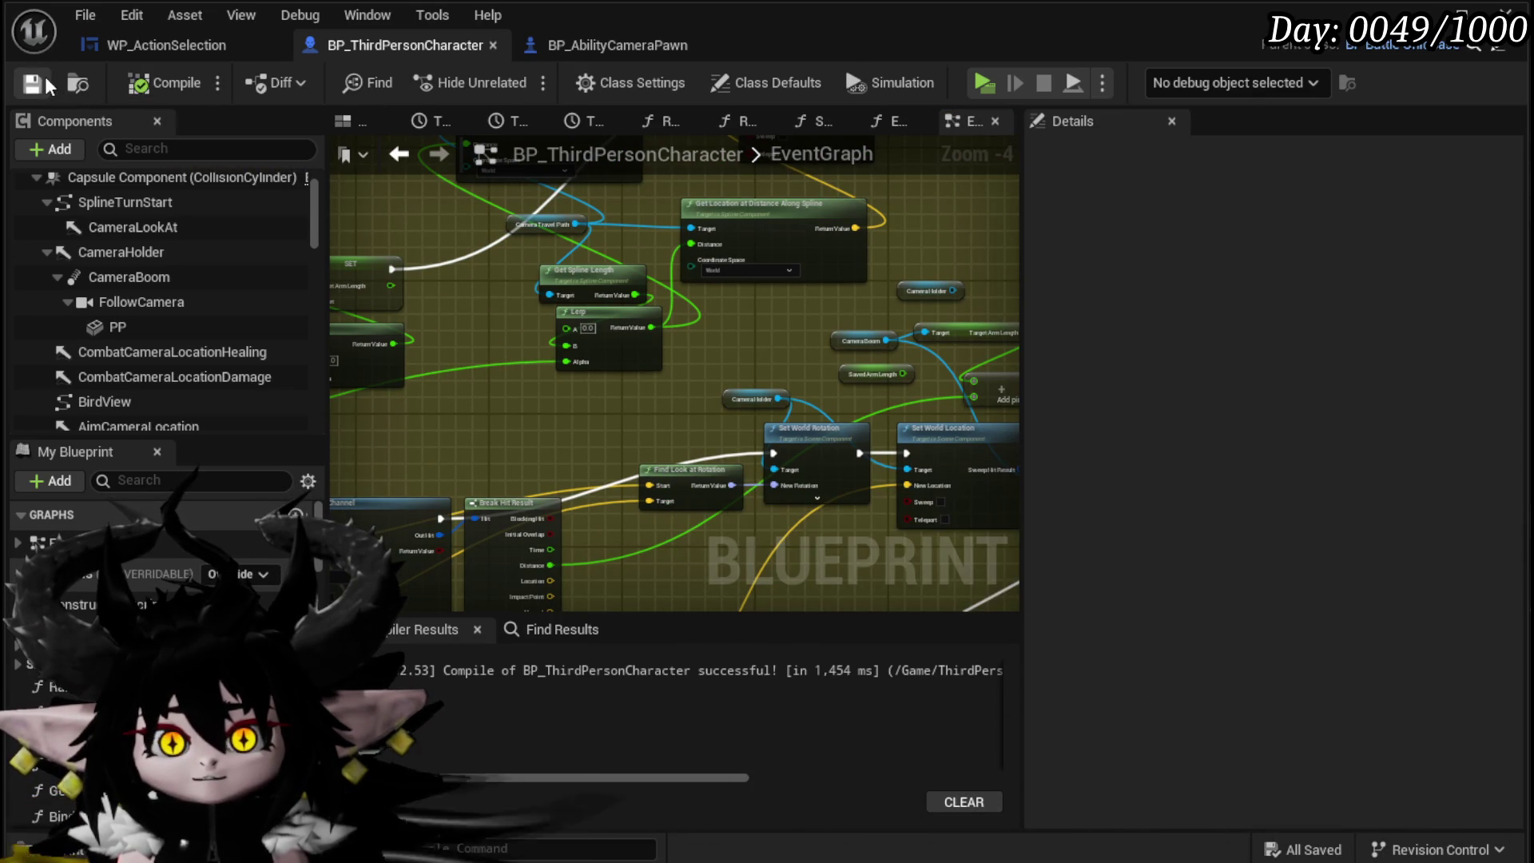
click(1429, 11)
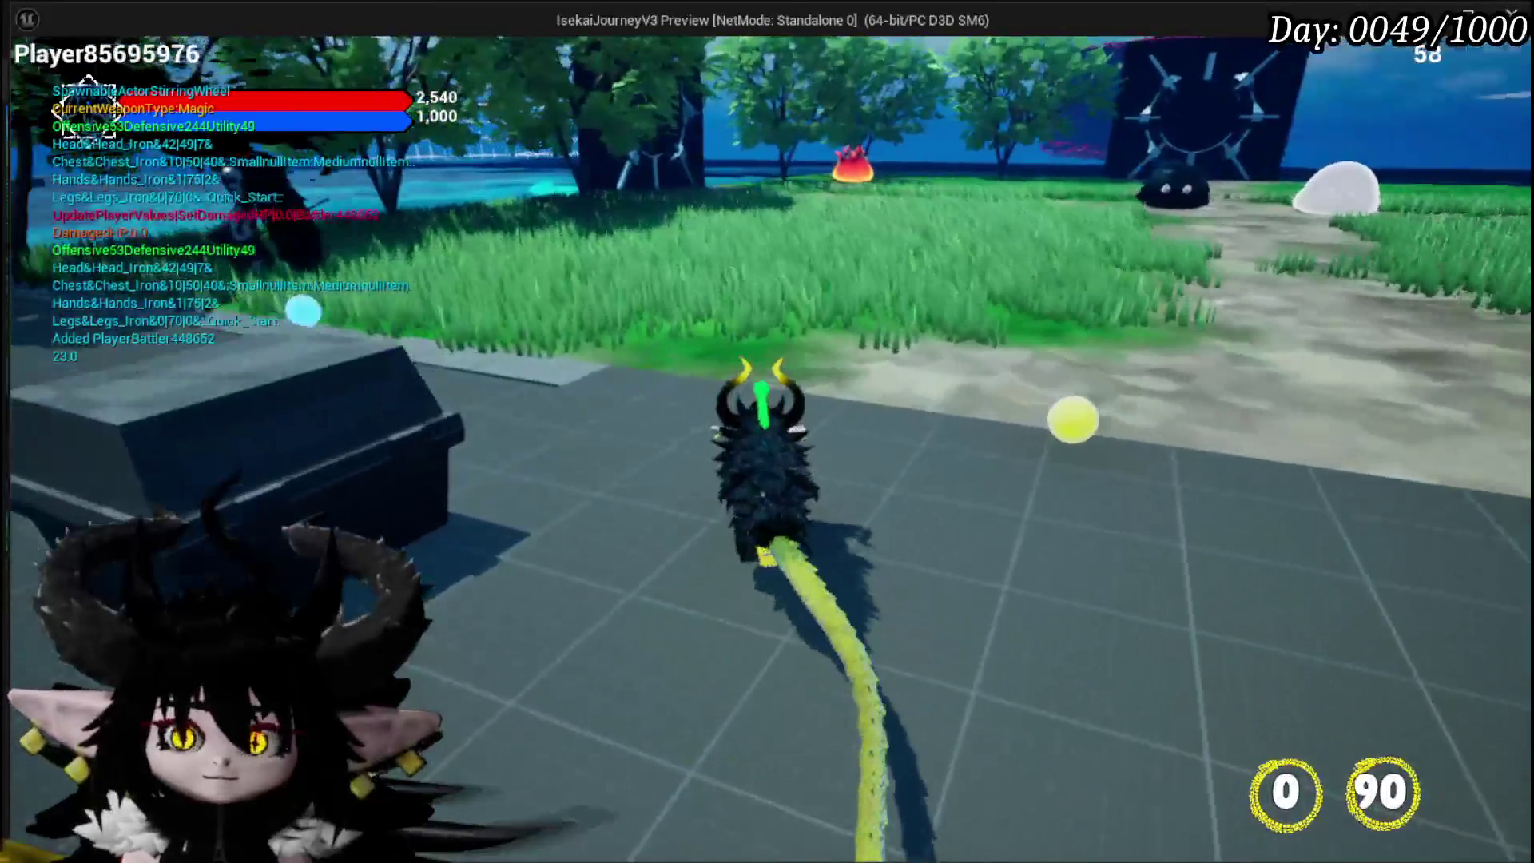
Step: Run forward and cast fire magic at the slime, dismiss the battle prompt, stop play, and save the level
key(w)
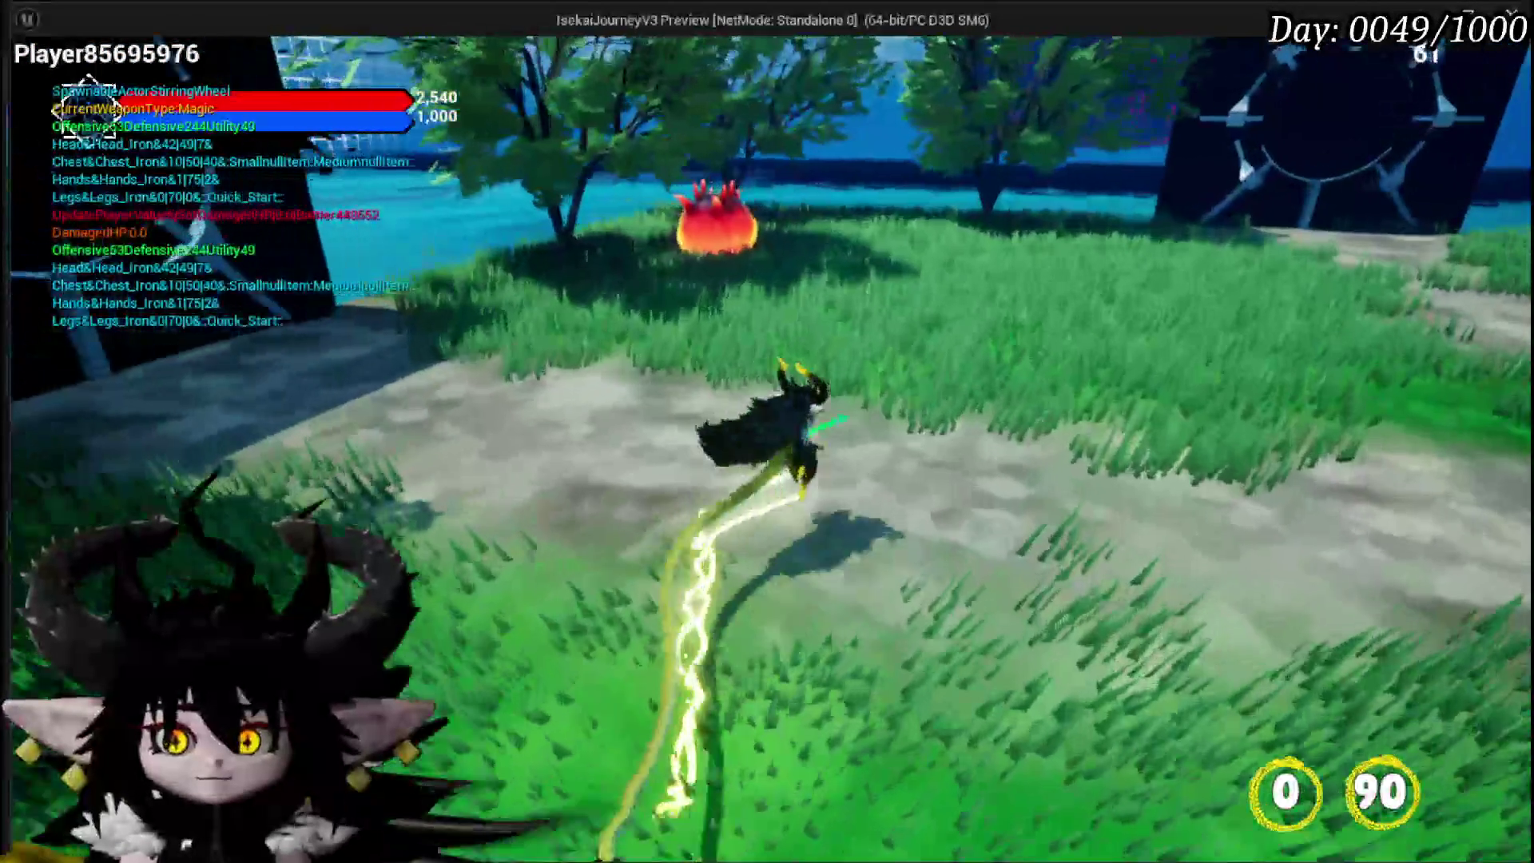
key(w)
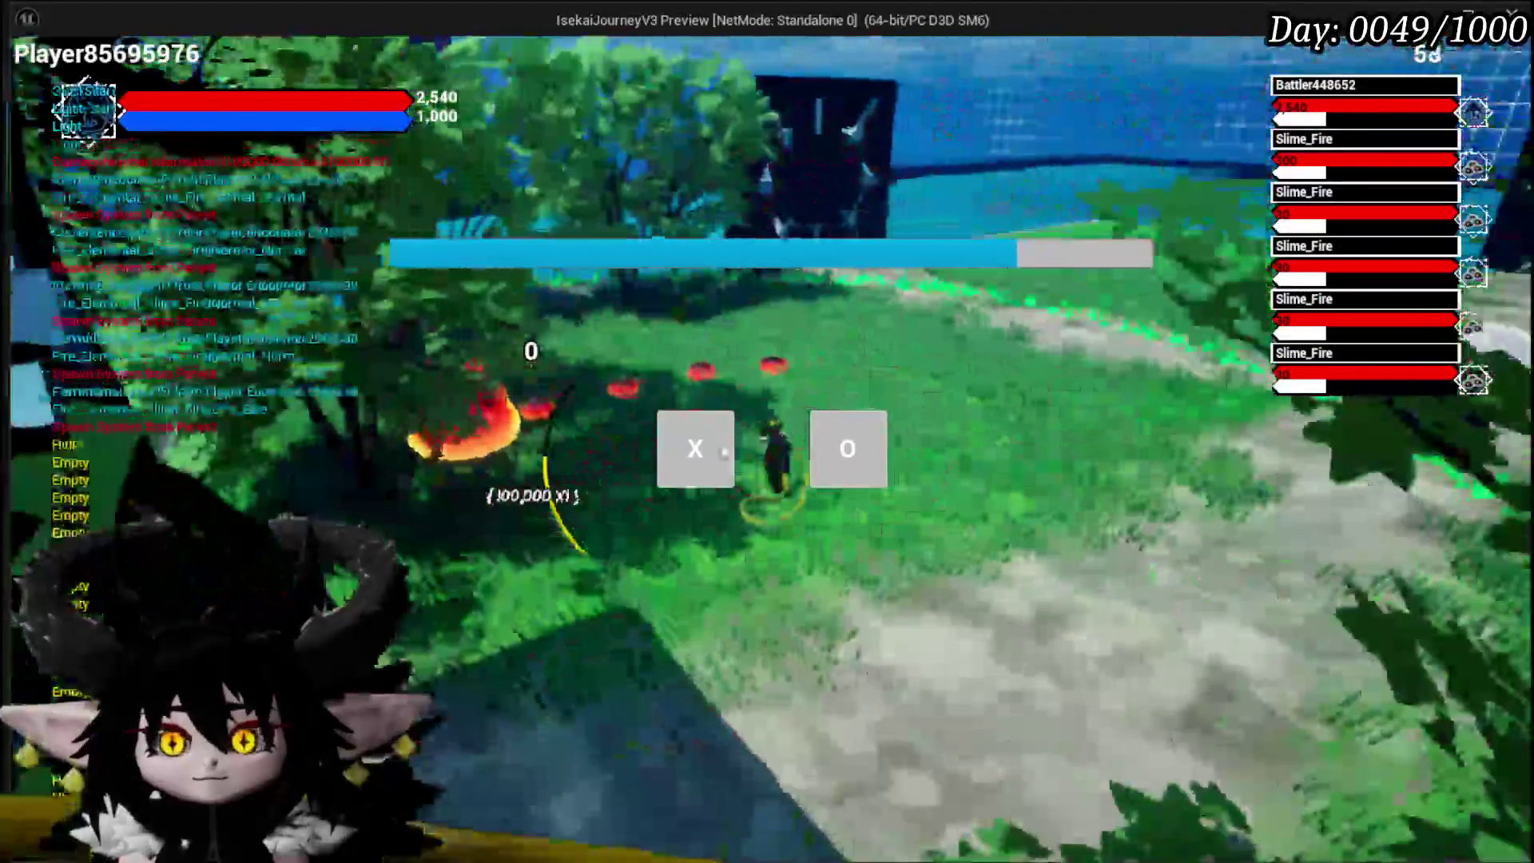
click(692, 471)
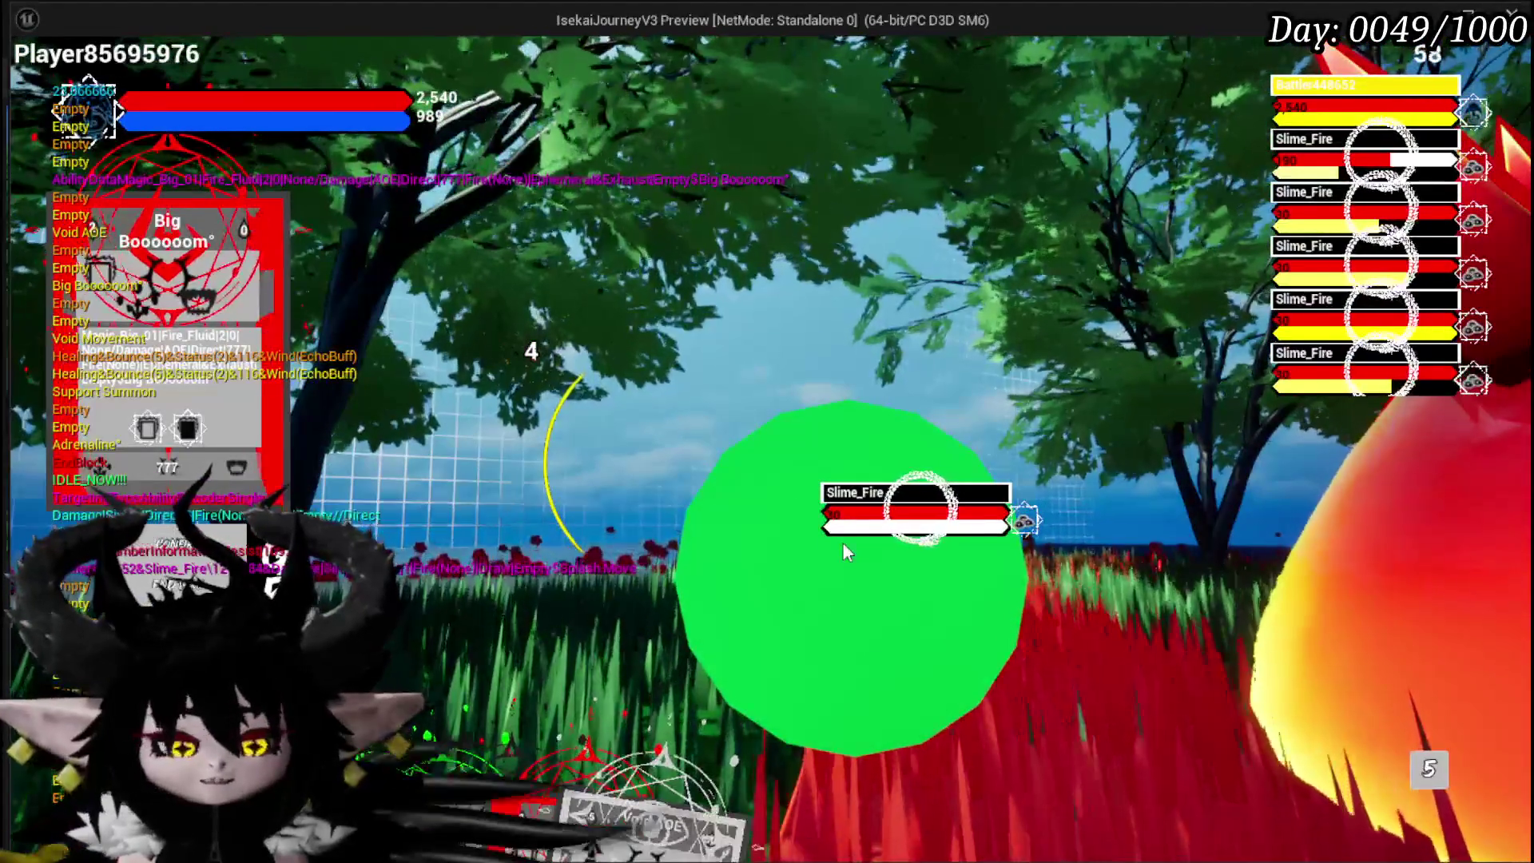
key(Escape)
click(37, 85)
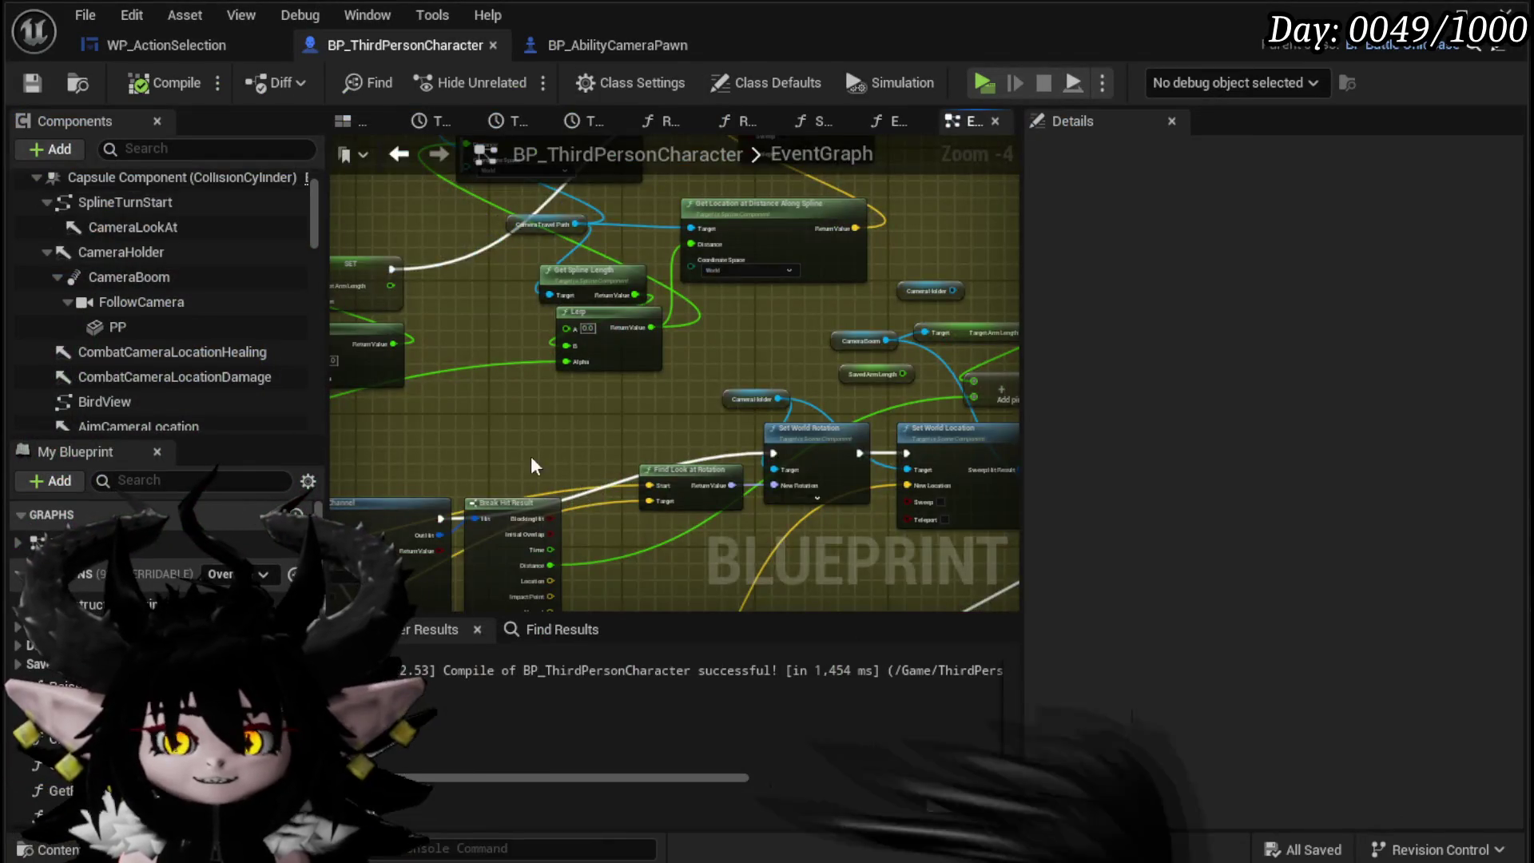
Step: Set Line Trace By Channel's Draw Debug Type to For Duration
scroll(533, 466, up, 3)
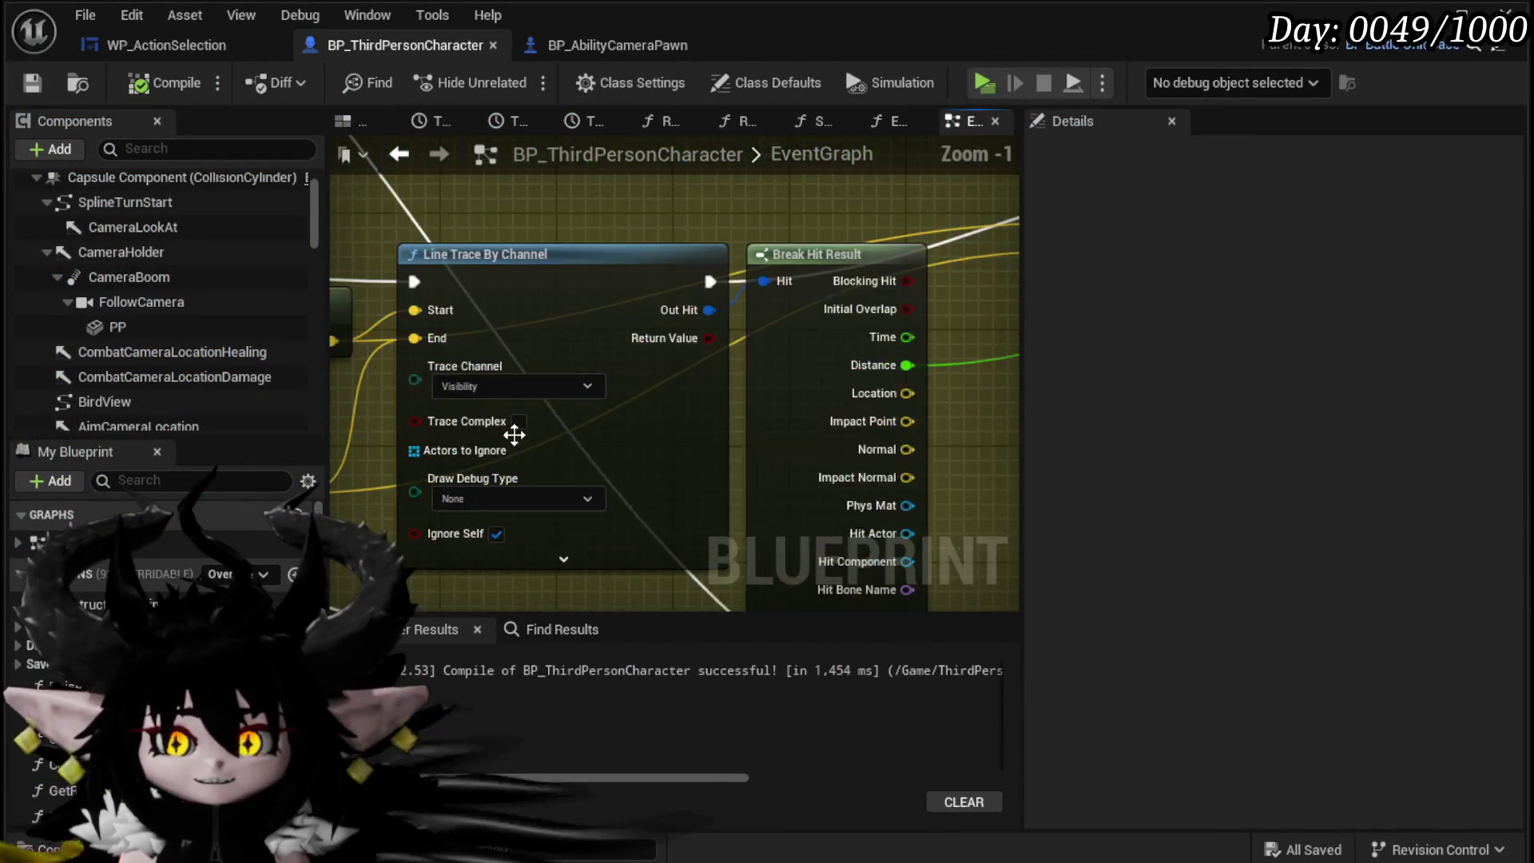
mouse_move(381, 500)
mouse_down()
mouse_move(719, 491)
mouse_move(639, 471)
mouse_move(530, 482)
mouse_up()
click(583, 471)
click(596, 510)
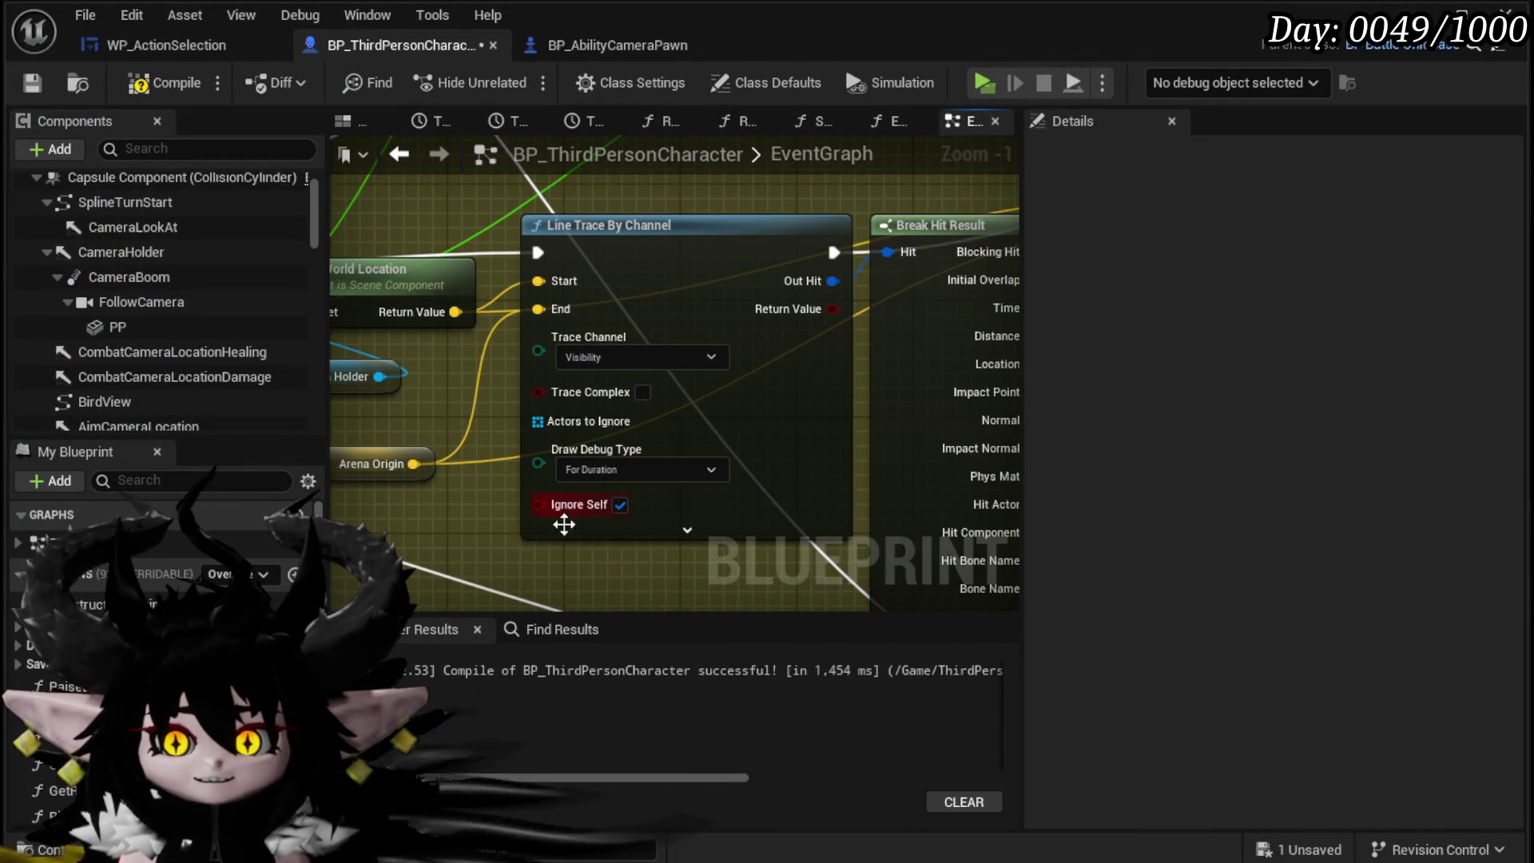
Step: Move Camera Holder above Get World Location and shift Get World Location up-left
mouse_move(438, 409)
mouse_down()
mouse_move(541, 485)
mouse_move(560, 523)
mouse_up()
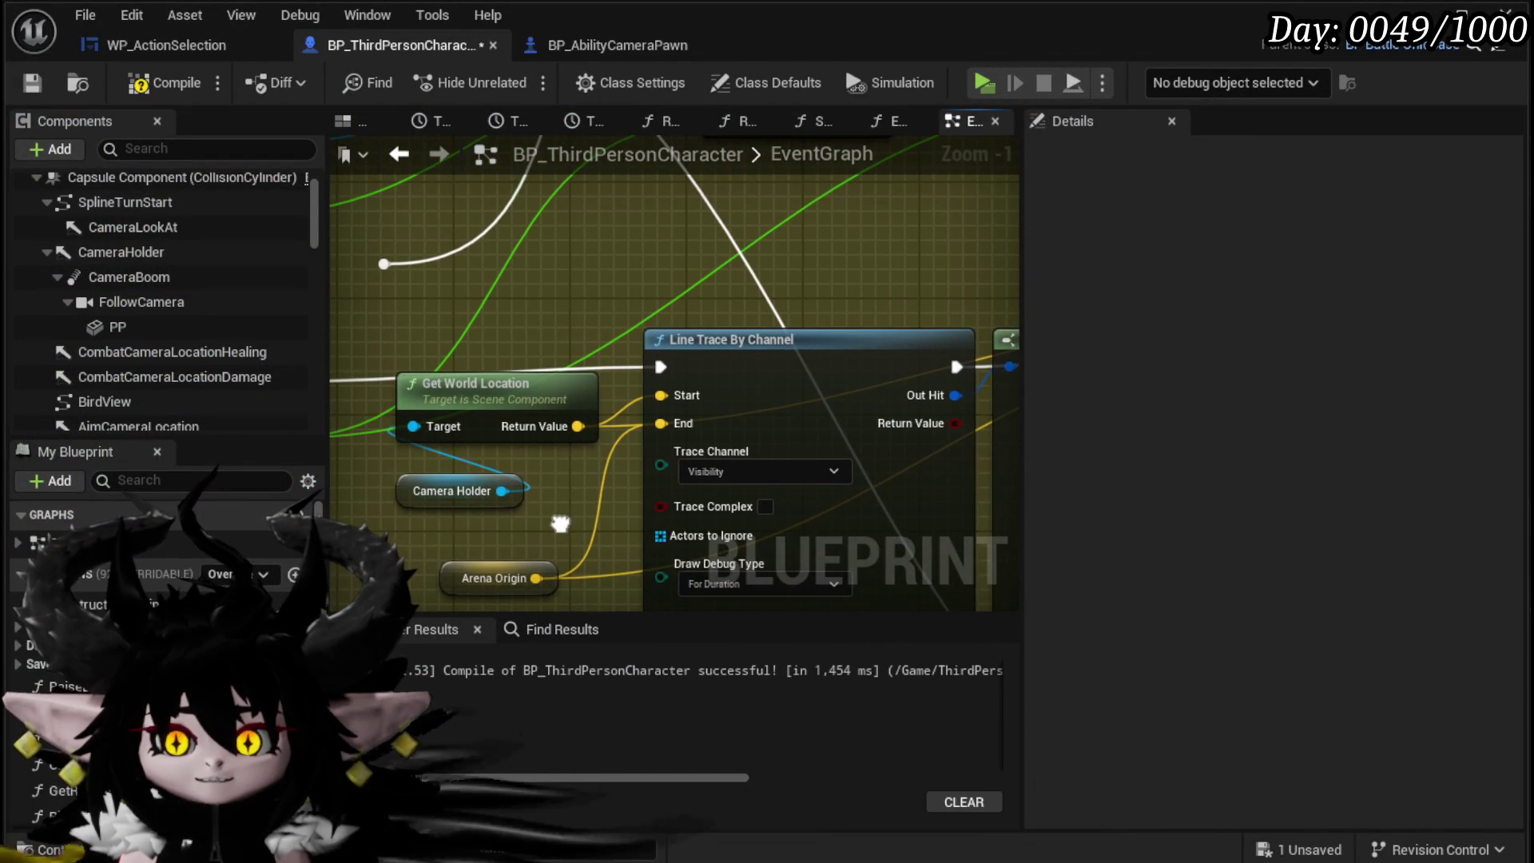
drag(479, 490, 465, 316)
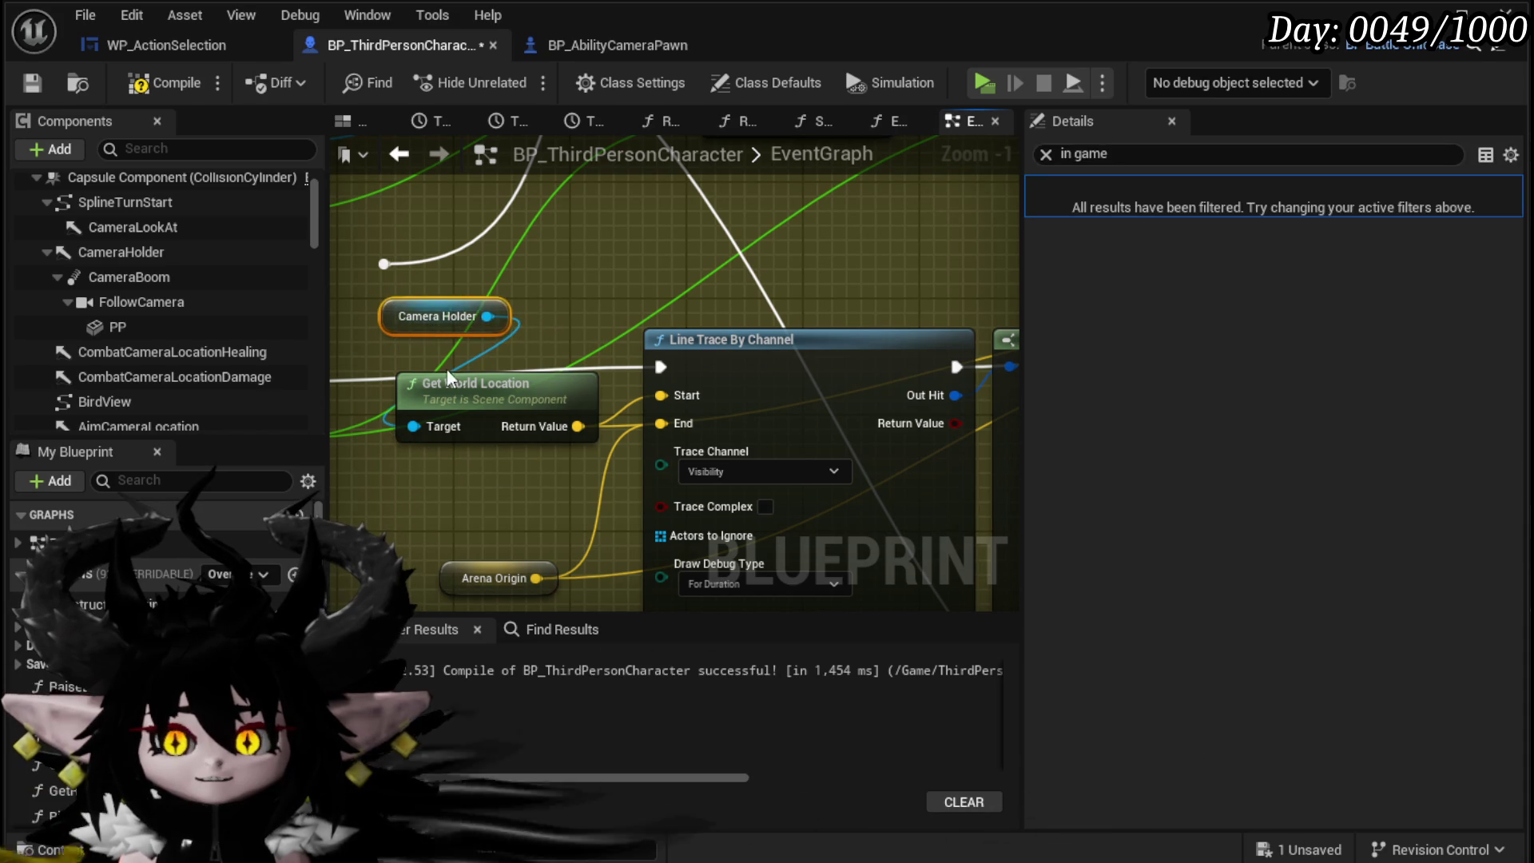
drag(464, 397, 363, 353)
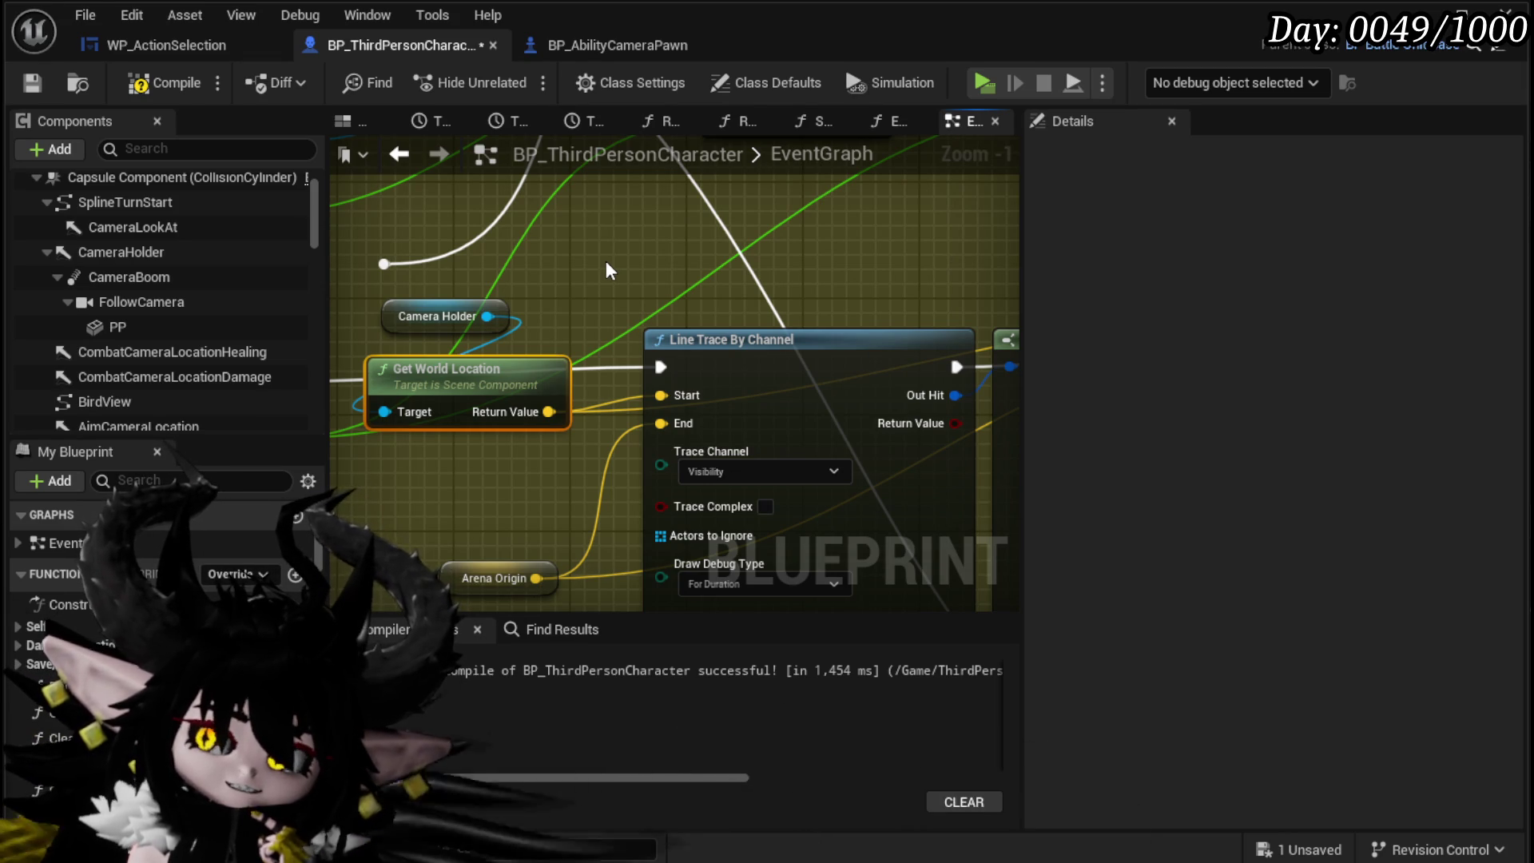
Step: Copy the Camera Travel Path getter from the spline nodes and paste it near Line Trace By Channel
scroll(605, 261, down, 2)
mouse_move(575, 415)
mouse_down()
mouse_move(514, 396)
mouse_move(505, 427)
mouse_up()
mouse_move(510, 329)
mouse_down()
mouse_move(564, 471)
mouse_move(507, 459)
mouse_move(580, 376)
mouse_up()
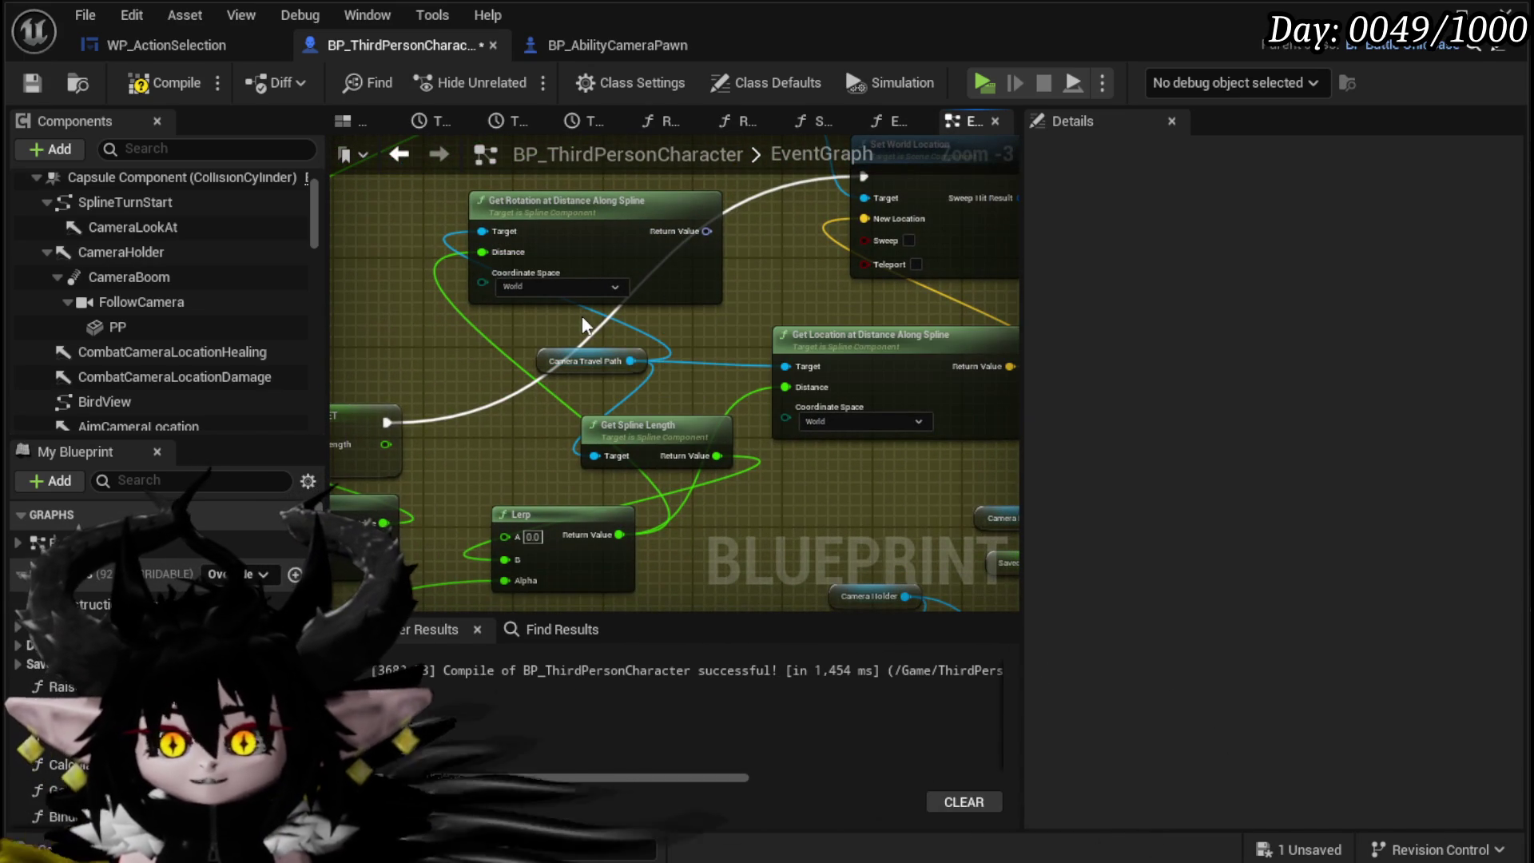
drag(812, 366, 816, 367)
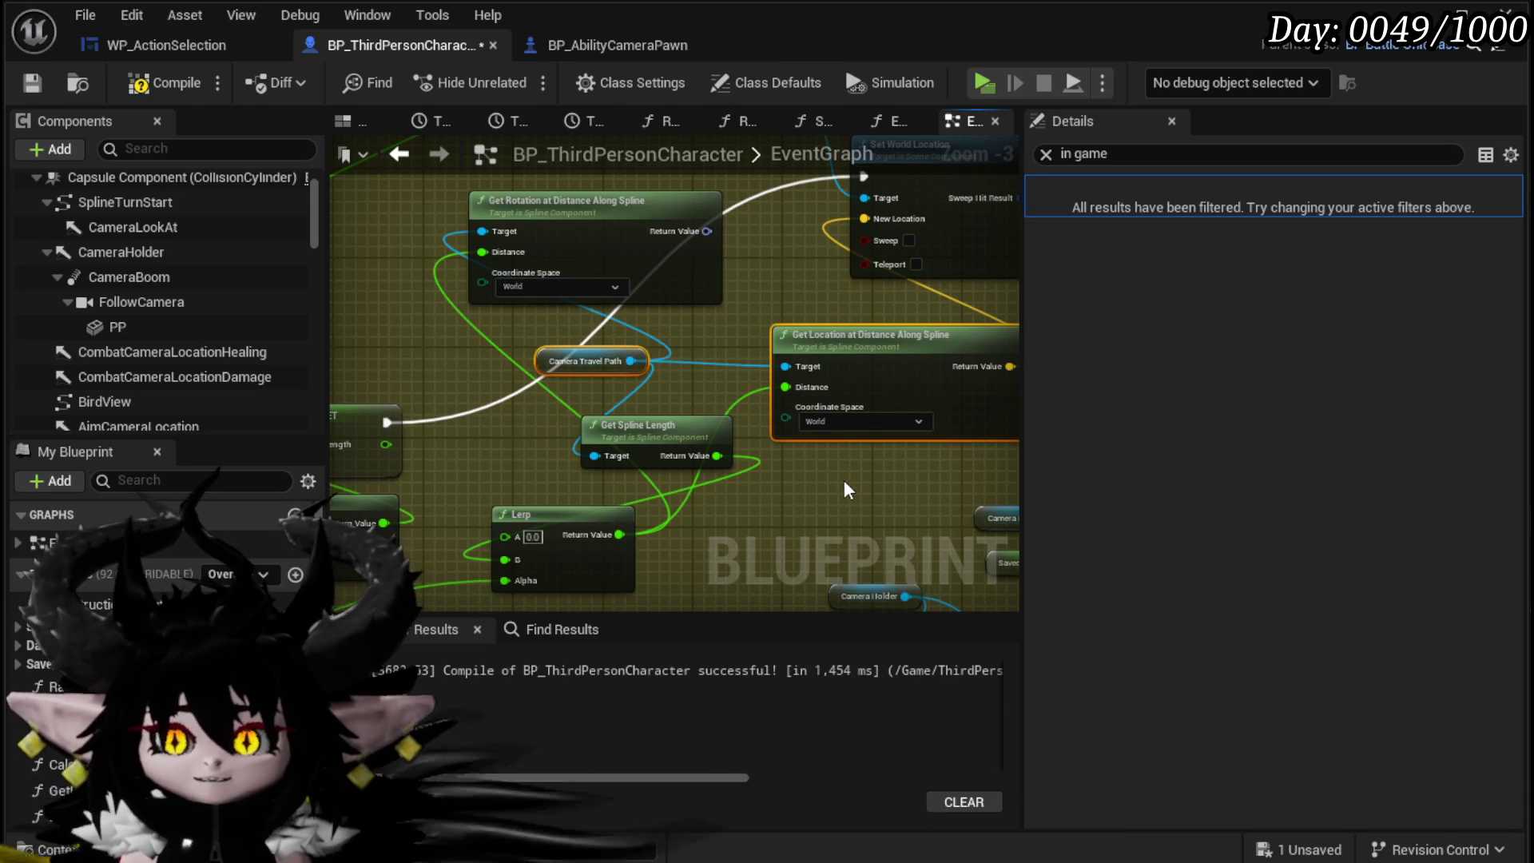
drag(844, 479, 720, 357)
drag(444, 216, 495, 308)
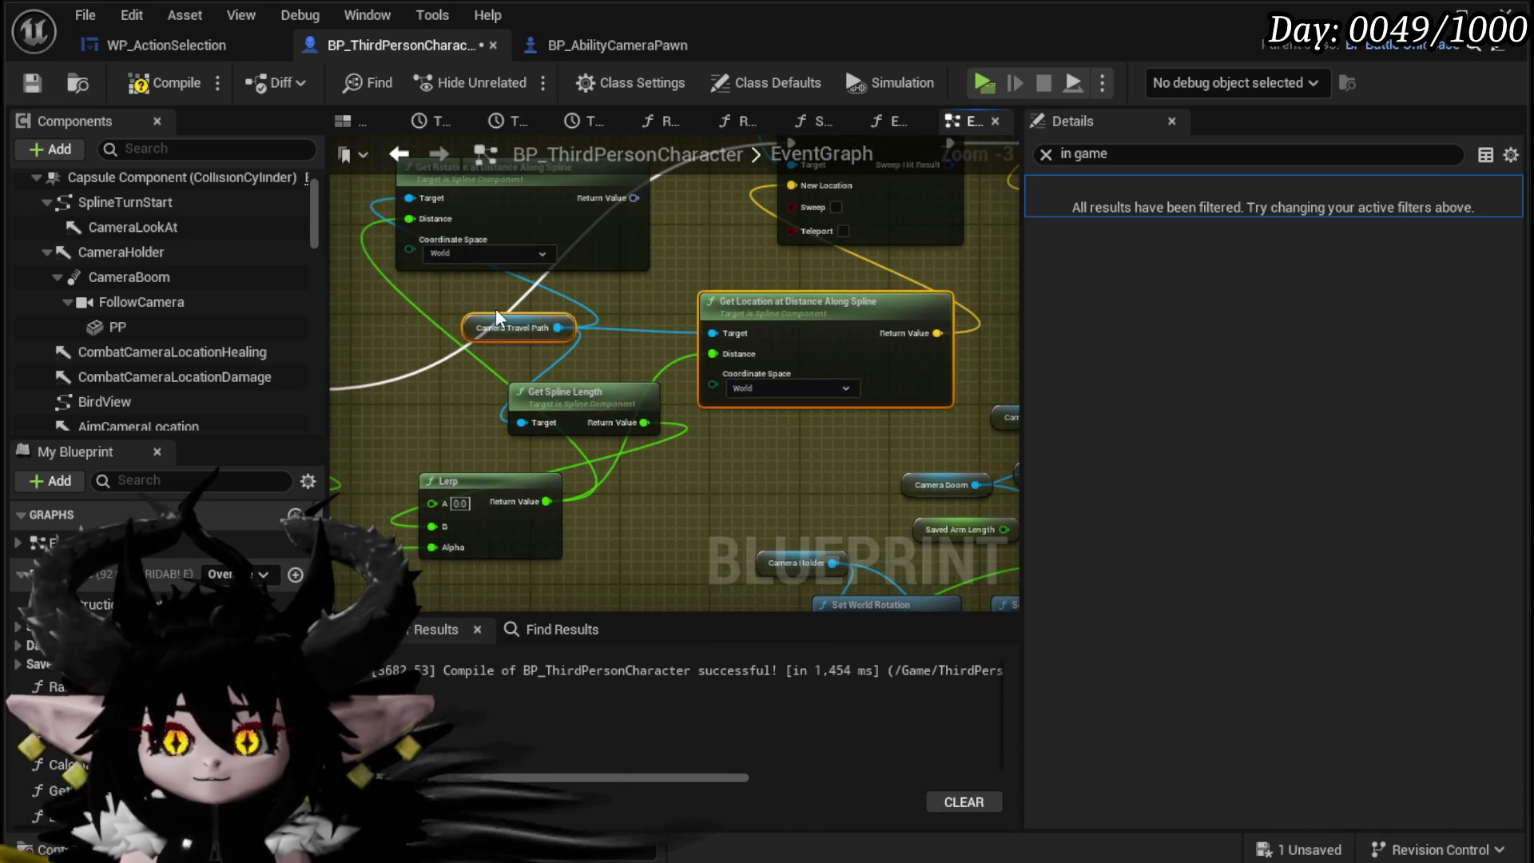
drag(755, 434, 643, 327)
click(683, 336)
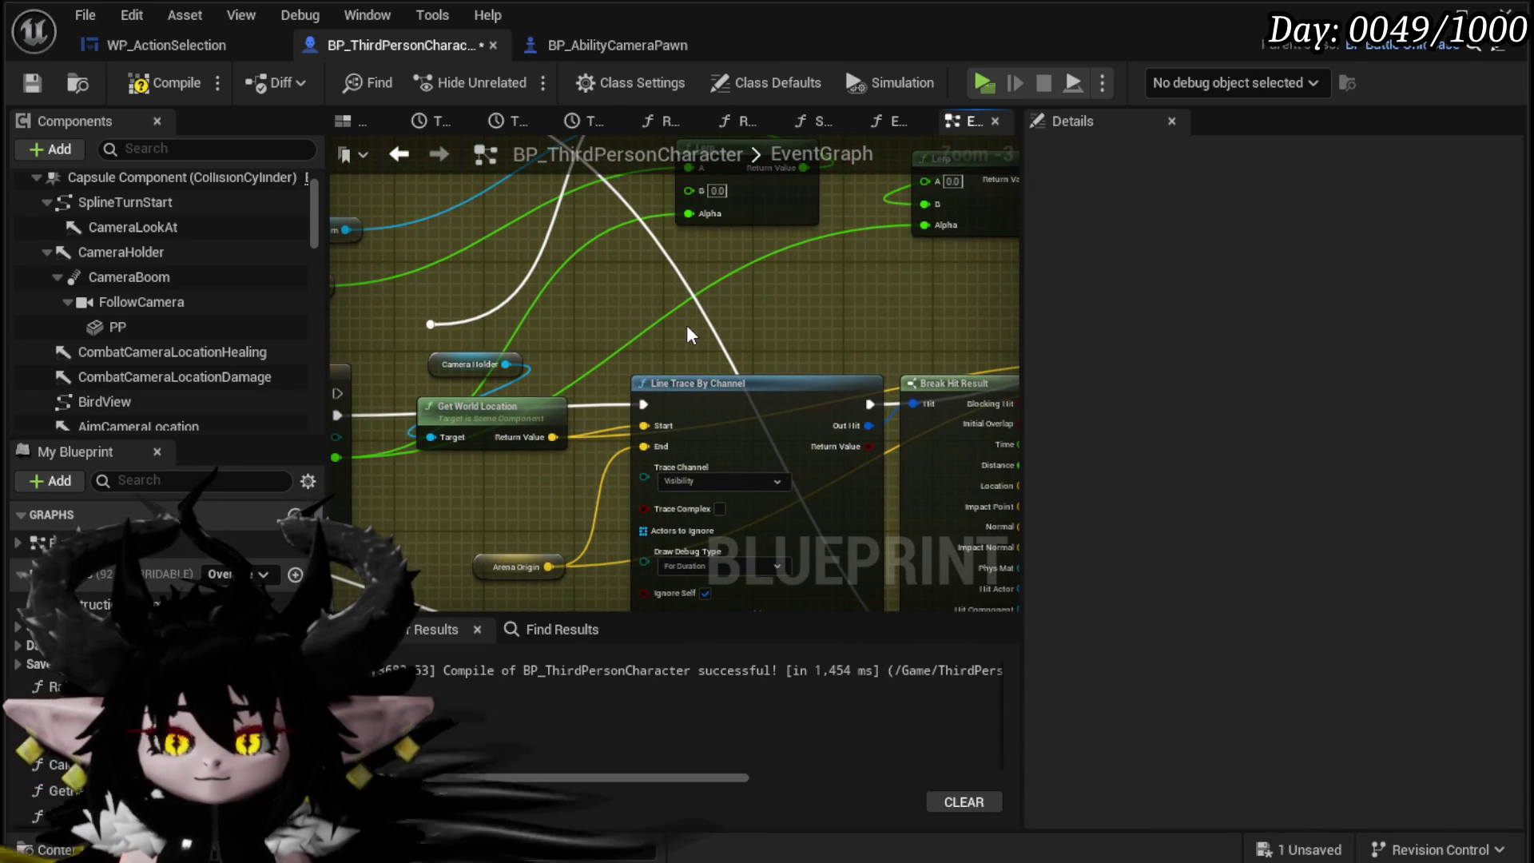
key(ctrl+v)
Step: Add a Get Spline Point At node from Camera Travel Path with Coordinate Space set to World
drag(657, 319, 760, 309)
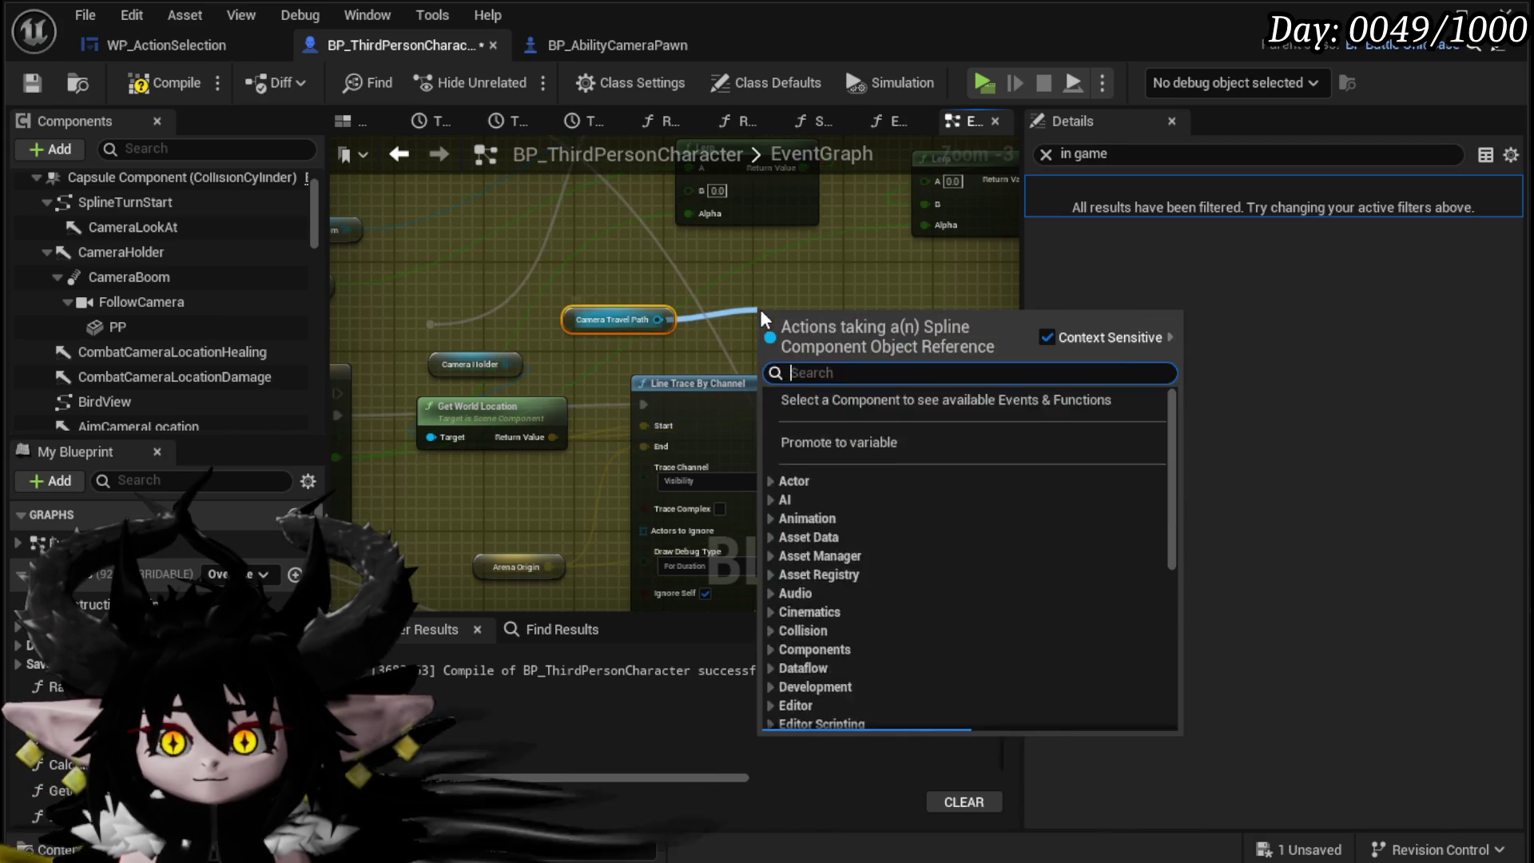
text(get Spline)
click(887, 451)
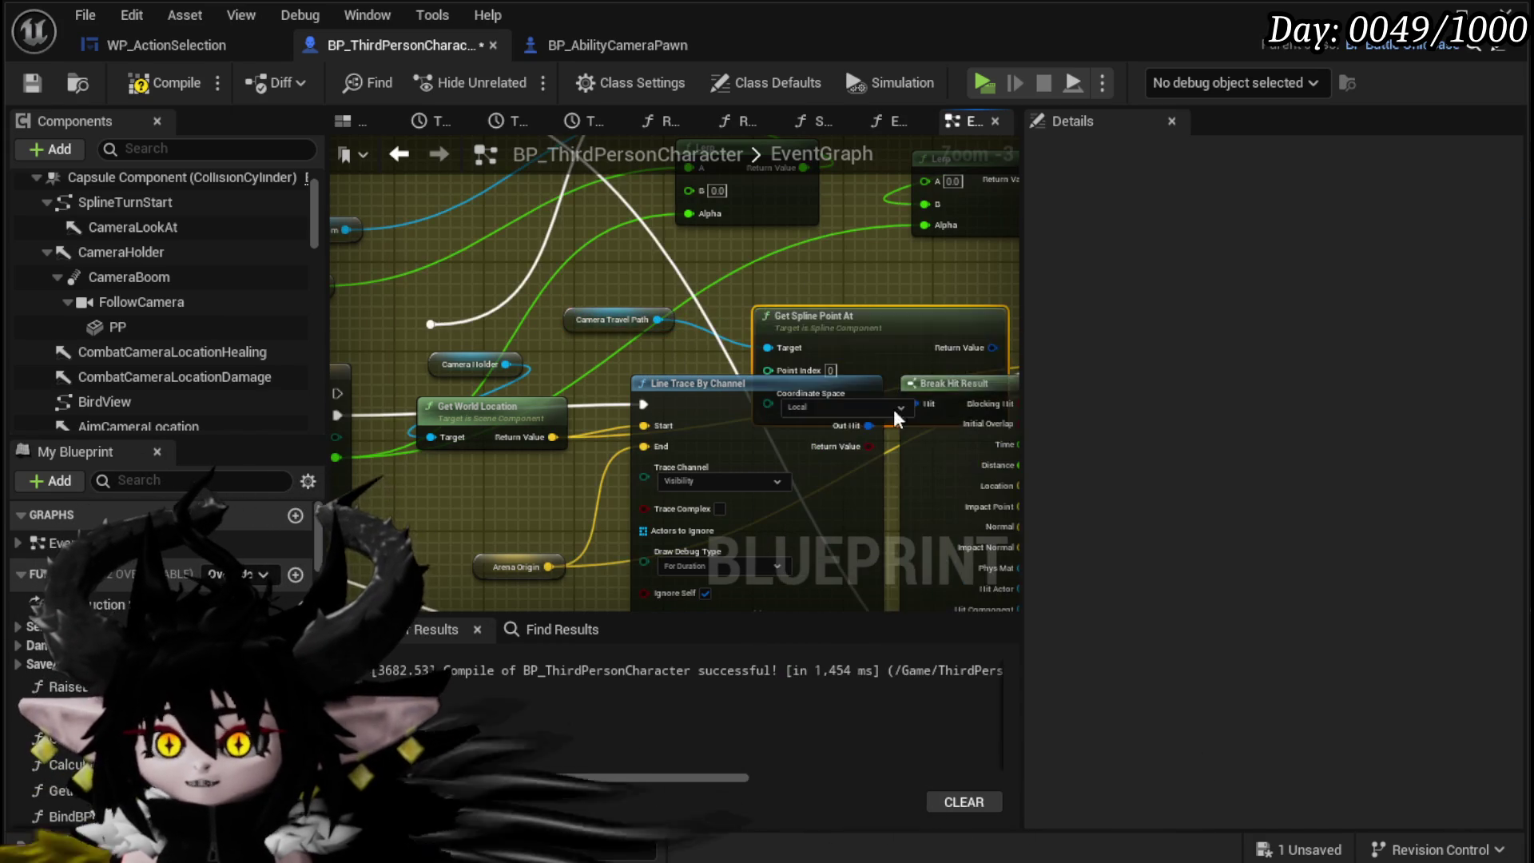
drag(882, 332, 826, 276)
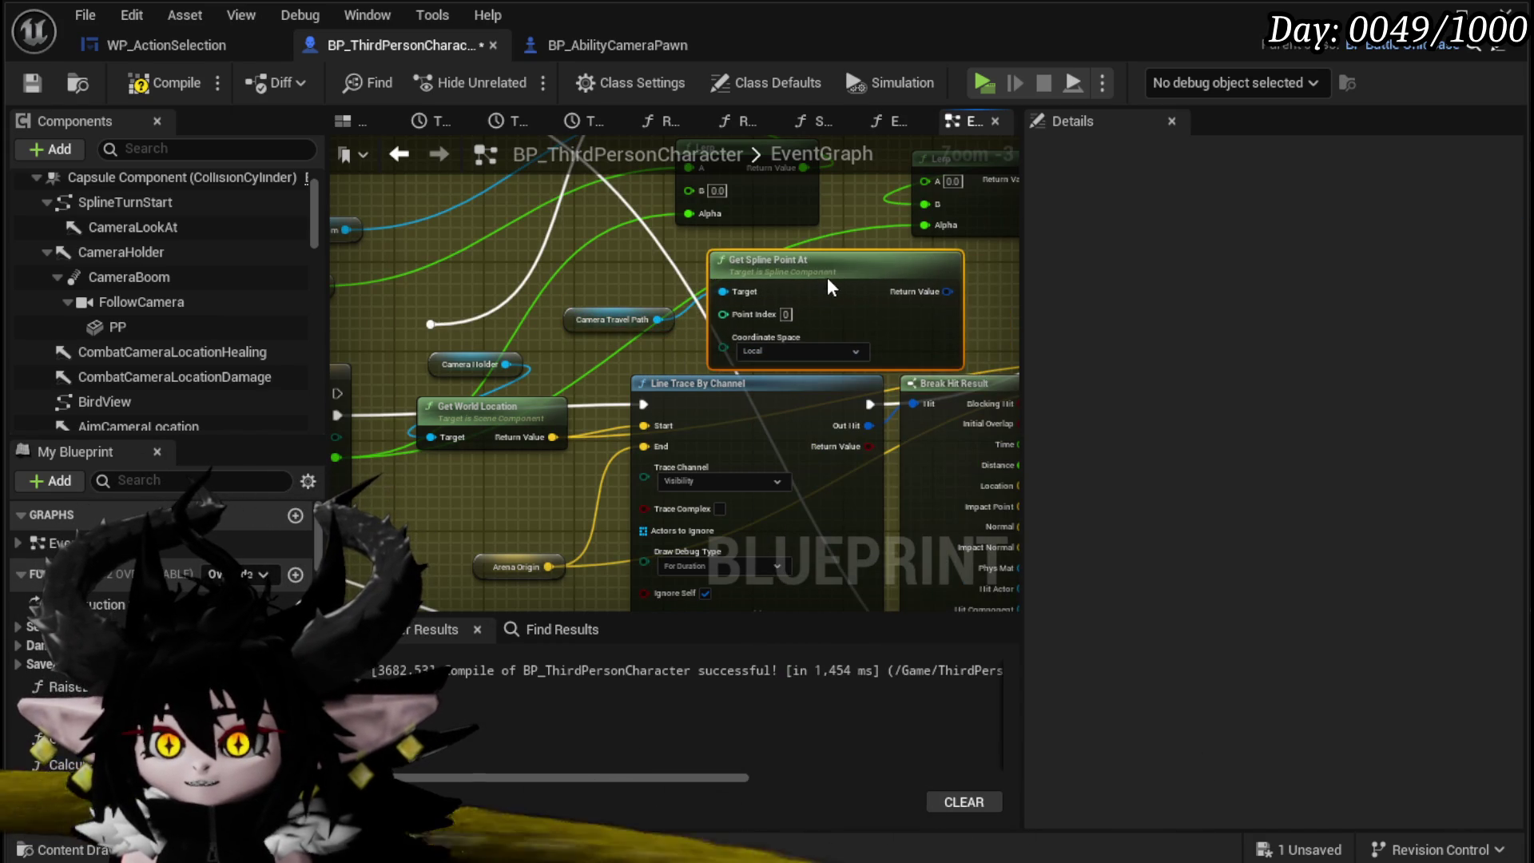
click(768, 357)
click(807, 397)
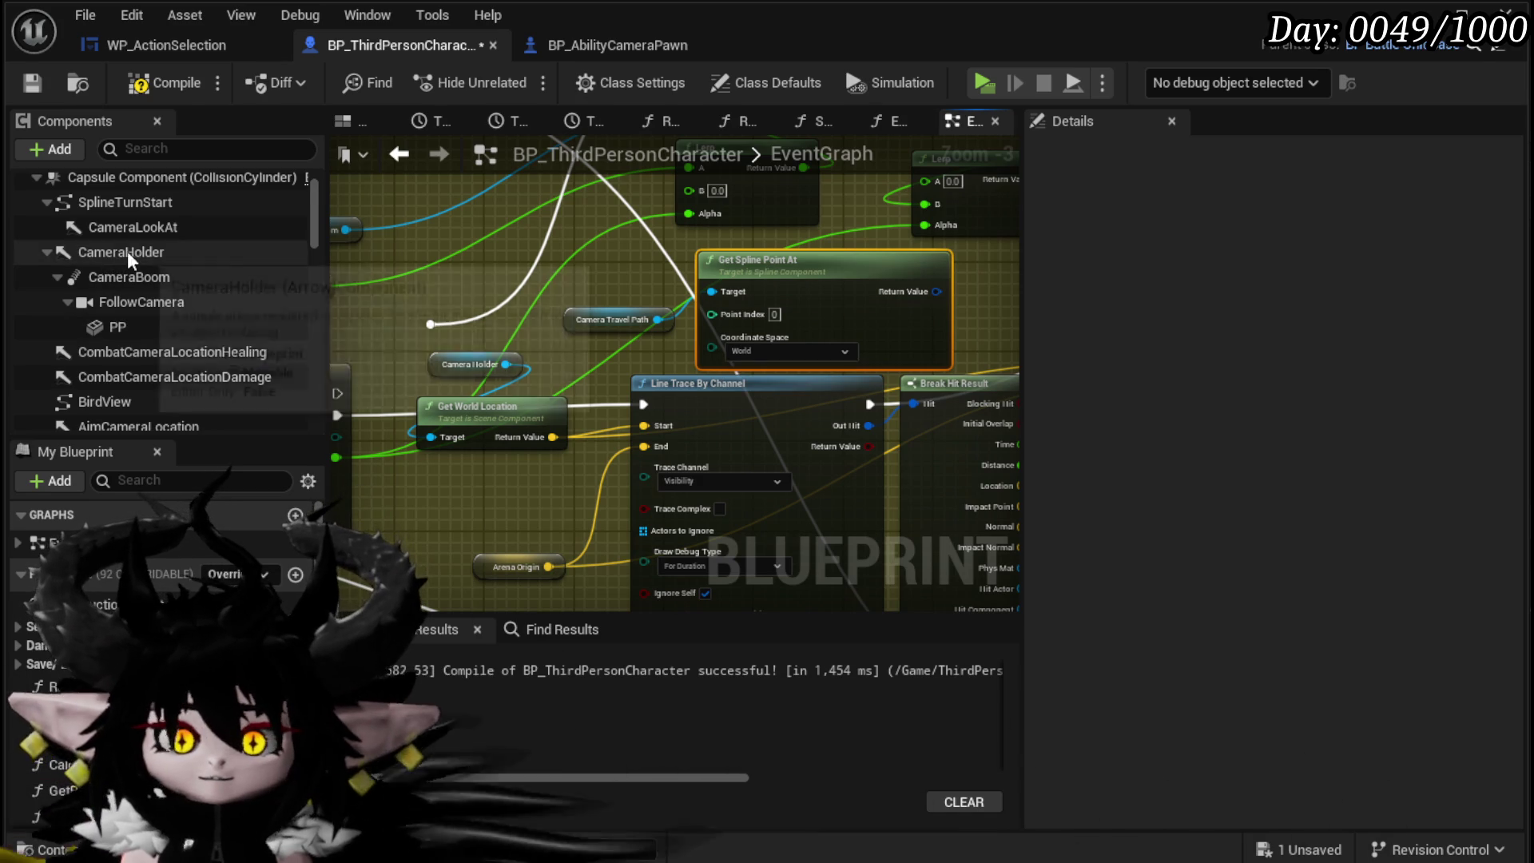
Step: Frame the BirdView spline in the blueprint viewport, select one of its points, and save
scroll(196, 329, down, 3)
click(127, 300)
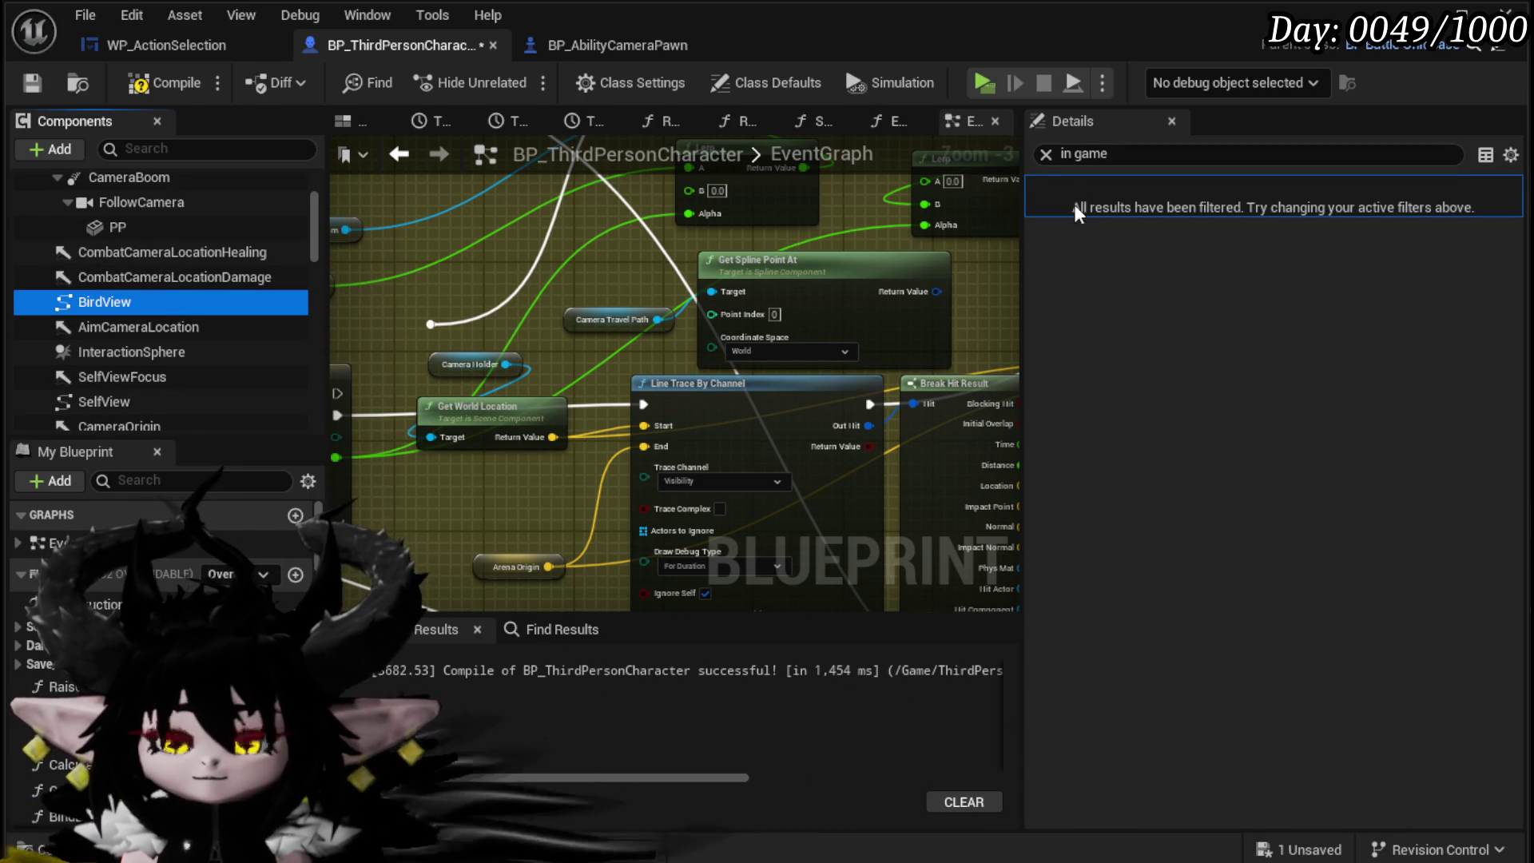
click(378, 121)
key(f)
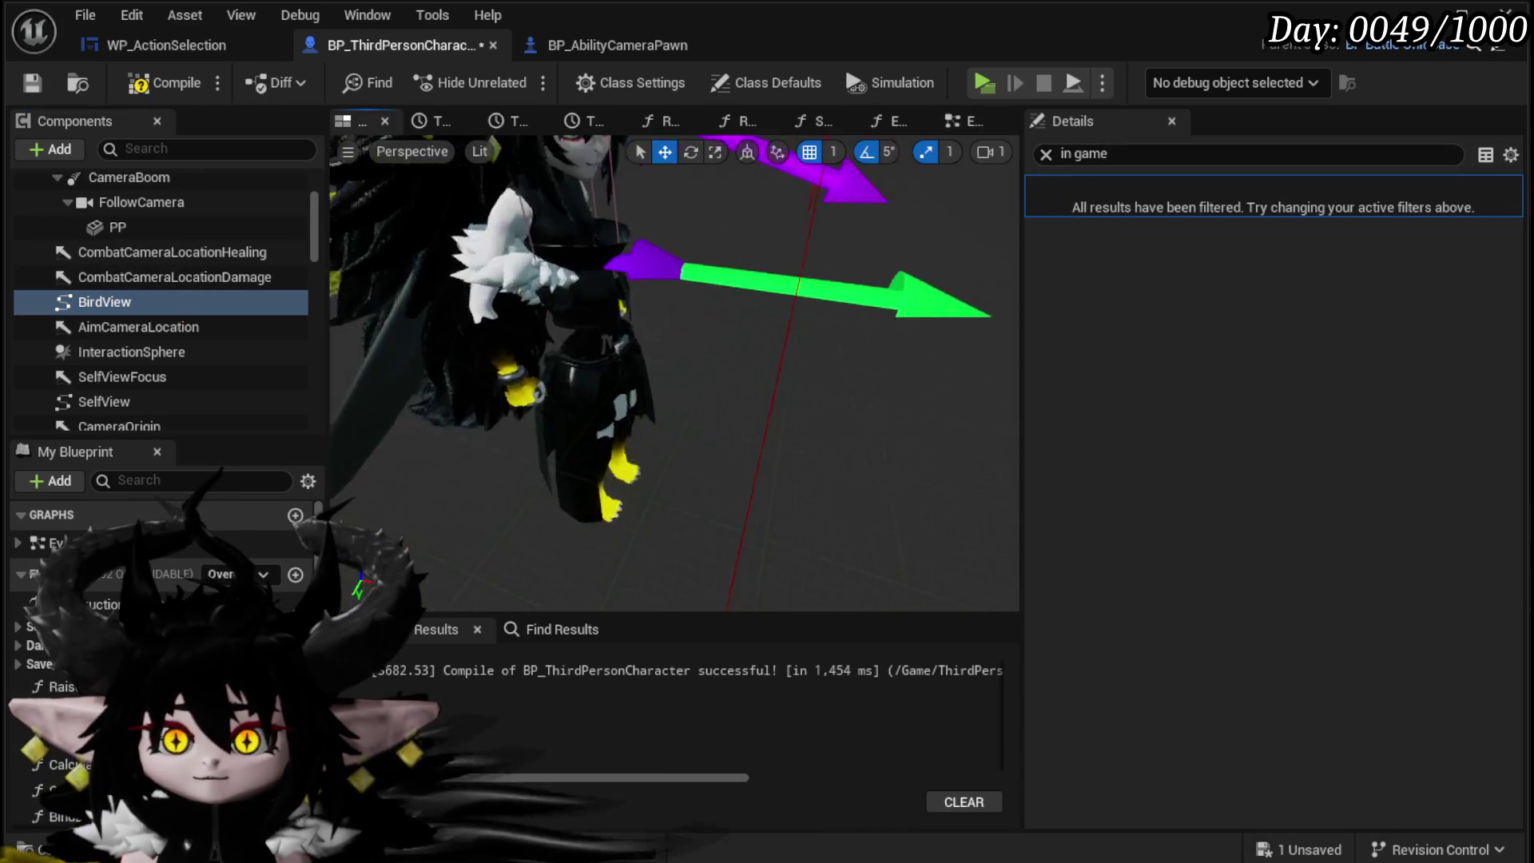
drag(586, 337, 586, 338)
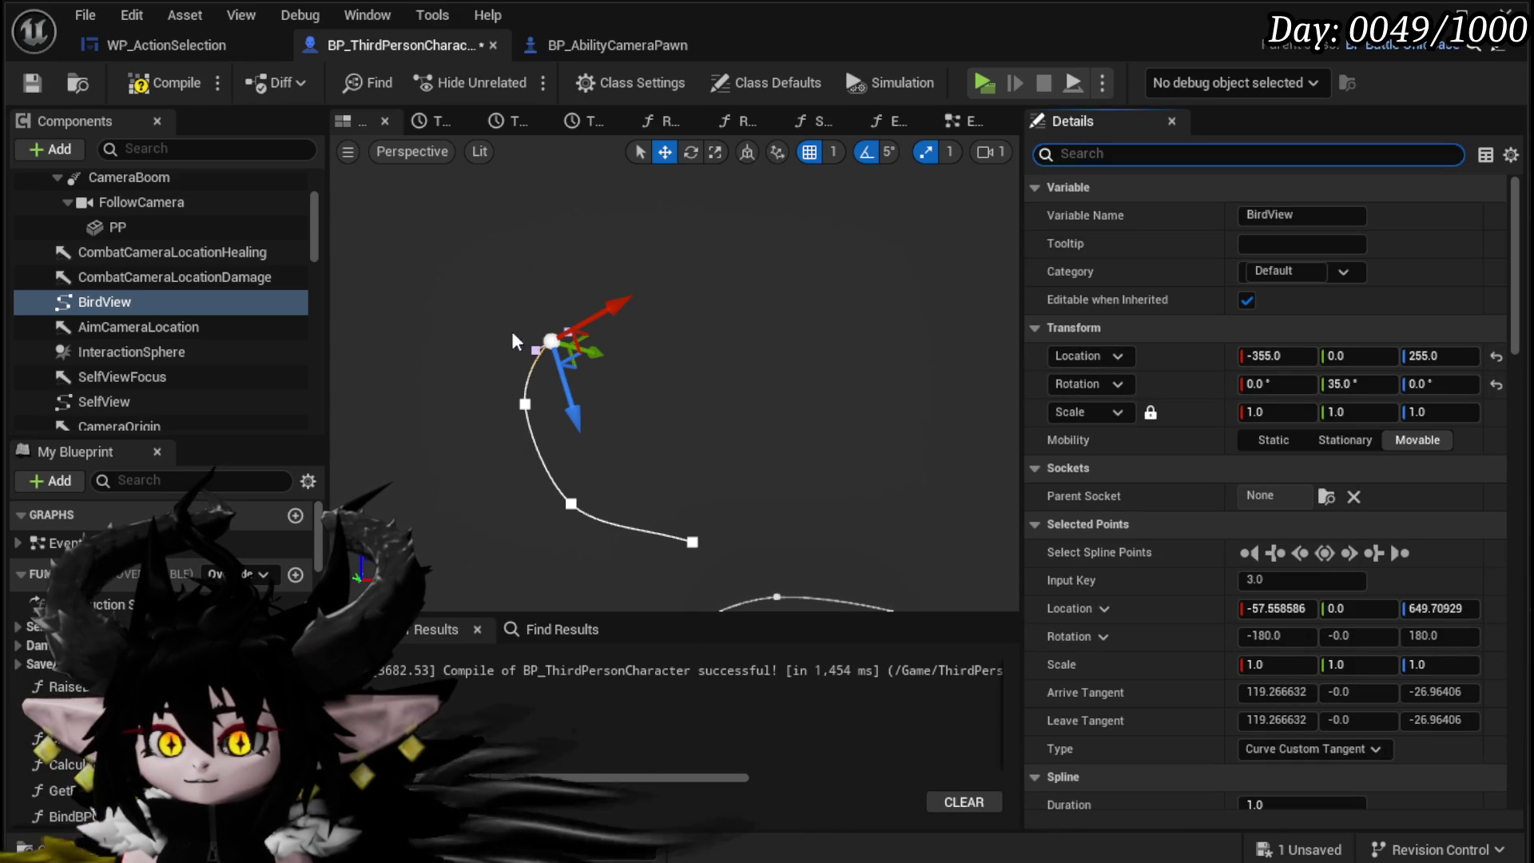
click(523, 401)
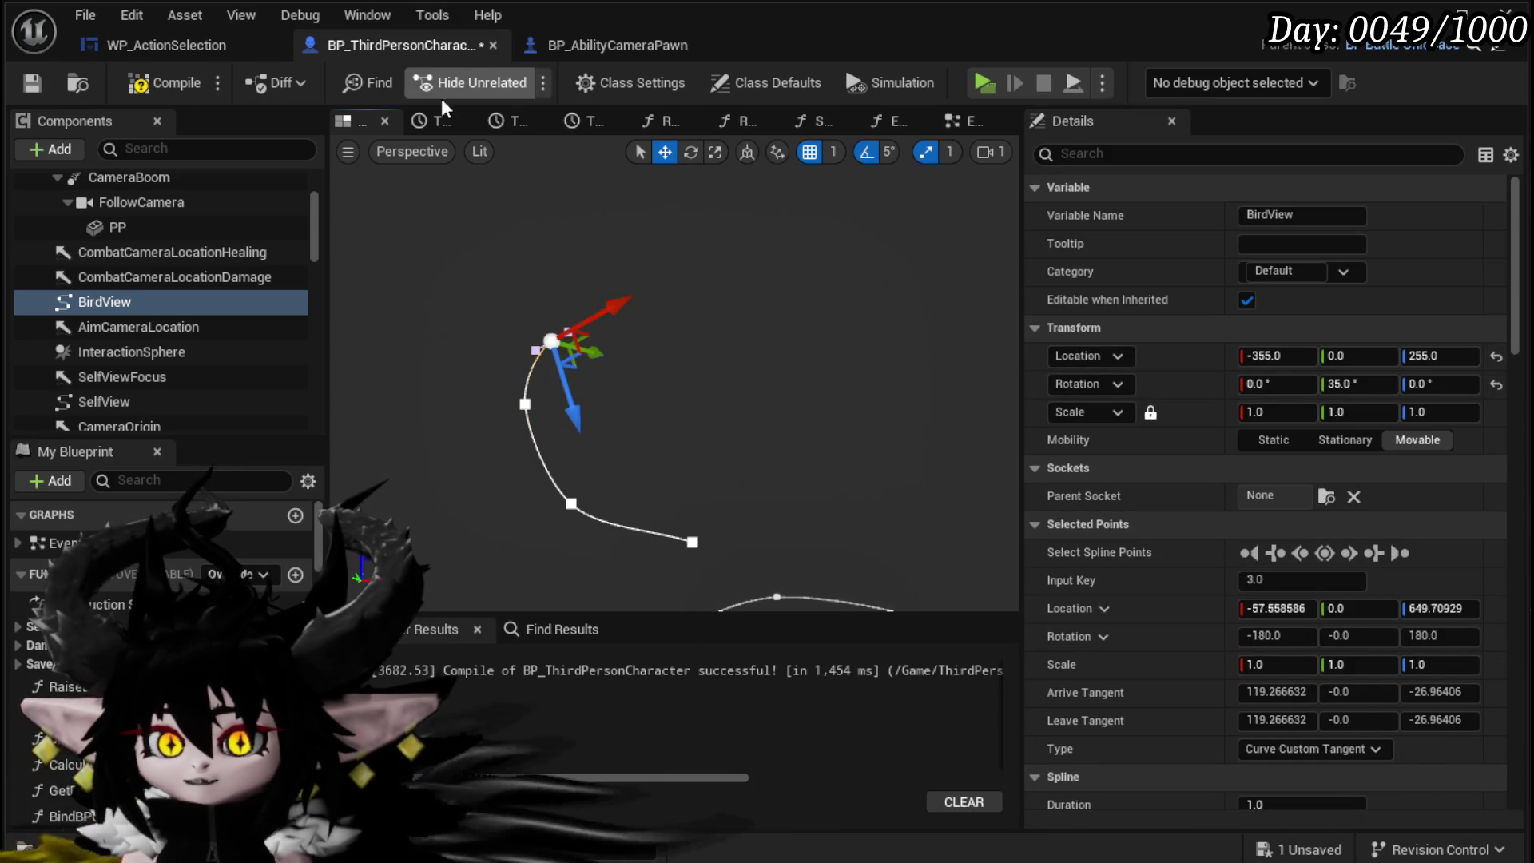
click(31, 83)
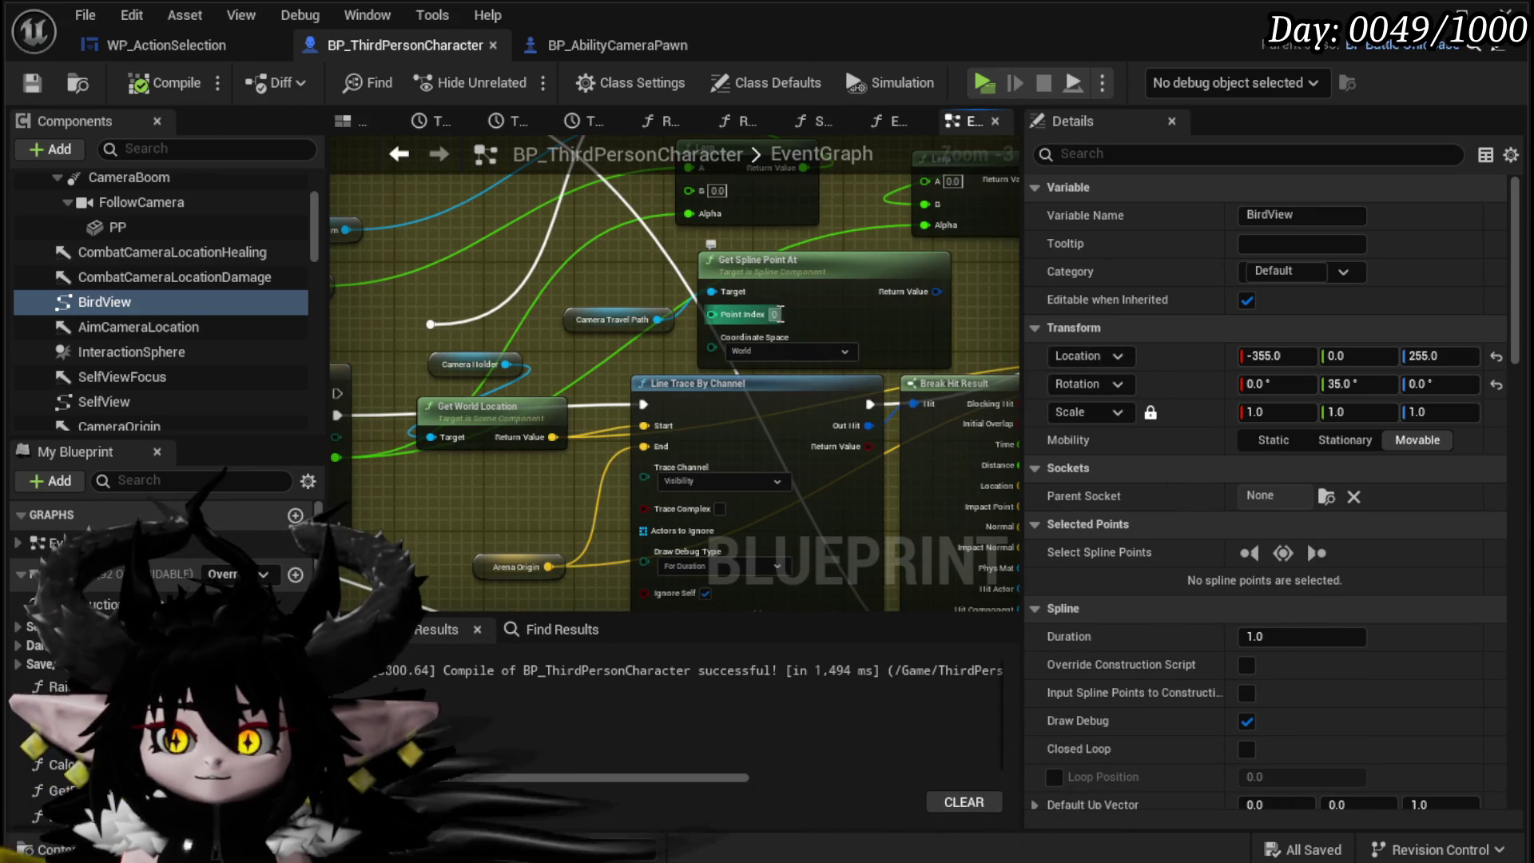
Step: Set Get Spline Point At's Point Index to 3, then abandon an action search from its return value
text(3)
mouse_move(936, 292)
mouse_down()
mouse_move(1013, 305)
mouse_move(754, 285)
mouse_up()
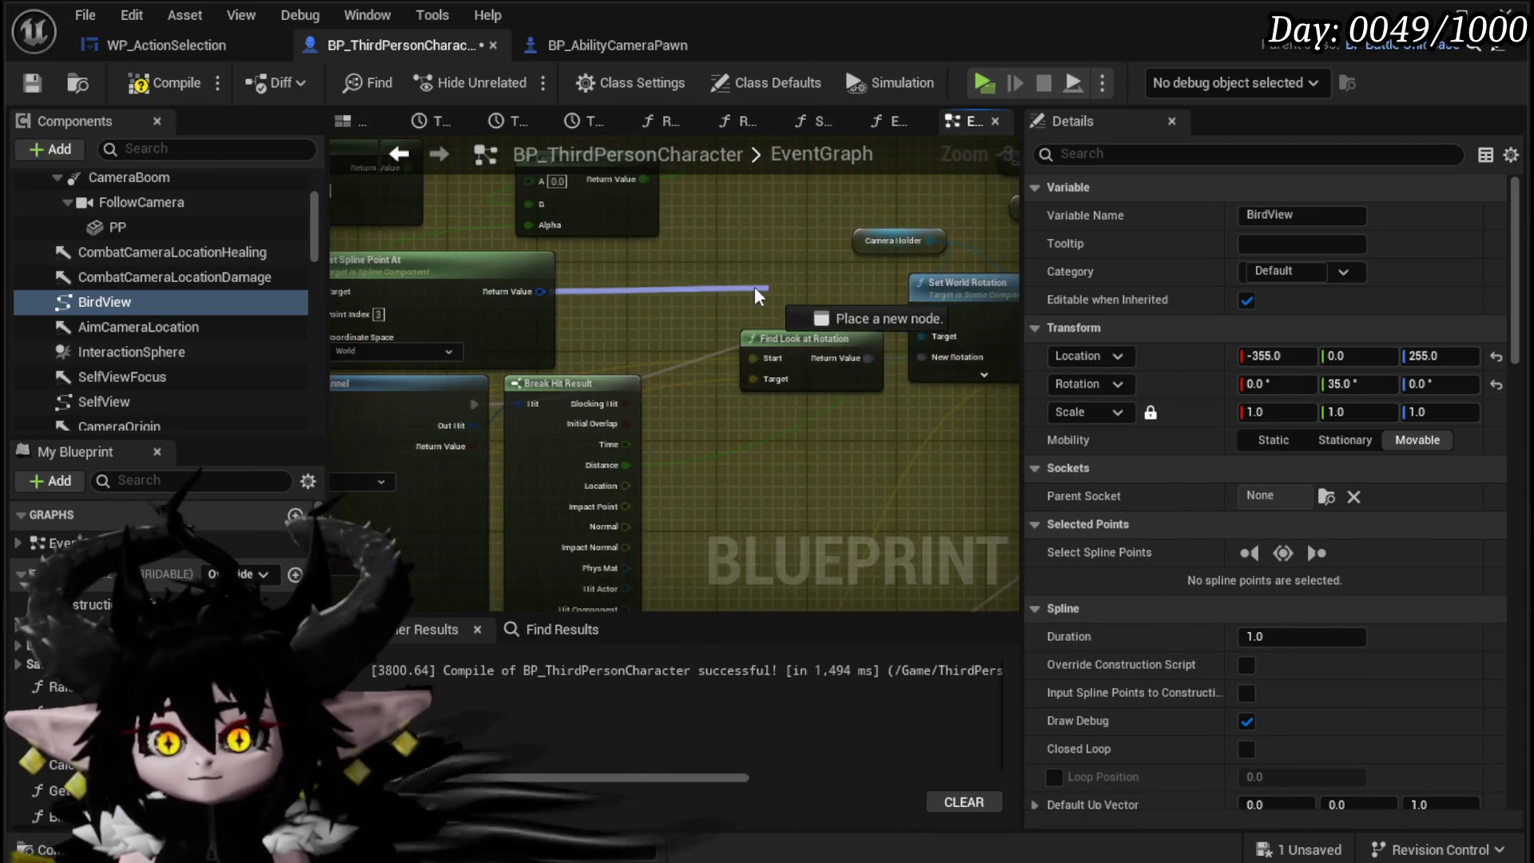
drag(637, 289, 629, 289)
text(get)
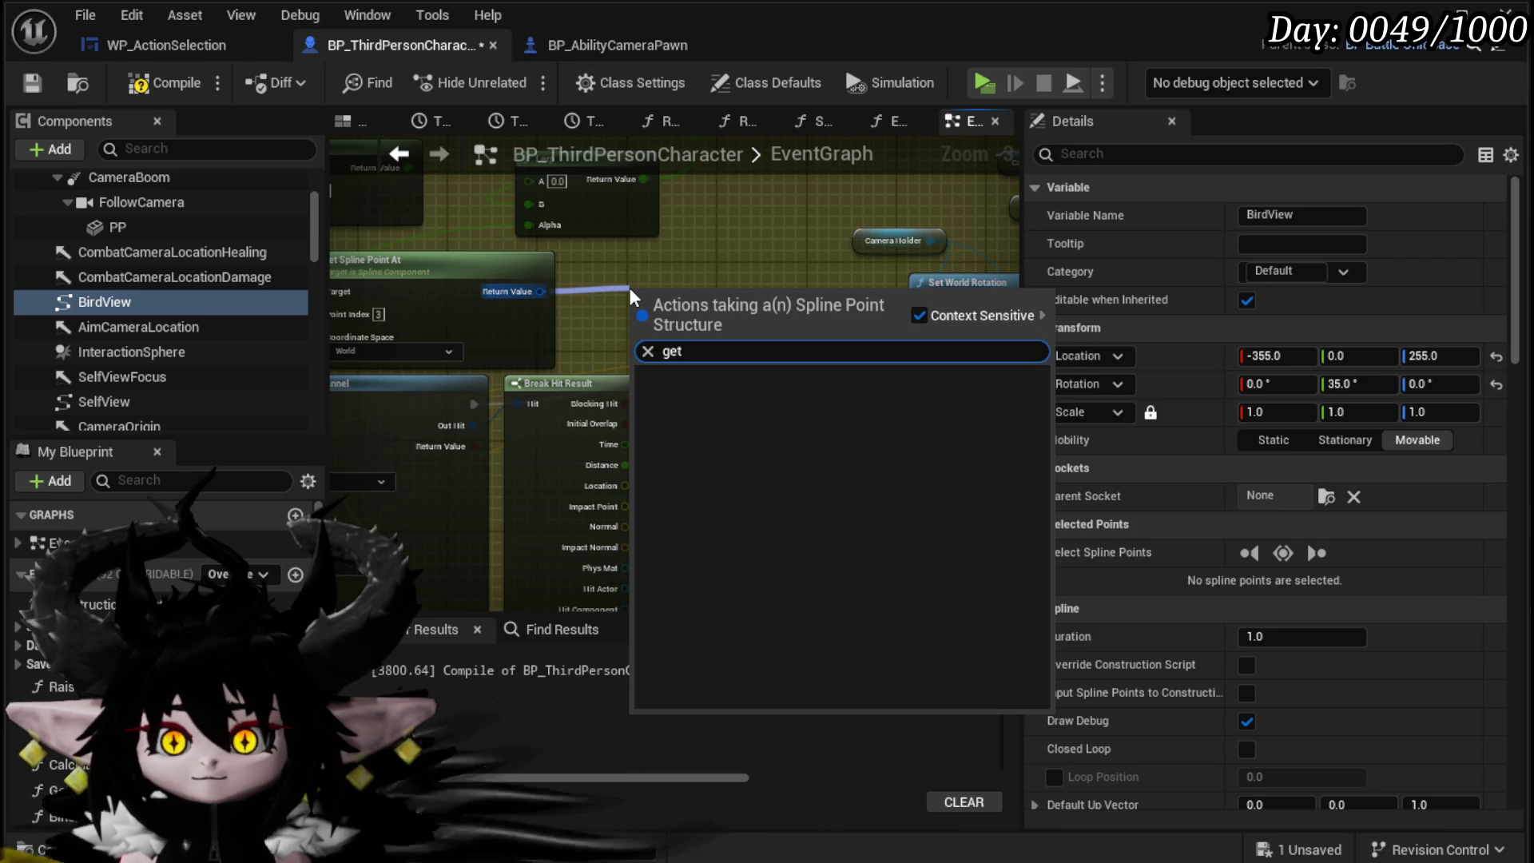
key(BackSpace)
key(BackSpace)
click(645, 275)
scroll(913, 367, up, 2)
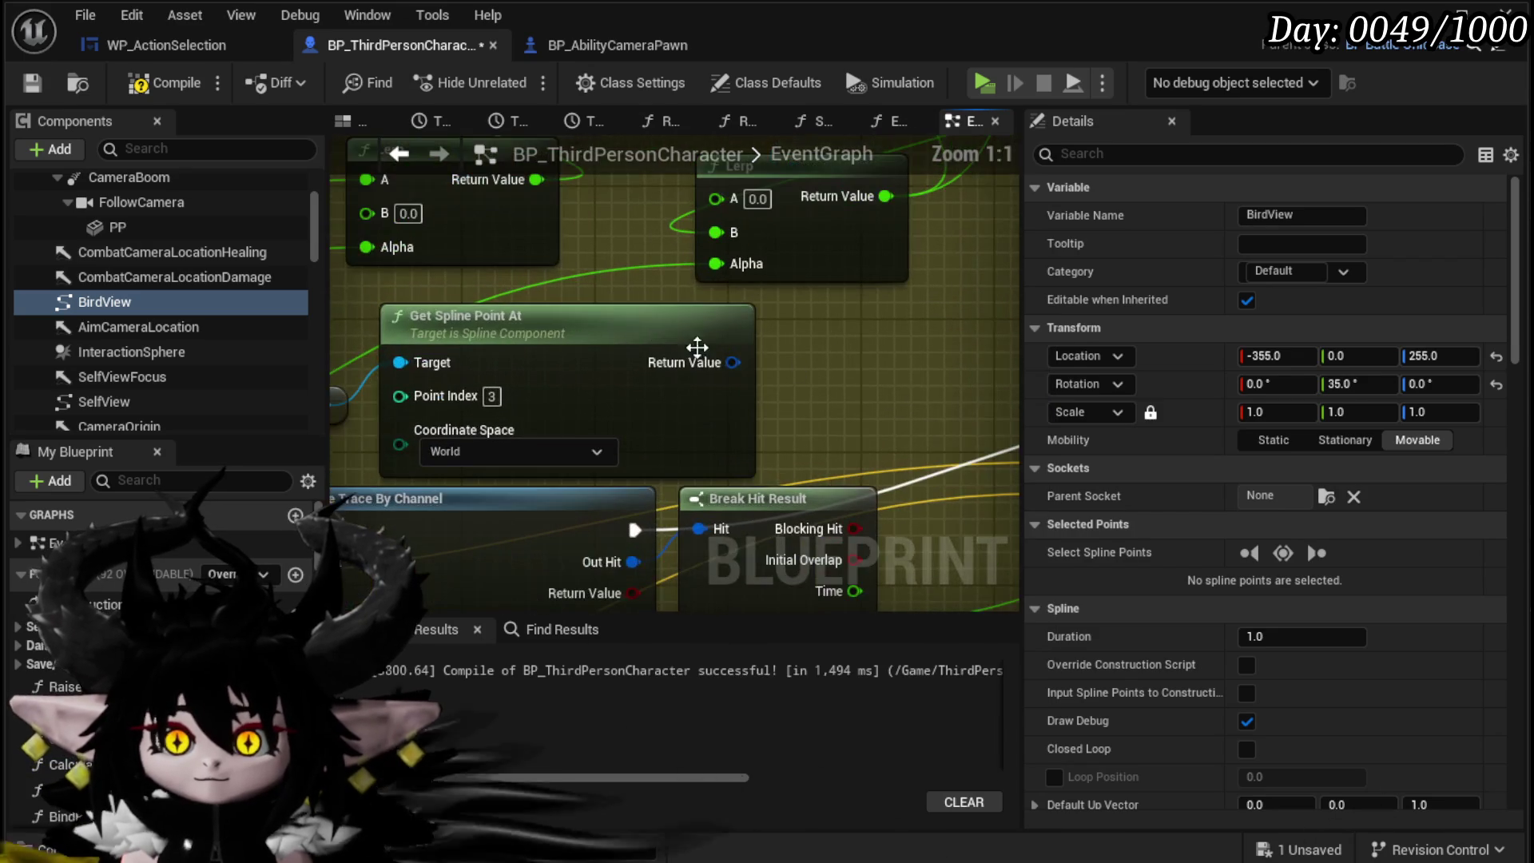
scroll(914, 371, down, 2)
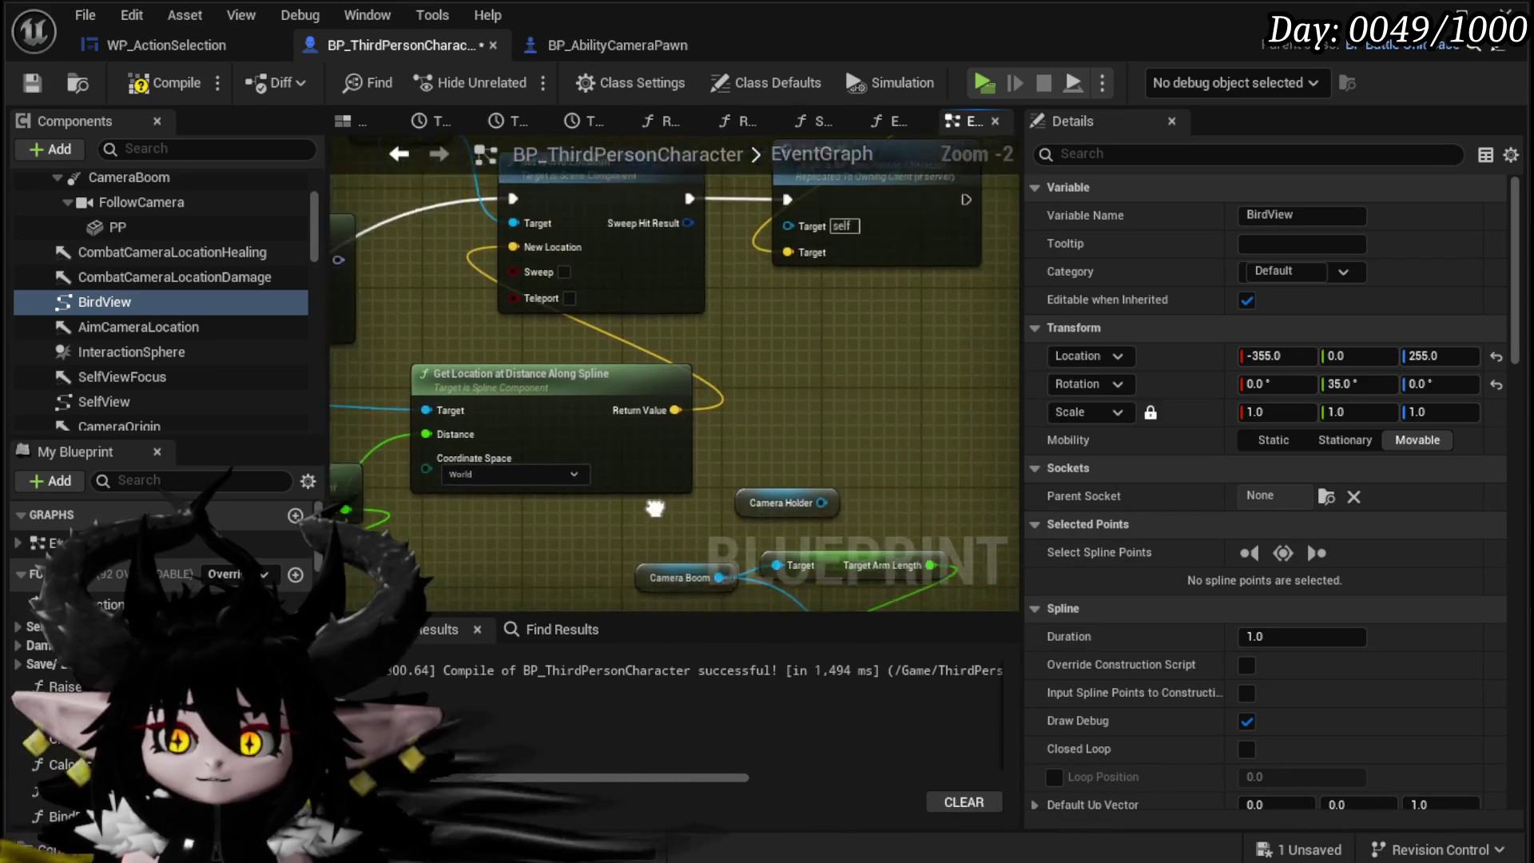
mouse_move(645, 500)
mouse_down()
mouse_move(683, 444)
mouse_move(735, 409)
mouse_up()
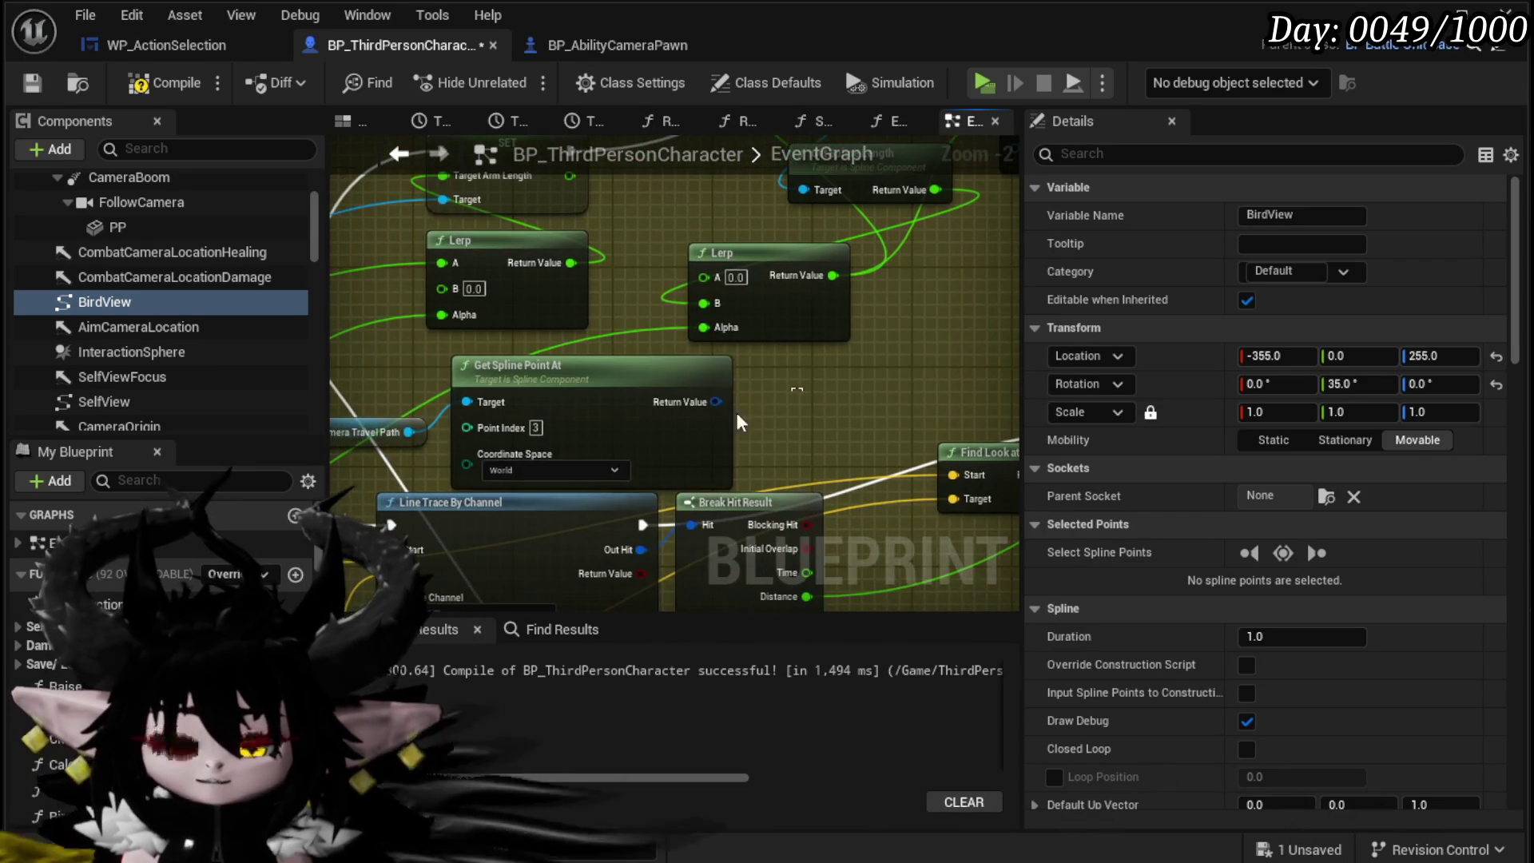
Step: Move Camera Travel Path up and add a Get Location at Spline Point node from it
click(453, 445)
drag(451, 446, 575, 427)
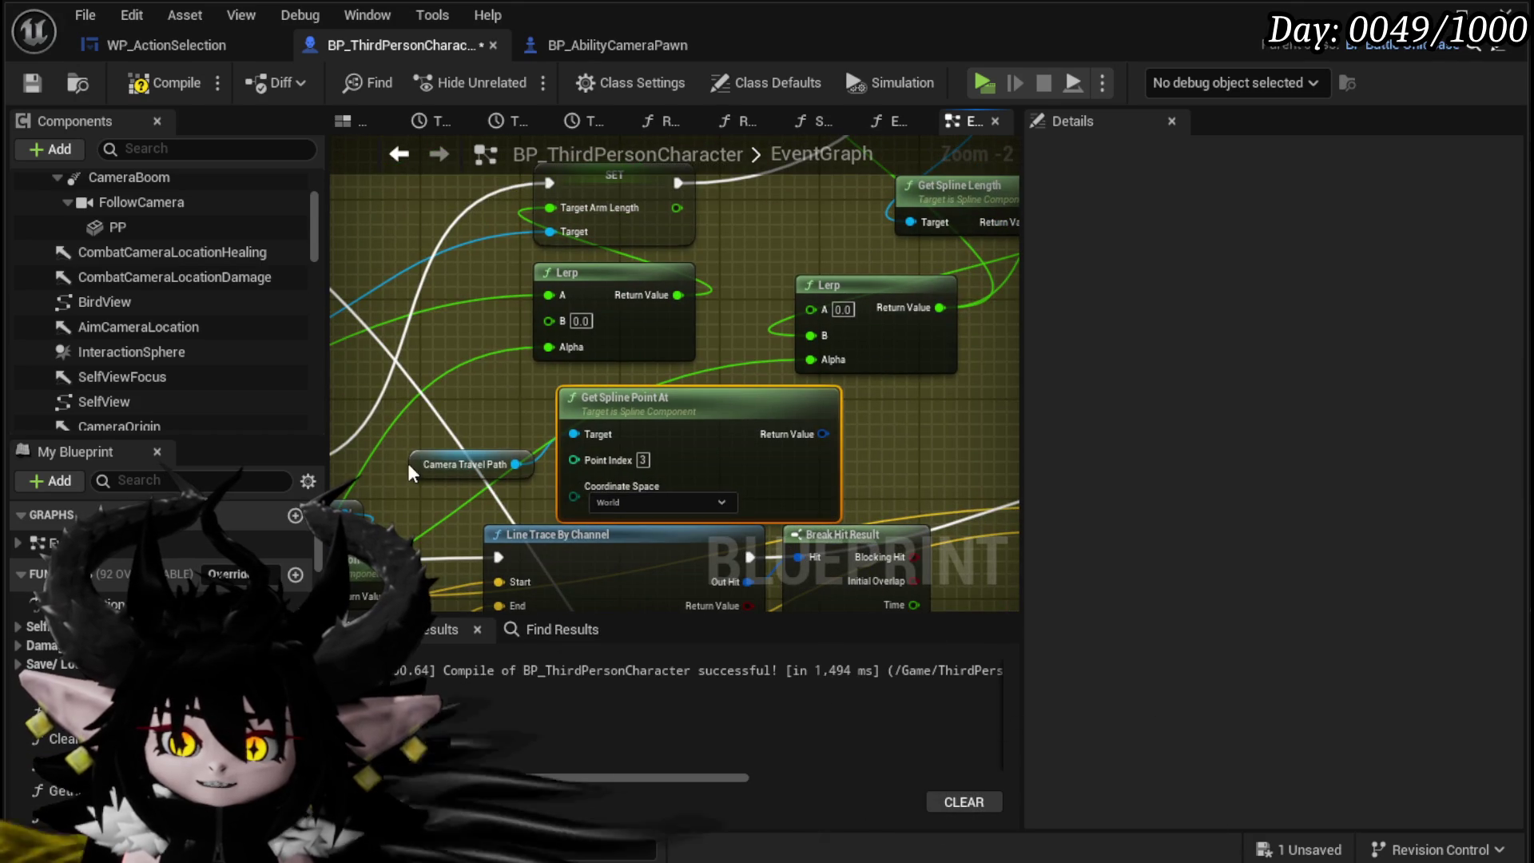
mouse_move(409, 472)
mouse_down()
mouse_move(409, 403)
mouse_move(882, 433)
mouse_move(799, 444)
mouse_up()
text(get loca)
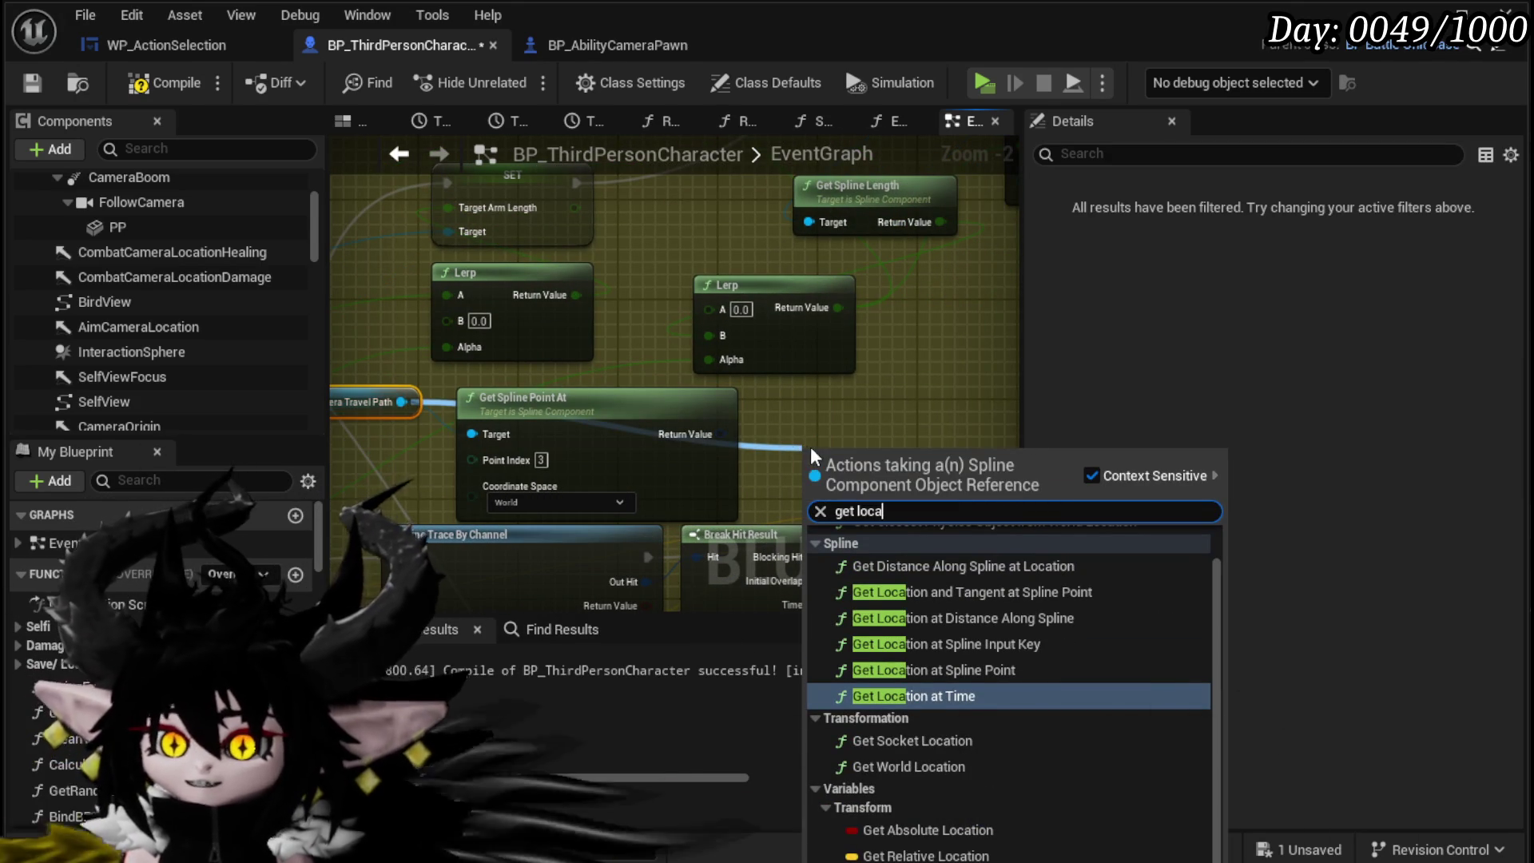
click(951, 669)
Step: Delete Get Spline Point At and set Get Location at Spline Point's Point Index to 3
drag(889, 456, 851, 381)
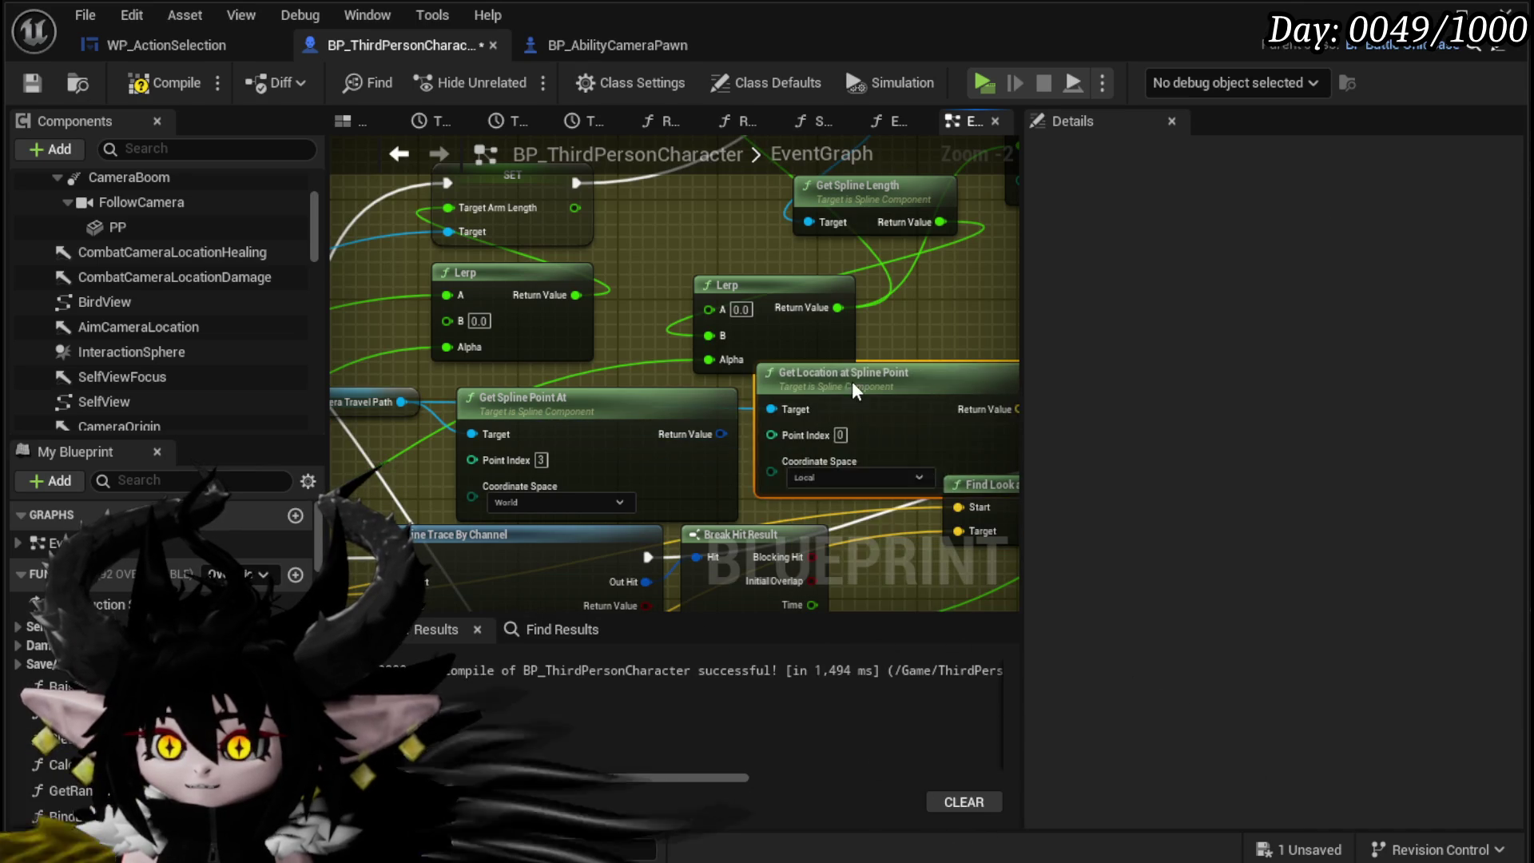
click(607, 391)
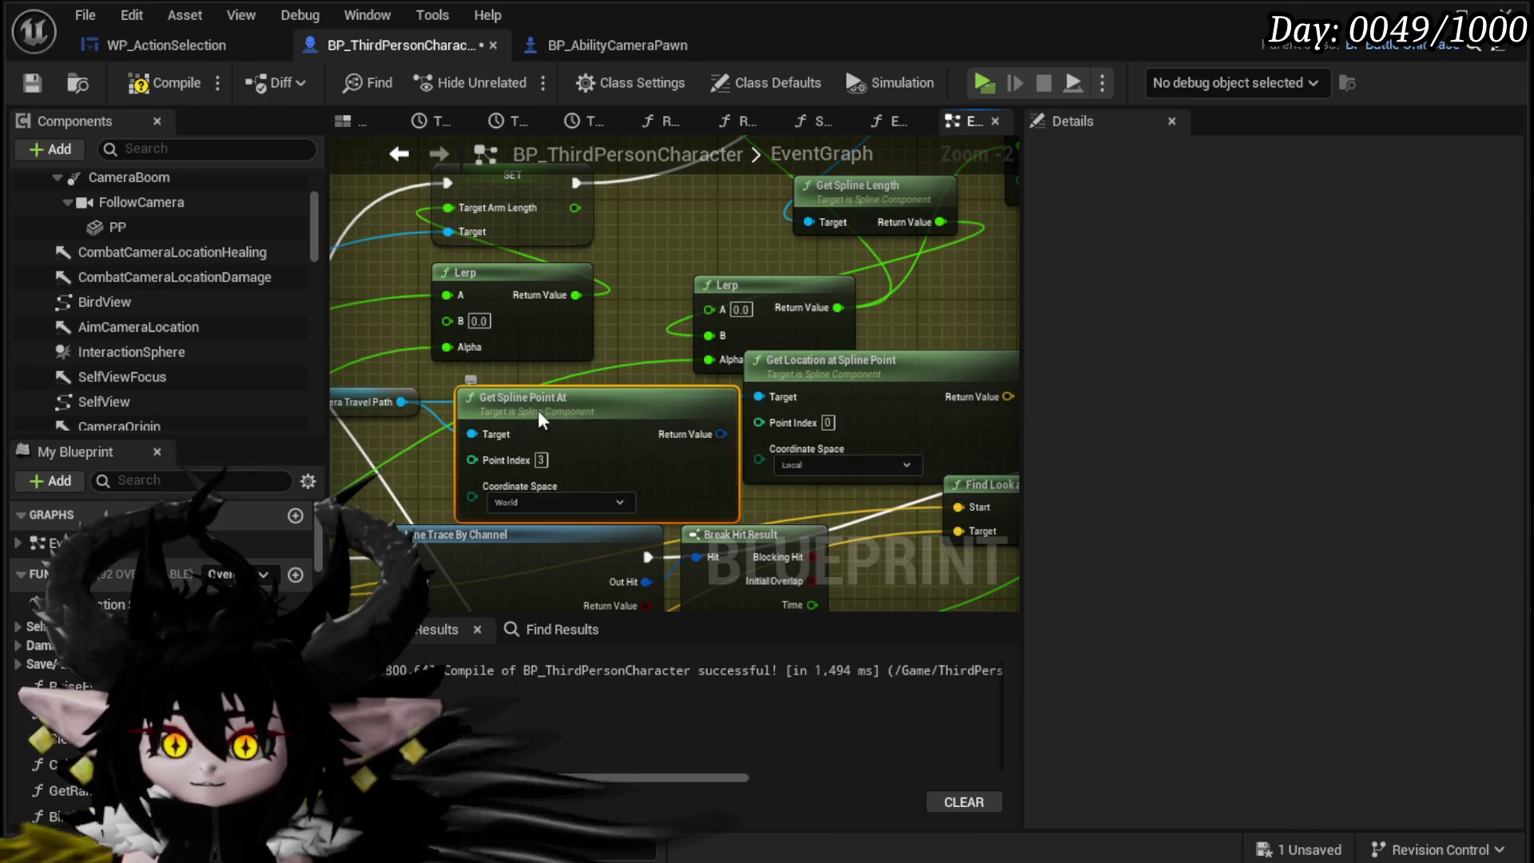
key(Delete)
mouse_move(990, 320)
mouse_down()
mouse_move(990, 160)
mouse_move(703, 375)
mouse_up()
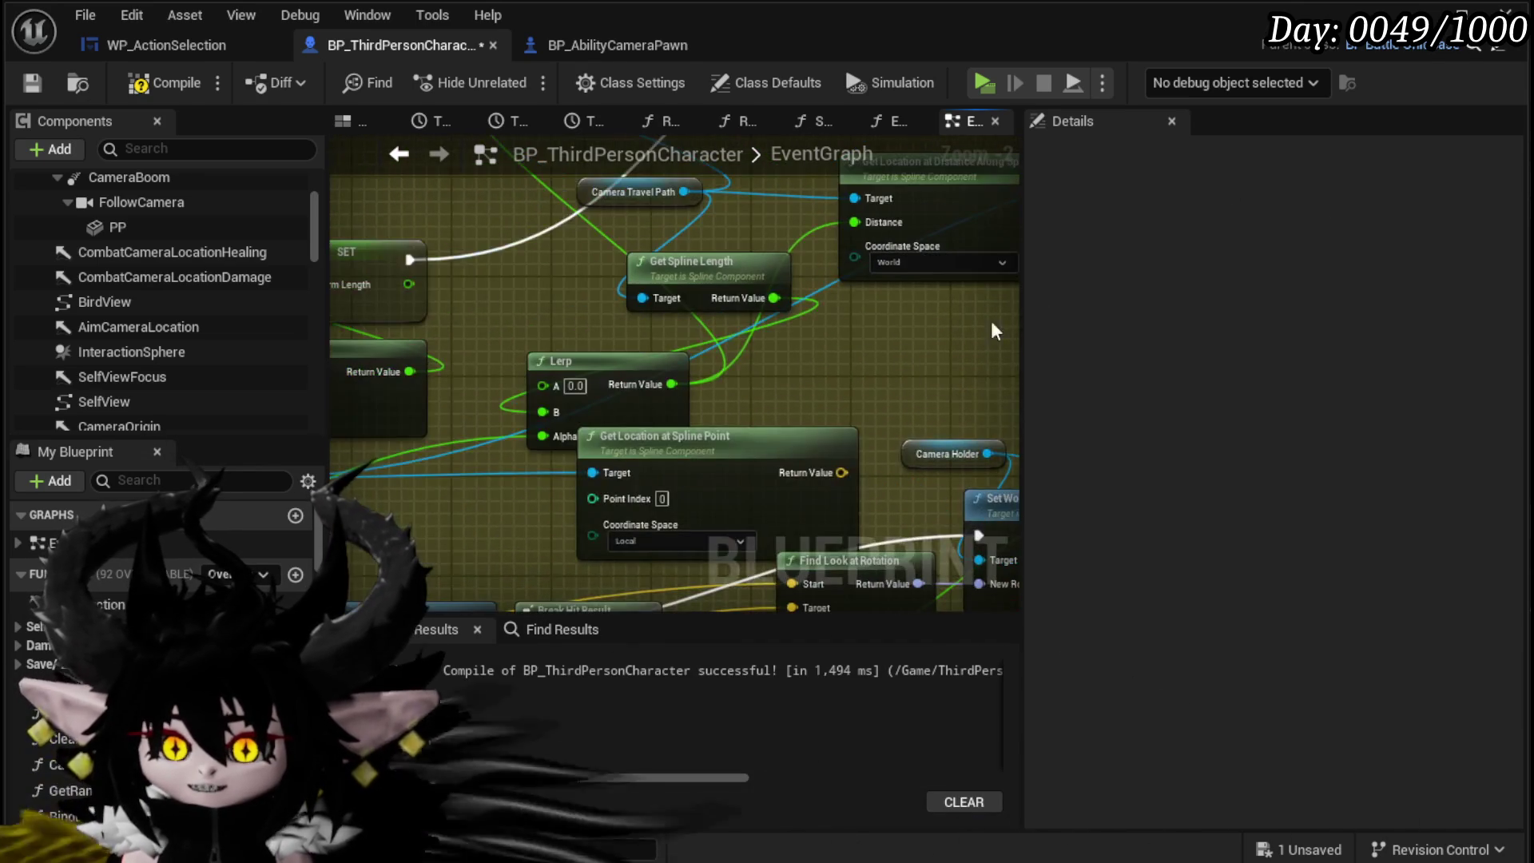
mouse_move(620, 449)
mouse_down()
mouse_move(490, 467)
mouse_move(858, 380)
mouse_up()
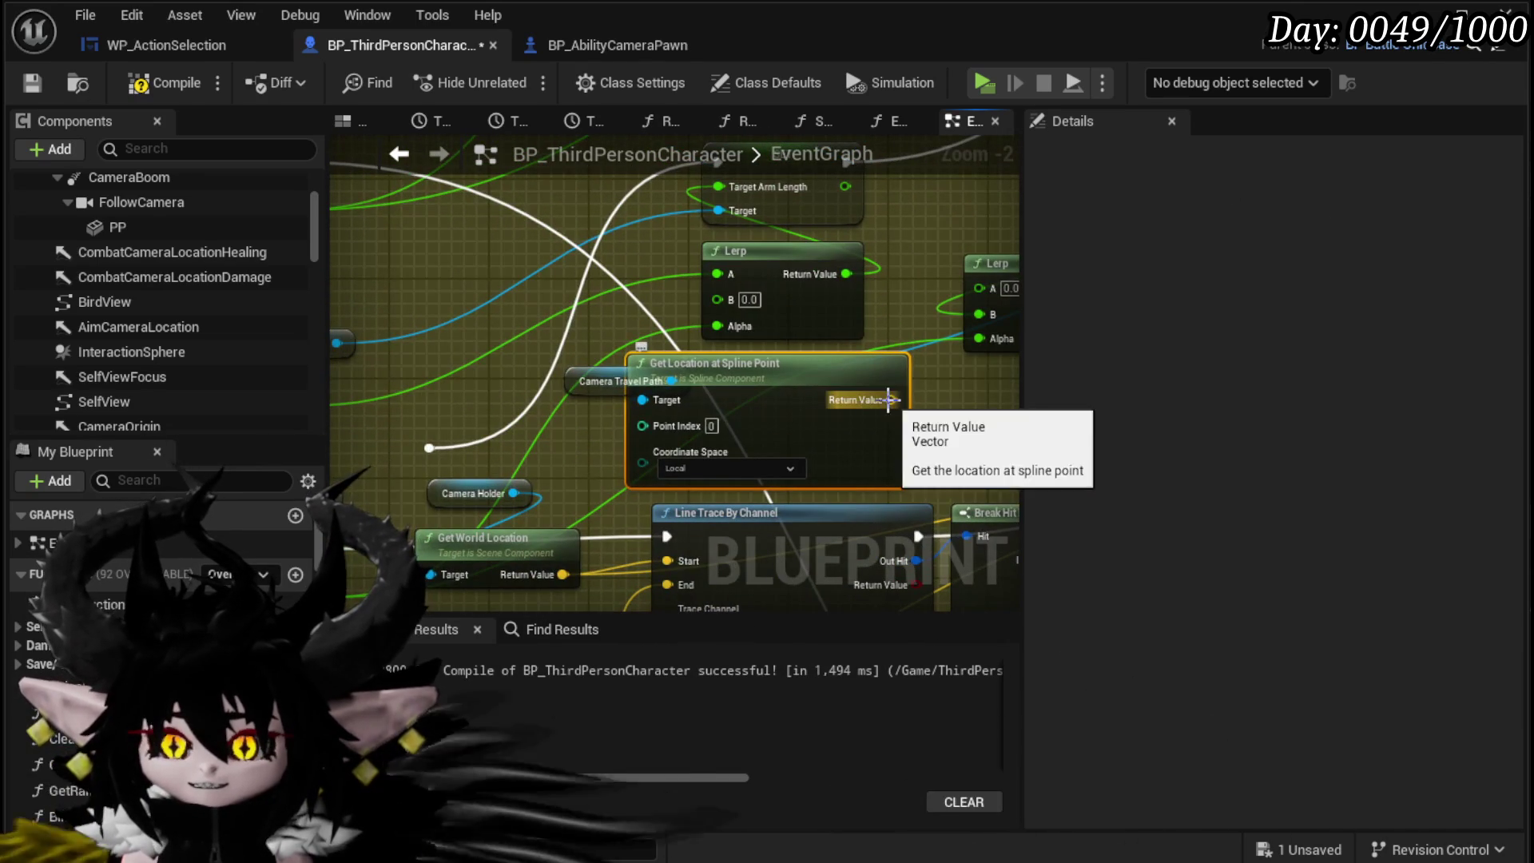
text(3)
key(Return)
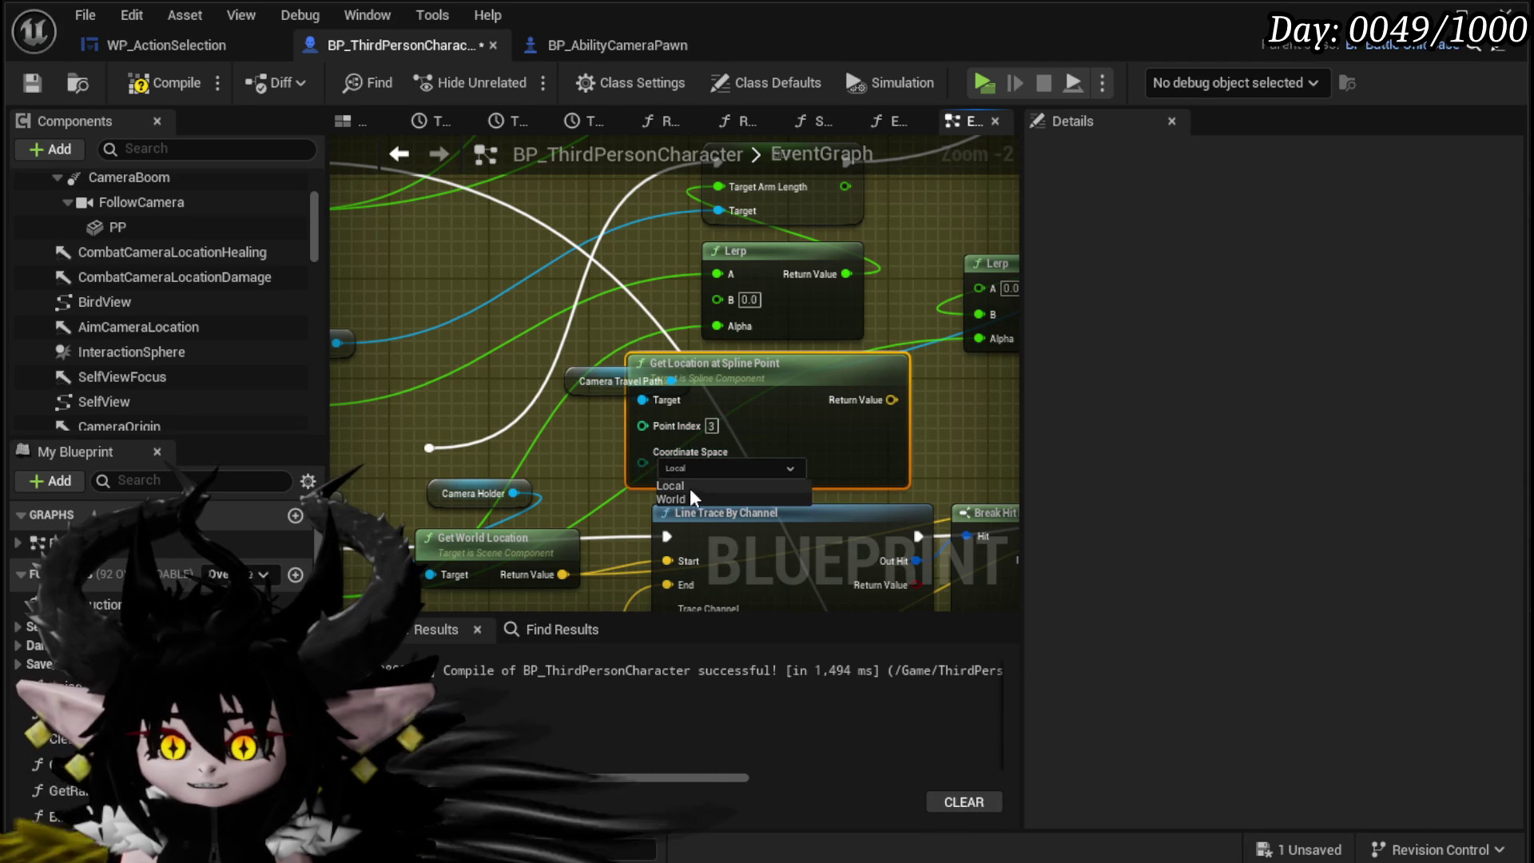
Step: Connect the spline location to Line Trace Start and a return value to Find Look at Rotation Start
drag(779, 479, 630, 490)
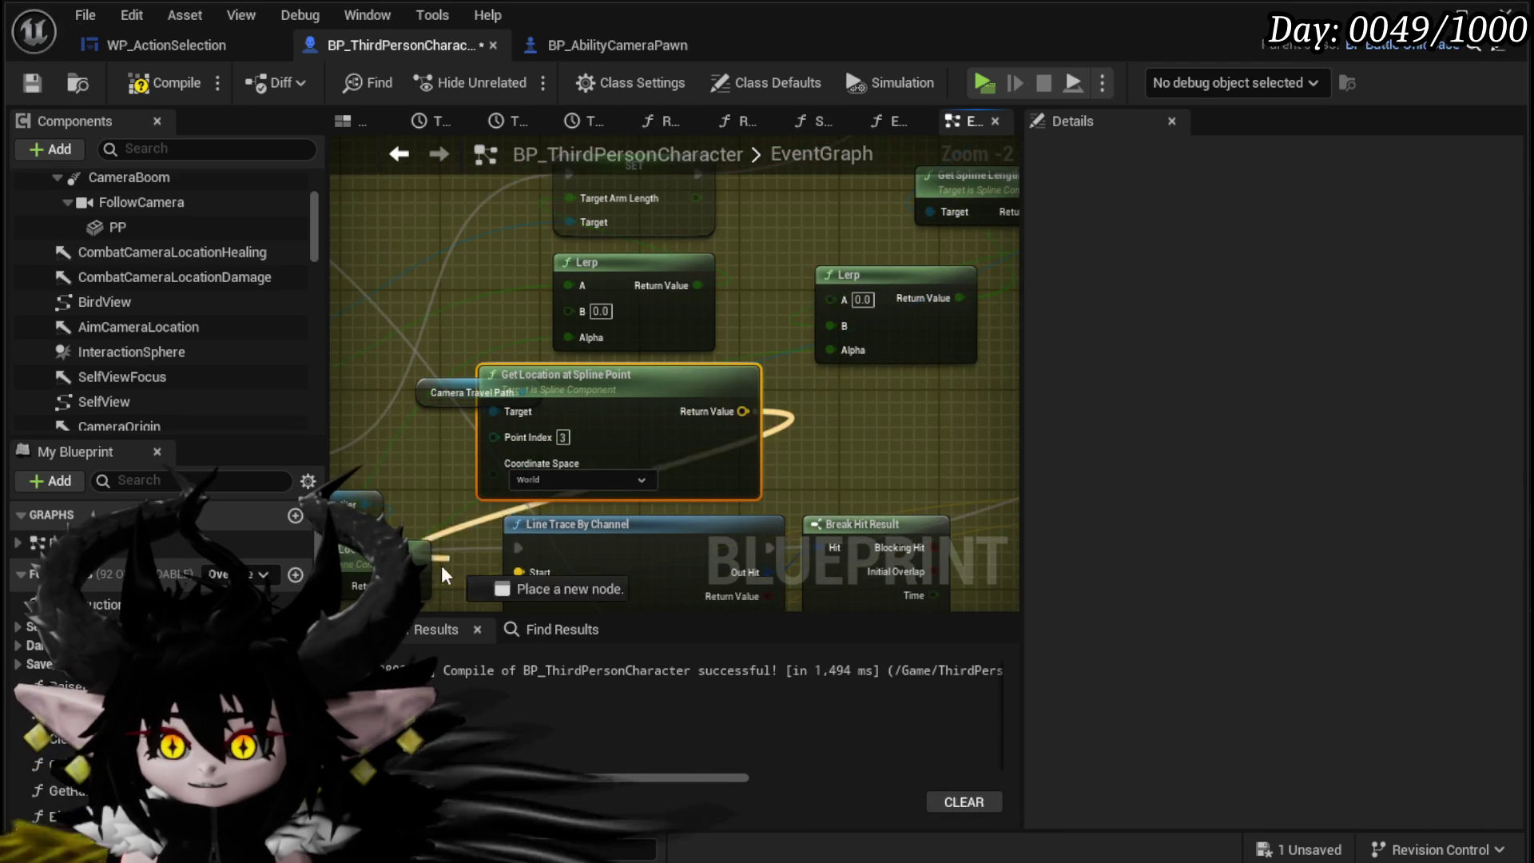
drag(527, 573, 527, 574)
drag(352, 592, 554, 495)
mouse_move(524, 375)
mouse_down()
mouse_move(560, 468)
mouse_move(784, 305)
mouse_move(607, 329)
mouse_up()
mouse_move(524, 372)
mouse_down()
mouse_move(607, 383)
mouse_move(533, 385)
mouse_up()
drag(435, 324, 759, 409)
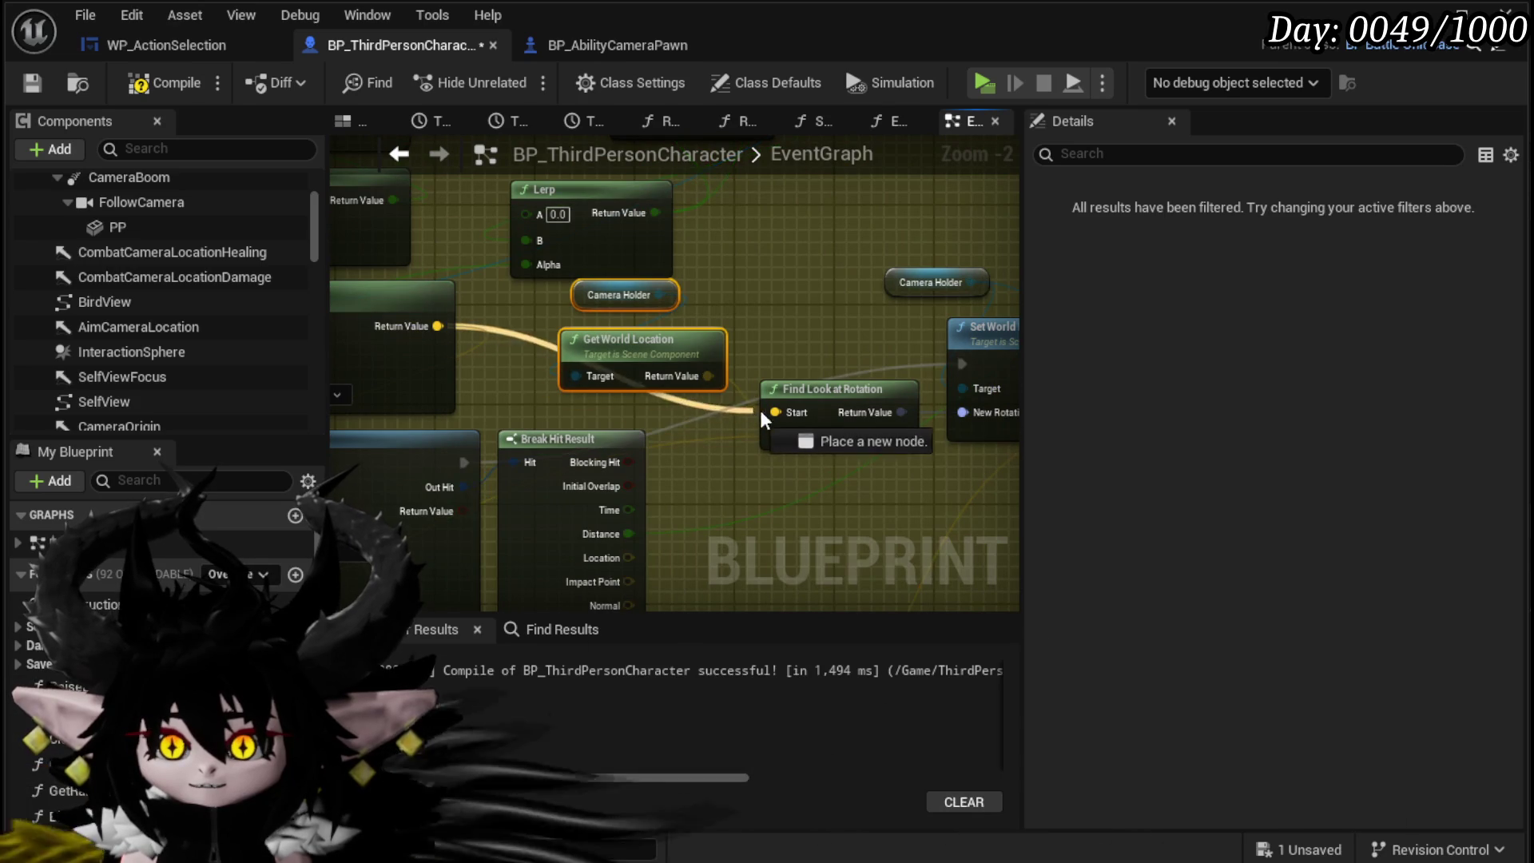
Step: Move Lerp, Camera Holder and Get World Location next to CC Look At
drag(772, 305, 744, 378)
drag(663, 344, 502, 464)
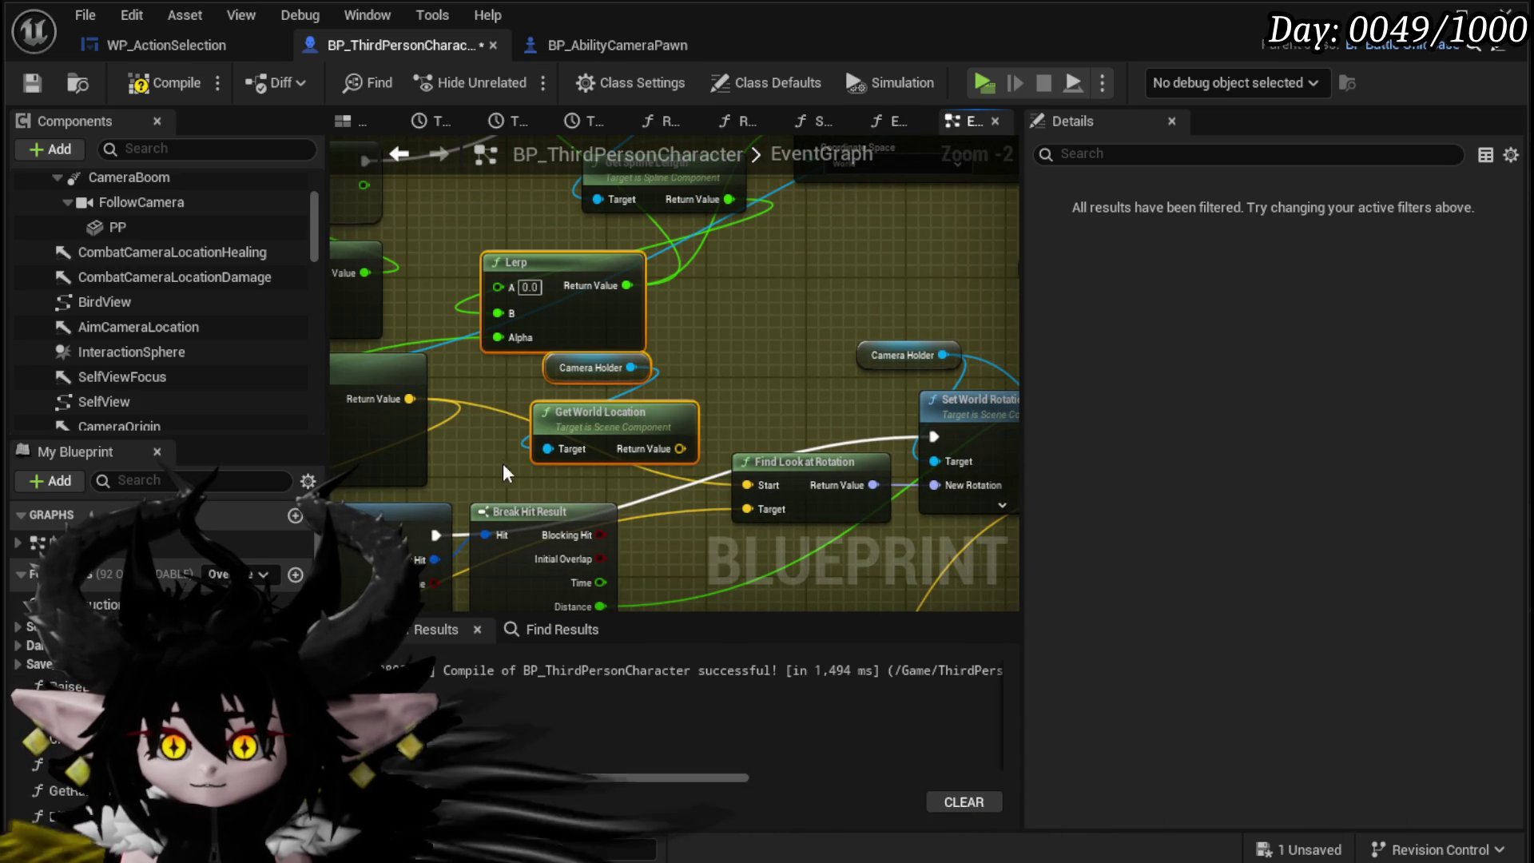
mouse_move(807, 373)
mouse_down()
mouse_move(620, 369)
mouse_move(466, 505)
mouse_up()
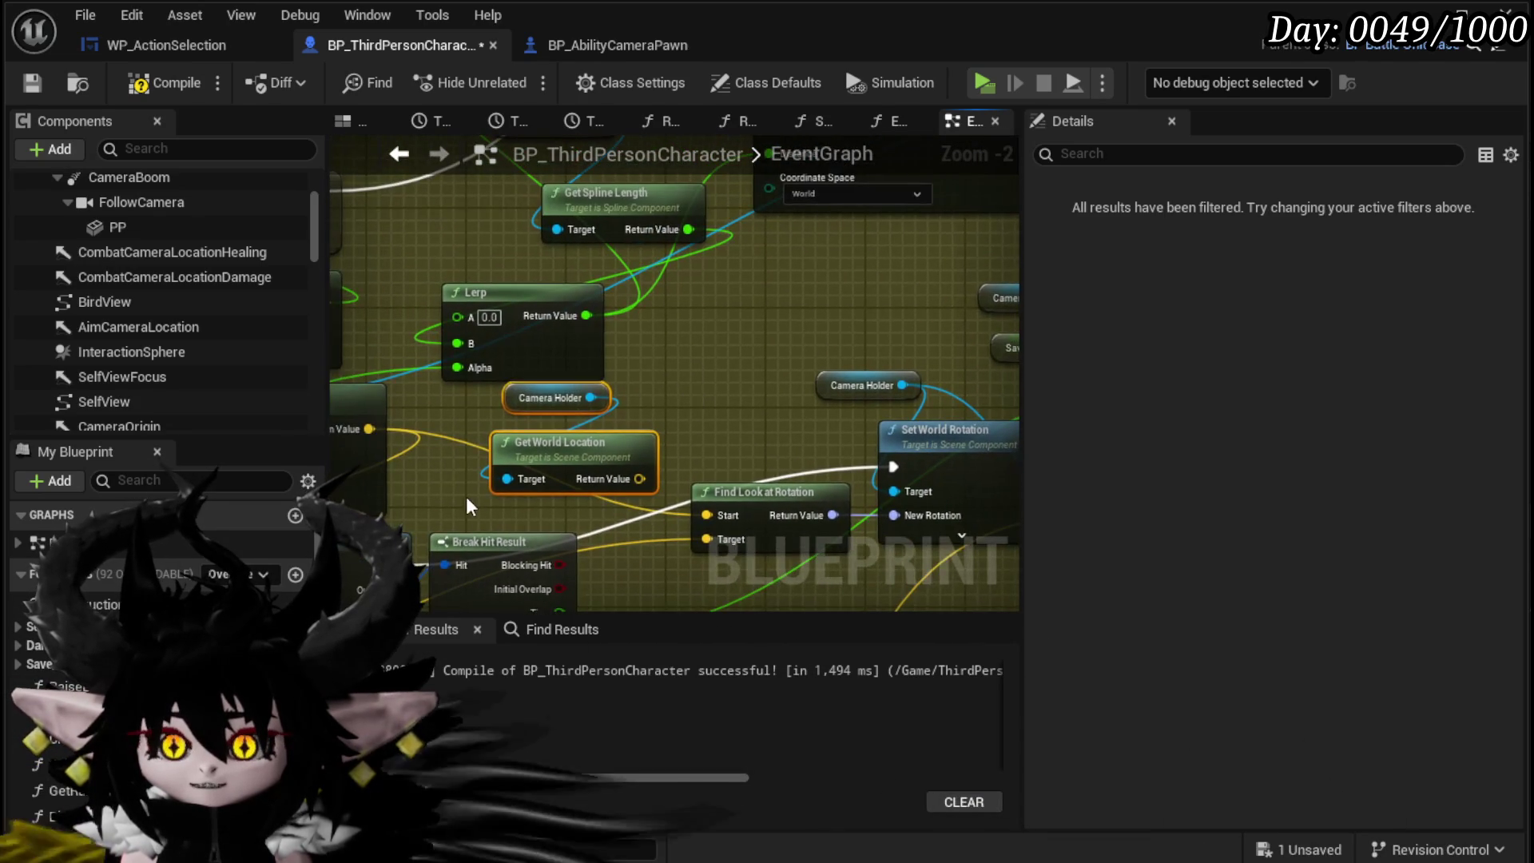
mouse_move(549, 387)
mouse_down()
mouse_move(545, 402)
mouse_move(1065, 186)
mouse_move(822, 364)
mouse_move(661, 449)
mouse_move(759, 462)
mouse_up()
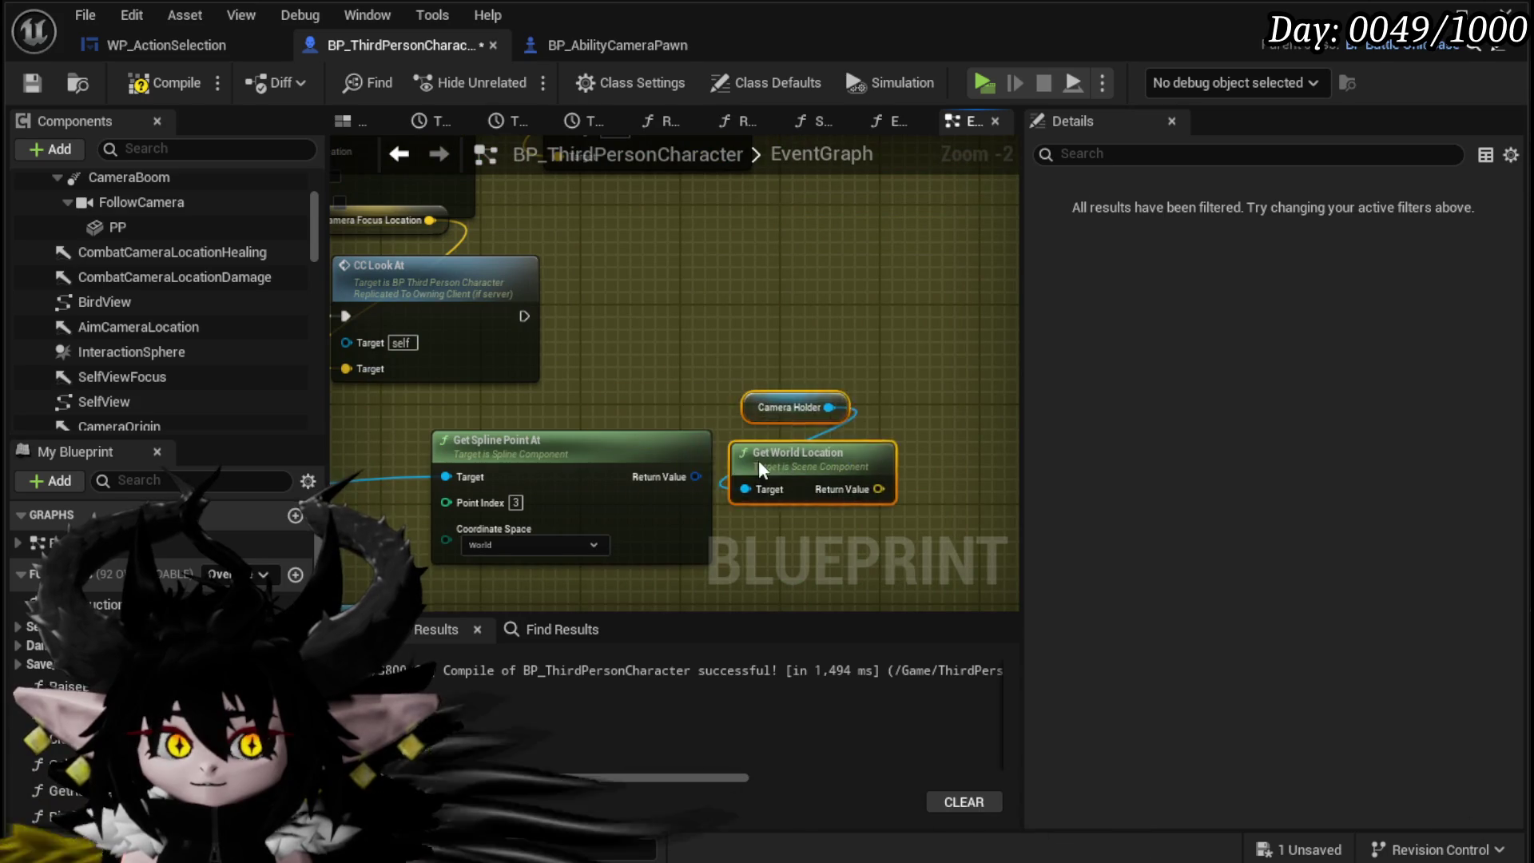
drag(647, 457, 859, 332)
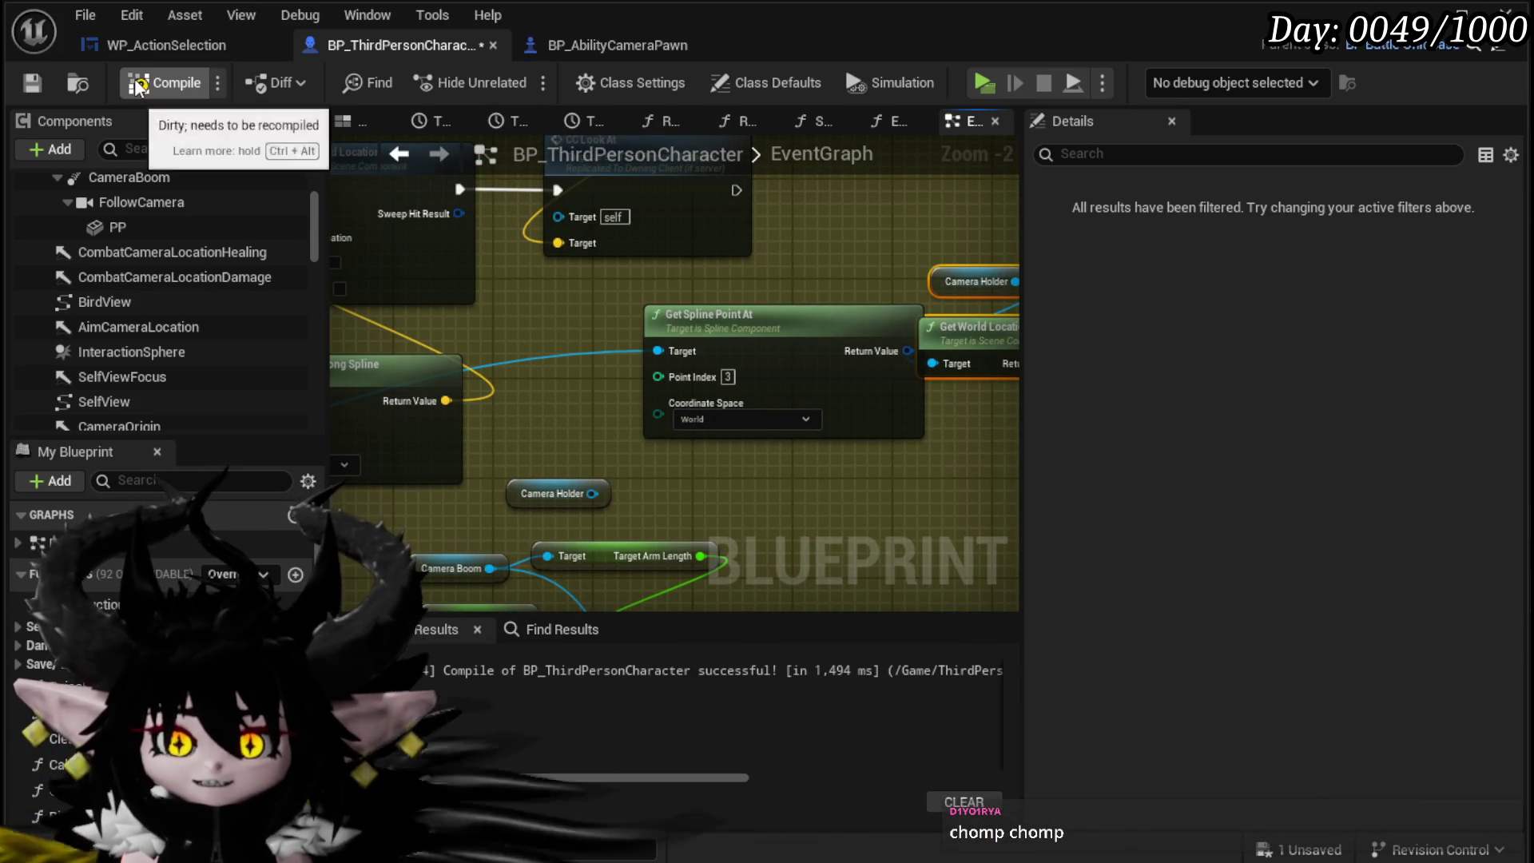
Step: Compile and save BP_ThirdPersonCharacter
click(27, 86)
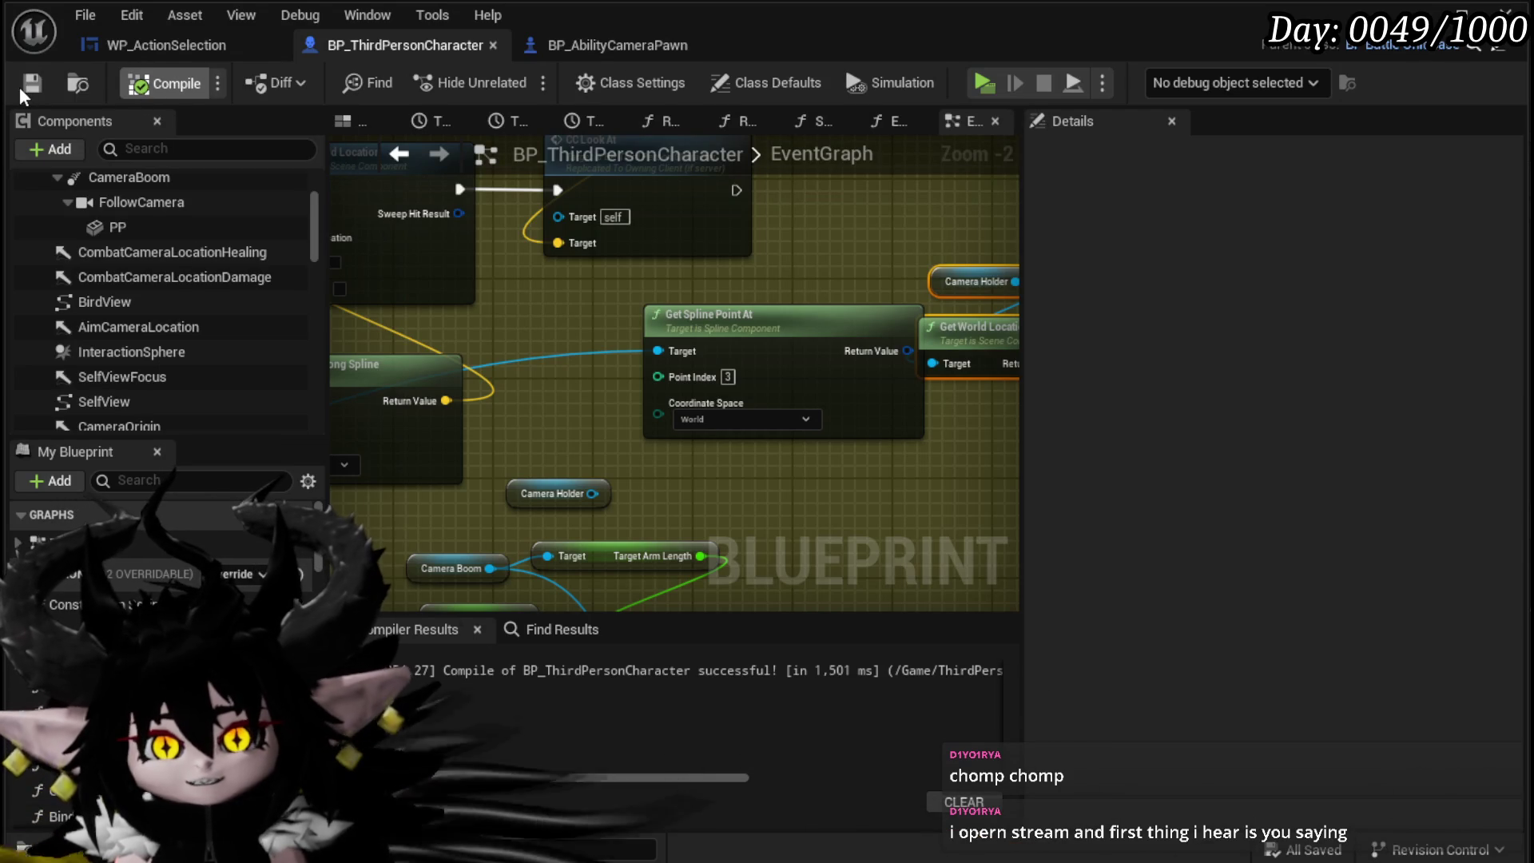
click(19, 86)
click(158, 84)
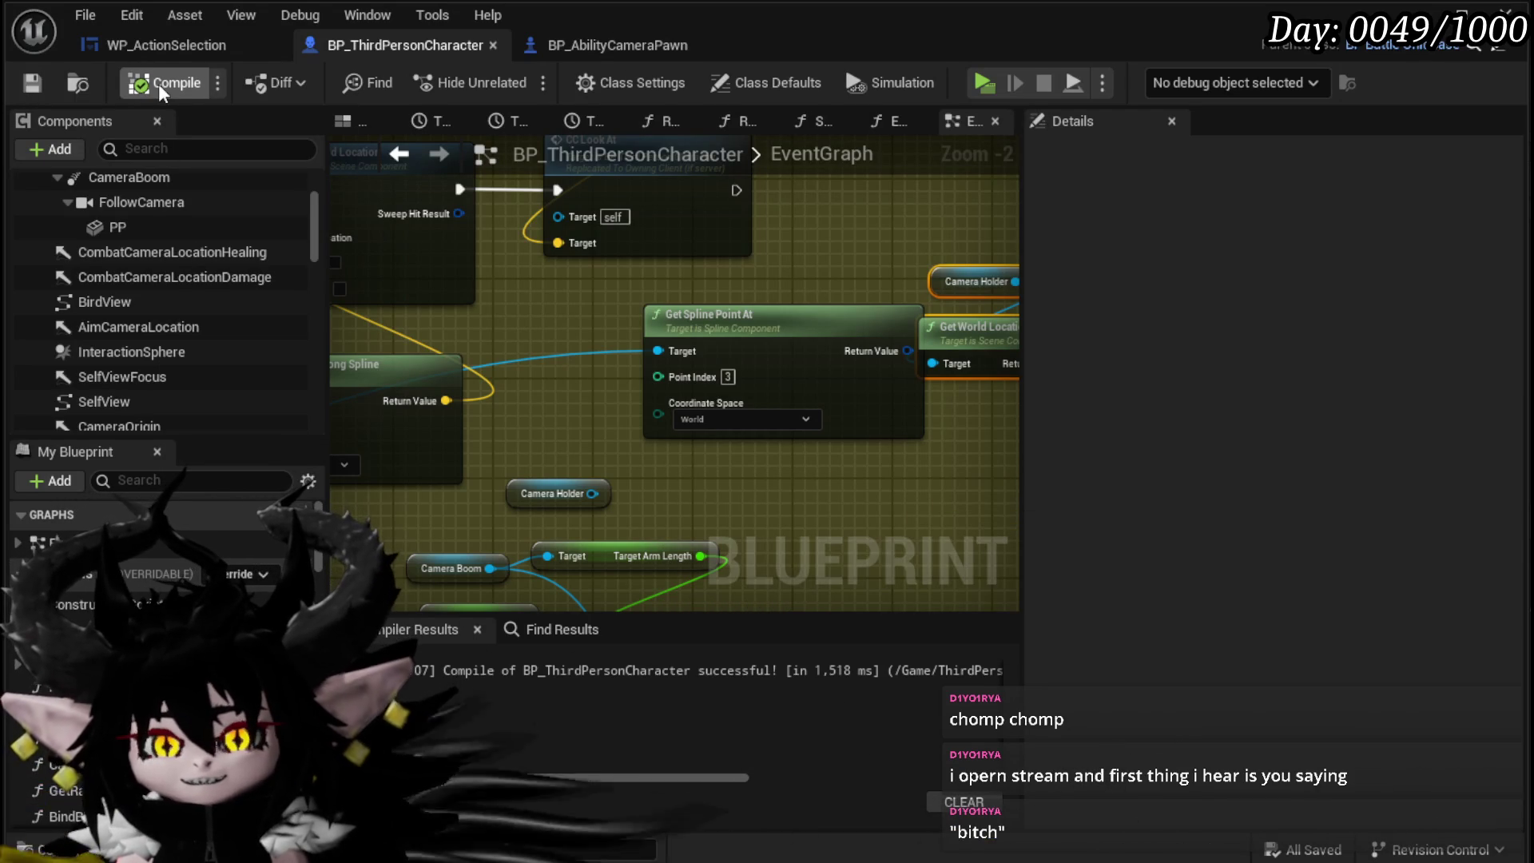
click(30, 85)
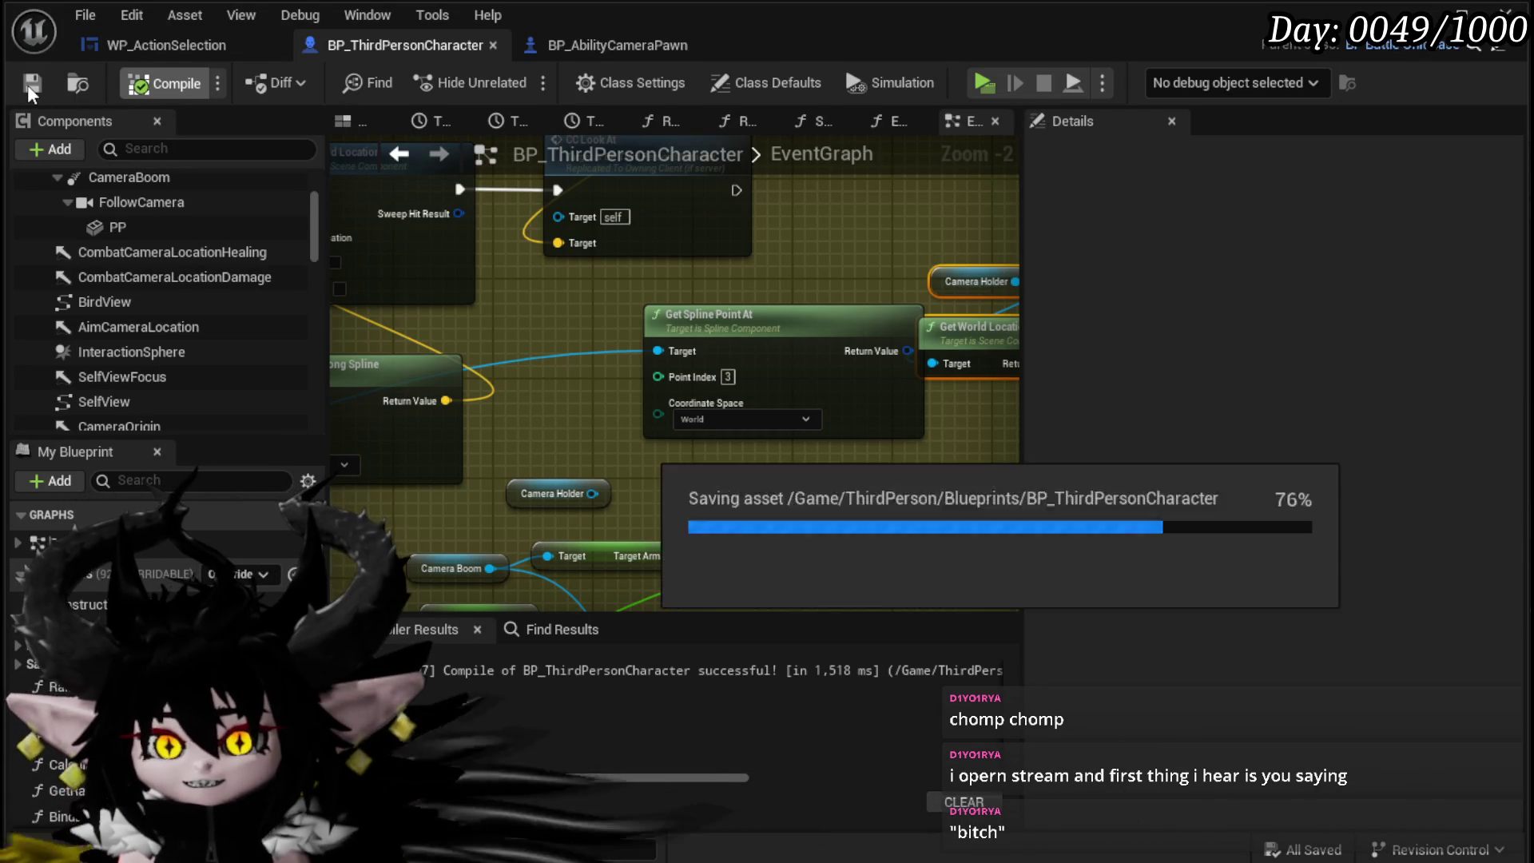
Step: Delete the old Get Spline Point At and Camera Holder nodes and save again
right_click(511, 216)
key(Escape)
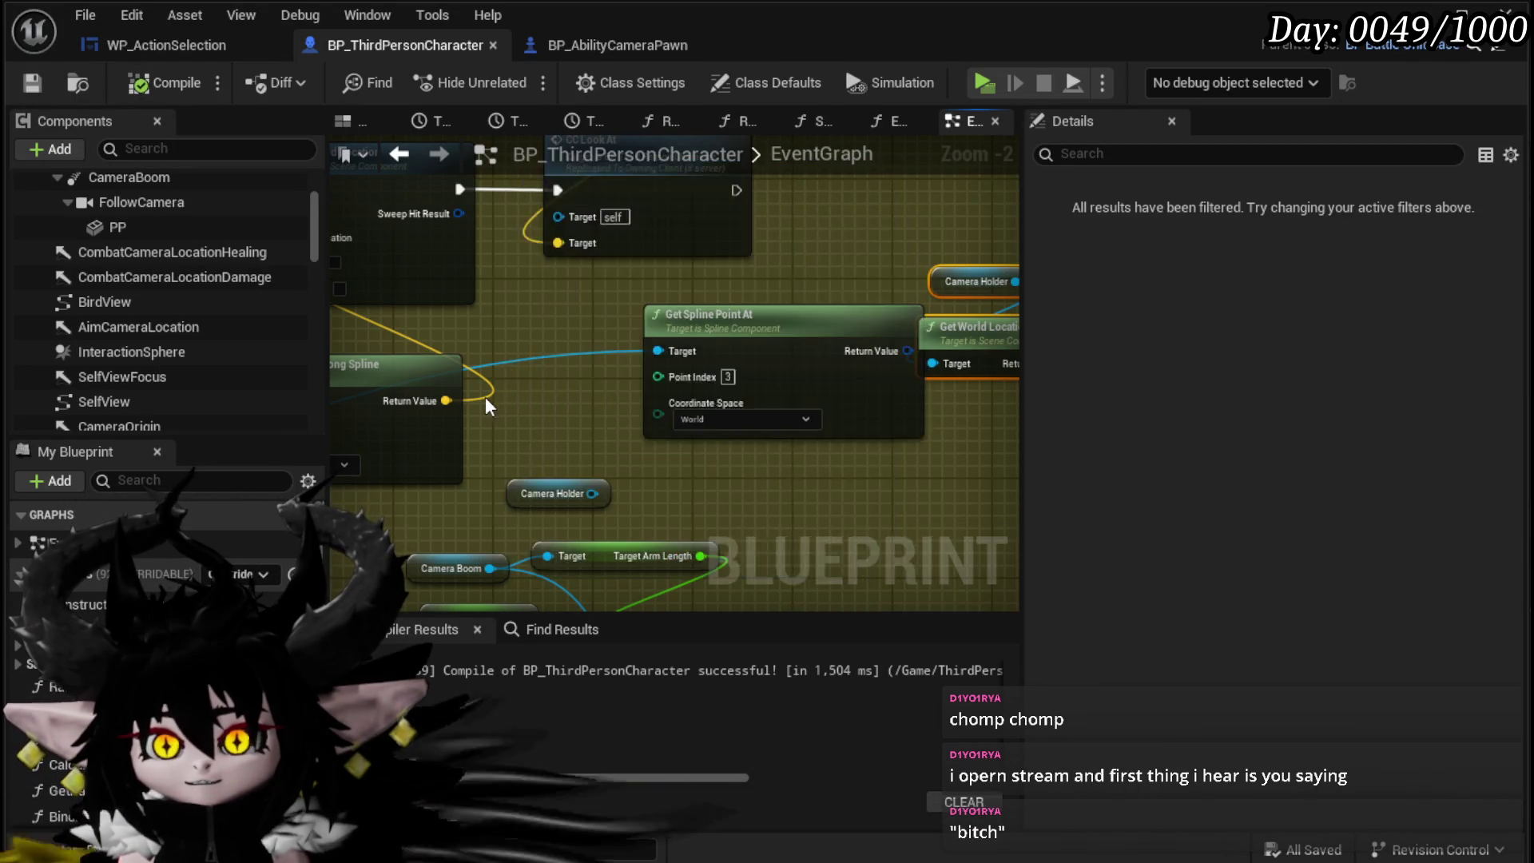
drag(926, 257, 926, 253)
key(Delete)
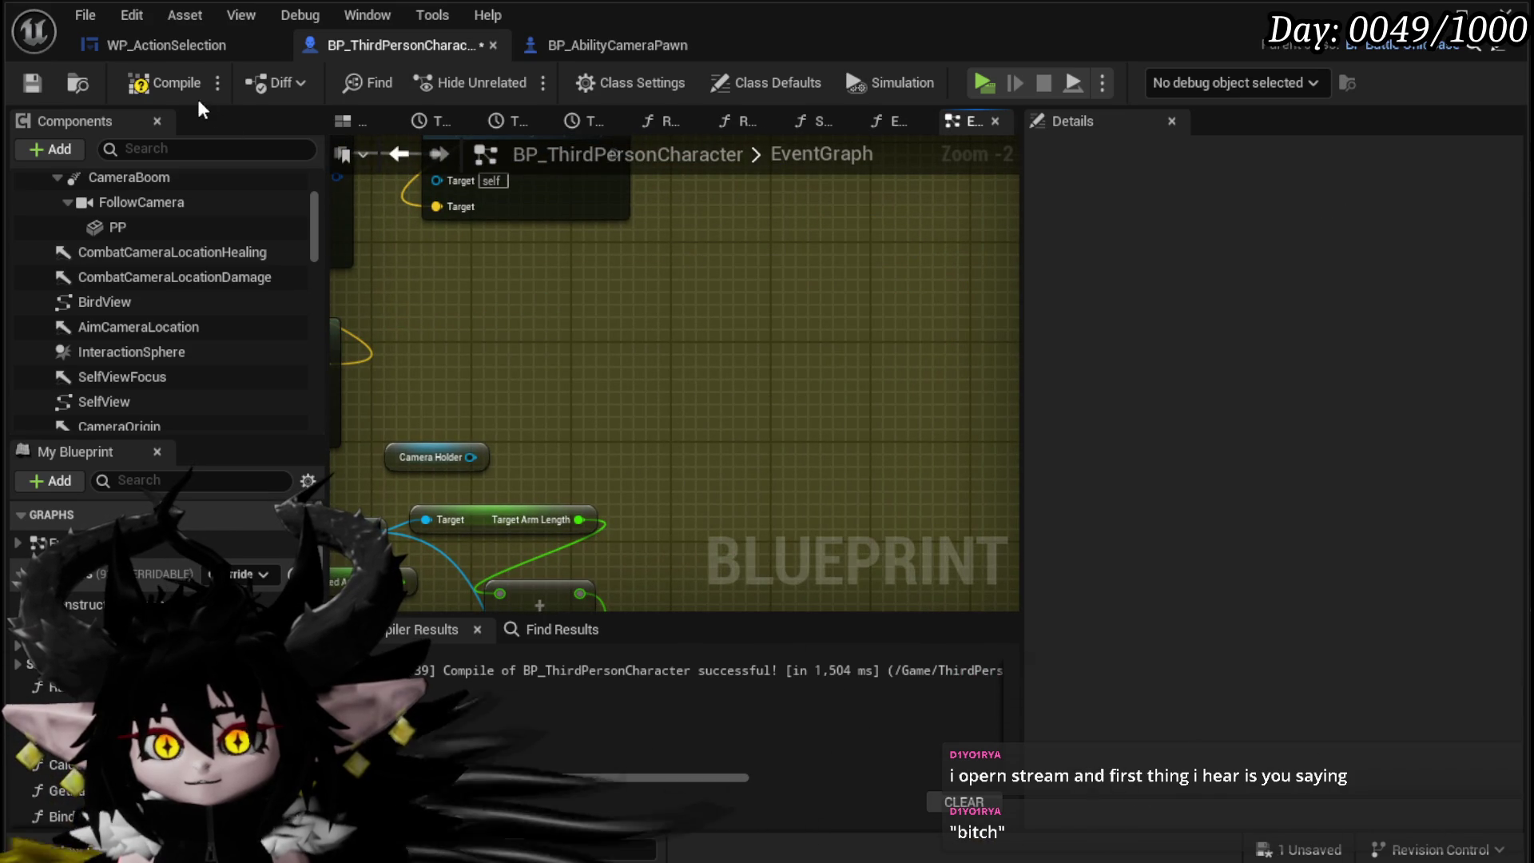
click(32, 79)
scroll(548, 339, down, 2)
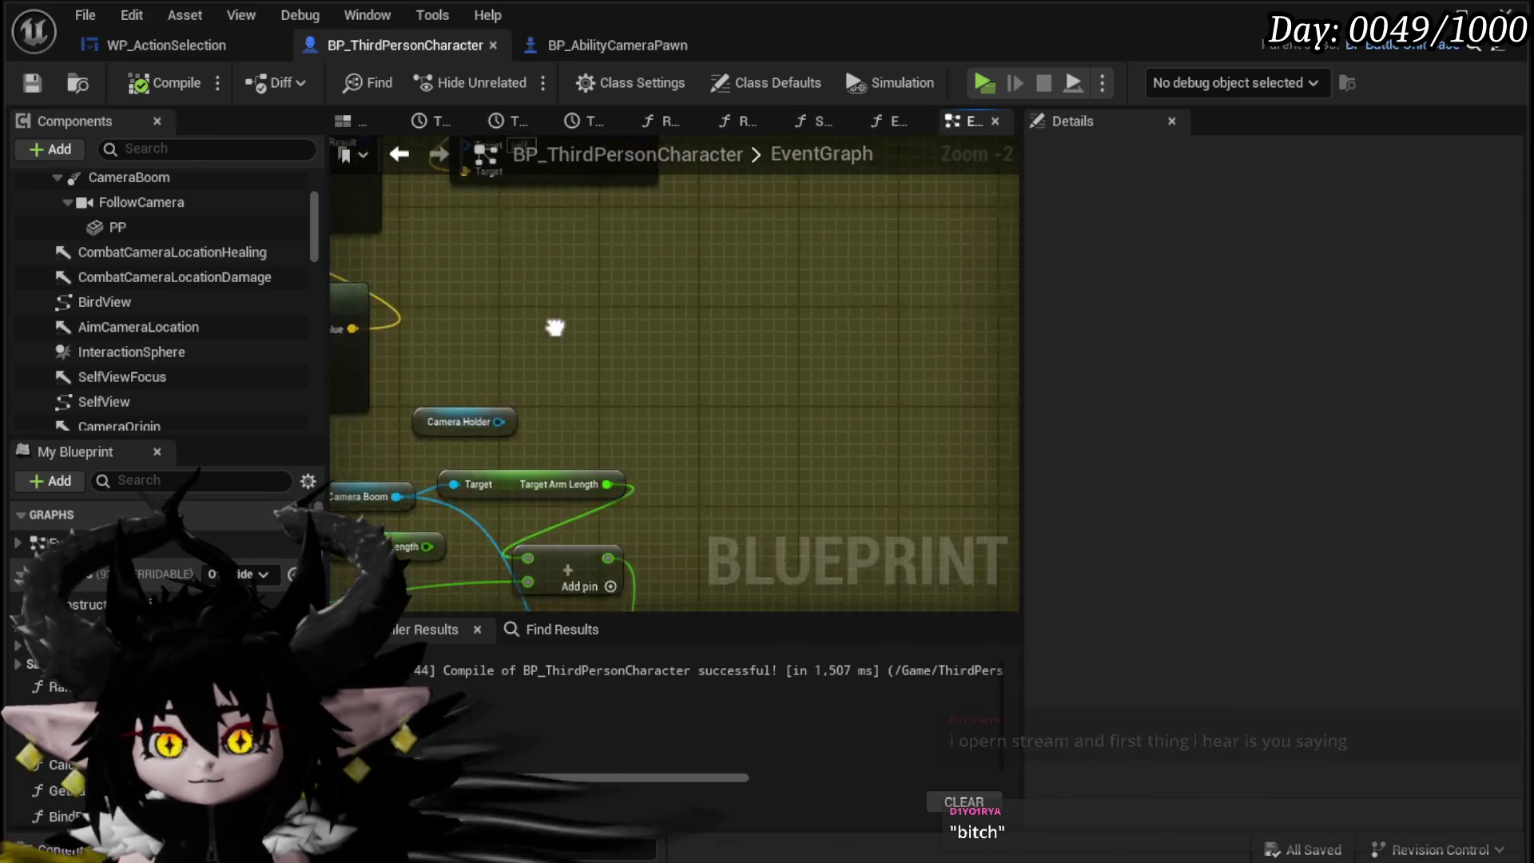
Step: Shift Camera Travel Path and its spline node left beside the line trace nodes
scroll(500, 341, up, 2)
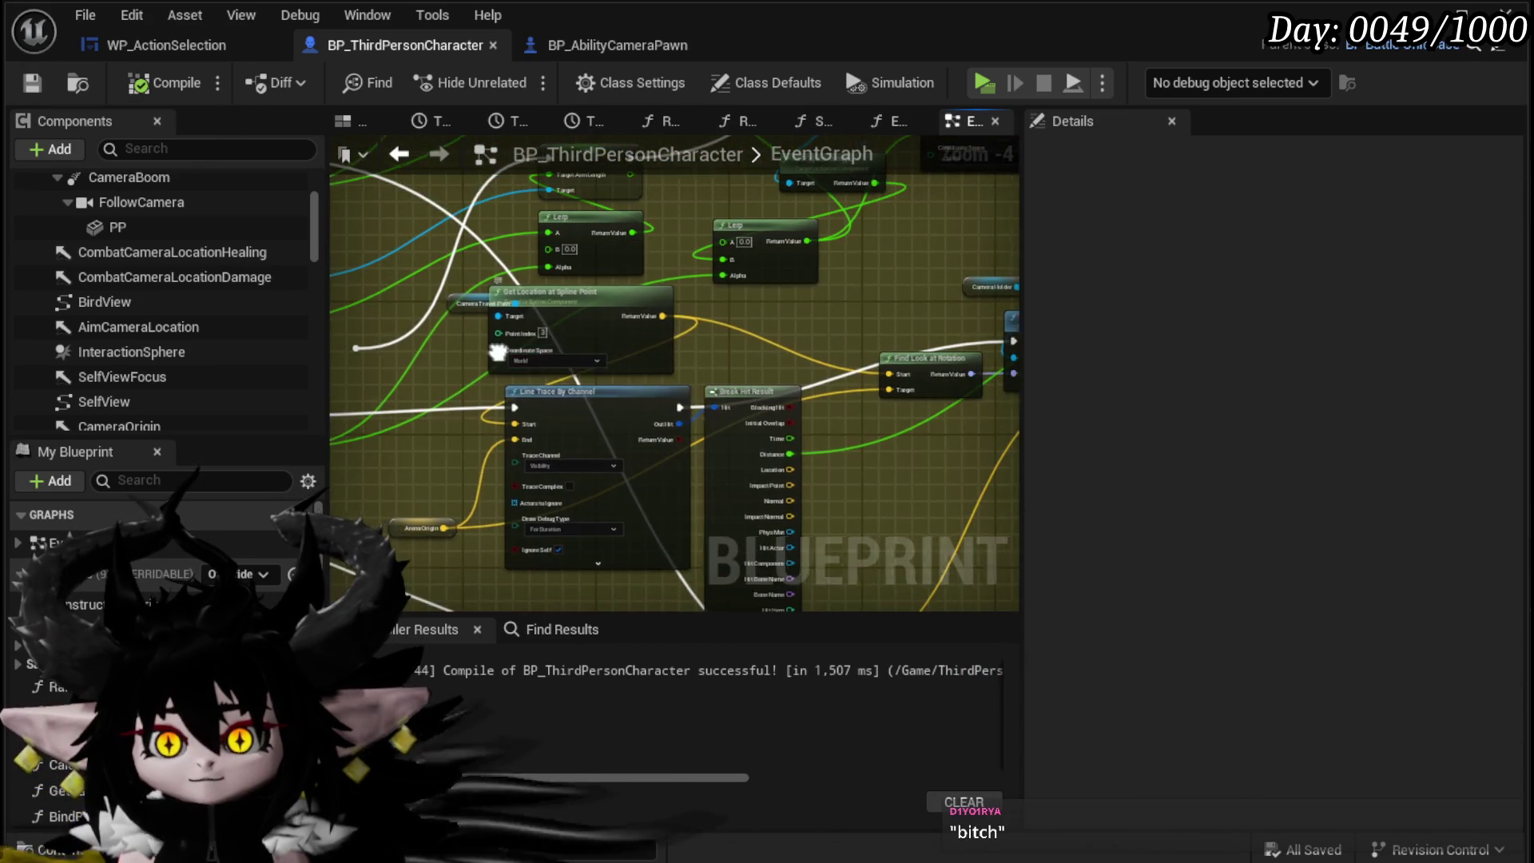
drag(644, 319, 563, 304)
scroll(500, 338, up, 1)
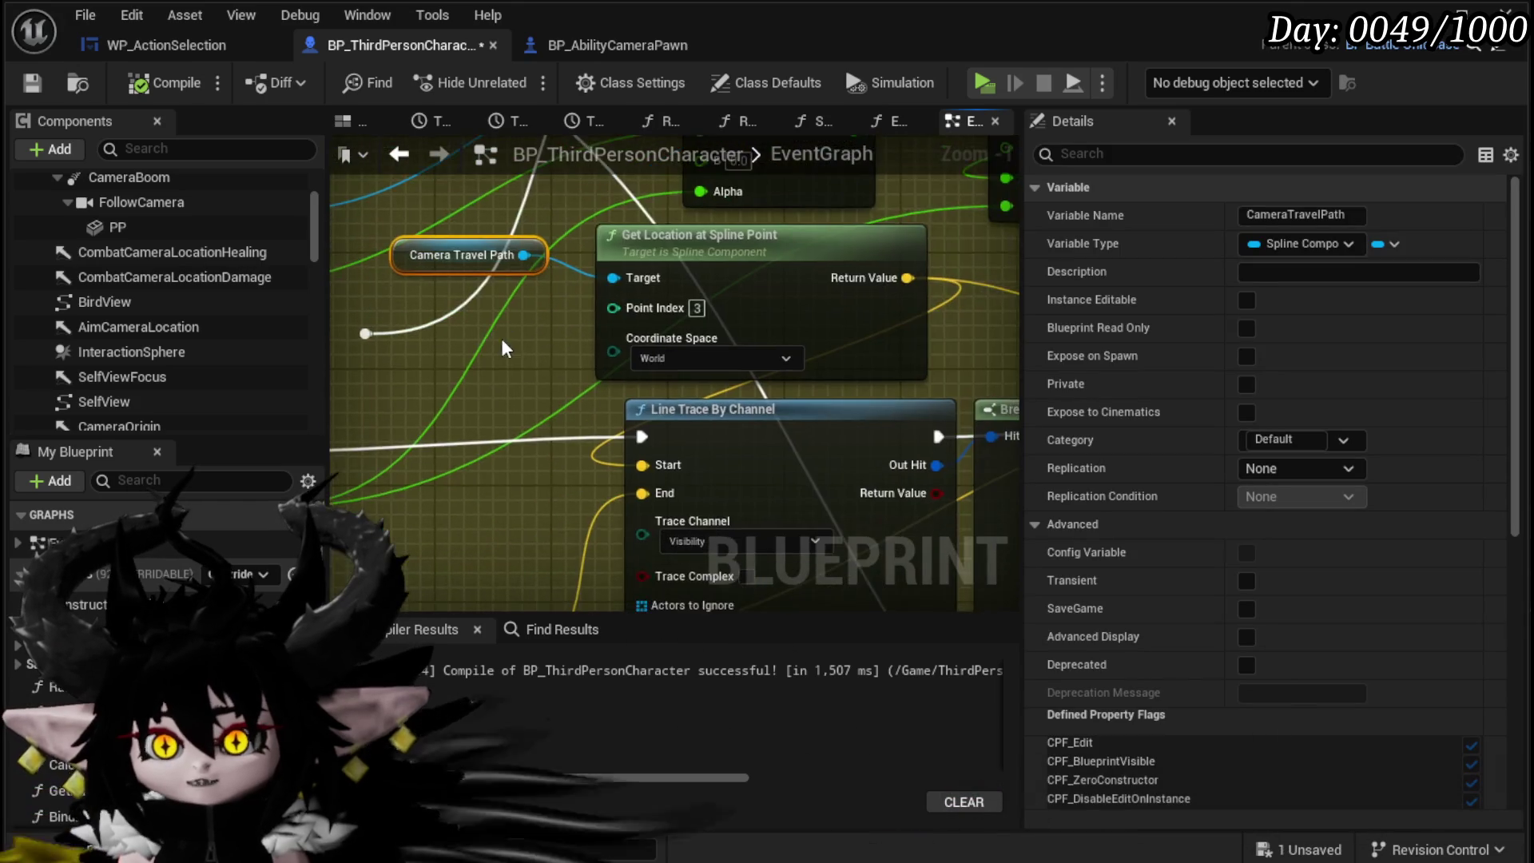
mouse_move(558, 368)
mouse_down()
mouse_move(455, 368)
mouse_move(652, 363)
mouse_up()
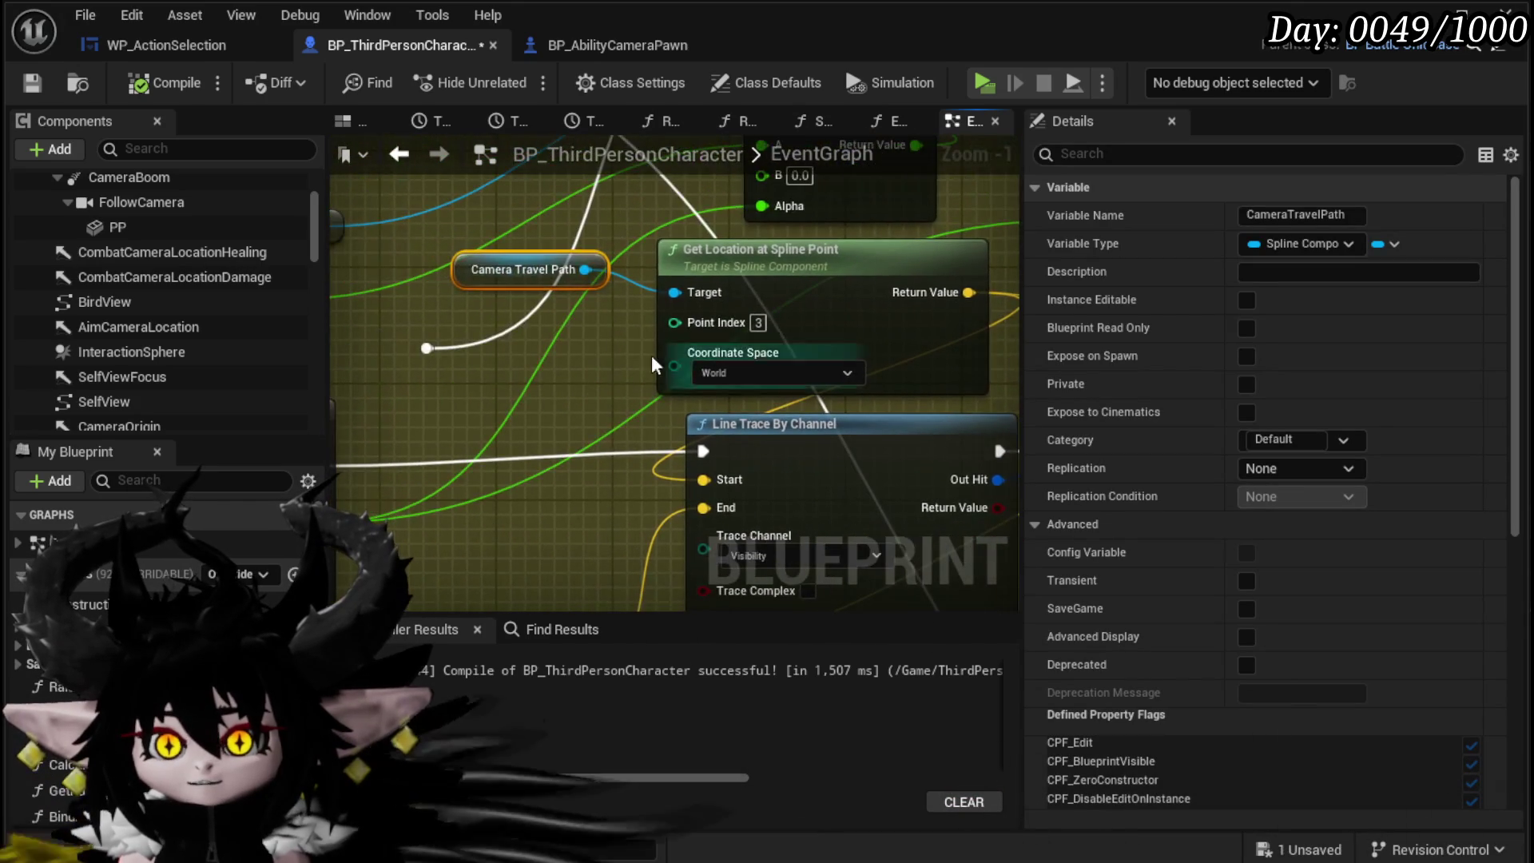
drag(728, 249, 627, 243)
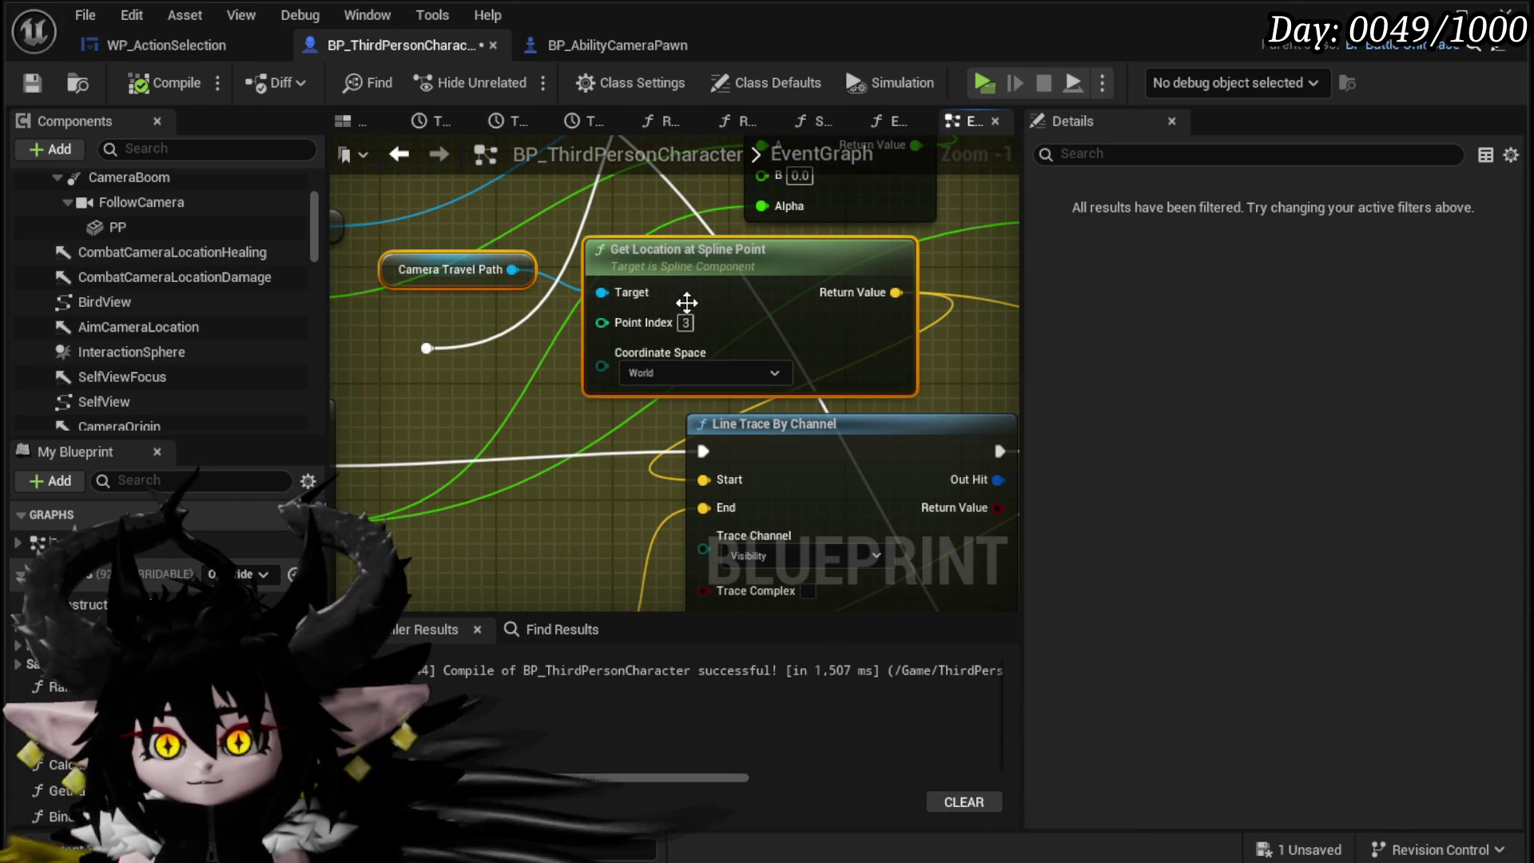
drag(883, 380, 827, 211)
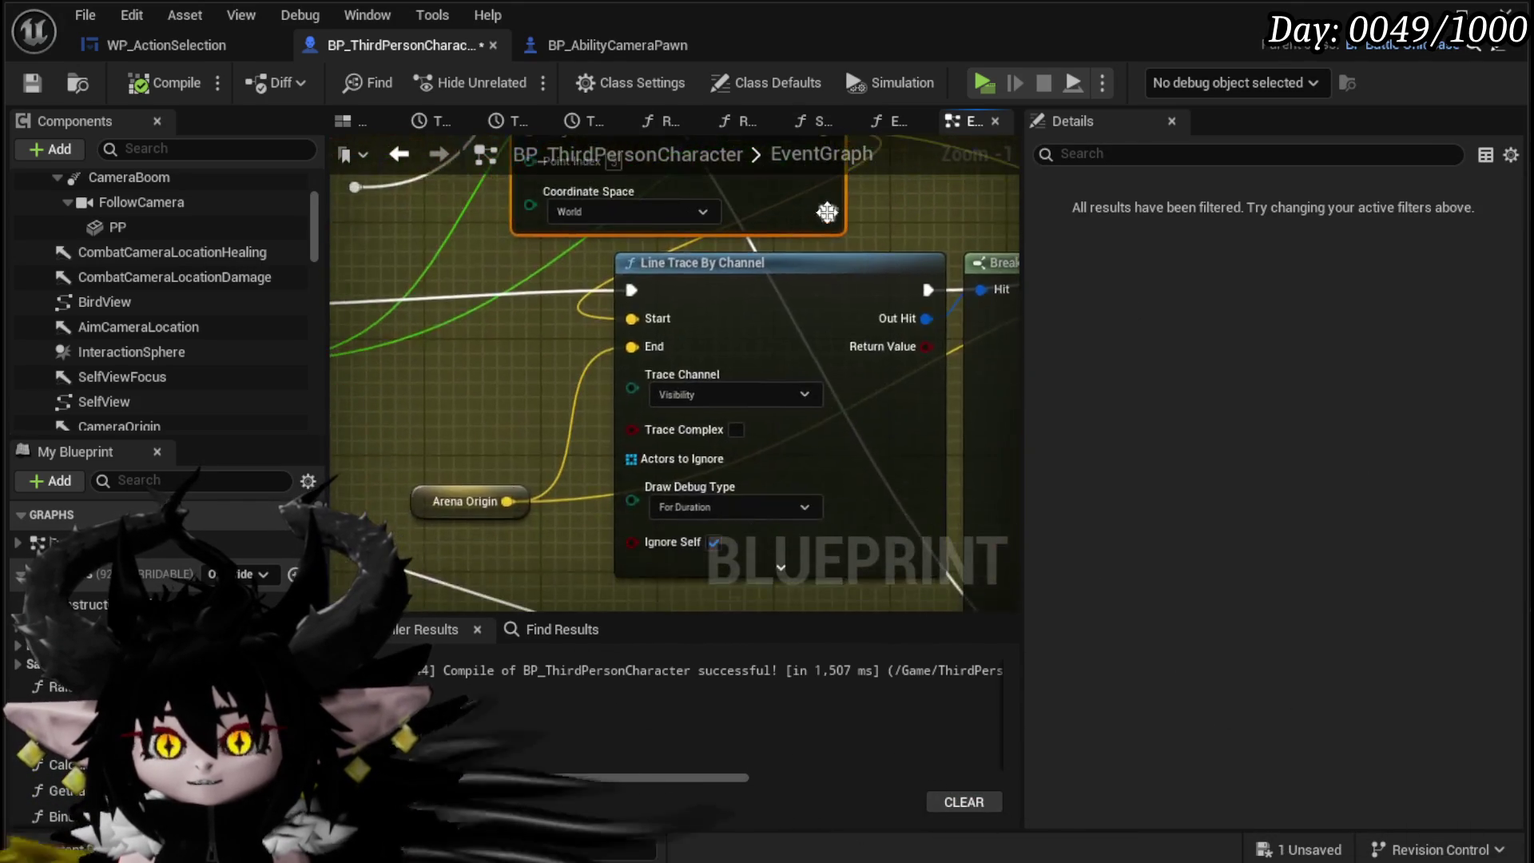
drag(497, 500, 475, 521)
scroll(708, 331, down, 2)
mouse_move(708, 332)
mouse_down()
mouse_move(450, 387)
mouse_move(364, 385)
mouse_up()
mouse_move(712, 455)
mouse_down()
mouse_move(548, 495)
mouse_move(444, 495)
mouse_up()
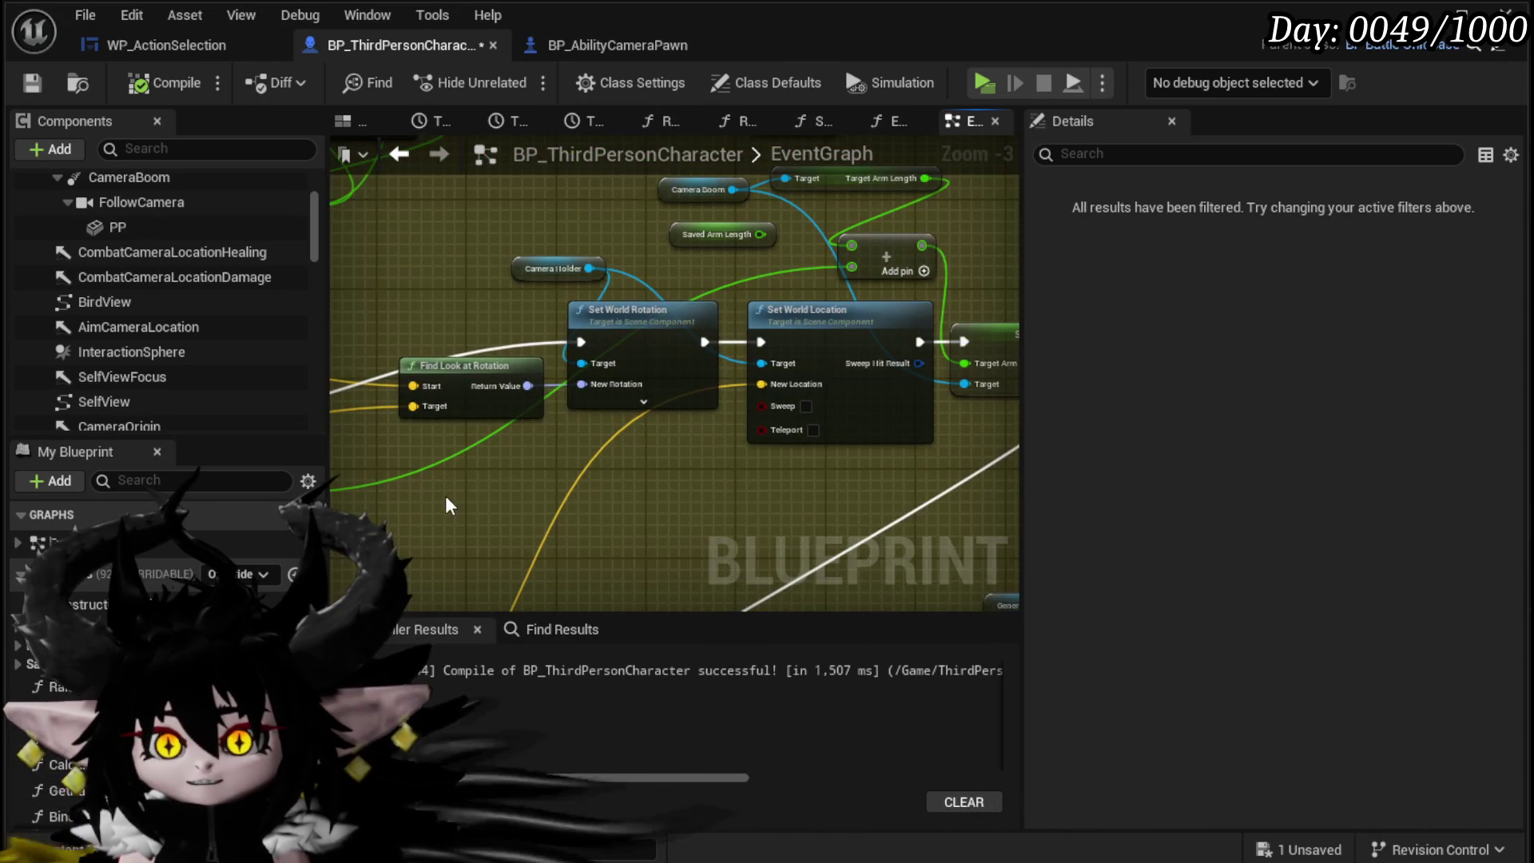
Step: Tidy the Camera Holder, Camera Boom and Break Hit Result area of the graph
drag(606, 276, 625, 267)
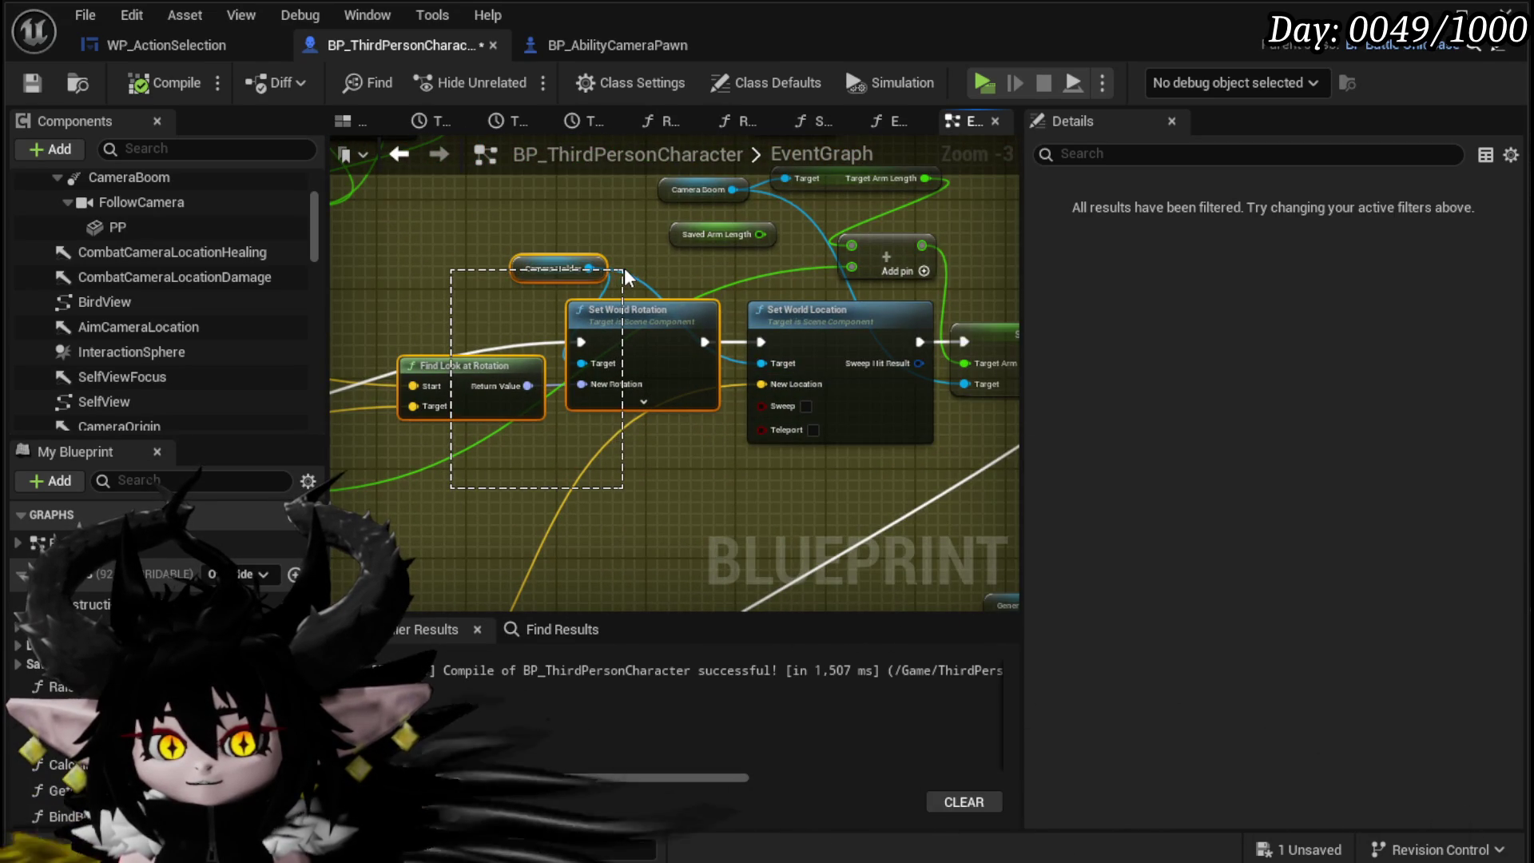
right_click(591, 544)
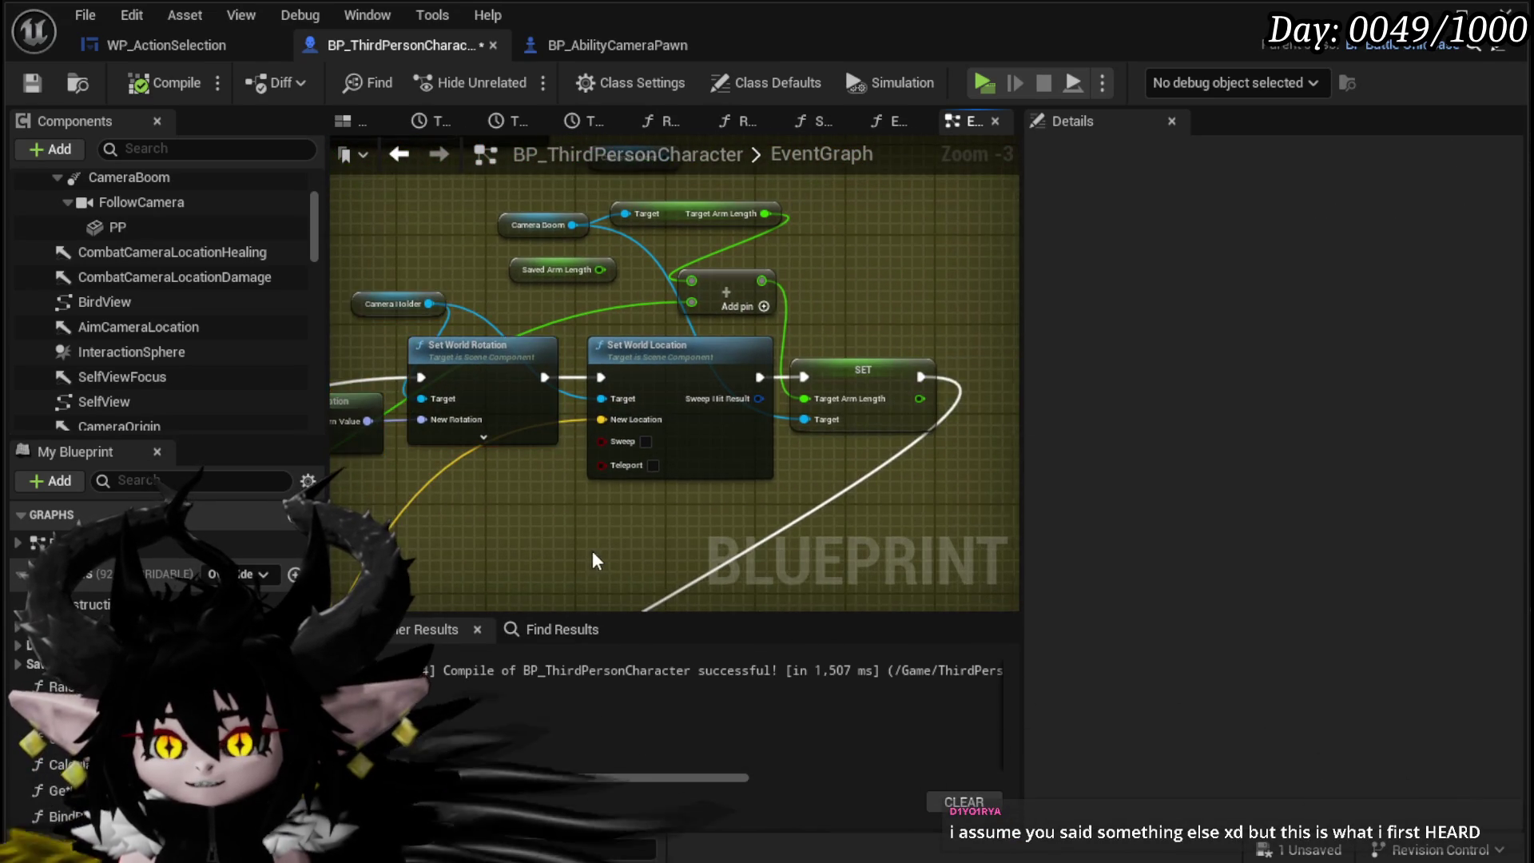
click(592, 549)
scroll(625, 366, up, 2)
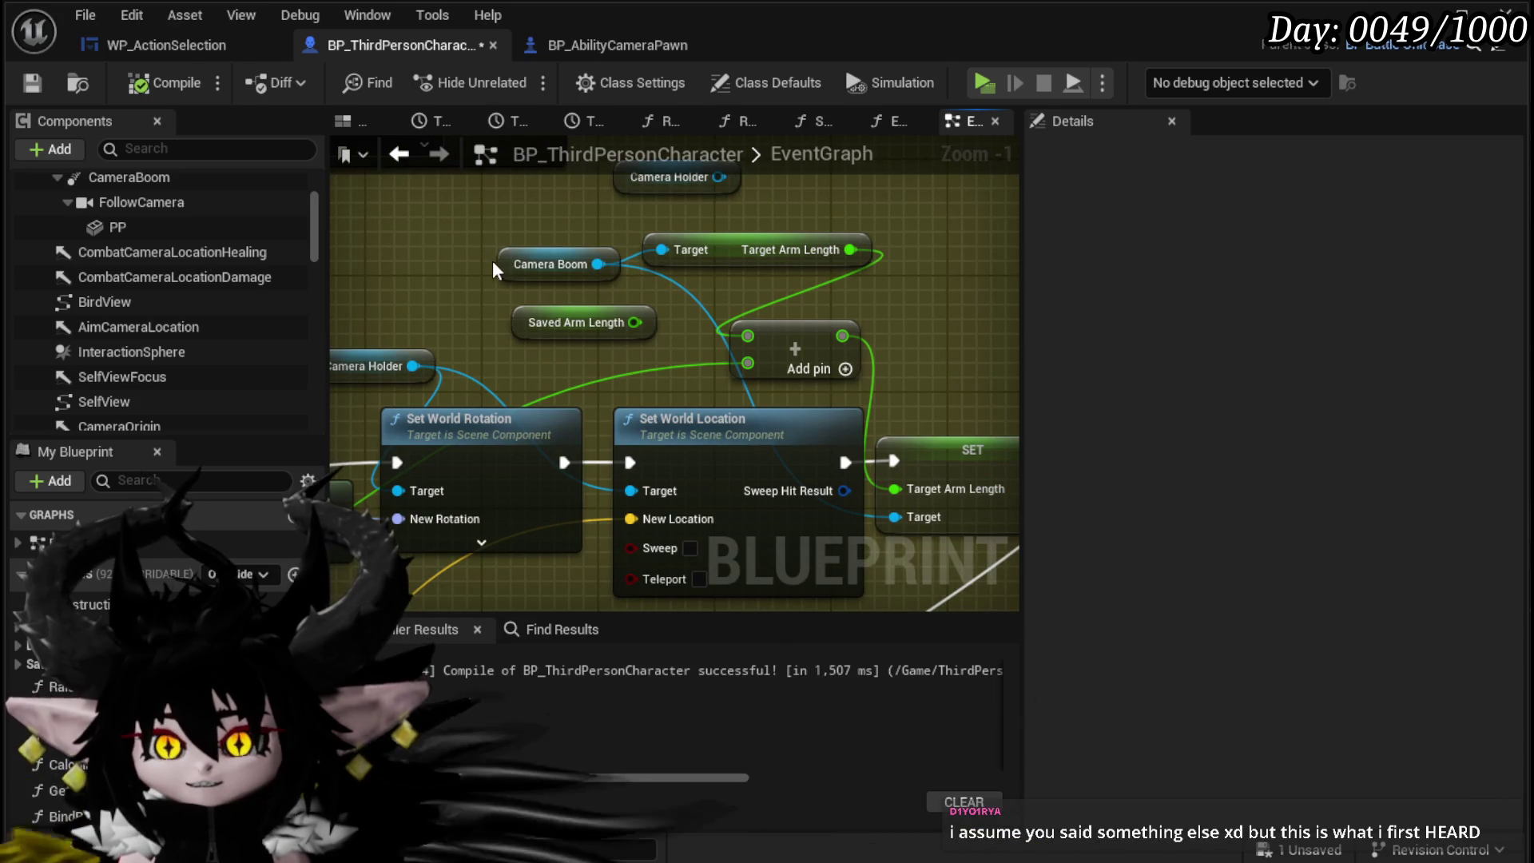
drag(496, 270, 482, 256)
mouse_move(518, 307)
mouse_down()
mouse_move(414, 264)
mouse_move(405, 224)
mouse_move(512, 249)
mouse_up()
scroll(641, 432, down, 3)
drag(641, 433, 868, 328)
drag(535, 540, 743, 572)
mouse_move(775, 373)
mouse_down()
mouse_move(520, 419)
mouse_move(984, 321)
mouse_up()
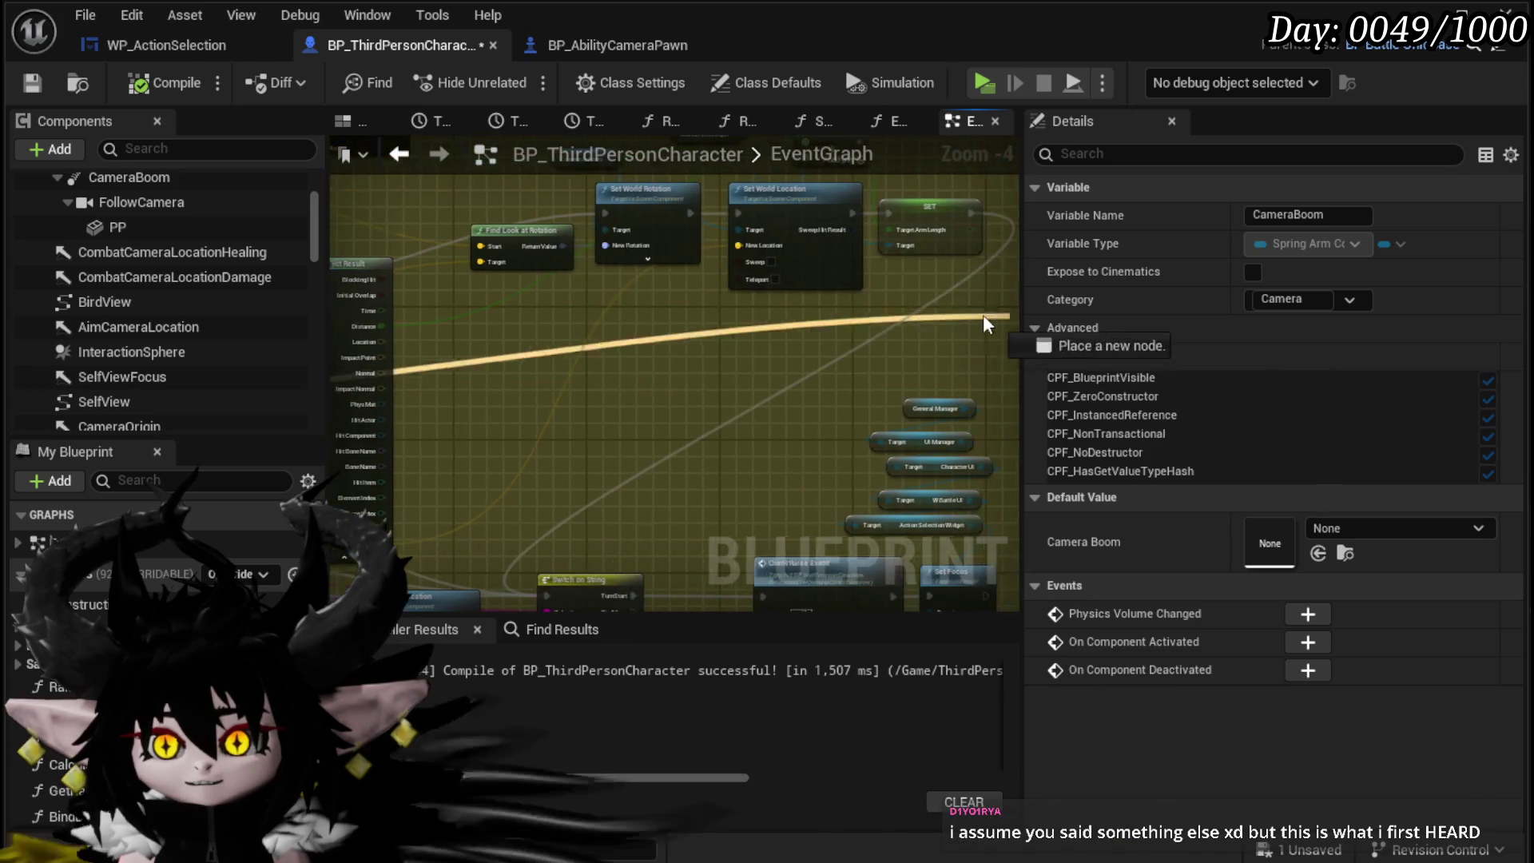
drag(714, 390, 591, 515)
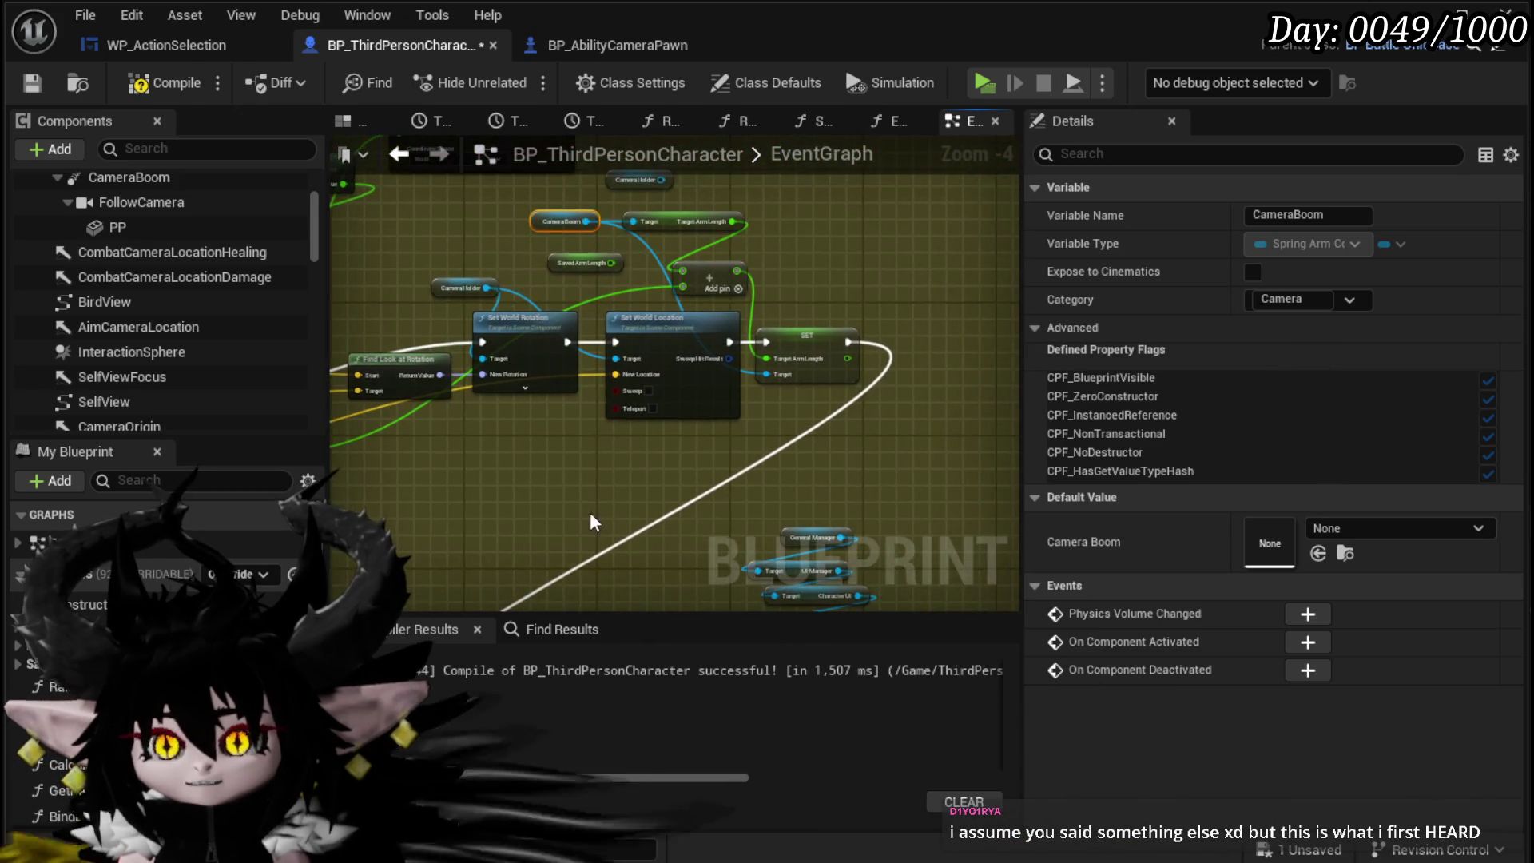
click(692, 275)
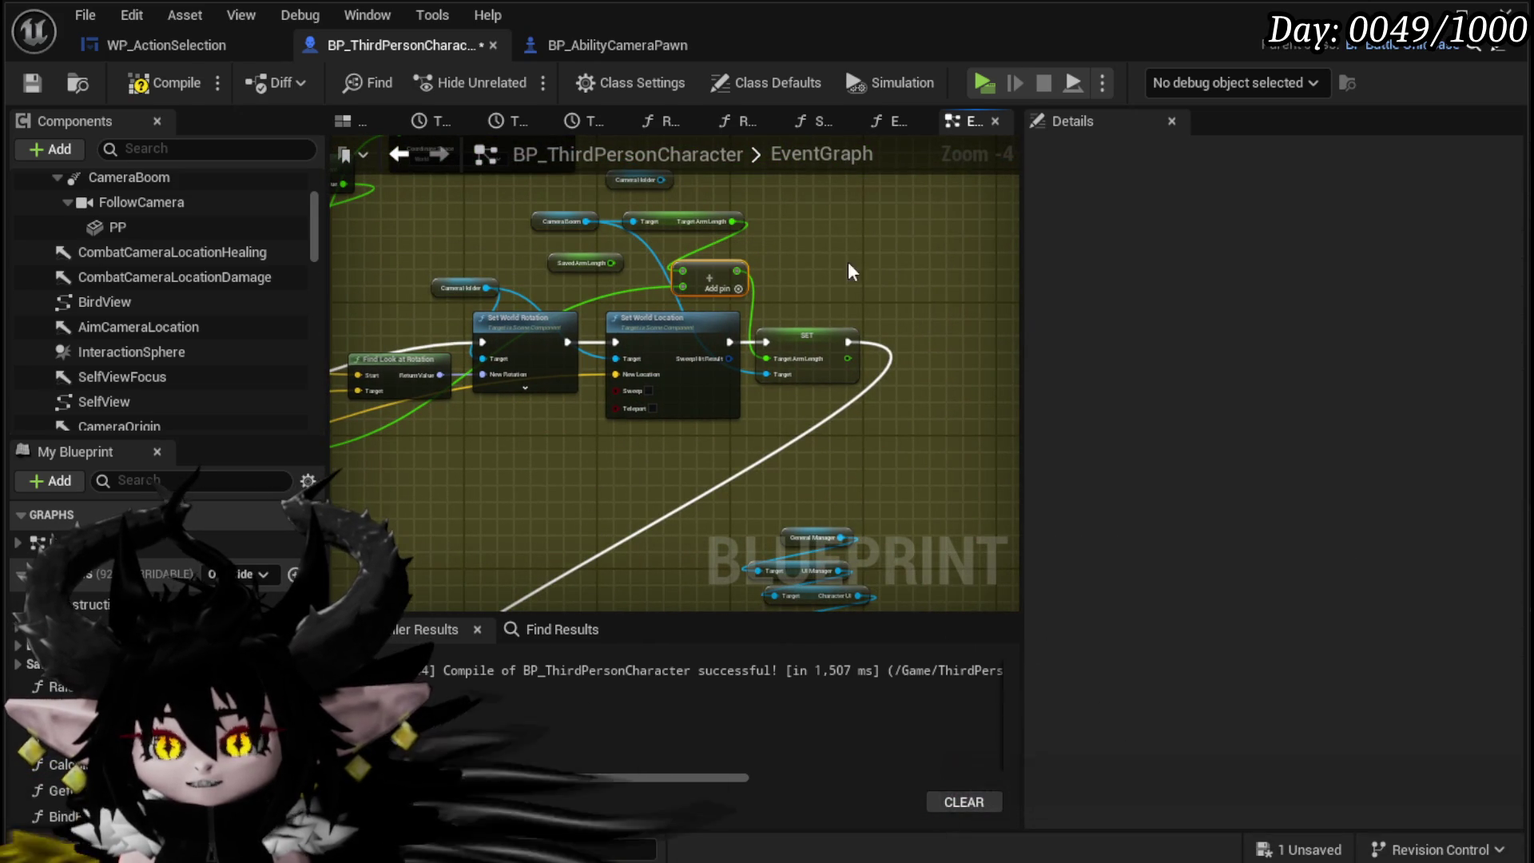
click(657, 477)
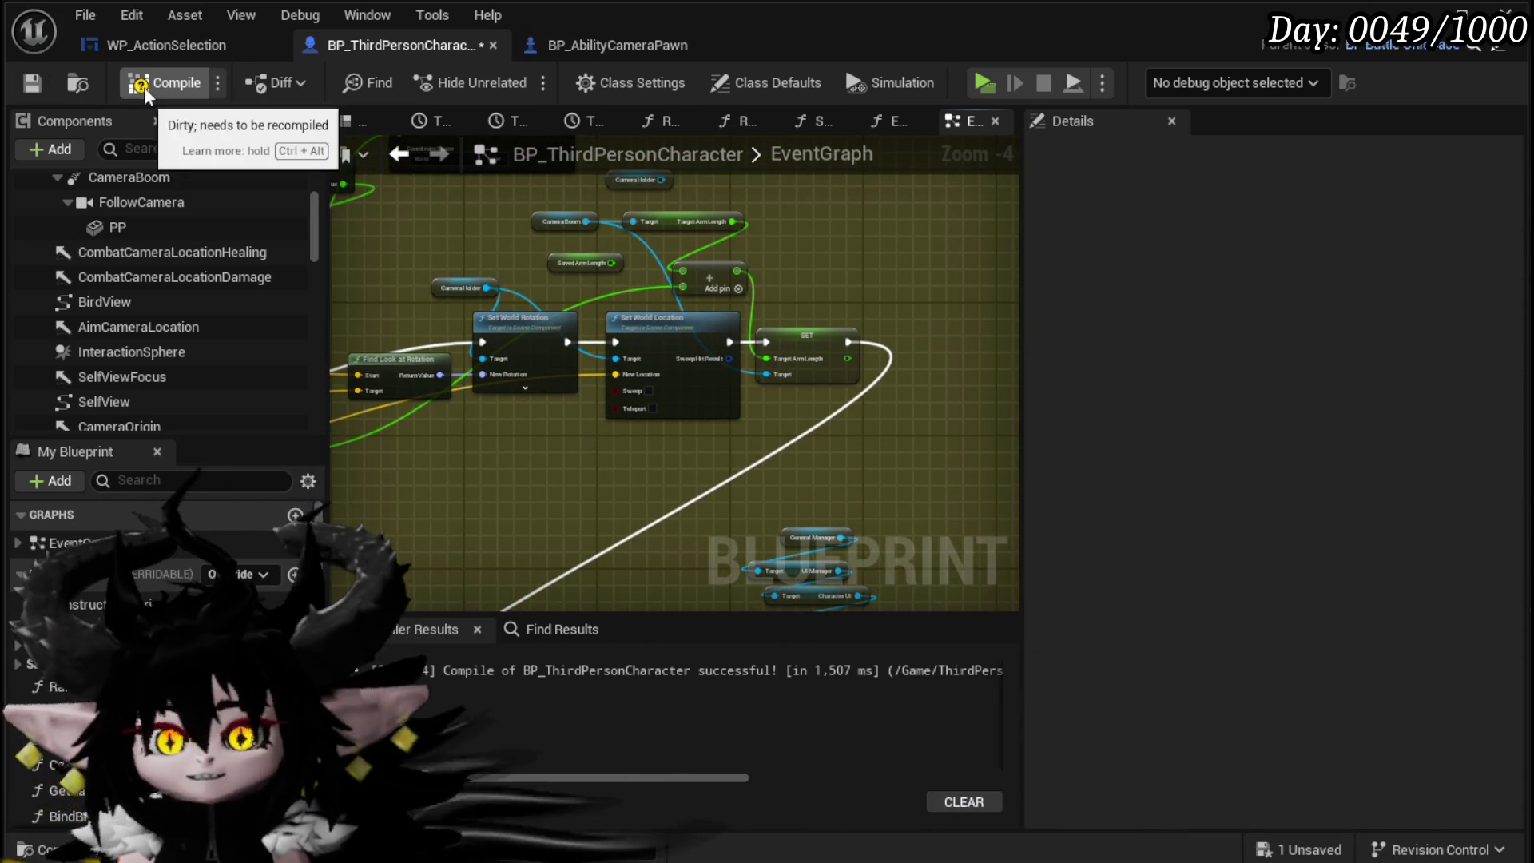
Step: Compile and save the blueprint, then play the level and cast a fire spell to test the camera
click(27, 78)
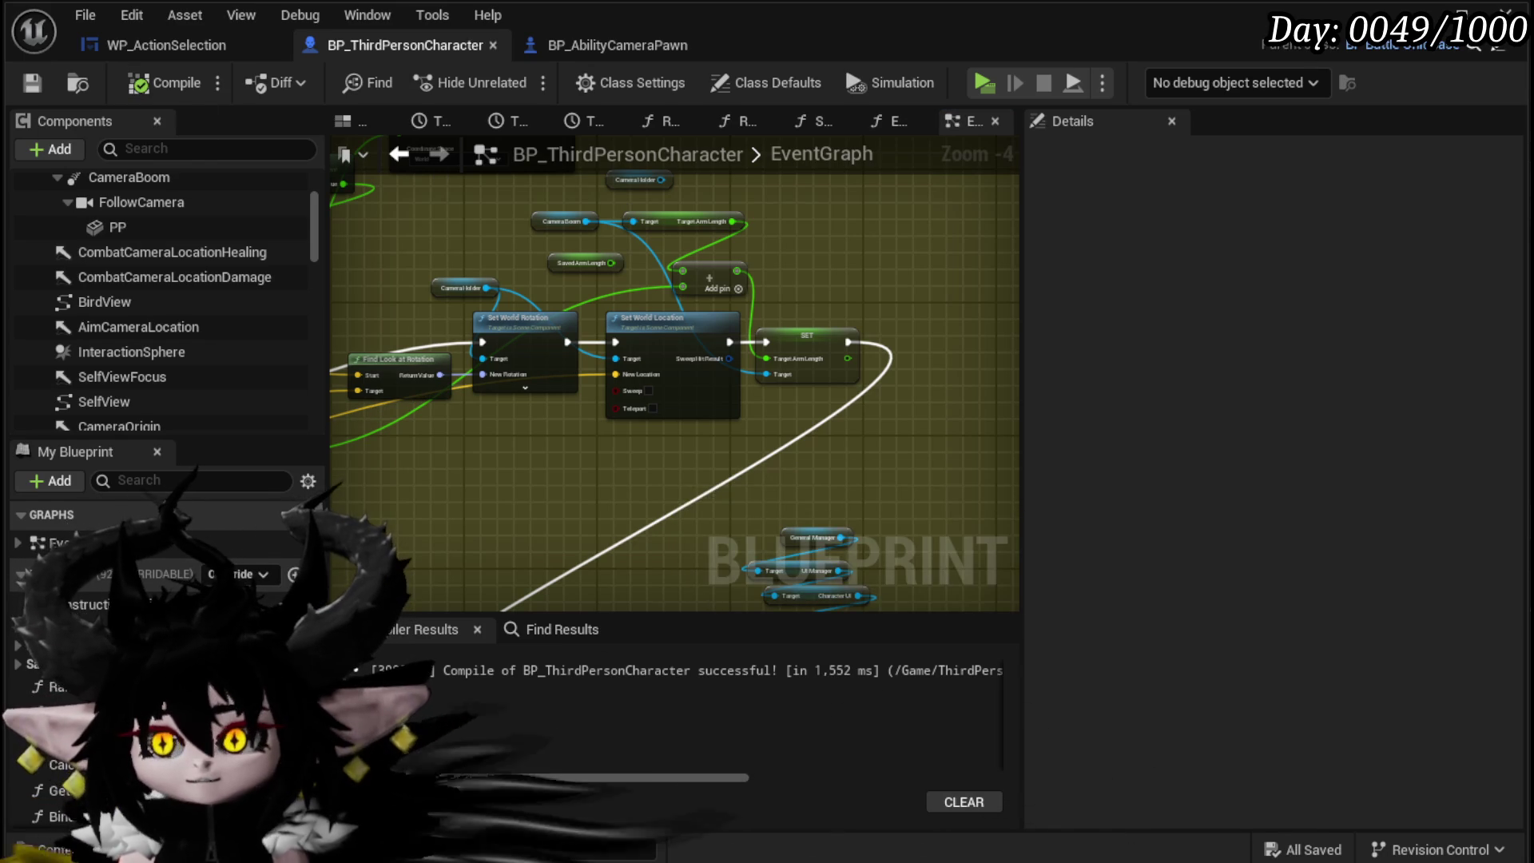
click(1460, 15)
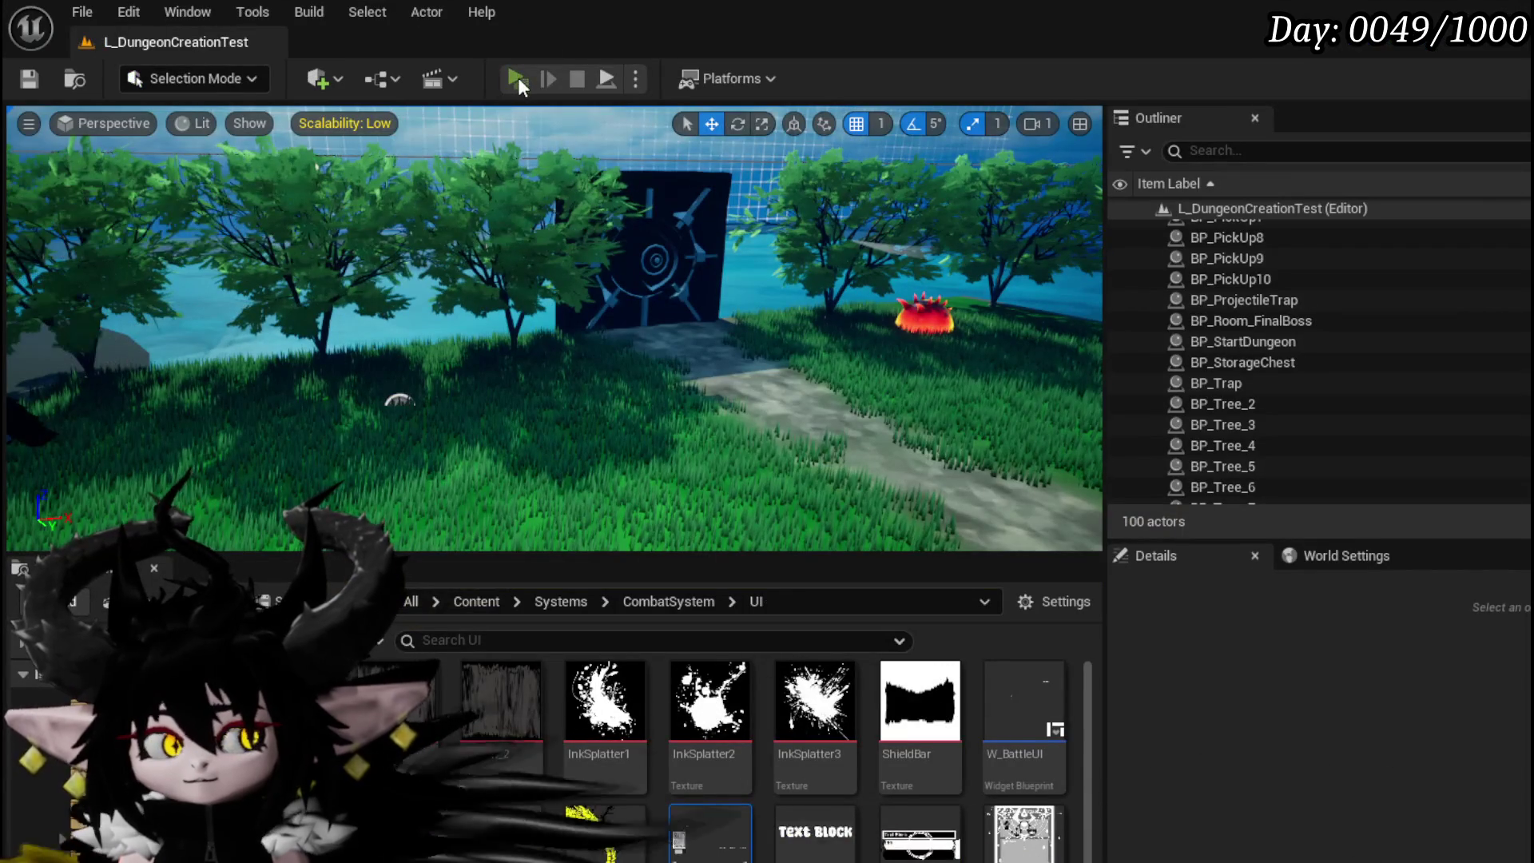
click(518, 78)
key(w)
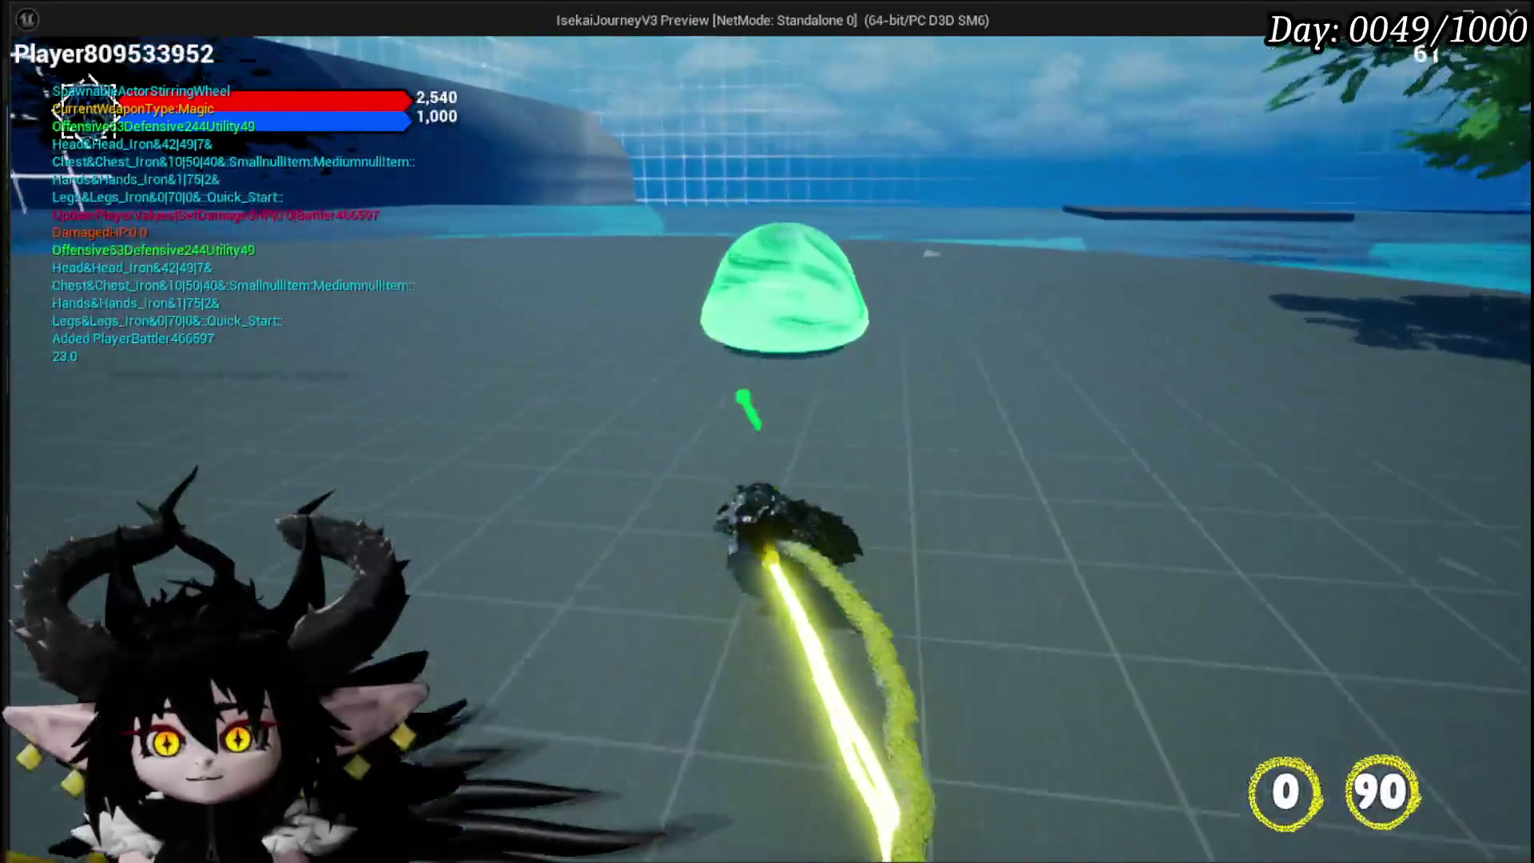
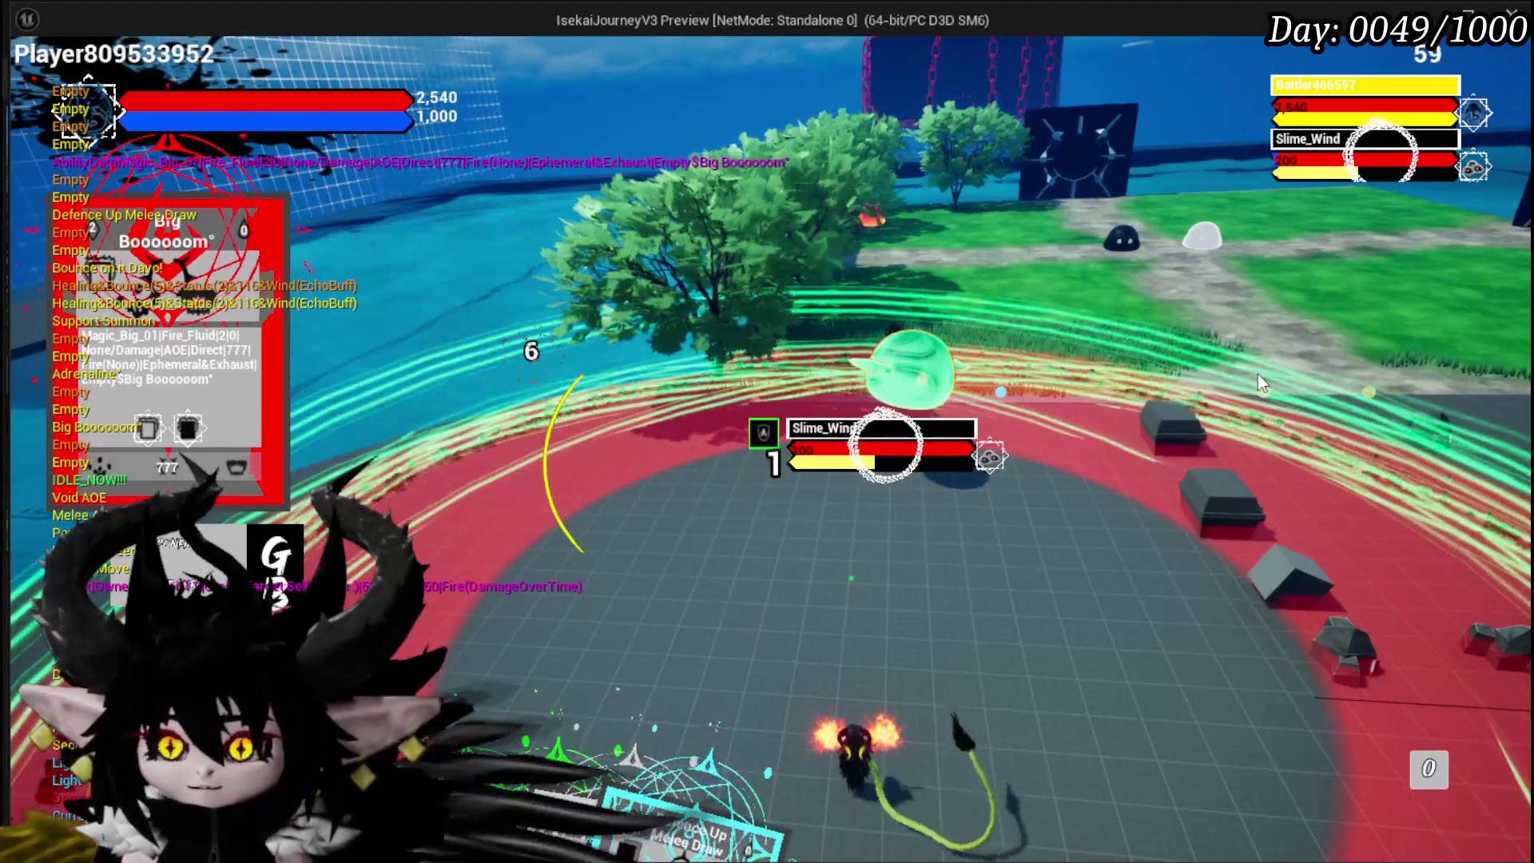
Step: Stop the play-test, save the L_DungeonCreationTest map, and bring the event graph's rotation nodes into view
key(Escape)
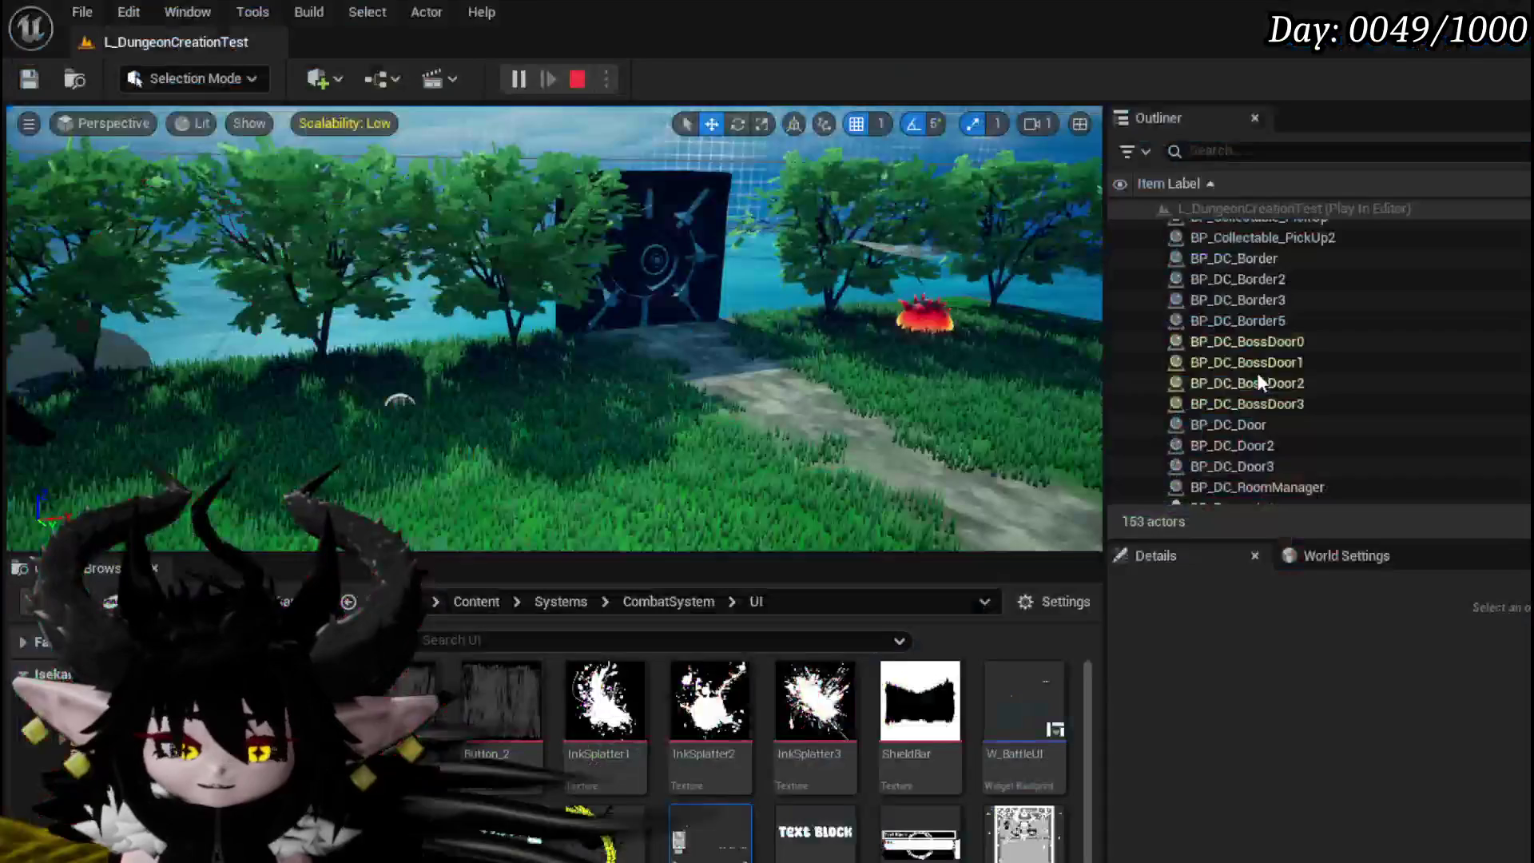
key(ctrl+s)
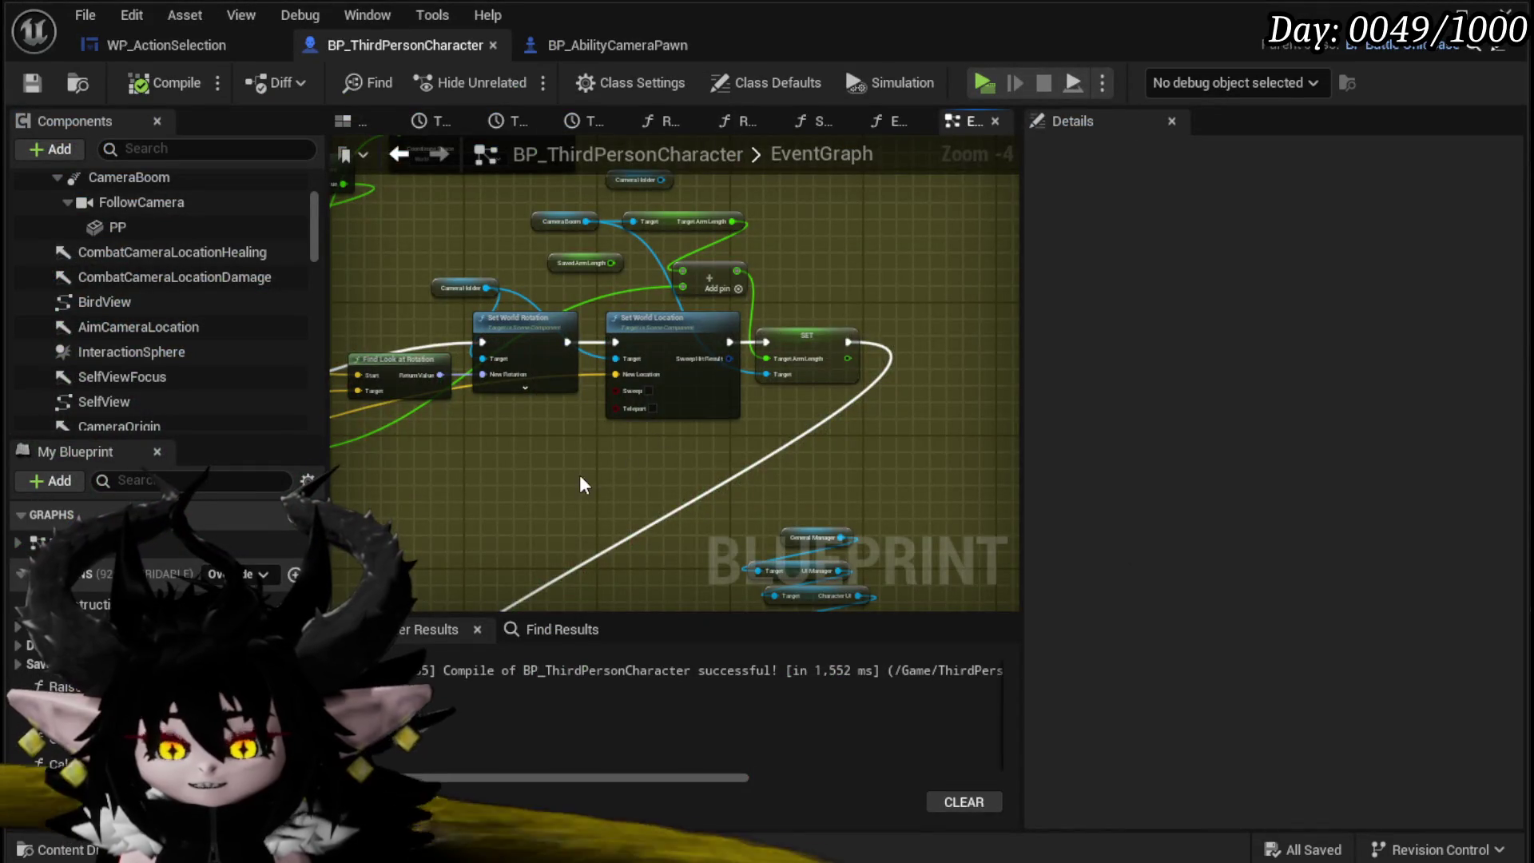
mouse_move(581, 485)
mouse_down()
mouse_move(616, 530)
mouse_move(740, 429)
mouse_up()
Step: Add a Make Rotator node that feeds Set World Rotation's New Rotation
scroll(740, 429, up, 3)
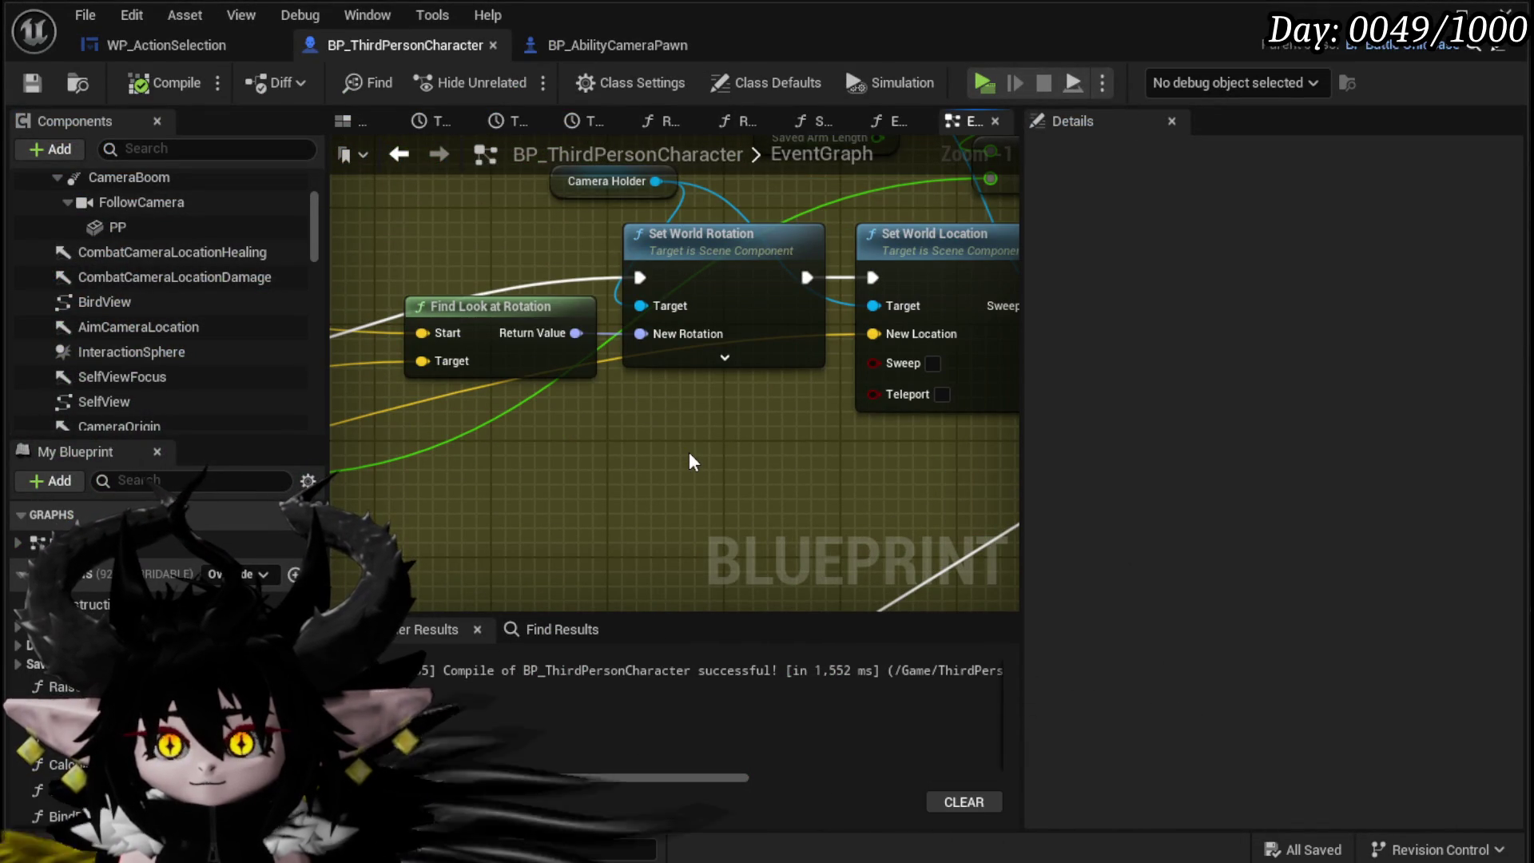
mouse_move(527, 323)
mouse_down()
mouse_move(394, 294)
mouse_move(397, 276)
mouse_move(411, 428)
mouse_move(385, 433)
mouse_up()
text(brea)
click(478, 534)
drag(639, 333, 635, 418)
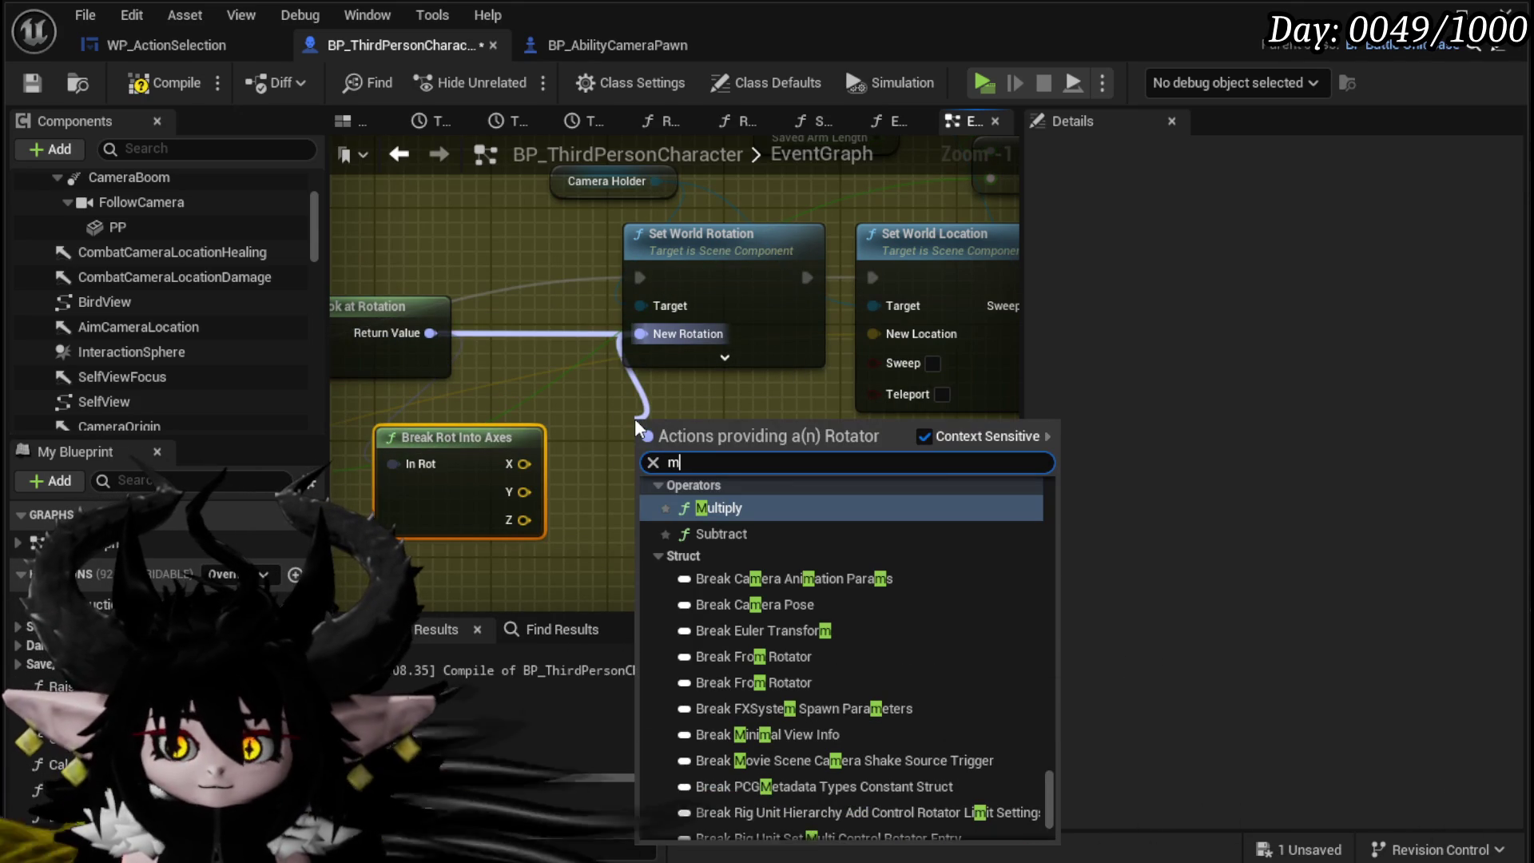
text(ake rot)
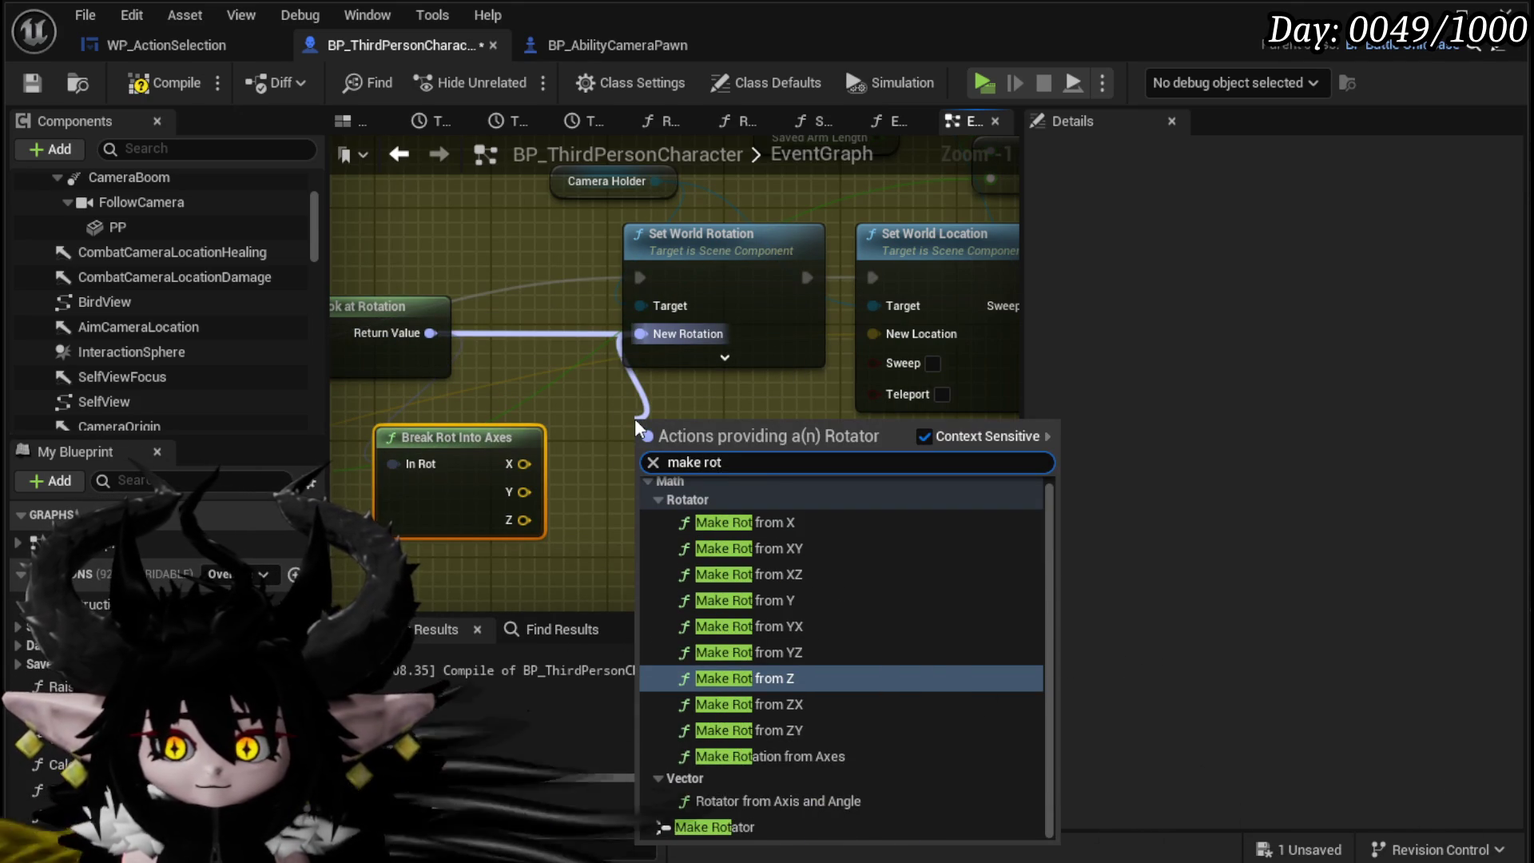
click(713, 826)
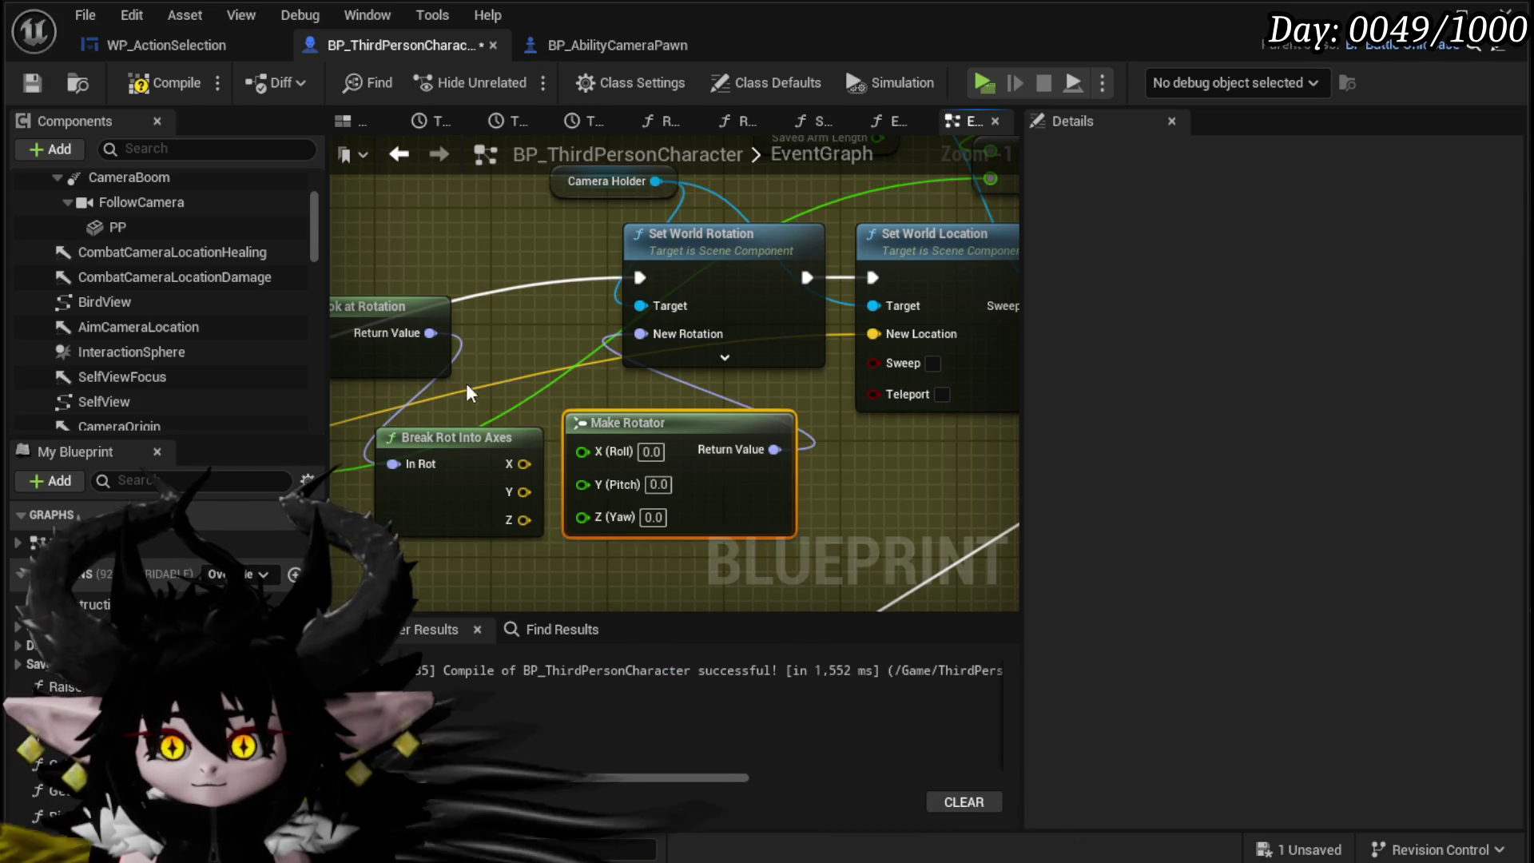
Step: Break the look-at rotation, wire pitch and yaw into Make Rotator, and save BP_ThirdPersonCharacter
drag(439, 465, 376, 460)
text(brea)
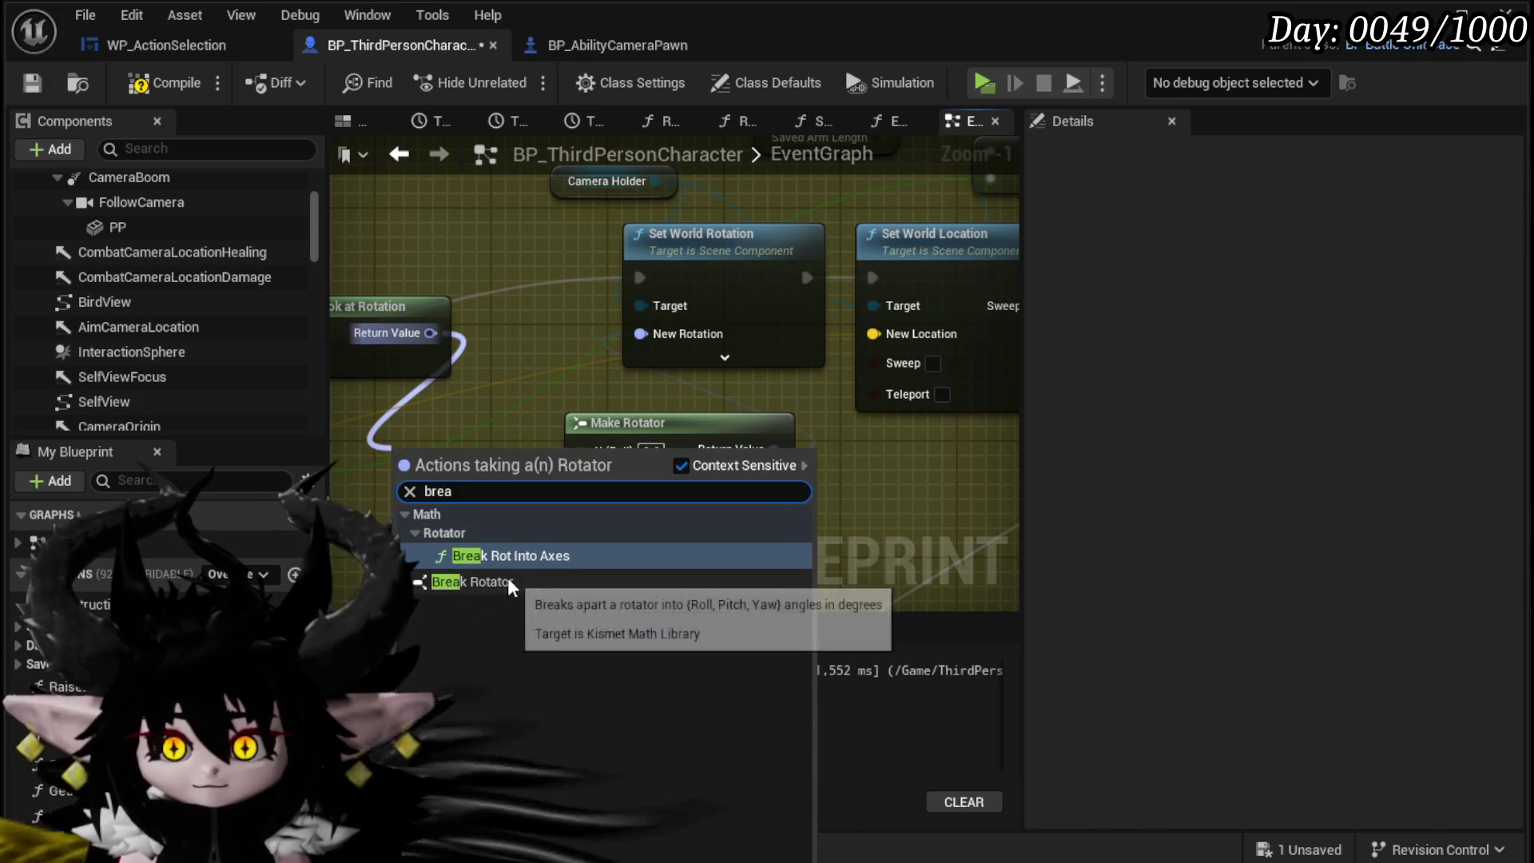
click(502, 567)
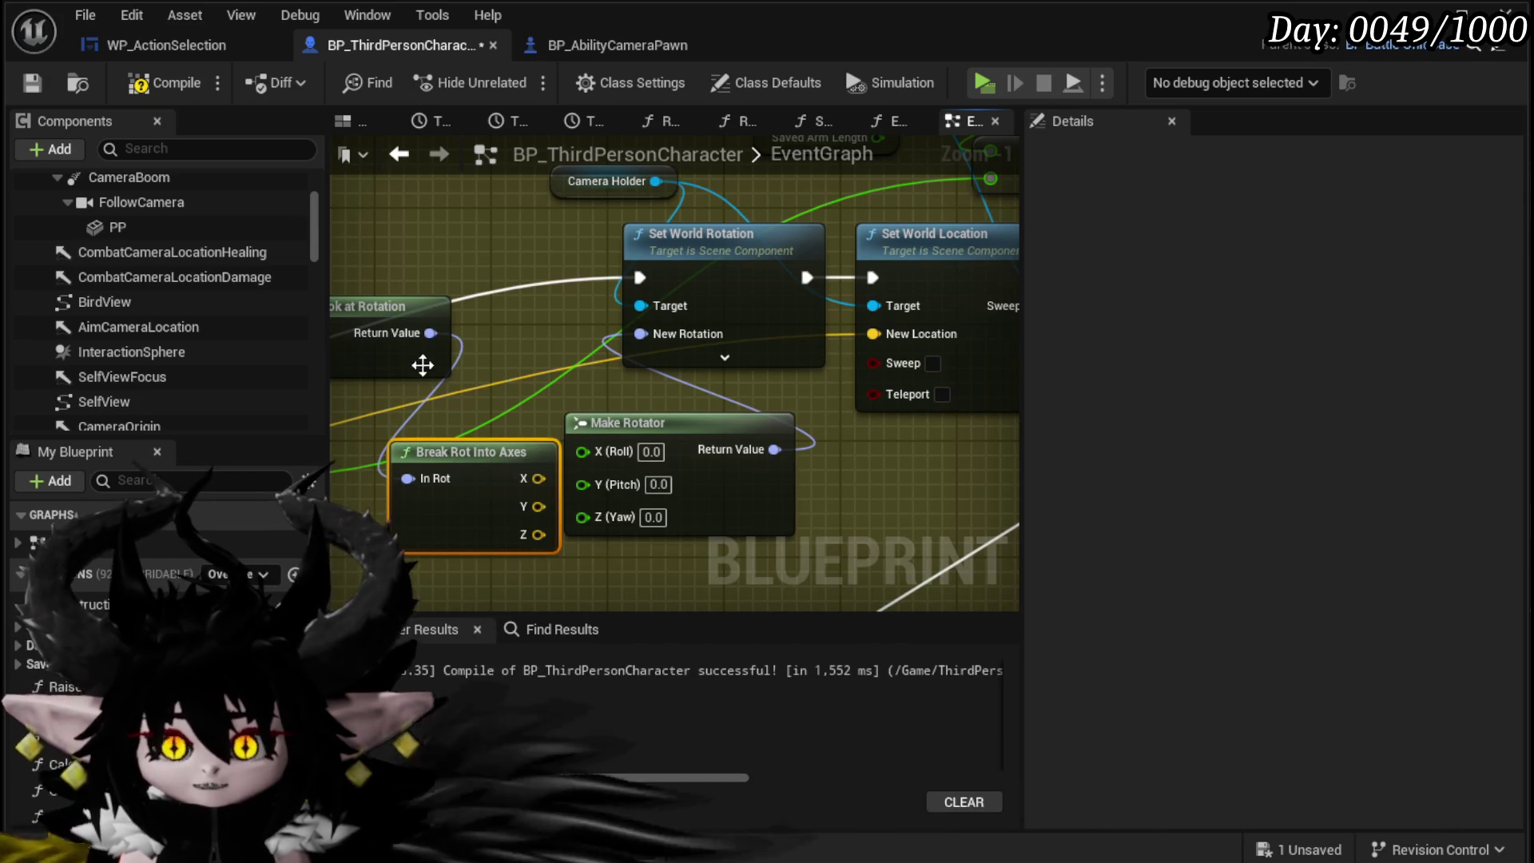
drag(429, 332, 391, 459)
text(brea)
click(471, 590)
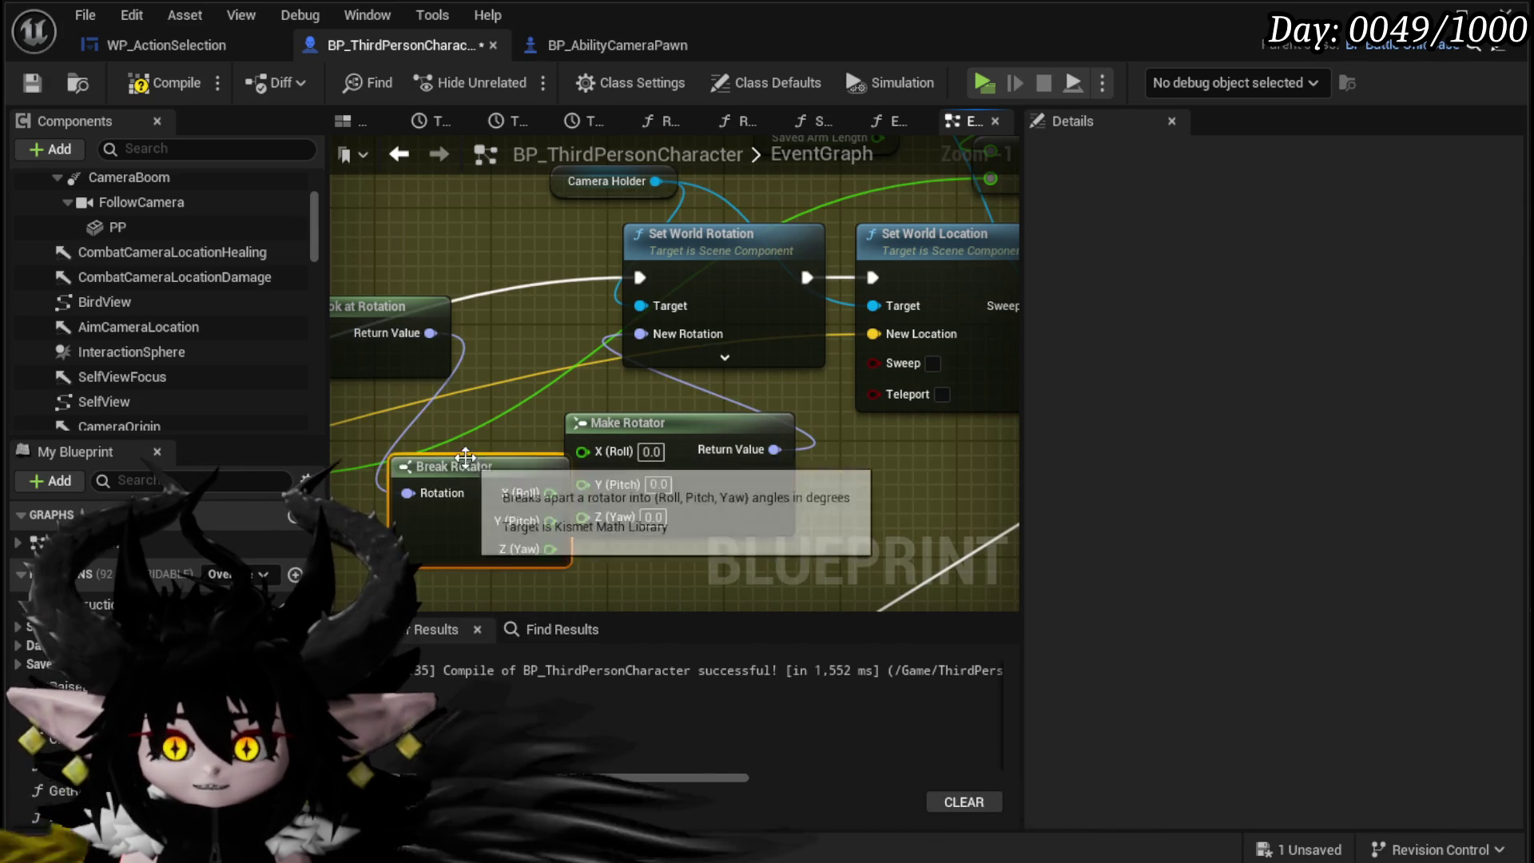
mouse_move(507, 477)
mouse_down()
mouse_move(588, 494)
mouse_move(581, 515)
mouse_up()
drag(478, 424, 478, 440)
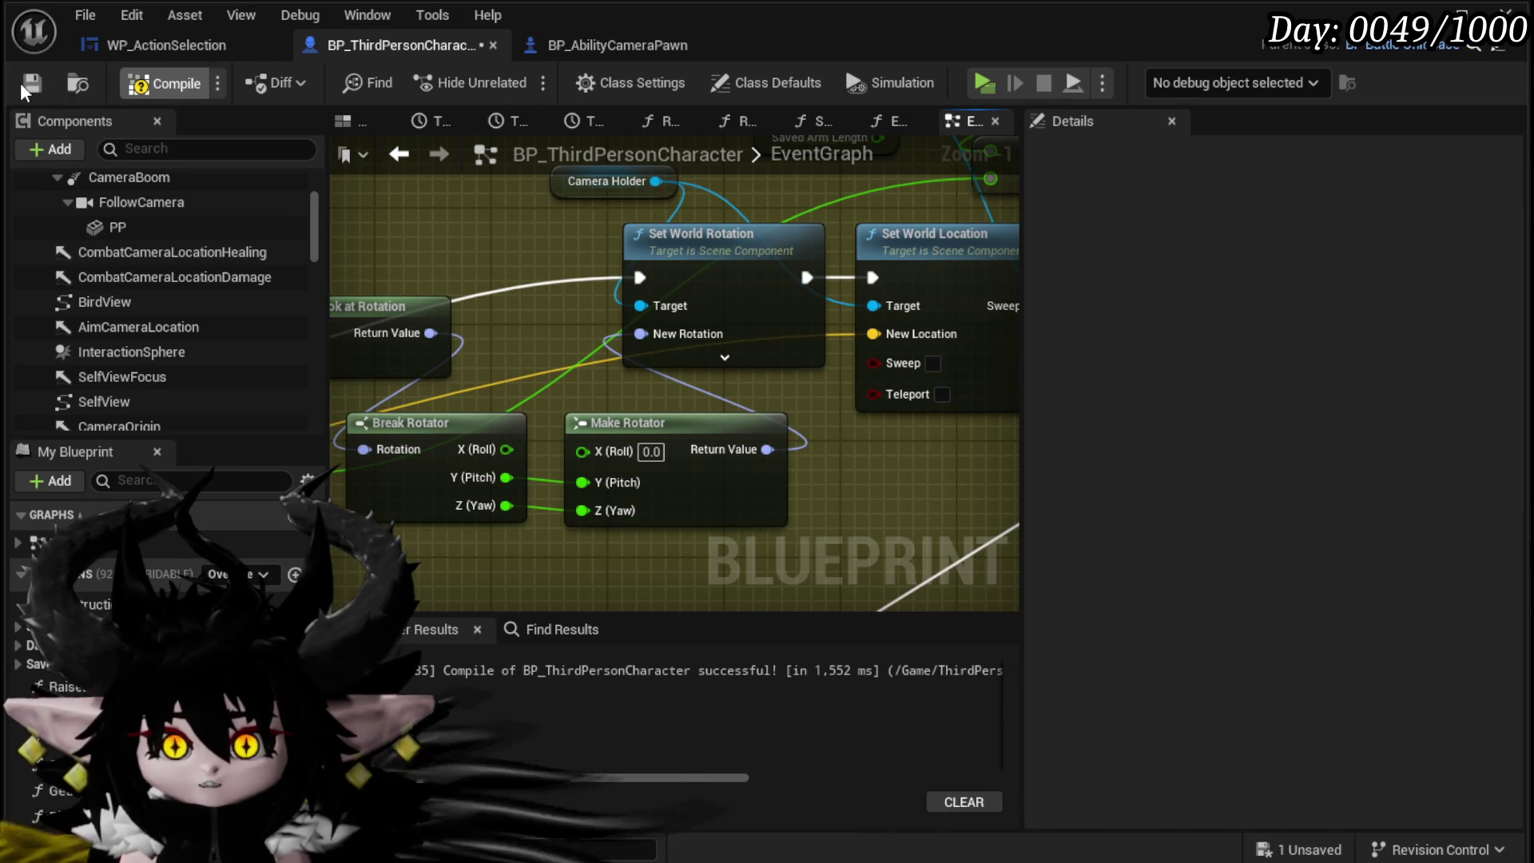
click(27, 86)
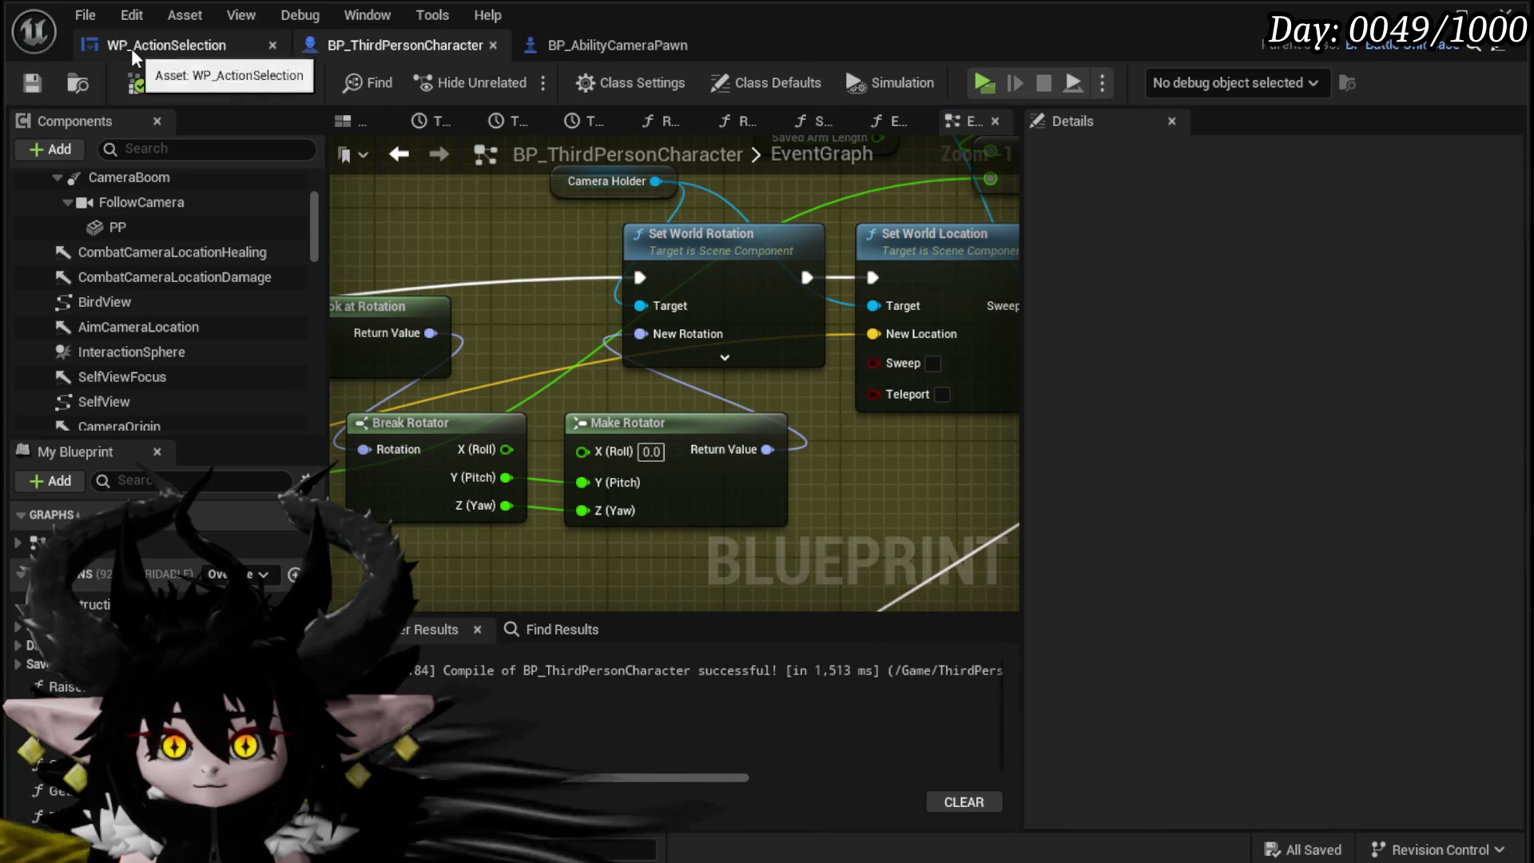
Step: In WP_ActionSelection's EventGraph, connect Branch False to the upper Rotate Cam call, then compile and save
click(166, 45)
drag(1023, 359, 971, 305)
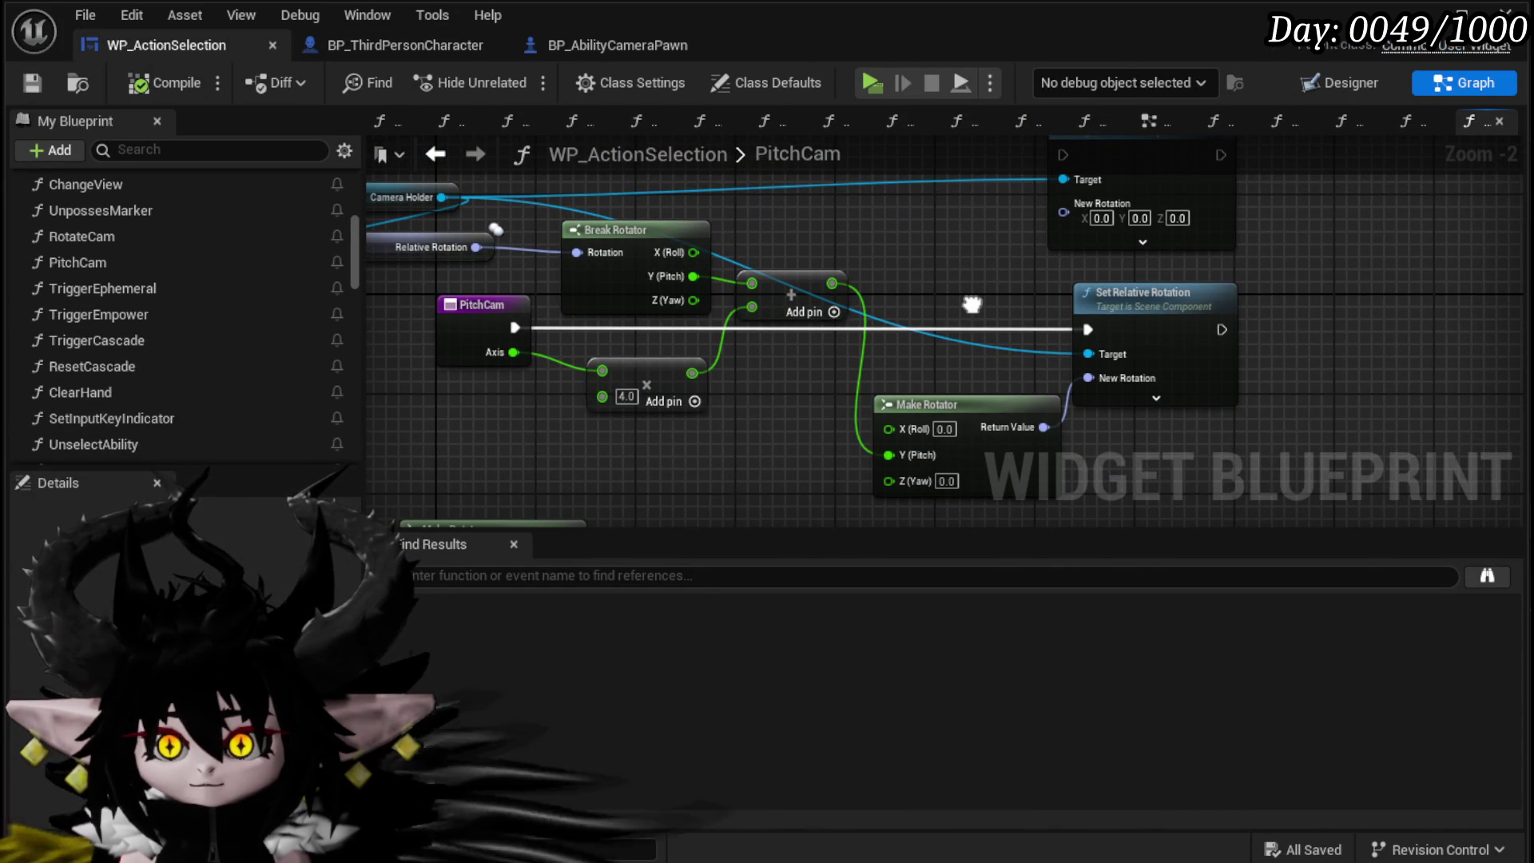
drag(972, 304, 969, 313)
scroll(849, 276, down, 3)
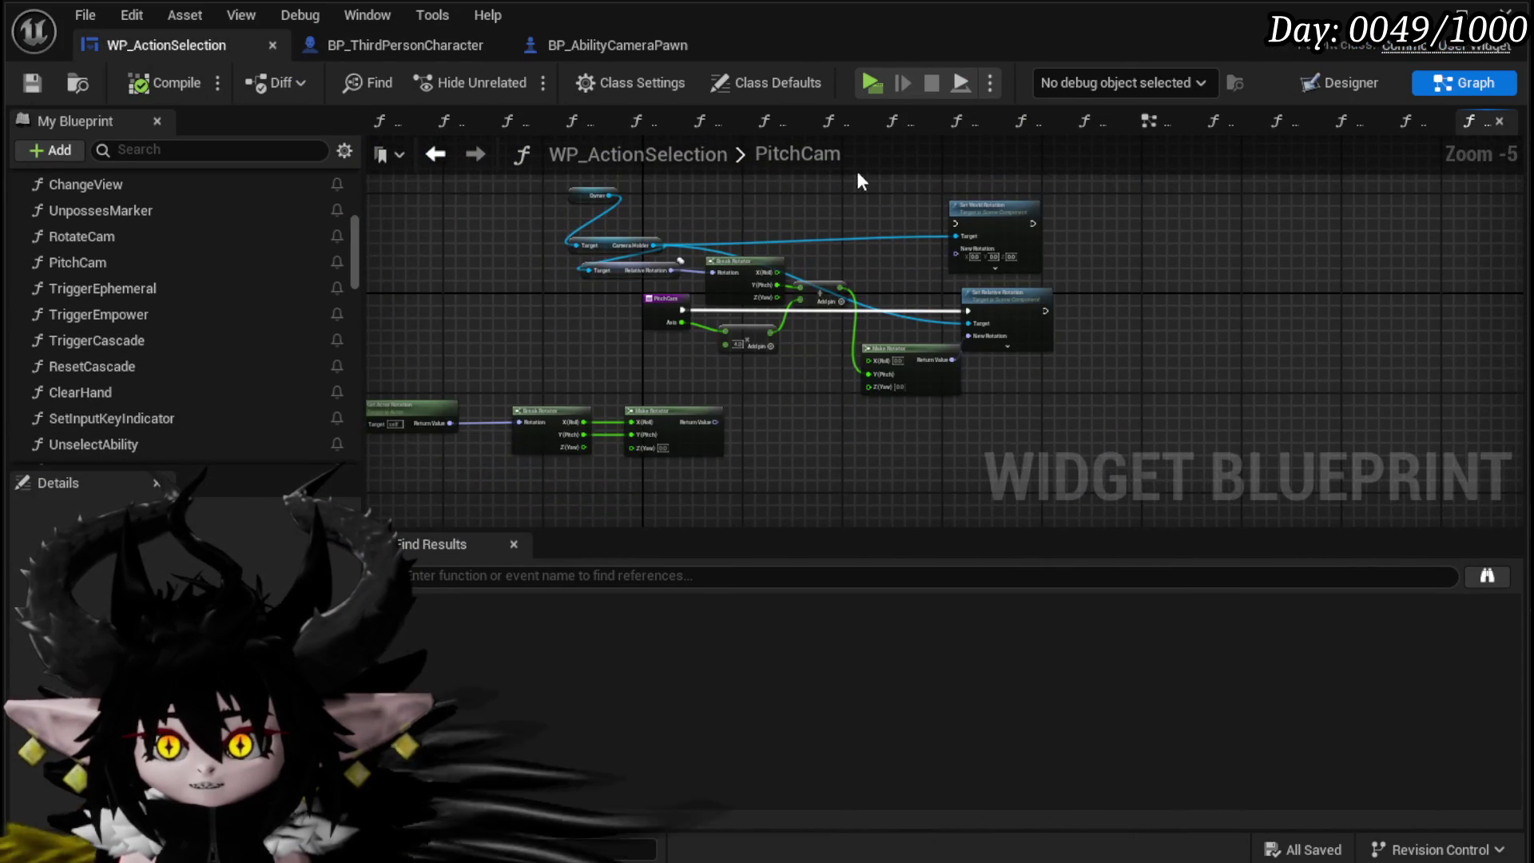
click(439, 170)
drag(807, 227, 828, 549)
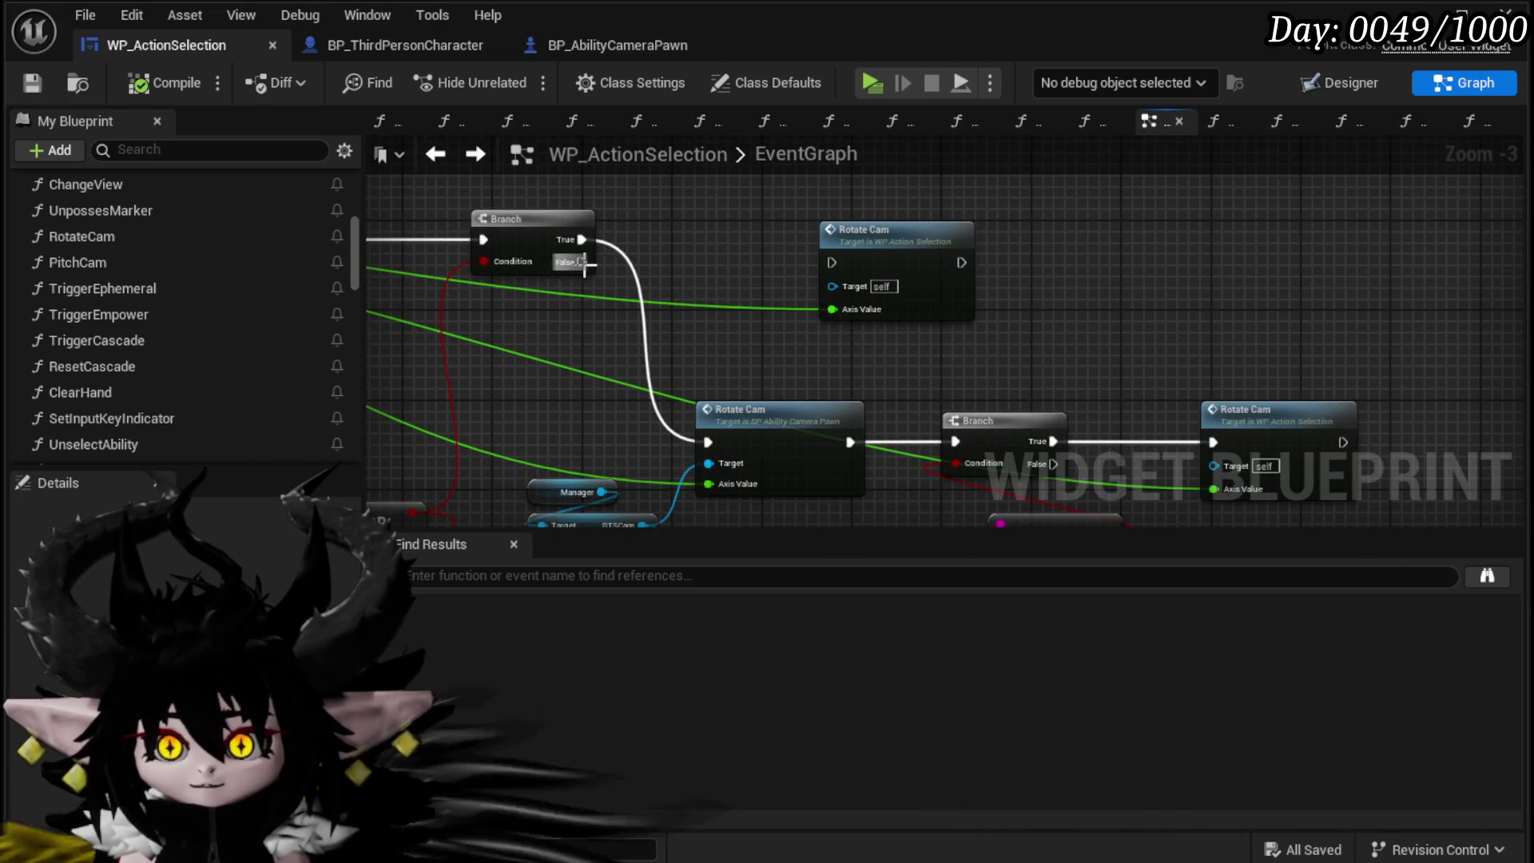
drag(811, 271, 829, 264)
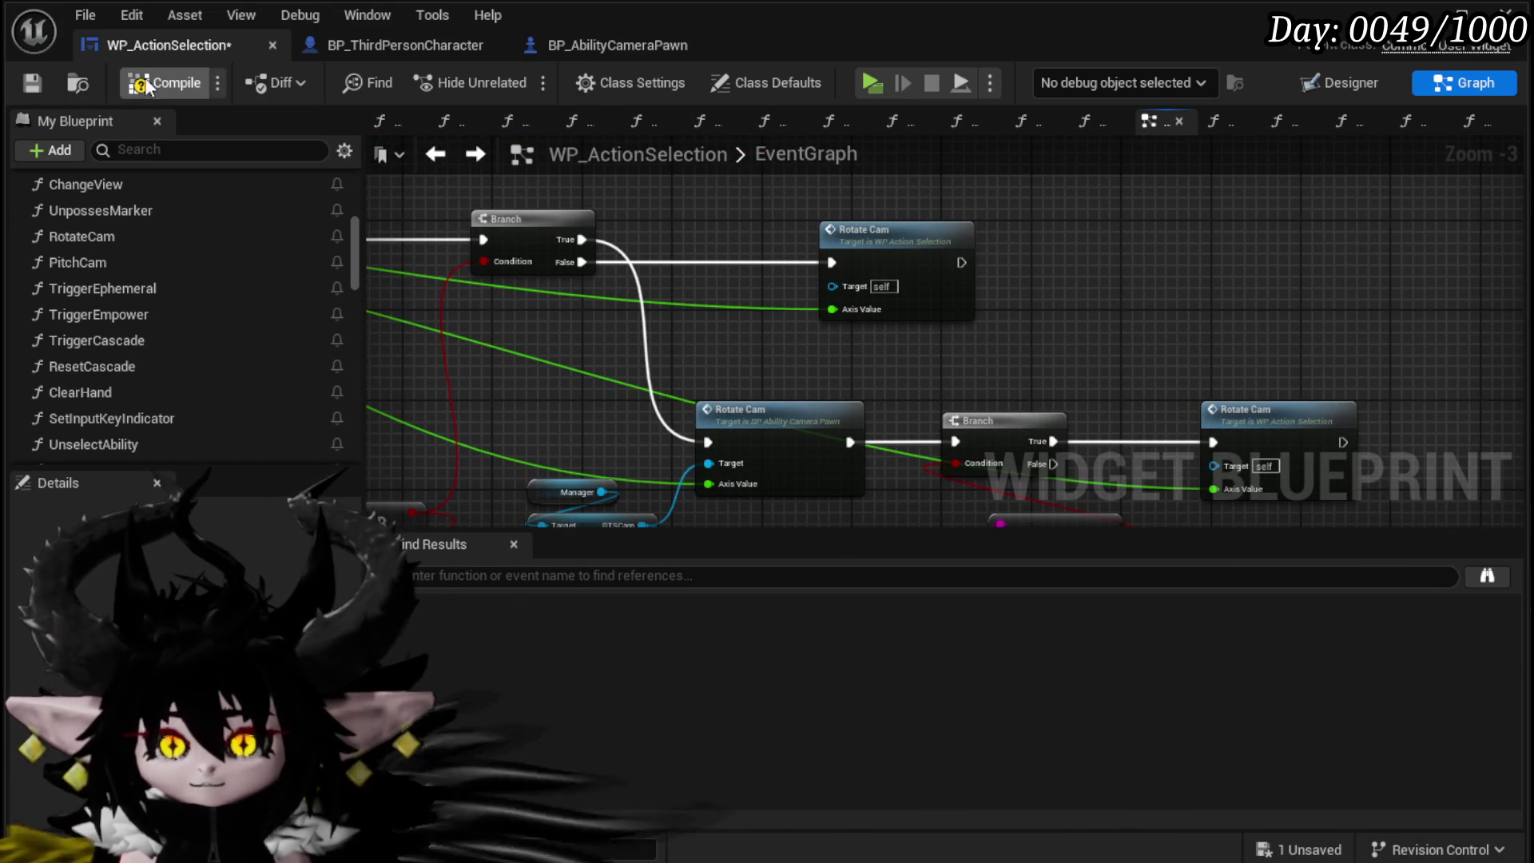
key(F7)
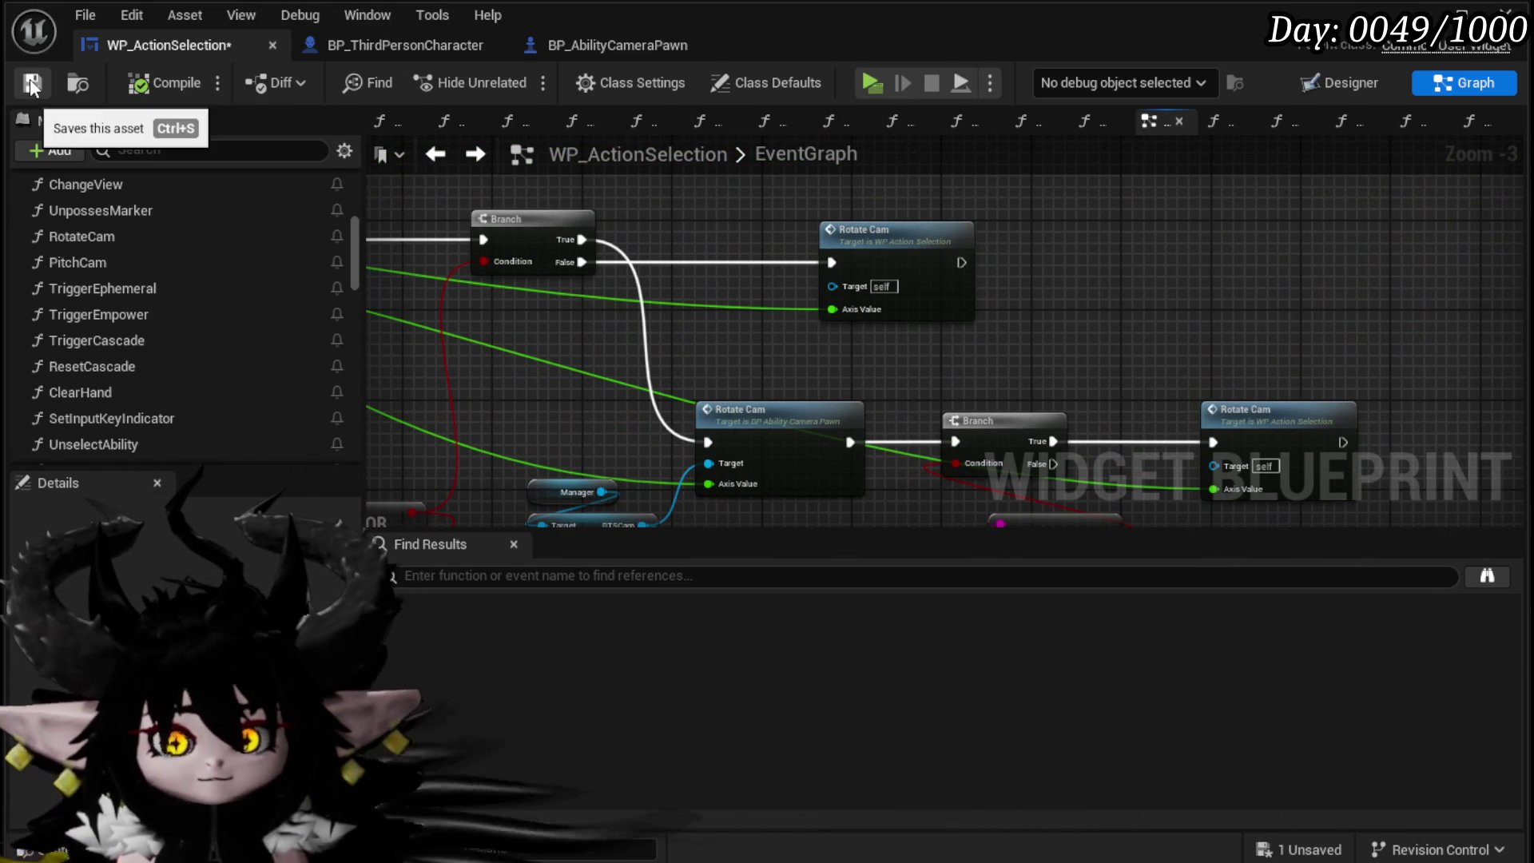
click(32, 84)
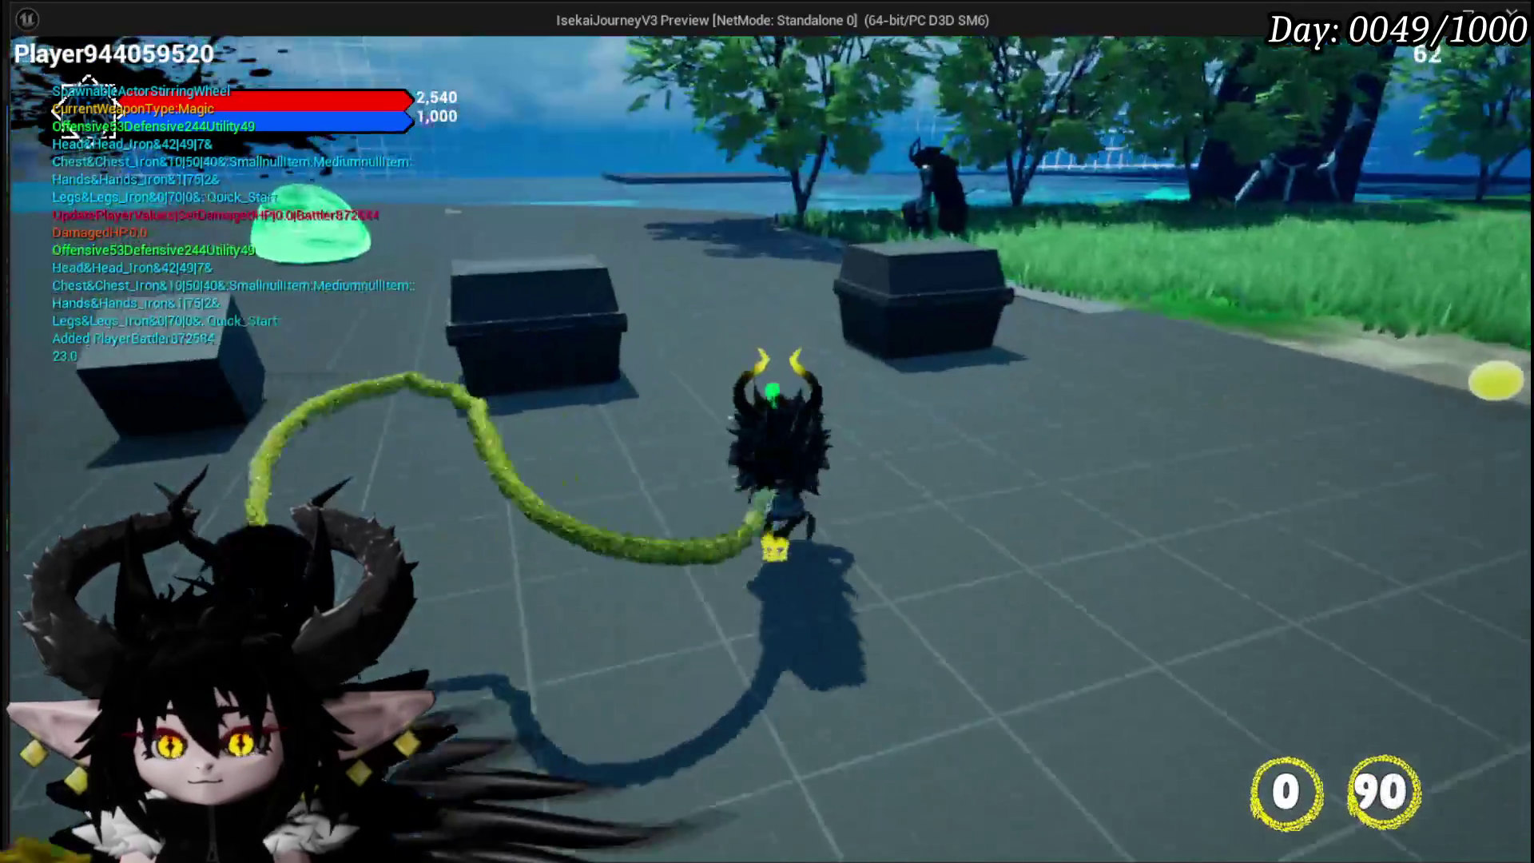
Step: Attack the green slime, play cards including Big Boooooom, then stop the play-test
key(w)
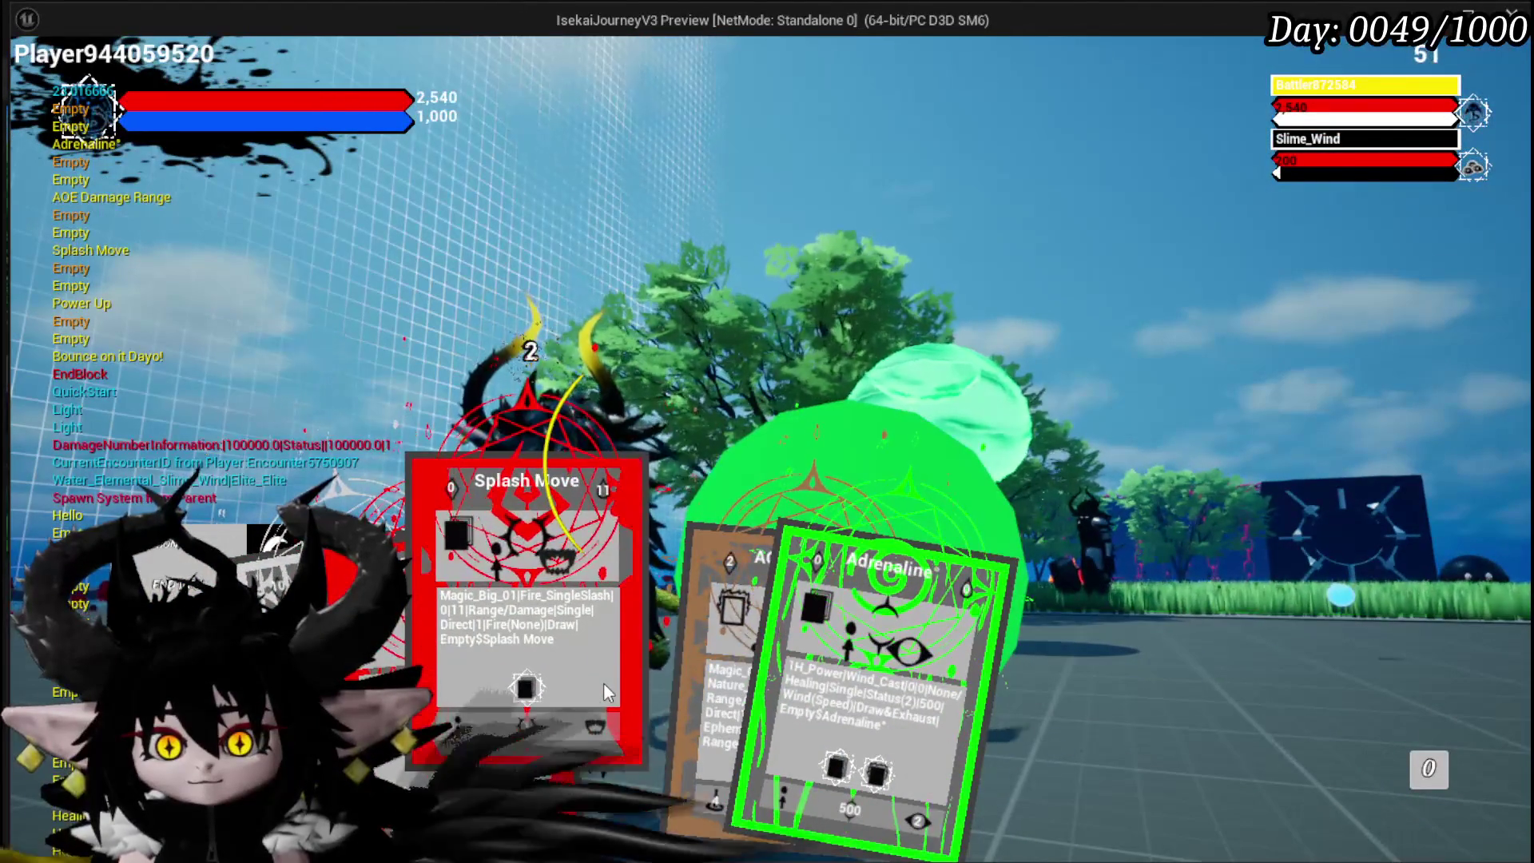
click(704, 595)
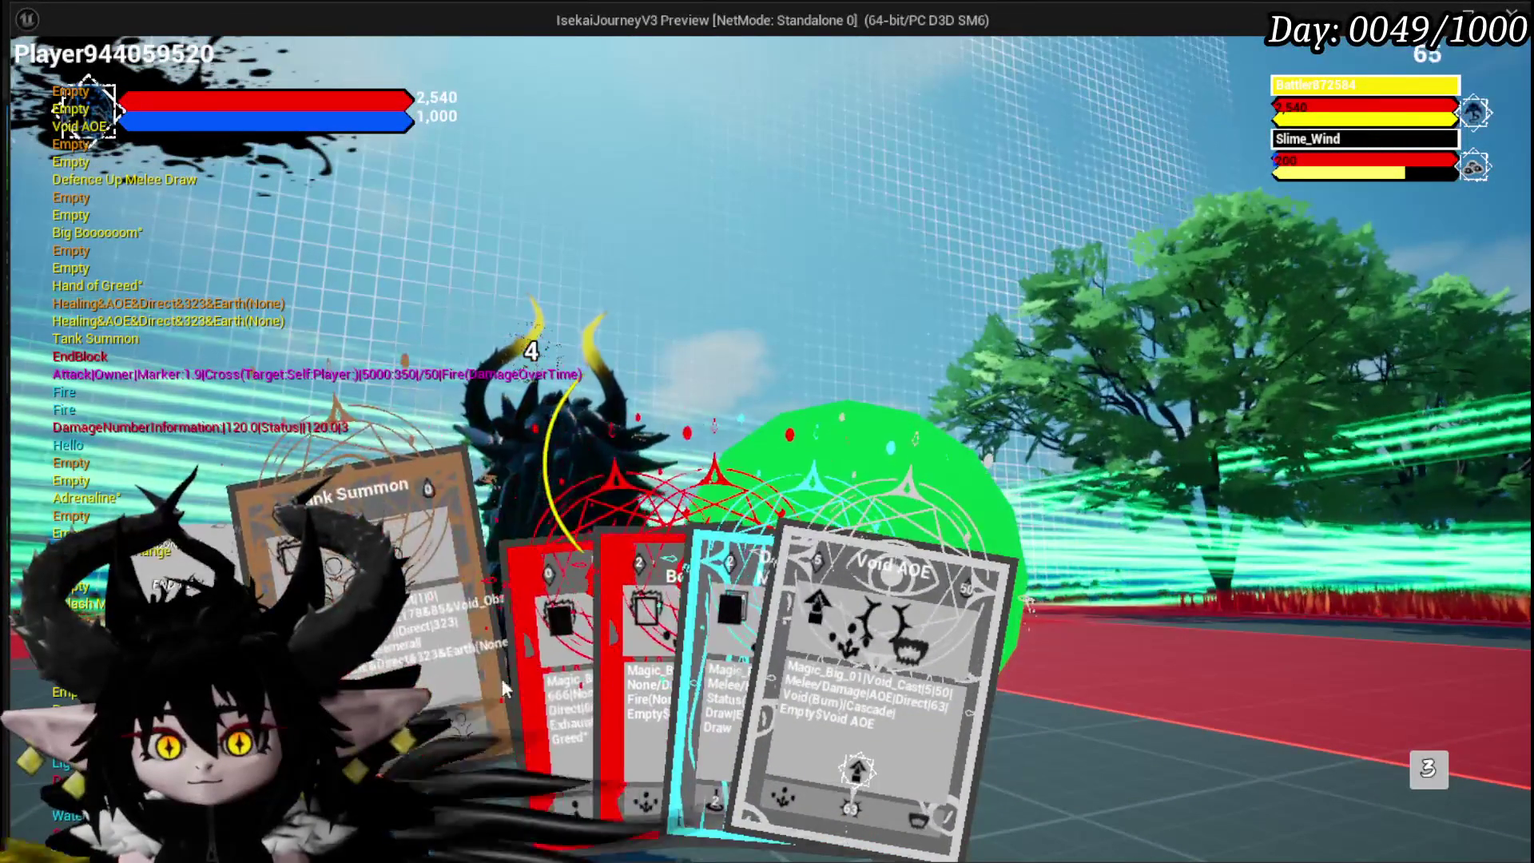
click(629, 669)
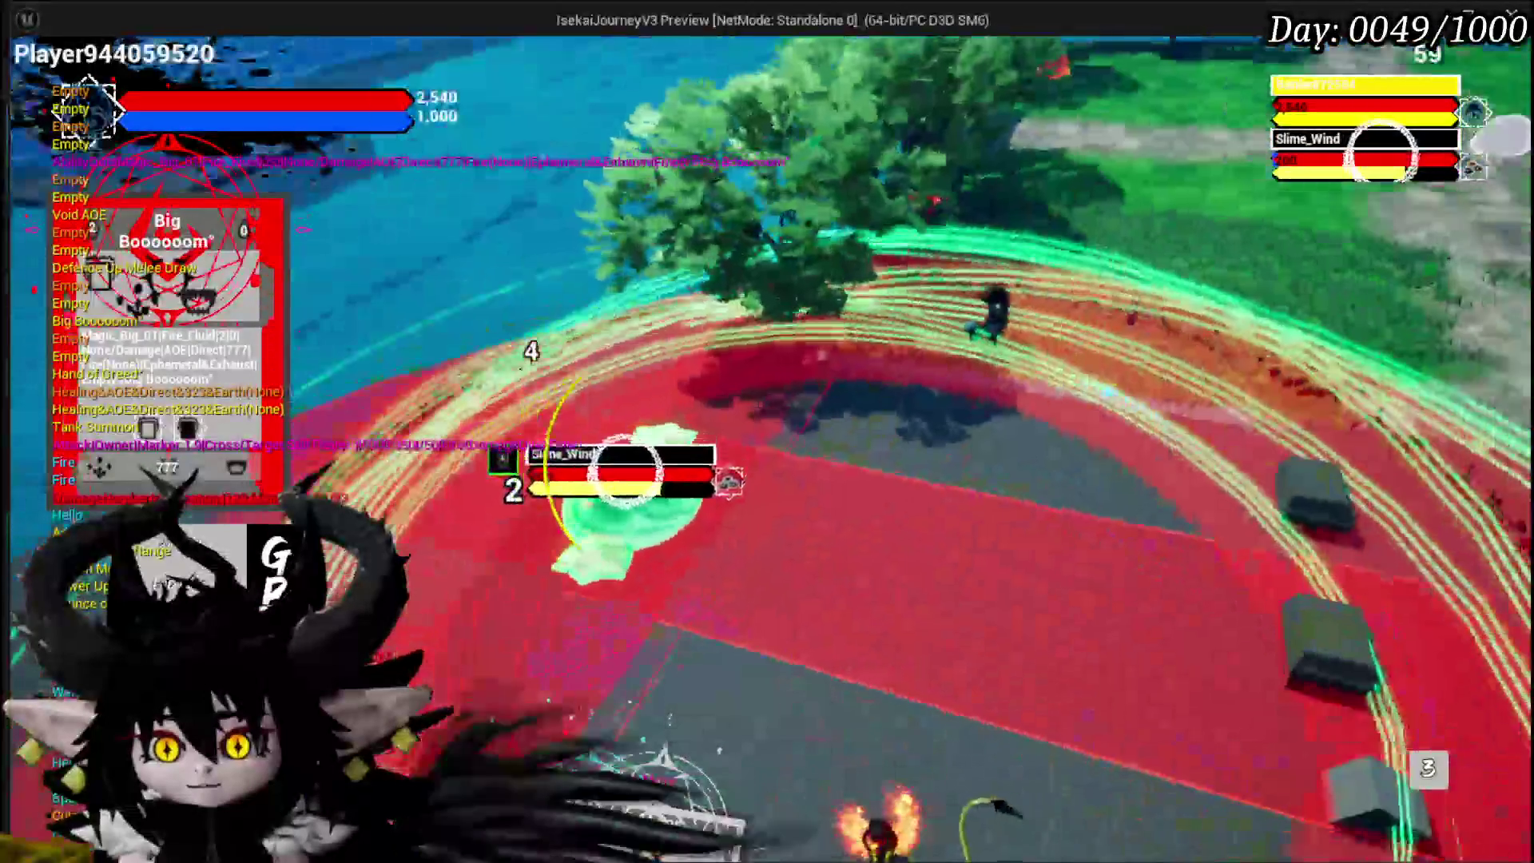
key(Escape)
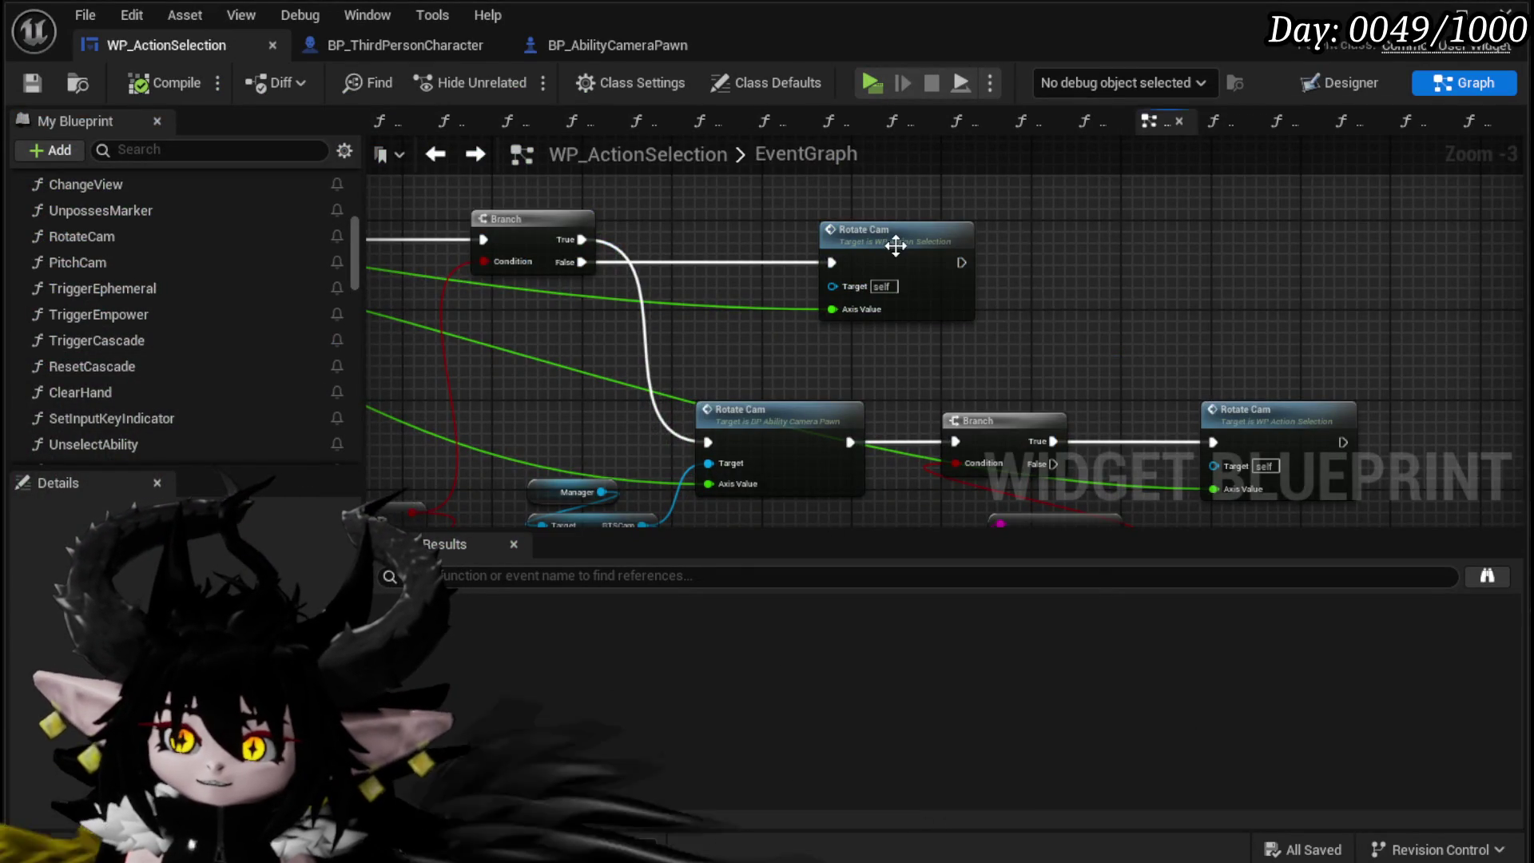
Step: In the RotateCam function graph, add a Camera Holder getter from the Owner
double_click(896, 240)
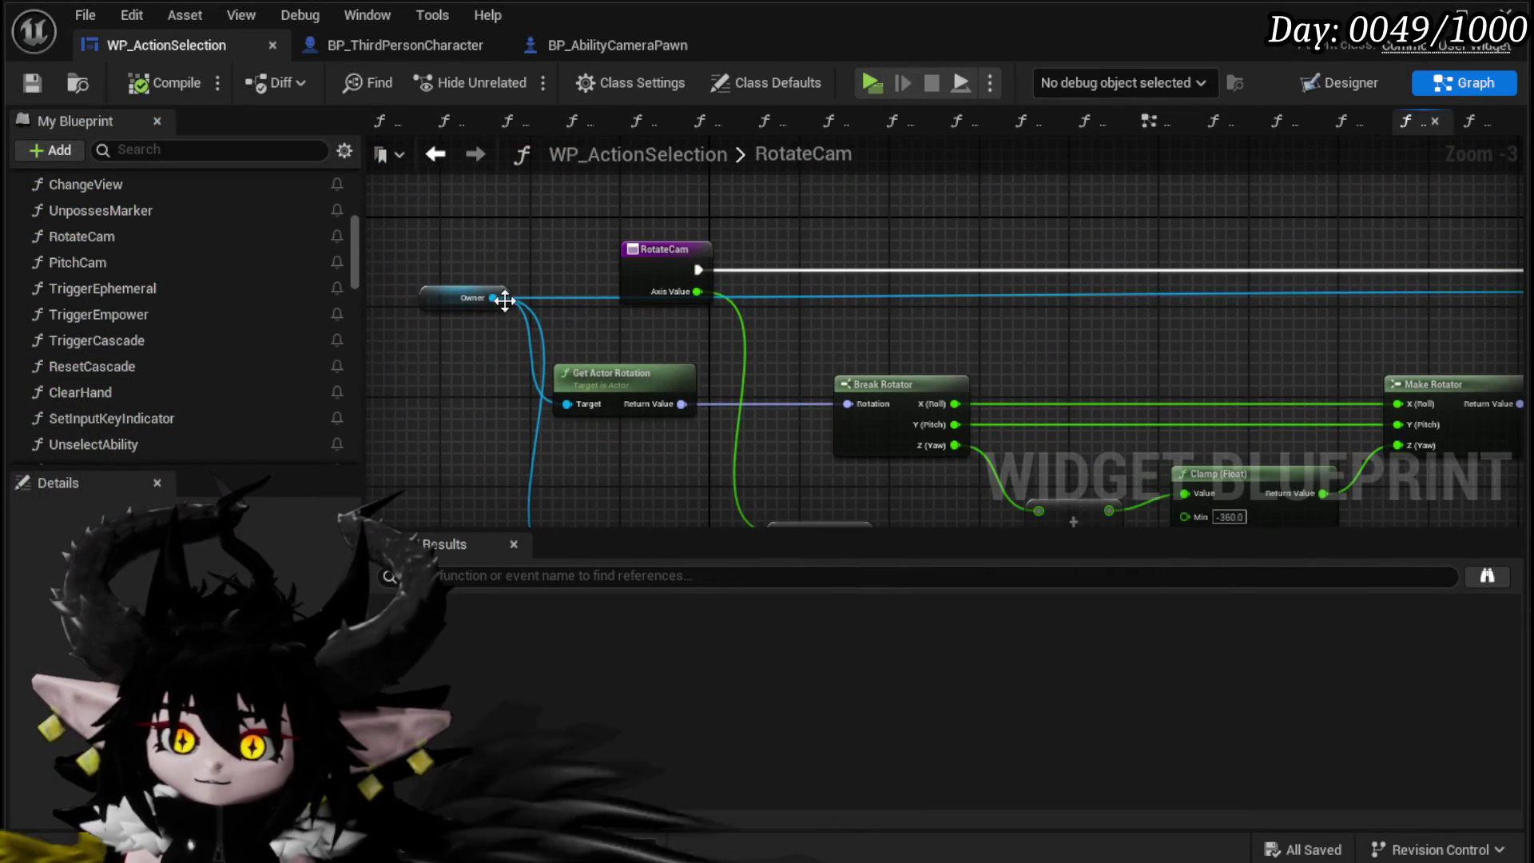
drag(1034, 357, 903, 337)
text(get)
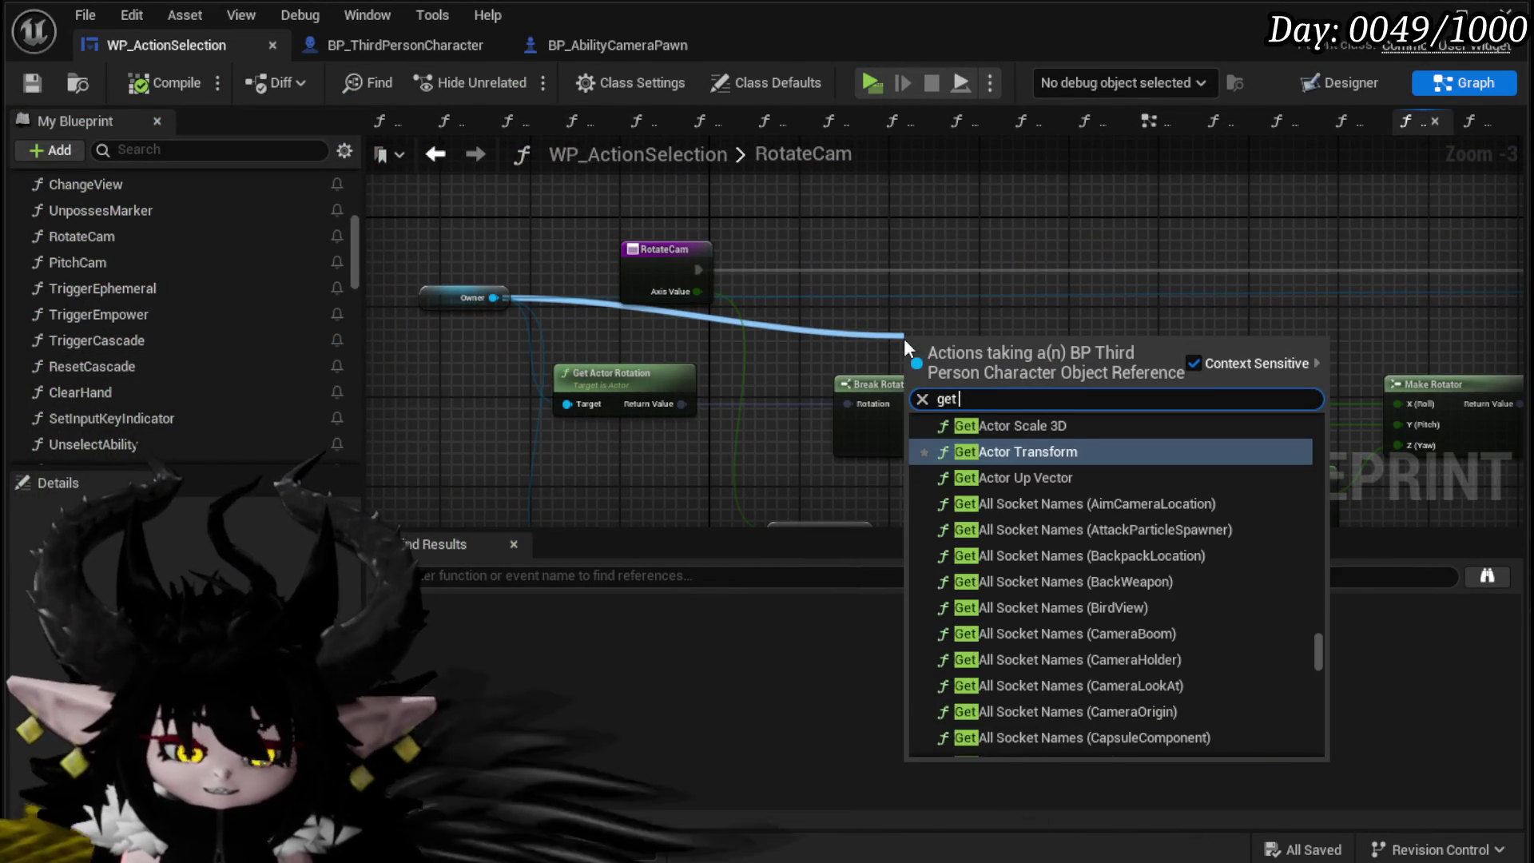
text( cameral)
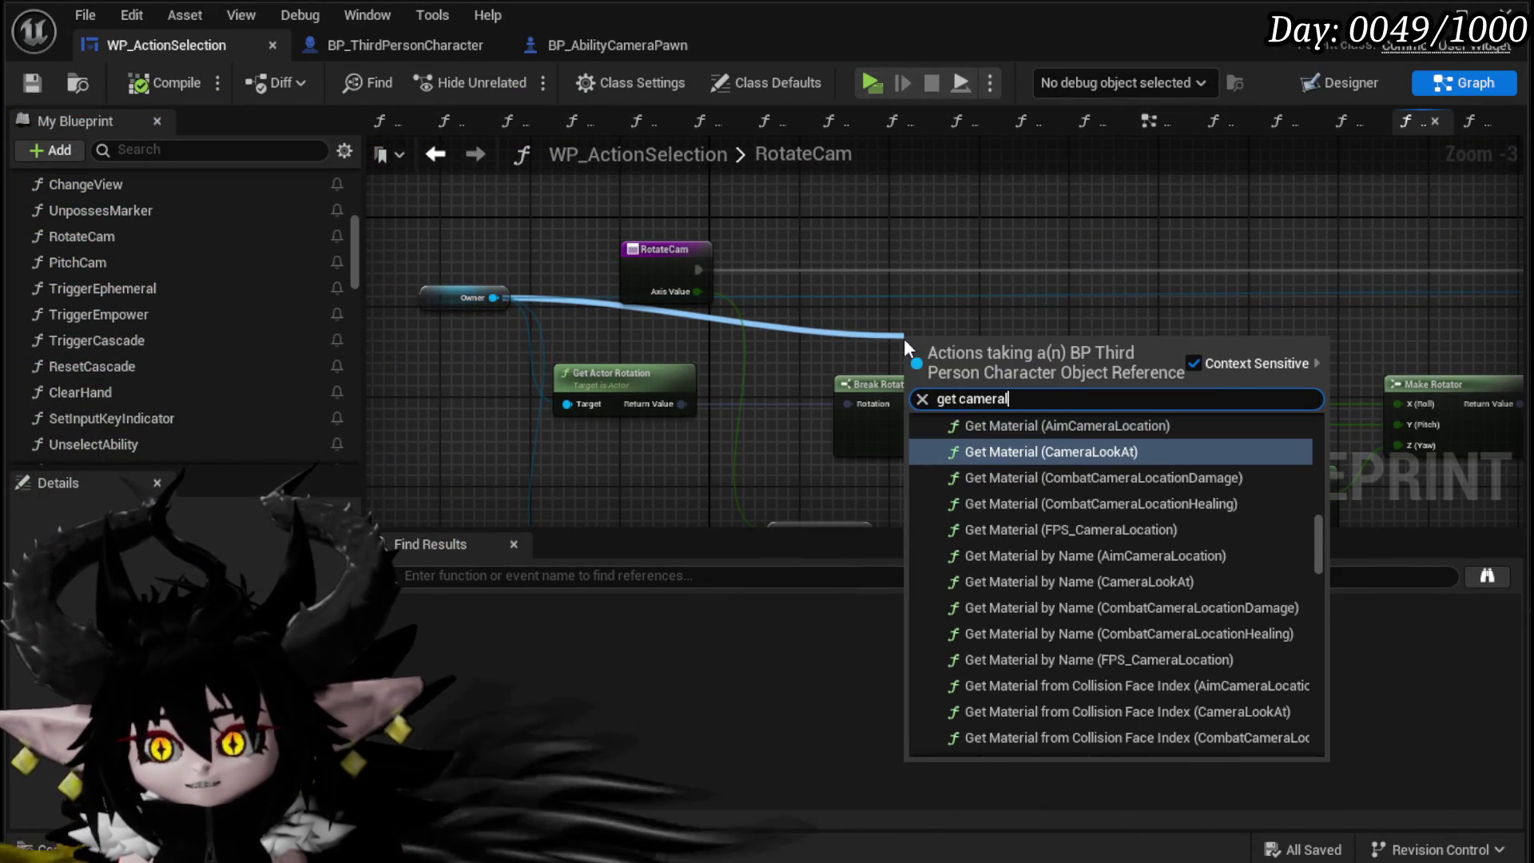
text(lo)
key(BackSpace)
key(BackSpace)
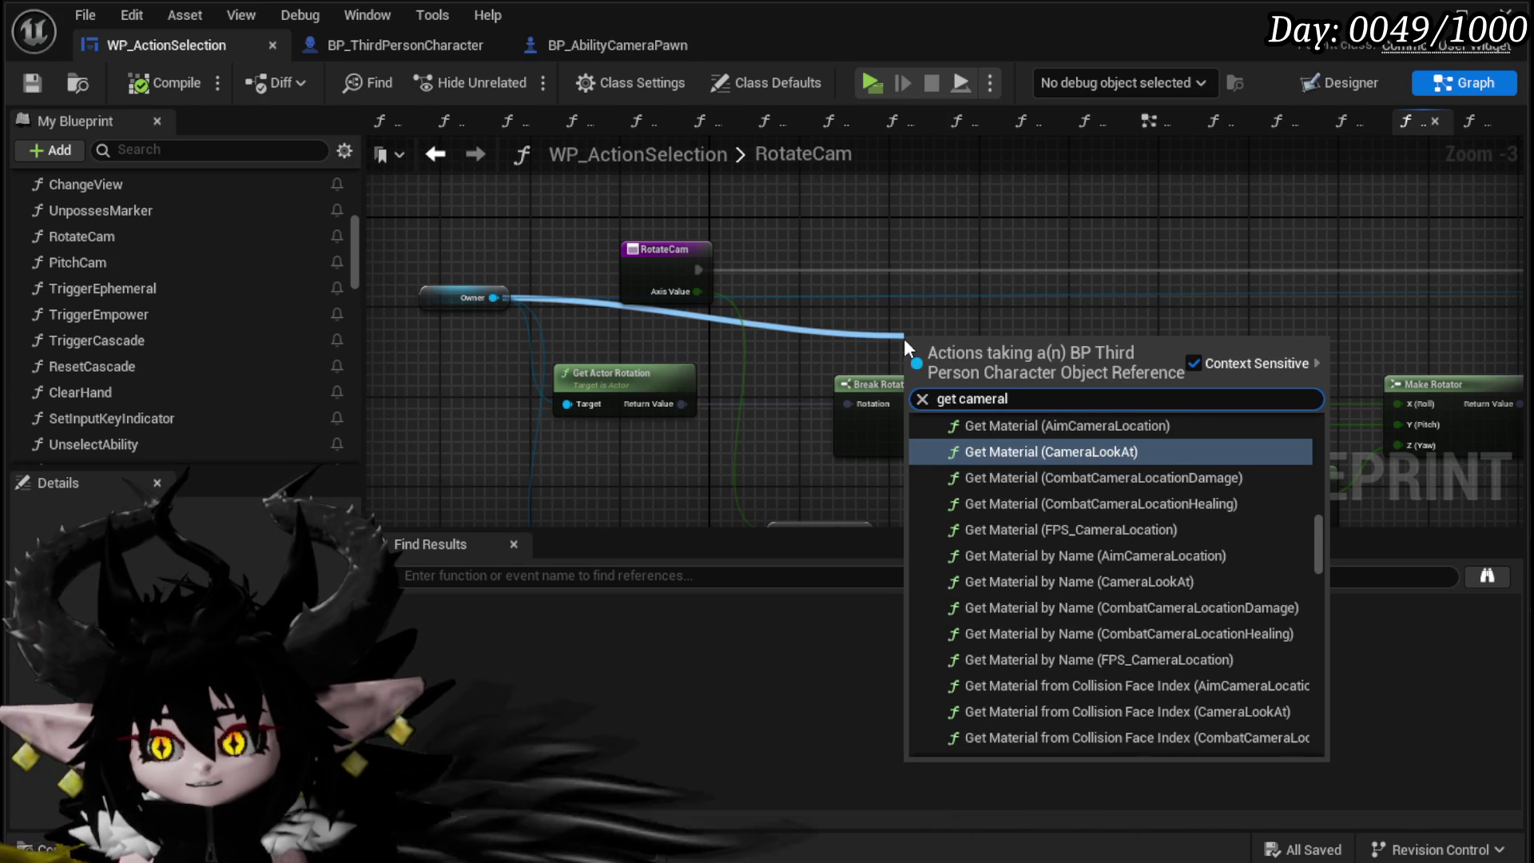
text(hol)
key(BackSpace)
key(BackSpace)
key(BackSpace)
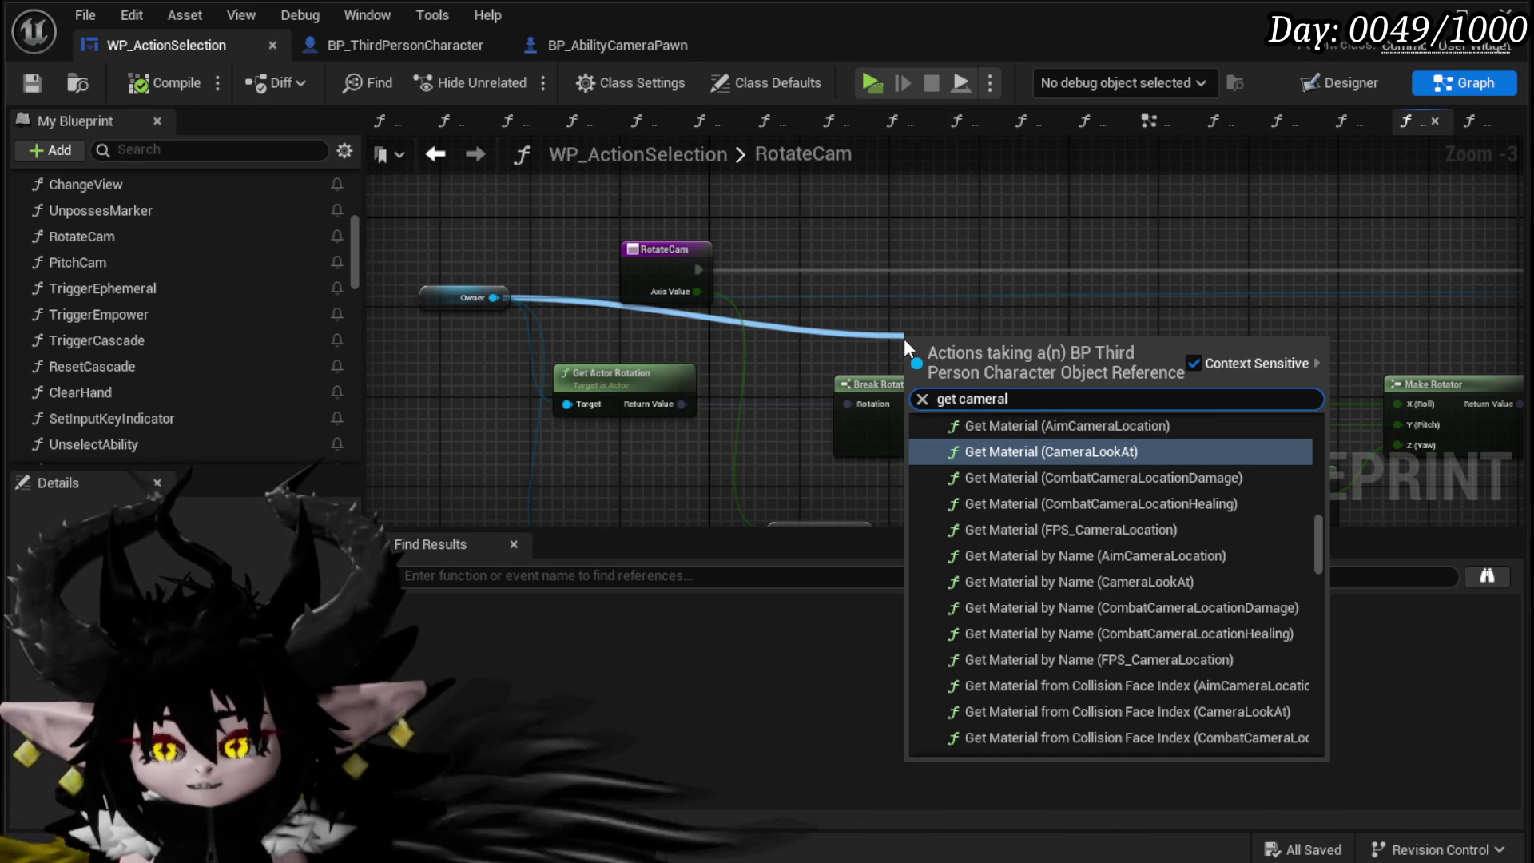
key(BackSpace)
key(BackSpace)
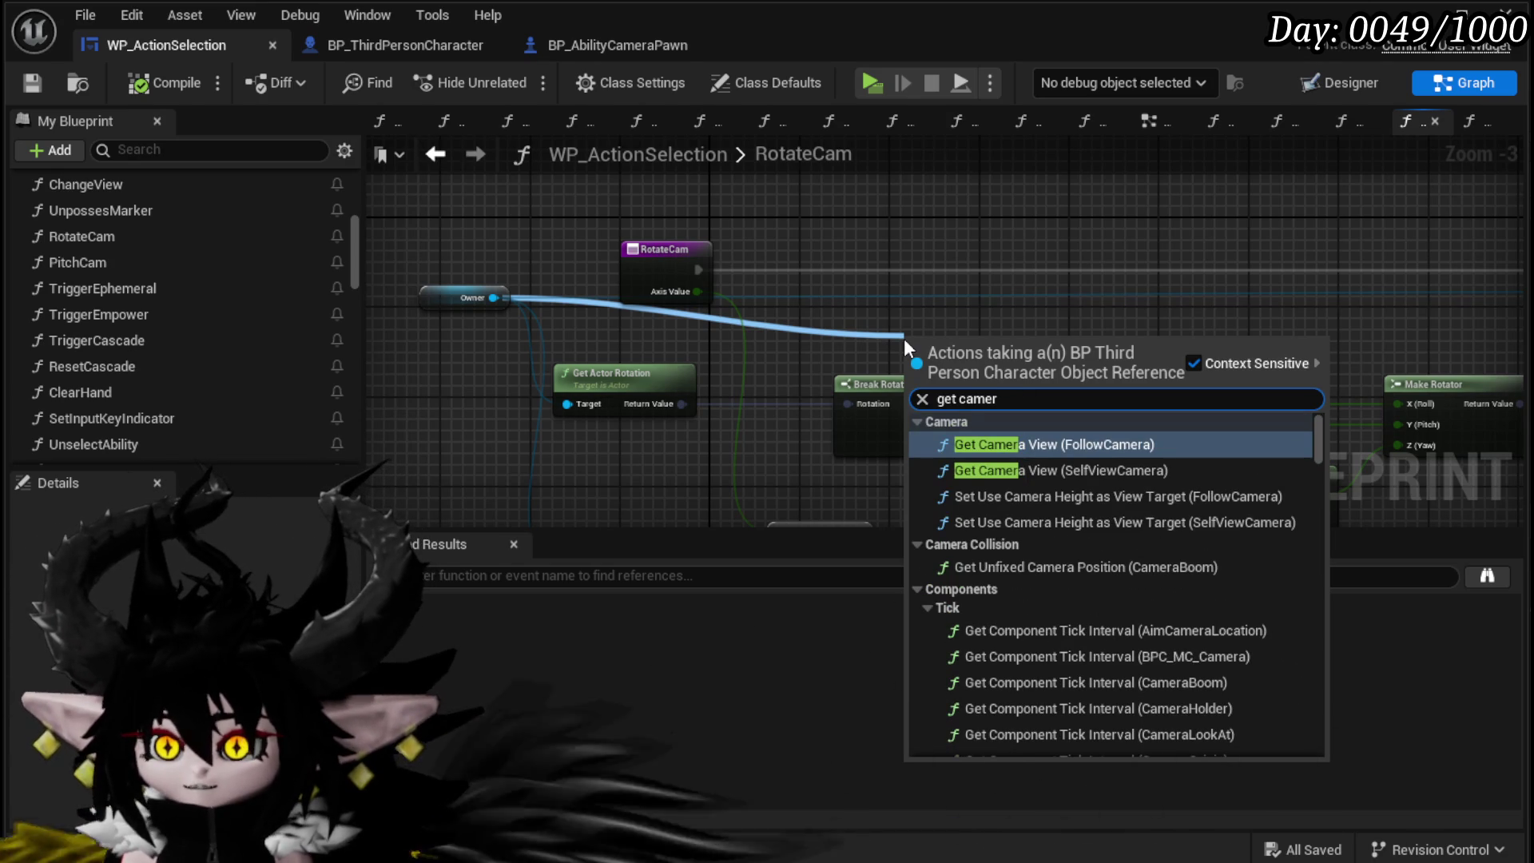
key(BackSpace)
key(BackSpace)
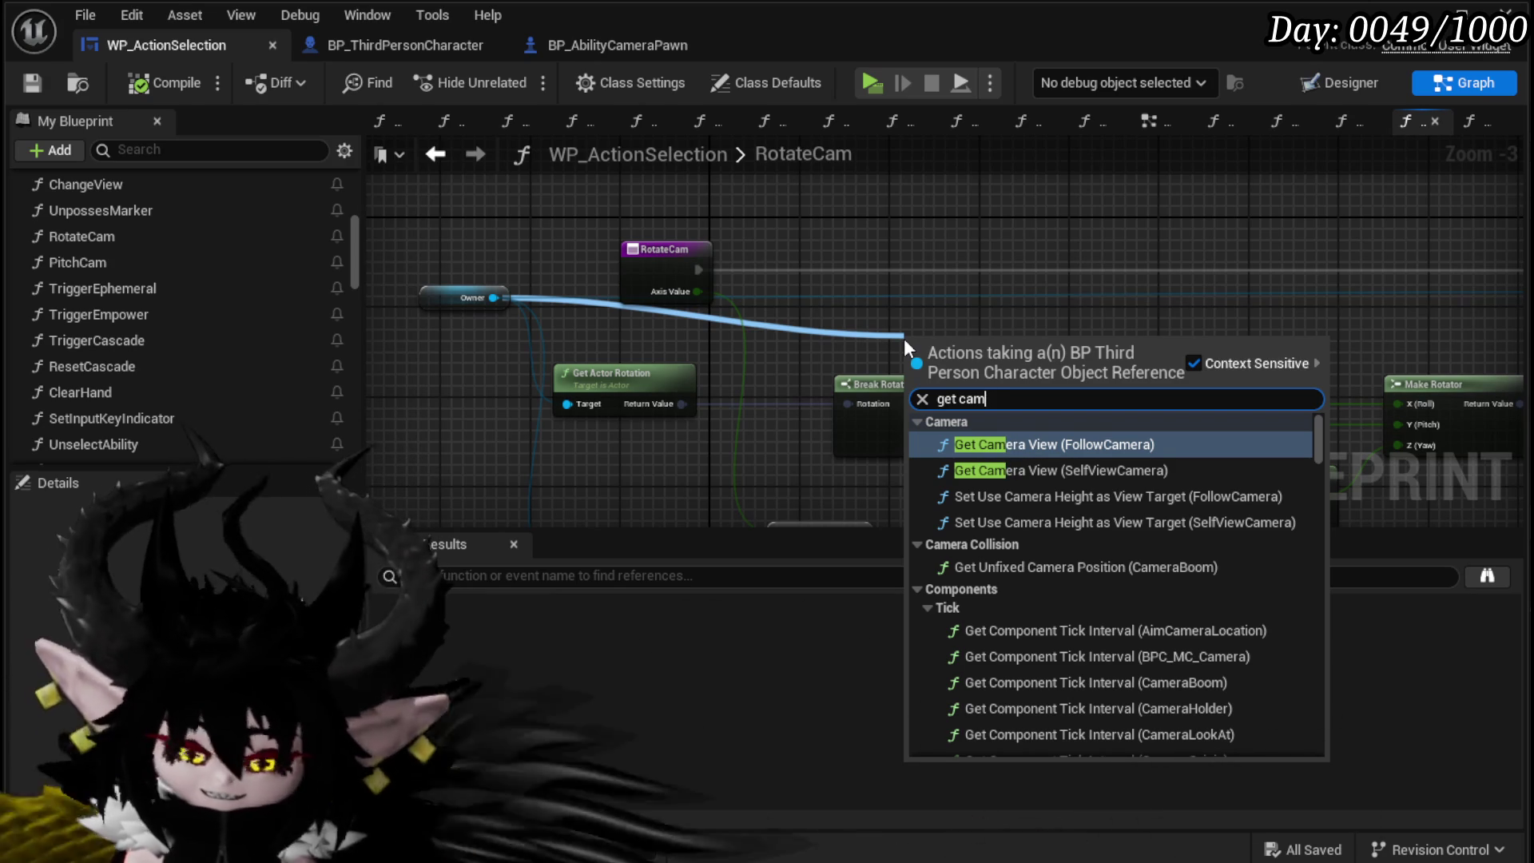
text(era h)
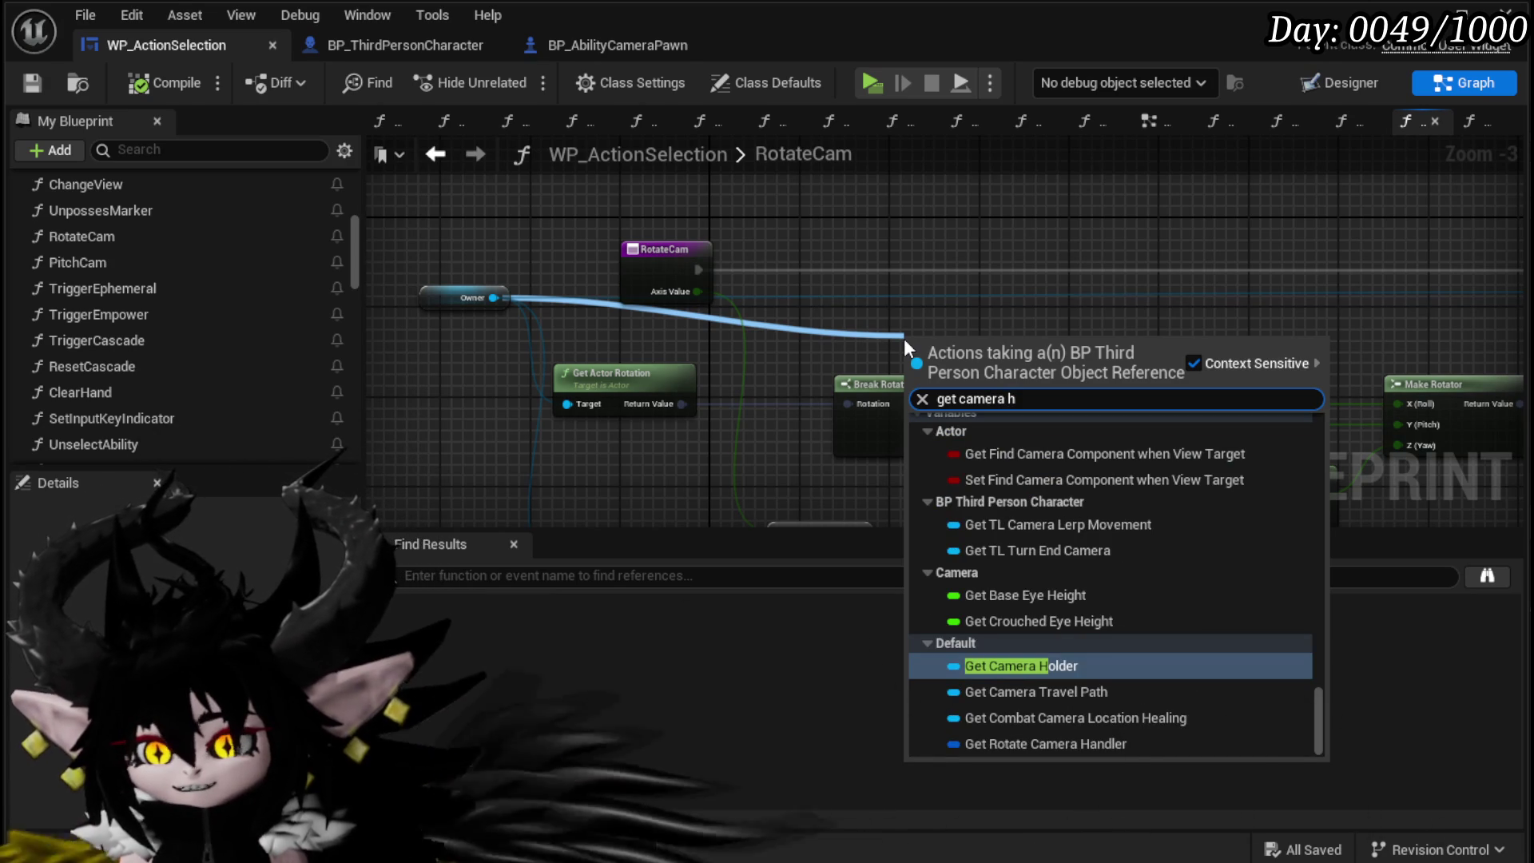
click(1024, 666)
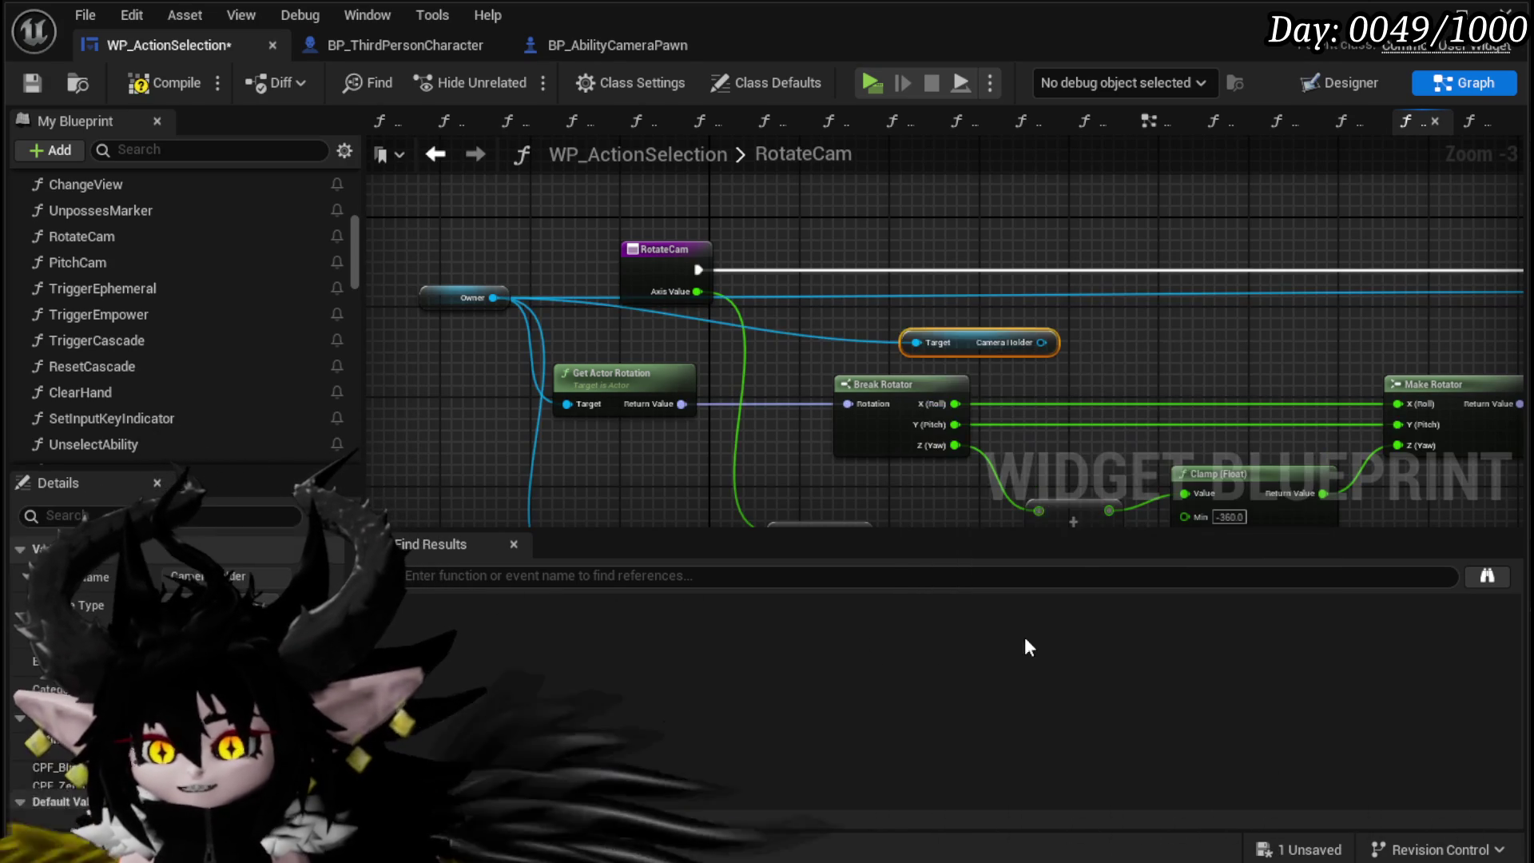
Step: Feed the Camera Holder's Get World Rotation into Break Rotator
mouse_move(1042, 343)
mouse_down()
mouse_move(724, 396)
mouse_move(567, 399)
mouse_move(883, 377)
mouse_up()
drag(1152, 366, 1148, 368)
text(get)
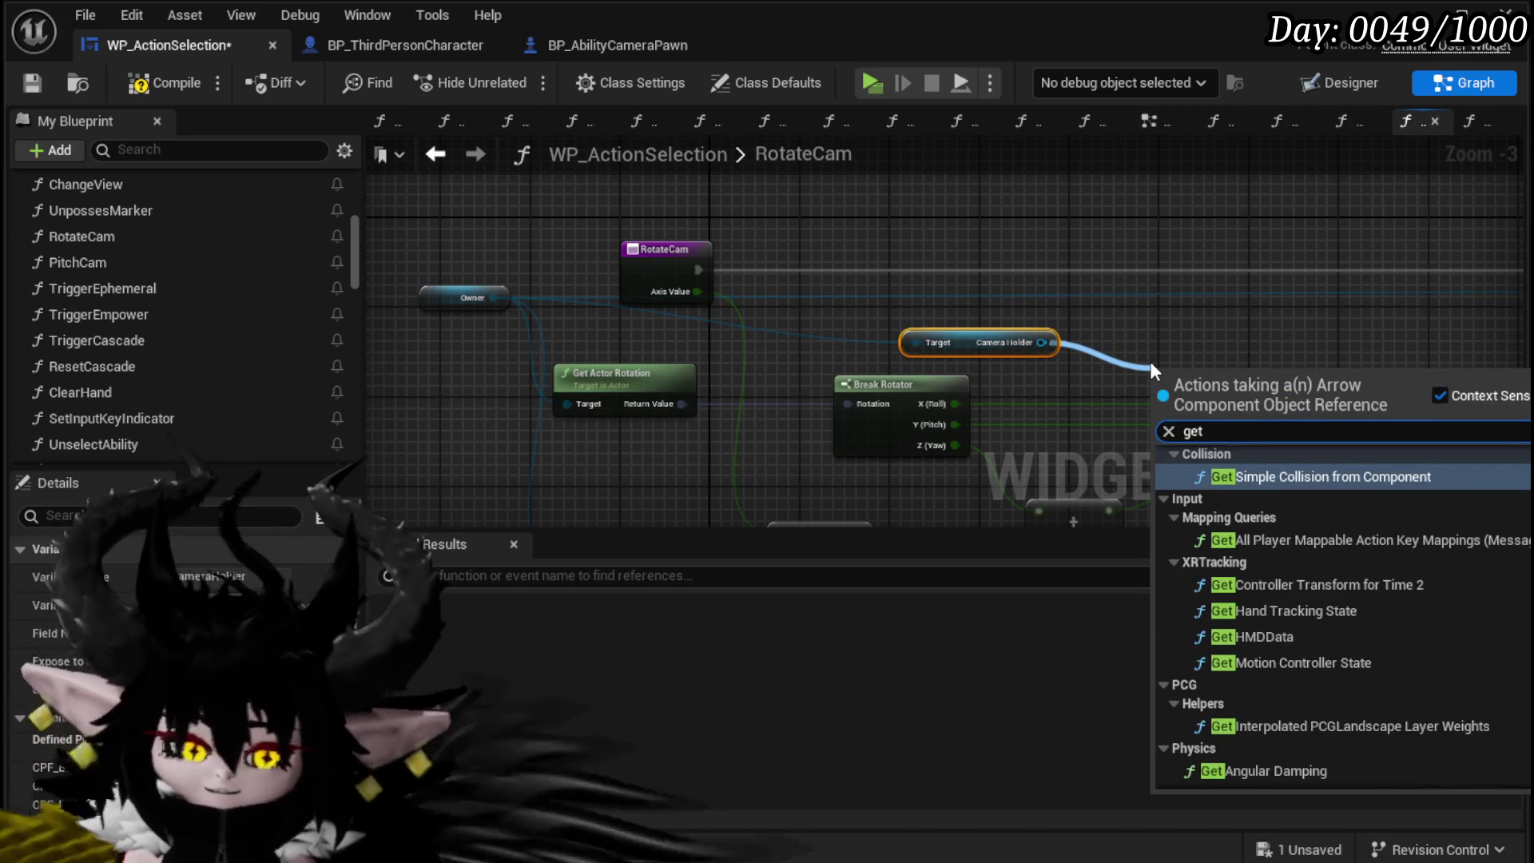
text( rota)
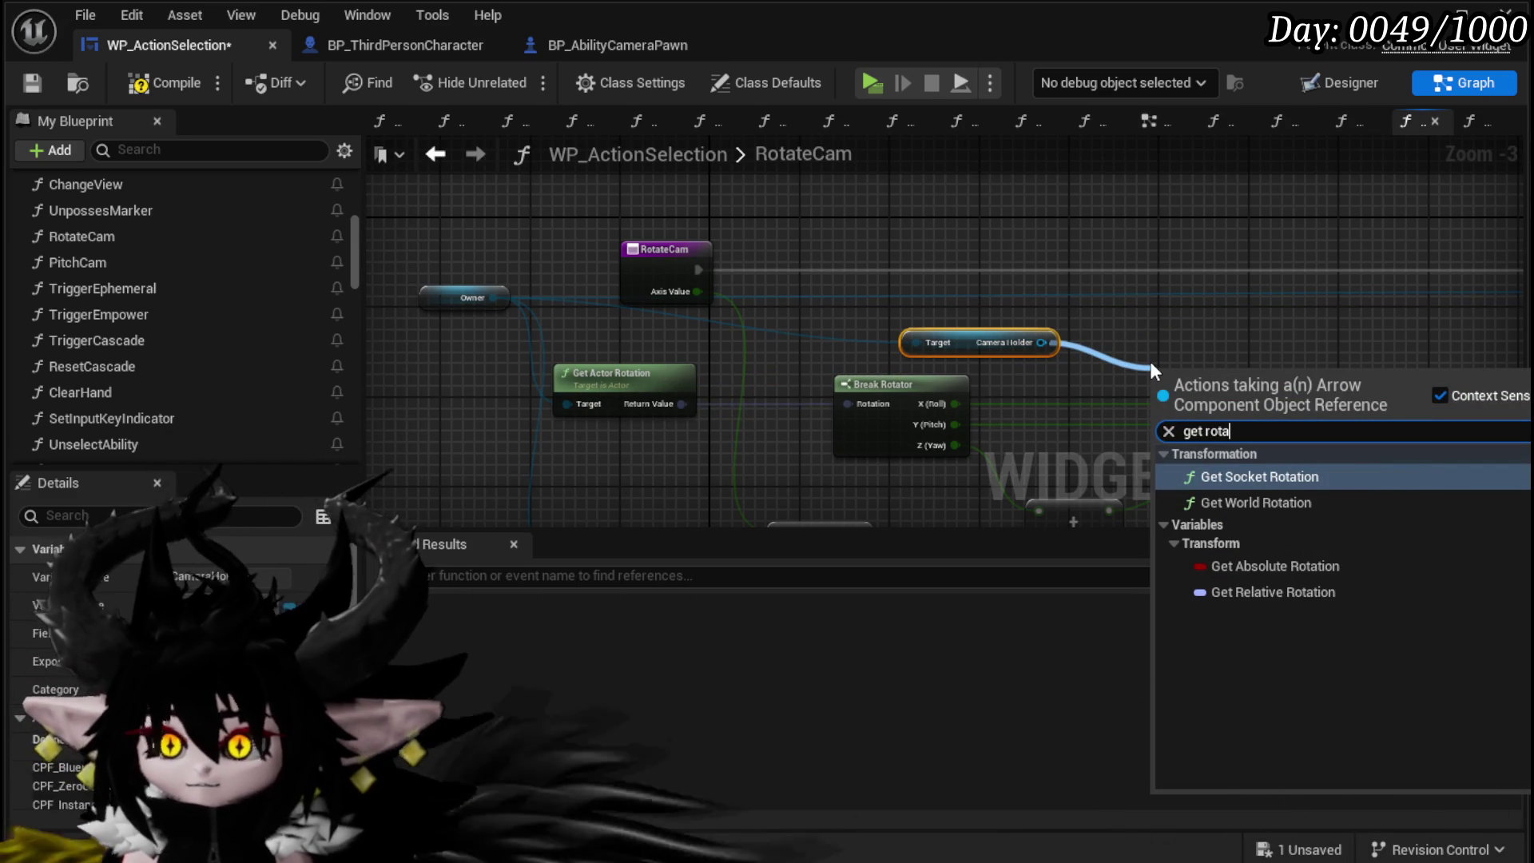
click(1268, 503)
drag(1274, 388, 1207, 317)
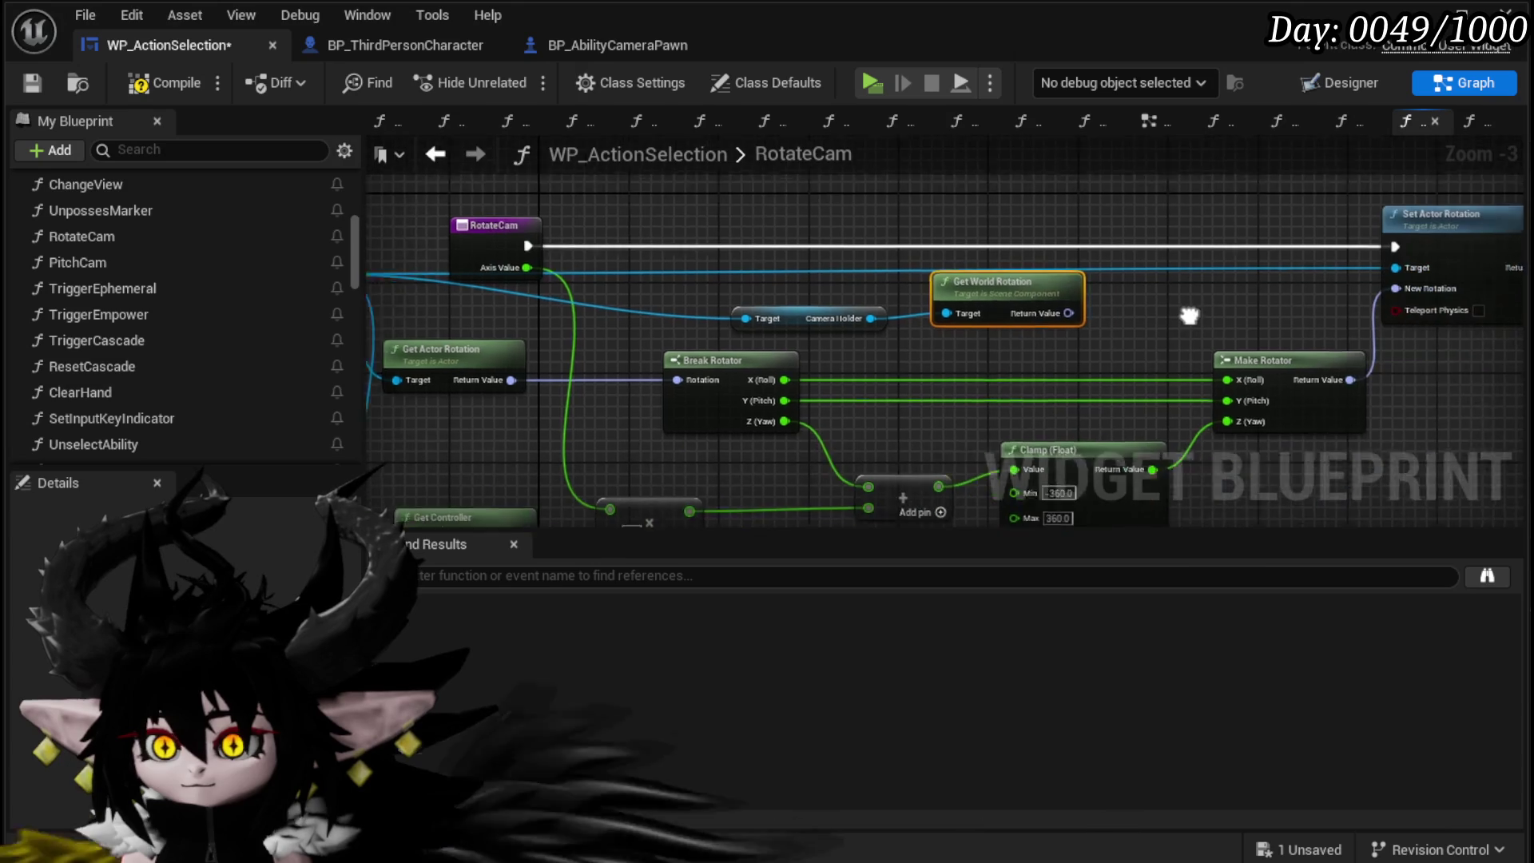
drag(1031, 306, 654, 366)
drag(758, 311, 746, 301)
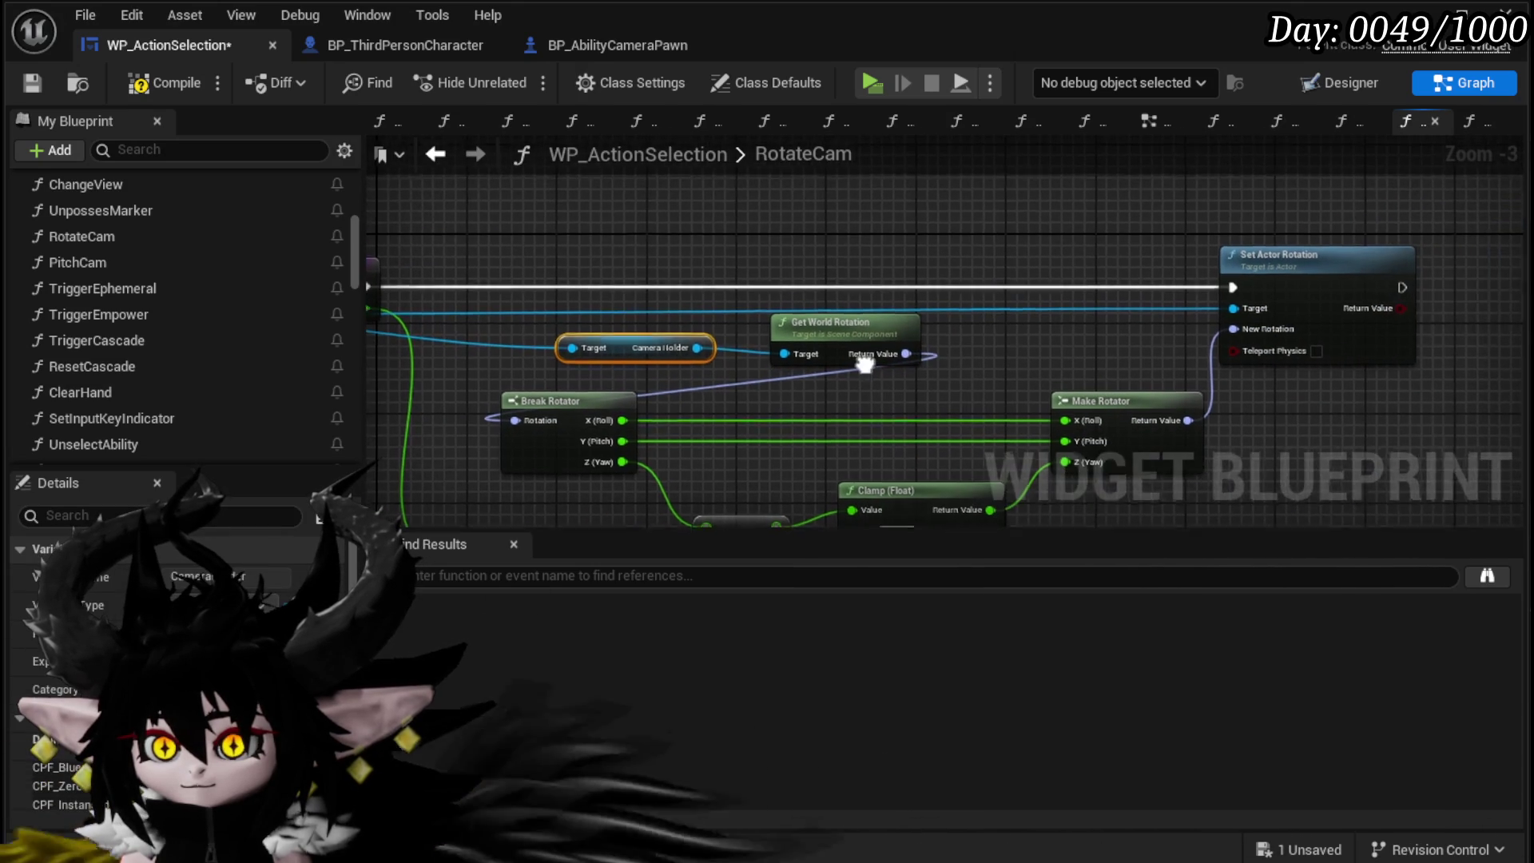
Step: Route execution into a Camera Holder Set World Rotation node, leaving Make Rotator's roll at 0
mouse_move(695, 348)
mouse_down()
mouse_move(1055, 320)
mouse_move(1062, 337)
mouse_up()
text(Set)
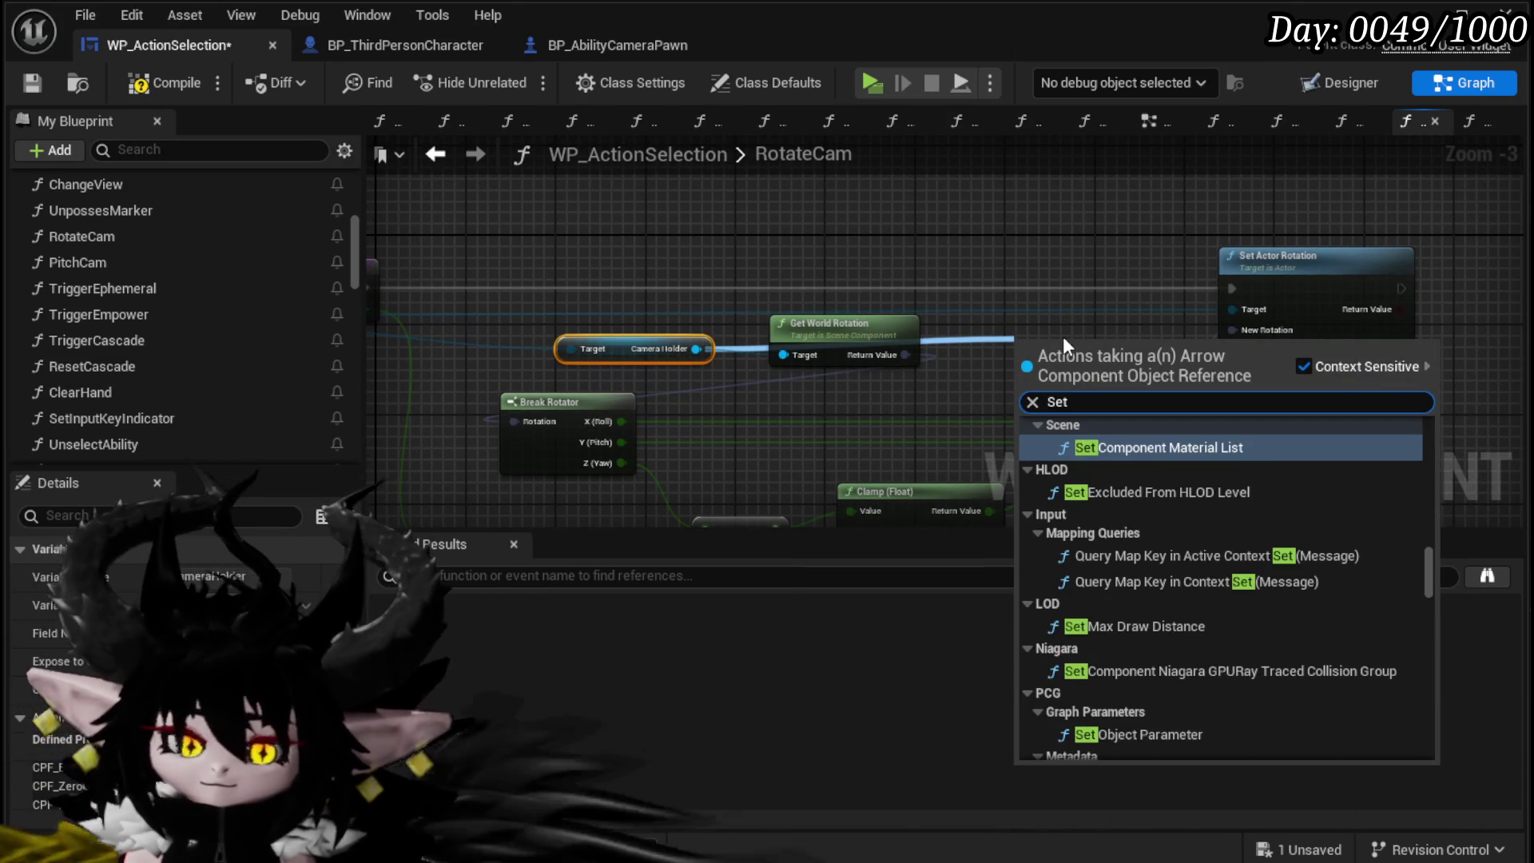
text( rotation)
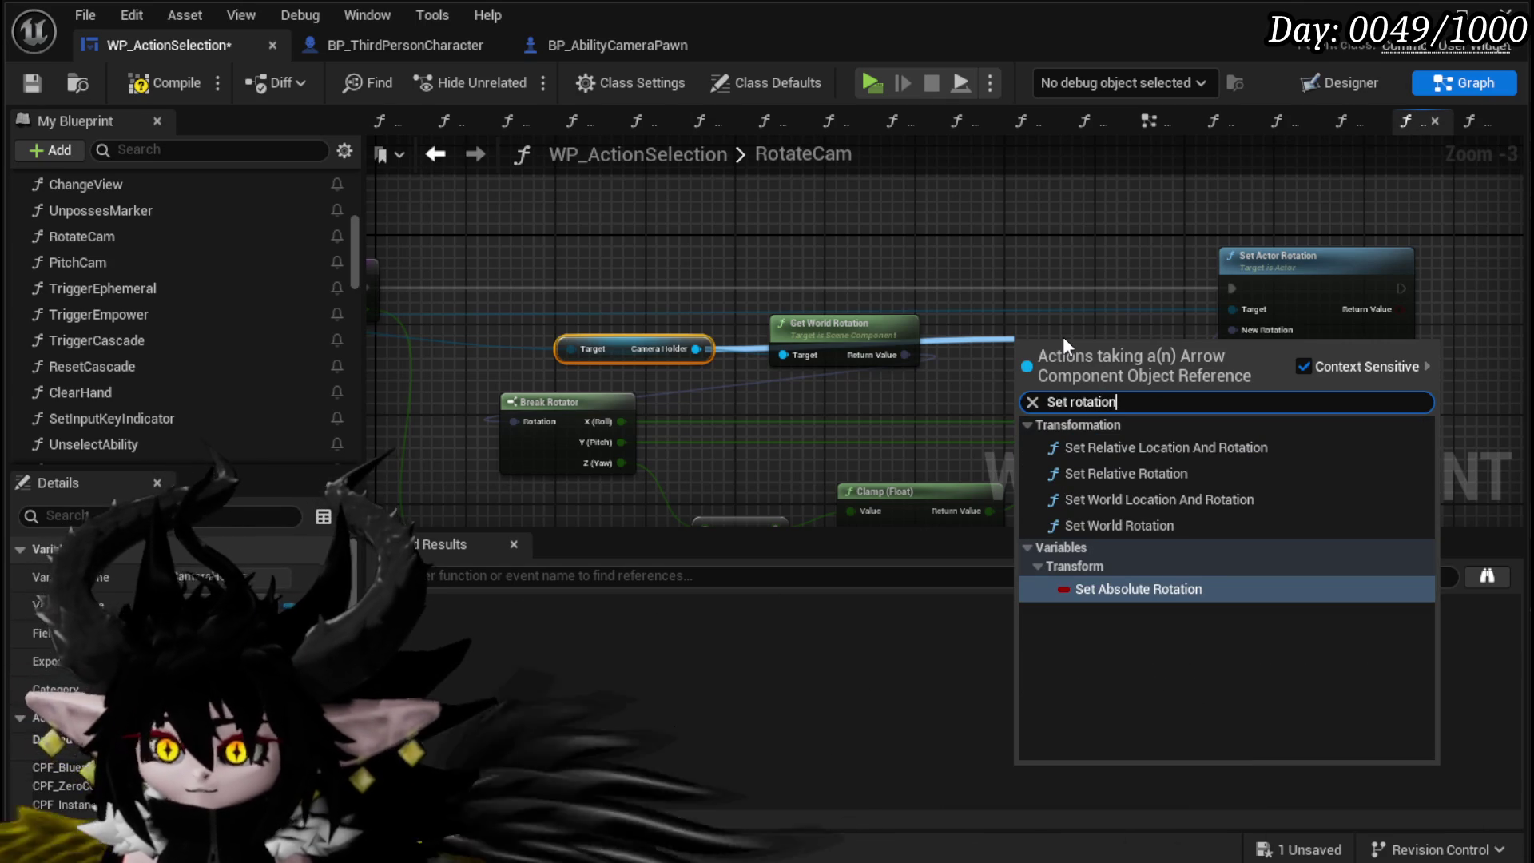
click(1119, 525)
drag(747, 377, 1207, 289)
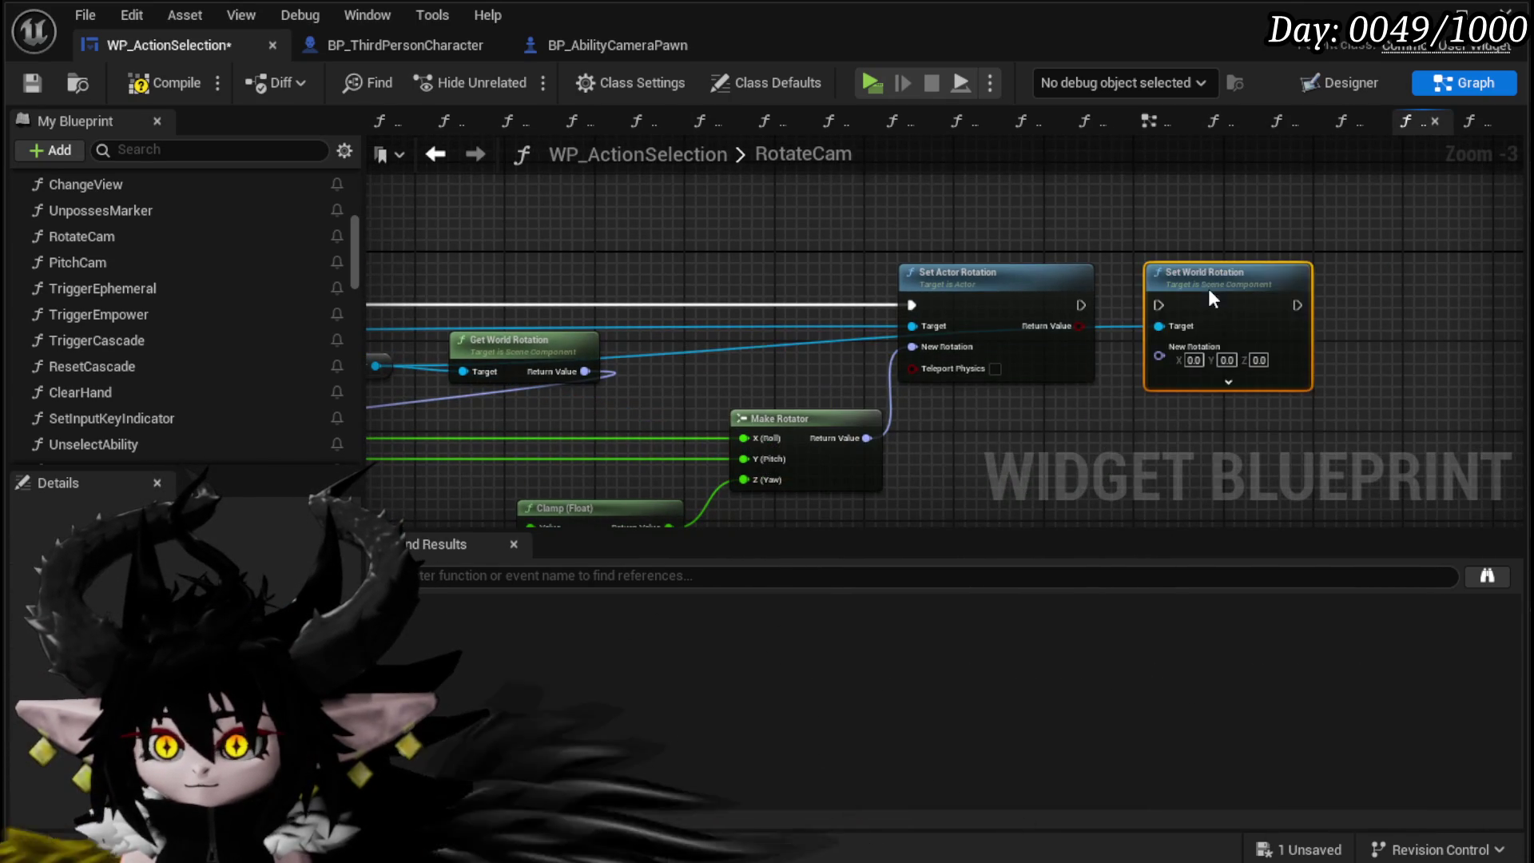
drag(904, 302, 972, 427)
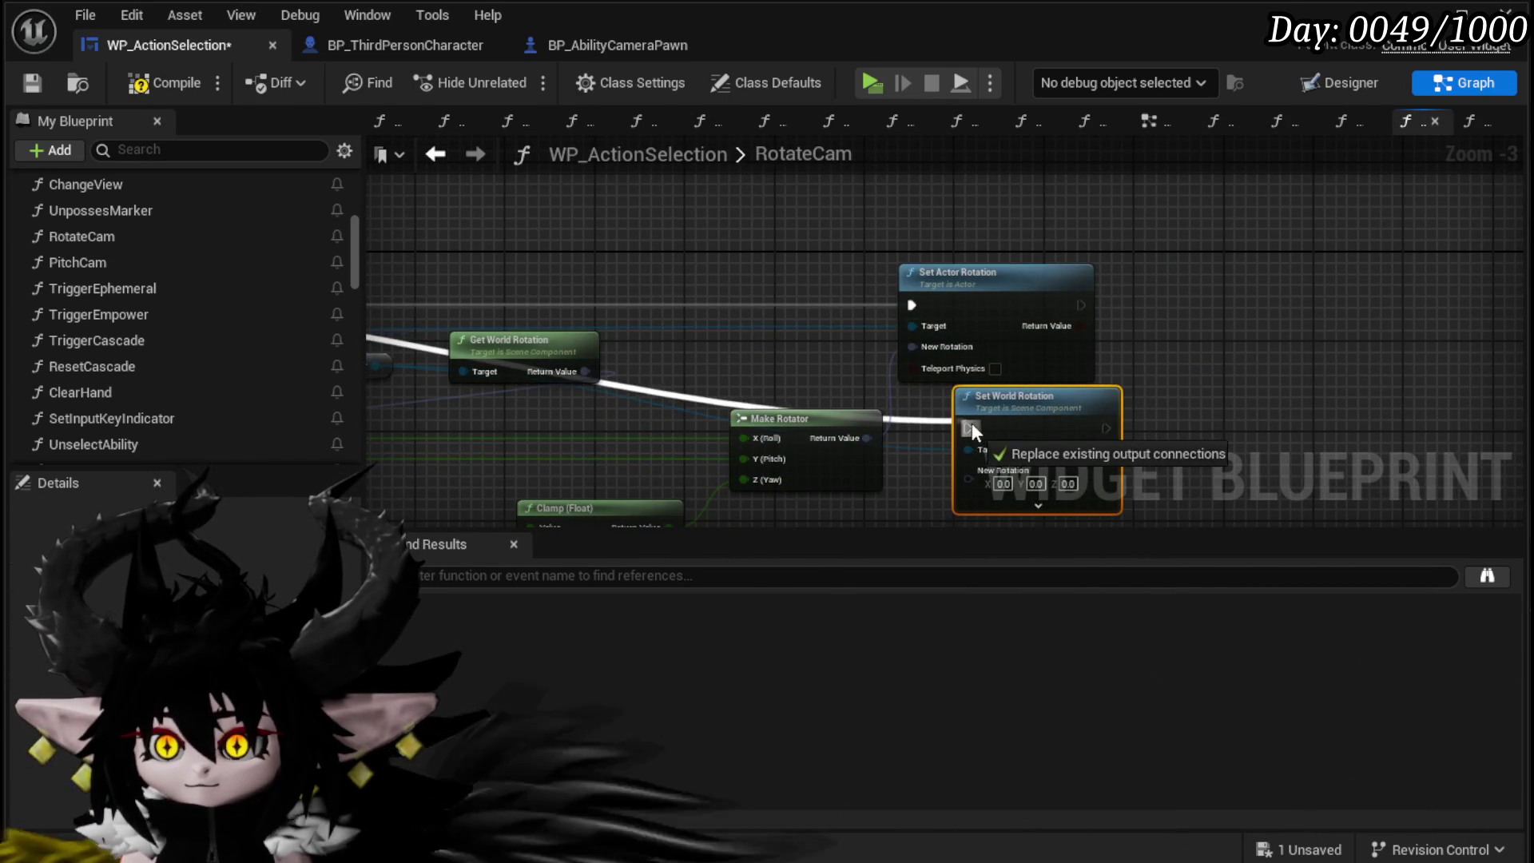
drag(1016, 239, 1017, 160)
mouse_move(1008, 462)
mouse_down()
mouse_move(988, 328)
mouse_move(851, 409)
mouse_move(901, 408)
mouse_move(1026, 336)
mouse_up()
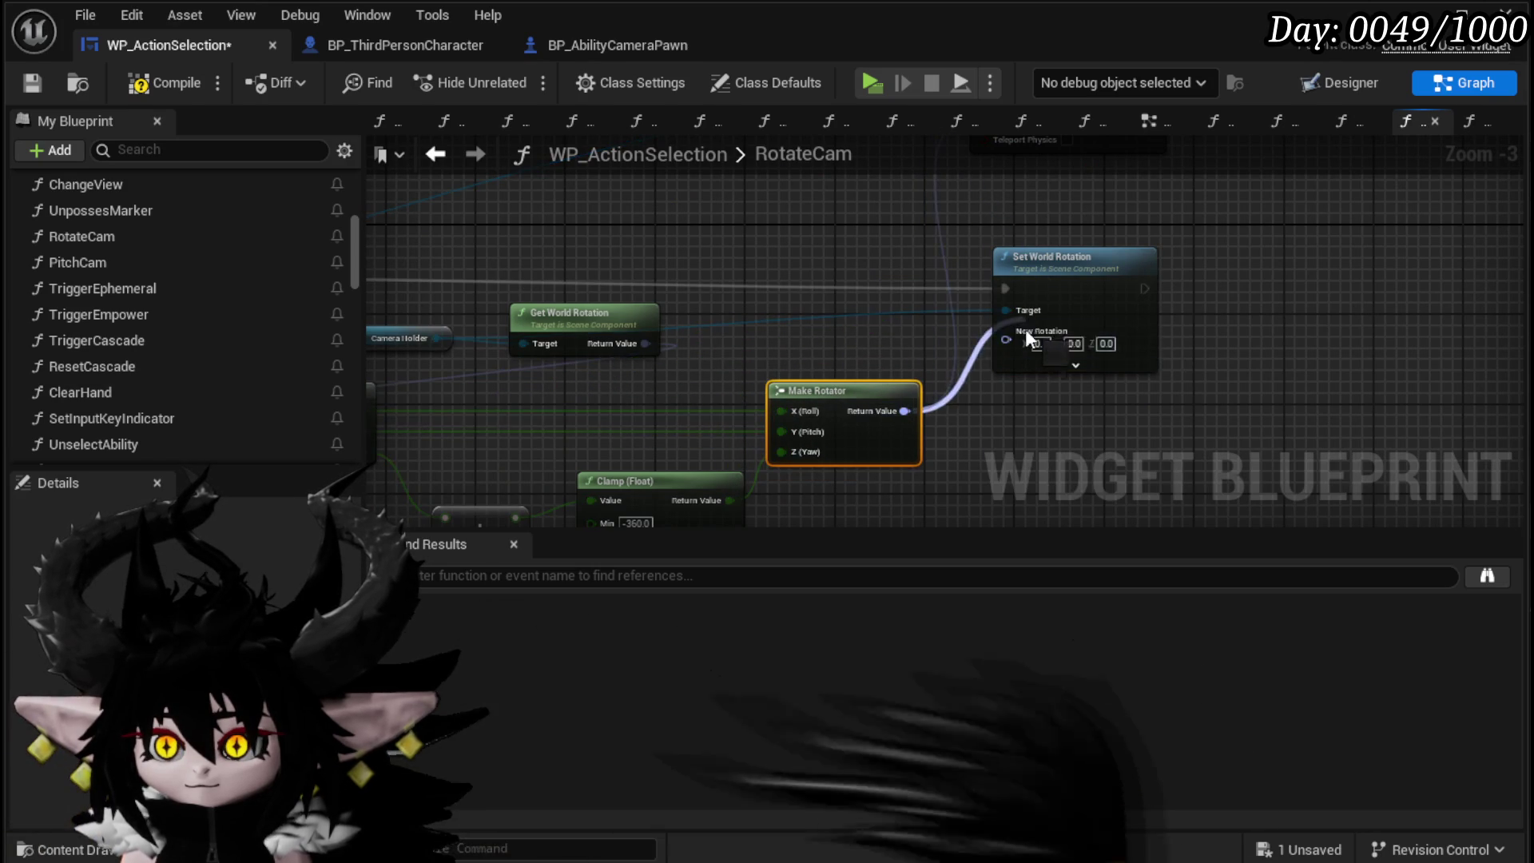
alt+click(780, 410)
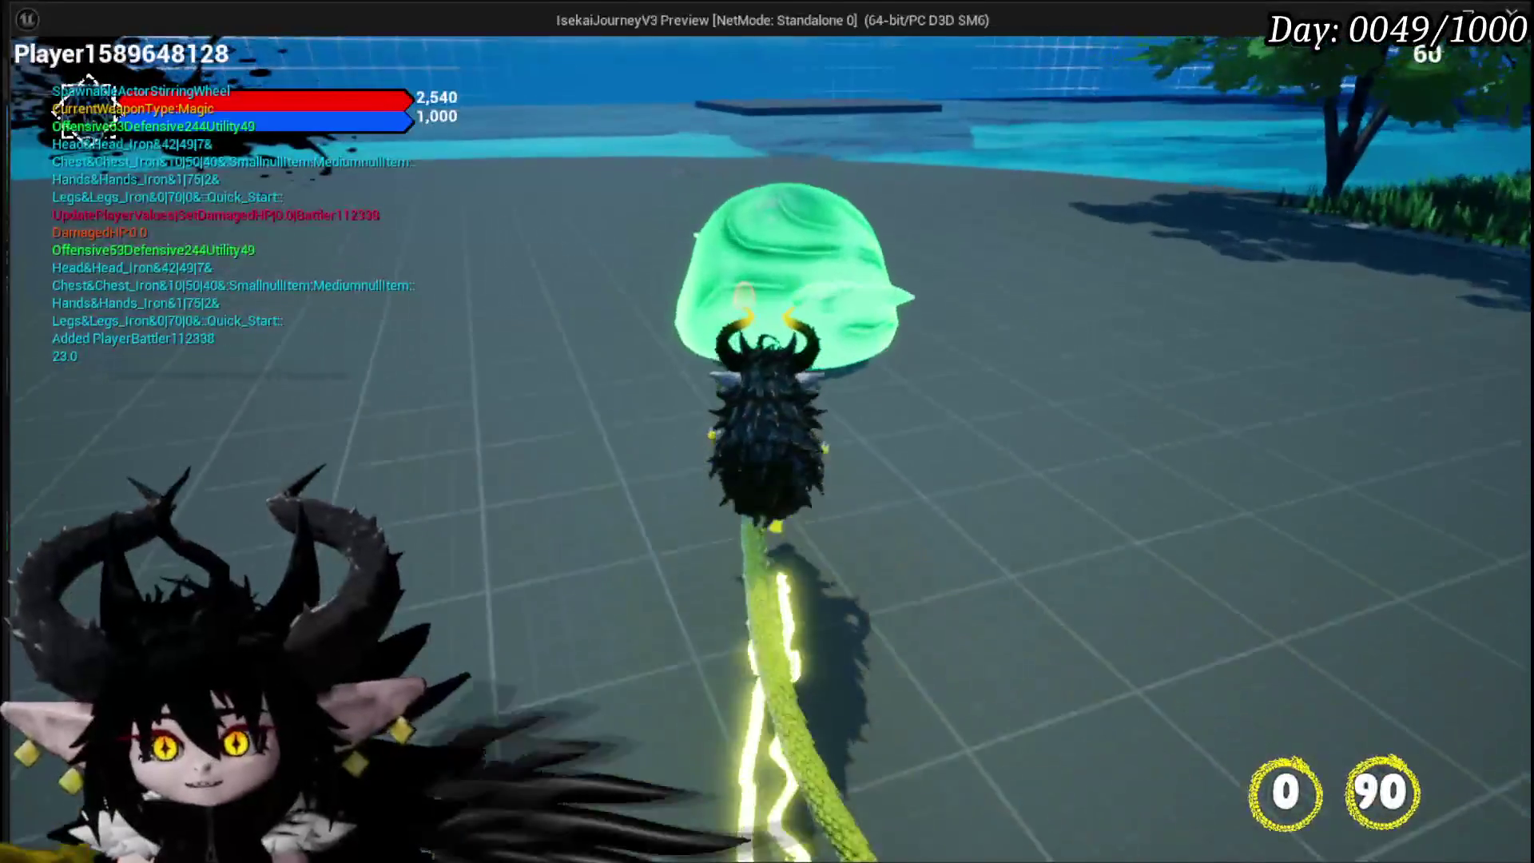
Step: Cast a fire spell, play the Big Booooom card on the slime, then end the play session
click(767, 432)
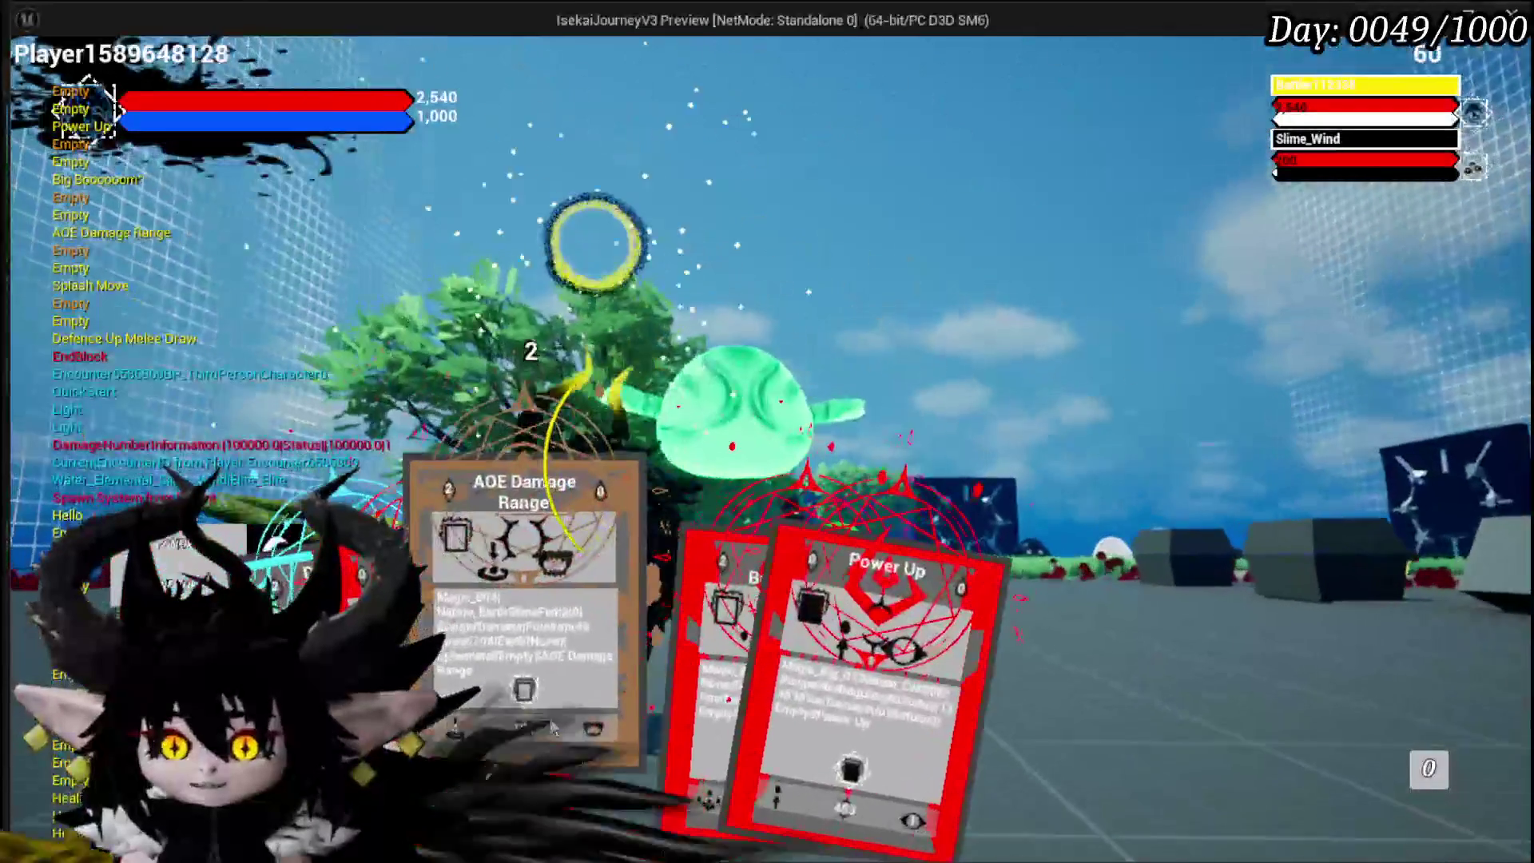
click(861, 428)
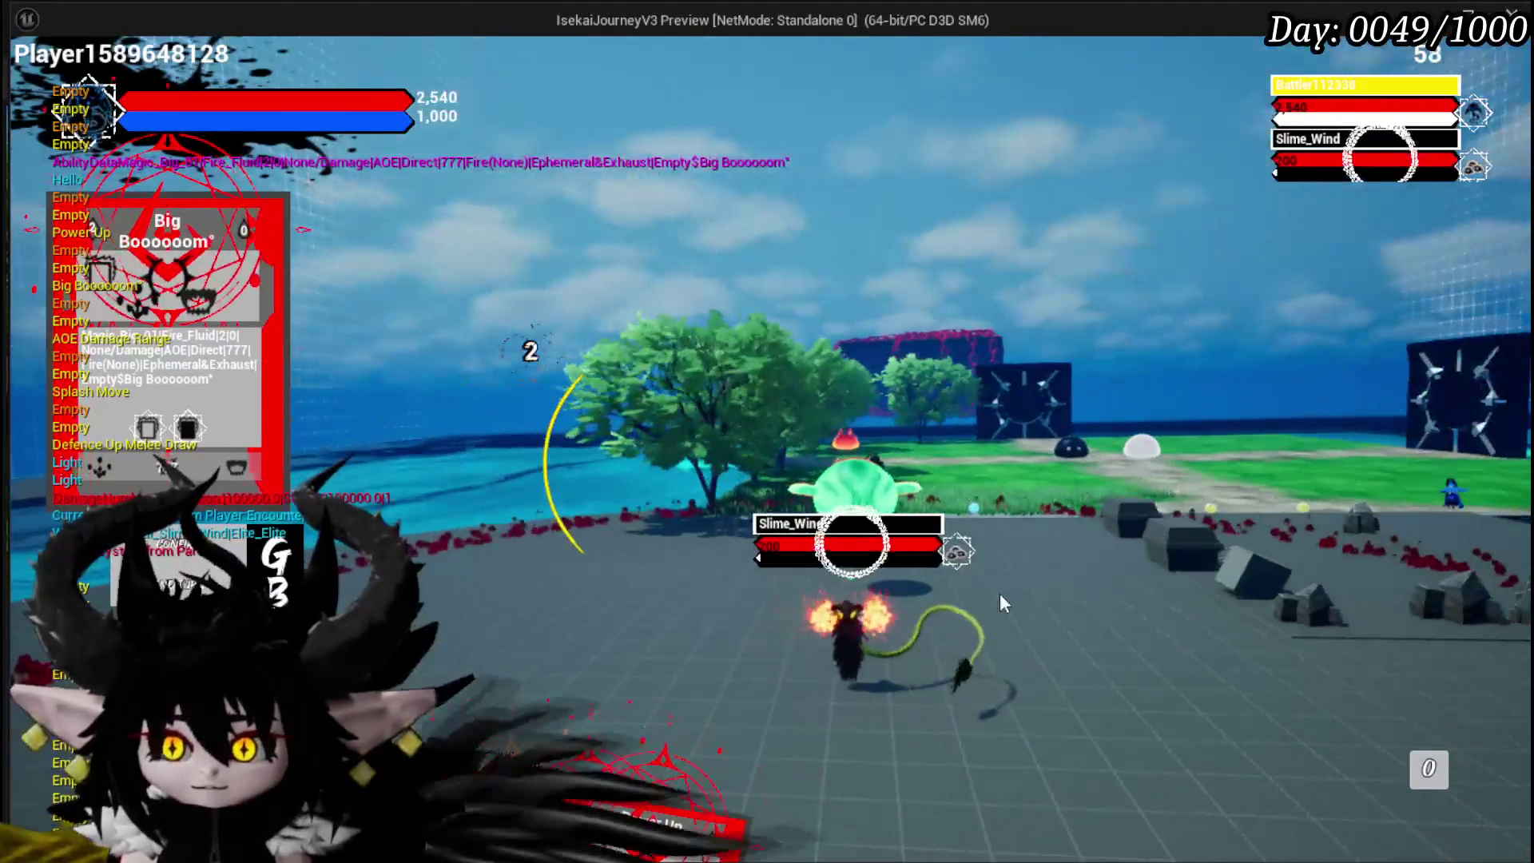
key(Escape)
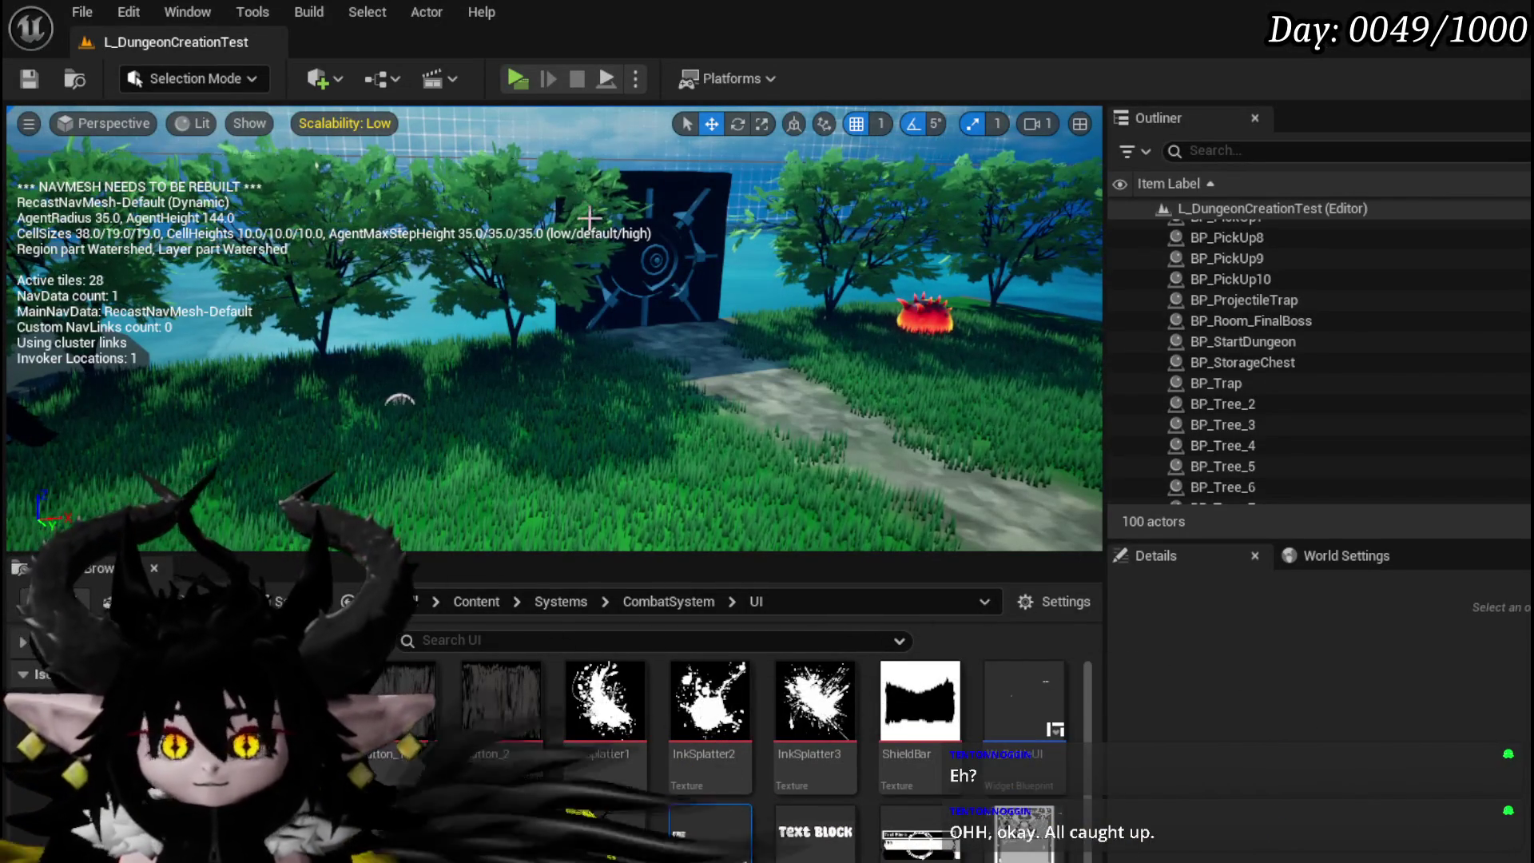
Step: Look around the level viewport and save the L_DungeonCreationTest level
key(p)
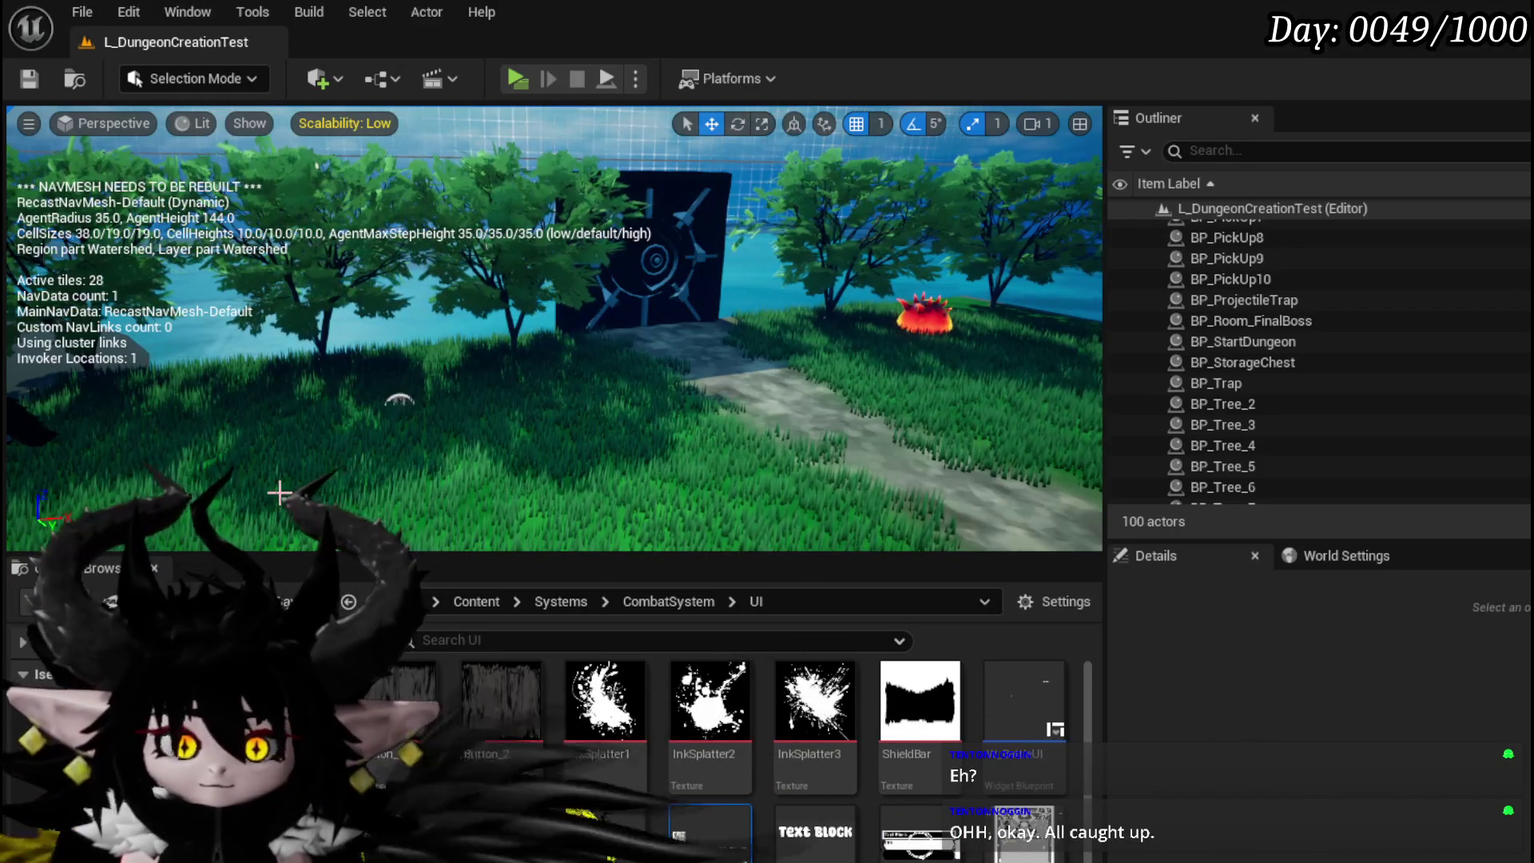
mouse_move(353, 436)
mouse_down()
mouse_move(239, 436)
mouse_move(361, 463)
mouse_move(344, 480)
mouse_move(360, 439)
mouse_up()
key(ctrl+s)
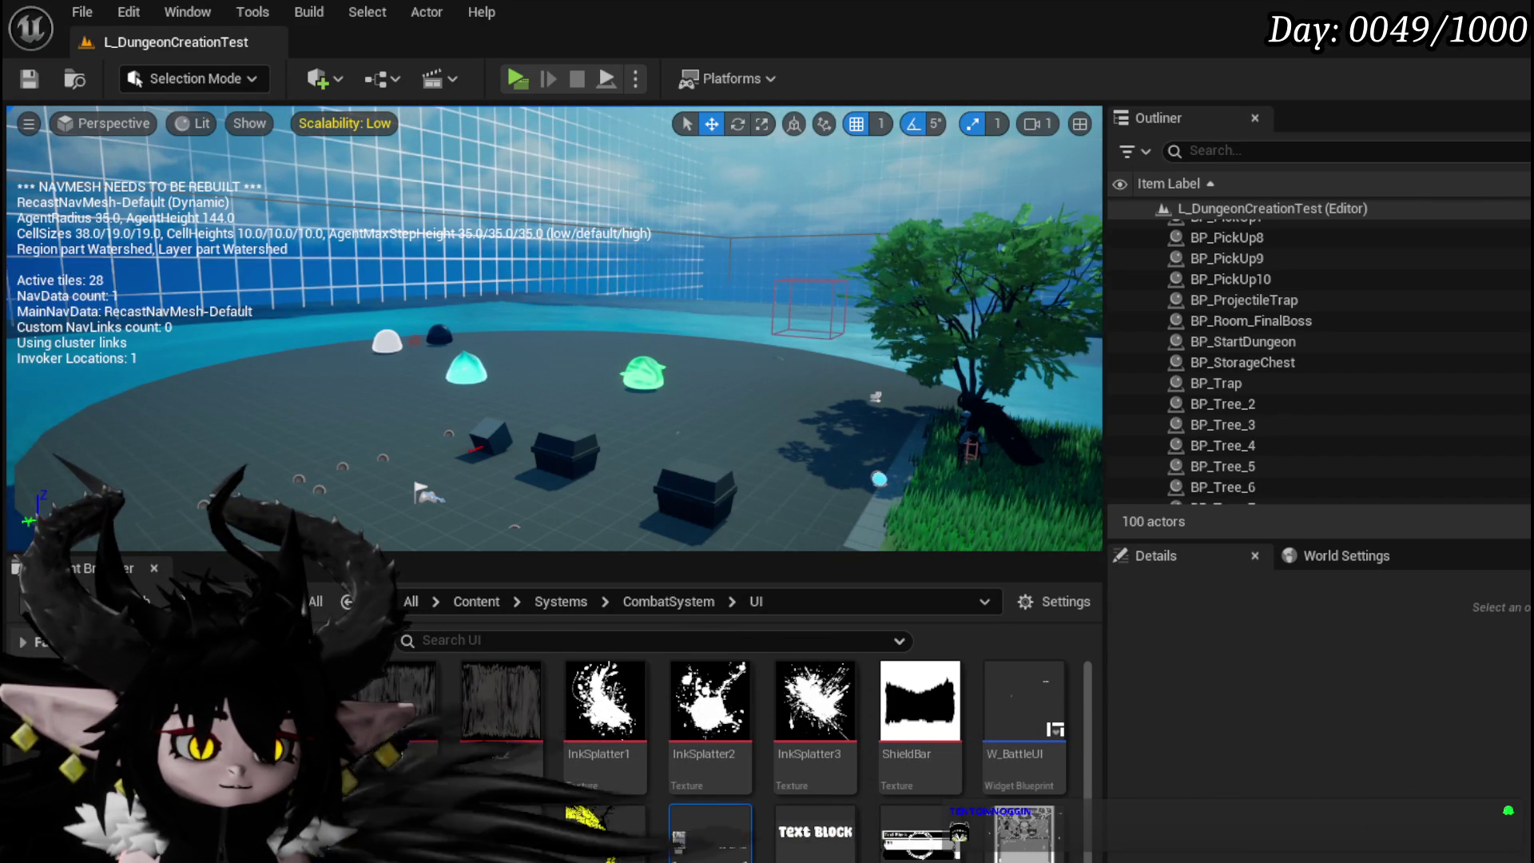
drag(551, 360, 599, 311)
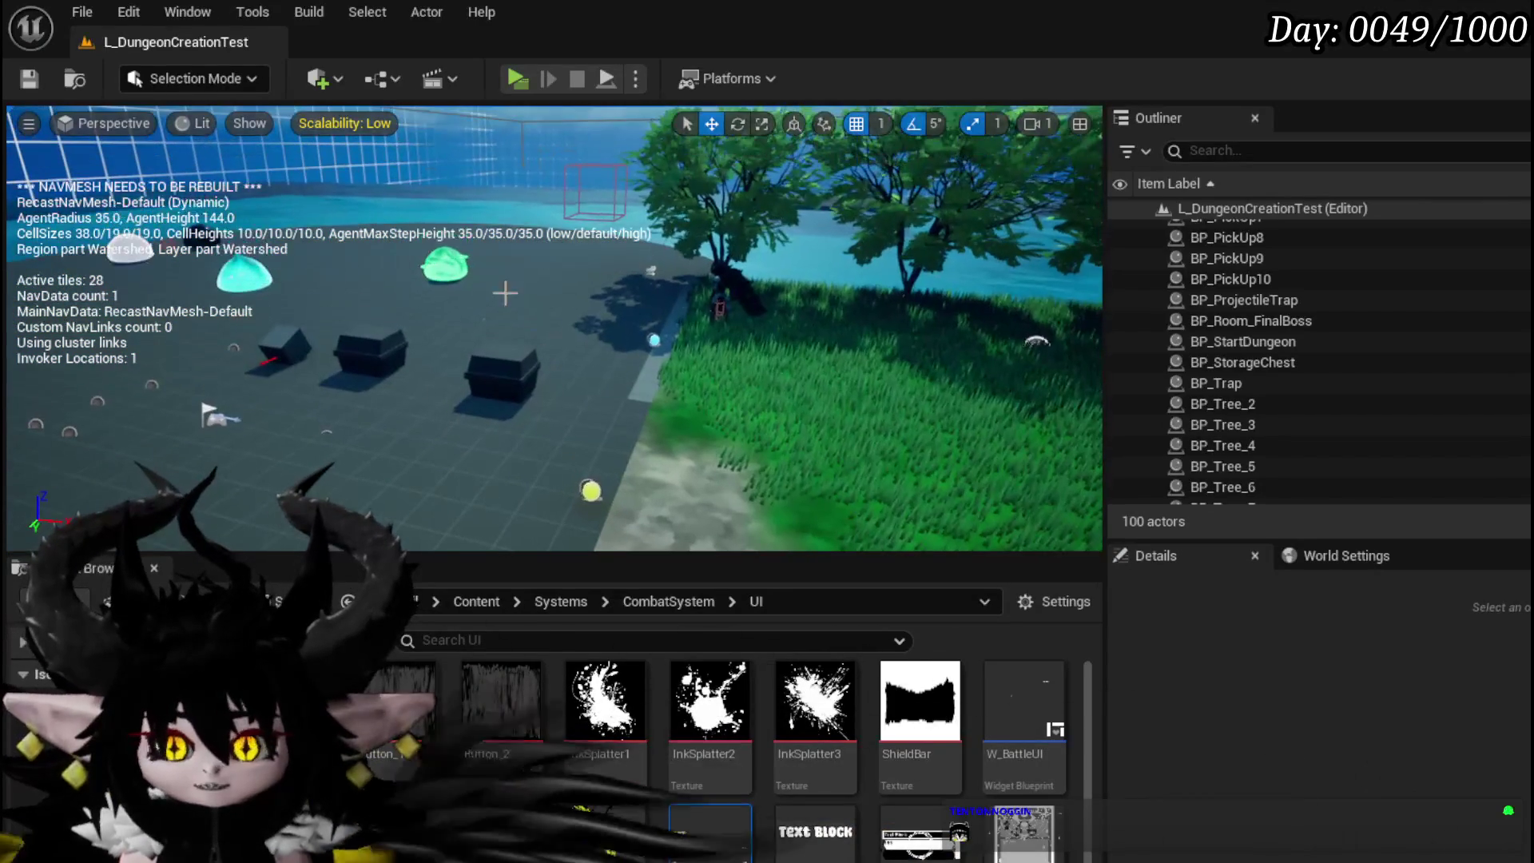
click(26, 76)
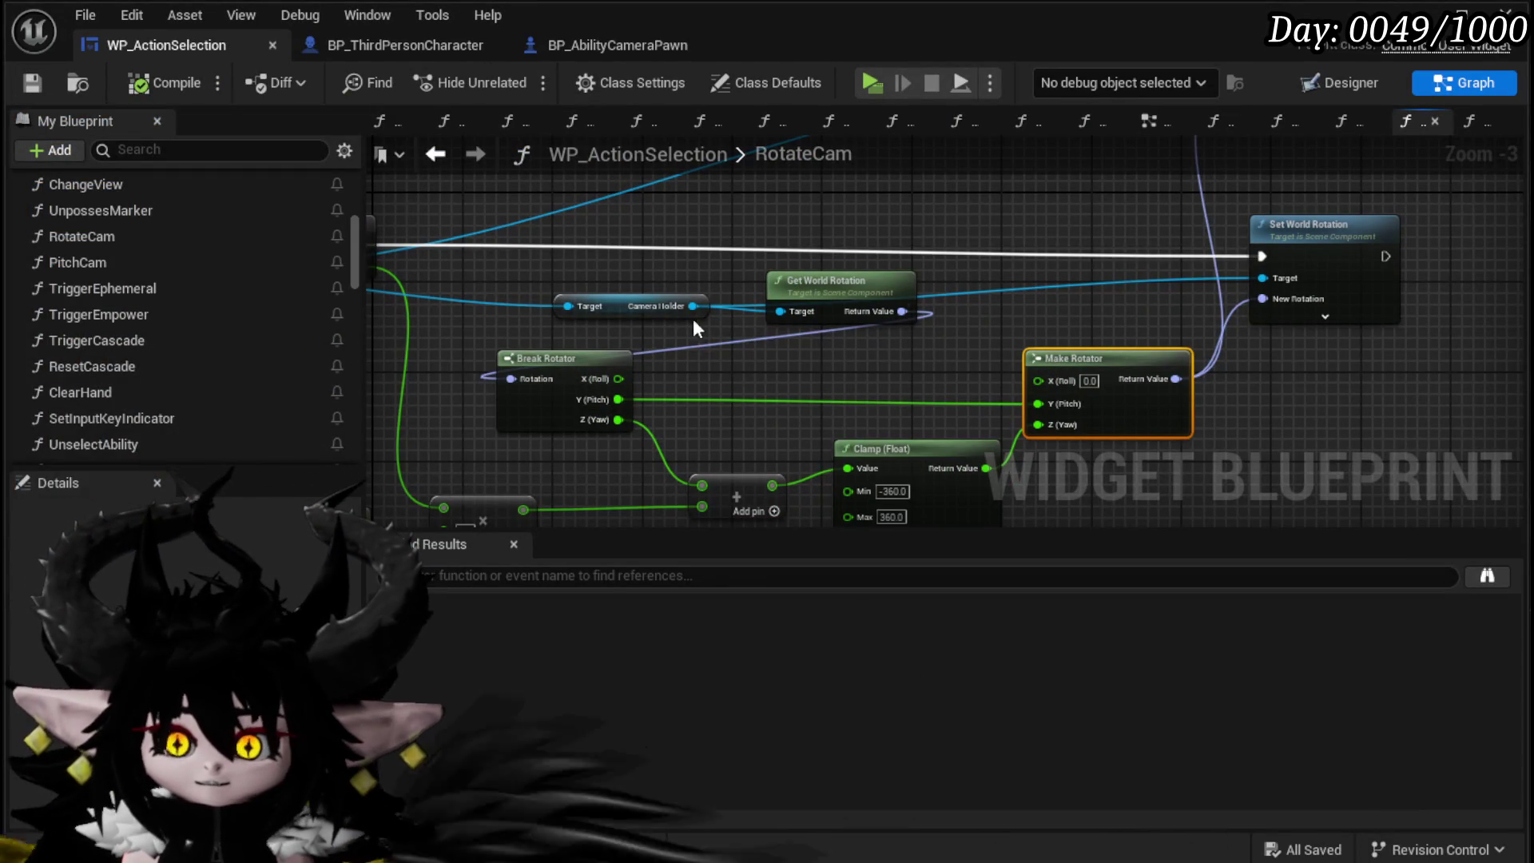
Step: Rearrange Get World Rotation, Camera Holder, Break Rotator, Make Rotator and Set World Rotation nodes
drag(709, 363, 837, 361)
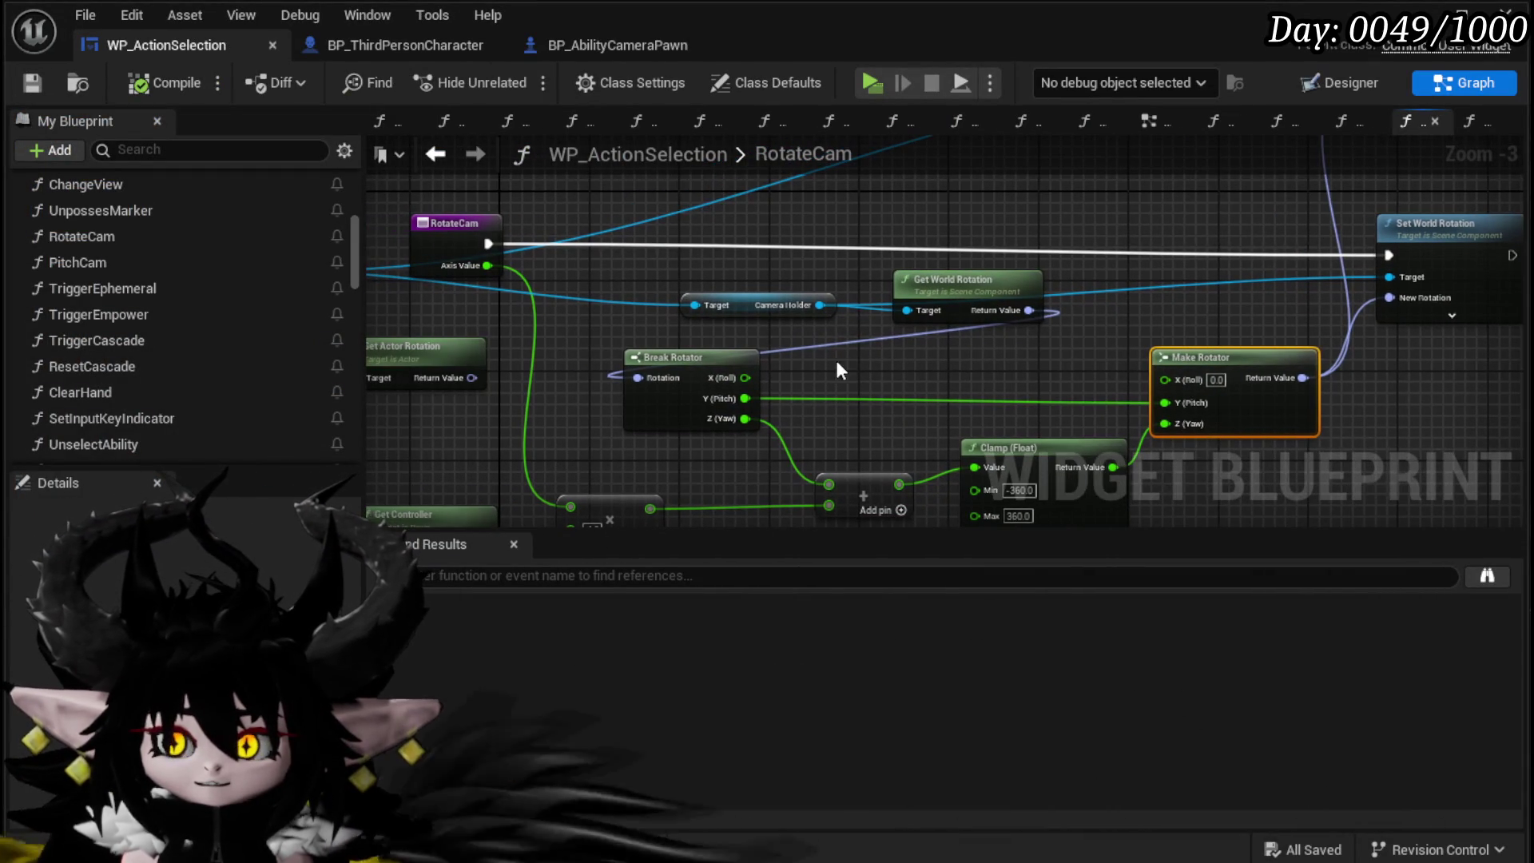
mouse_move(759, 325)
mouse_down()
mouse_move(951, 276)
mouse_move(798, 271)
mouse_up()
click(845, 352)
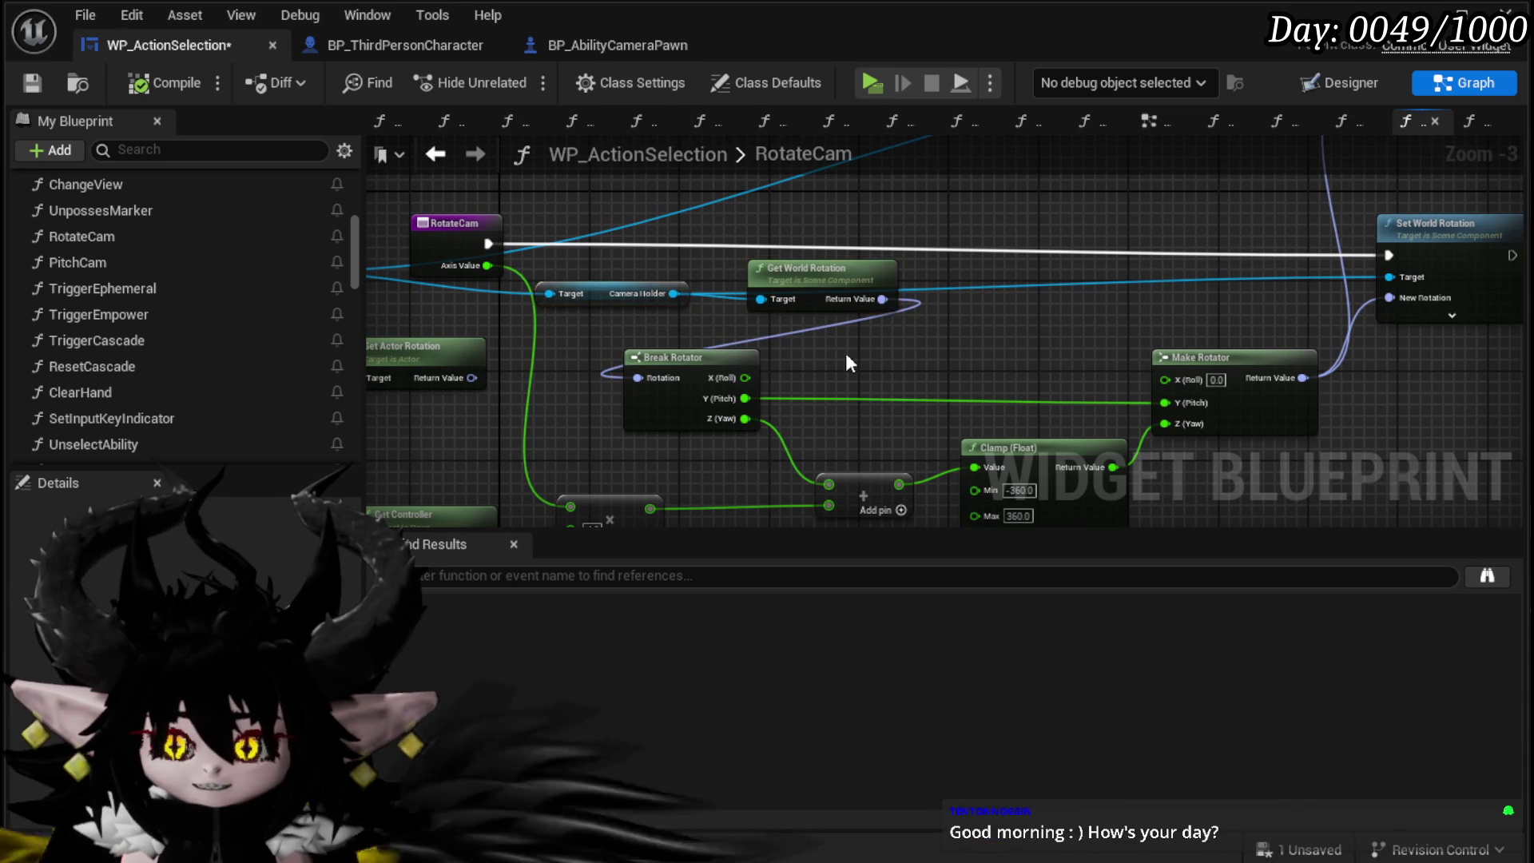
drag(768, 362, 915, 340)
mouse_move(1215, 371)
mouse_down()
mouse_move(1193, 338)
mouse_move(1145, 317)
mouse_move(761, 297)
mouse_move(822, 395)
mouse_up()
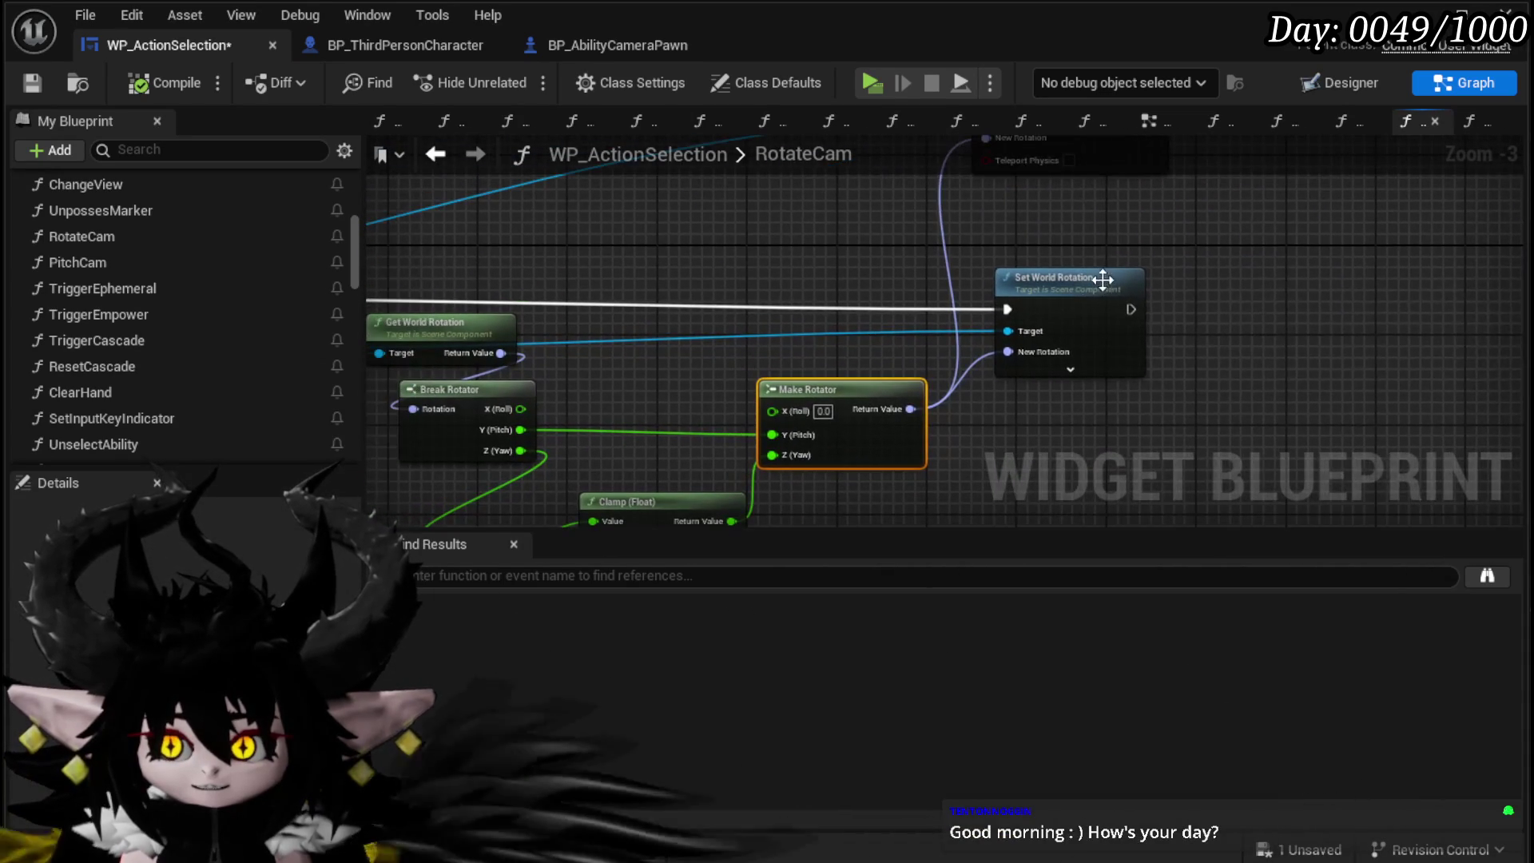
mouse_move(1071, 268)
mouse_down()
mouse_move(1166, 208)
mouse_move(922, 299)
mouse_move(957, 294)
mouse_move(972, 271)
mouse_move(990, 289)
mouse_move(816, 246)
mouse_move(764, 295)
mouse_move(933, 295)
mouse_up()
click(941, 313)
Step: Wire Break Rotator's yaw and pitch directly into Make Rotator, skipping the Clamp, and save
mouse_move(794, 305)
mouse_down()
mouse_move(780, 366)
mouse_move(959, 357)
mouse_up()
alt+click(687, 343)
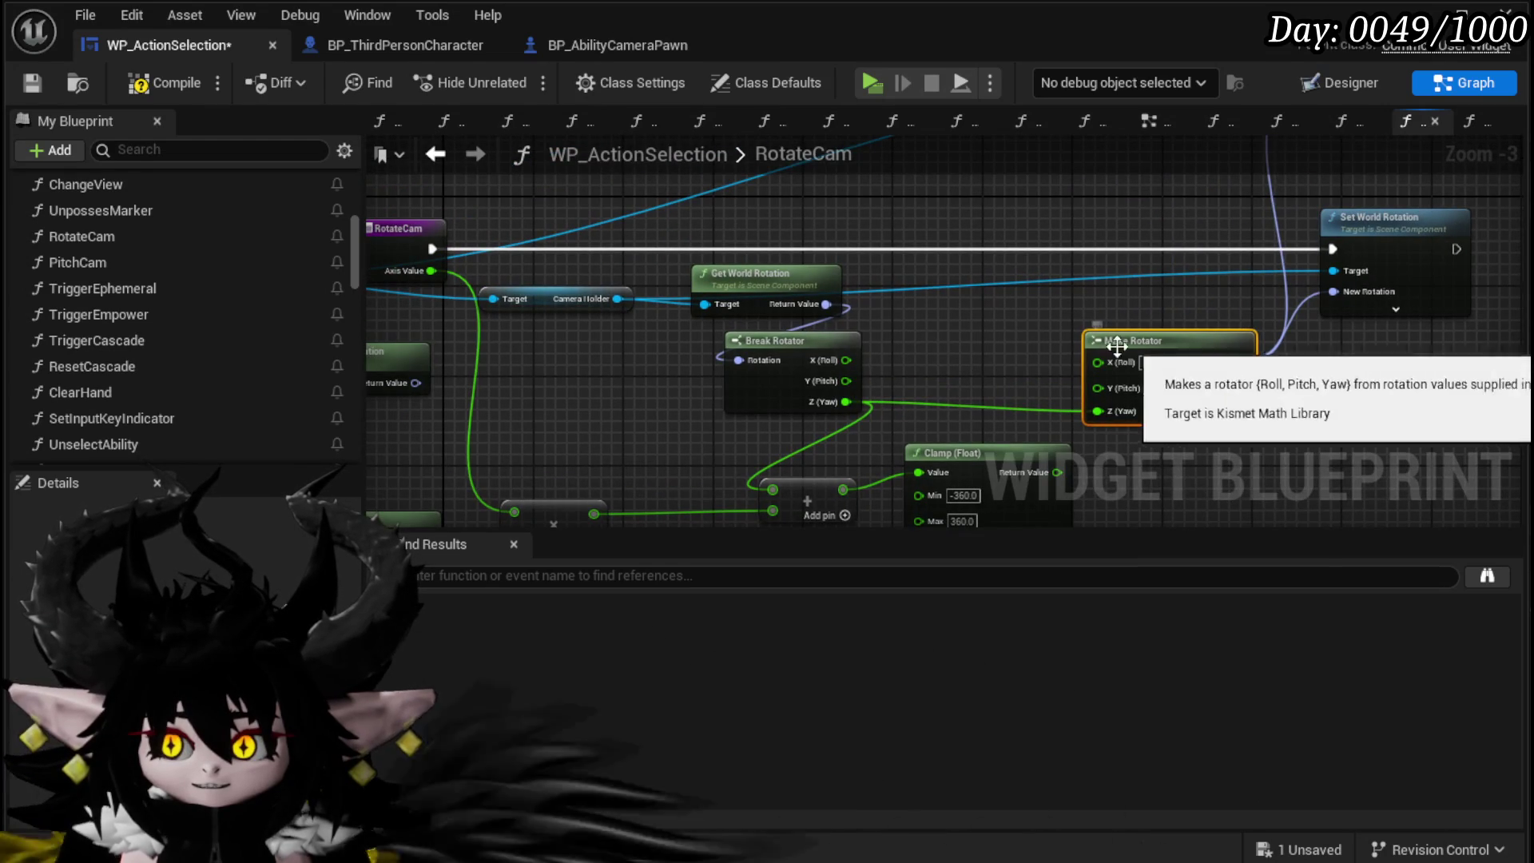
drag(825, 383, 1097, 388)
drag(1161, 347, 1123, 339)
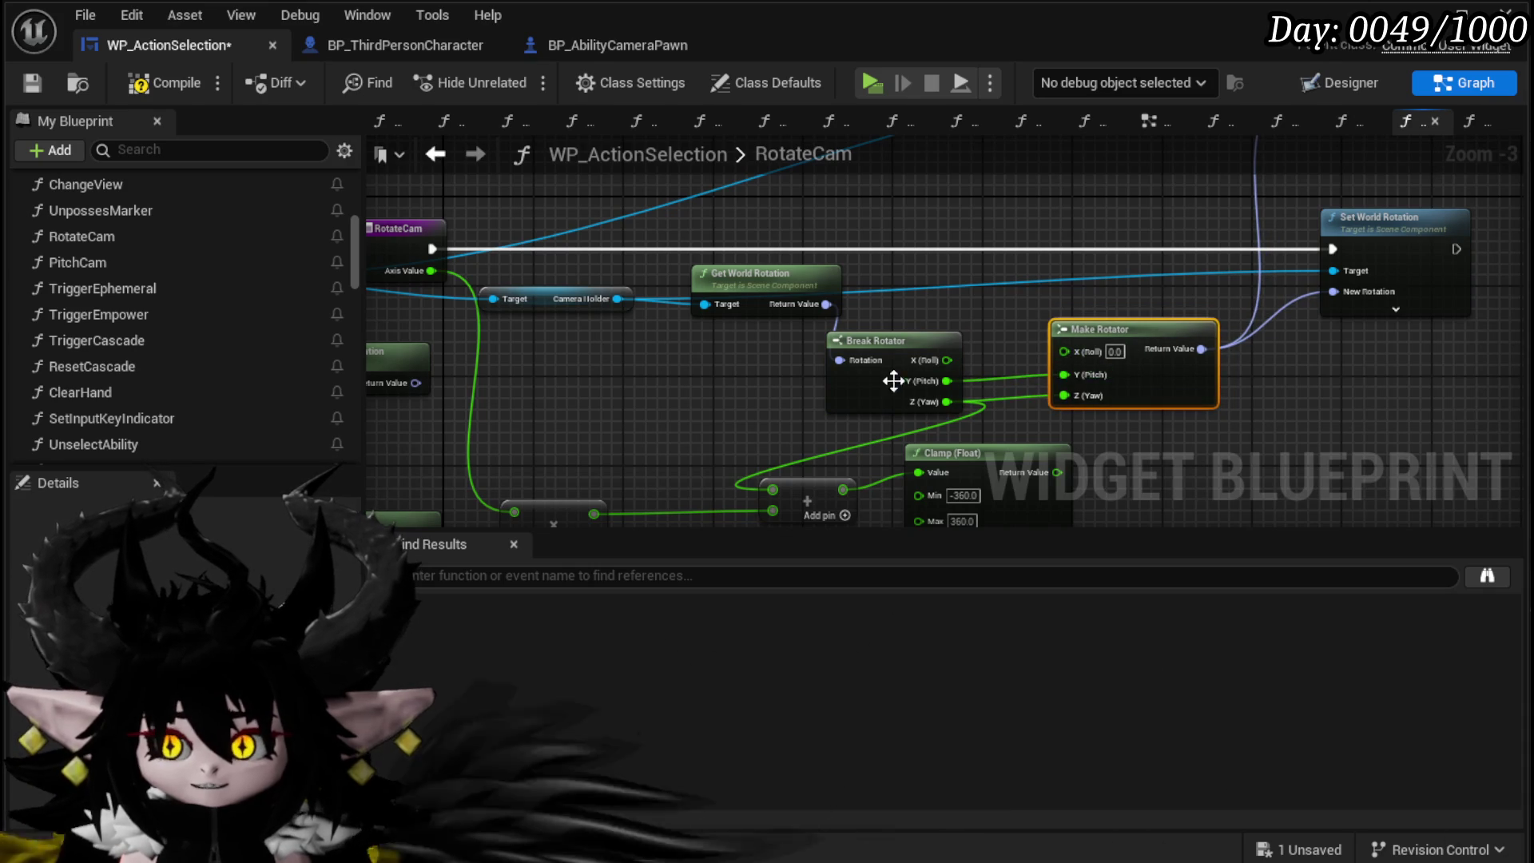
mouse_move(1014, 385)
mouse_down()
mouse_move(958, 511)
mouse_move(1013, 372)
mouse_move(913, 293)
mouse_move(1127, 257)
mouse_up()
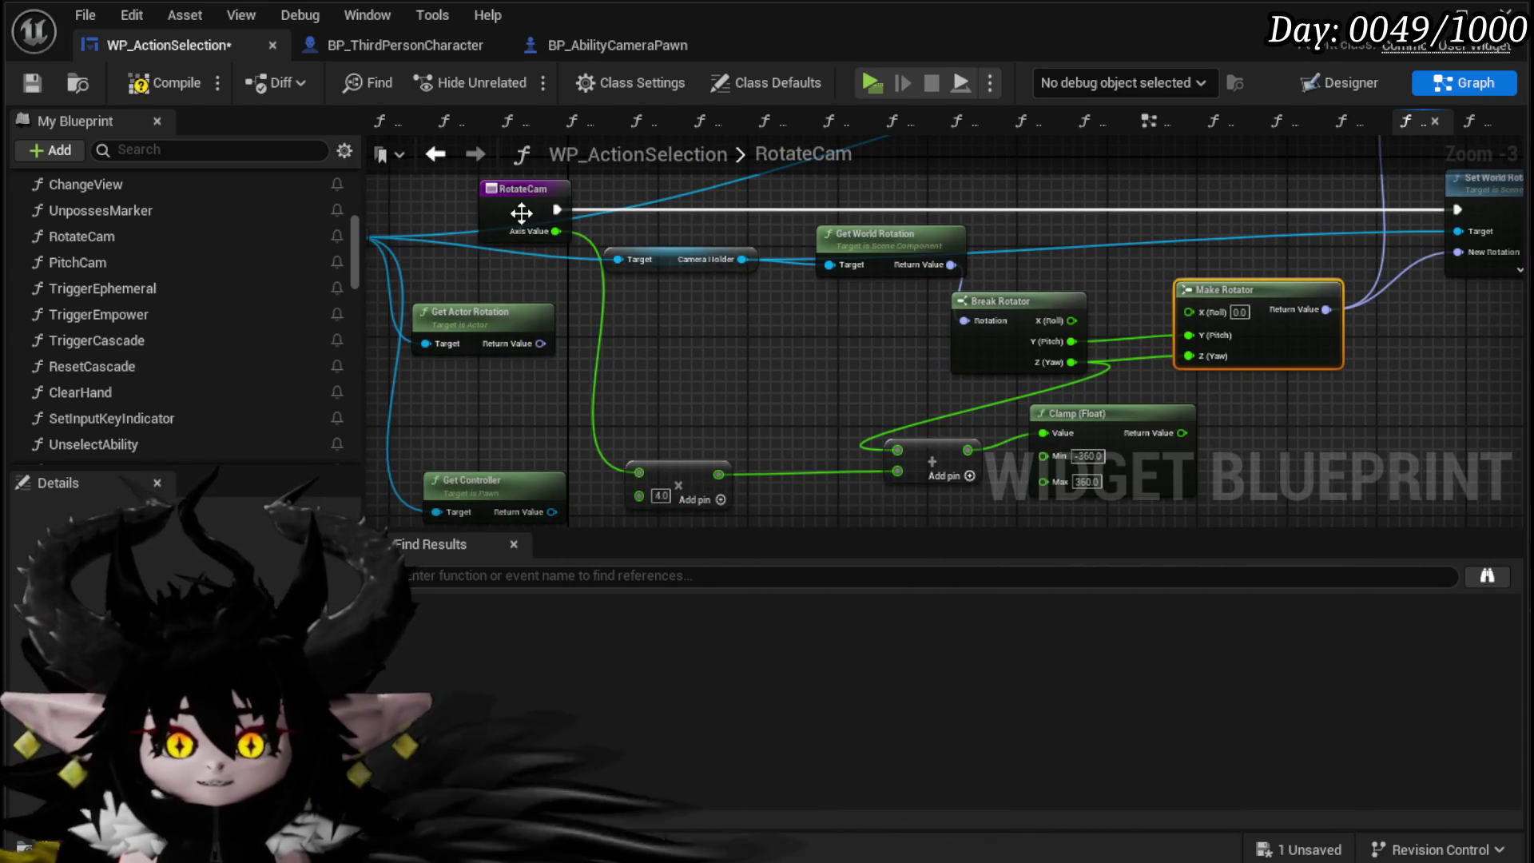
click(40, 86)
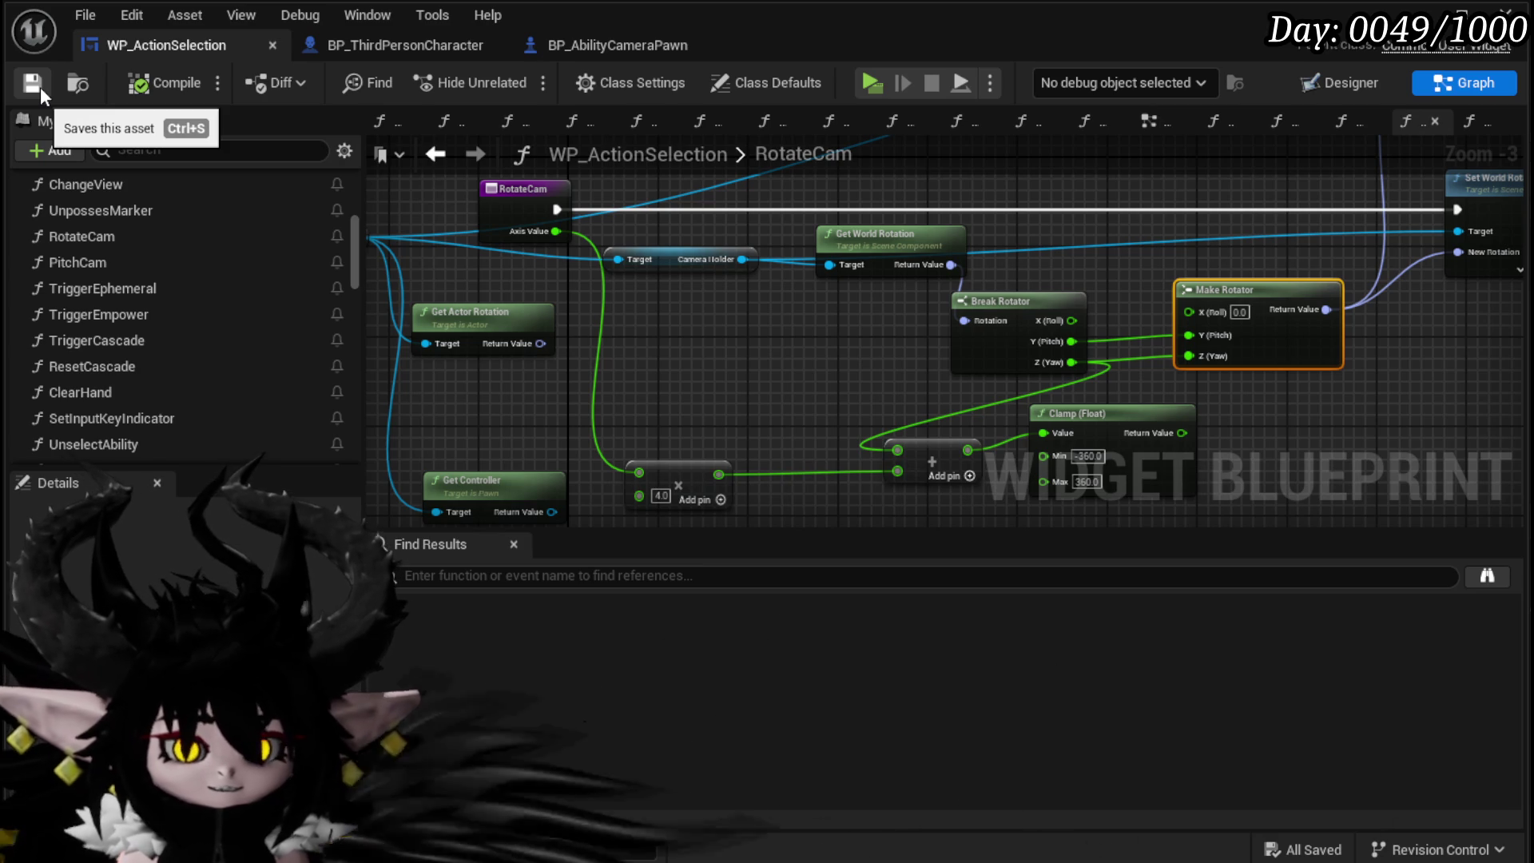
Step: Tidy the Camera Holder, Owner and Get Actor Rotation nodes, save, and start a play-test
drag(722, 323, 781, 336)
click(32, 83)
mouse_move(521, 193)
mouse_down()
mouse_move(604, 278)
mouse_move(524, 328)
mouse_up()
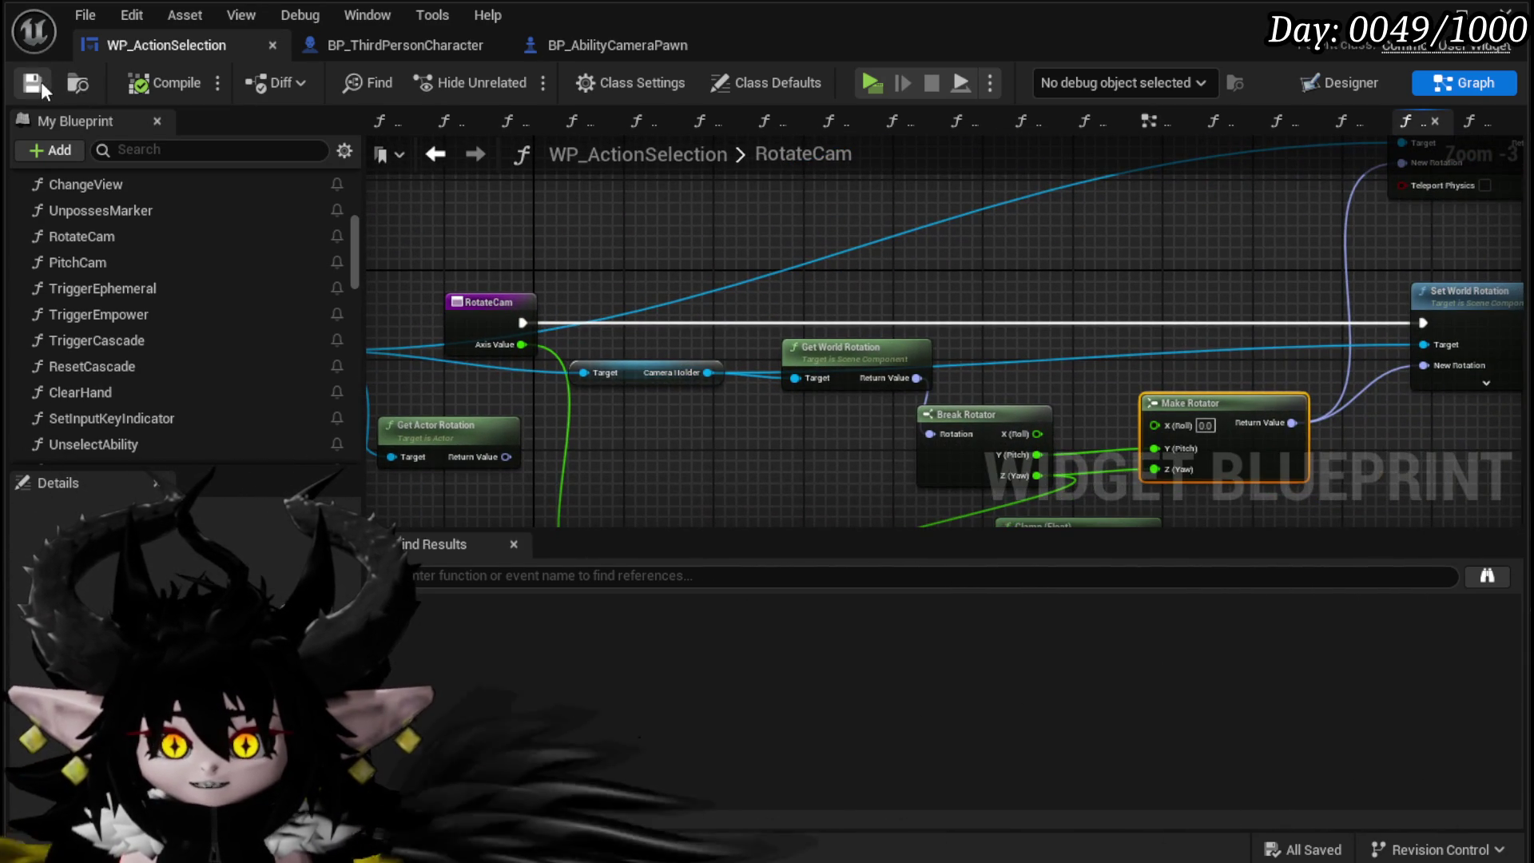
mouse_move(649, 370)
mouse_down()
mouse_move(649, 393)
mouse_move(767, 278)
mouse_up()
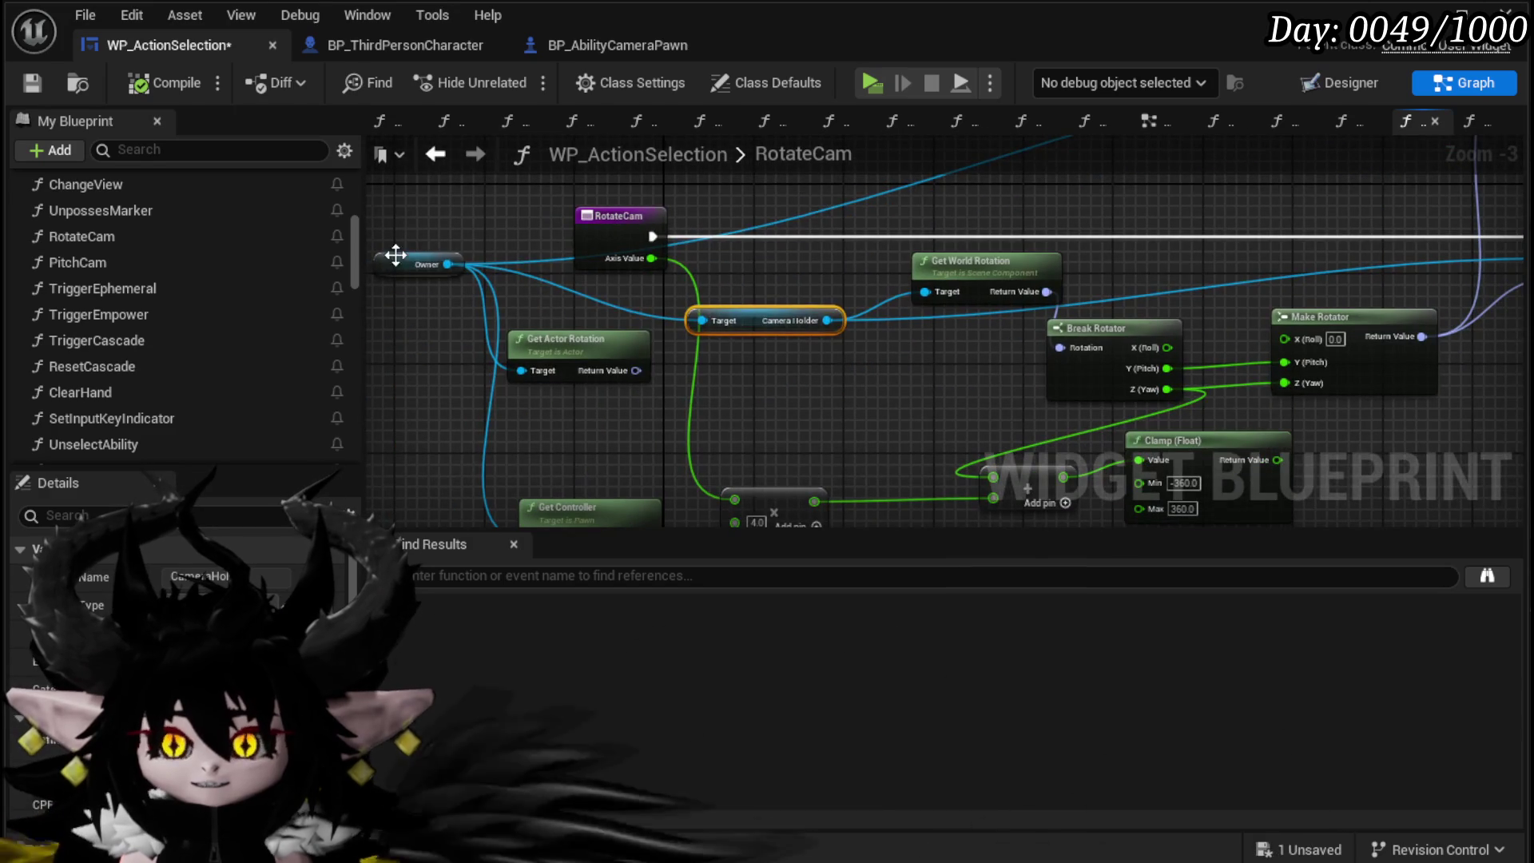
drag(395, 252, 404, 319)
drag(579, 359, 578, 408)
drag(717, 381, 617, 397)
click(748, 330)
click(32, 82)
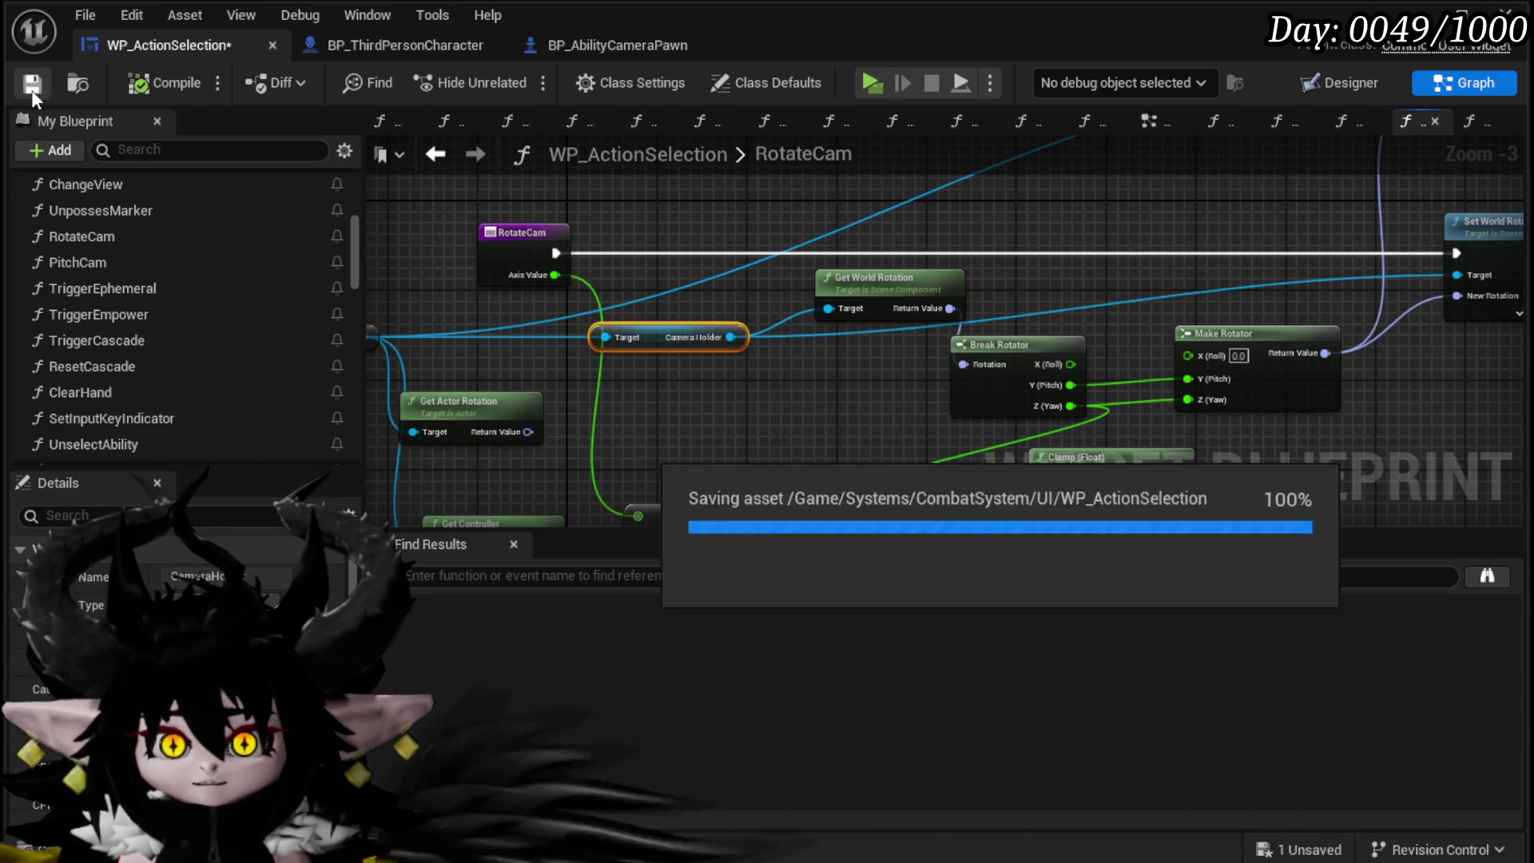
click(1462, 12)
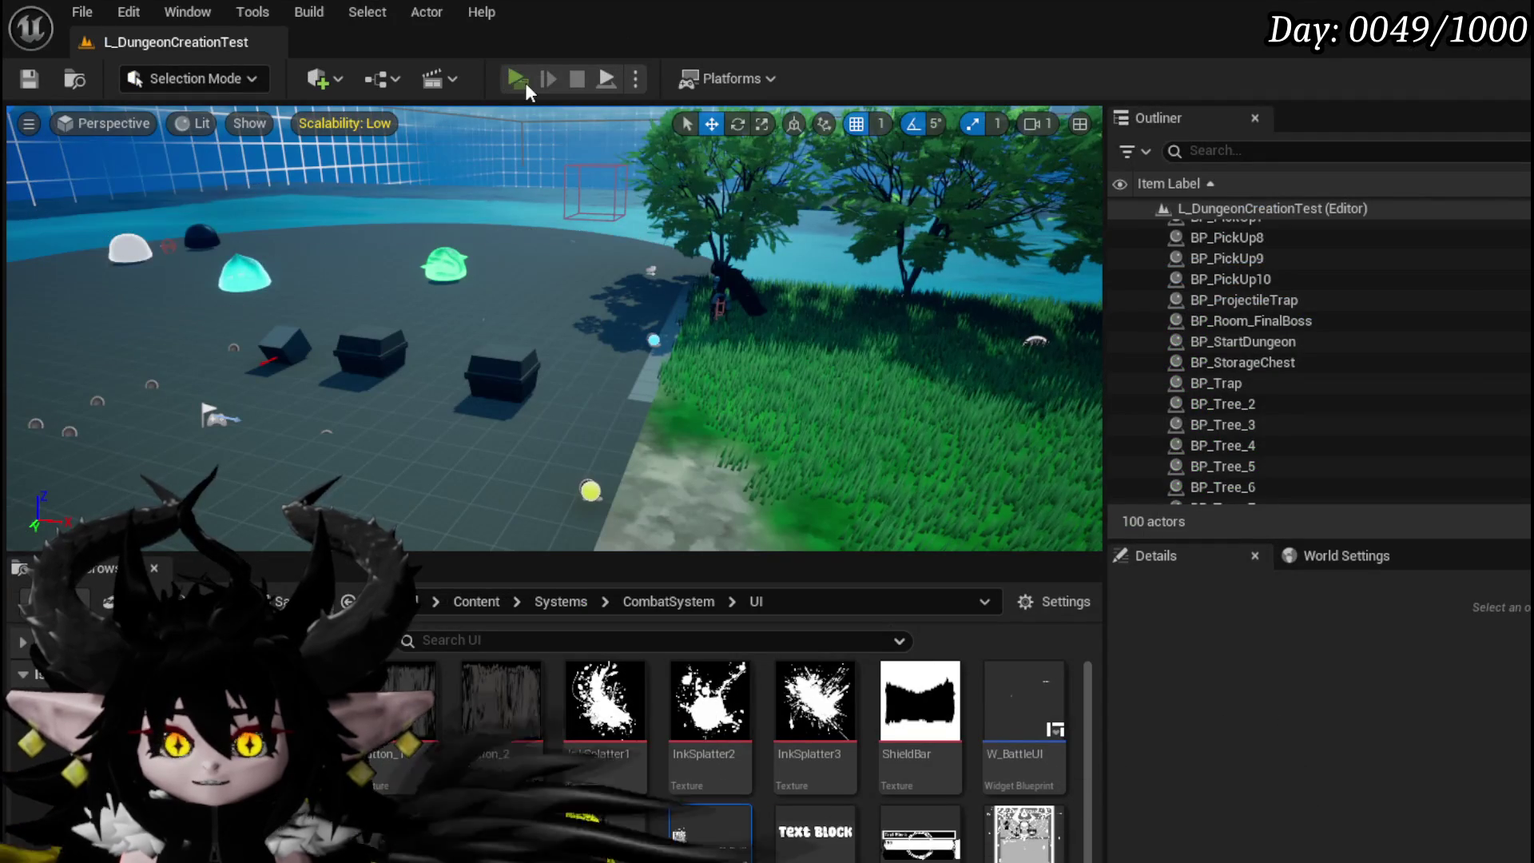
key(alt+p)
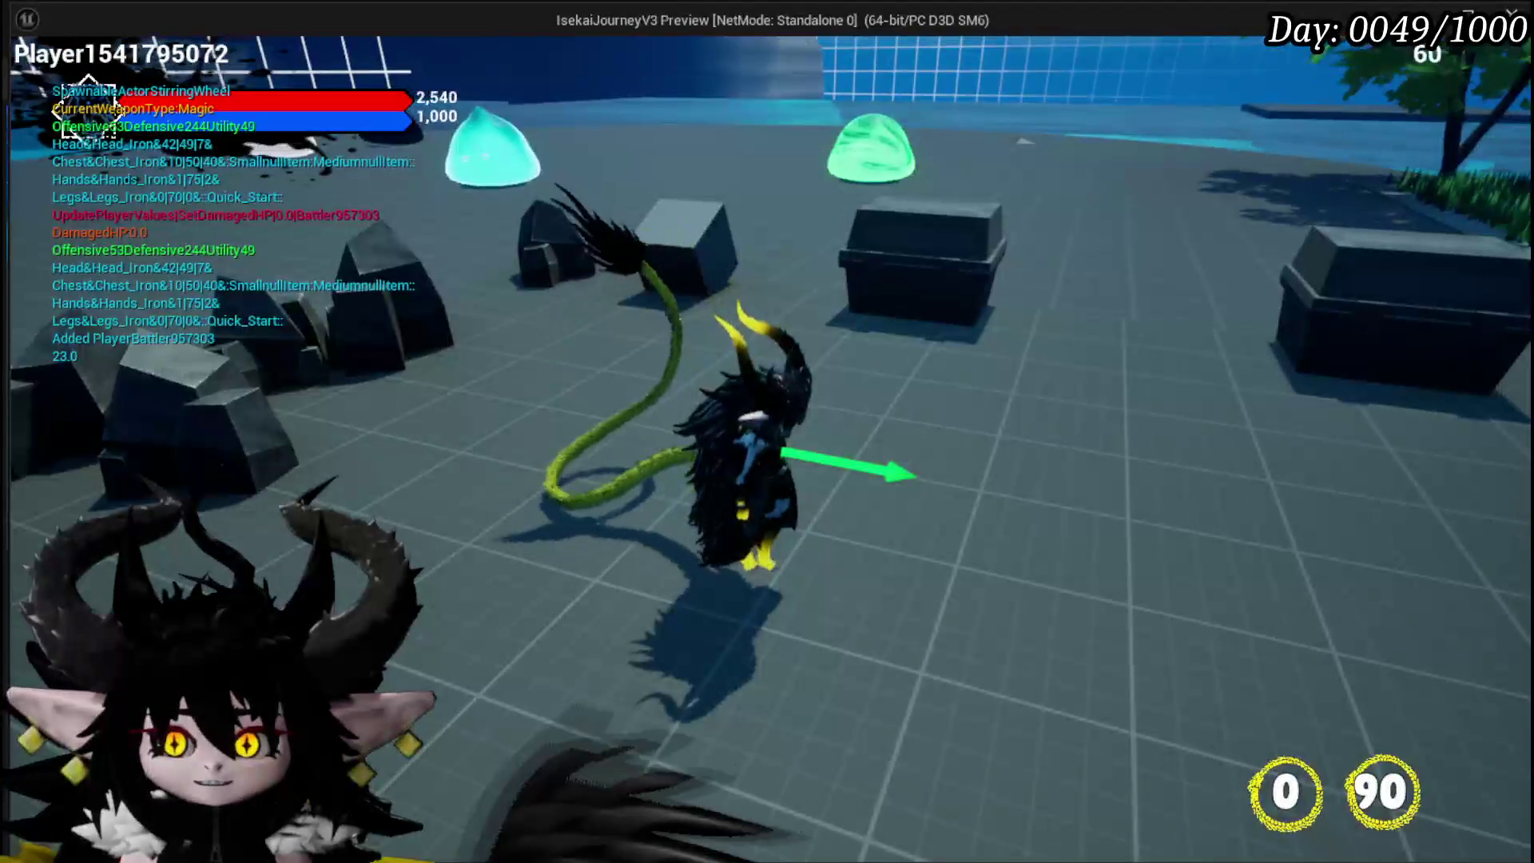
Step: Walk the character toward the green slime, then stop the play-test
key(w)
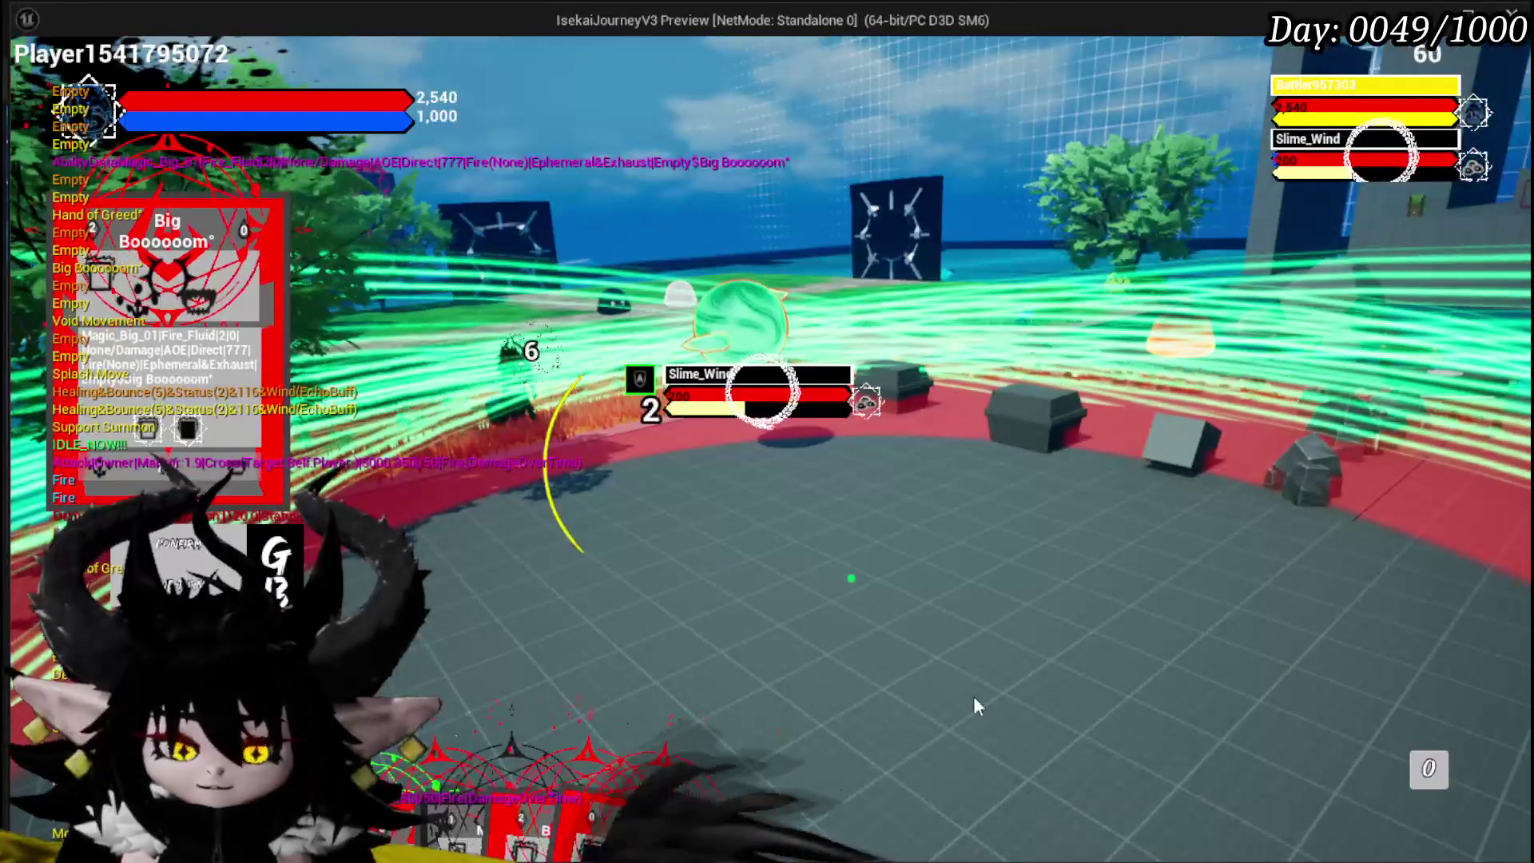
key(Escape)
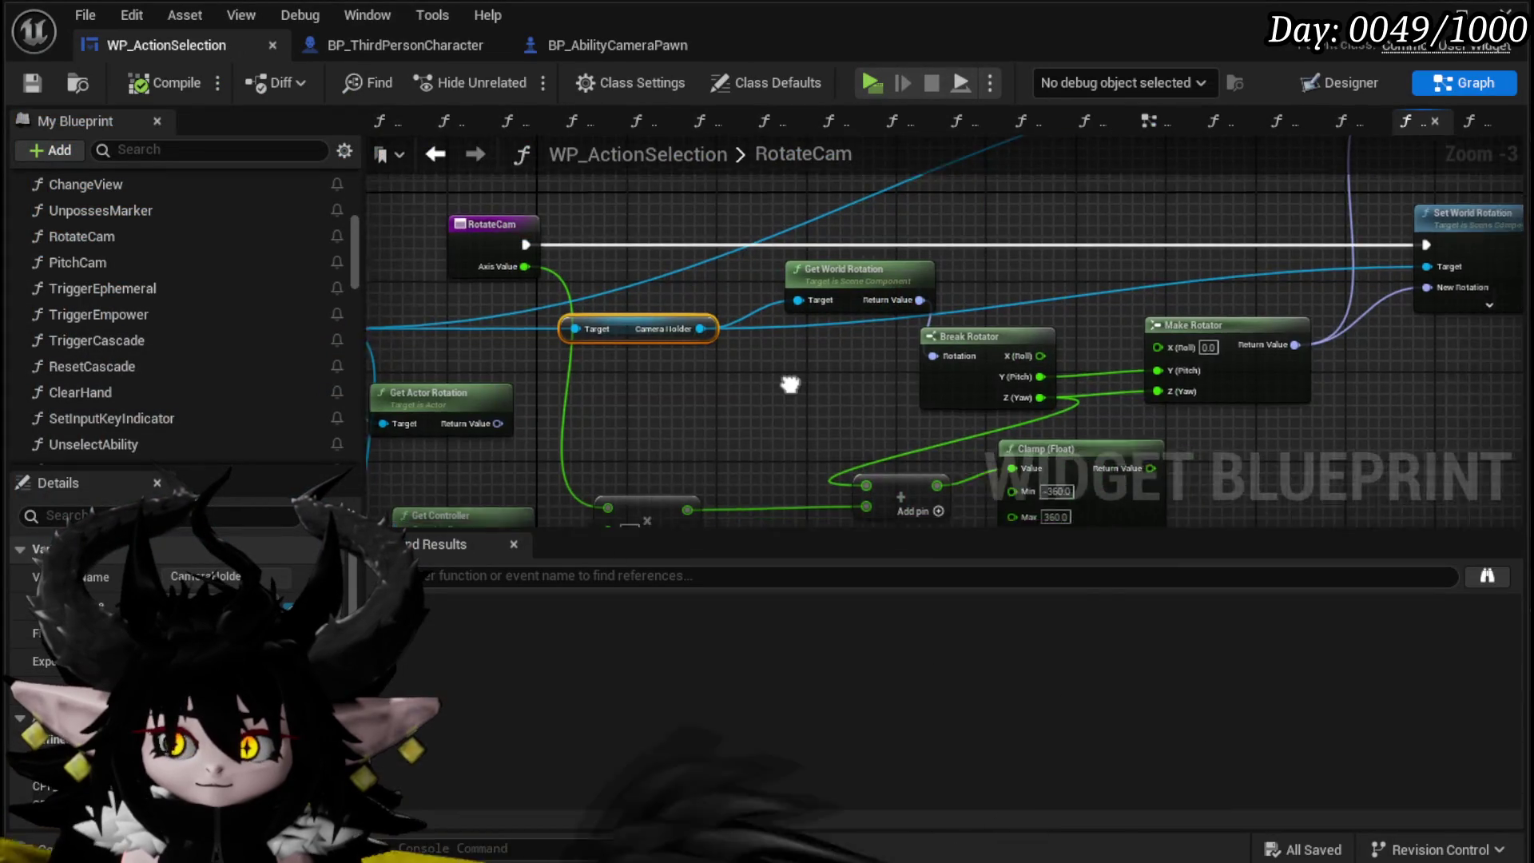
Step: Move the 4.0 multiply node up and right in RotateCam, then open the PitchCam graph
mouse_move(787, 384)
mouse_down()
mouse_move(507, 380)
mouse_move(514, 346)
mouse_move(541, 411)
mouse_move(883, 439)
mouse_move(780, 456)
mouse_move(620, 439)
mouse_move(624, 311)
mouse_up()
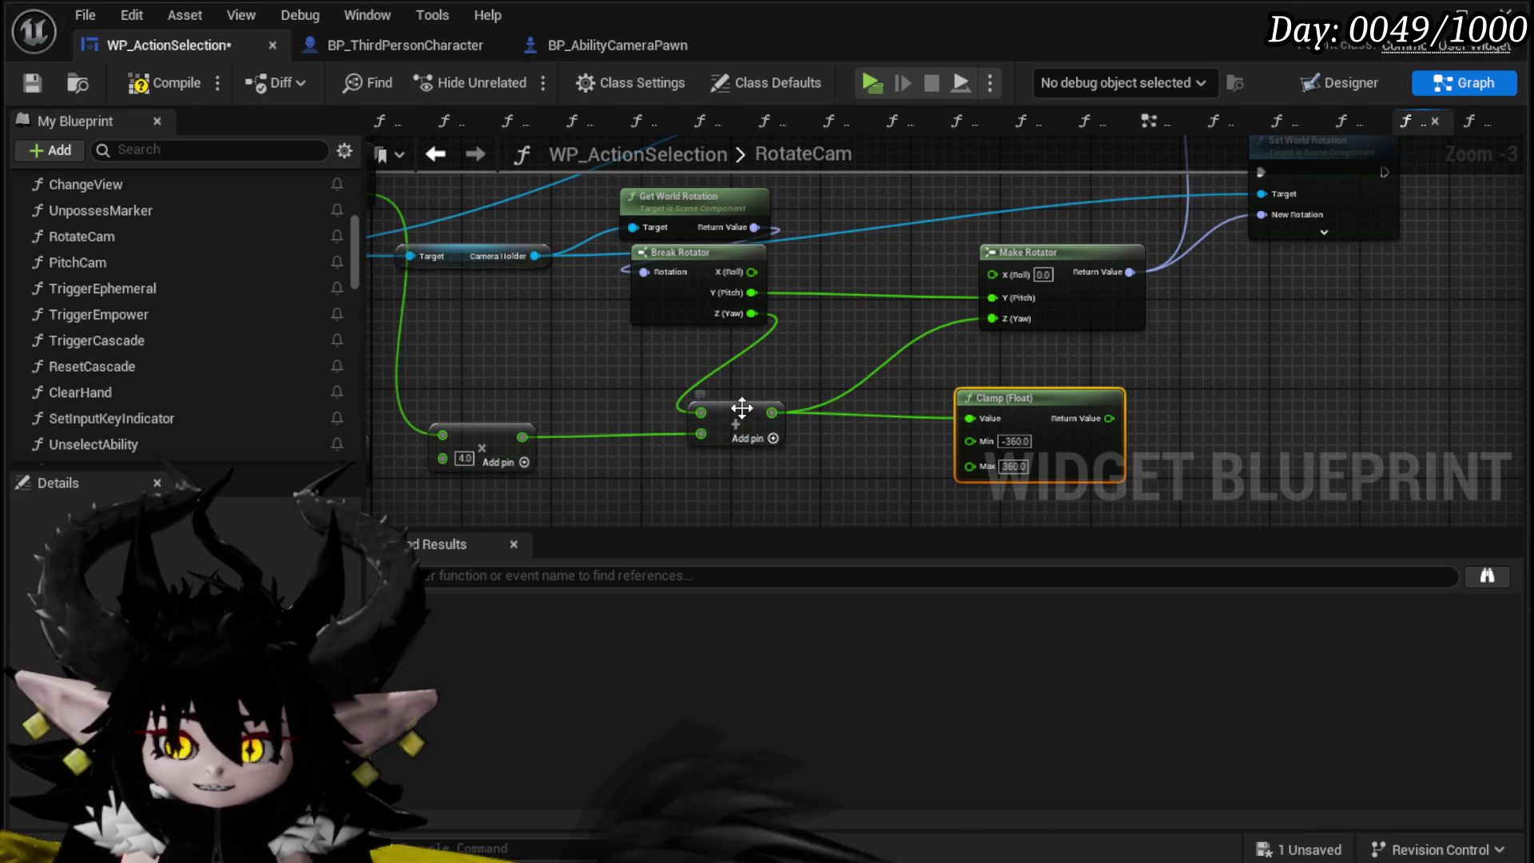
drag(487, 431, 597, 385)
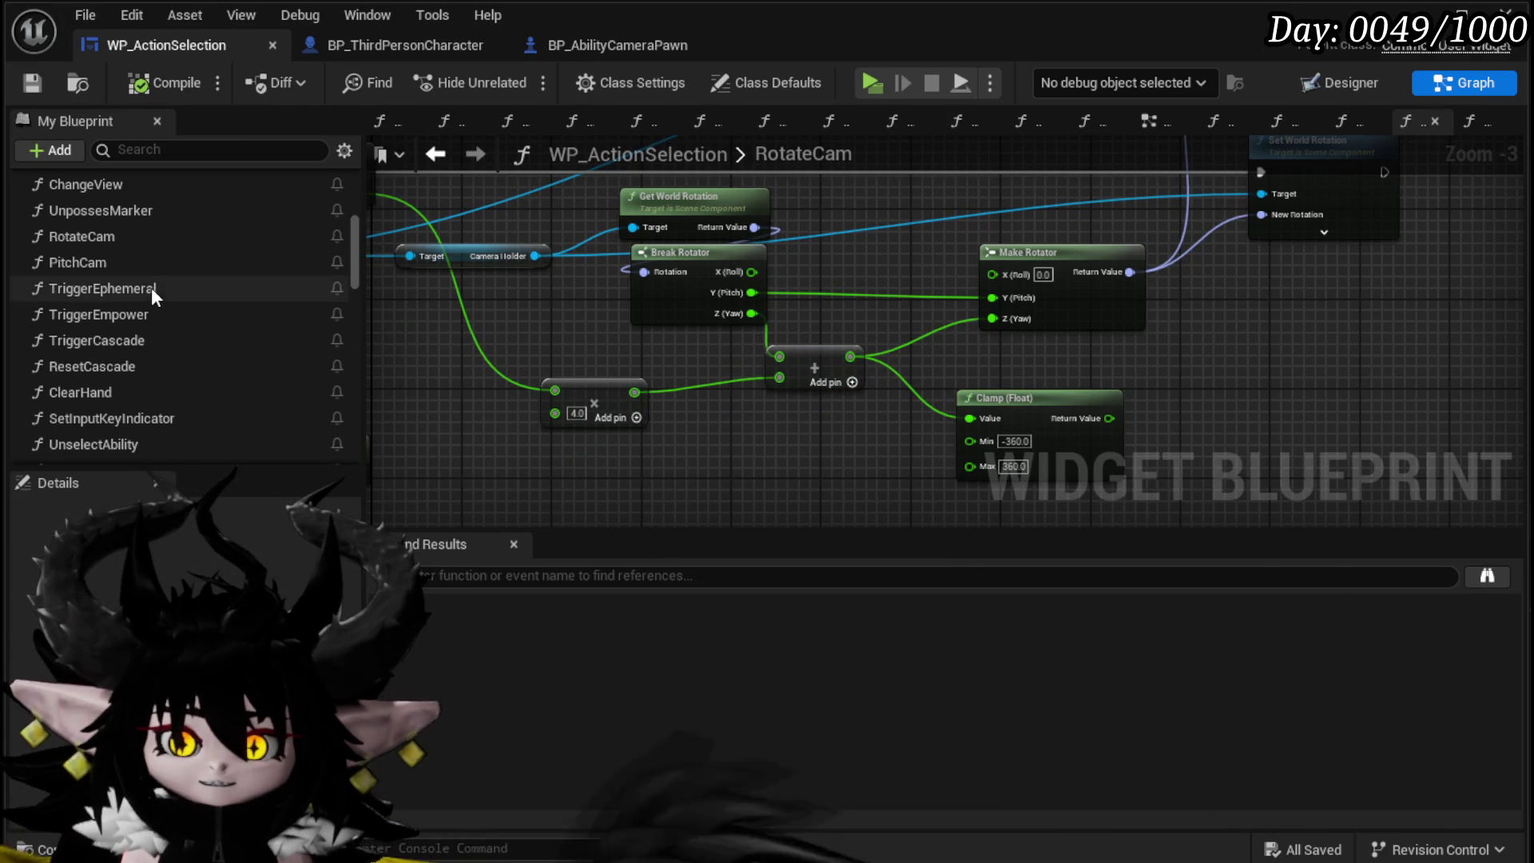
double_click(120, 262)
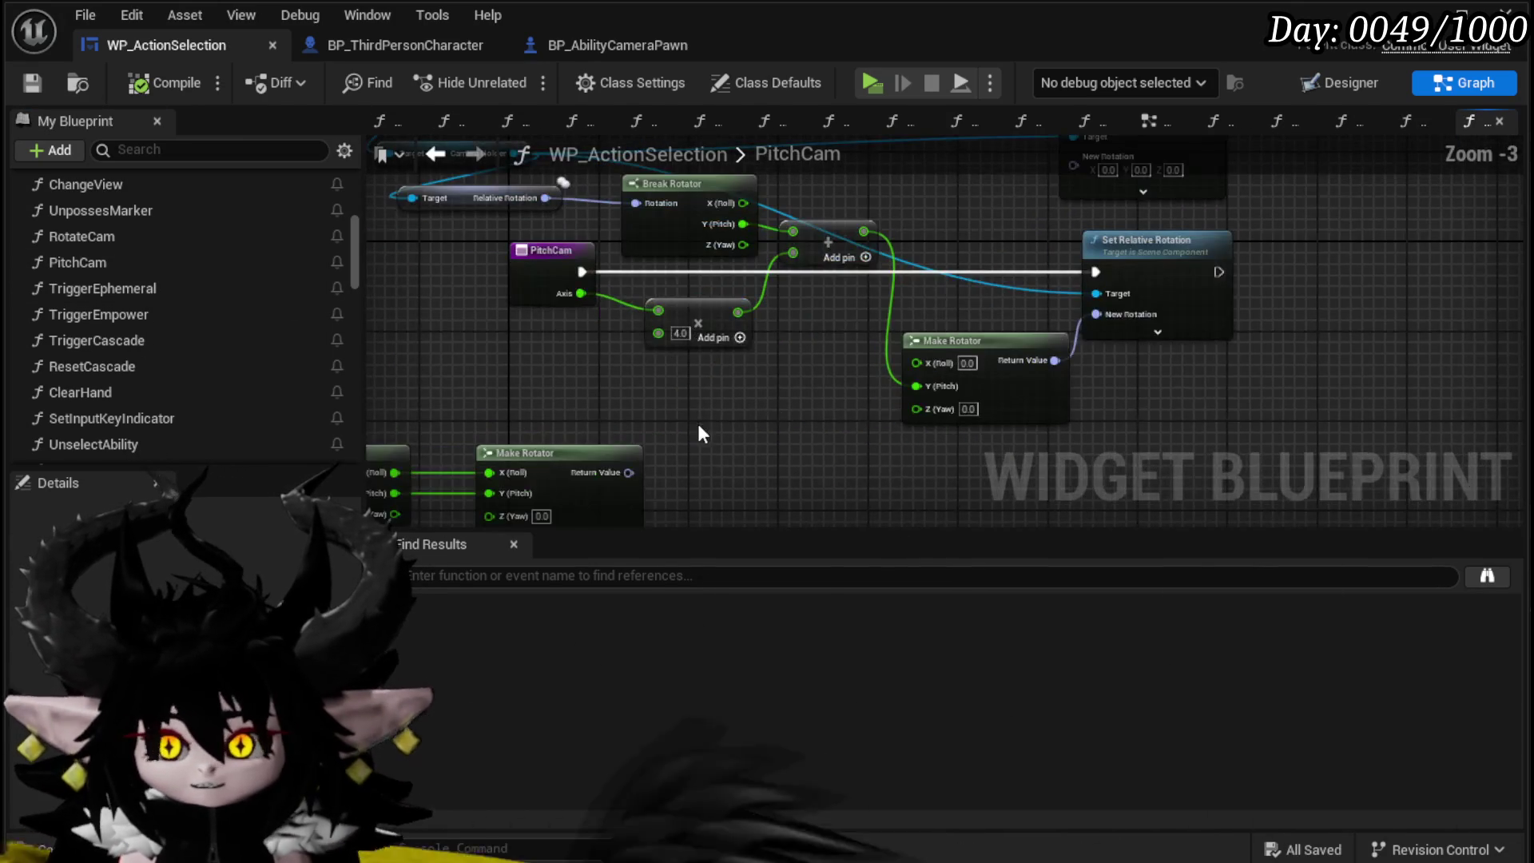
Step: Copy PitchCam's rotation nodes and paste them into the RotateCam function graph
drag(663, 502, 1173, 318)
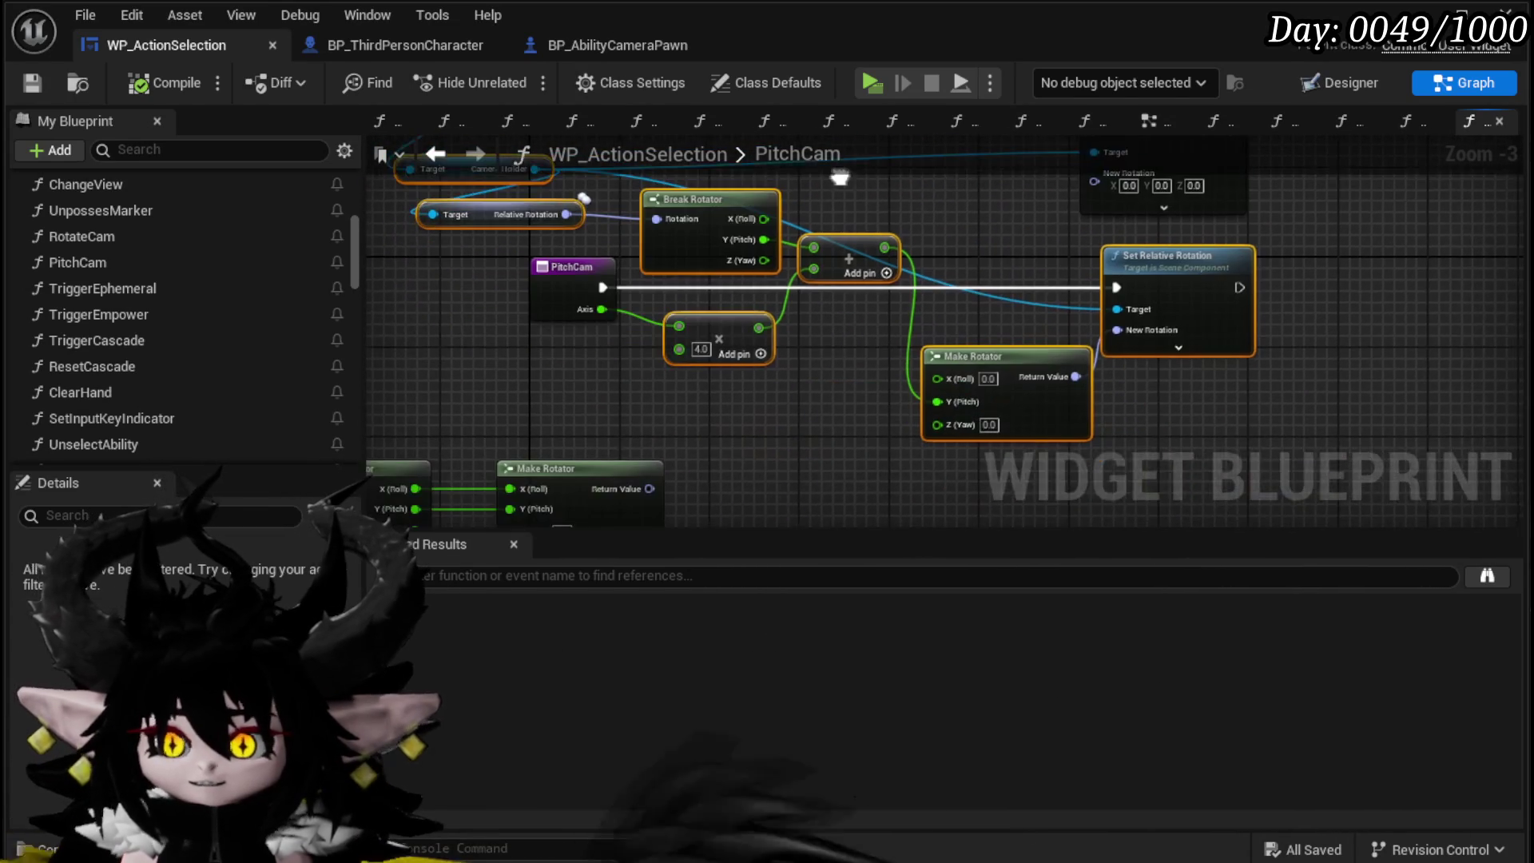
key(ctrl+s)
click(425, 158)
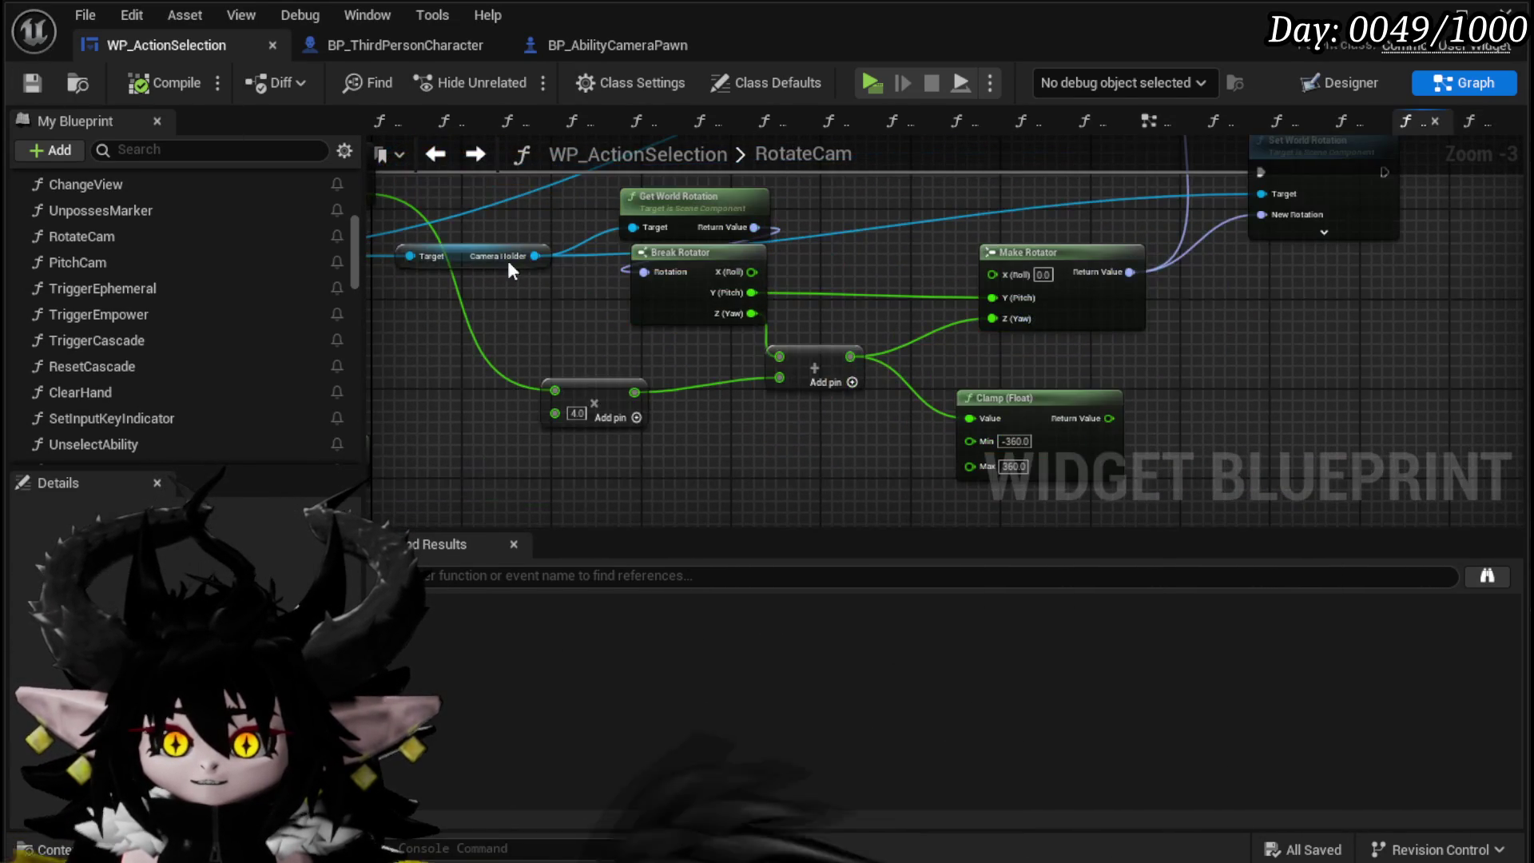
click(433, 155)
scroll(722, 295, down, 4)
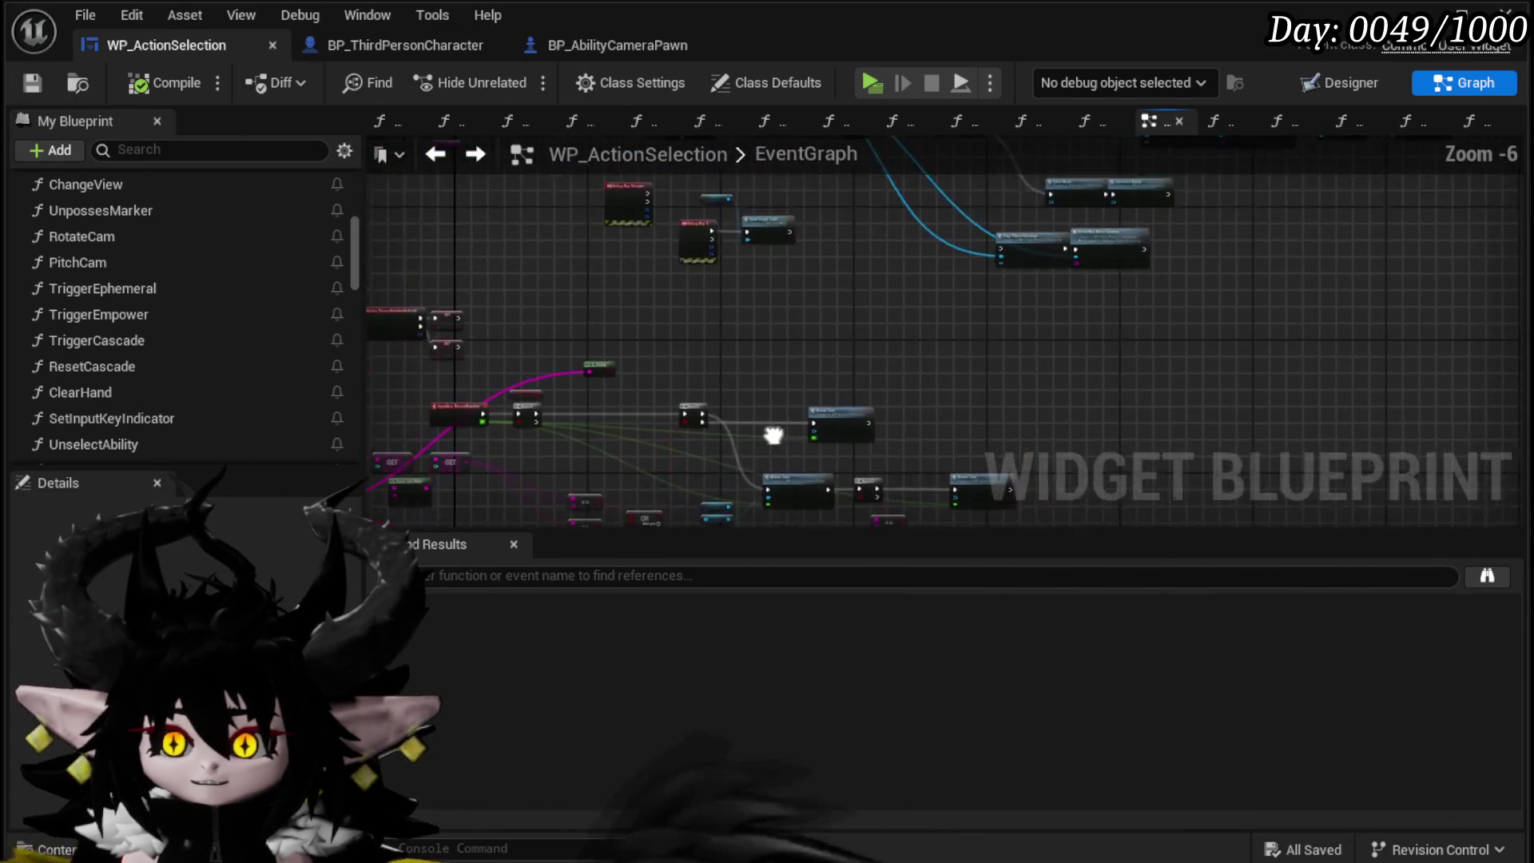
scroll(805, 329, up, 4)
double_click(805, 330)
scroll(798, 319, down, 3)
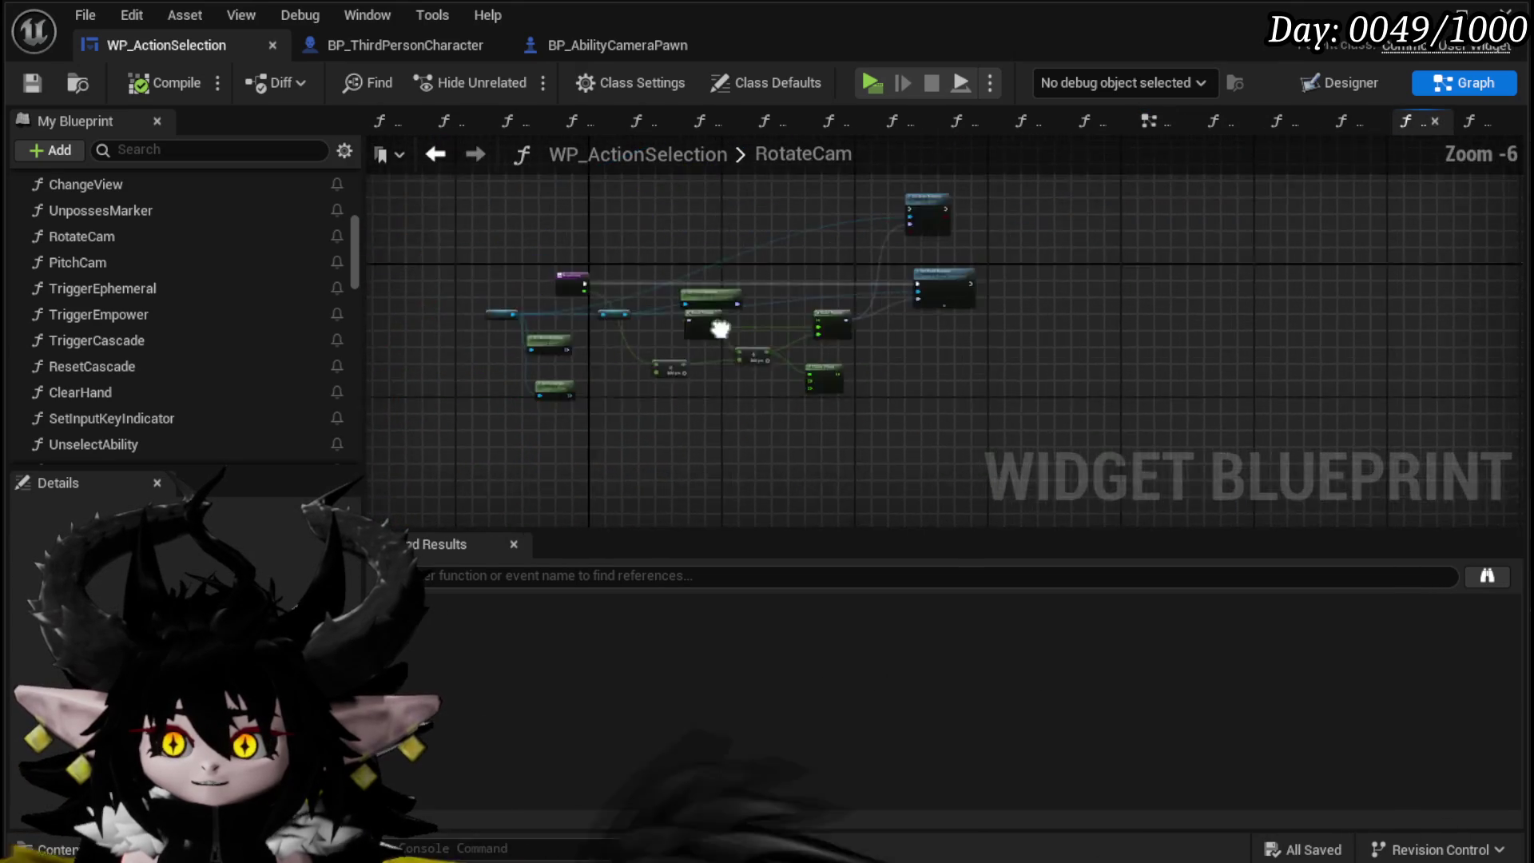
scroll(719, 311, up, 3)
key(ctrl+v)
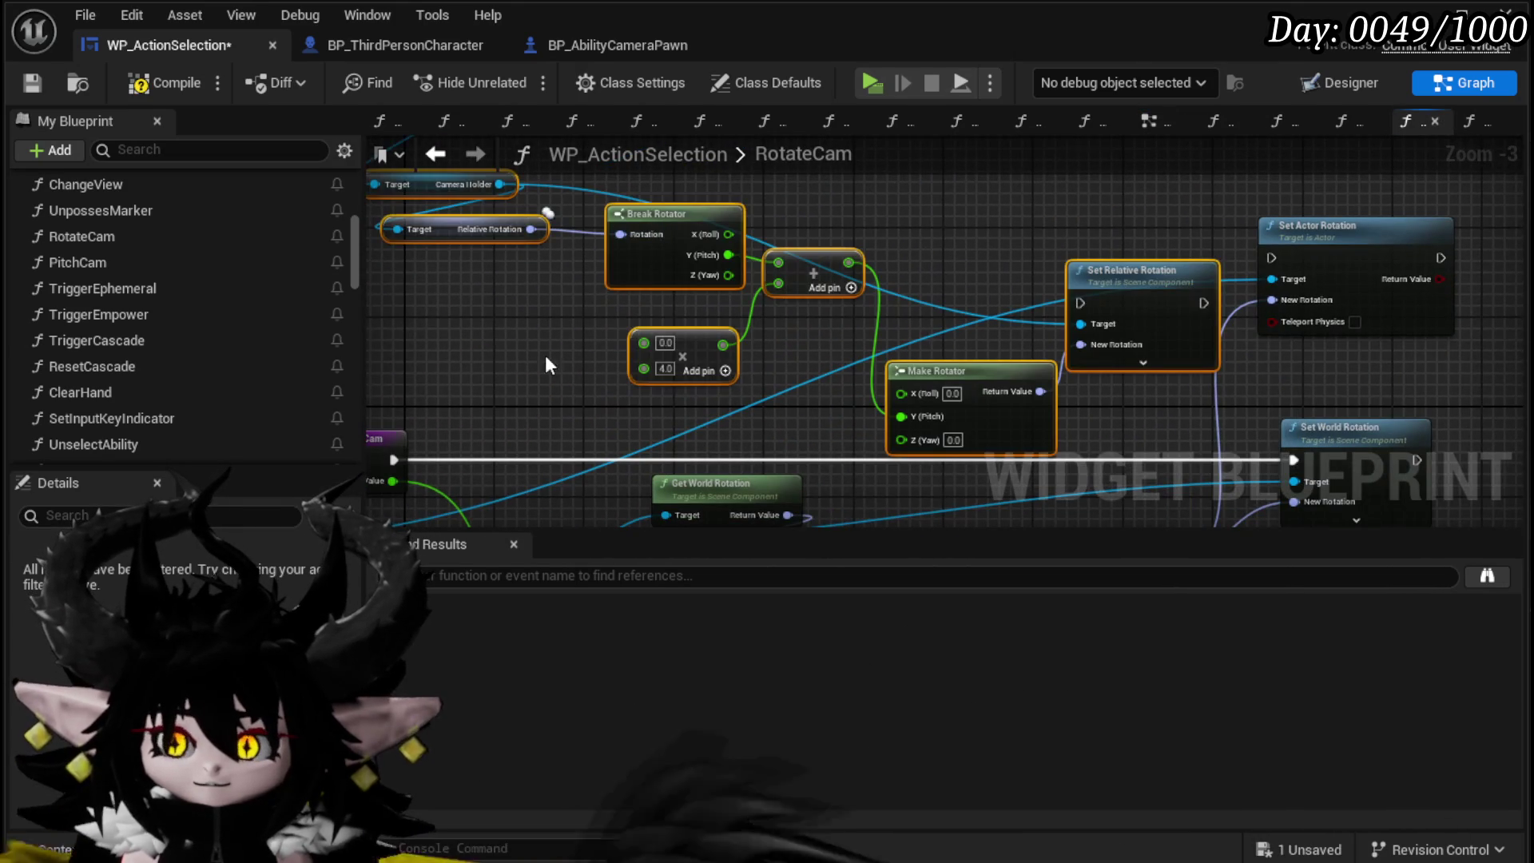
Step: Feed Axis Value × 4.0 plus the current Z (Yaw) into Make Rotator's Yaw, then compile and save
drag(1196, 231, 1200, 233)
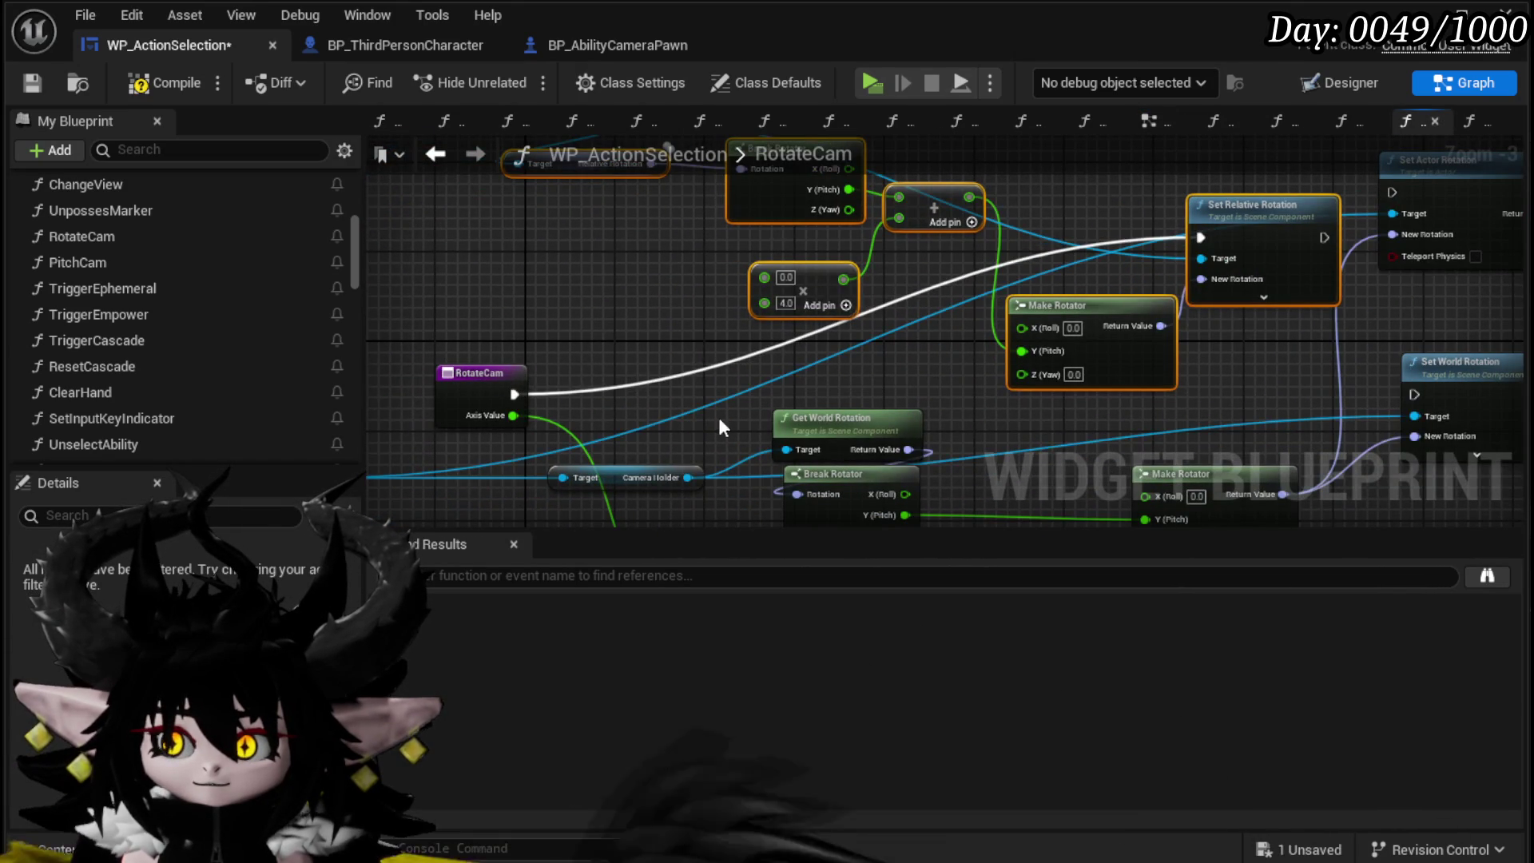
drag(773, 281, 765, 278)
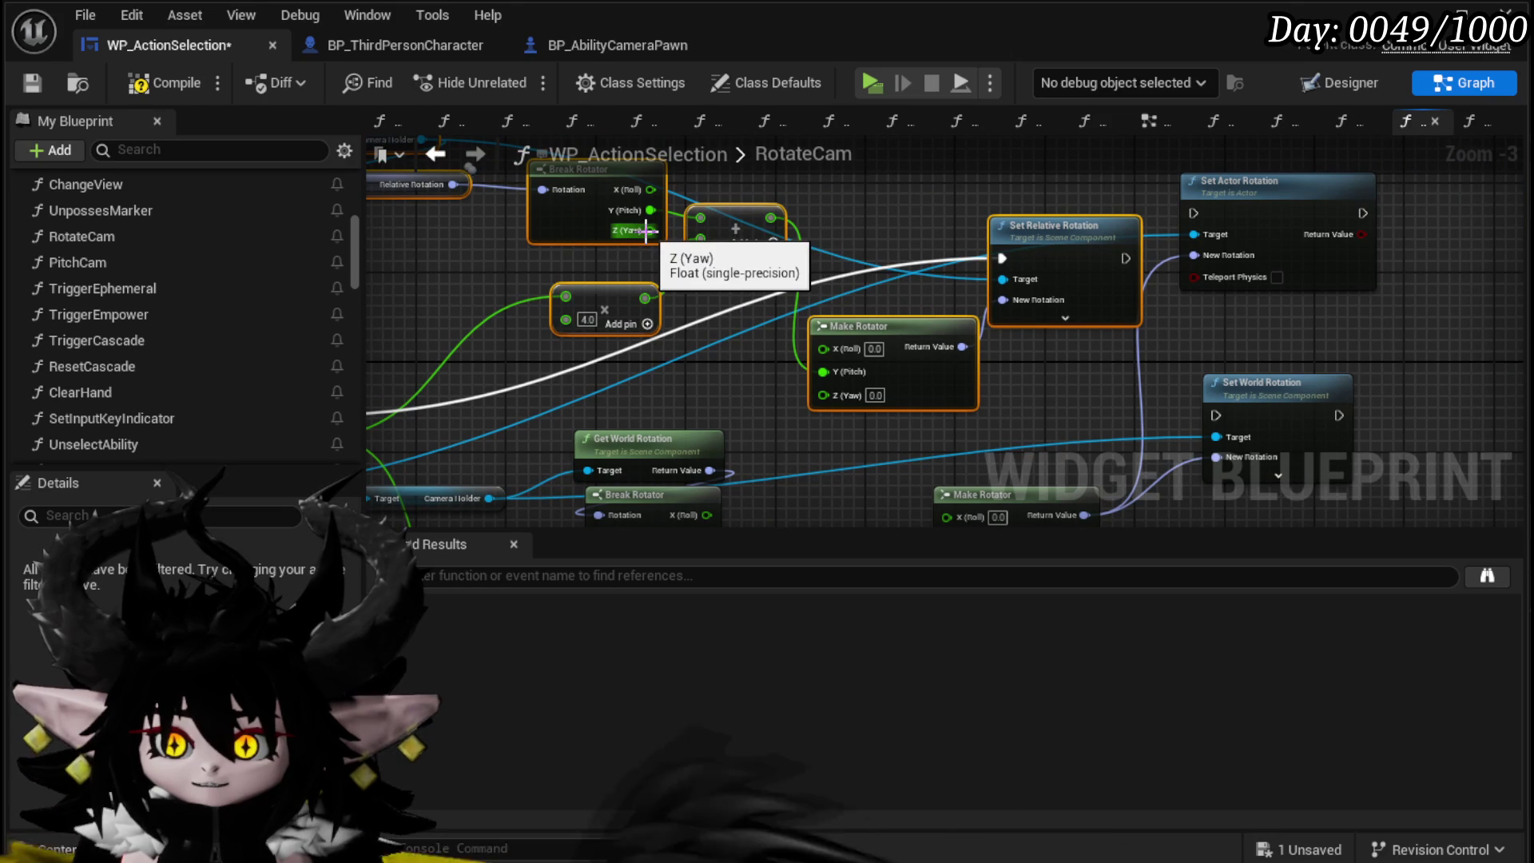
drag(693, 209, 799, 241)
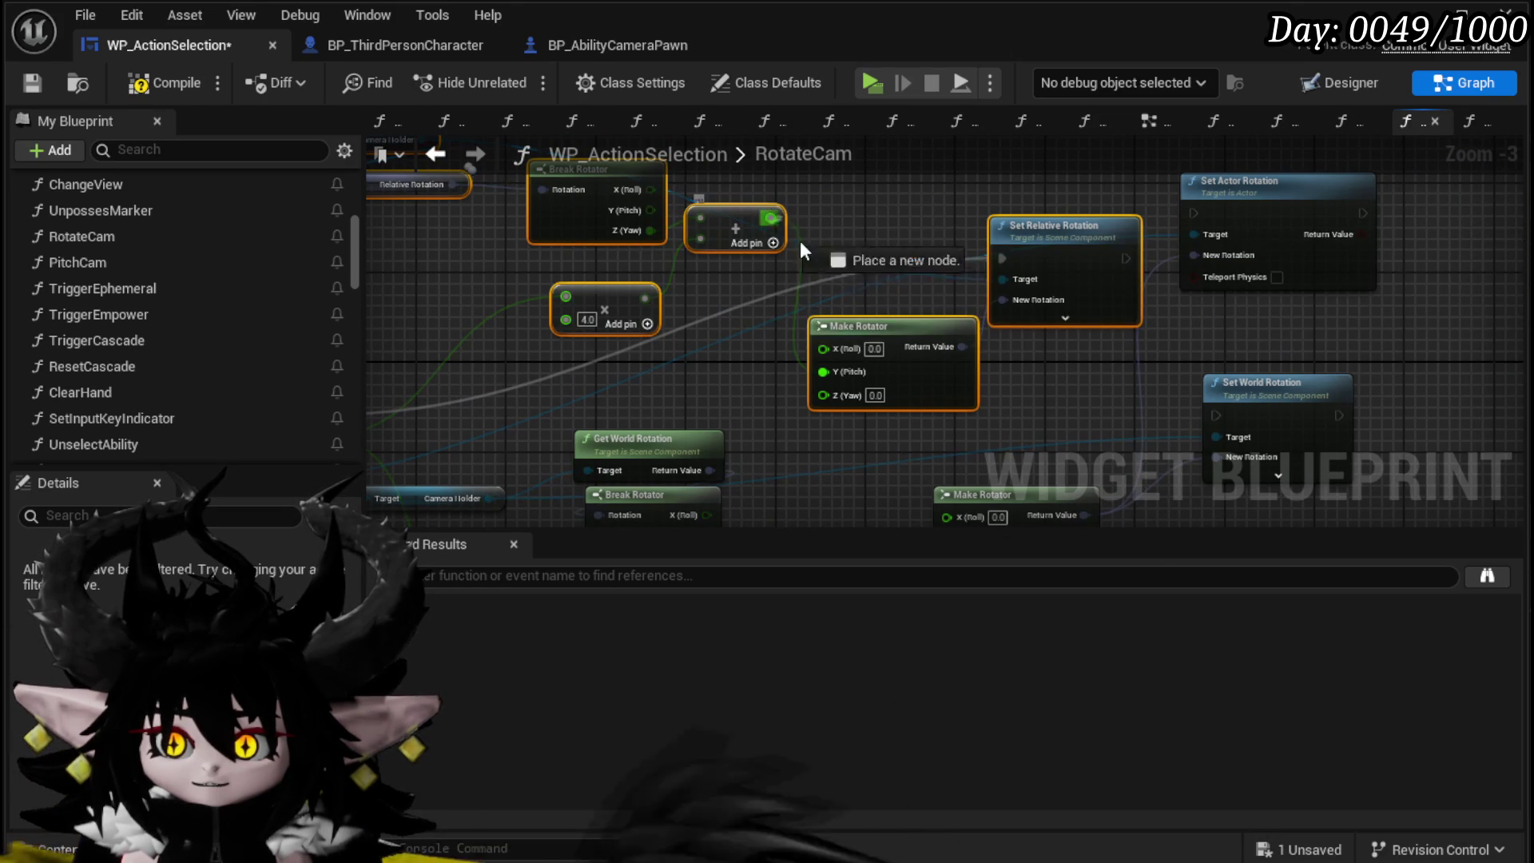
drag(837, 400, 835, 397)
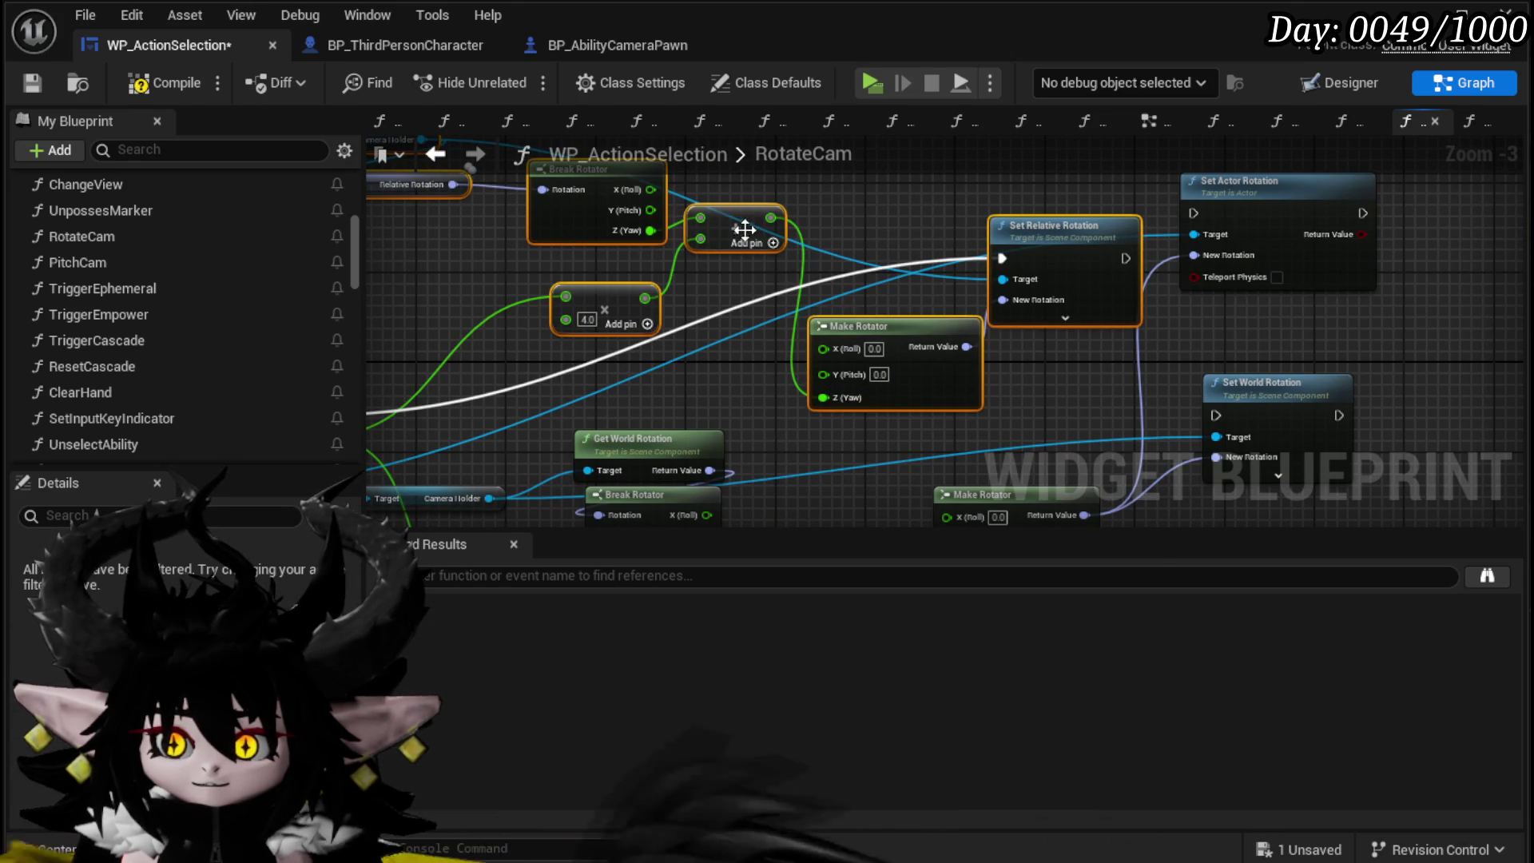
drag(742, 286, 743, 240)
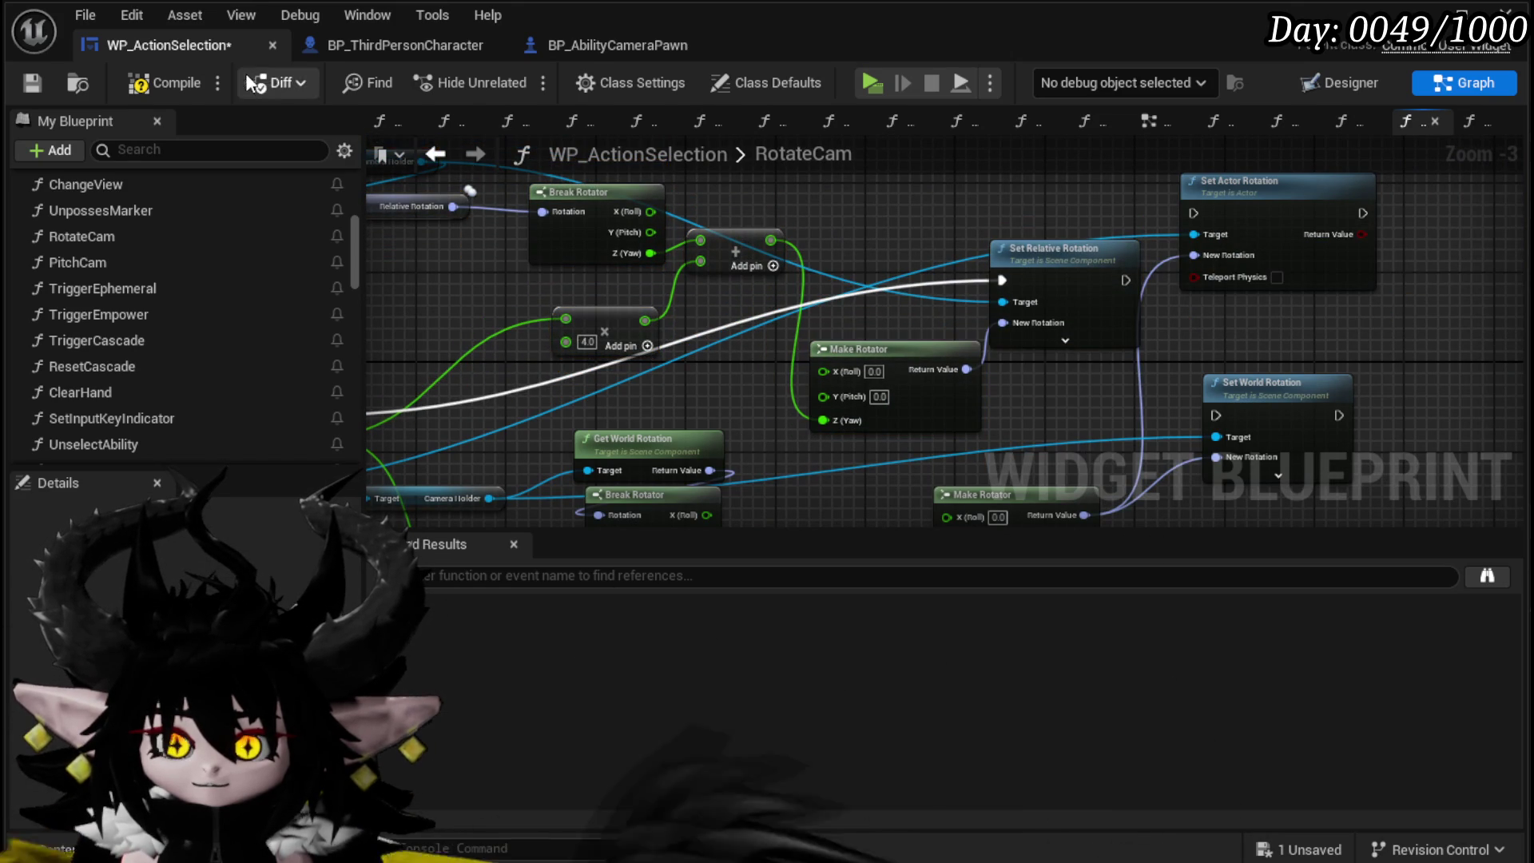
click(164, 84)
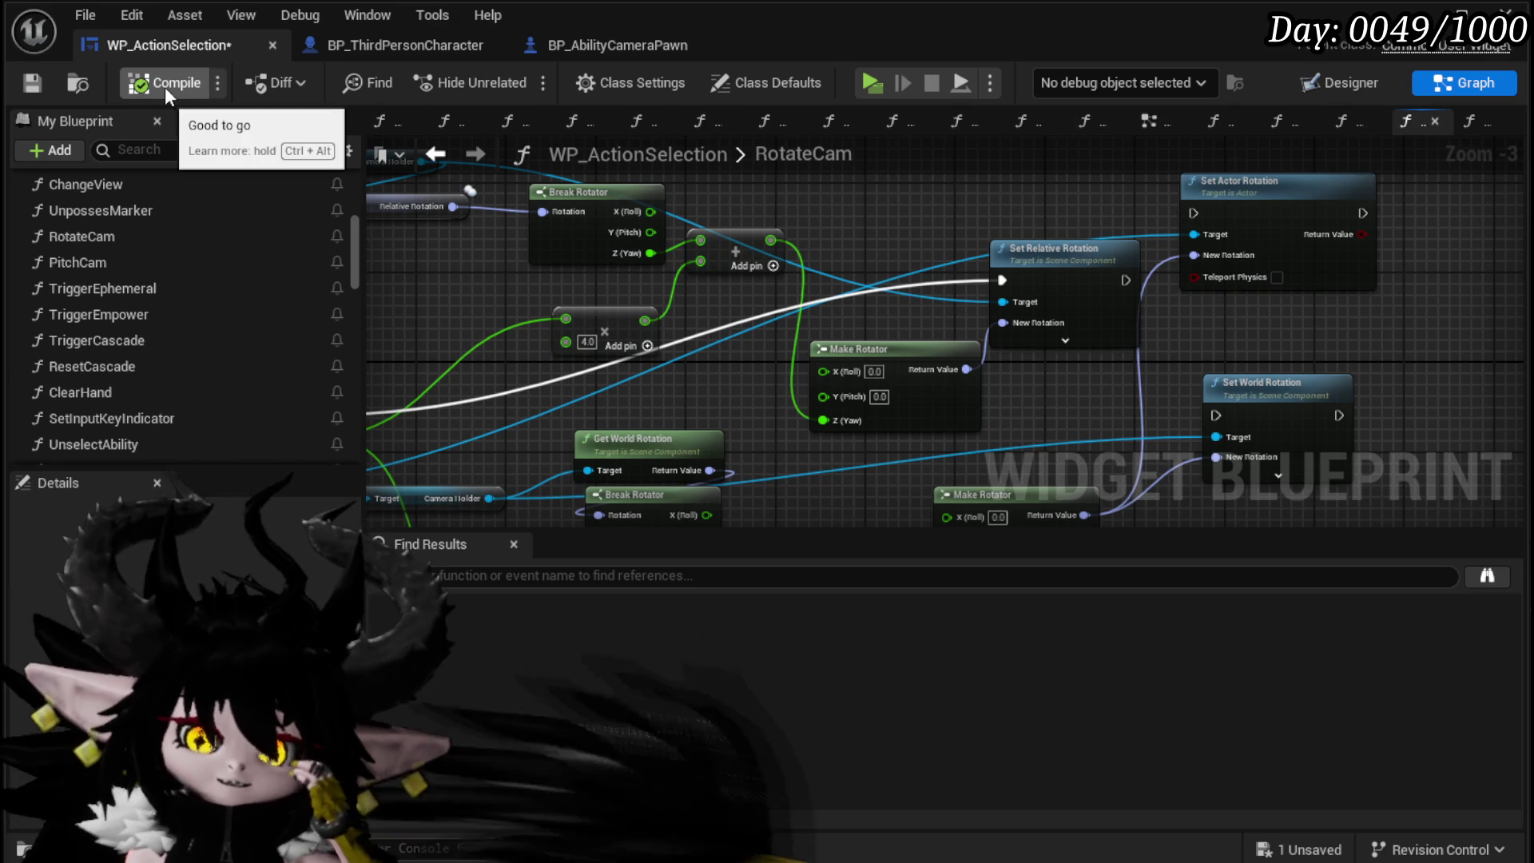
click(32, 83)
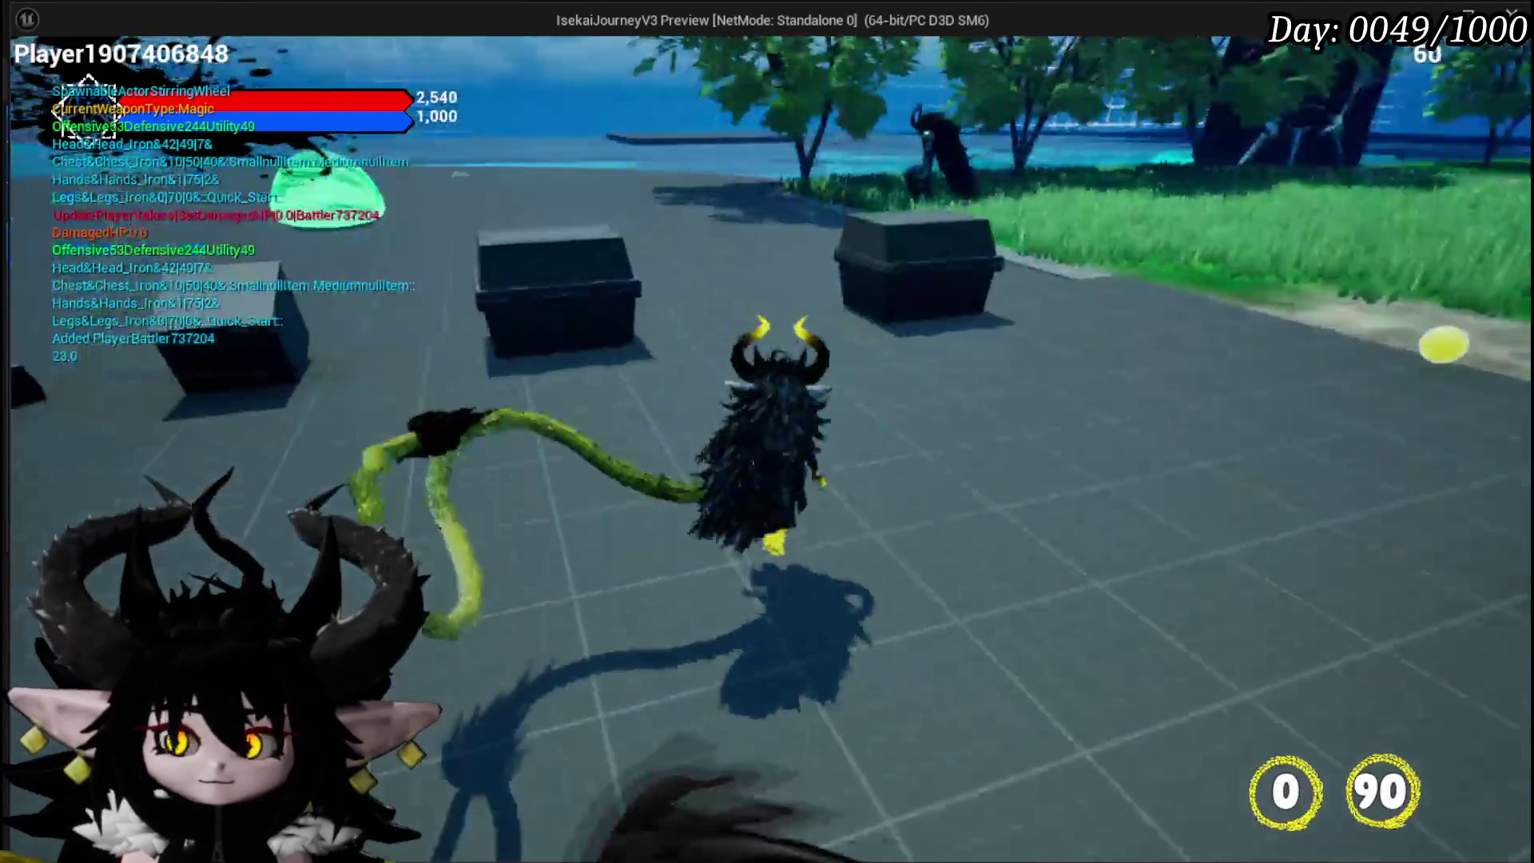
Step: Walk toward the slime and turn the camera to test the new yaw rotation, then stop the session
key(w)
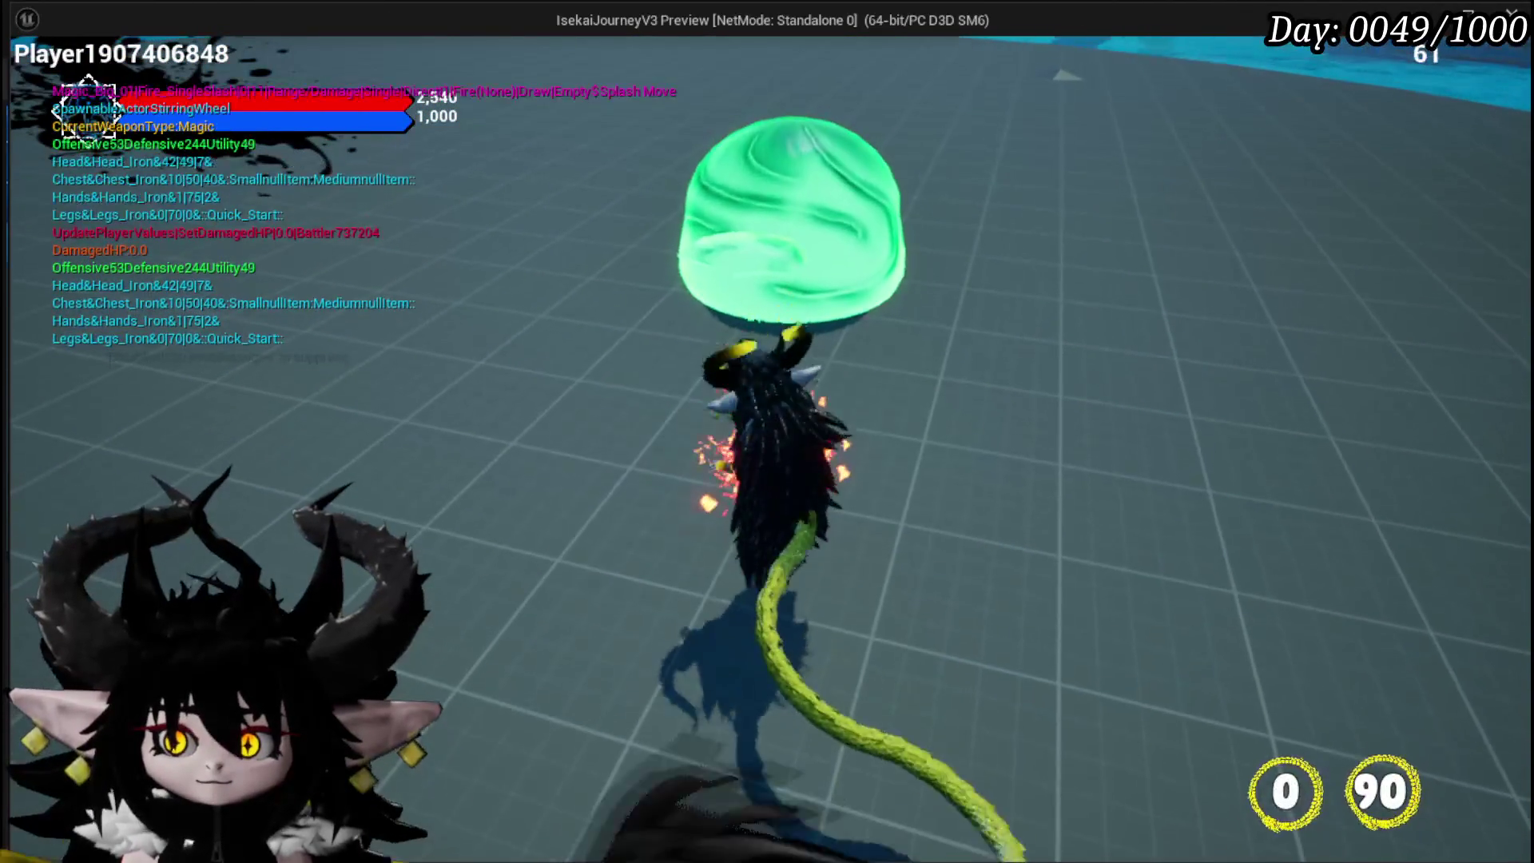
key(w)
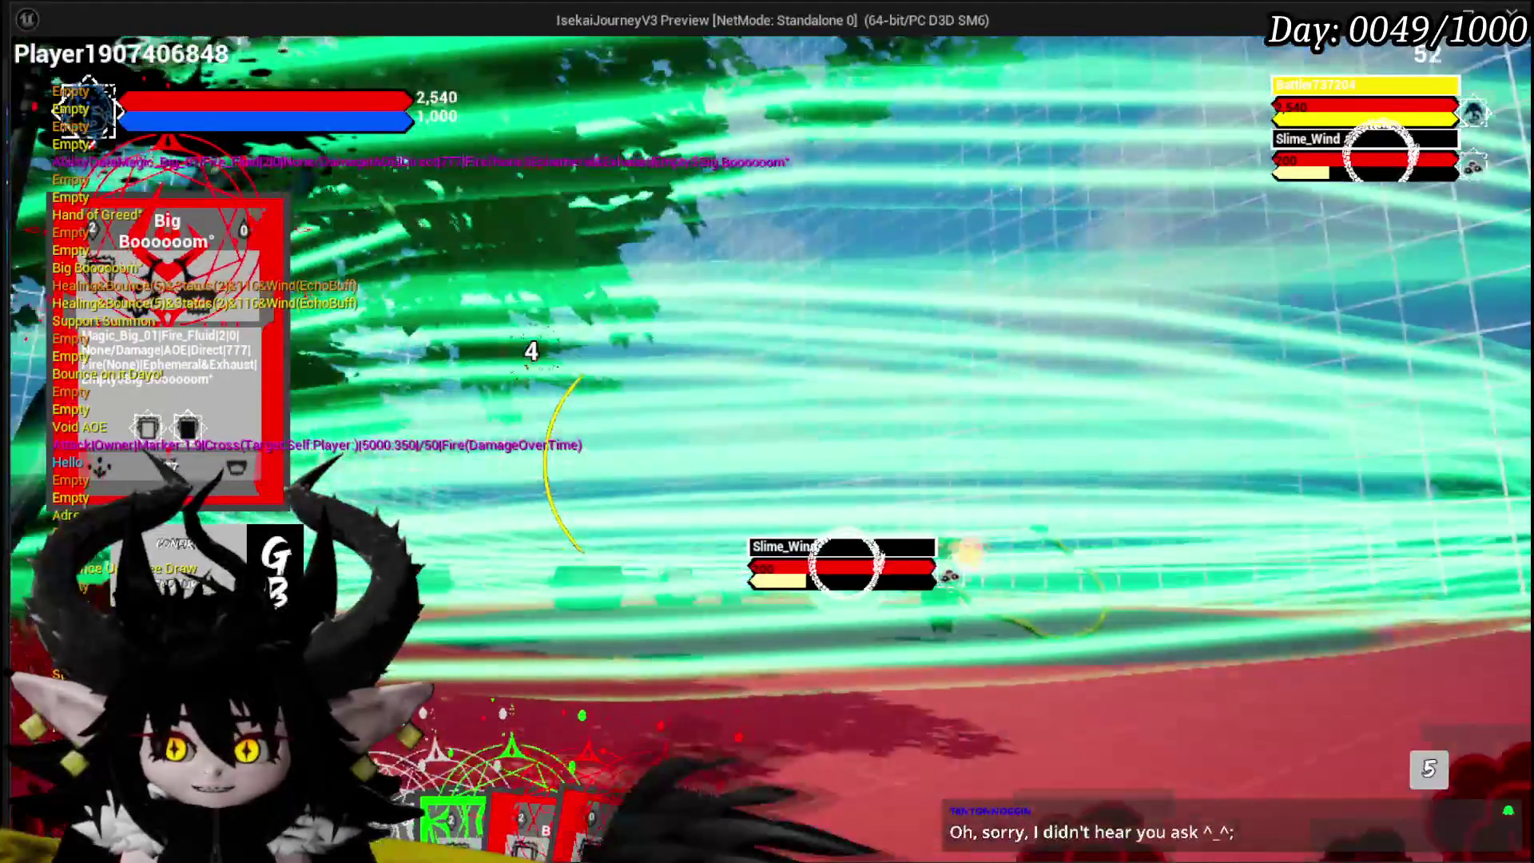
key(Escape)
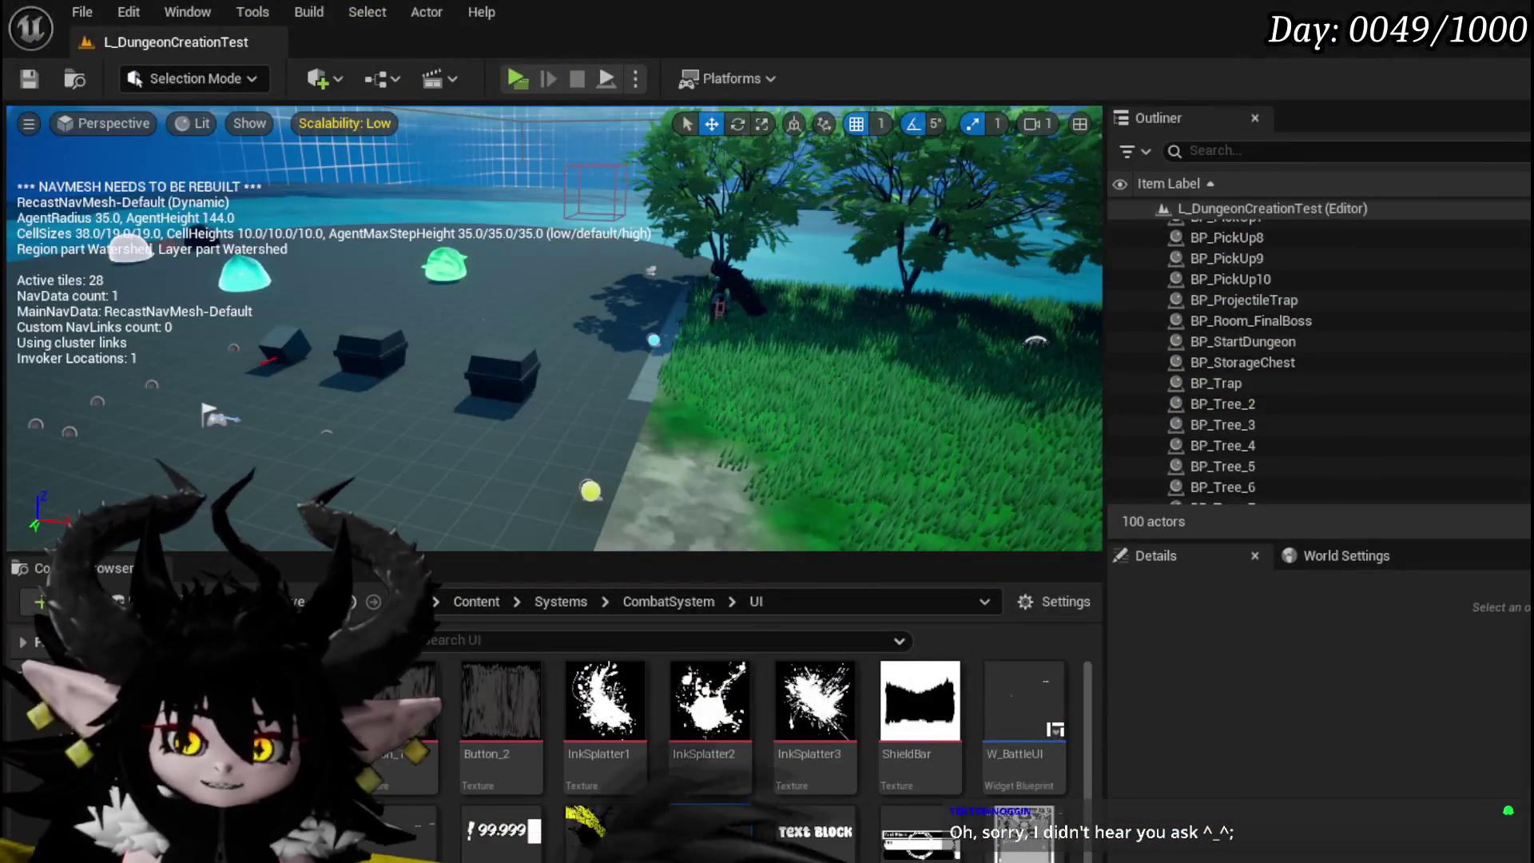
Step: Save the level, then move RotateCam's Camera Holder and Relative Rotation nodes up and left
click(28, 84)
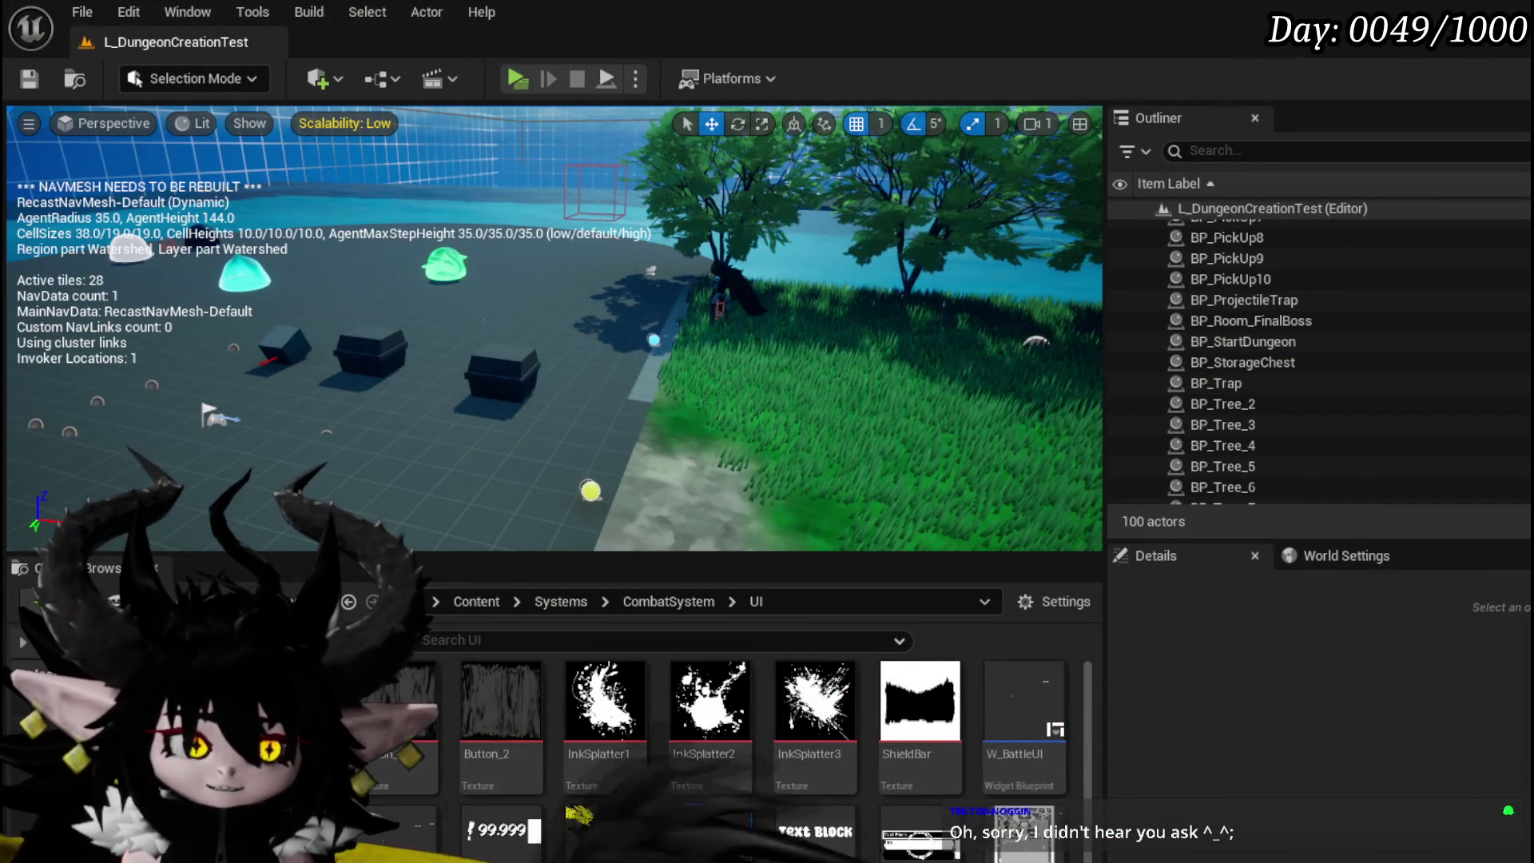
key(alt+Tab)
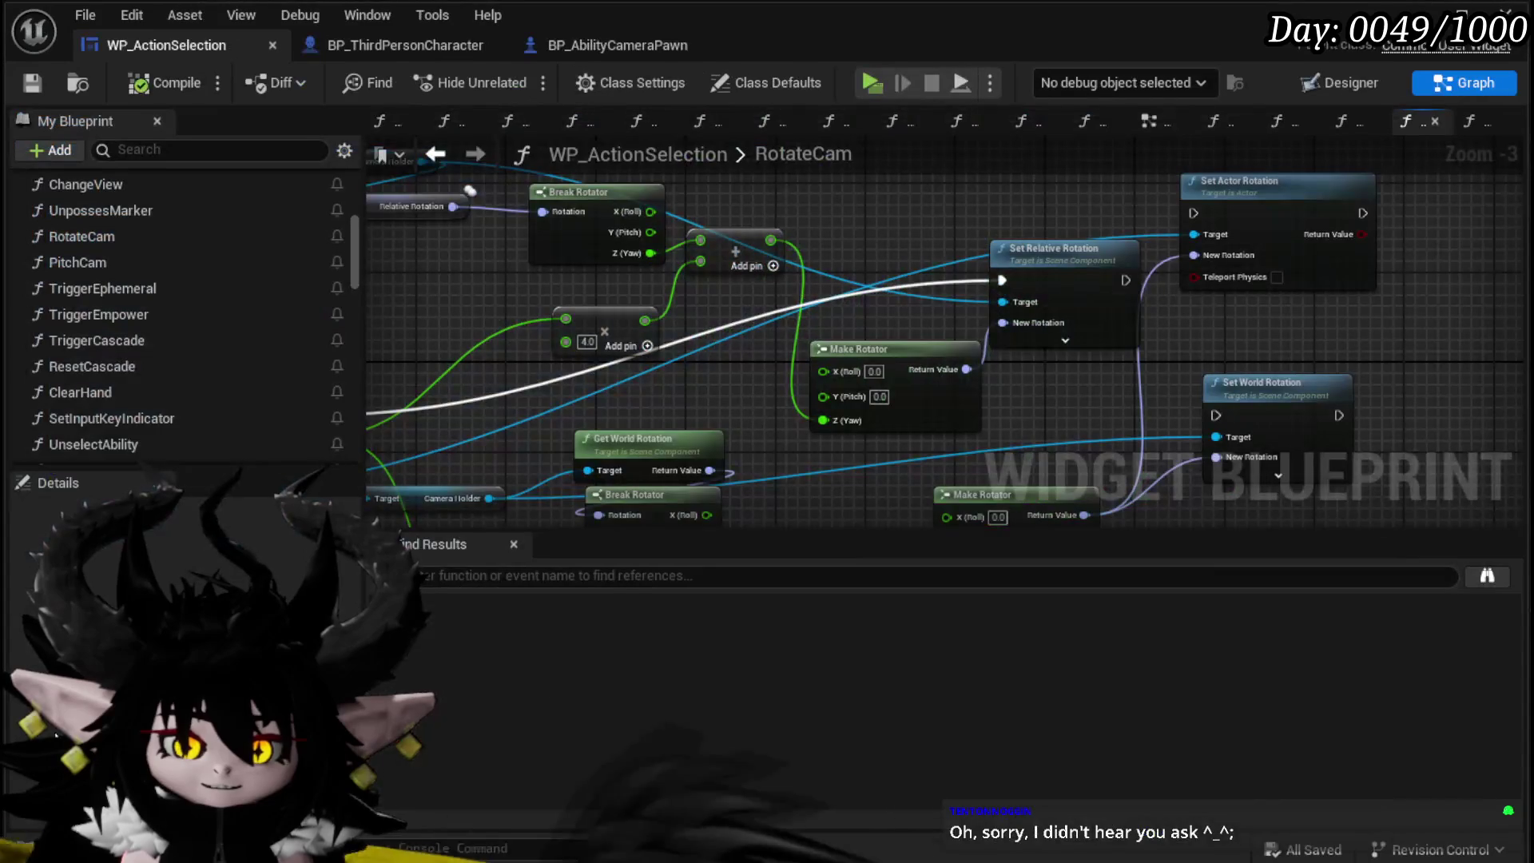
drag(526, 377, 749, 236)
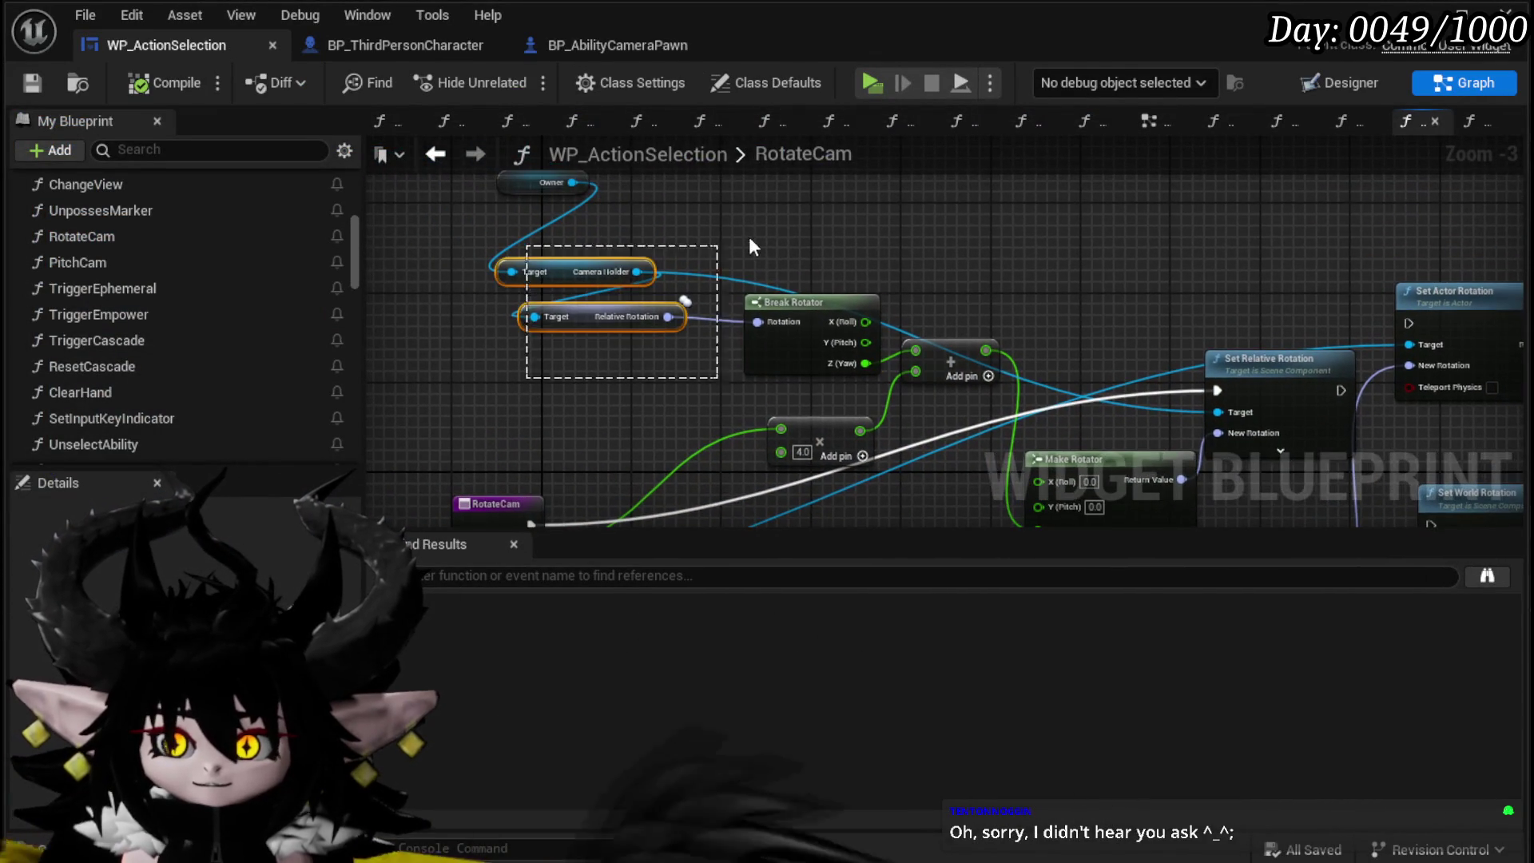
mouse_move(794, 310)
mouse_down()
mouse_move(707, 277)
mouse_move(739, 290)
mouse_up()
click(912, 246)
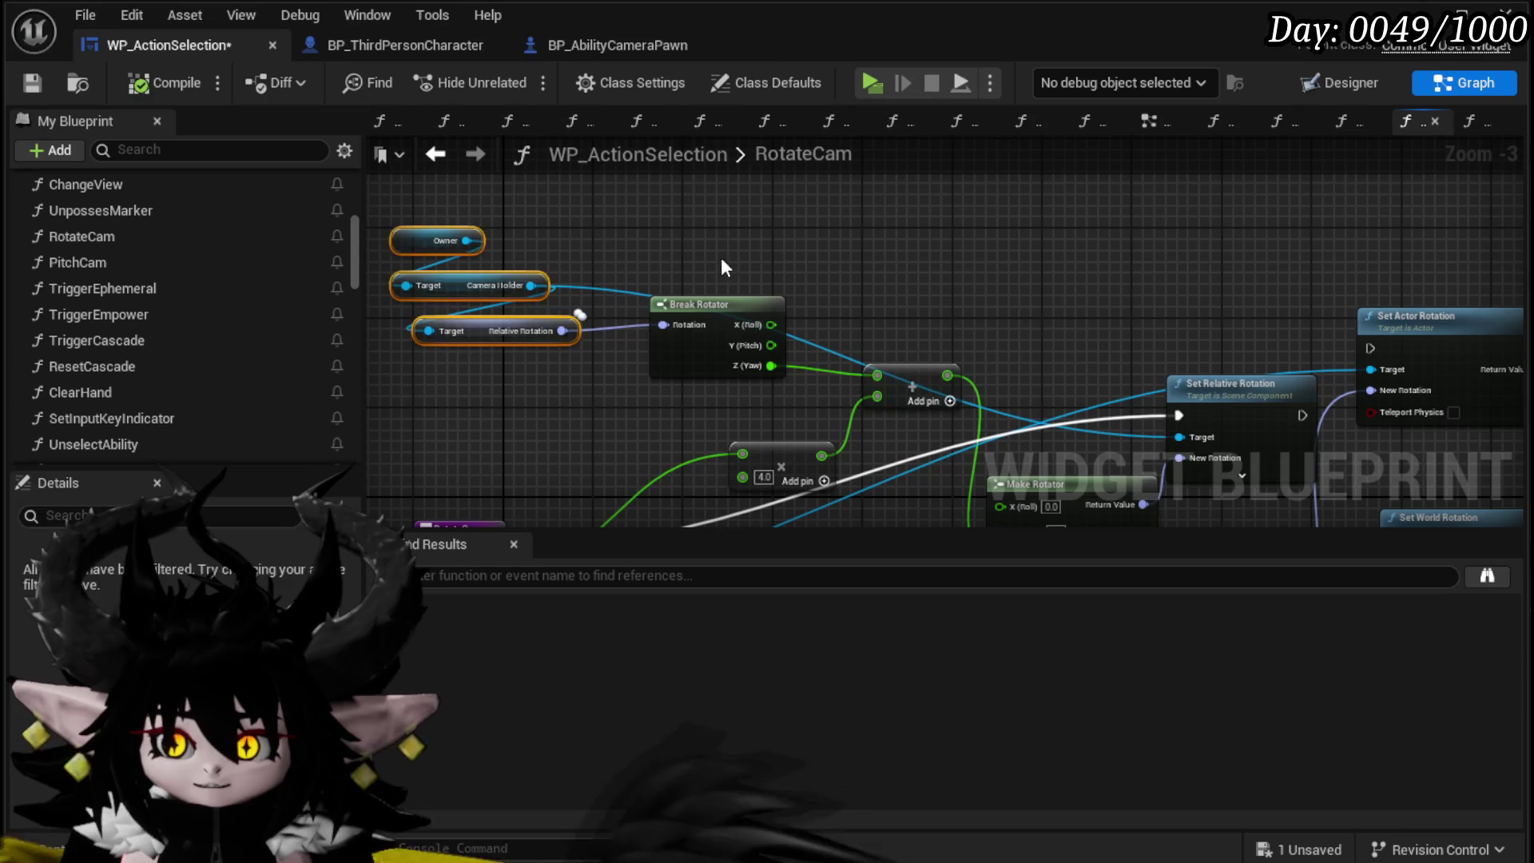
Step: Move the 4.0 multiply and add nodes left and down into a neater layout, then save
drag(900, 299, 471, 236)
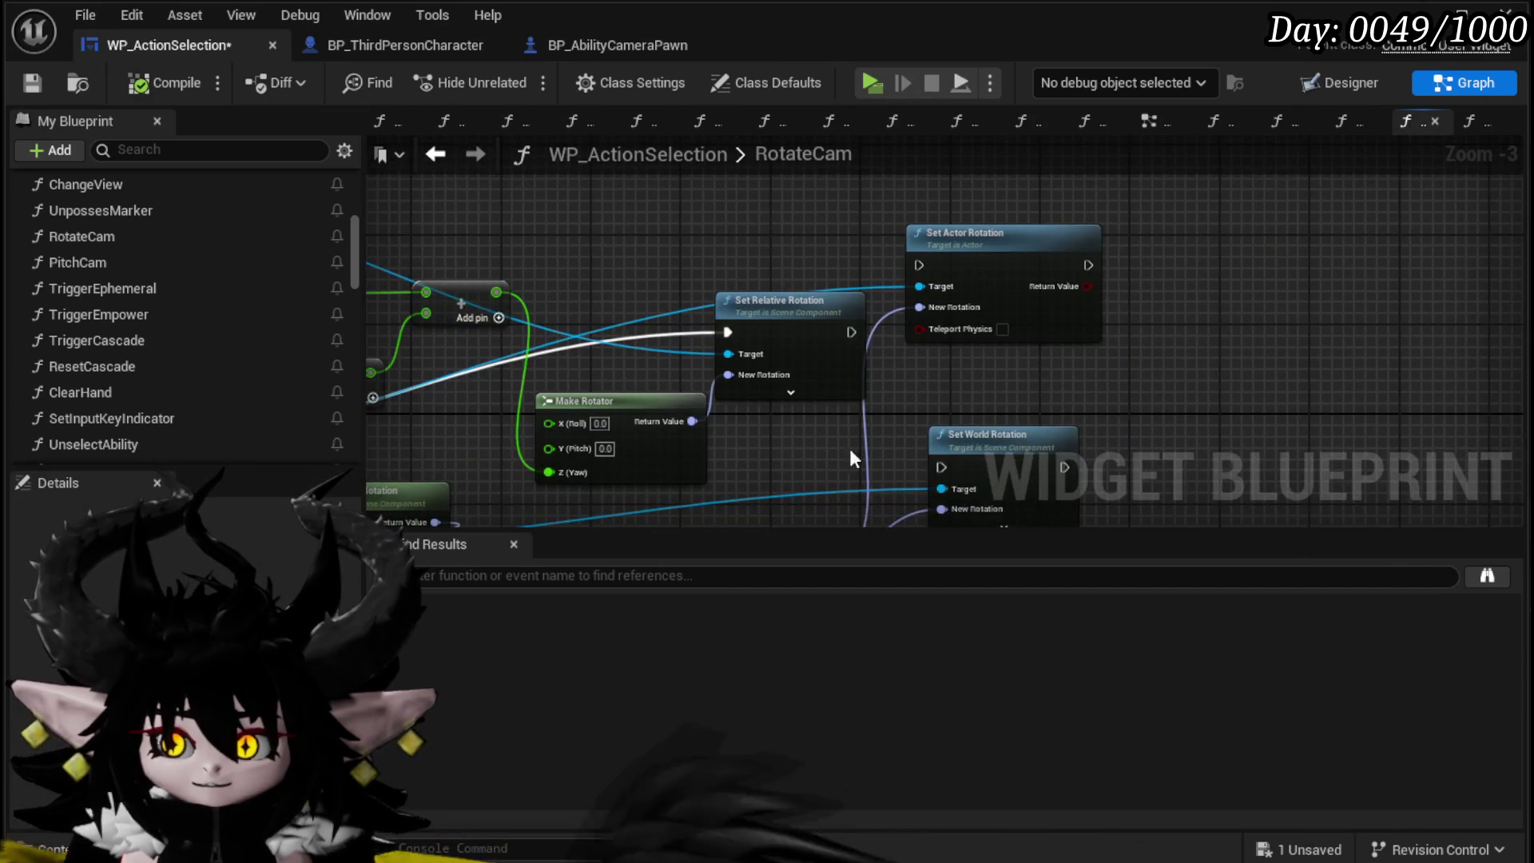
mouse_move(486, 185)
mouse_down()
mouse_move(547, 209)
mouse_move(543, 453)
mouse_move(759, 251)
mouse_move(671, 304)
mouse_up()
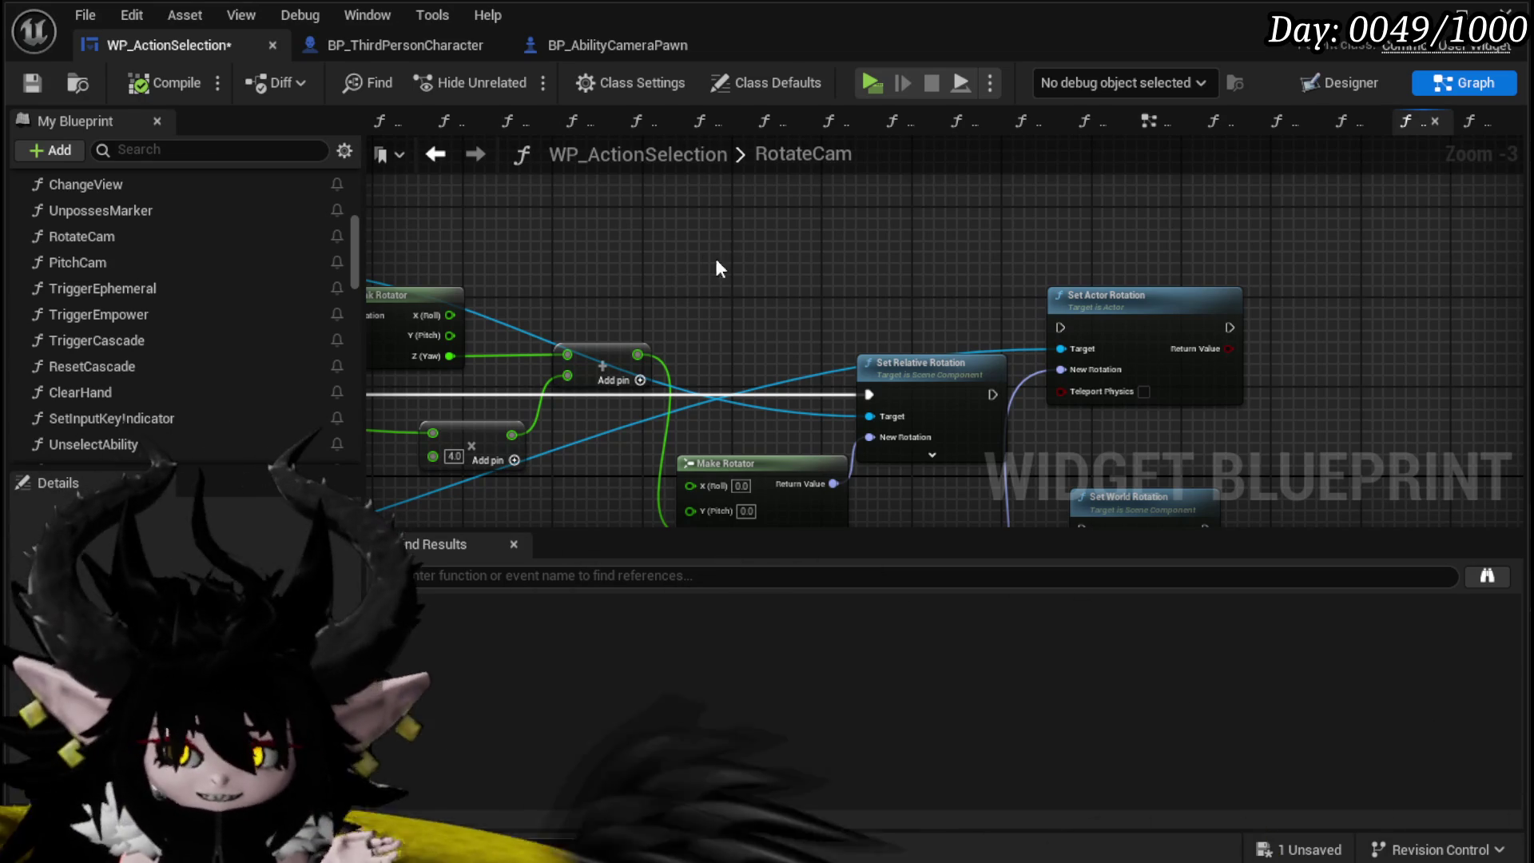
mouse_move(766, 272)
mouse_down()
mouse_move(719, 284)
mouse_move(931, 370)
mouse_move(582, 325)
mouse_move(815, 406)
mouse_up()
mouse_move(633, 343)
mouse_down()
mouse_move(711, 375)
mouse_move(820, 357)
mouse_up()
drag(644, 277, 768, 259)
mouse_move(697, 332)
mouse_down()
mouse_move(511, 332)
mouse_move(502, 350)
mouse_up()
drag(793, 233, 694, 352)
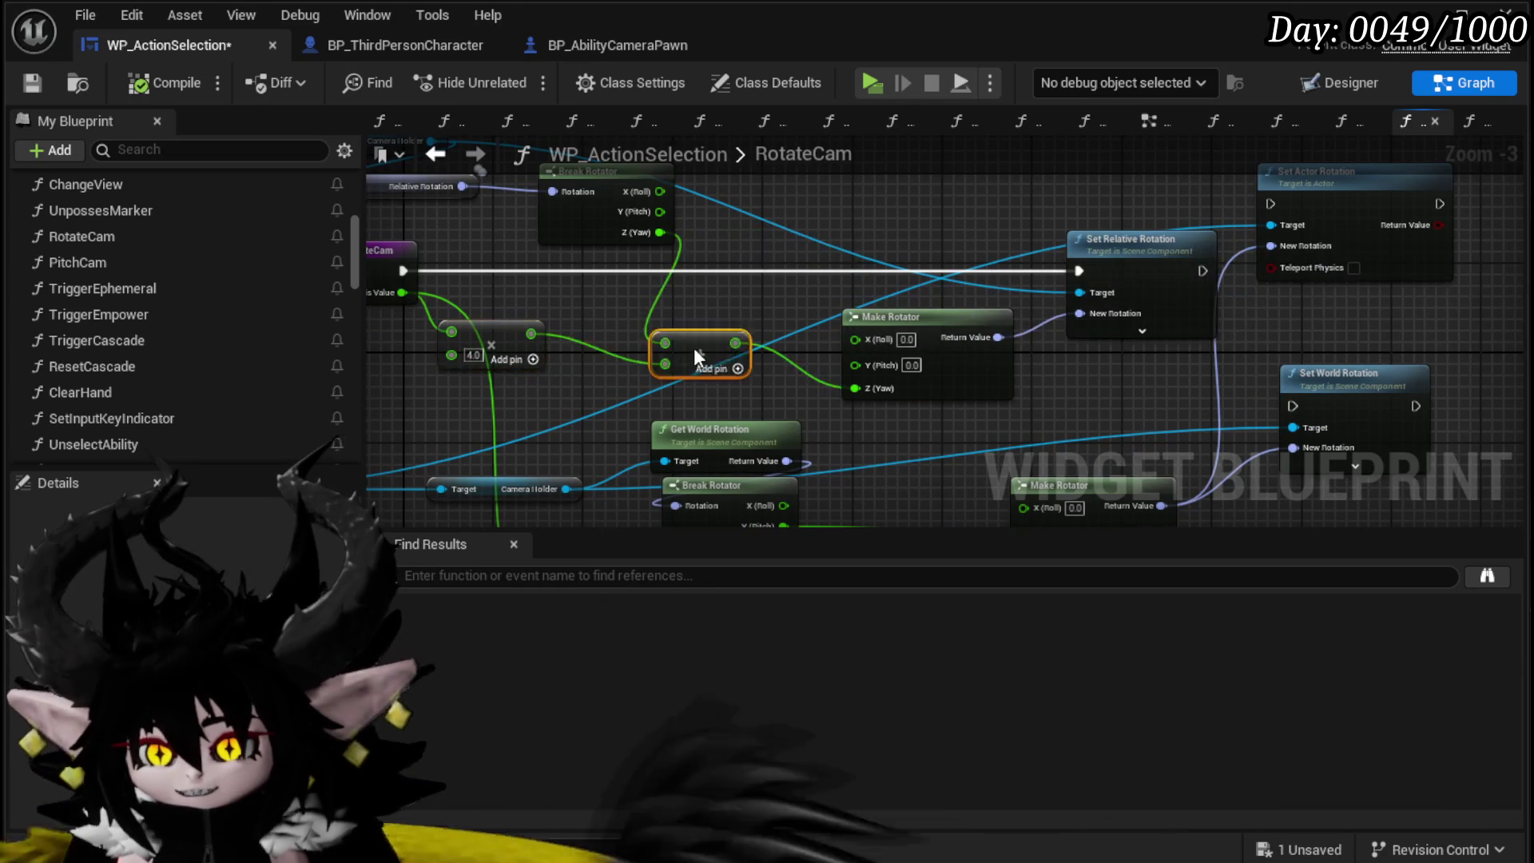
mouse_move(440, 256)
mouse_down()
mouse_move(435, 341)
mouse_move(523, 337)
mouse_move(528, 364)
mouse_move(572, 364)
mouse_up()
key(ctrl+s)
Step: Review the rotation nodes across the RotateCam graph and return to the event graph
mouse_move(868, 284)
mouse_down()
mouse_move(741, 278)
mouse_move(655, 251)
mouse_move(653, 365)
mouse_move(592, 369)
mouse_move(572, 267)
mouse_move(514, 205)
mouse_move(675, 411)
mouse_up()
mouse_move(607, 324)
mouse_down()
mouse_move(643, 373)
mouse_move(580, 371)
mouse_move(683, 363)
mouse_up()
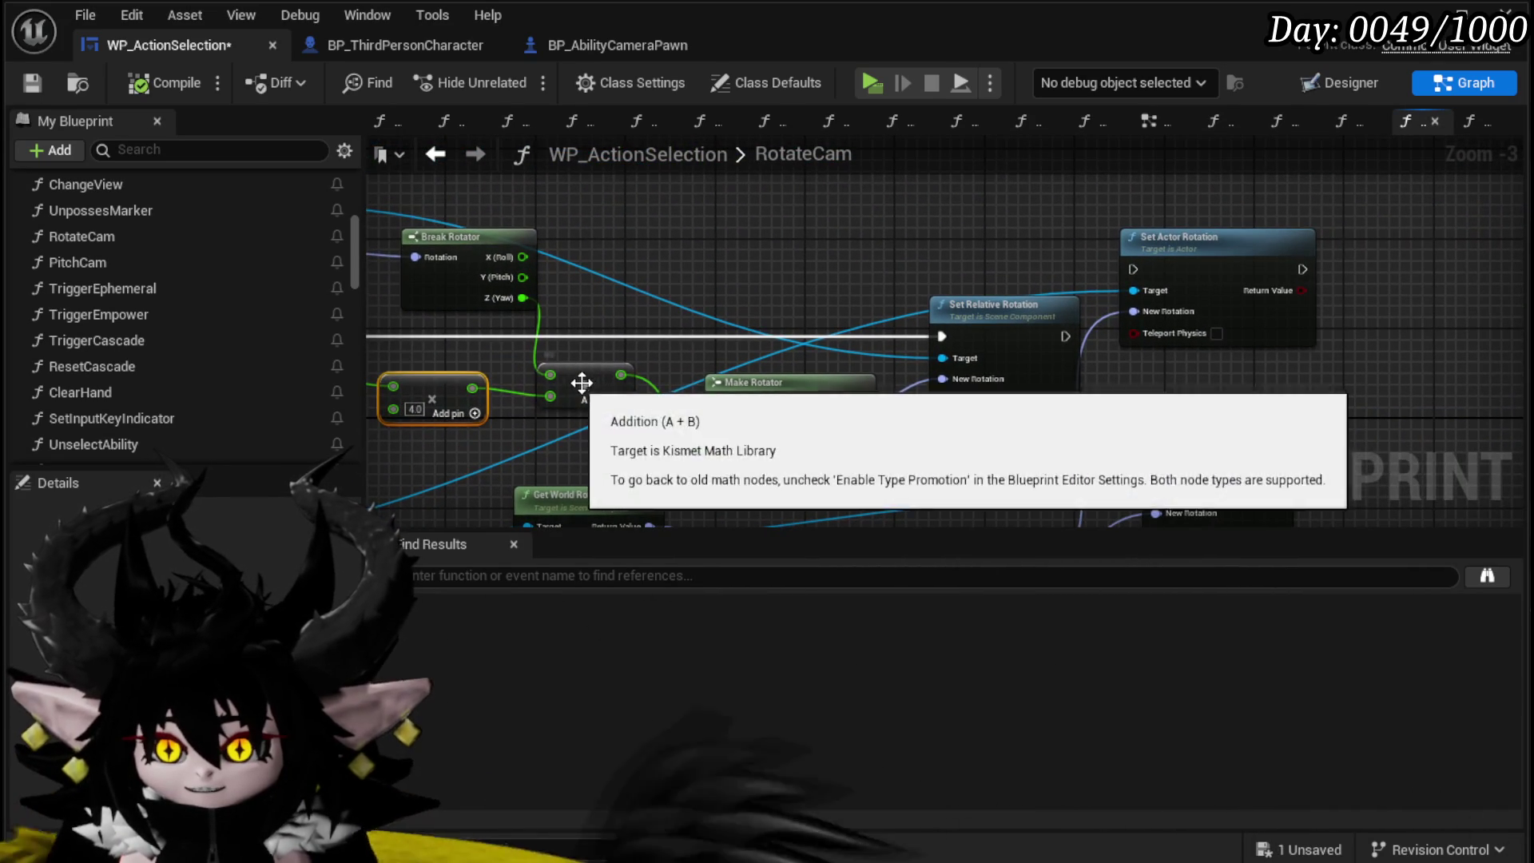
drag(583, 375, 527, 379)
mouse_move(572, 370)
mouse_down()
mouse_move(922, 325)
mouse_move(365, 188)
mouse_up()
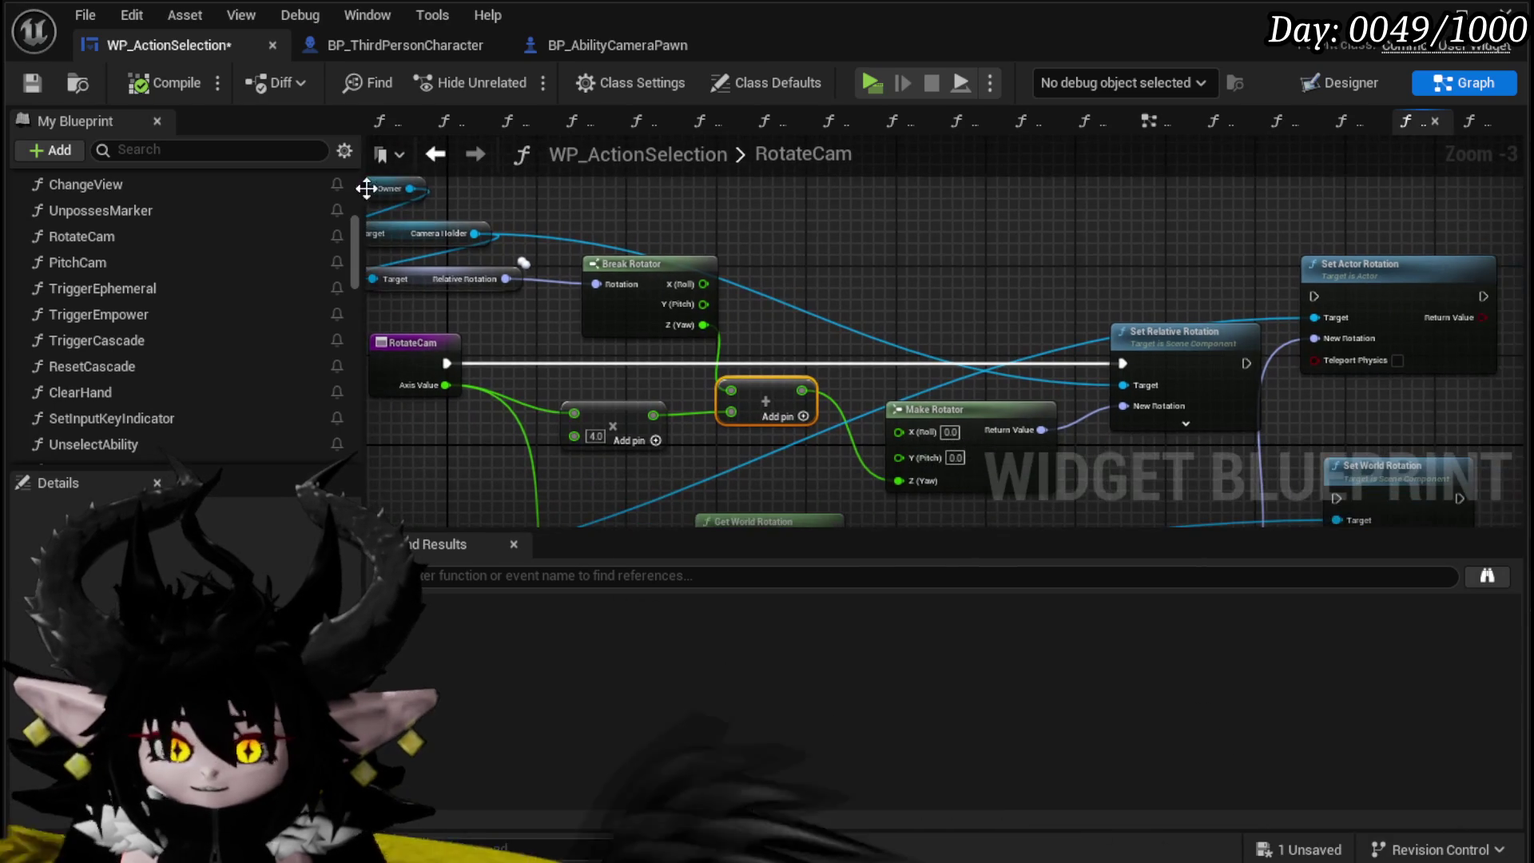
drag(465, 280, 592, 290)
mouse_move(1201, 288)
mouse_down()
mouse_move(601, 274)
mouse_move(642, 384)
mouse_move(705, 284)
mouse_up()
scroll(642, 385, down, 1)
mouse_move(636, 344)
mouse_down()
mouse_move(675, 476)
mouse_move(644, 507)
mouse_up()
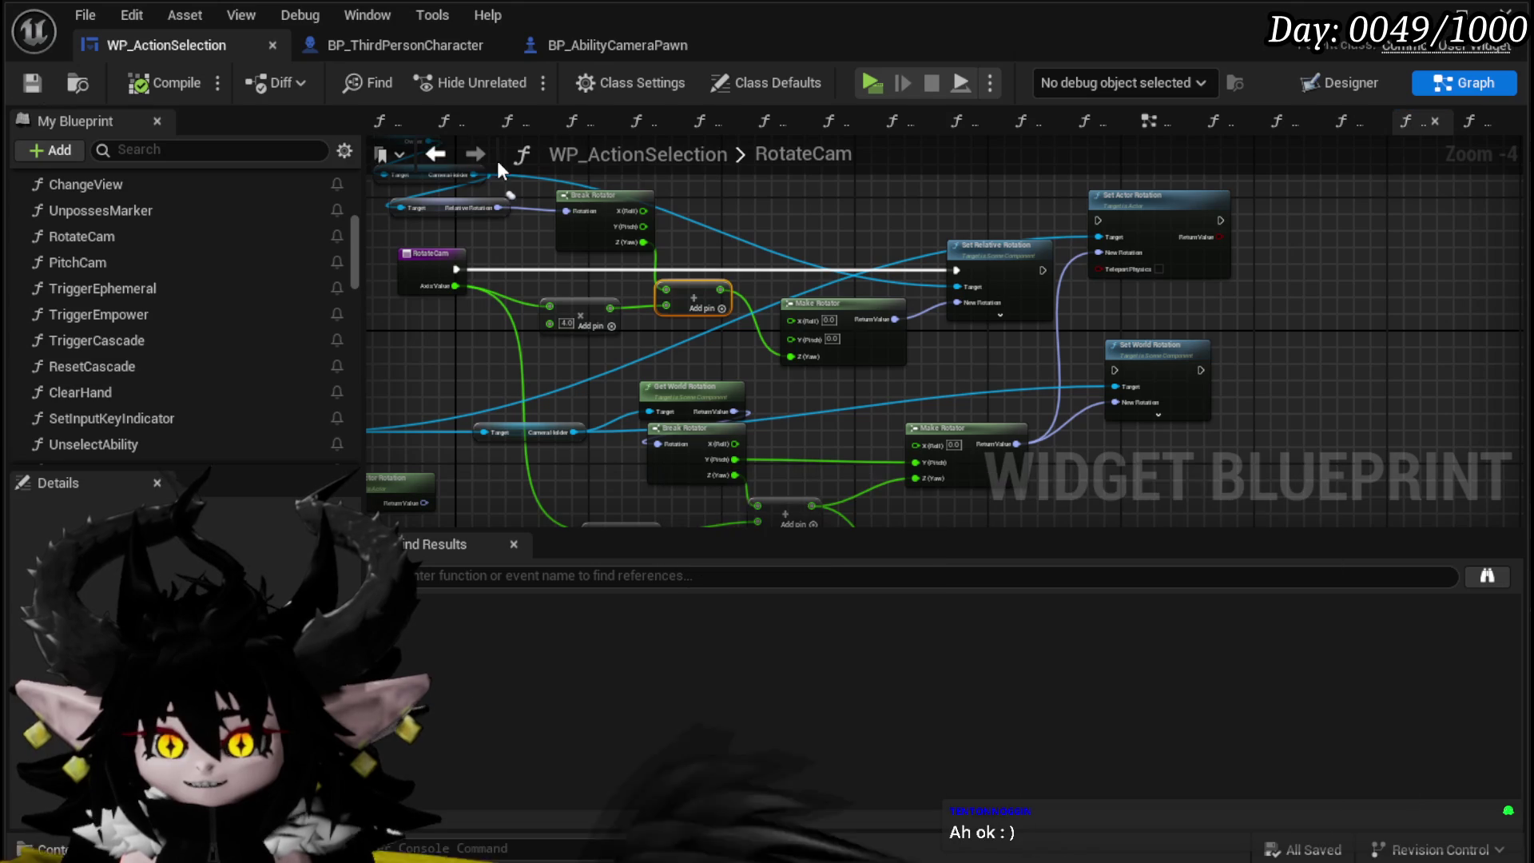
click(436, 154)
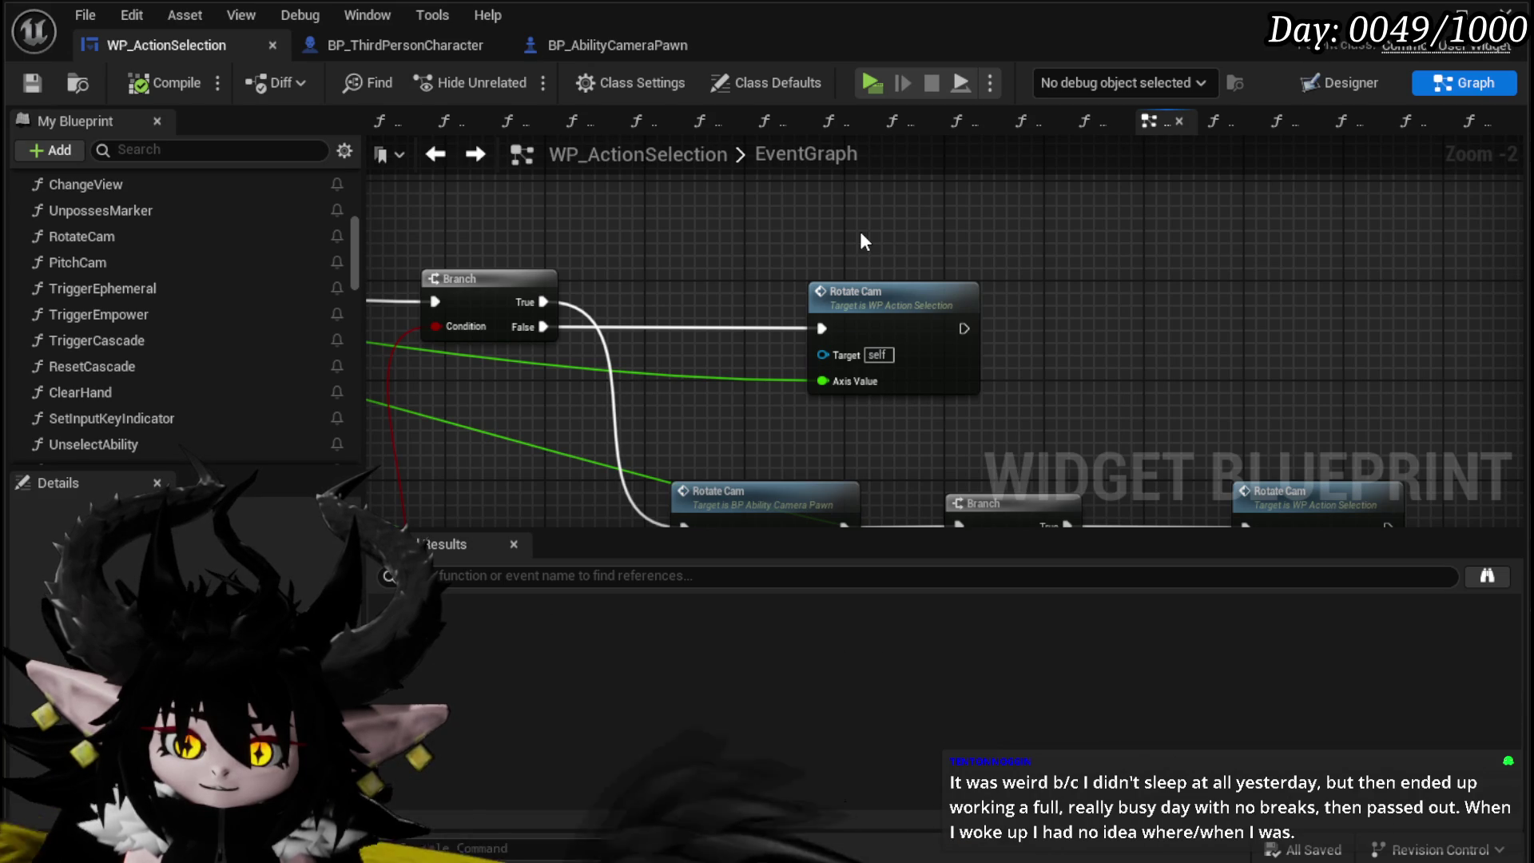
scroll(688, 246, down, 3)
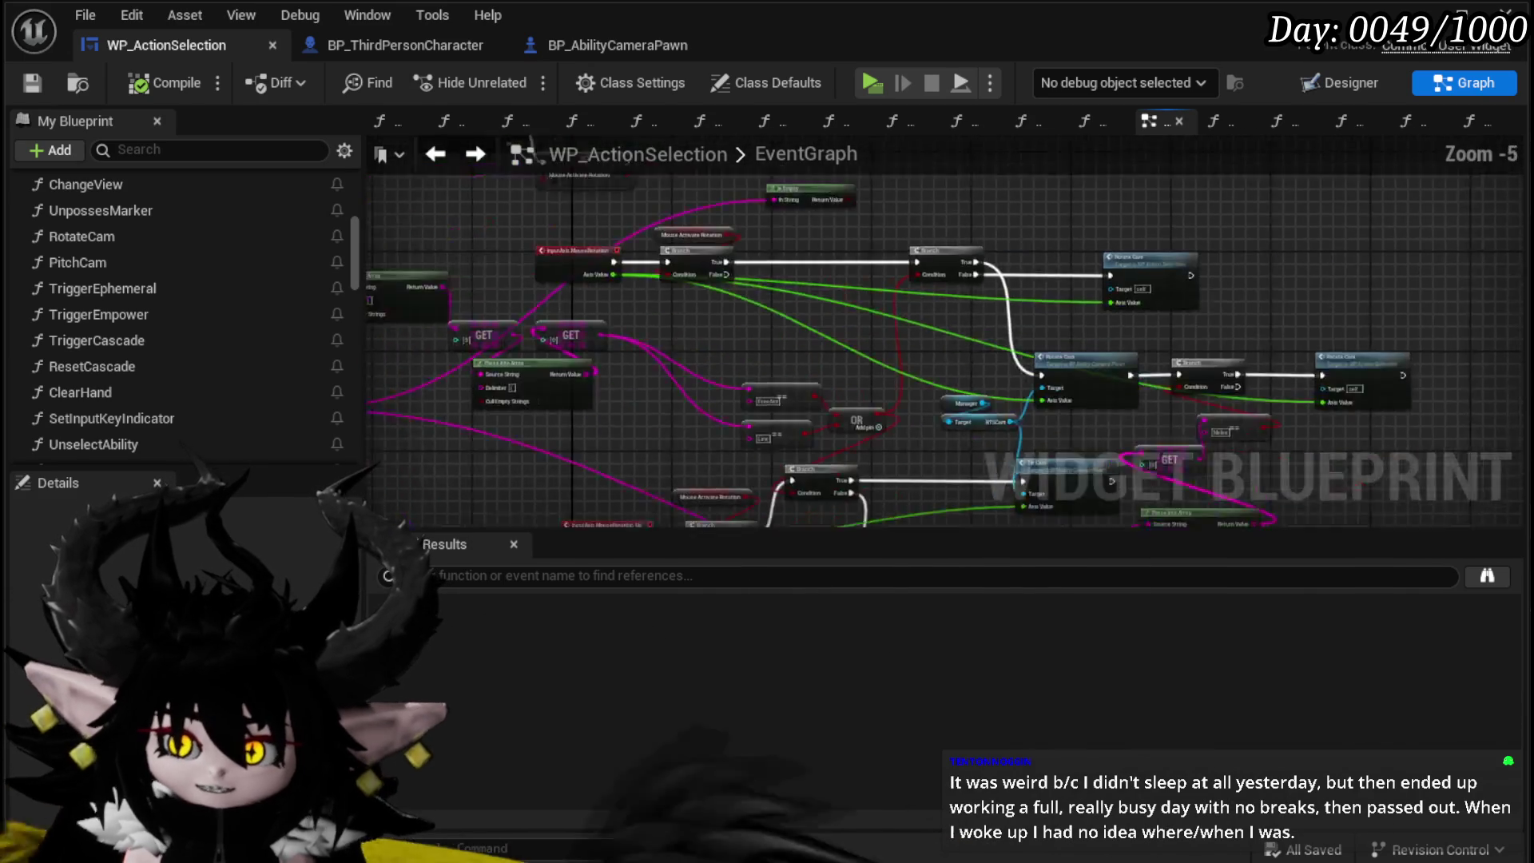
mouse_move(732, 214)
mouse_down()
mouse_move(764, 317)
mouse_move(684, 367)
mouse_move(893, 288)
mouse_up()
scroll(765, 275, up, 2)
drag(765, 275, 774, 218)
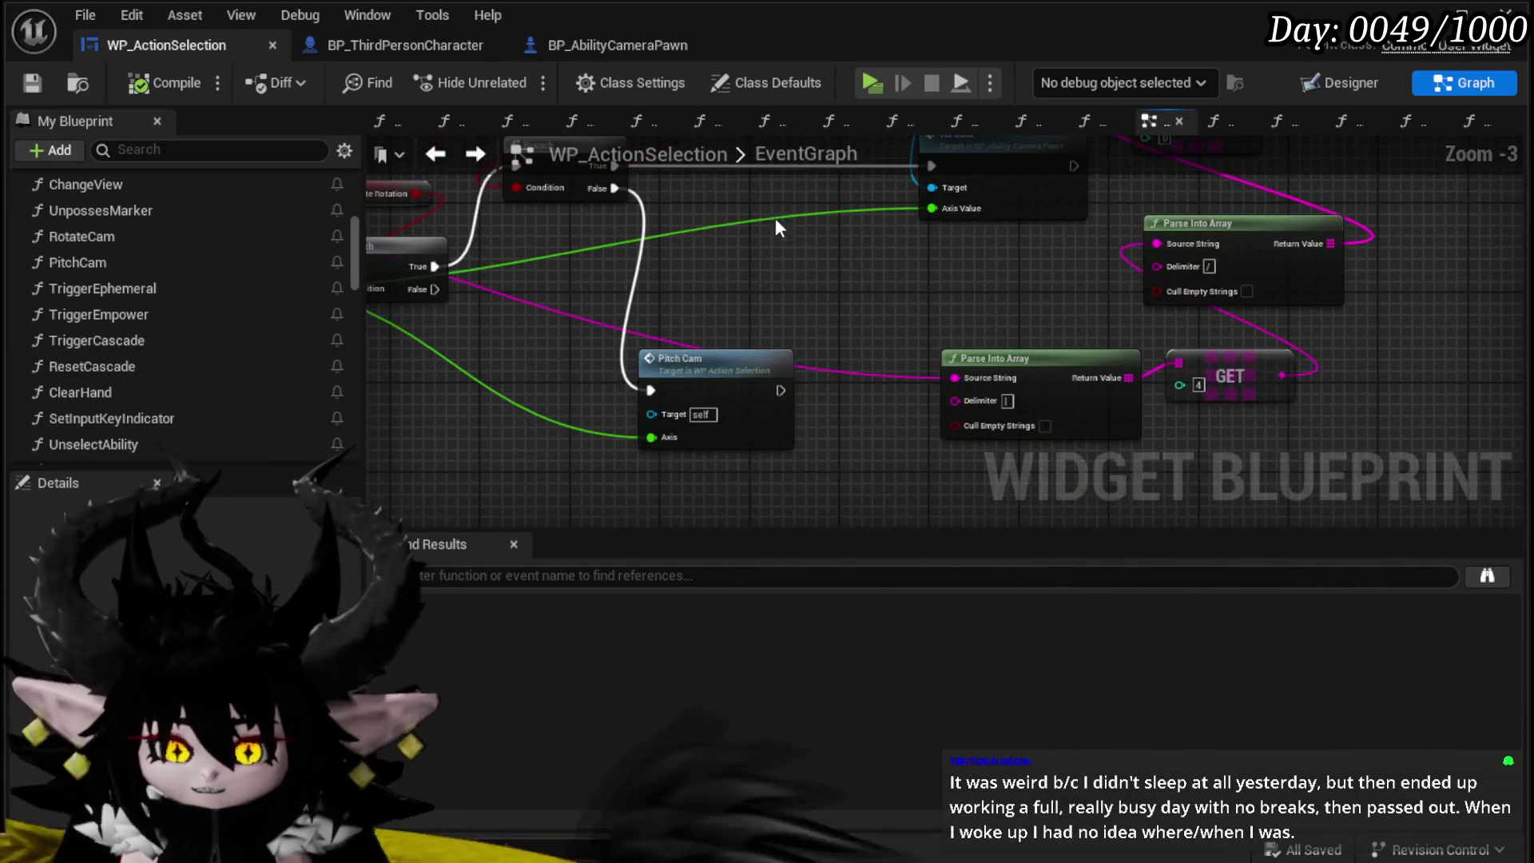
mouse_move(791, 298)
mouse_down()
mouse_move(636, 270)
mouse_move(760, 295)
mouse_move(777, 363)
mouse_move(1051, 392)
mouse_move(813, 492)
mouse_move(743, 476)
mouse_move(592, 377)
mouse_move(1031, 395)
mouse_move(844, 513)
mouse_move(818, 346)
mouse_move(609, 267)
mouse_move(827, 314)
mouse_up()
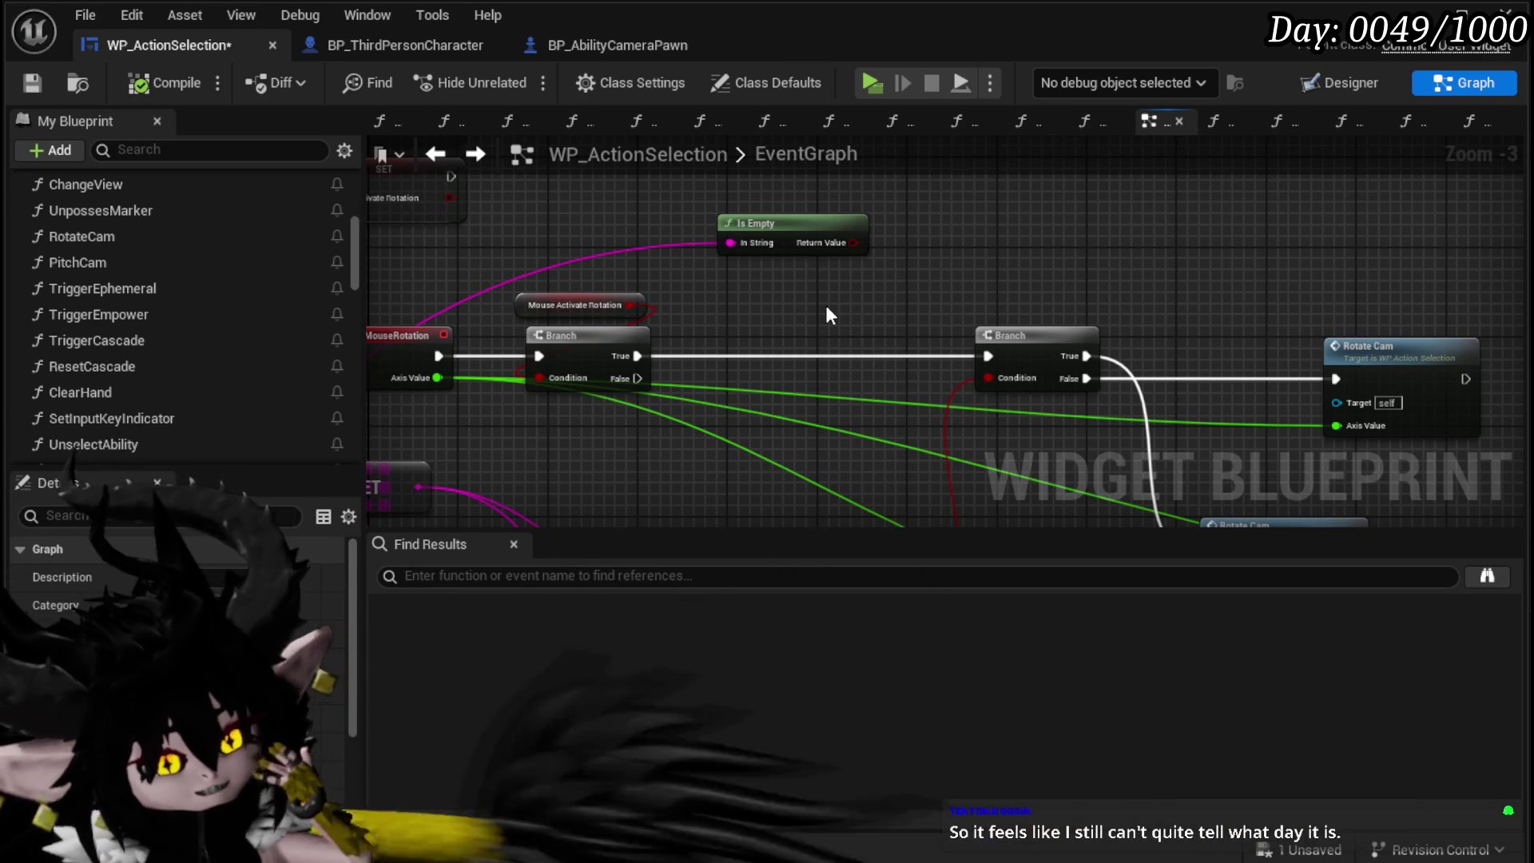
mouse_move(827, 279)
mouse_down()
mouse_move(684, 246)
mouse_move(823, 304)
mouse_move(900, 298)
mouse_move(798, 288)
mouse_move(903, 280)
mouse_move(831, 240)
mouse_move(781, 250)
mouse_move(869, 376)
mouse_move(915, 374)
mouse_move(897, 476)
mouse_move(1010, 394)
mouse_move(1005, 319)
mouse_up()
mouse_move(472, 343)
mouse_down()
mouse_move(727, 441)
mouse_move(658, 342)
mouse_move(921, 521)
mouse_move(787, 415)
mouse_move(740, 346)
mouse_move(798, 339)
mouse_move(1034, 159)
mouse_up()
scroll(754, 454, down, 4)
scroll(678, 396, up, 4)
scroll(717, 388, up, 1)
mouse_move(680, 396)
mouse_down()
mouse_move(959, 184)
mouse_move(540, 367)
mouse_up()
scroll(540, 368, down, 3)
drag(884, 332, 787, 189)
scroll(882, 287, up, 3)
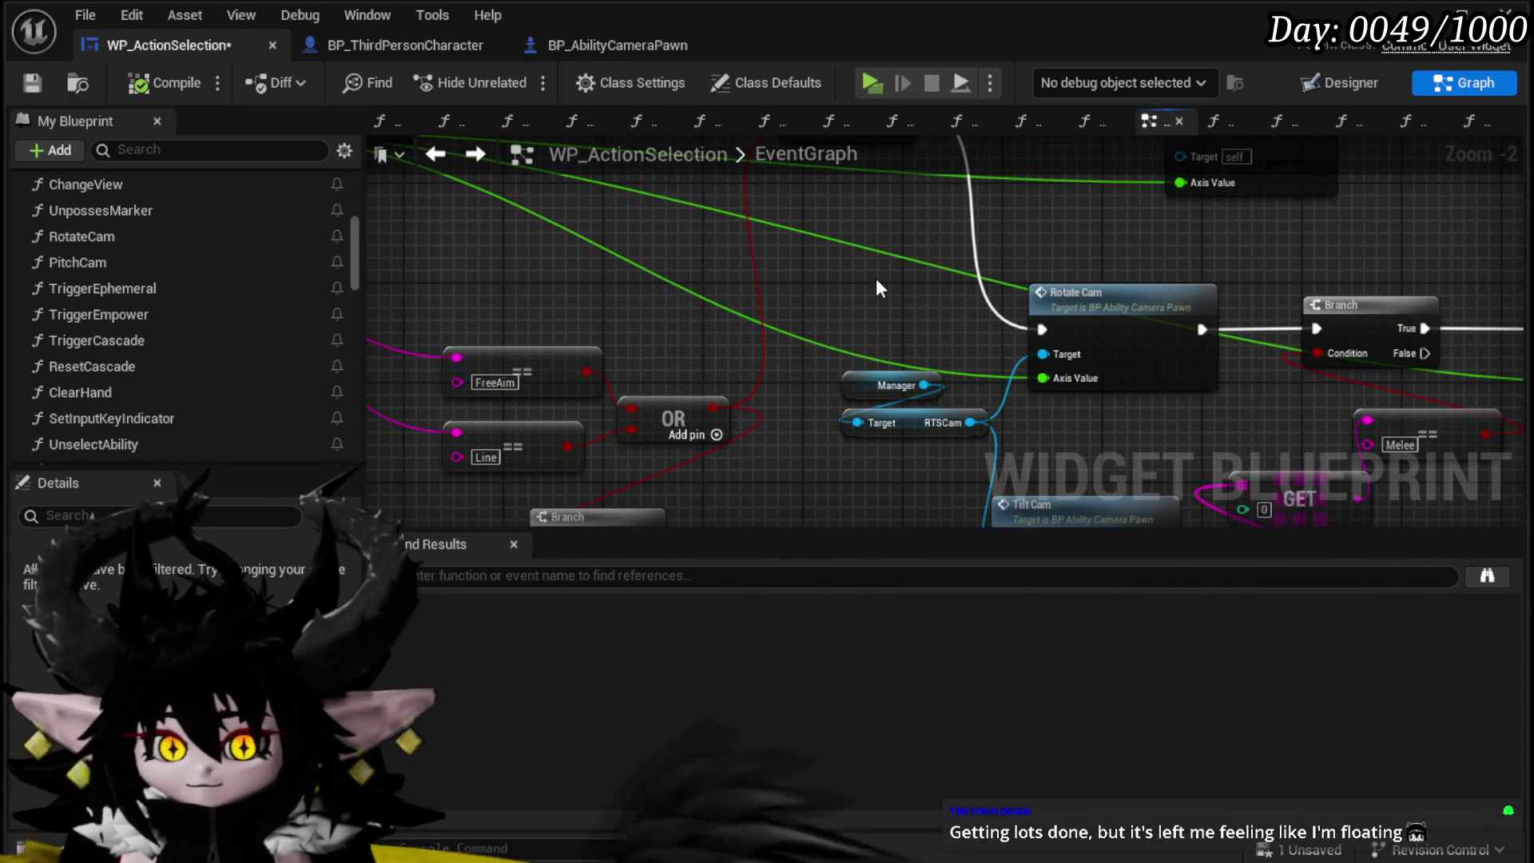
mouse_move(877, 281)
mouse_down()
mouse_move(753, 224)
mouse_move(770, 468)
mouse_move(688, 301)
mouse_move(953, 335)
mouse_move(527, 344)
mouse_up()
scroll(710, 278, down, 2)
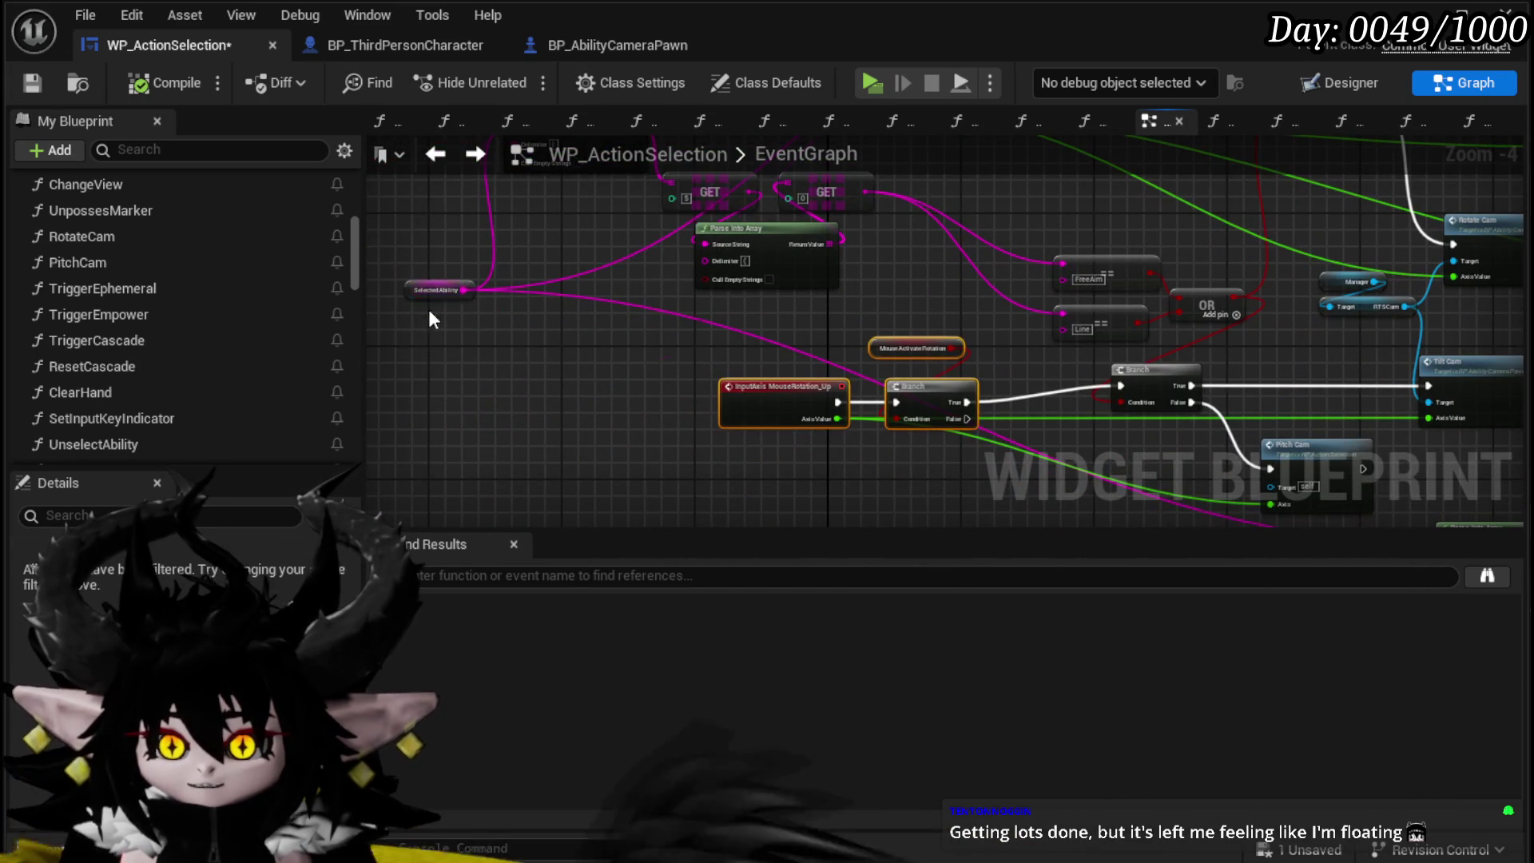
mouse_move(437, 487)
mouse_down()
mouse_move(786, 334)
mouse_move(745, 310)
mouse_move(700, 451)
mouse_move(722, 187)
mouse_move(694, 247)
mouse_move(429, 236)
mouse_up()
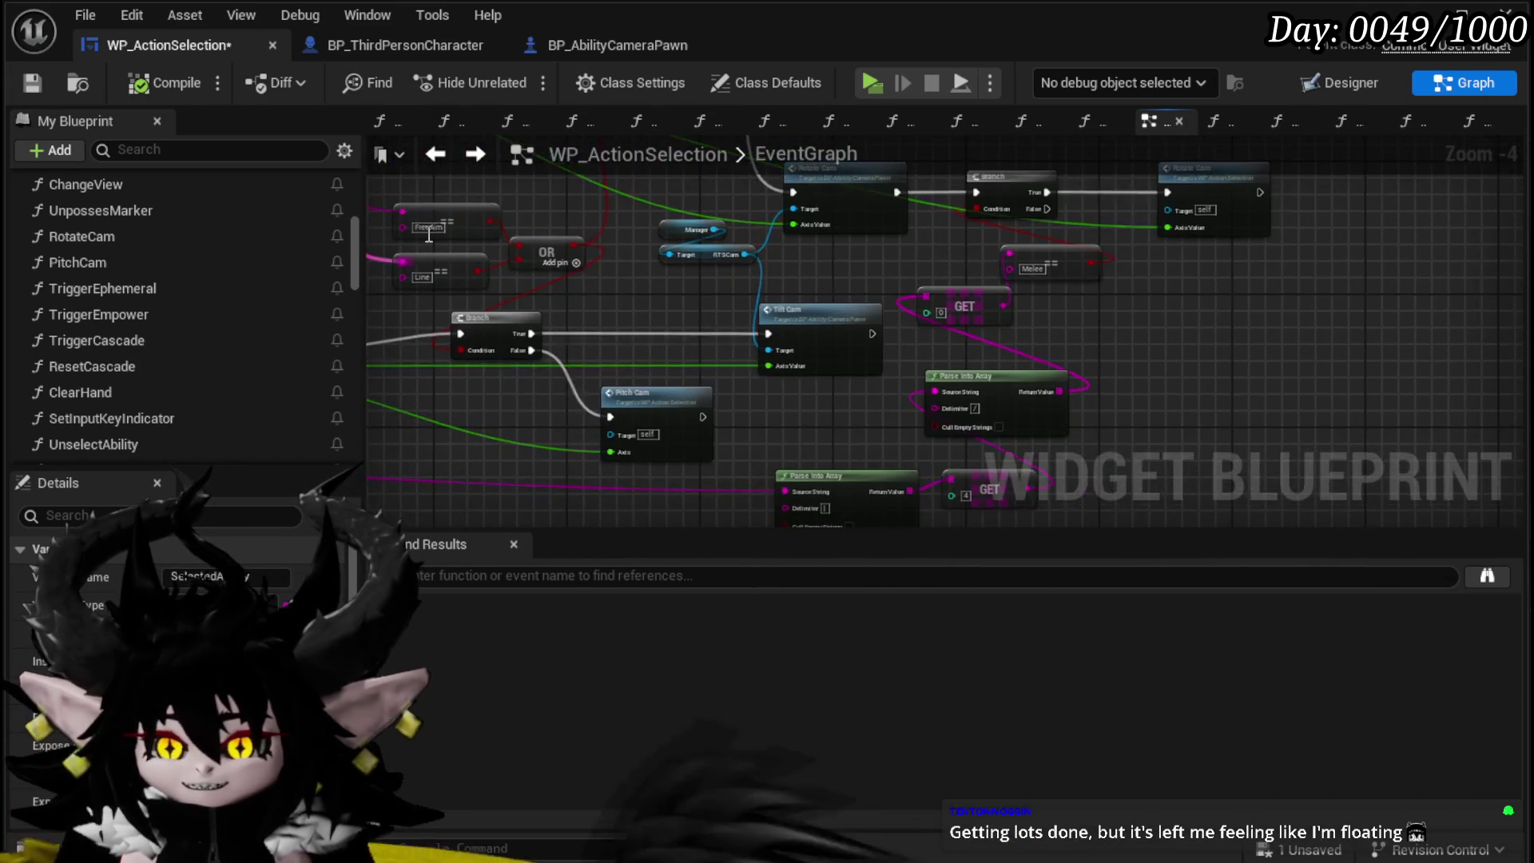
drag(799, 463, 800, 455)
mouse_move(974, 477)
mouse_down()
mouse_move(968, 462)
mouse_move(797, 465)
mouse_up()
mouse_move(637, 315)
mouse_down()
mouse_move(643, 376)
mouse_move(654, 295)
mouse_move(907, 386)
mouse_move(729, 240)
mouse_move(745, 288)
mouse_move(666, 288)
mouse_up()
double_click(978, 289)
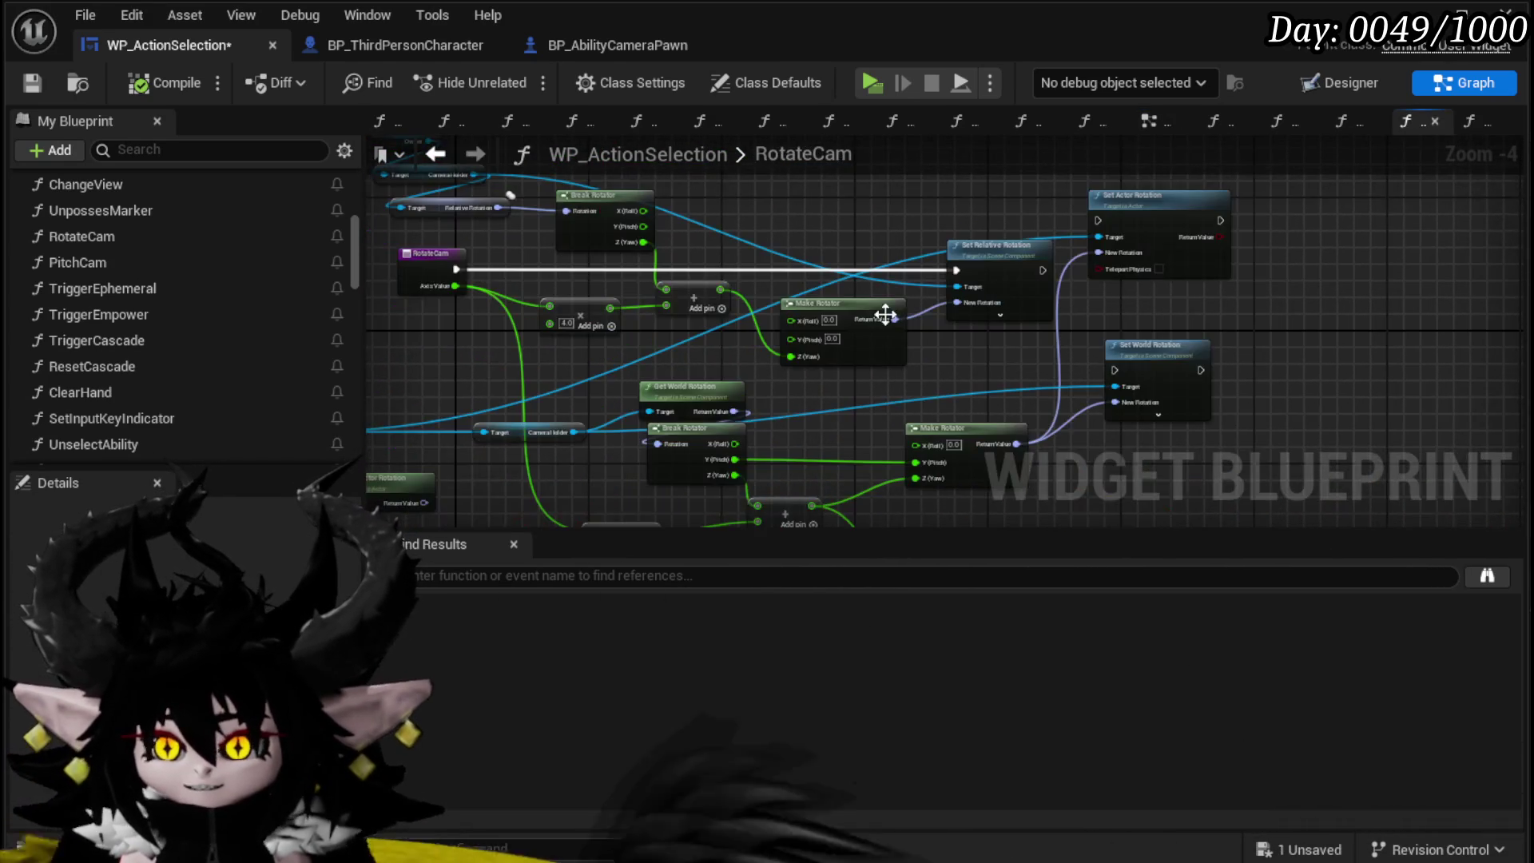
scroll(663, 349, up, 4)
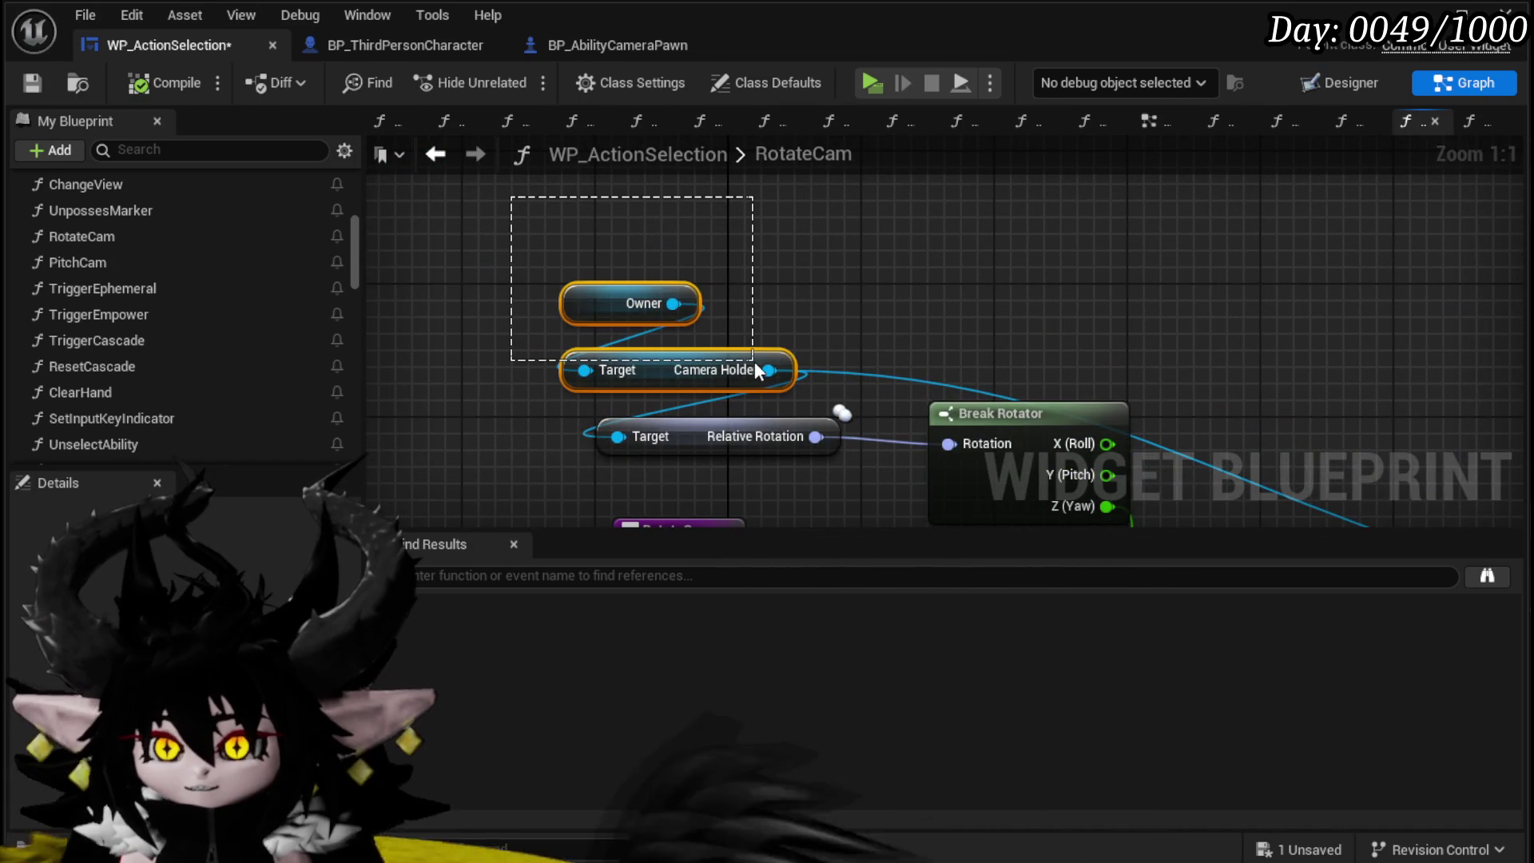
drag(754, 361, 734, 331)
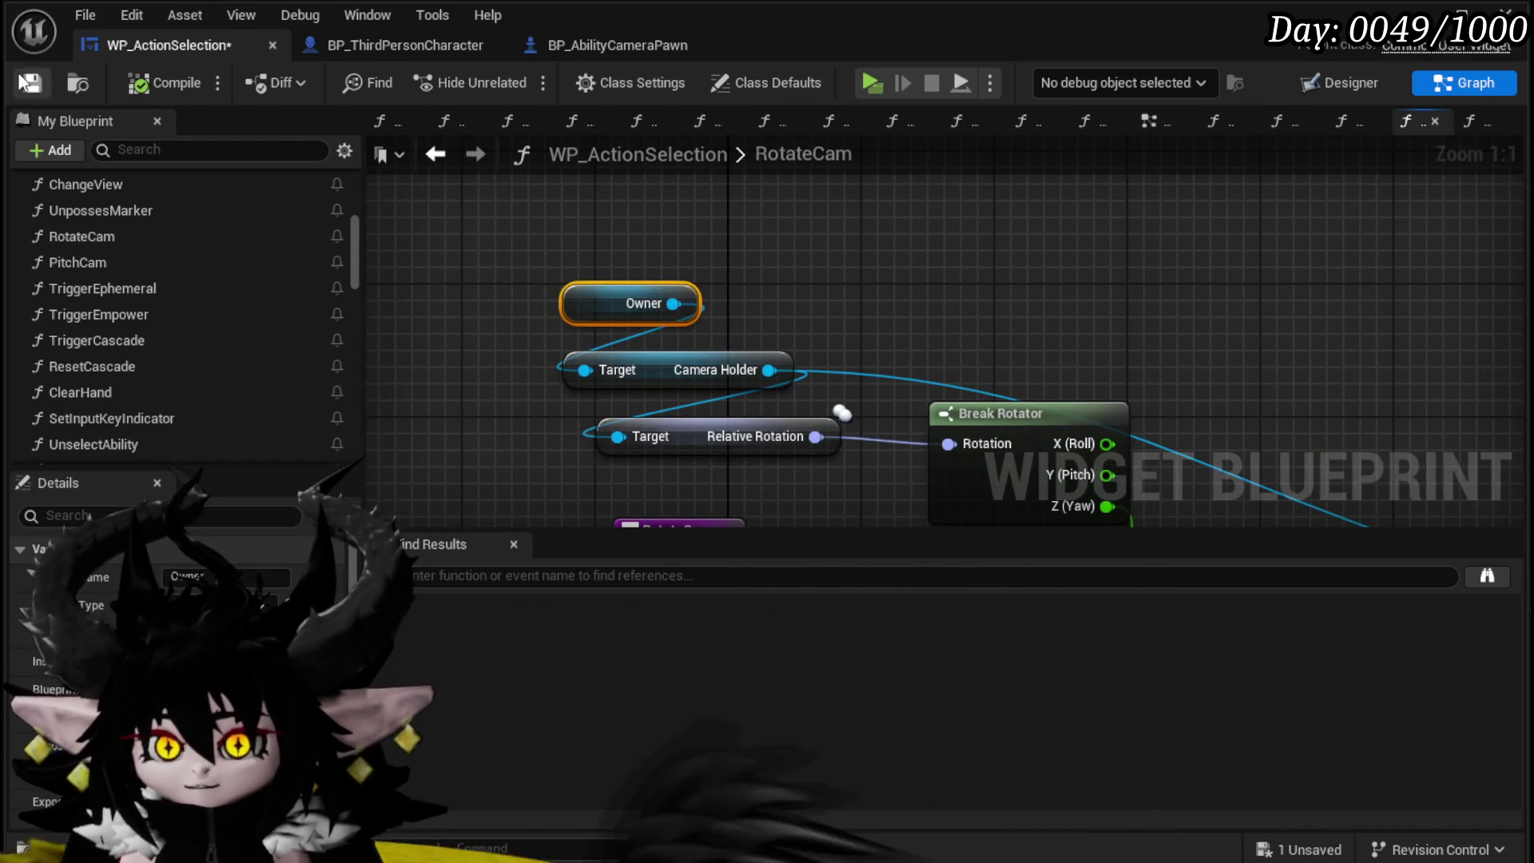
click(435, 154)
scroll(555, 286, down, 5)
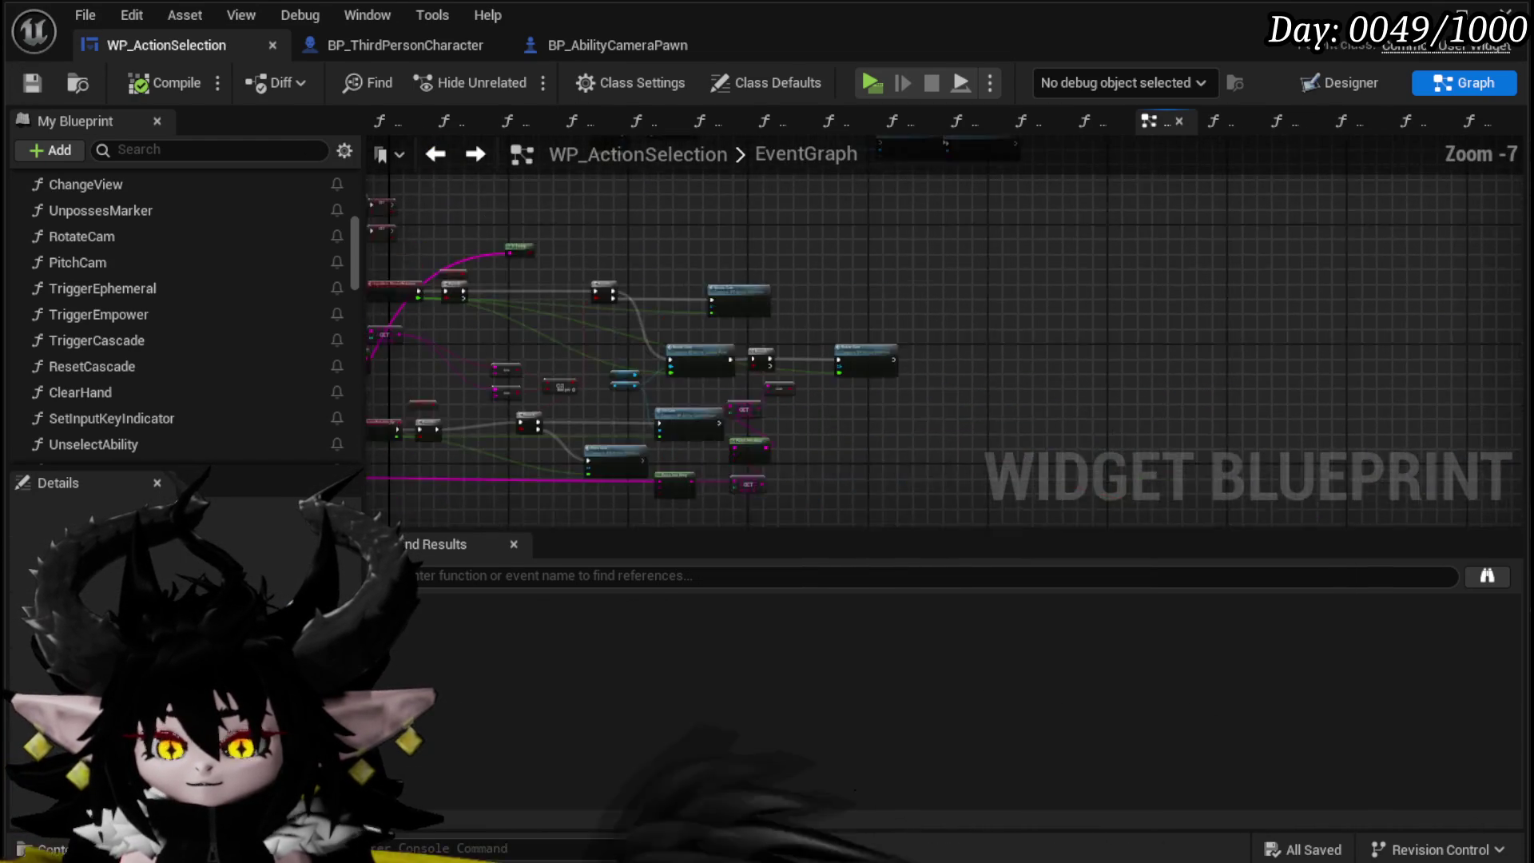
scroll(554, 286, up, 4)
drag(554, 286, 639, 356)
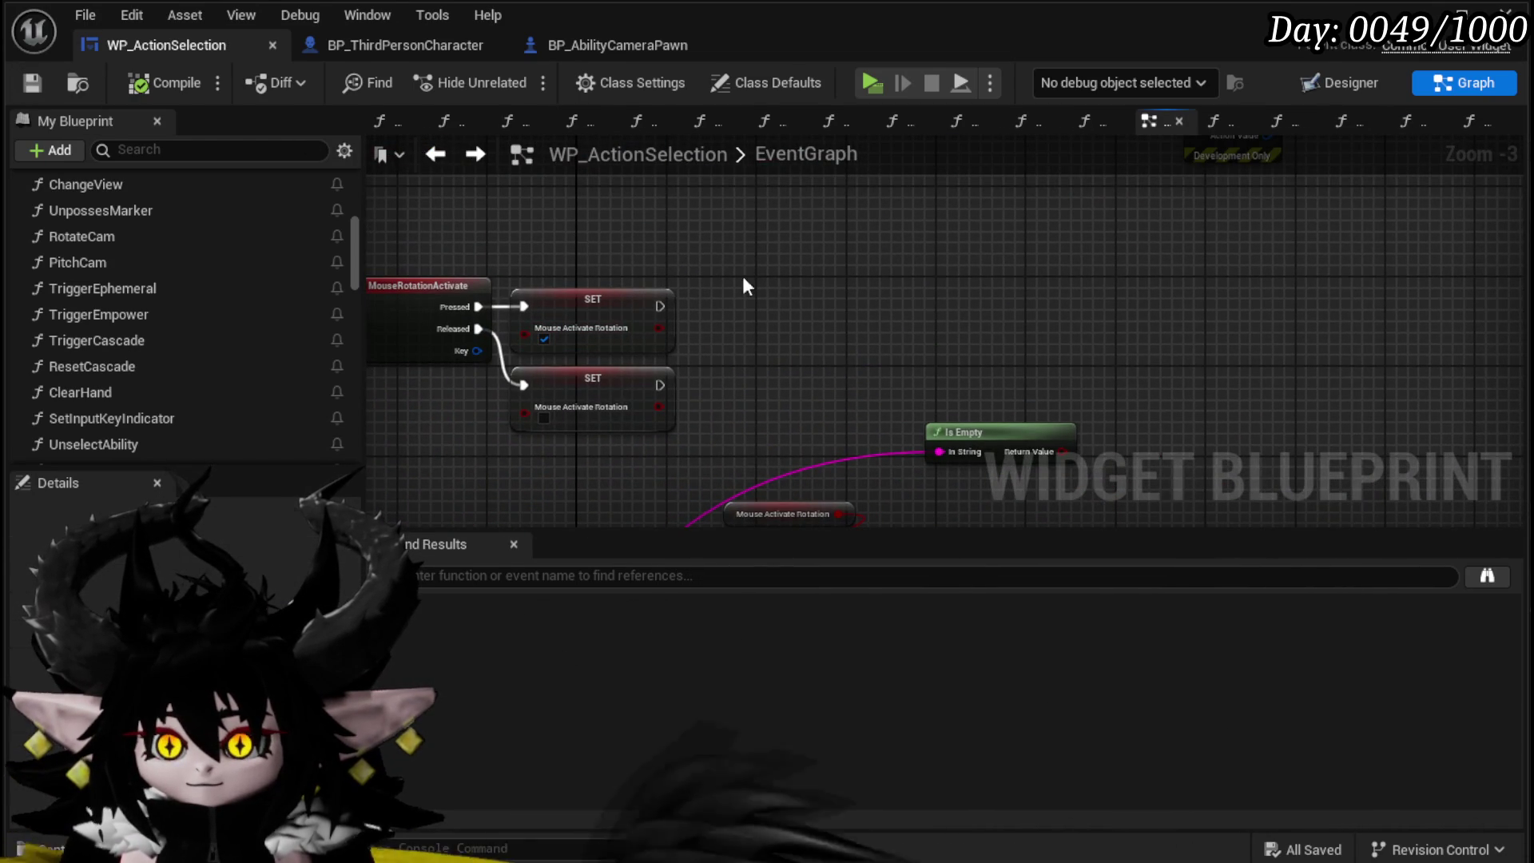
Step: Get Follow Camera from Owner and set Use Pawn Control Rotation off when mouse rotation is pressed
drag(655, 243, 749, 257)
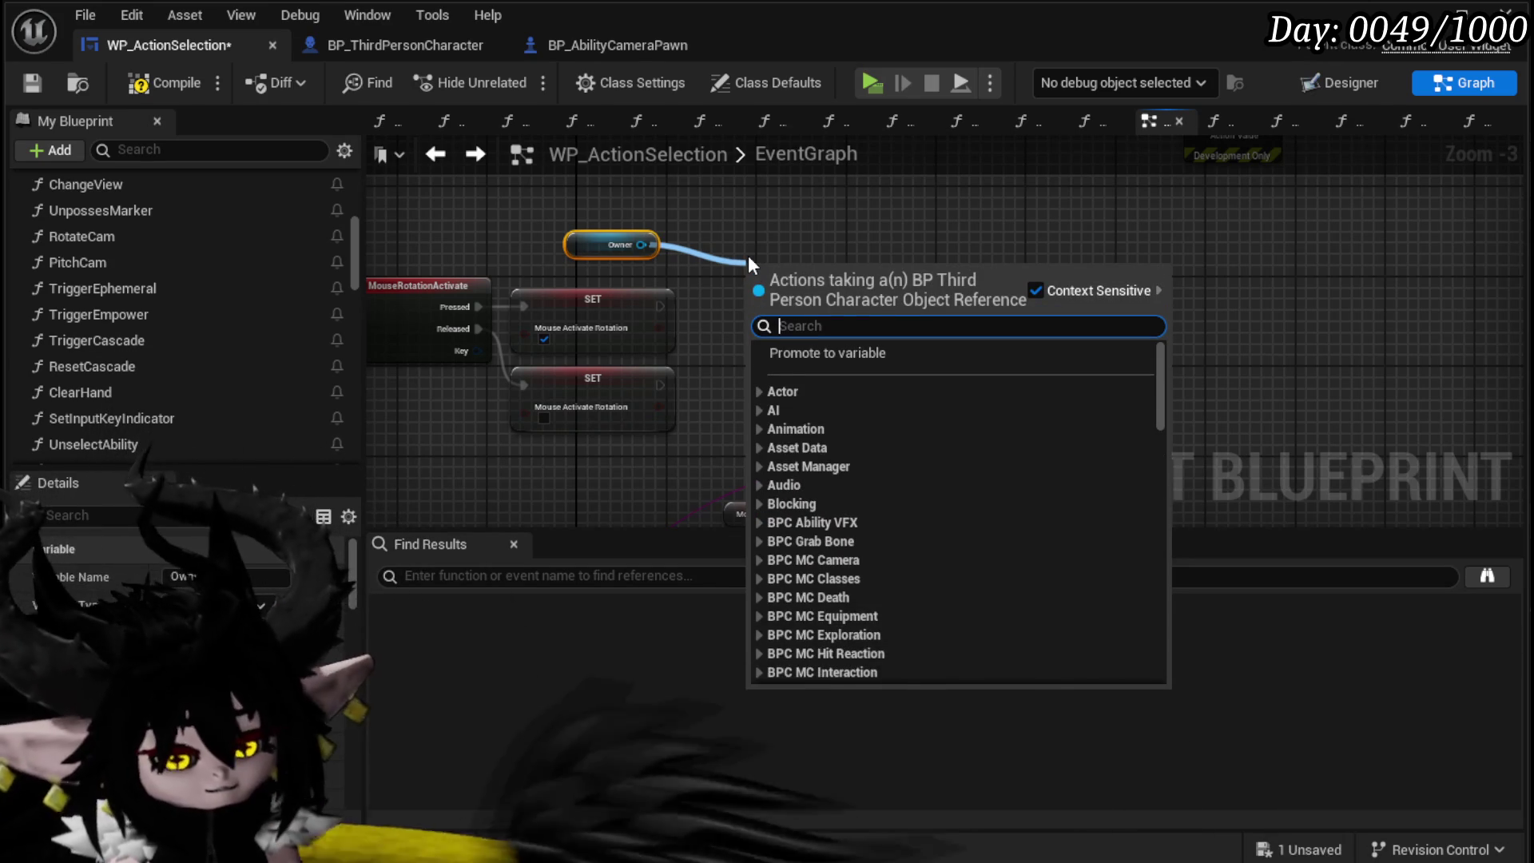
text(follow ca)
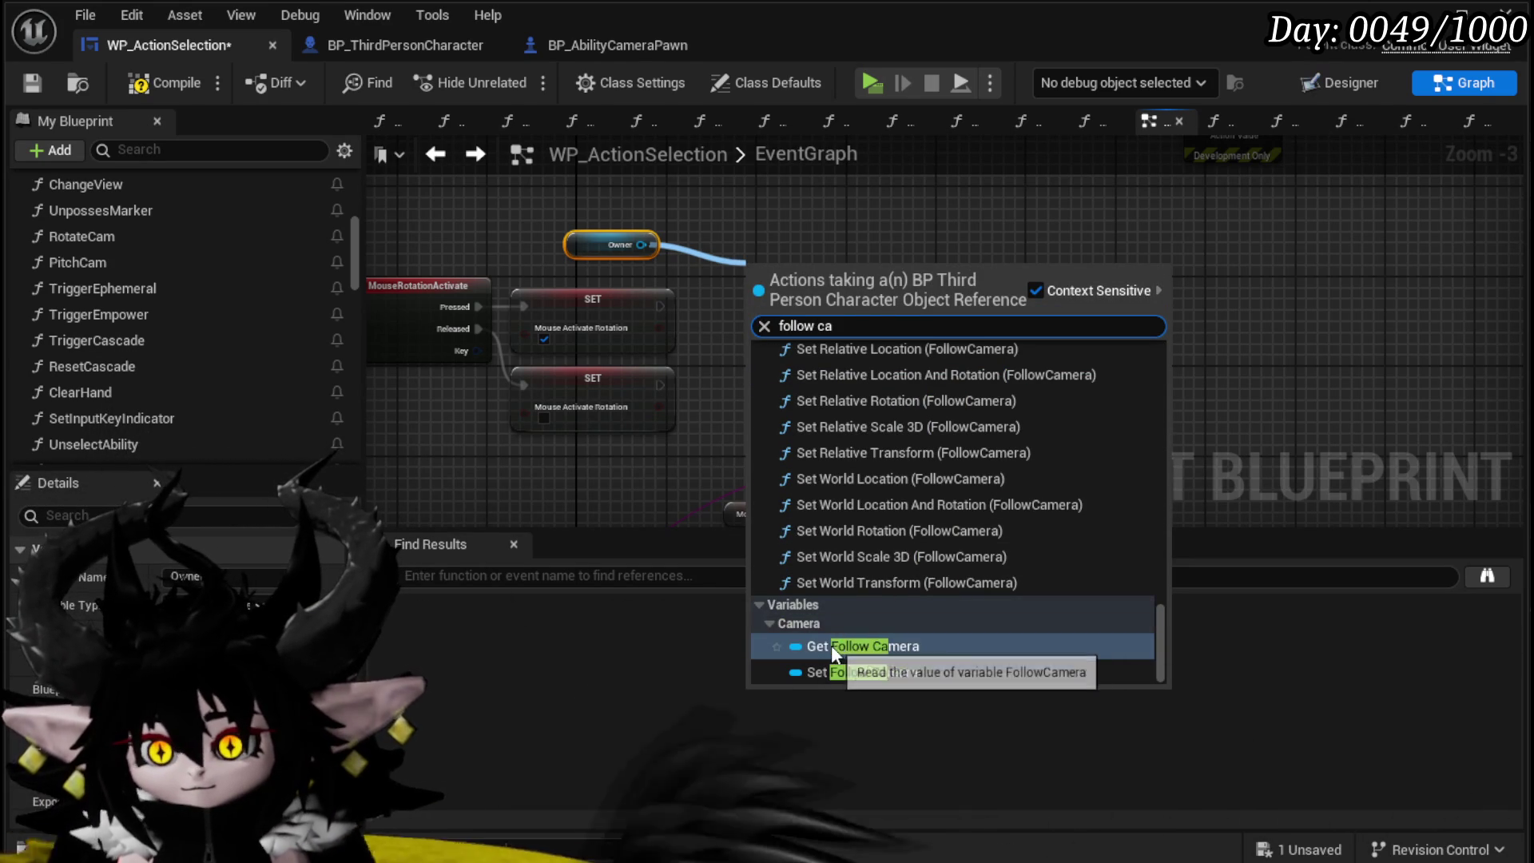
click(831, 645)
drag(882, 267, 1047, 300)
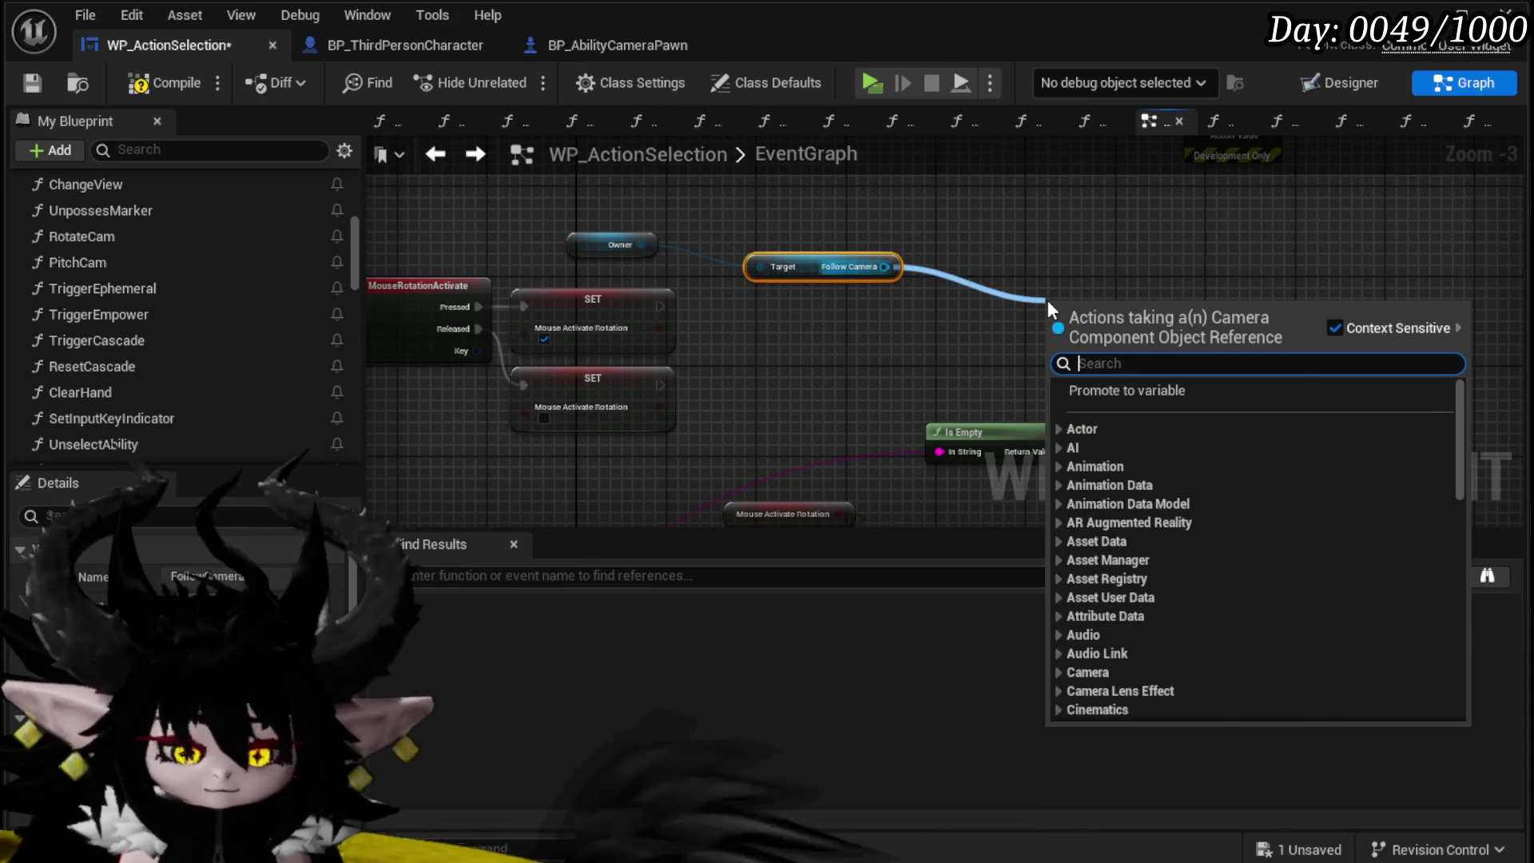
text(Control)
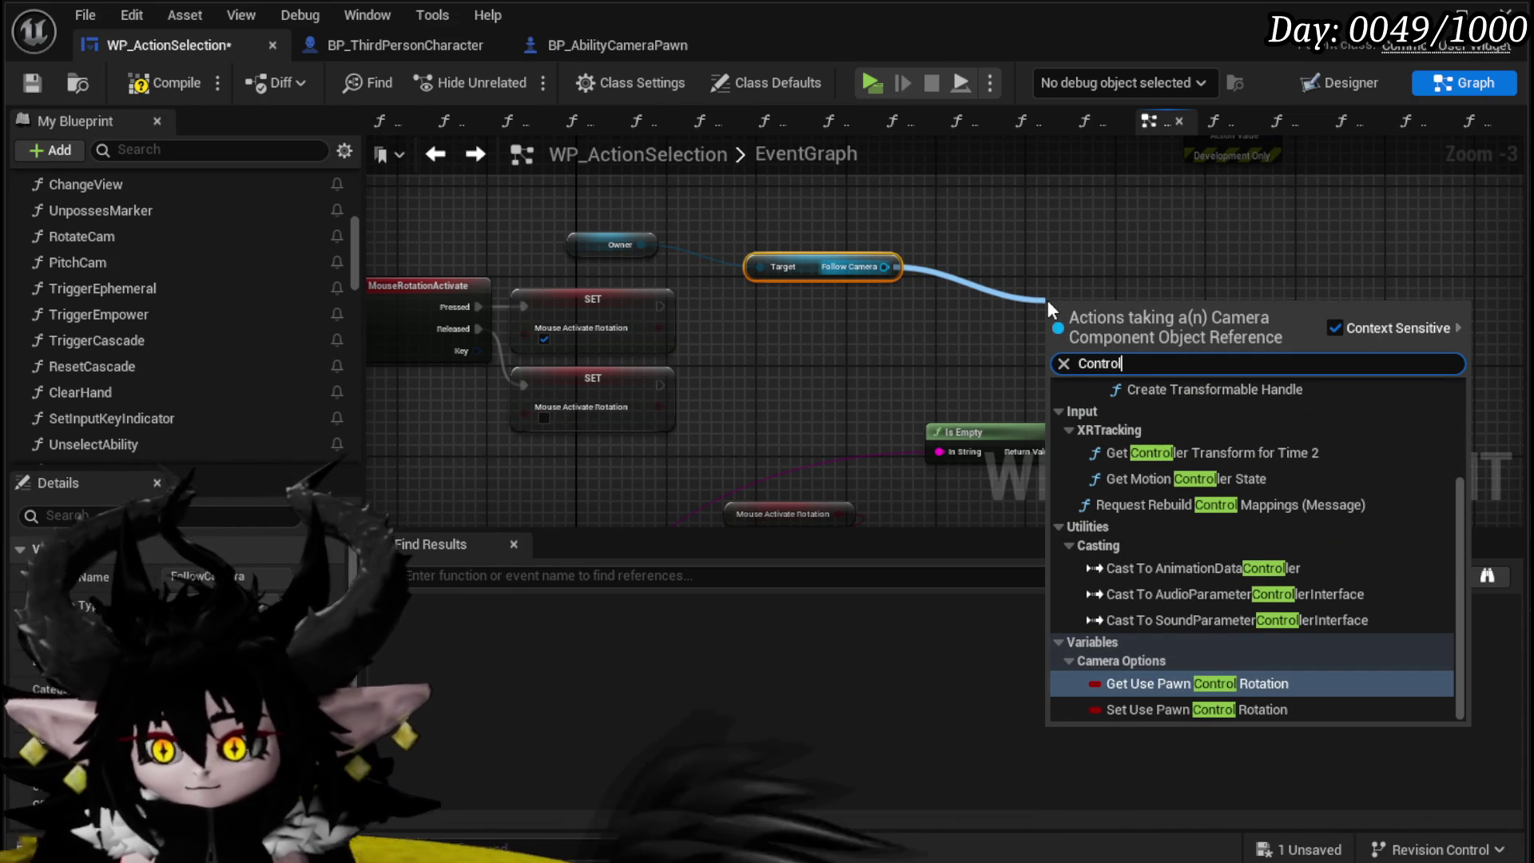
click(1158, 708)
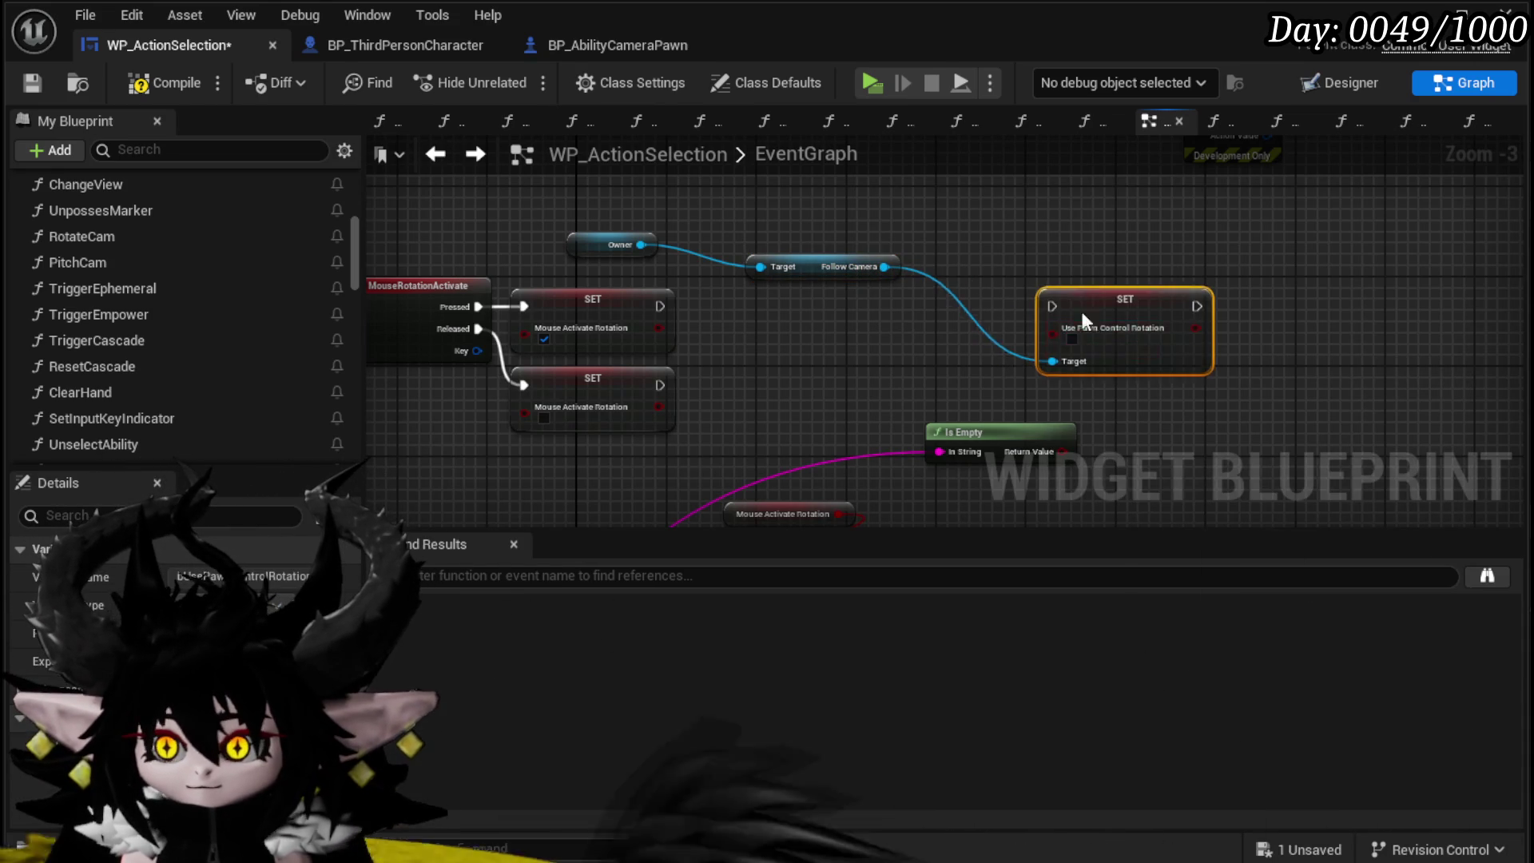
mouse_move(659, 305)
mouse_down()
mouse_move(1008, 294)
mouse_move(979, 281)
mouse_move(969, 310)
mouse_up()
Step: Duplicate the setter and wire it to Follow Camera and the mouse-rotation release
drag(991, 405, 773, 232)
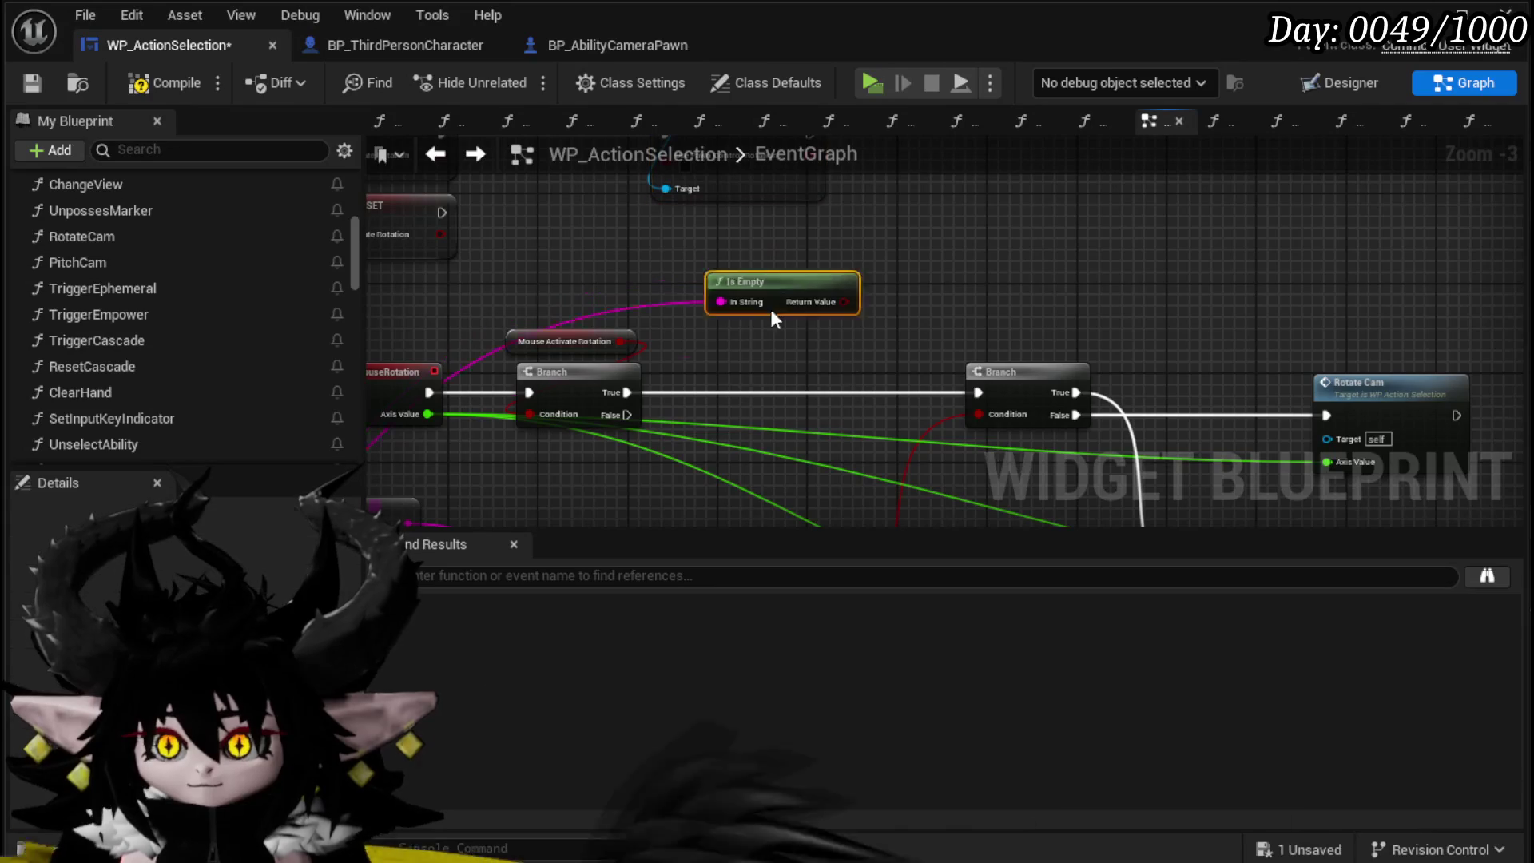
mouse_move(878, 310)
mouse_down()
mouse_move(883, 398)
mouse_move(936, 399)
mouse_up()
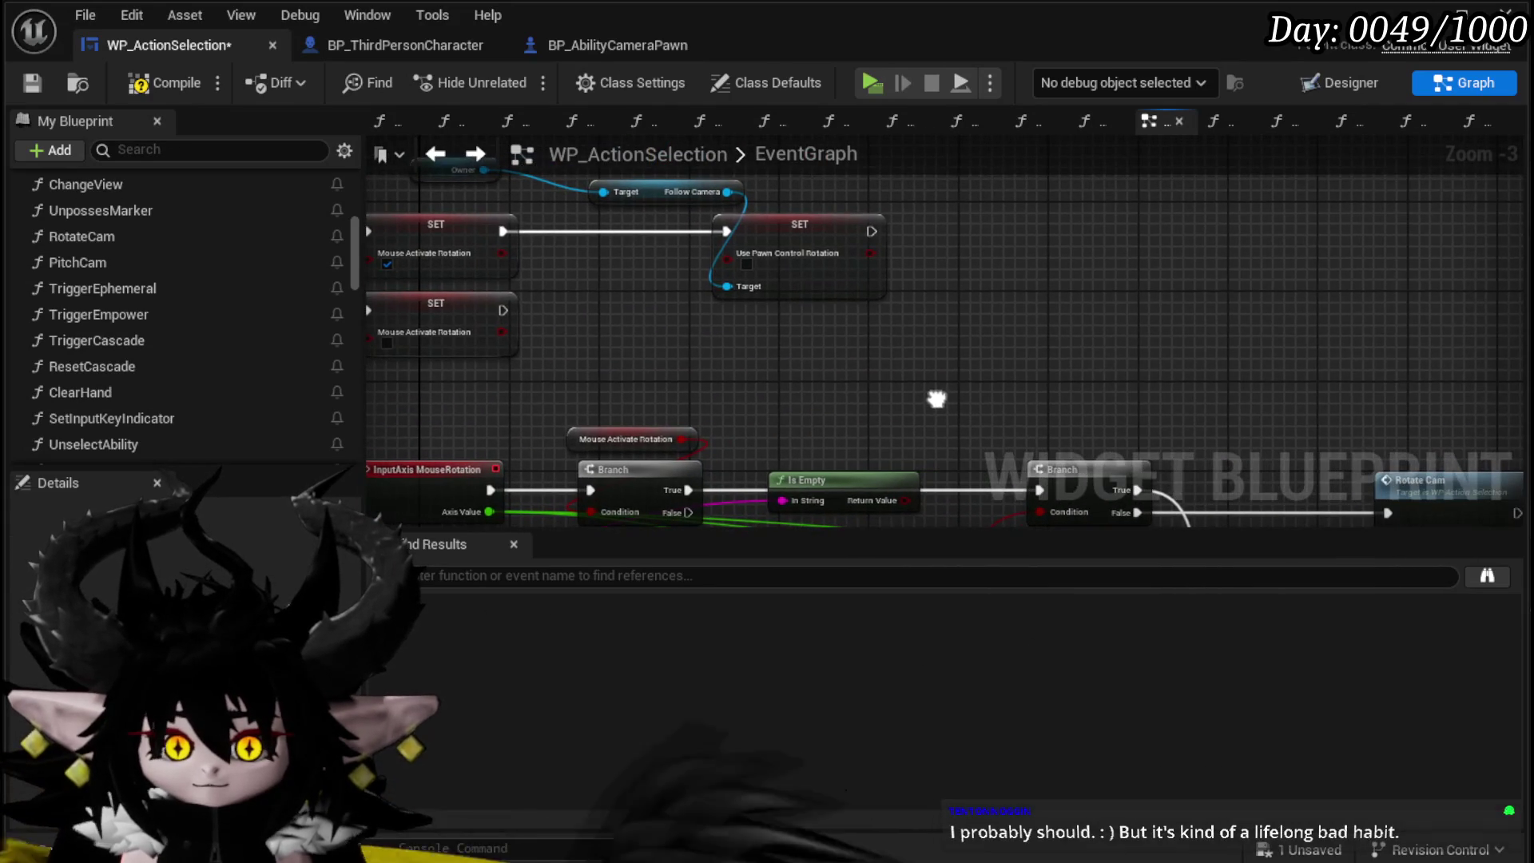
mouse_move(713, 376)
mouse_down()
mouse_move(650, 367)
mouse_move(722, 376)
mouse_move(742, 351)
mouse_up()
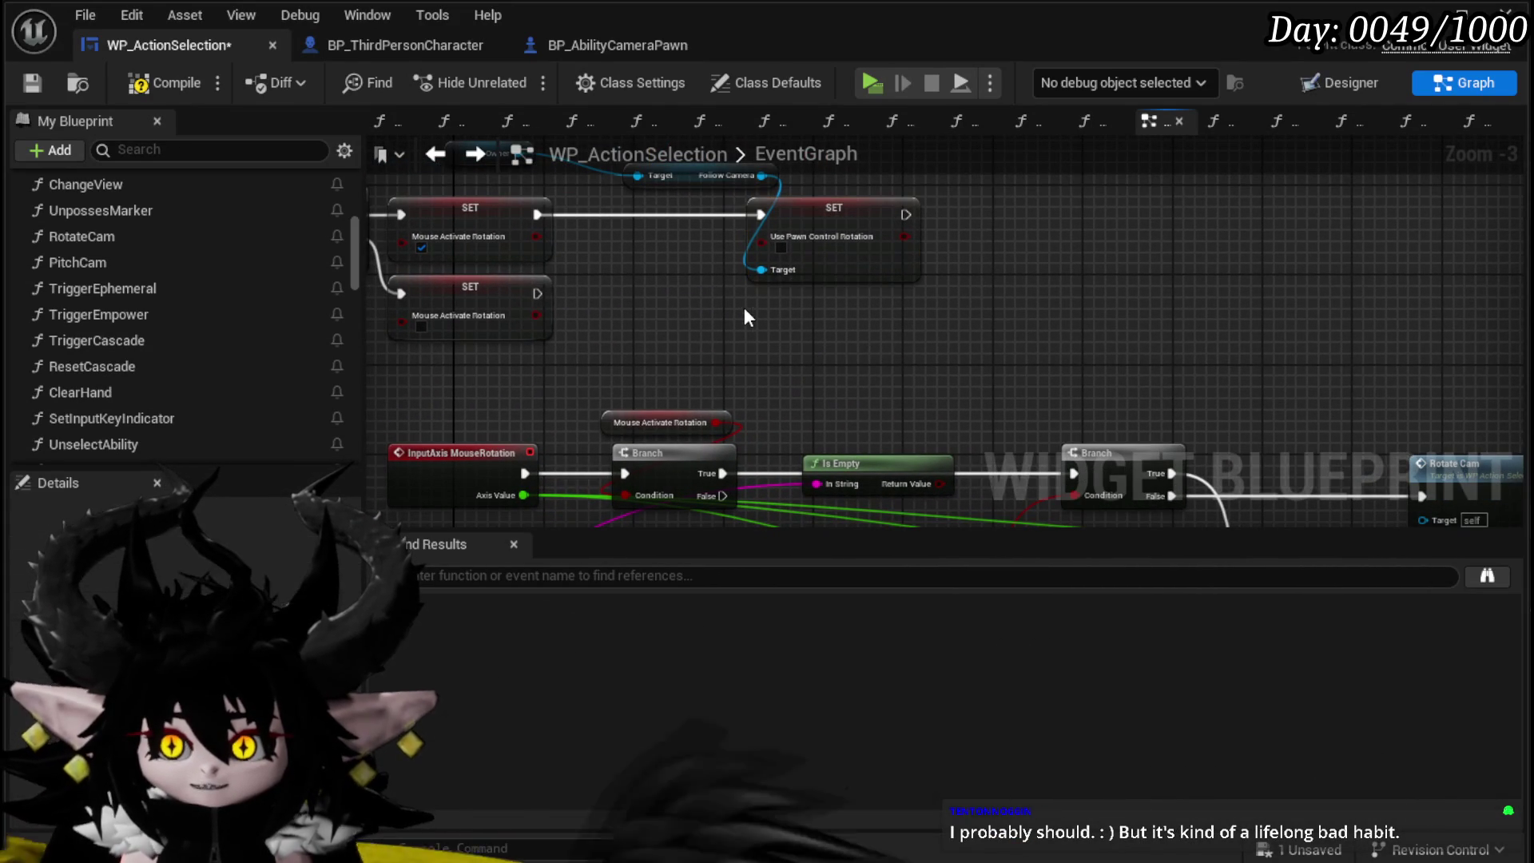
key(ctrl+c)
key(ctrl+v)
drag(722, 310, 730, 343)
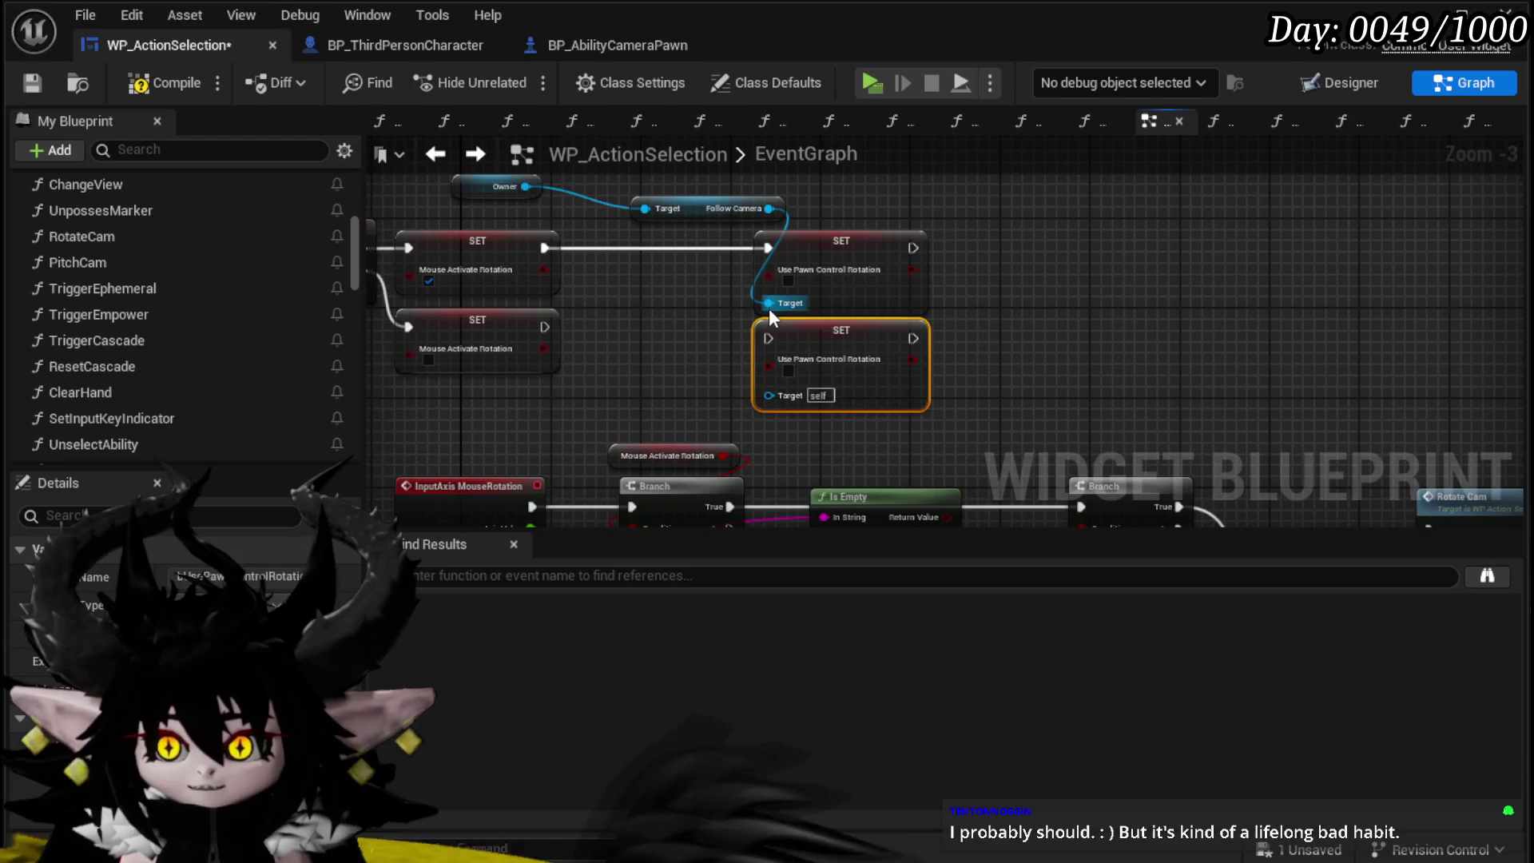
drag(759, 399, 765, 396)
drag(546, 330, 768, 342)
drag(966, 272, 966, 346)
Step: Tick Use Pawn Control Rotation on the release setter, tidy the setters, then compile and save
drag(860, 320, 838, 287)
drag(1019, 323, 984, 259)
drag(792, 352, 781, 351)
click(928, 337)
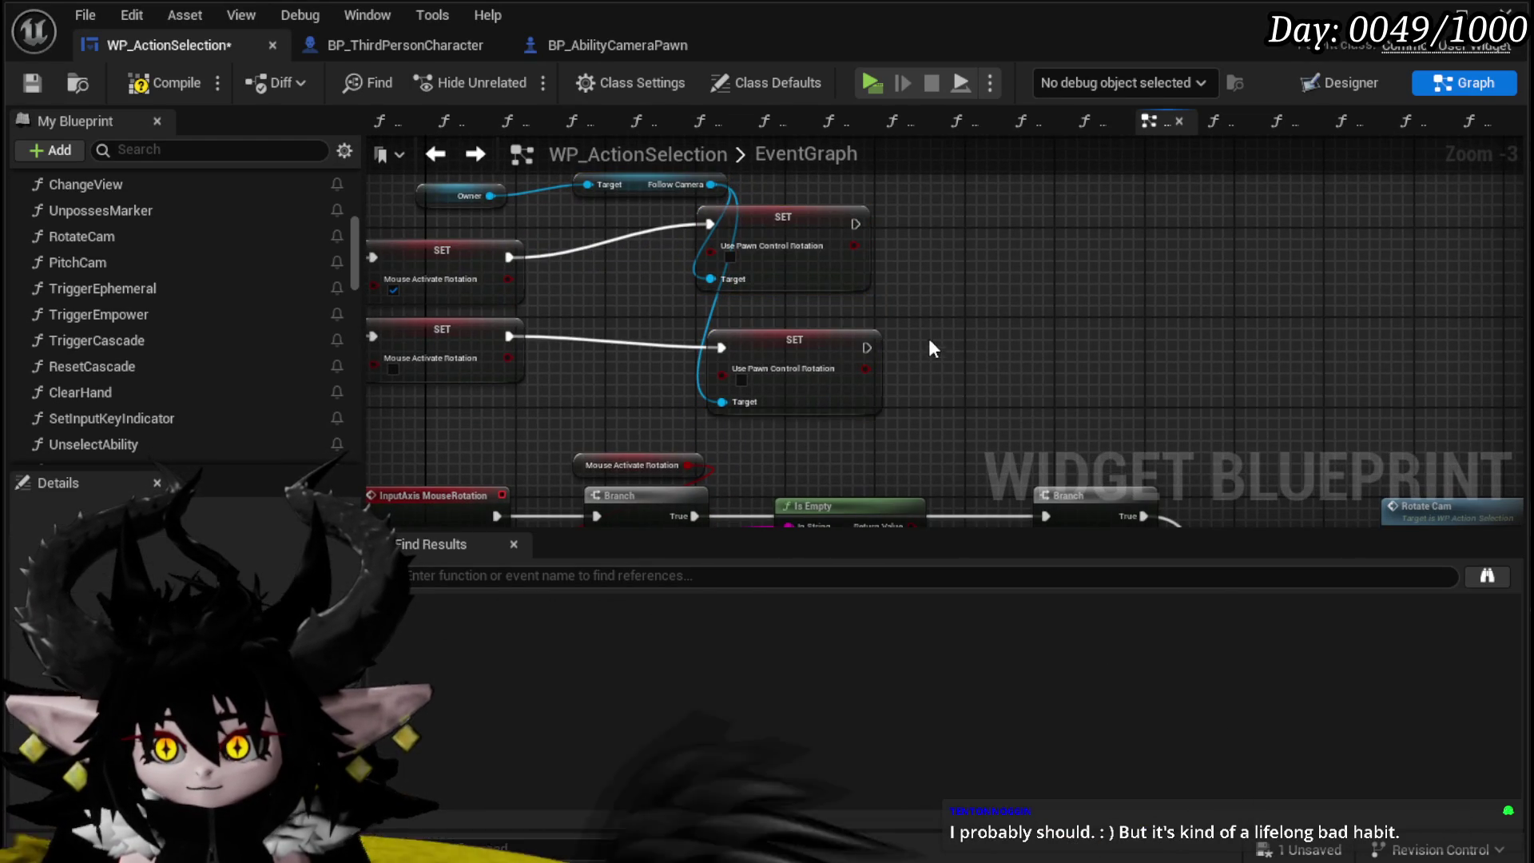
drag(928, 338, 907, 322)
click(721, 362)
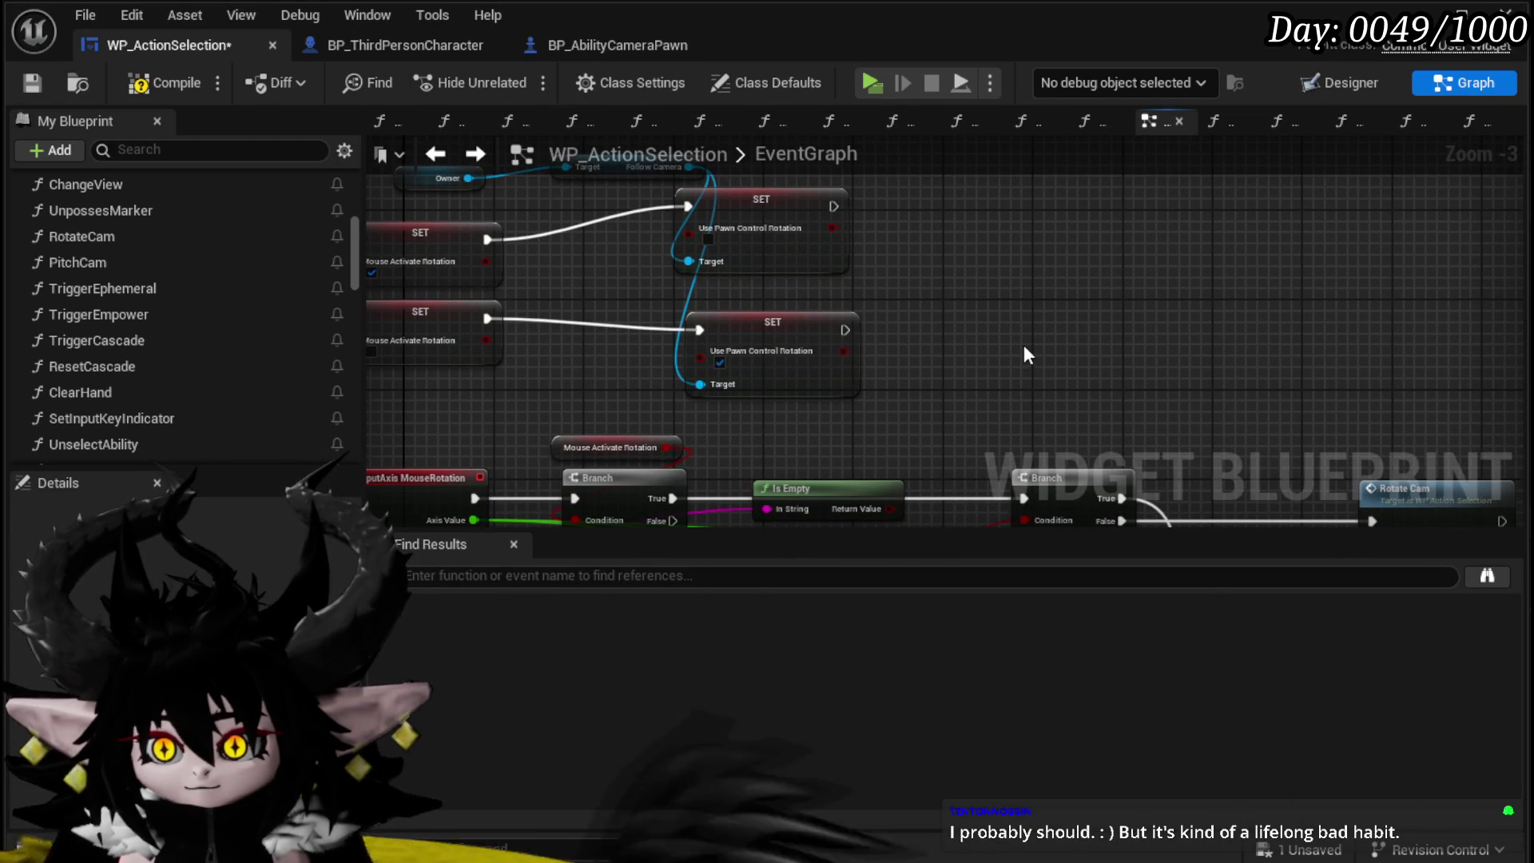
click(160, 82)
click(36, 82)
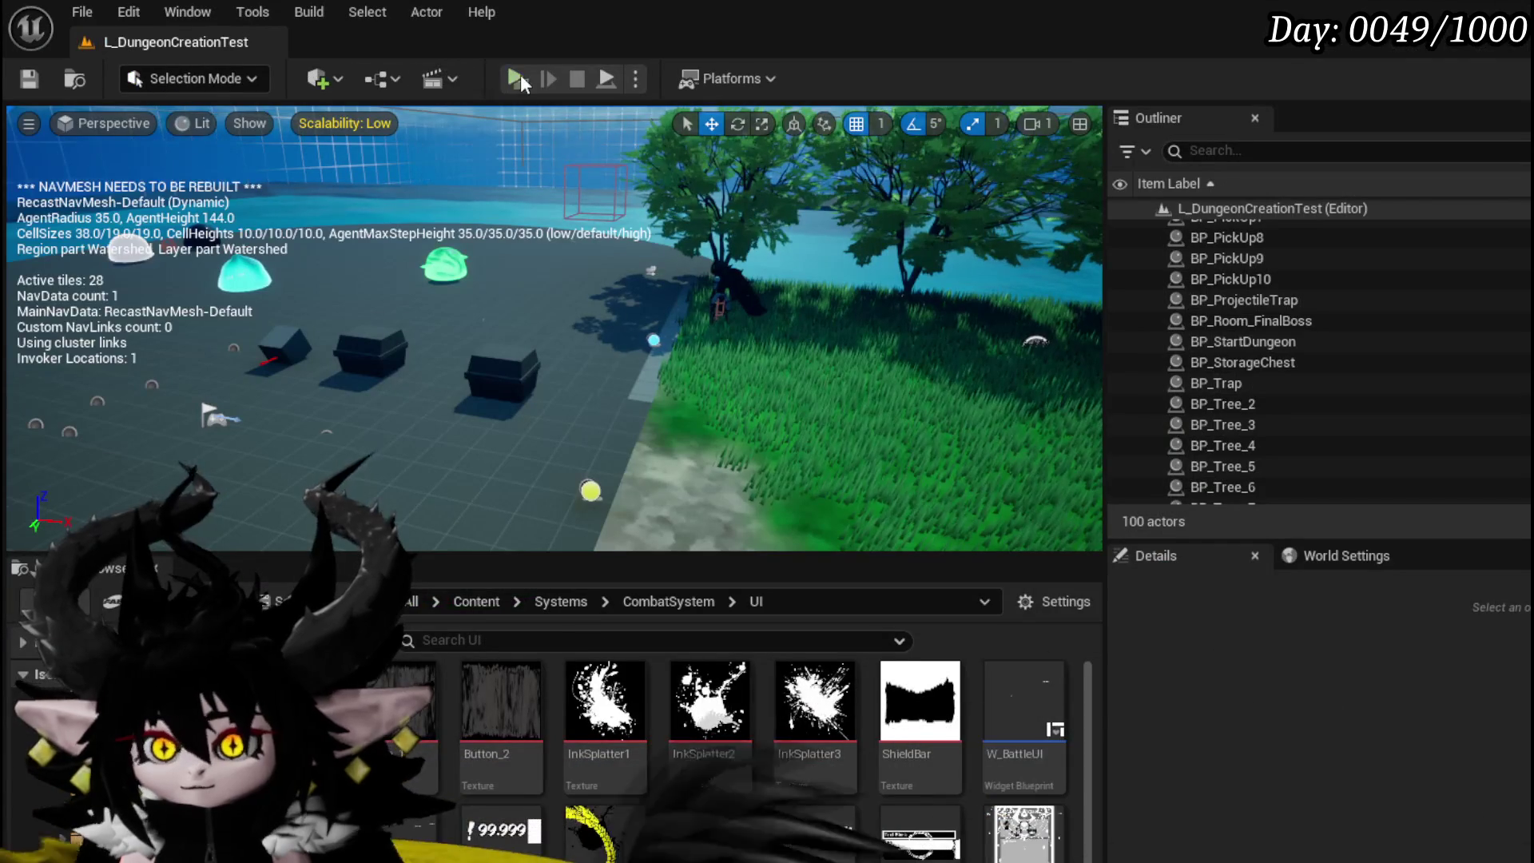
Step: Run a standalone play-test fighting the slime with fire slash, Melee AOE and fire explosion cards
click(520, 74)
key(w)
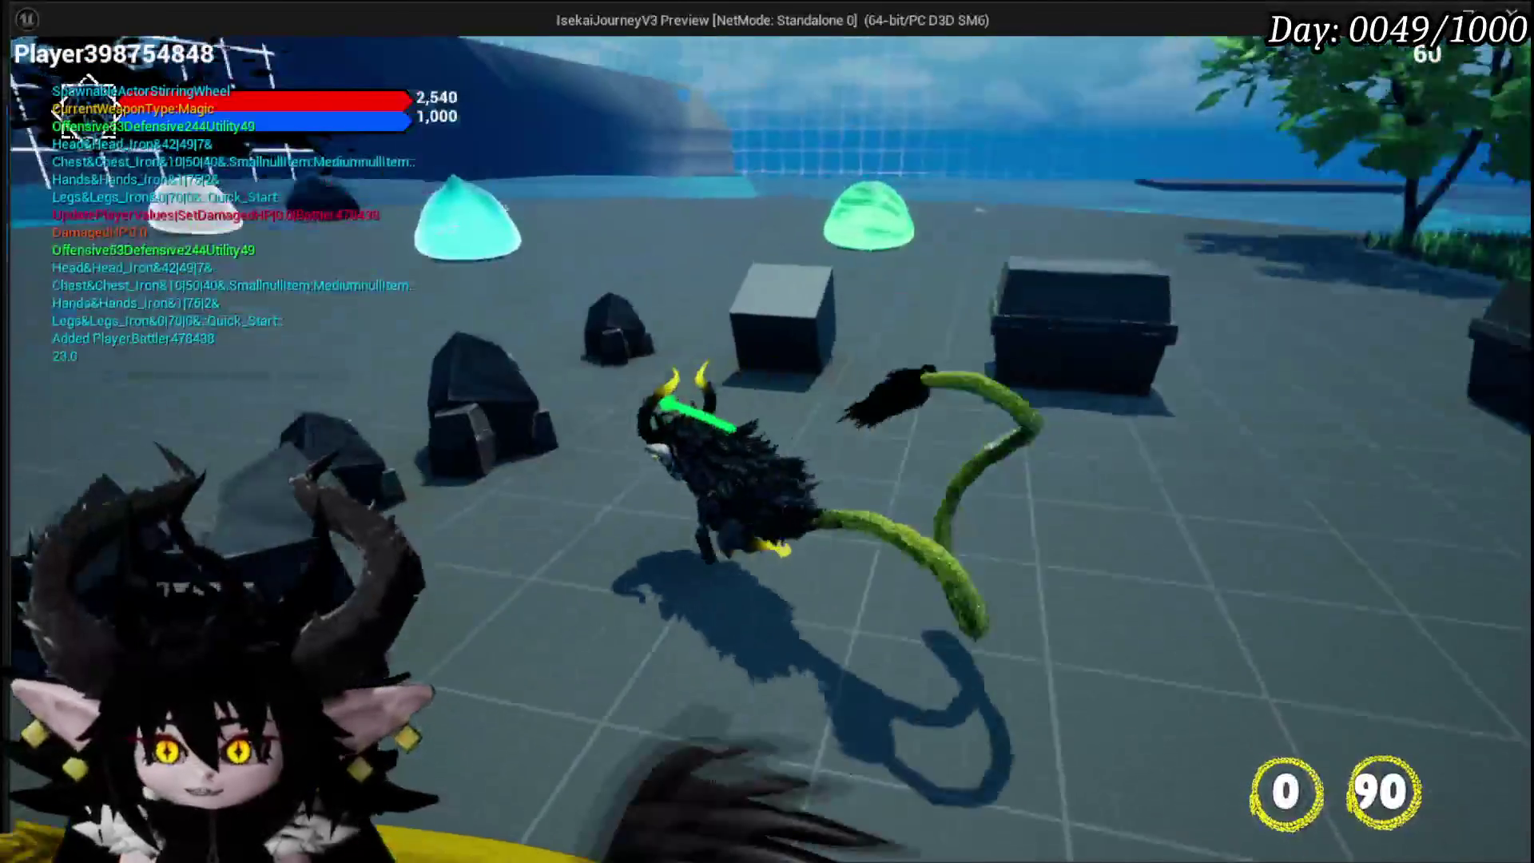
key(e)
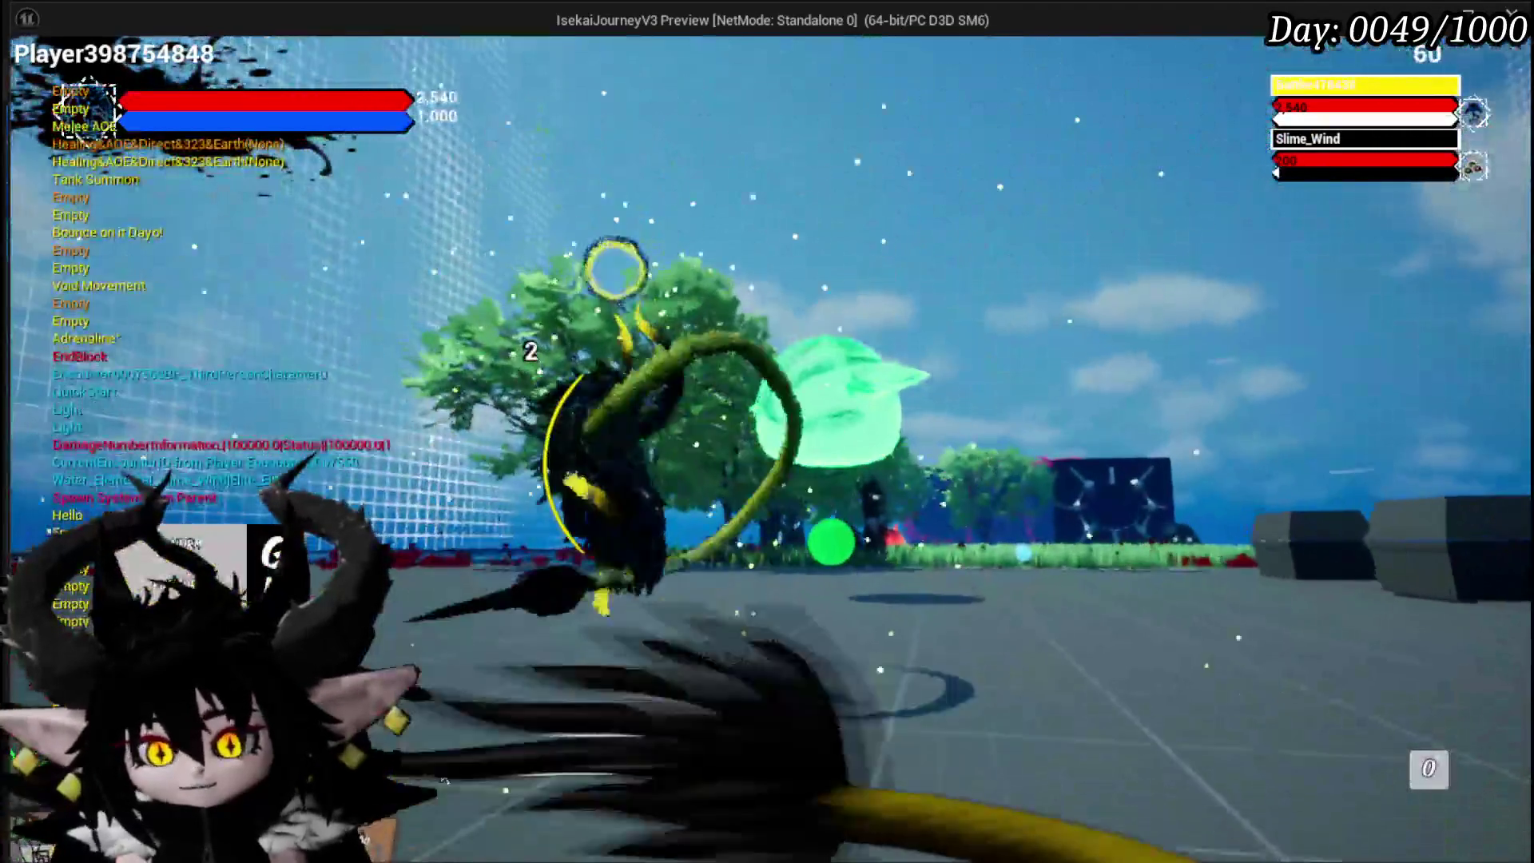
click(617, 615)
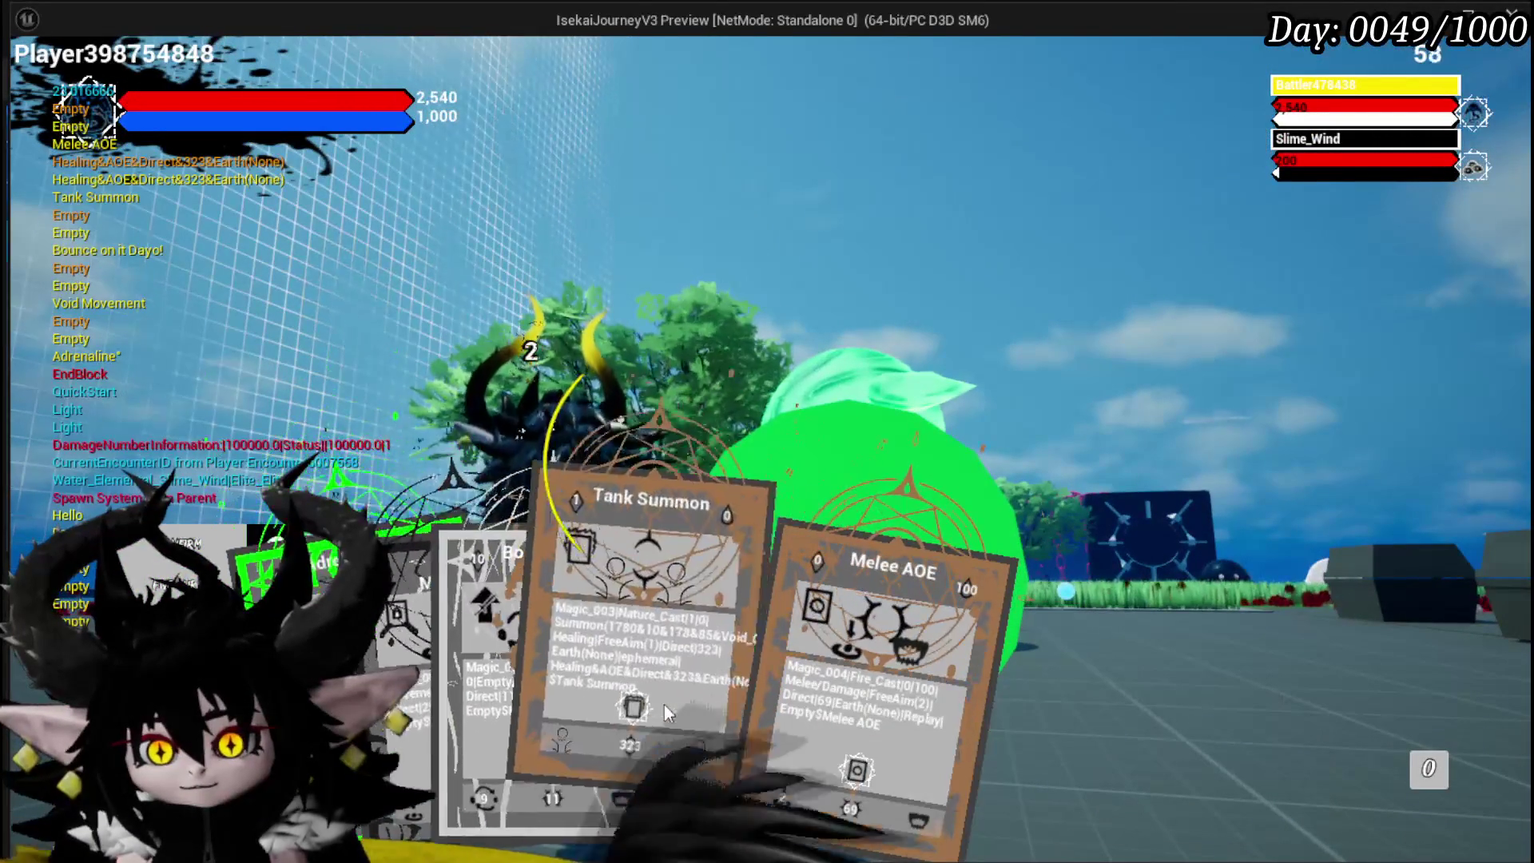
click(758, 405)
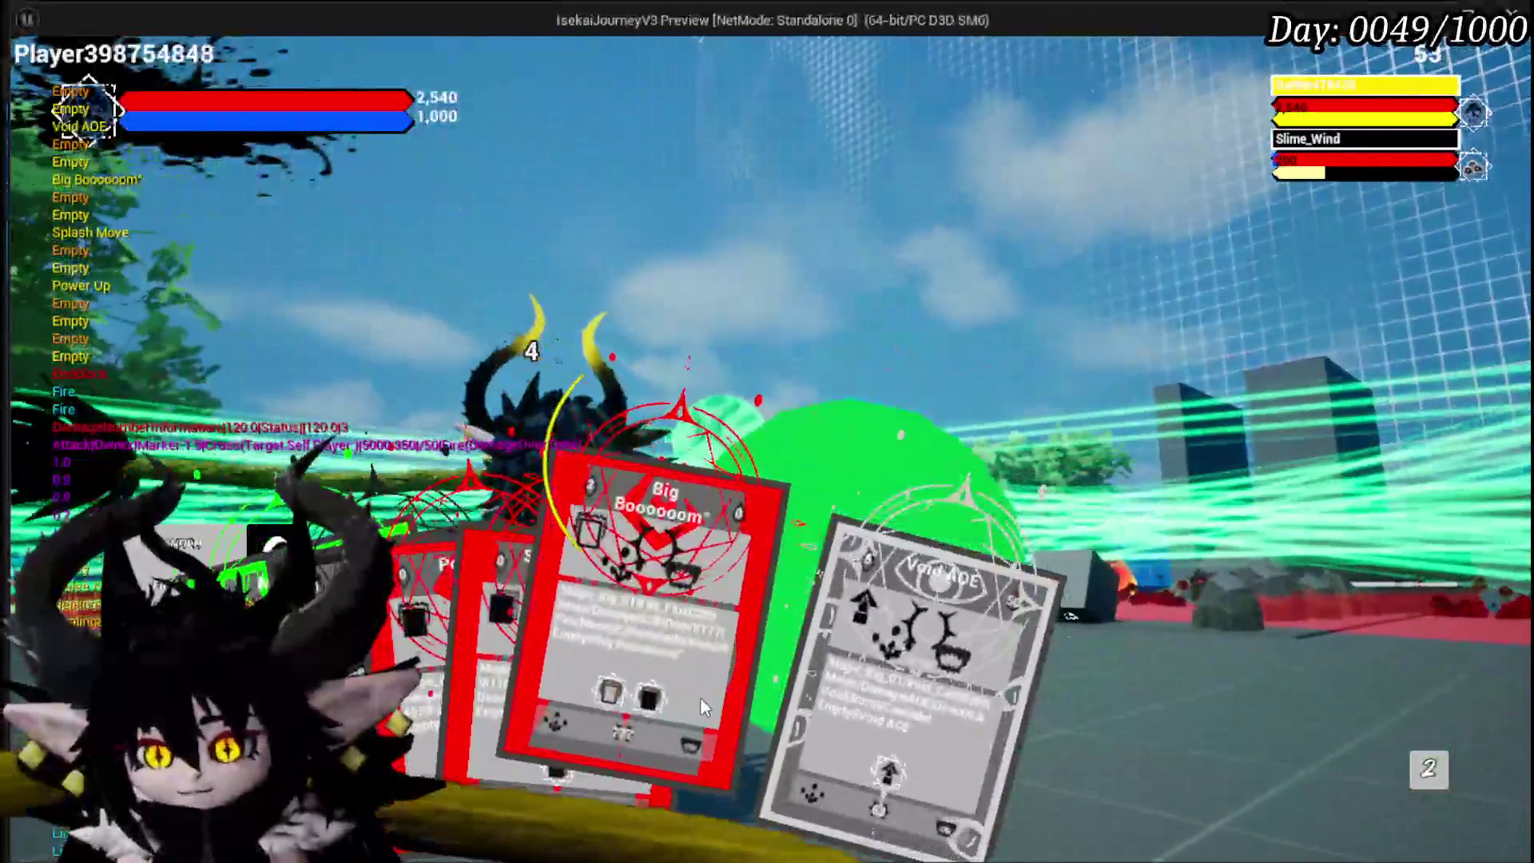
click(701, 702)
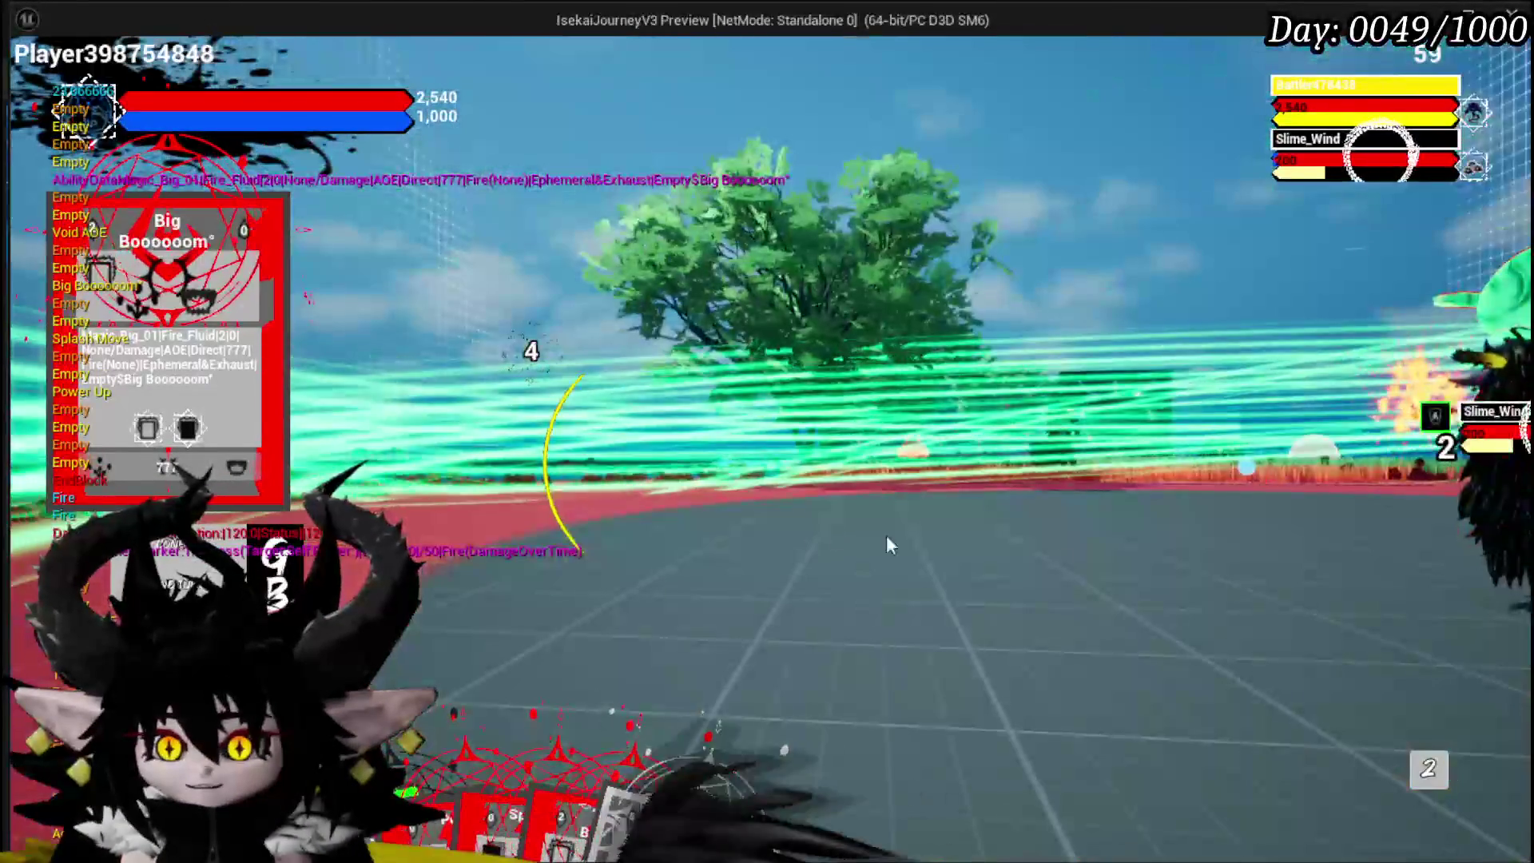
key(Escape)
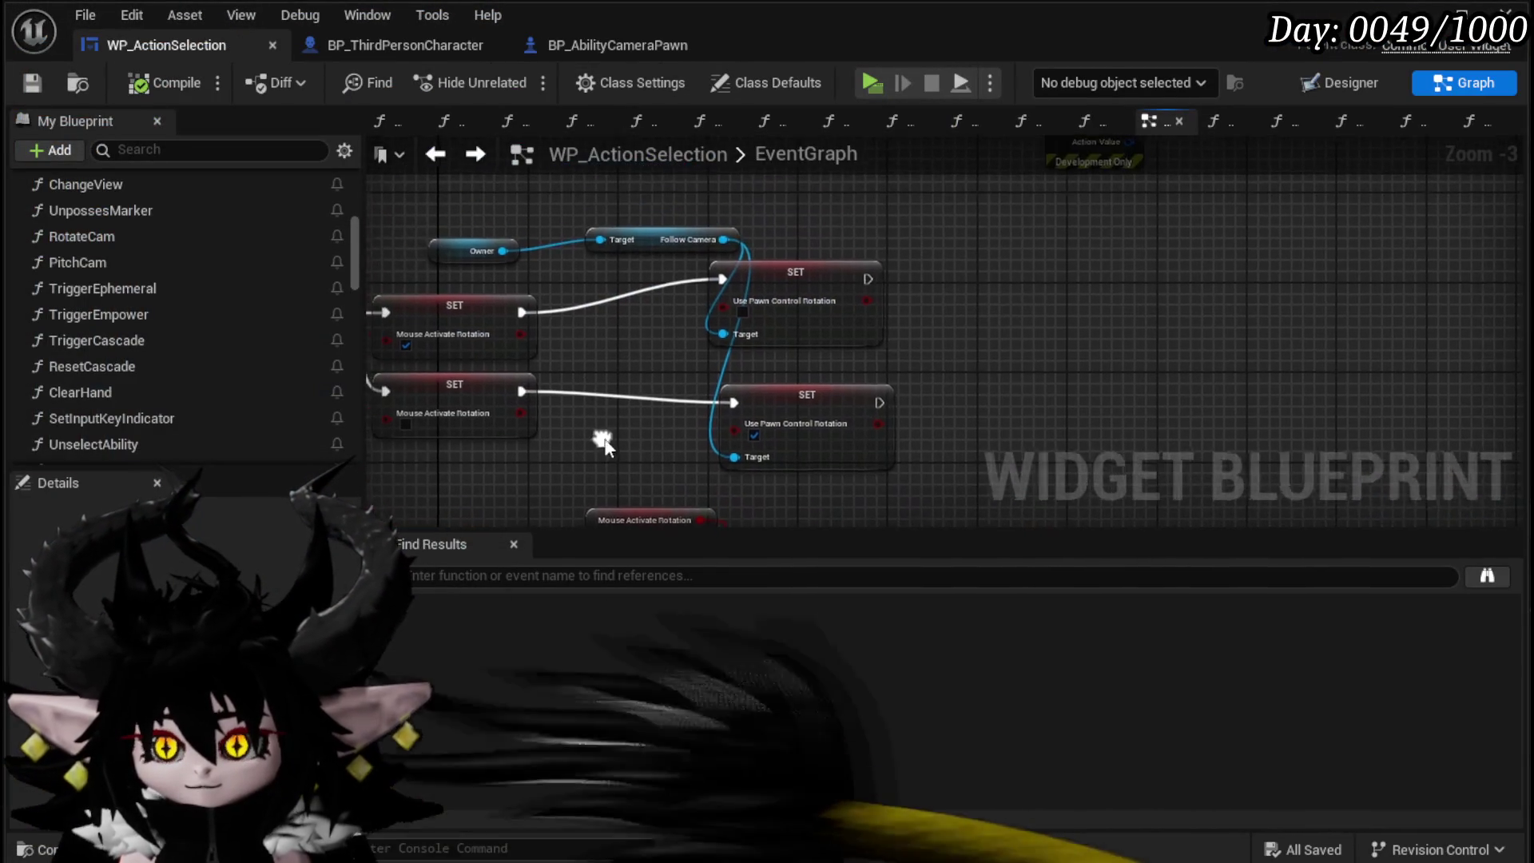
Step: Delete the two Use Pawn Control Rotation setters and save the widget blueprint
drag(599, 438, 932, 182)
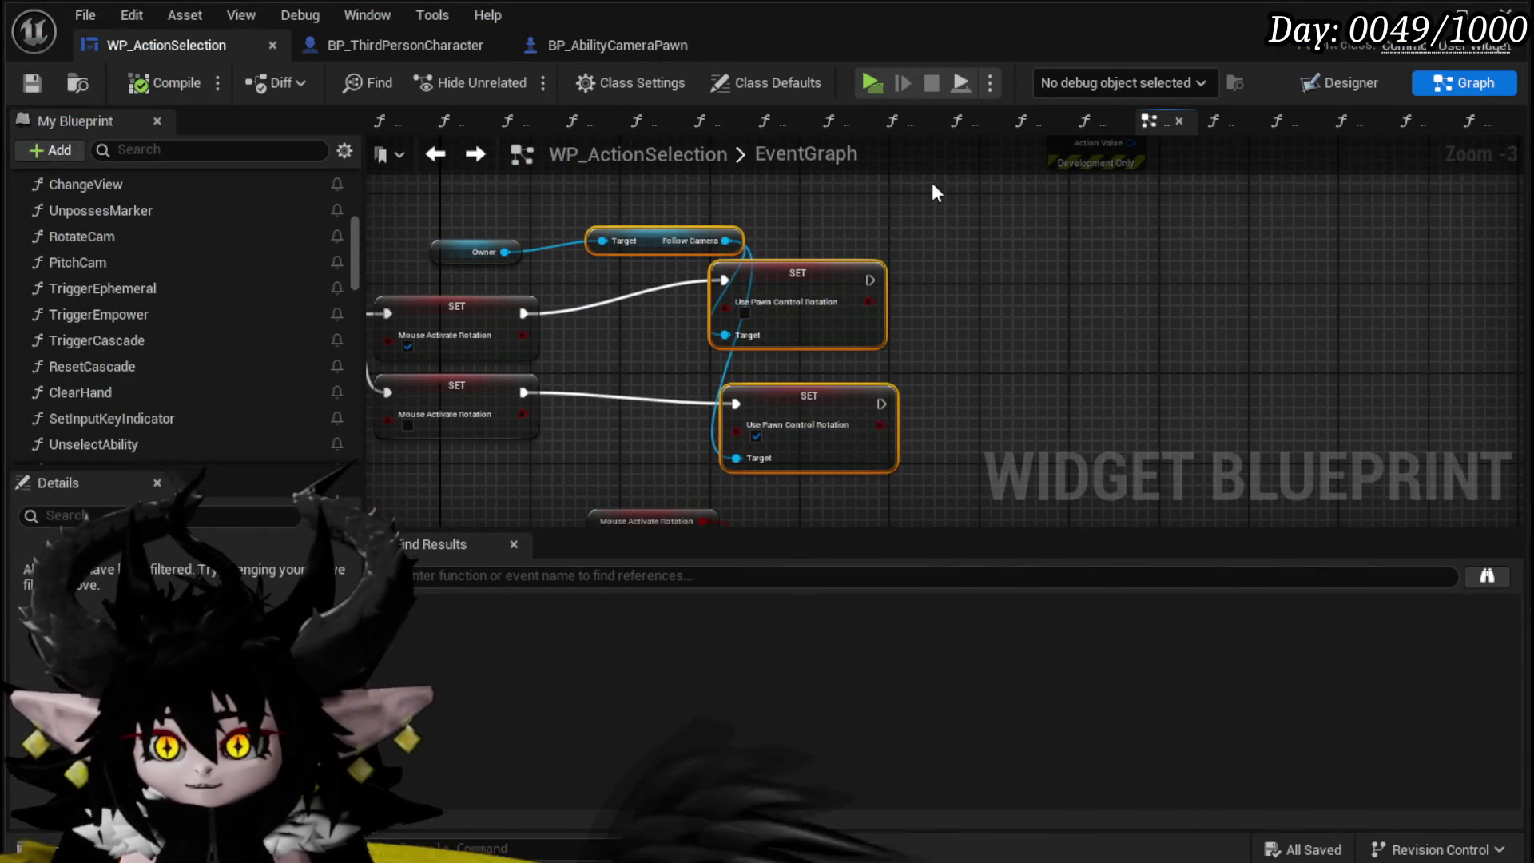
key(Delete)
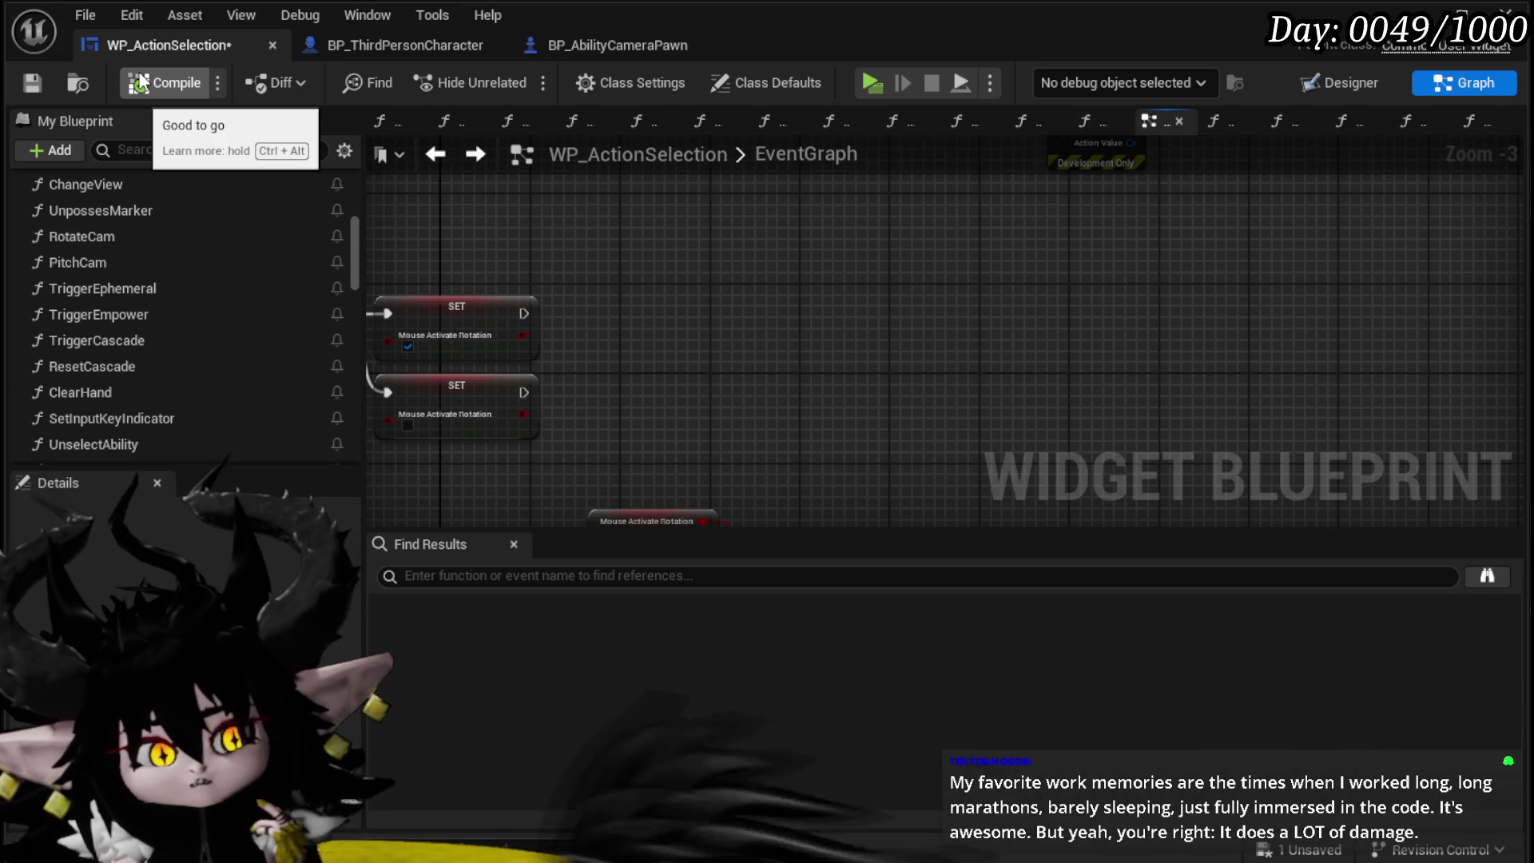
click(24, 86)
Step: Move the Melee comparison, GET and Parse Into Array nodes up near the Branch
mouse_move(922, 328)
mouse_down()
mouse_move(897, 189)
mouse_move(836, 260)
mouse_move(722, 266)
mouse_move(883, 240)
mouse_move(645, 250)
mouse_move(794, 270)
mouse_move(547, 281)
mouse_move(556, 329)
mouse_move(561, 302)
mouse_up()
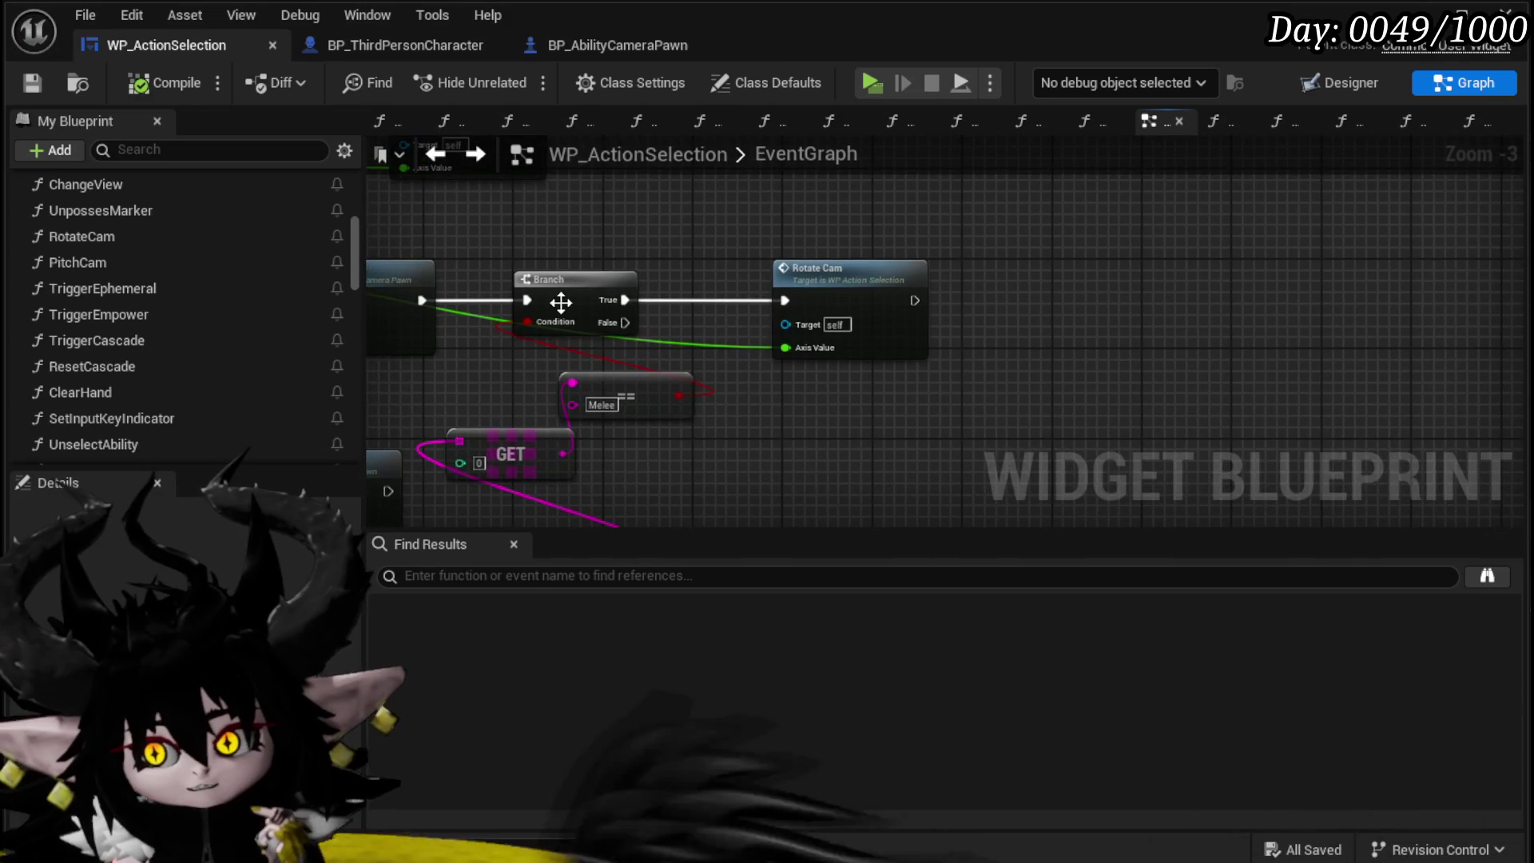
drag(611, 310, 601, 289)
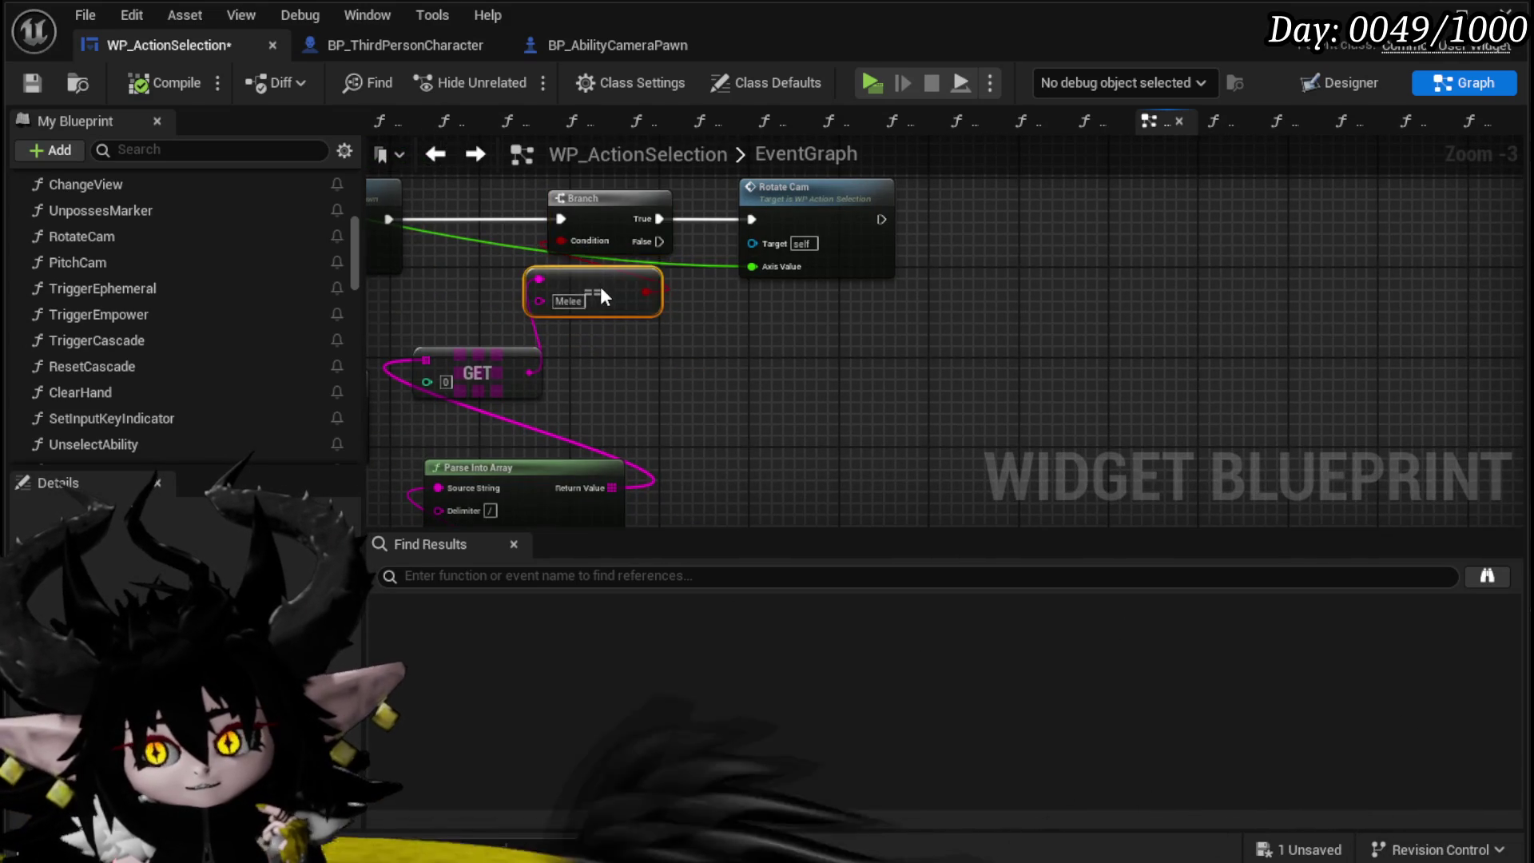
drag(631, 340, 770, 290)
drag(598, 313, 712, 288)
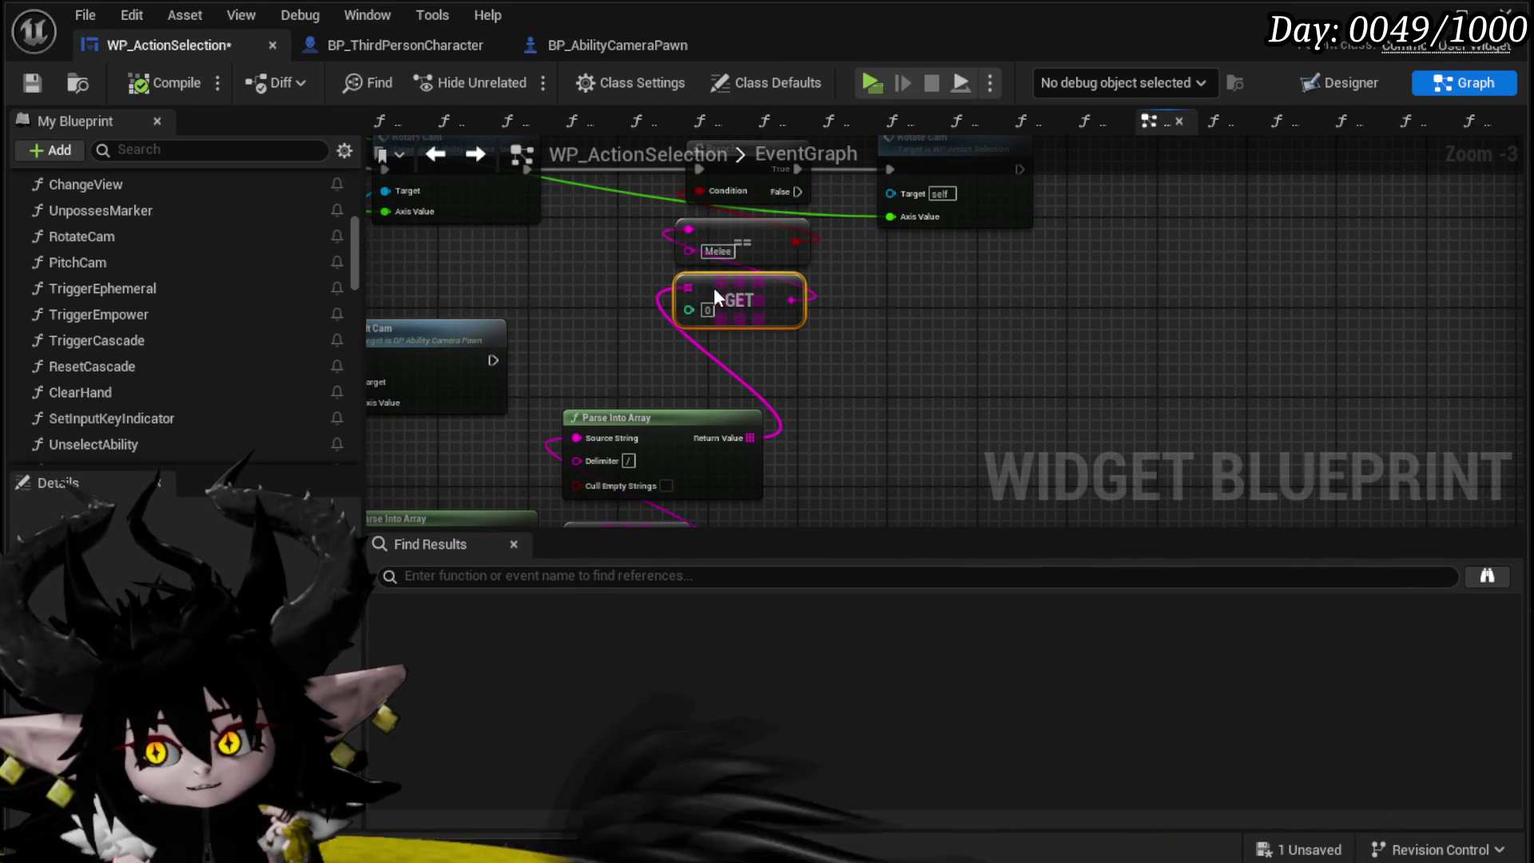
mouse_move(677, 411)
mouse_down()
mouse_move(775, 355)
mouse_move(792, 336)
mouse_move(778, 315)
mouse_move(869, 240)
mouse_up()
click(765, 438)
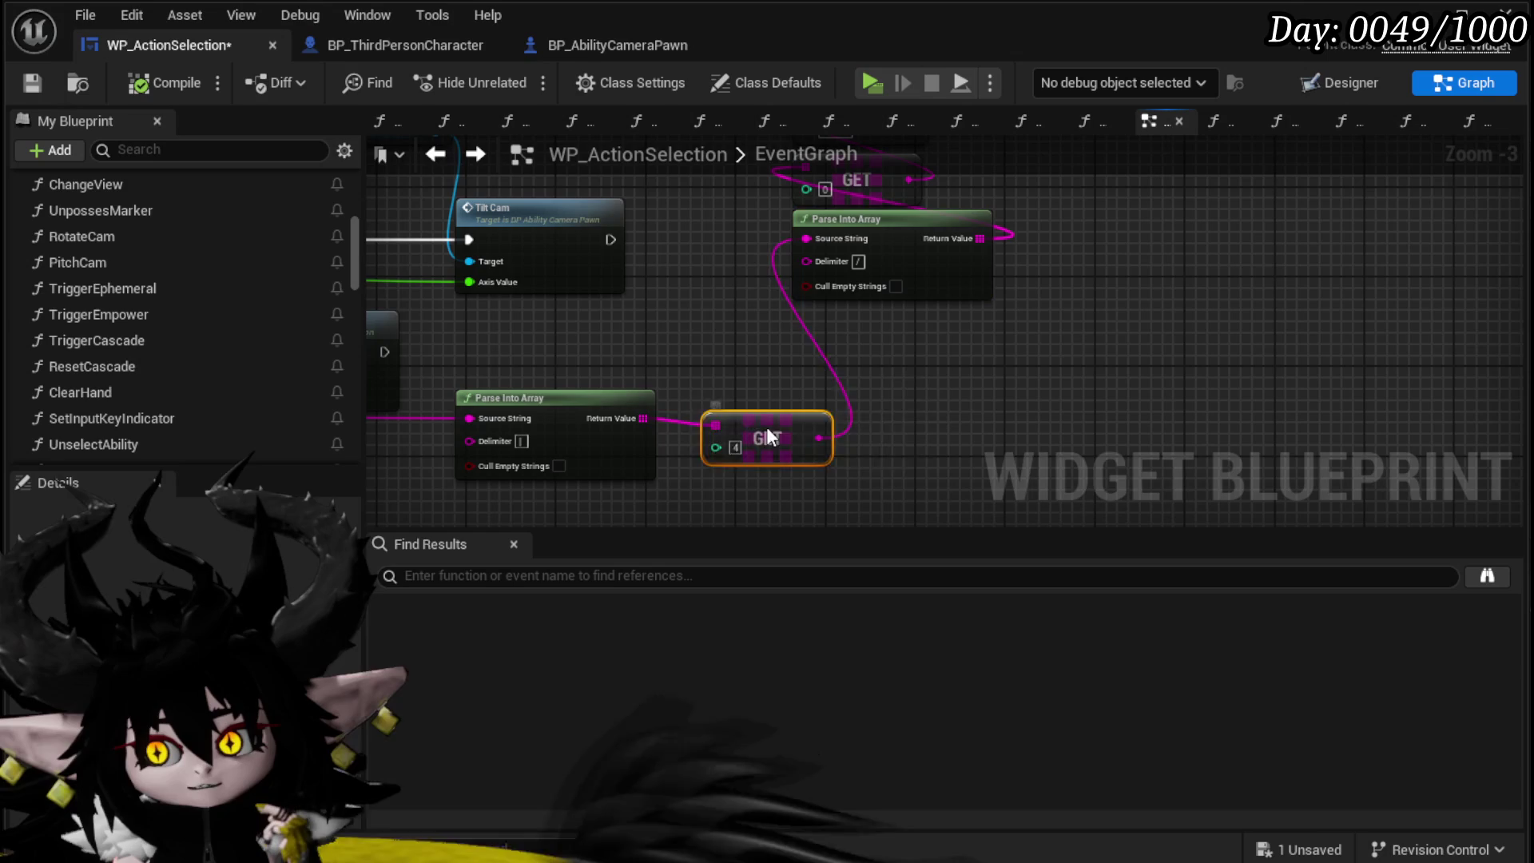
mouse_move(865, 414)
mouse_down()
mouse_move(824, 338)
mouse_move(826, 415)
mouse_up()
scroll(827, 415, down, 4)
scroll(753, 394, up, 3)
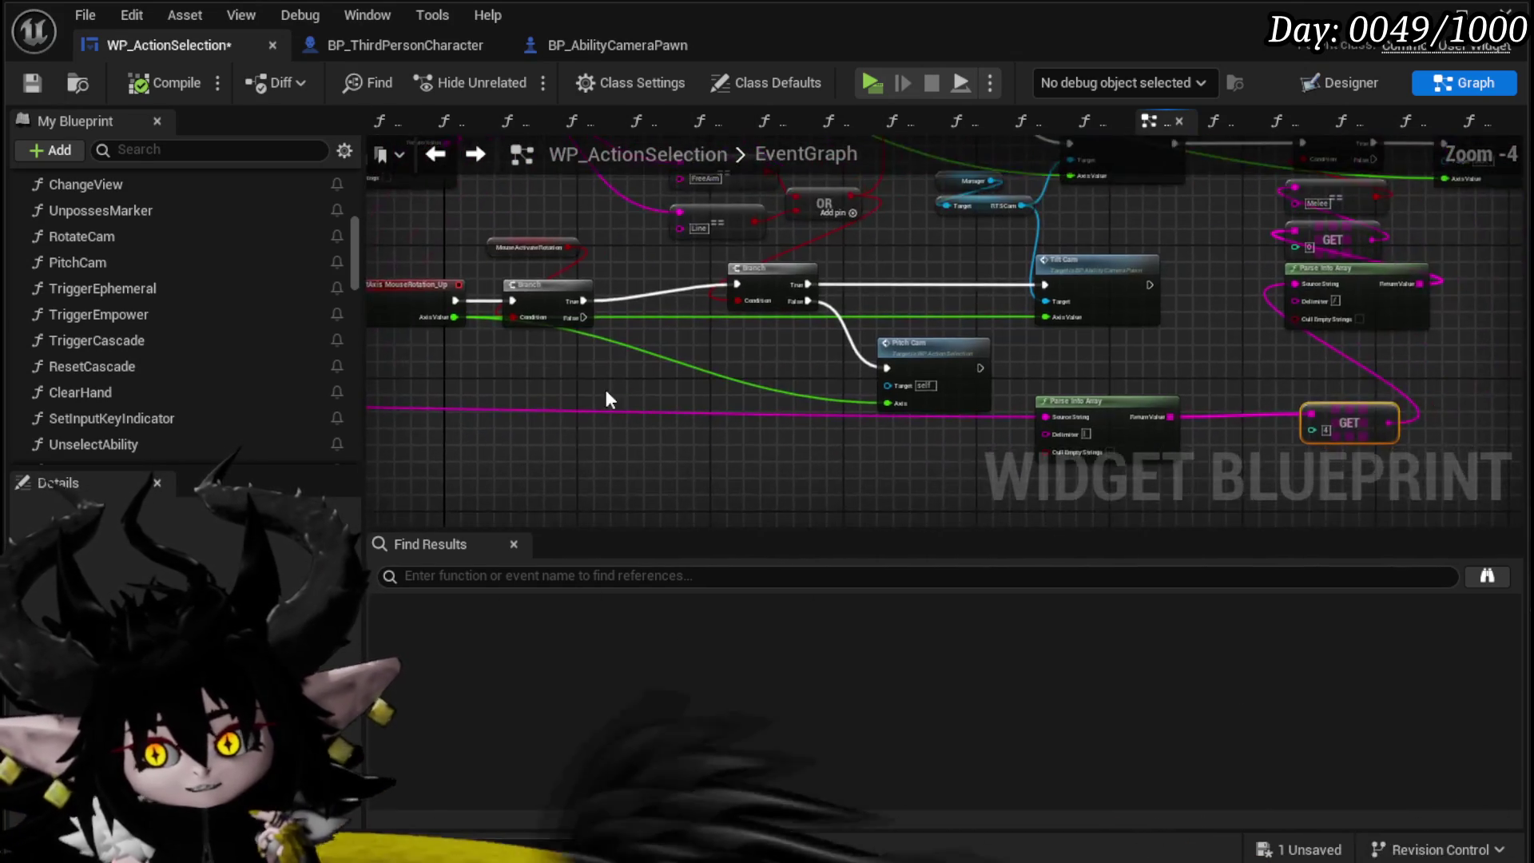
Step: Place the Pitch Cam and Rotate Cam calls side by side above the Branch and save
drag(396, 361, 741, 414)
drag(431, 384, 706, 276)
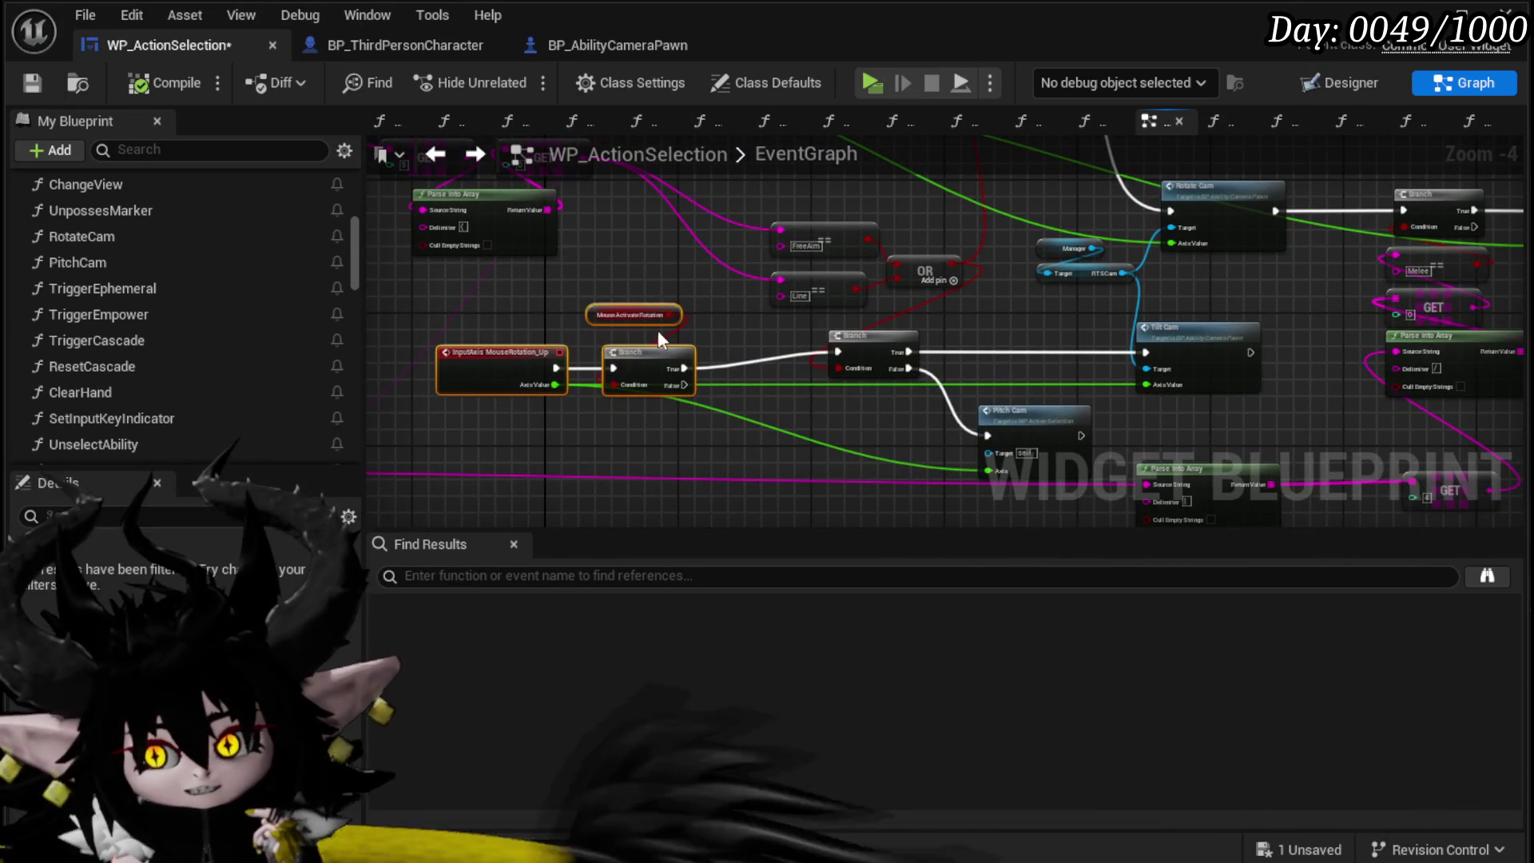
drag(652, 339, 464, 362)
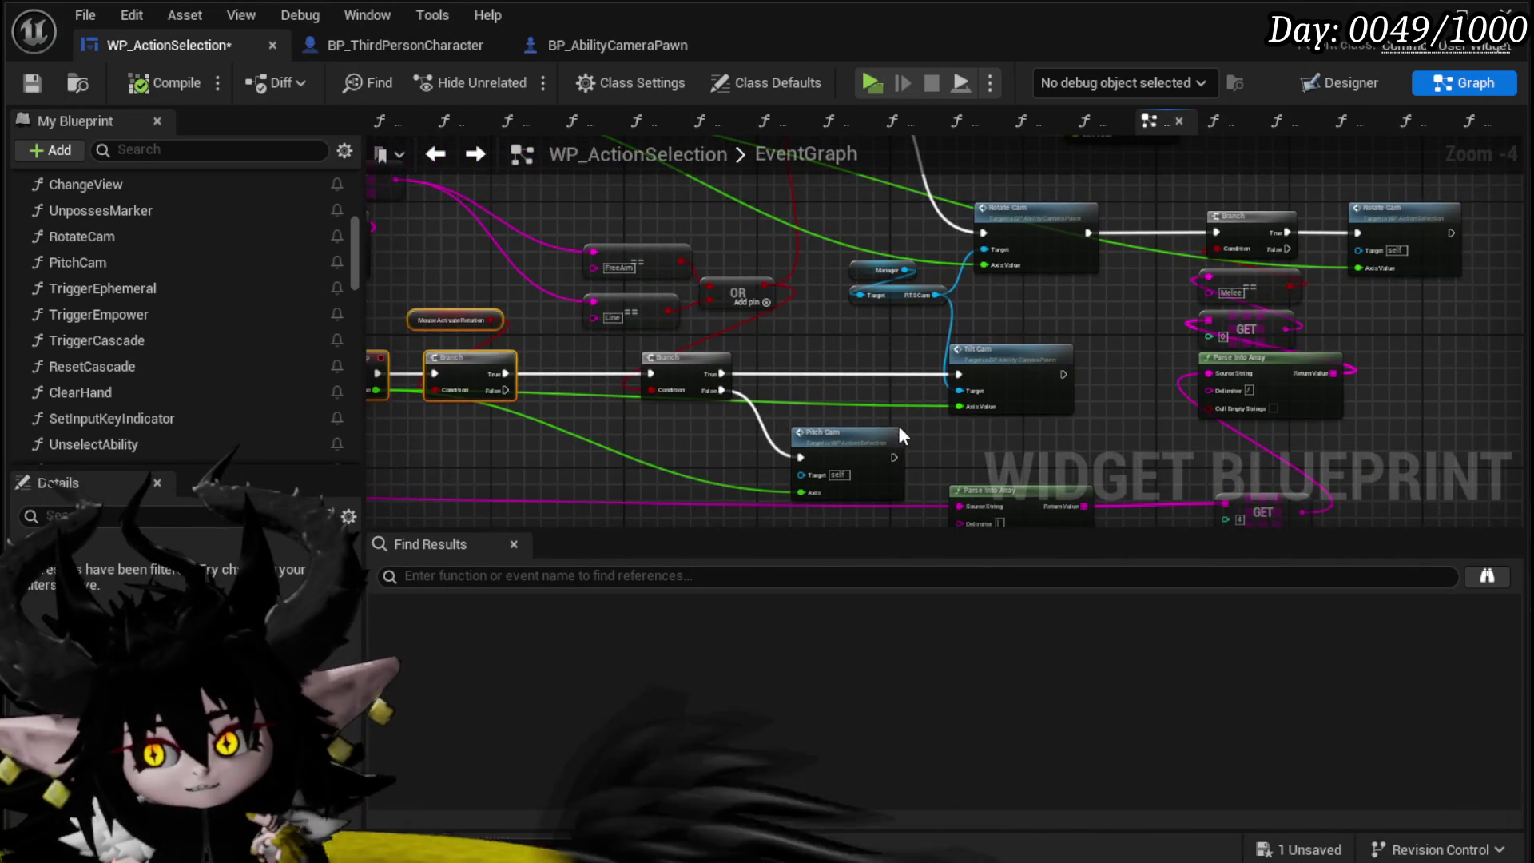
click(831, 444)
mouse_move(827, 435)
mouse_down()
mouse_move(709, 366)
mouse_move(559, 435)
mouse_move(568, 374)
mouse_move(538, 250)
mouse_move(655, 340)
mouse_move(654, 312)
mouse_move(618, 314)
mouse_move(603, 345)
mouse_move(609, 257)
mouse_move(631, 276)
mouse_up()
mouse_move(600, 485)
mouse_down()
mouse_move(831, 106)
mouse_move(801, 342)
mouse_move(820, 186)
mouse_move(822, 280)
mouse_up()
drag(923, 319, 1004, 265)
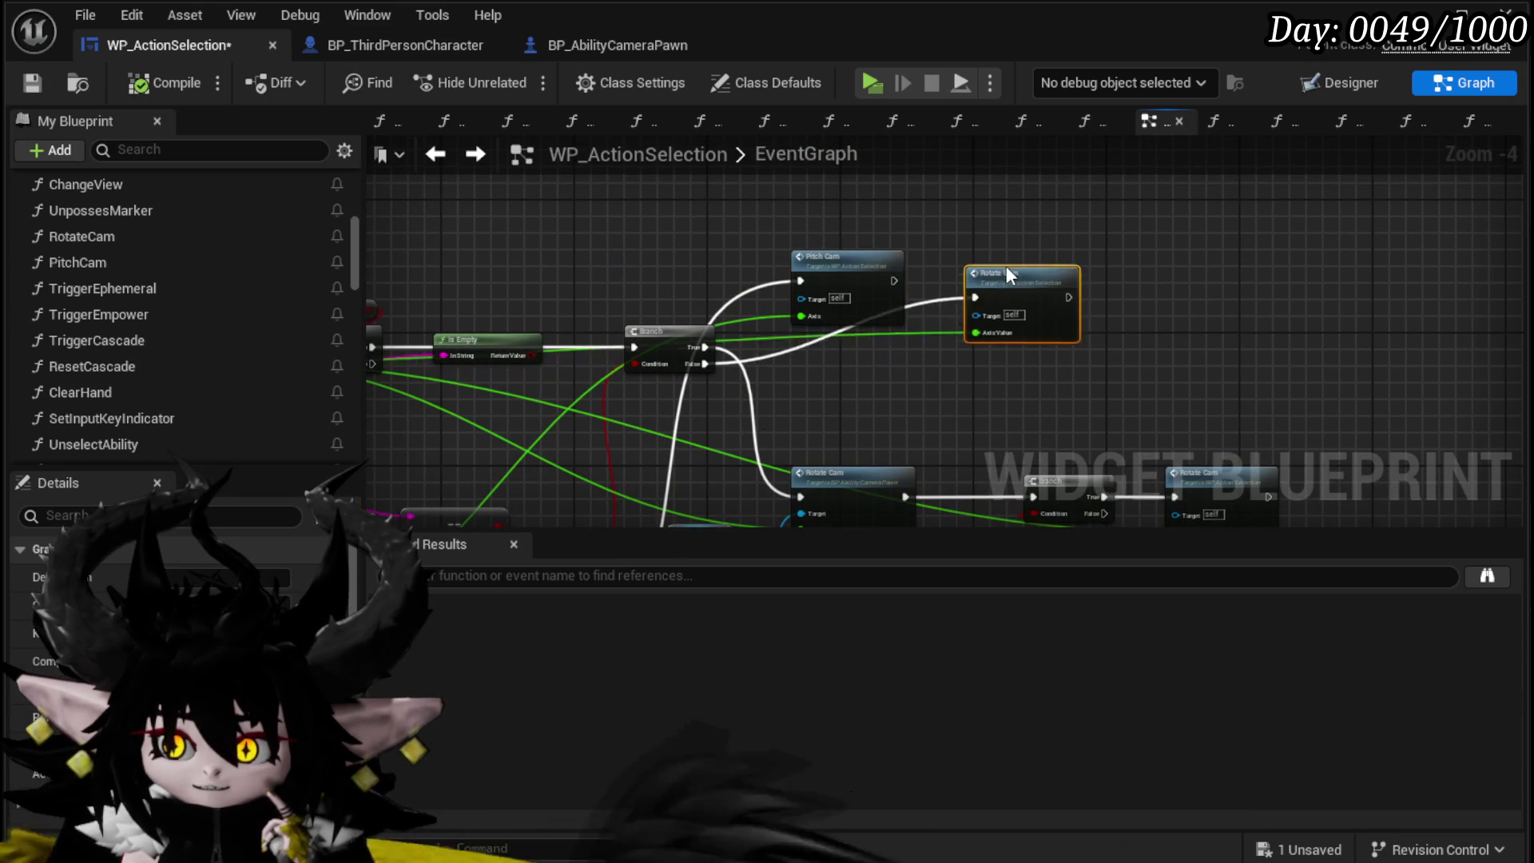
mouse_move(822, 231)
mouse_down()
mouse_move(671, 239)
mouse_move(837, 284)
mouse_move(1079, 287)
mouse_up()
mouse_move(799, 271)
mouse_down()
mouse_move(797, 299)
mouse_move(798, 237)
mouse_move(869, 188)
mouse_move(774, 239)
mouse_move(832, 256)
mouse_move(676, 255)
mouse_up()
key(ctrl+s)
Step: Shift the two camera calls further right, check the FreeAim and OR nodes, and save
mouse_move(922, 212)
mouse_down()
mouse_move(759, 304)
mouse_move(590, 330)
mouse_up()
mouse_move(733, 208)
mouse_down()
mouse_move(823, 205)
mouse_move(884, 226)
mouse_move(806, 323)
mouse_up()
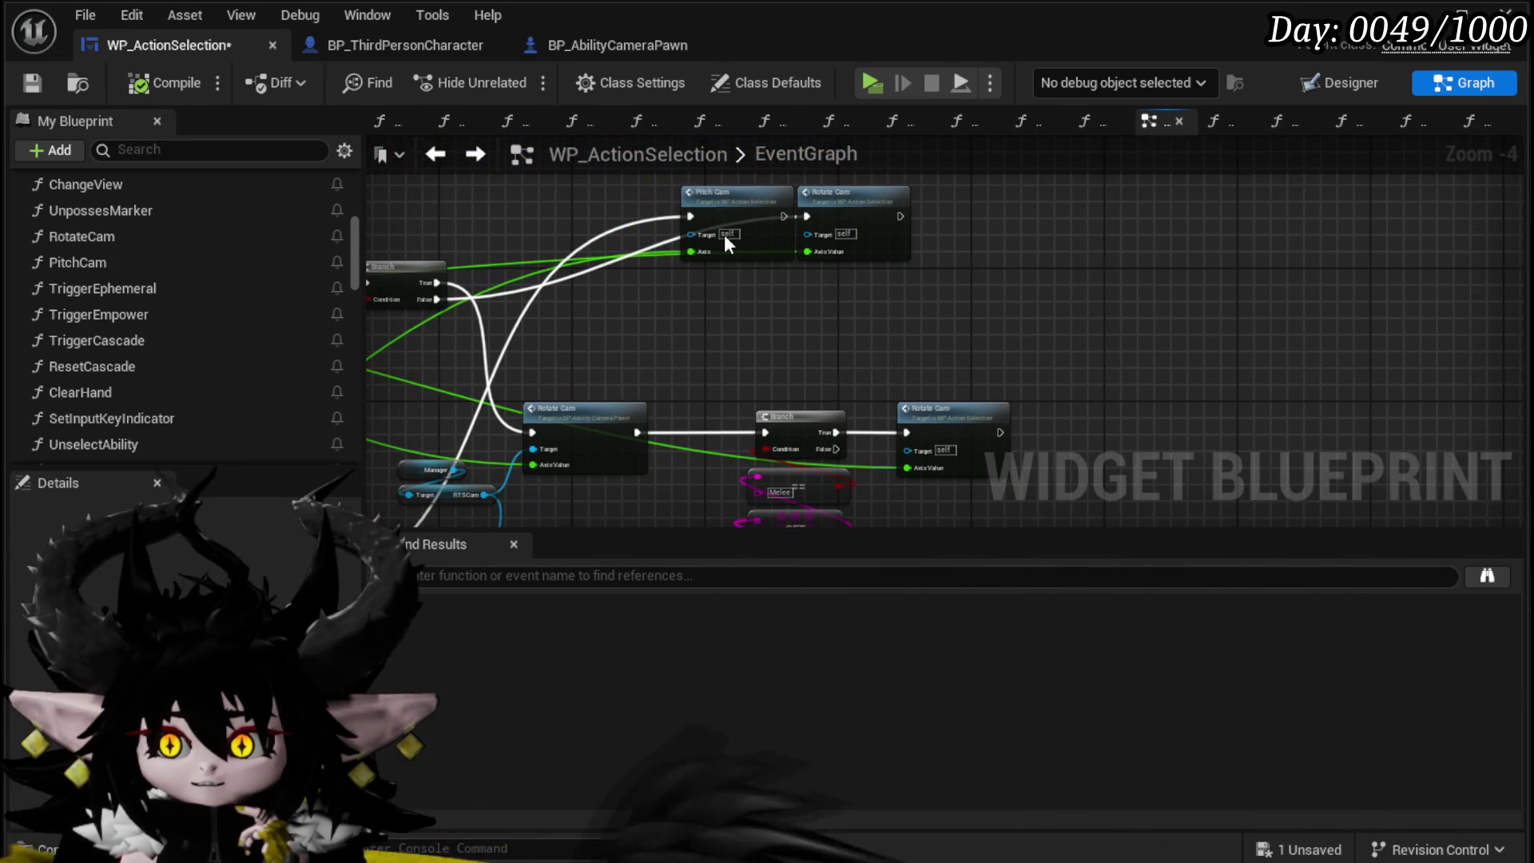
mouse_move(966, 218)
mouse_down()
mouse_move(1033, 285)
mouse_move(1121, 222)
mouse_move(793, 263)
mouse_up()
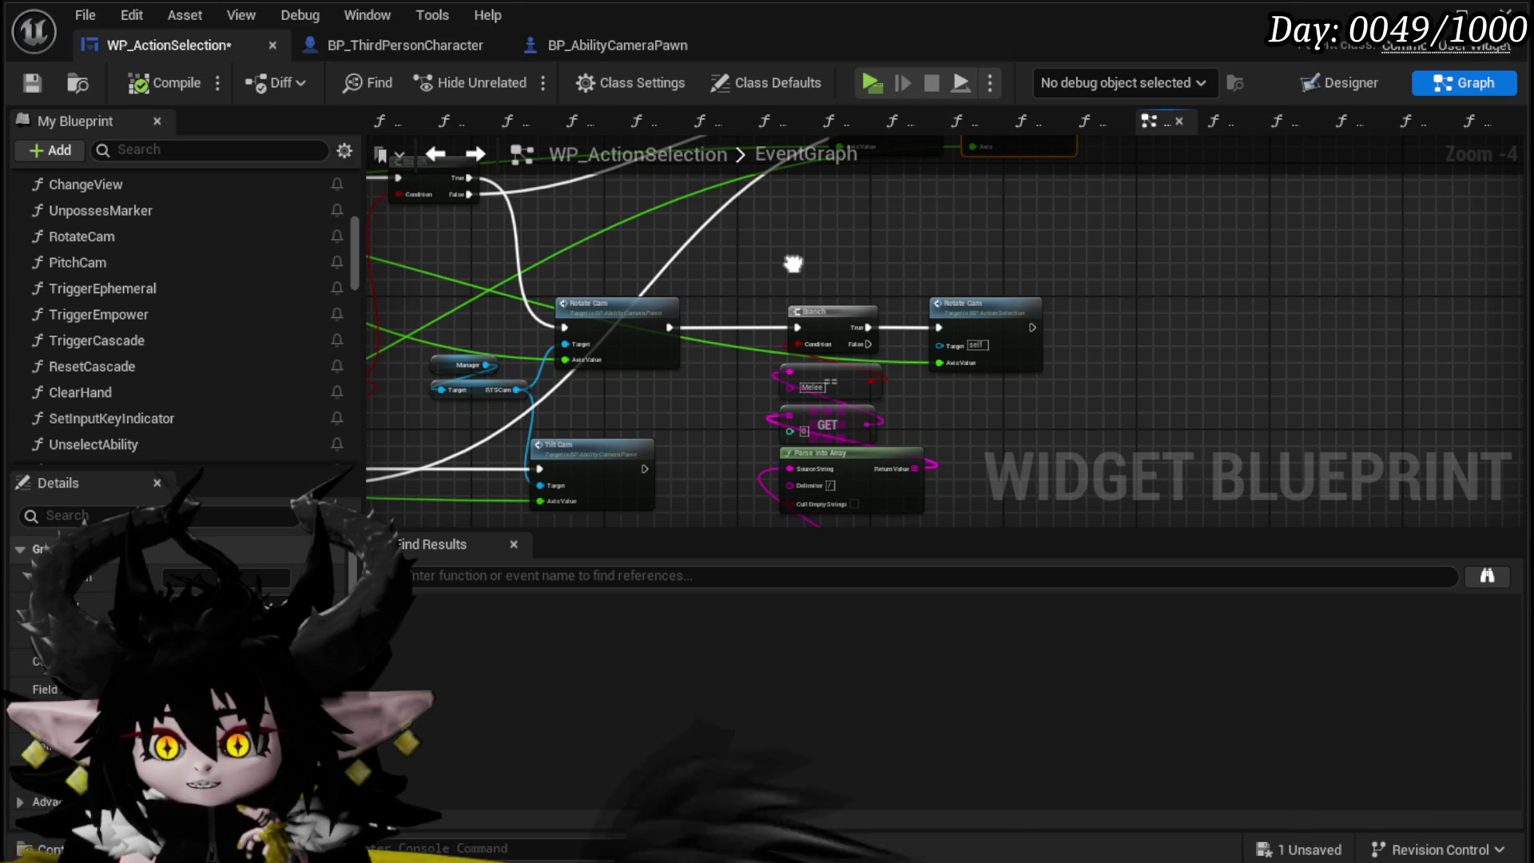
drag(792, 264, 1106, 253)
drag(489, 267, 623, 373)
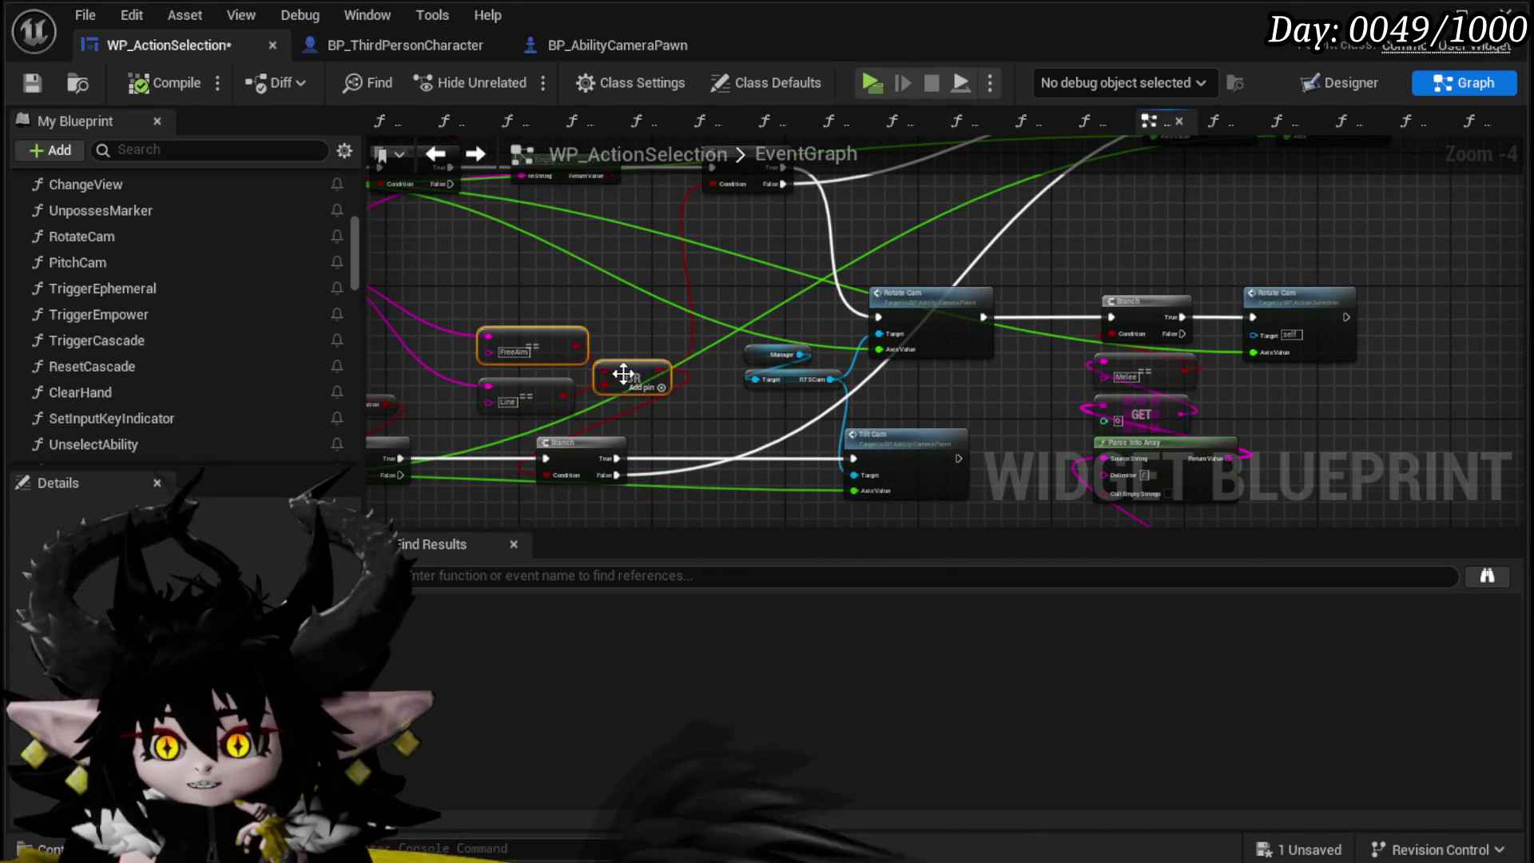
drag(468, 288, 602, 395)
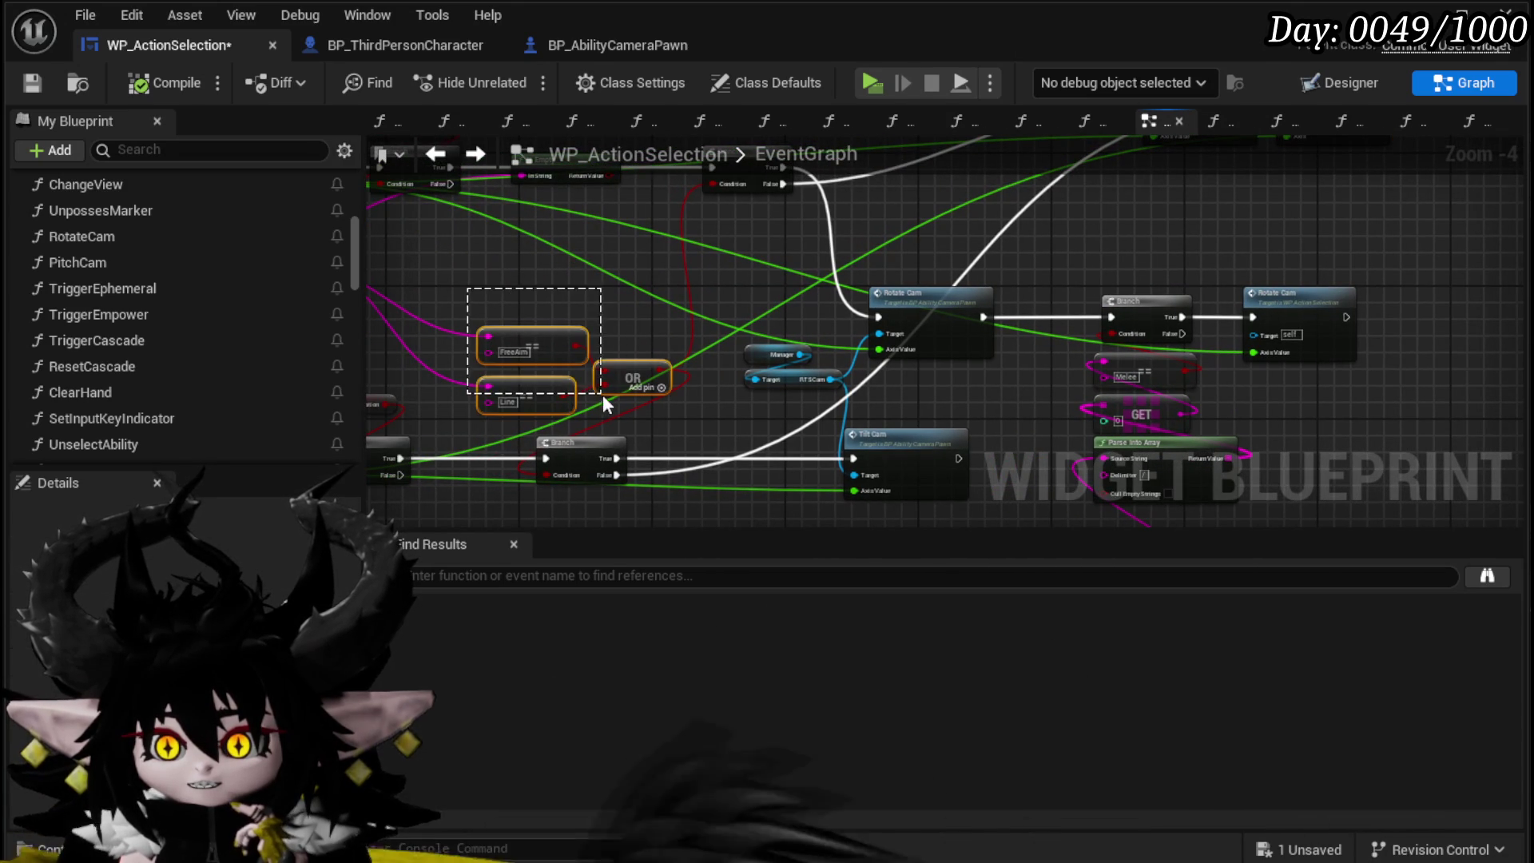
mouse_move(549, 296)
mouse_down()
mouse_move(447, 359)
mouse_move(703, 311)
mouse_move(796, 319)
mouse_move(724, 372)
mouse_up()
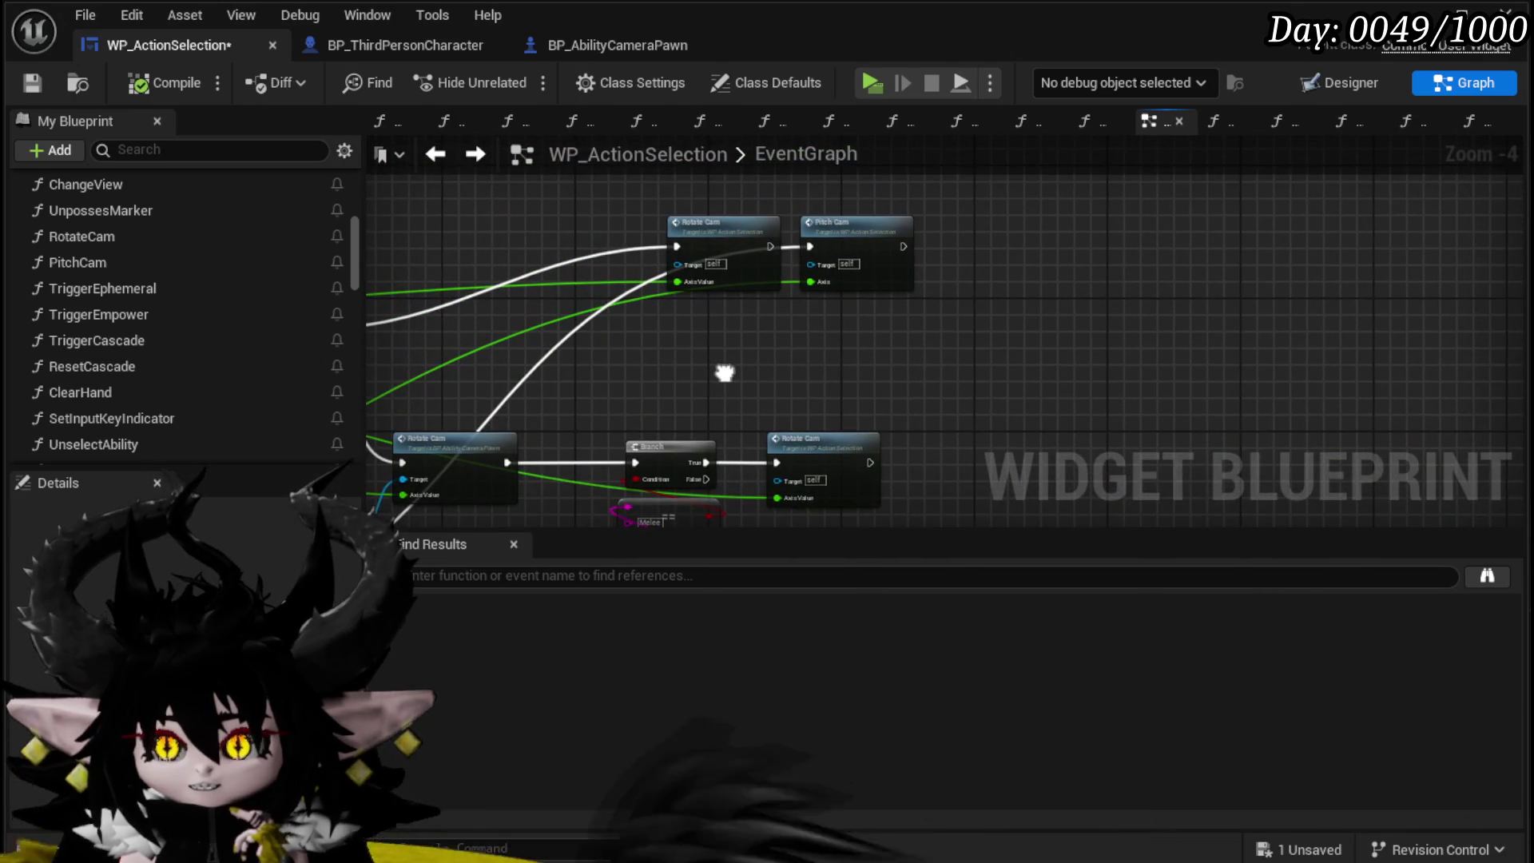
click(32, 83)
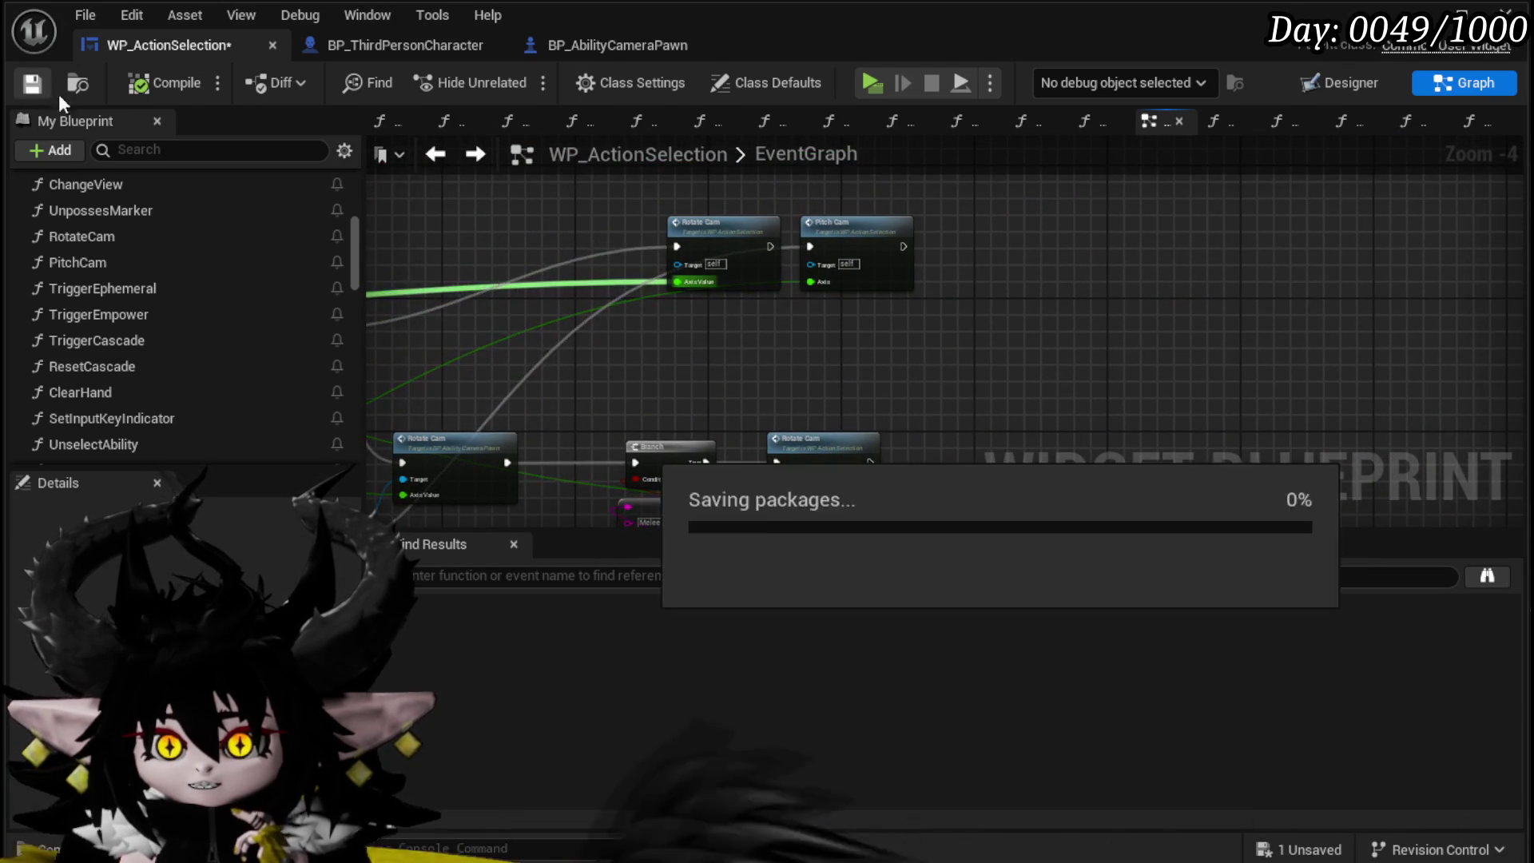
Step: In BP_ThirdPersonCharacter, wire the SET node's exec to TL_SplineMovement's Finished output and save
click(626, 40)
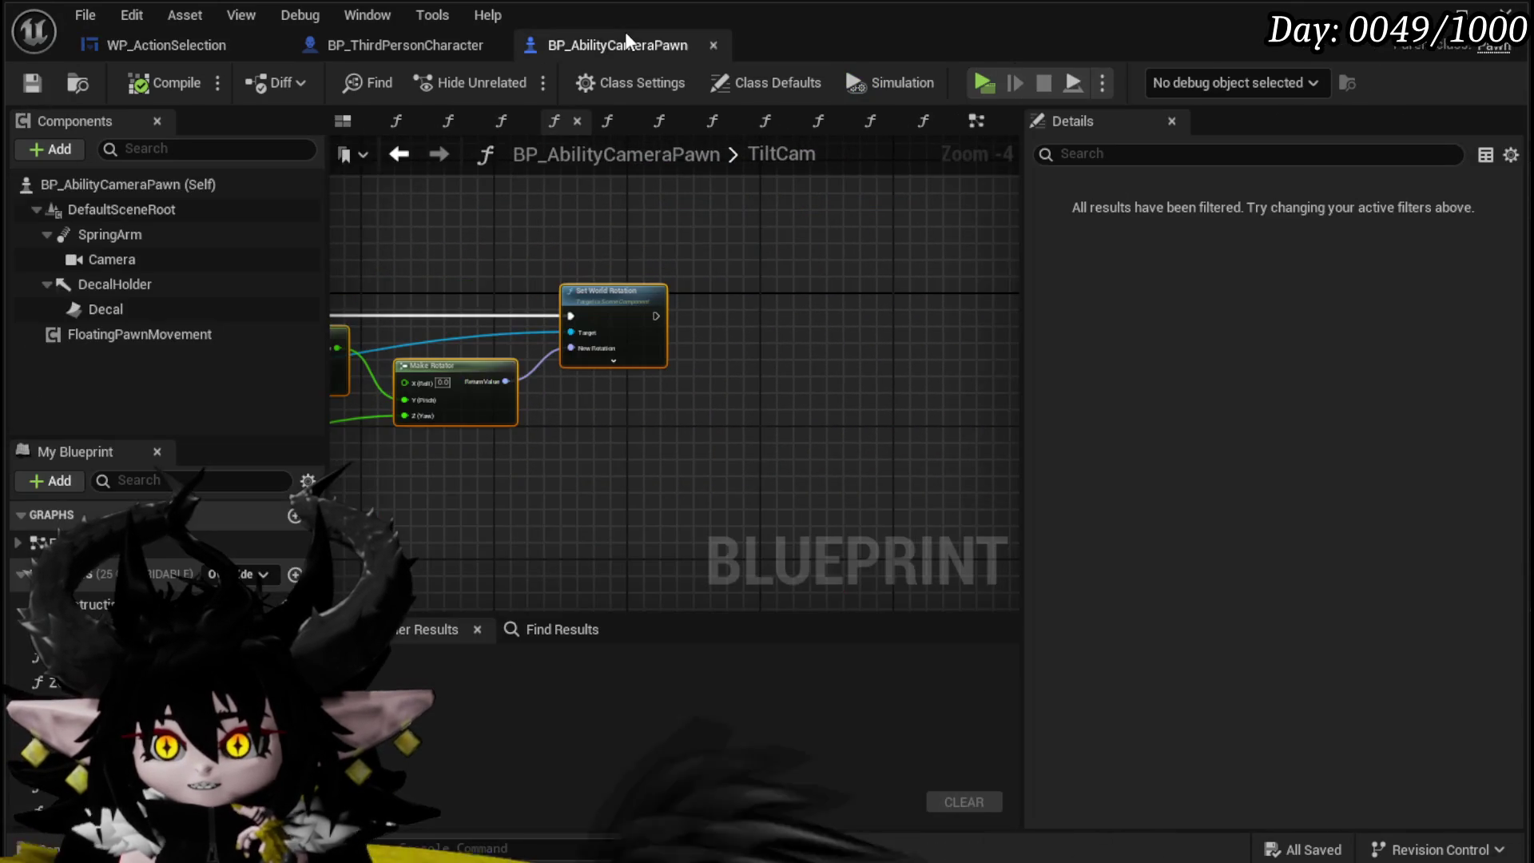
click(416, 45)
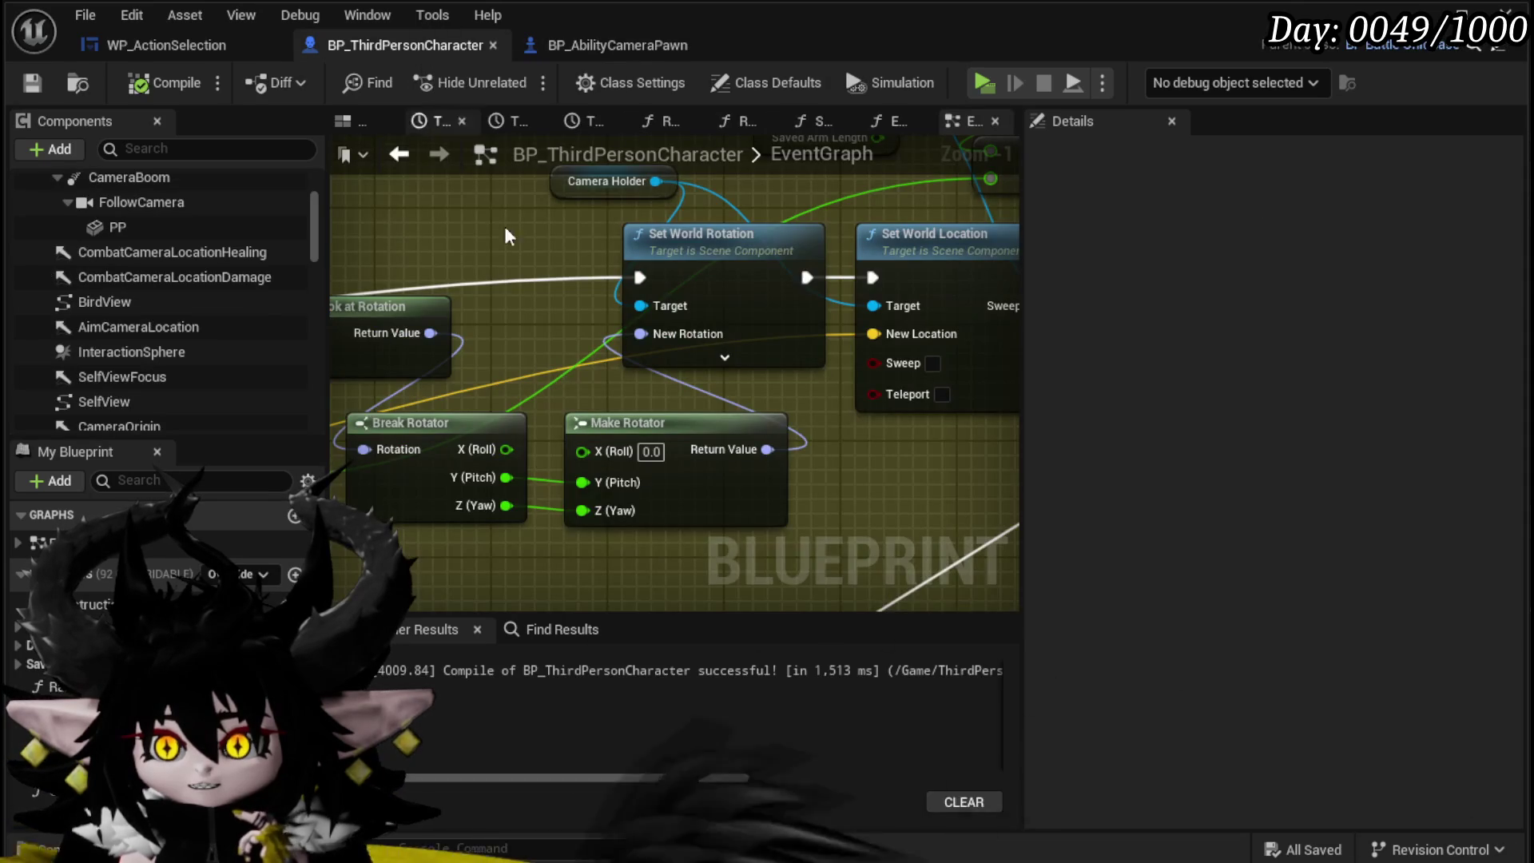
mouse_move(758, 255)
mouse_down()
mouse_move(389, 323)
mouse_move(582, 411)
mouse_up()
scroll(571, 391, down, 2)
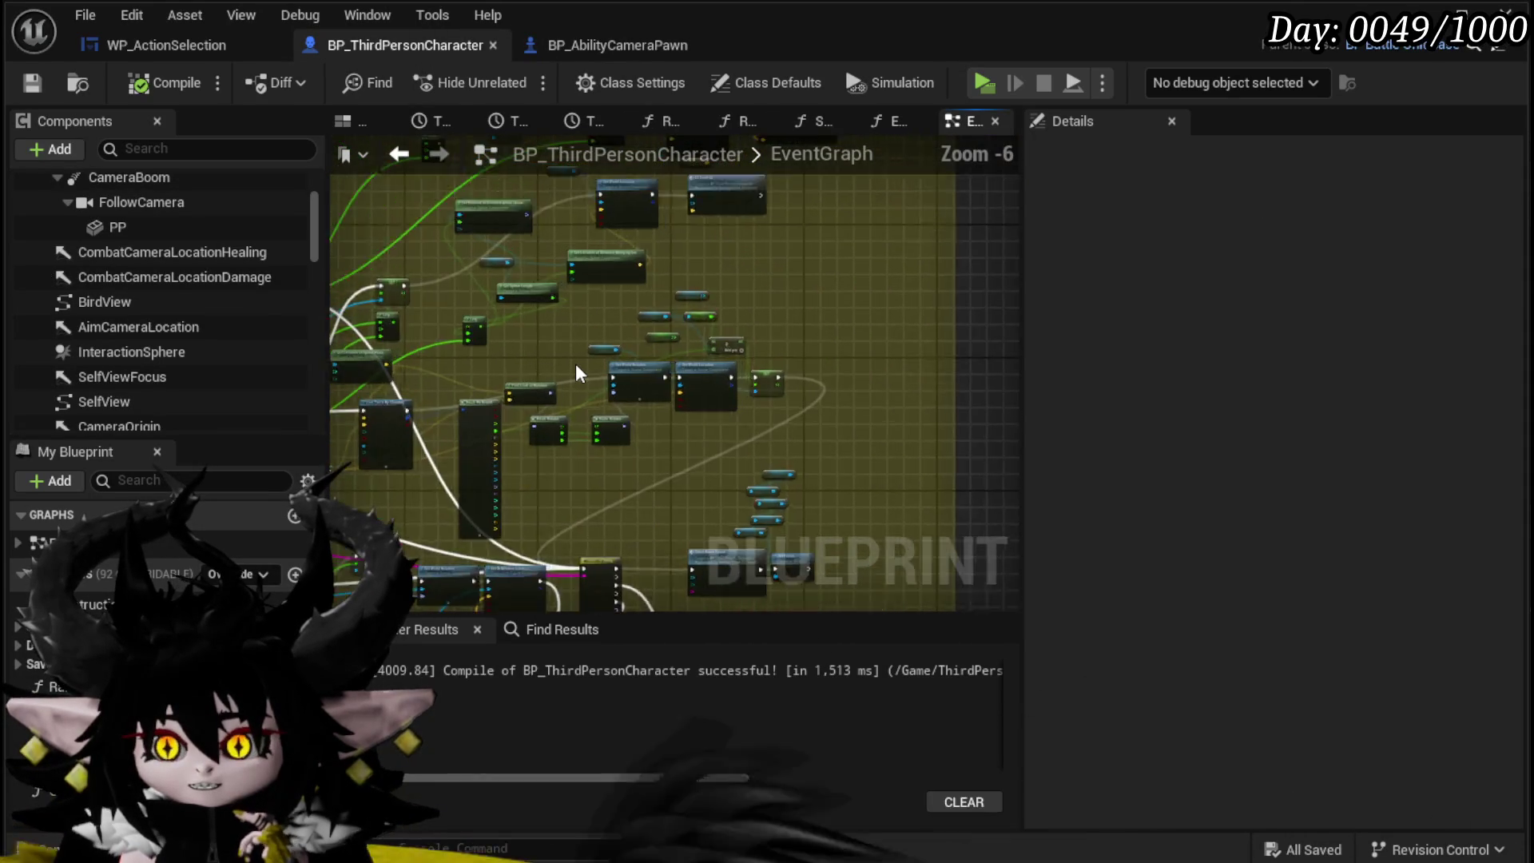
scroll(580, 373, up, 1)
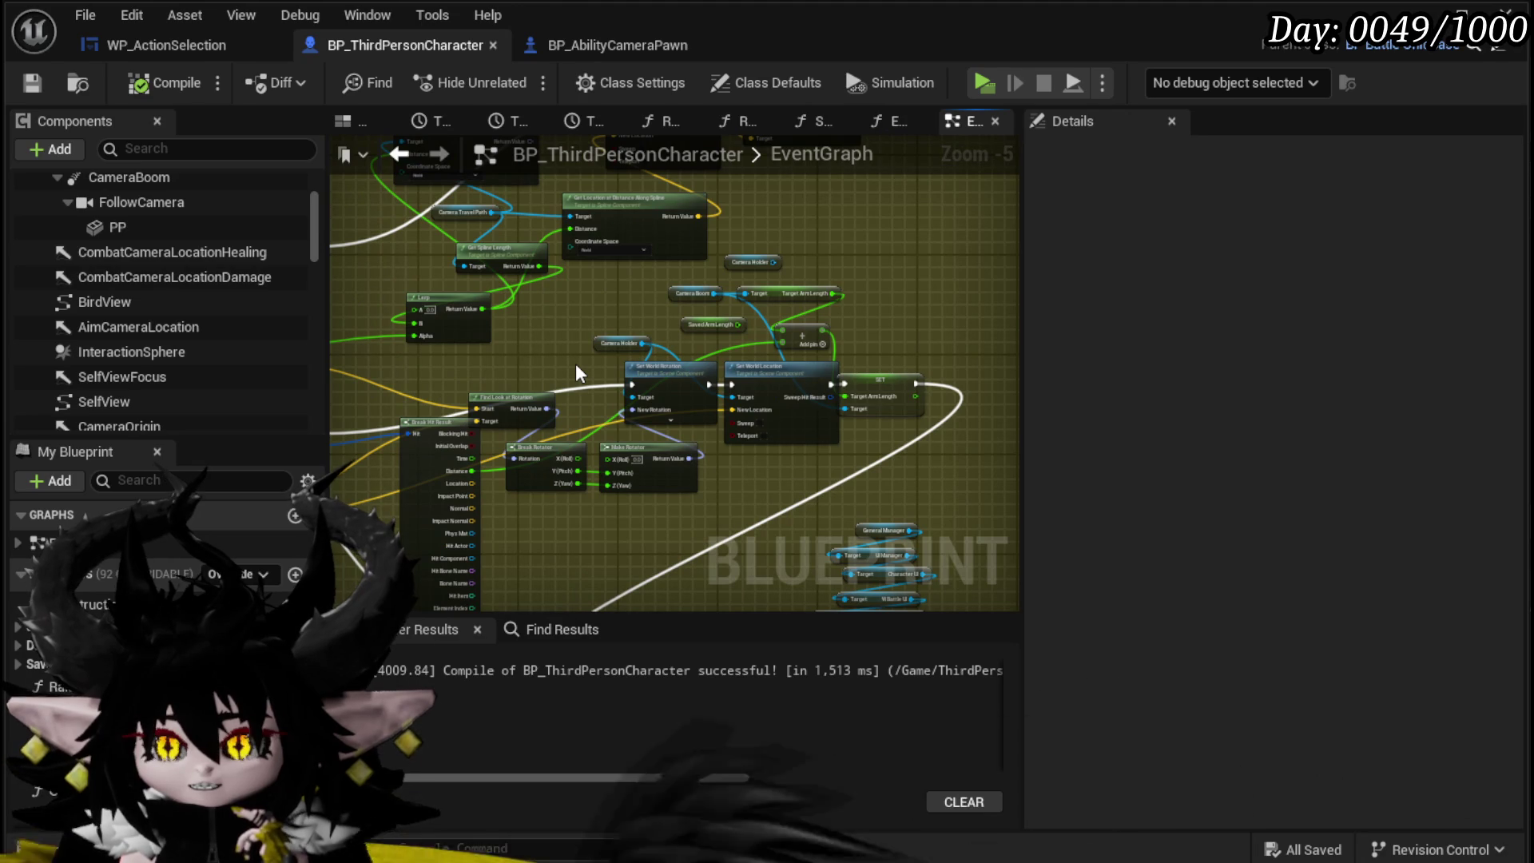
drag(579, 373, 637, 299)
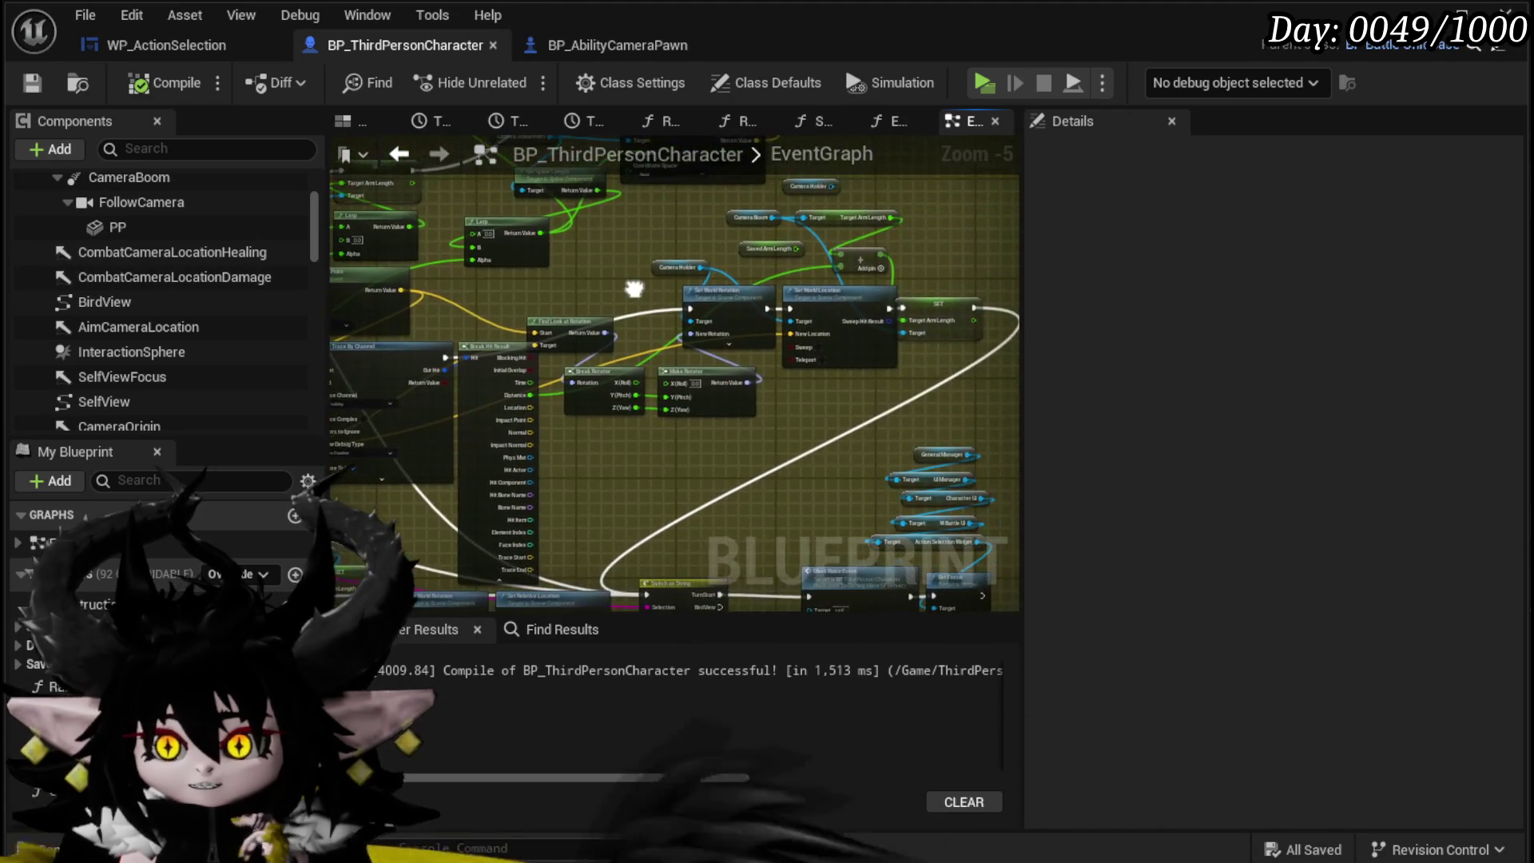
mouse_move(987, 316)
mouse_down()
mouse_move(154, 301)
mouse_move(690, 408)
mouse_move(657, 373)
mouse_up()
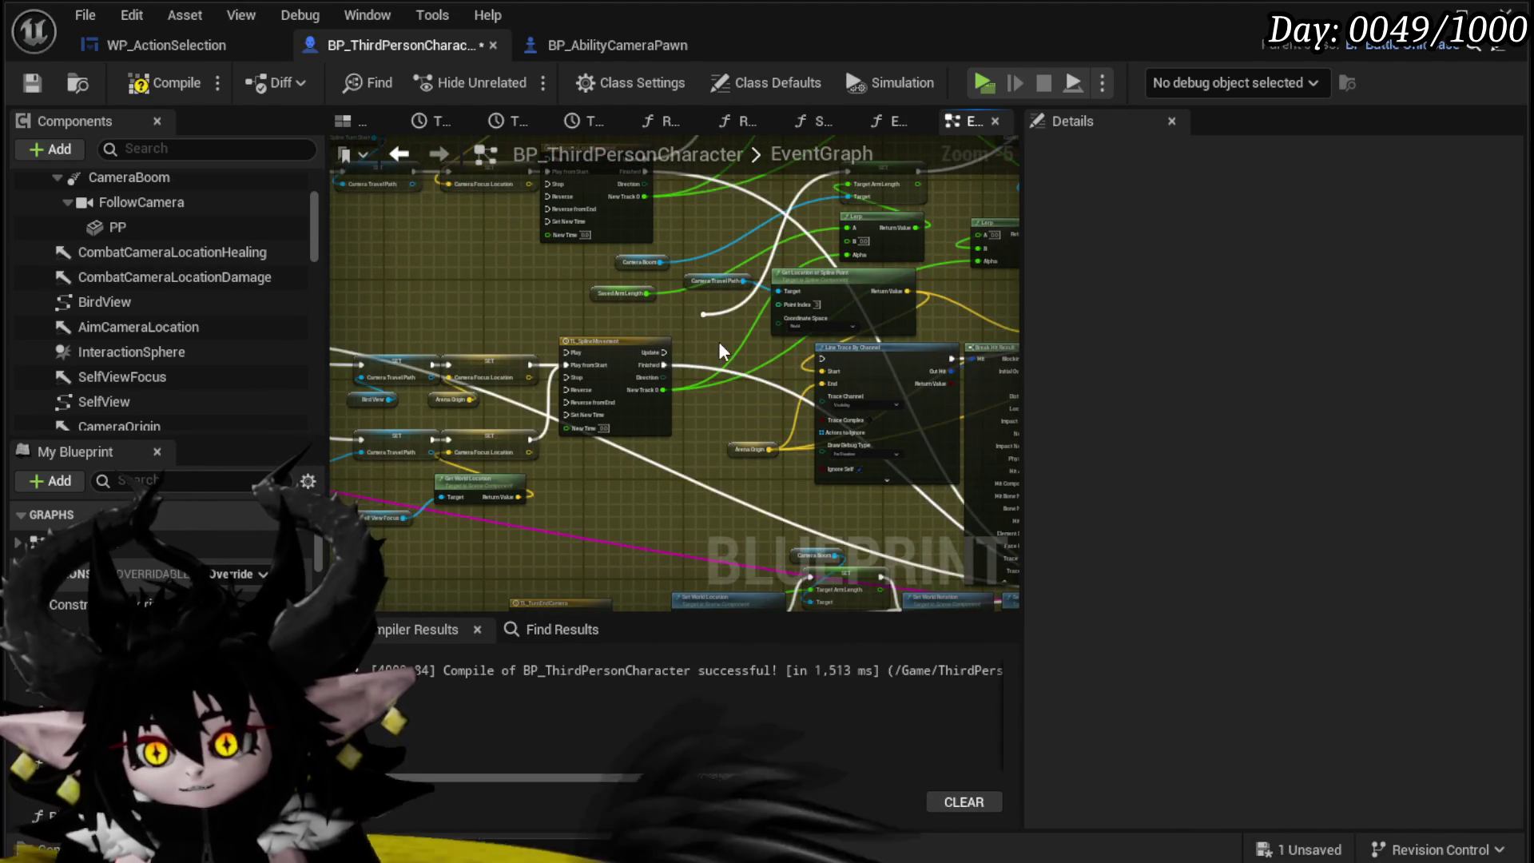
drag(529, 418, 611, 414)
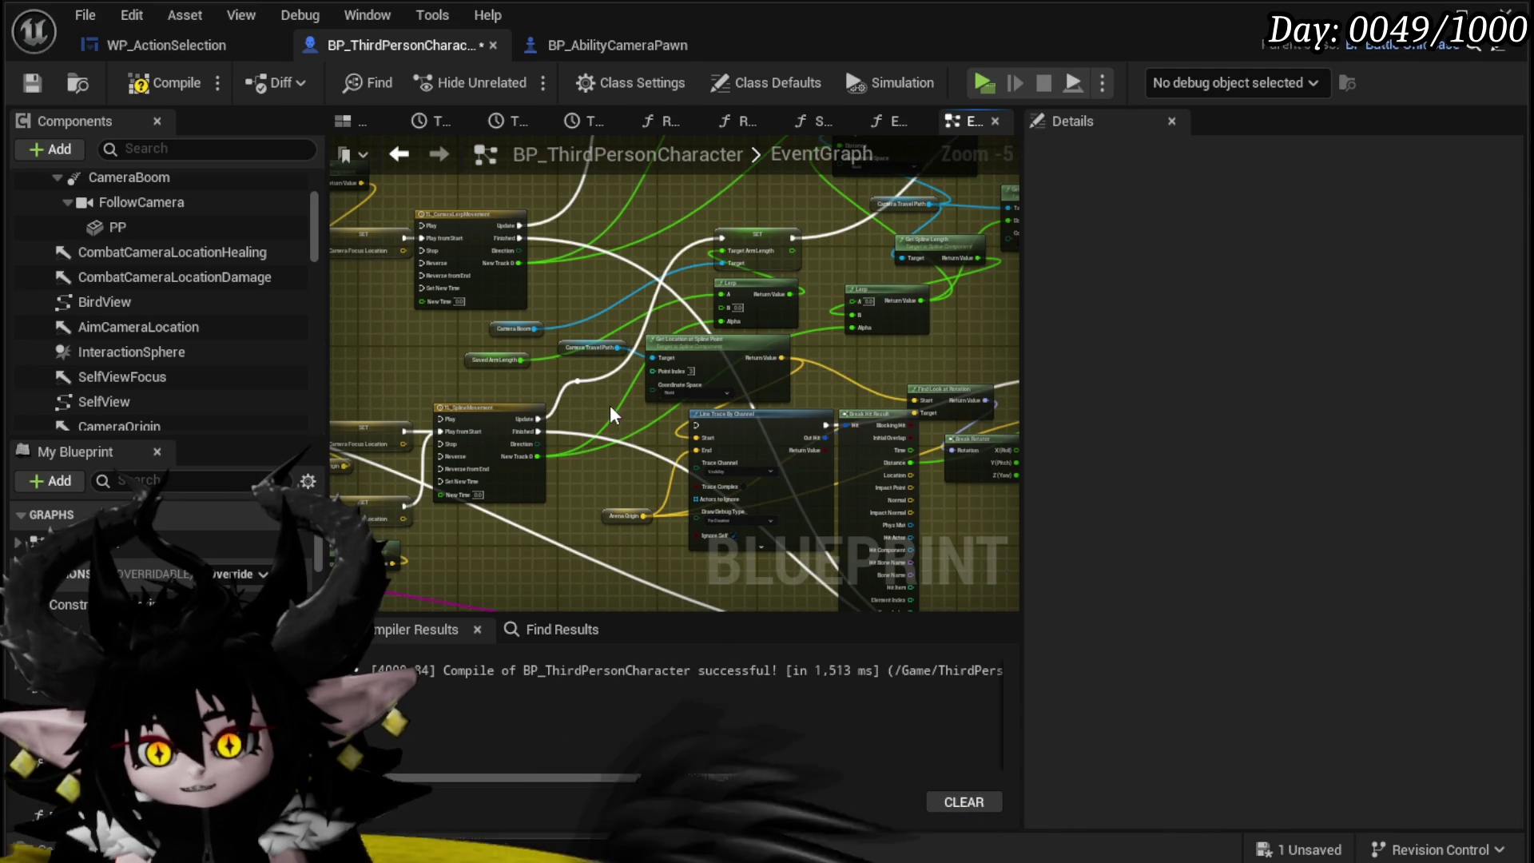
click(36, 90)
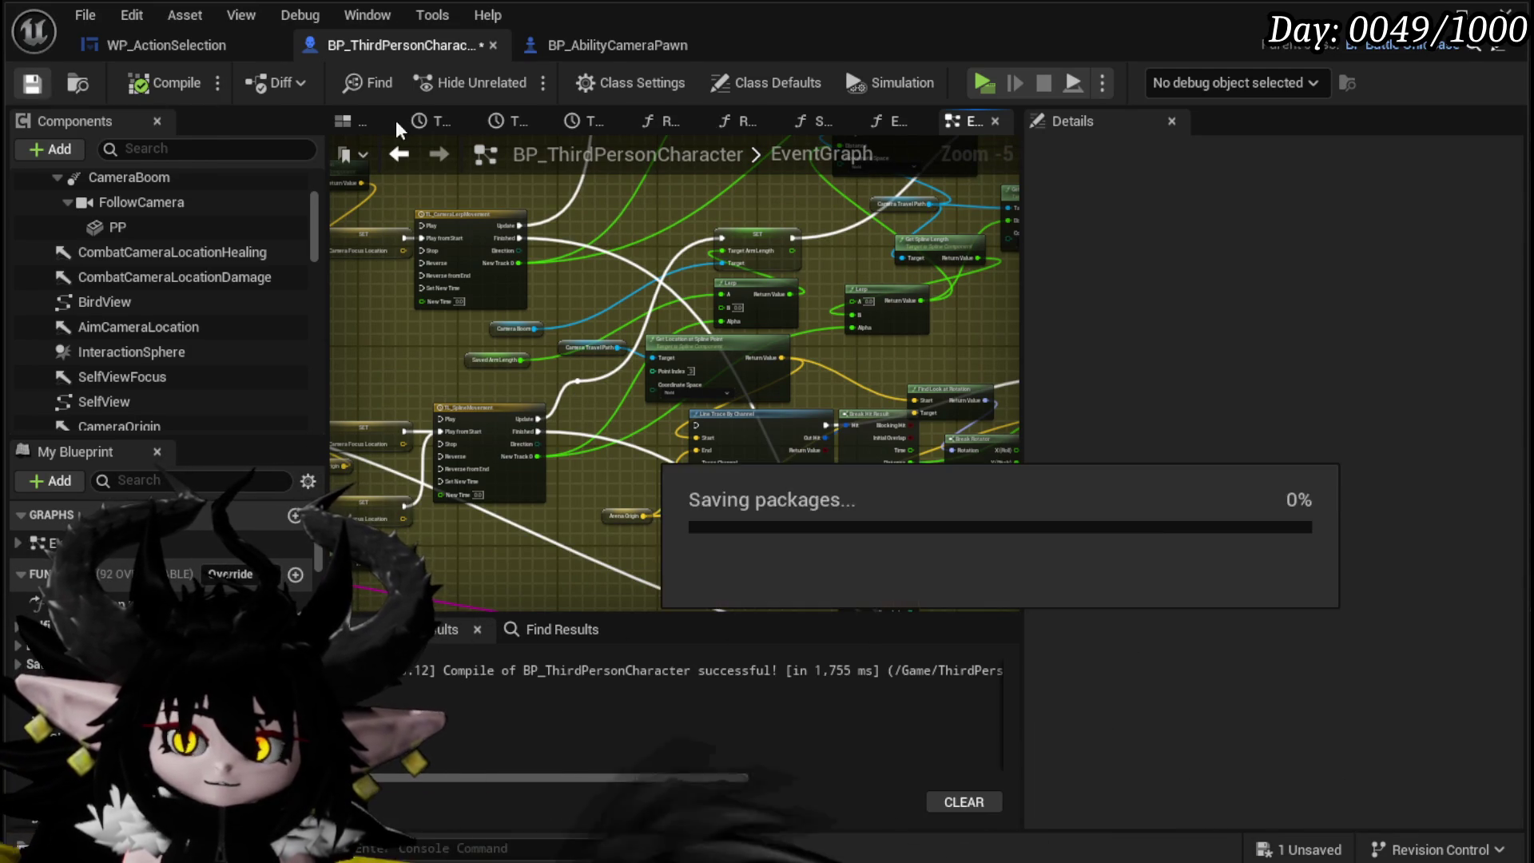
click(1461, 16)
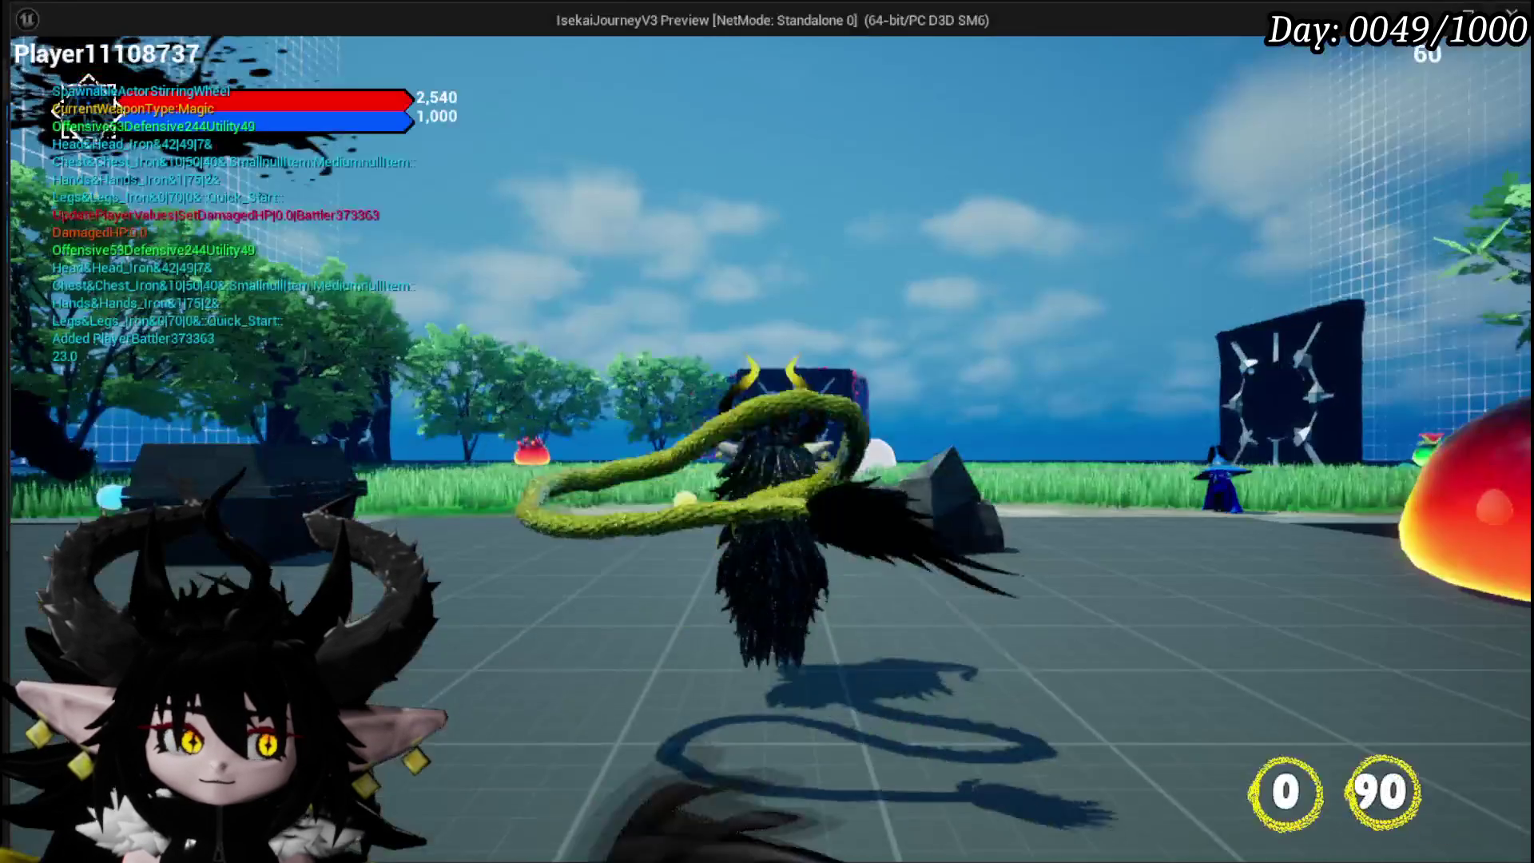
key(w)
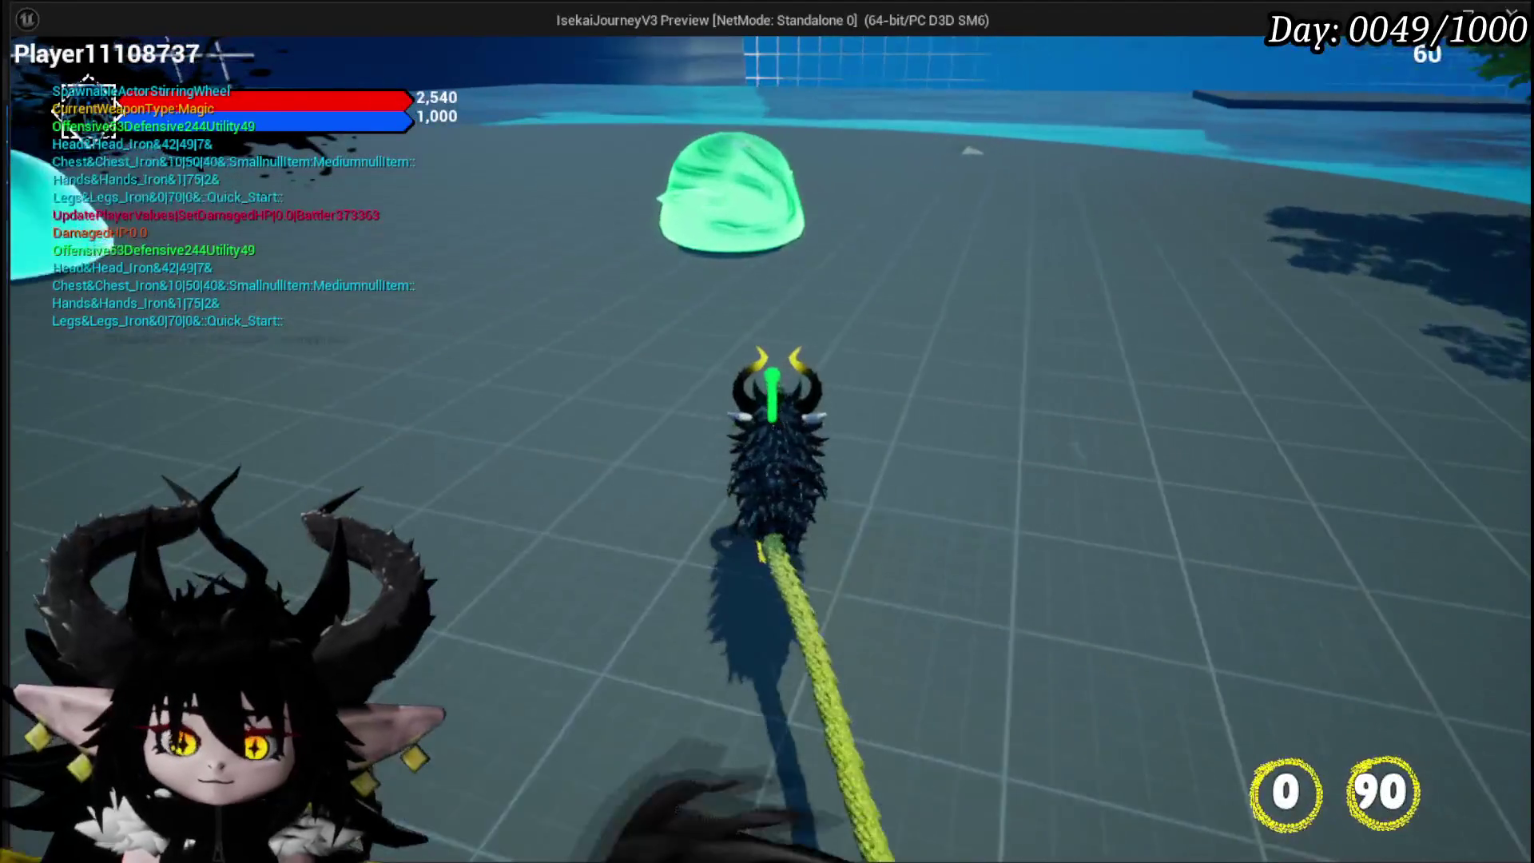
click(767, 431)
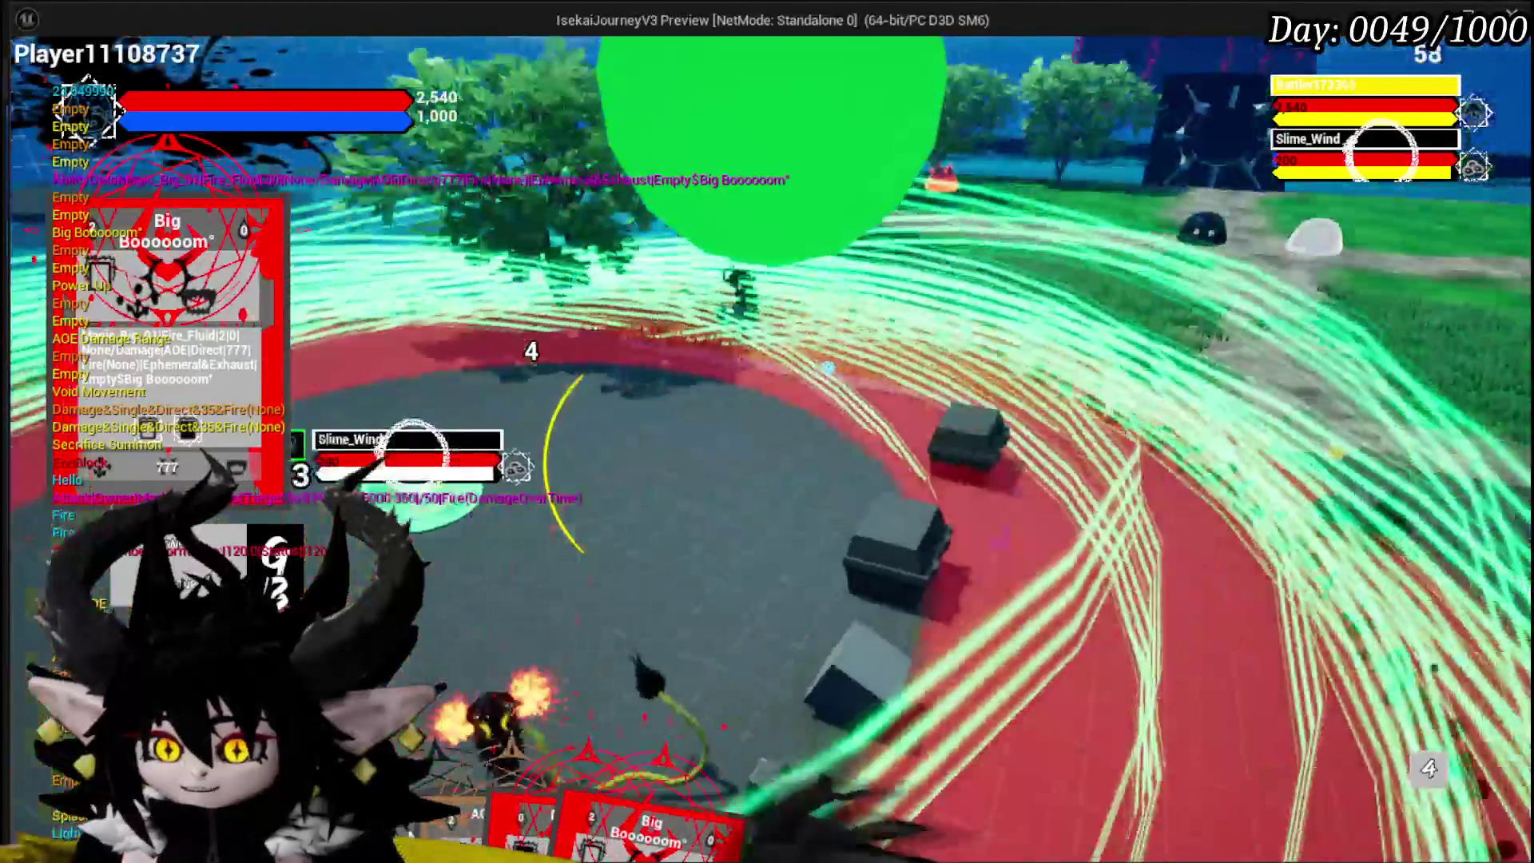
key(Escape)
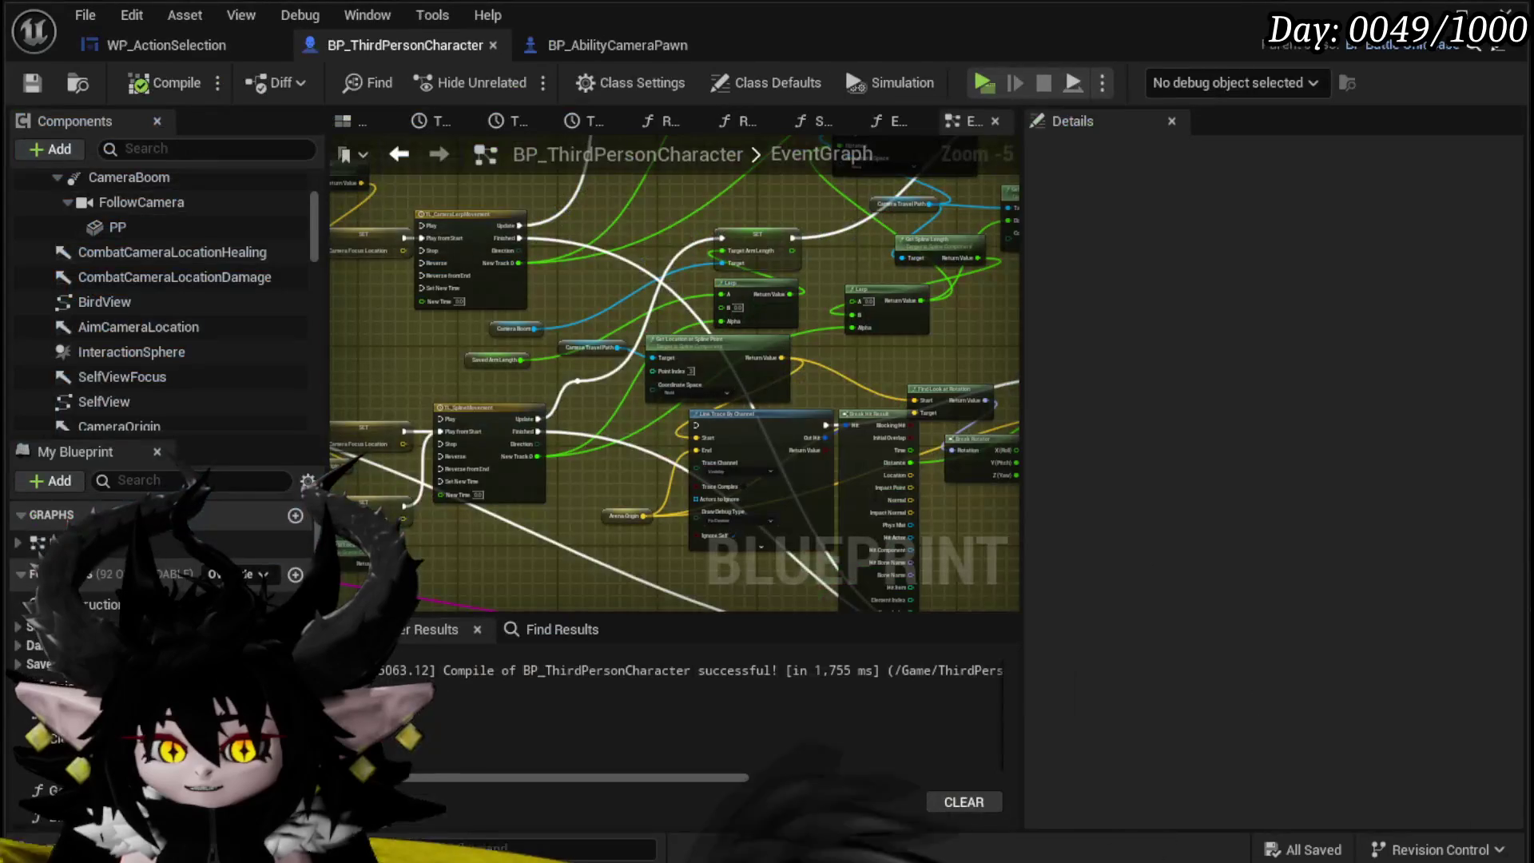
Step: Inspect the TiltCam event's add and clamp nodes in BP_AbilityCameraPawn
mouse_move(551, 515)
mouse_down()
mouse_move(434, 519)
mouse_move(607, 336)
mouse_move(825, 253)
mouse_move(600, 288)
mouse_up()
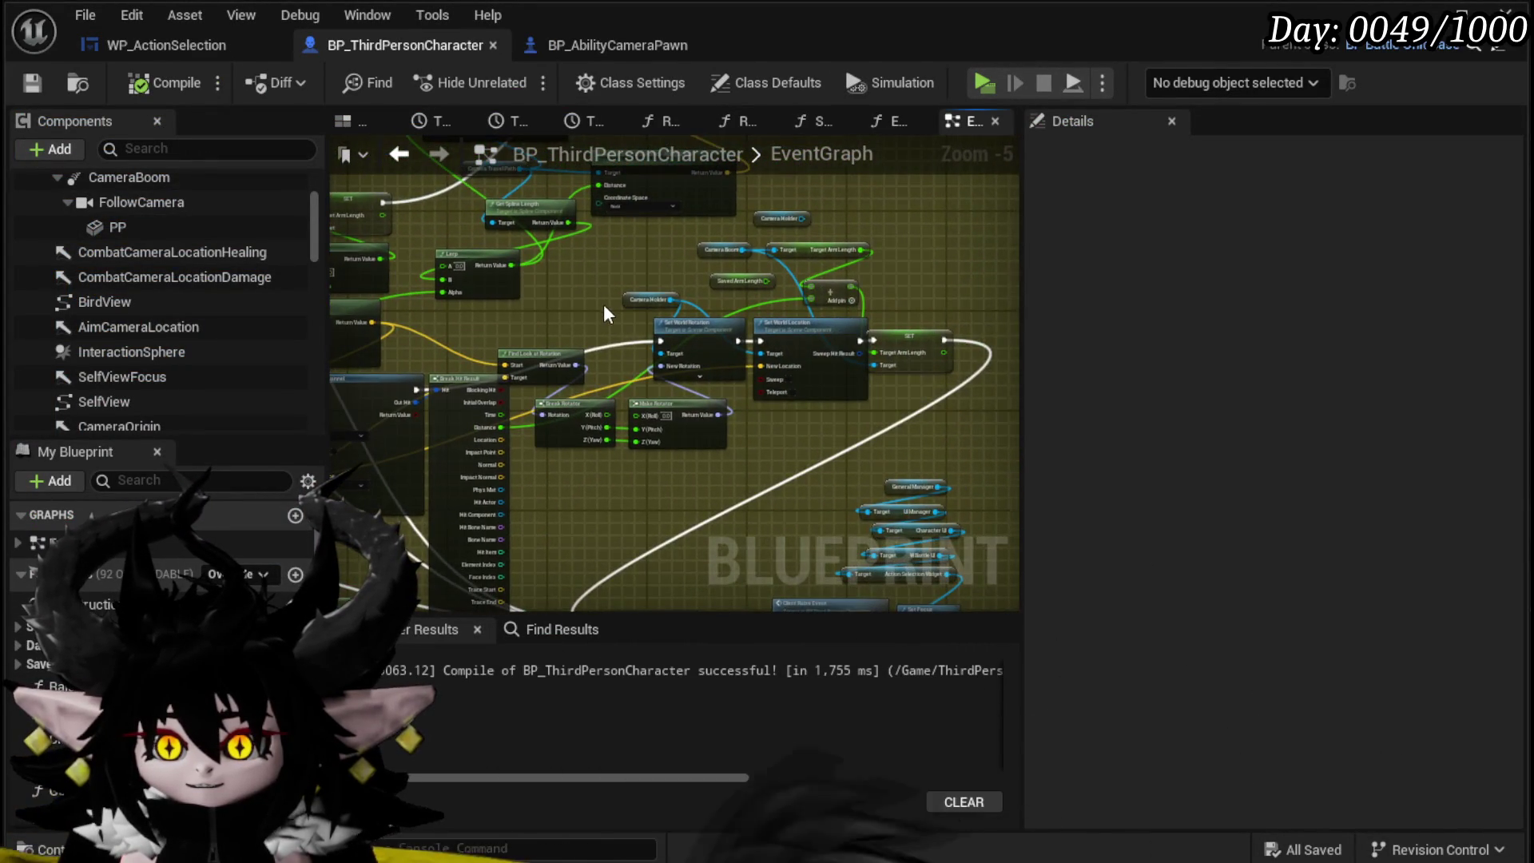
scroll(607, 299, up, 2)
click(587, 46)
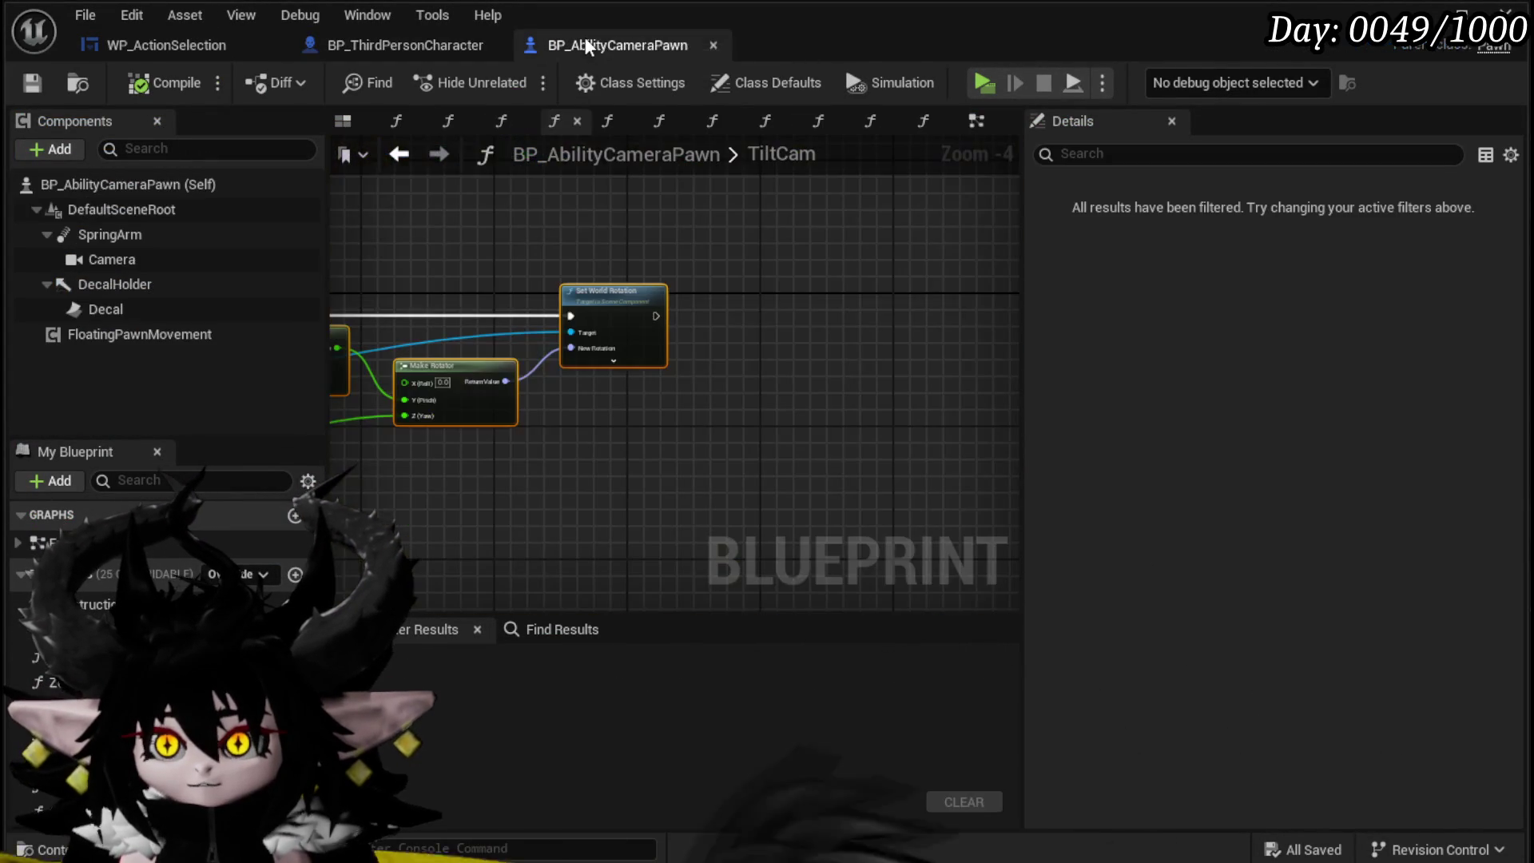
mouse_move(599, 308)
mouse_down()
mouse_move(811, 243)
mouse_move(958, 223)
mouse_up()
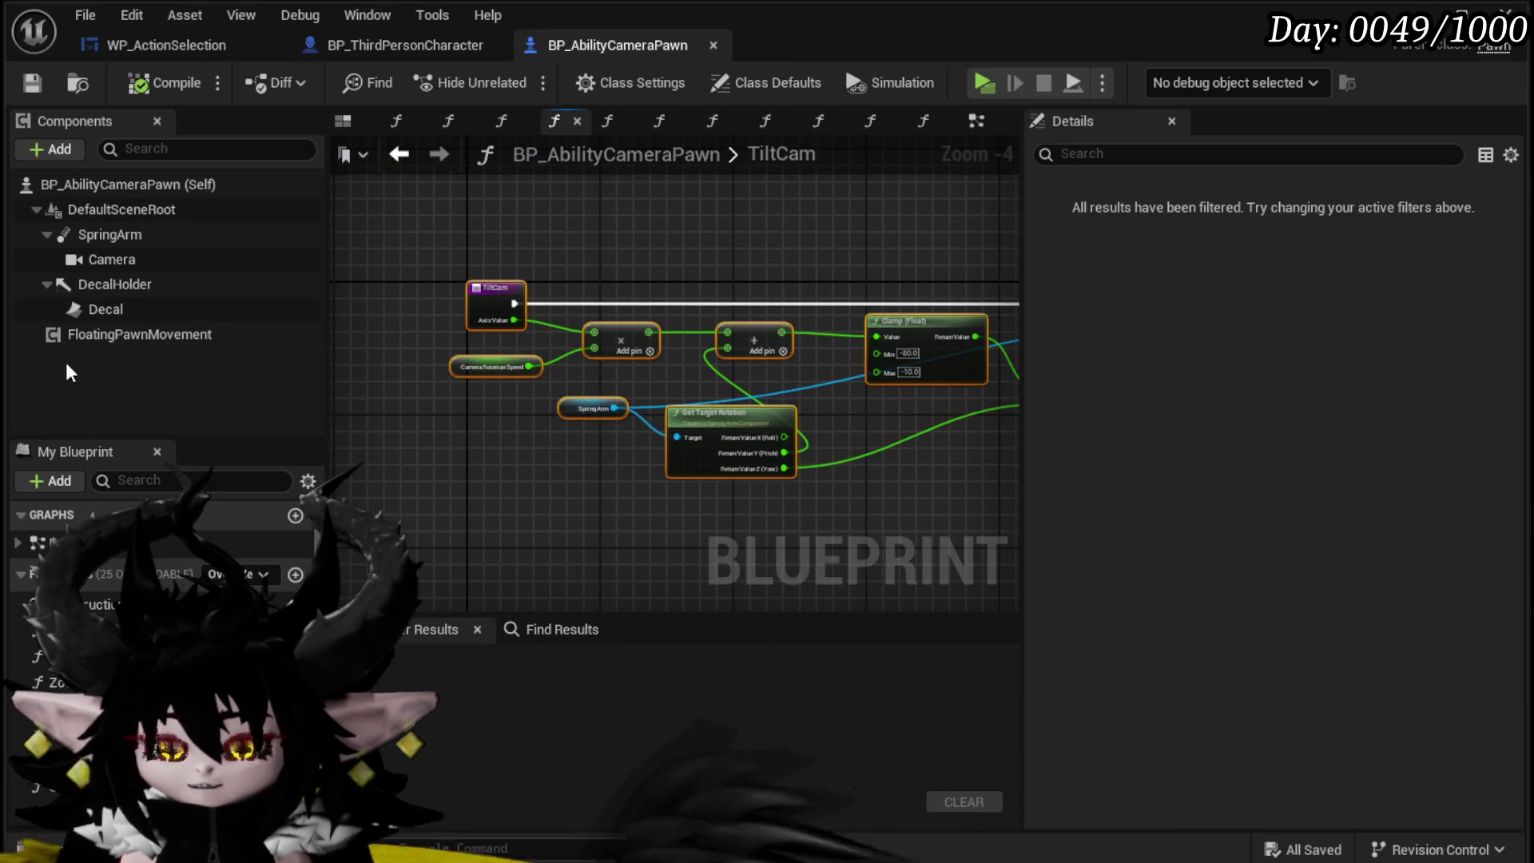
mouse_move(687, 300)
mouse_down()
mouse_move(646, 302)
mouse_move(592, 150)
mouse_up()
click(346, 47)
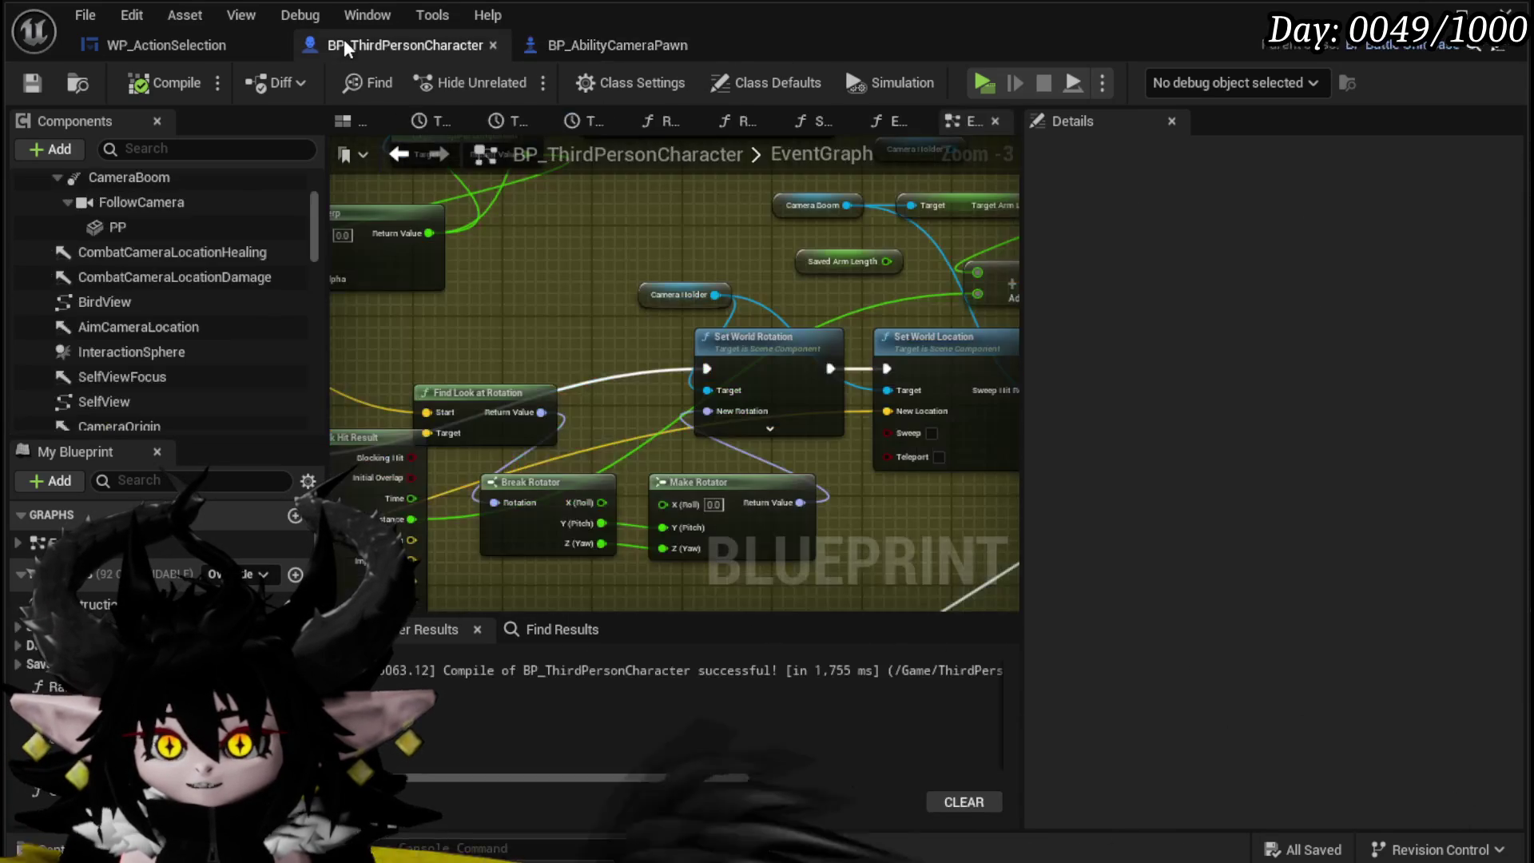
click(662, 48)
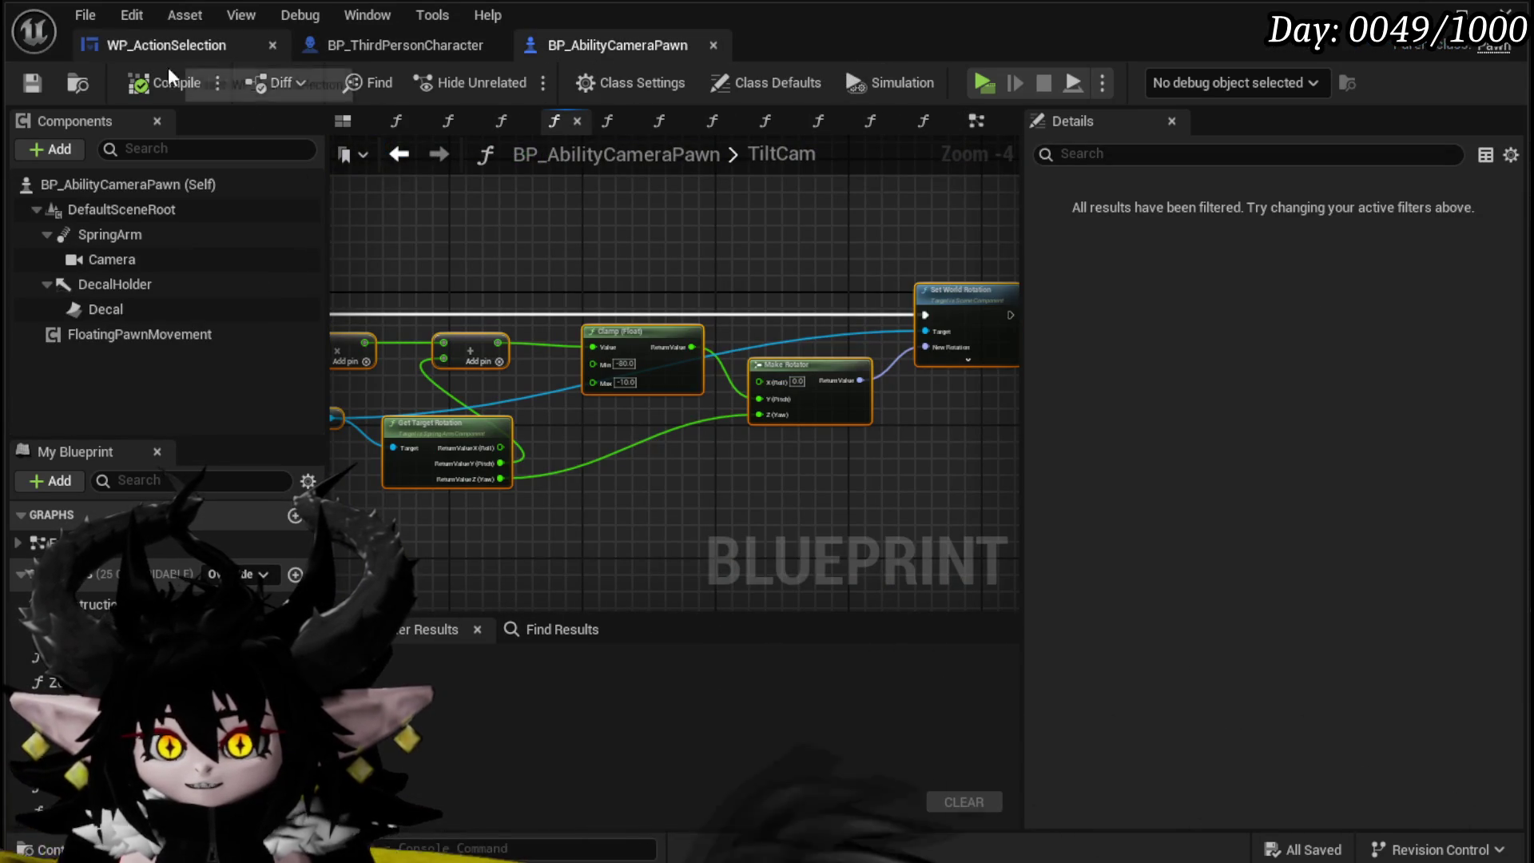
click(661, 287)
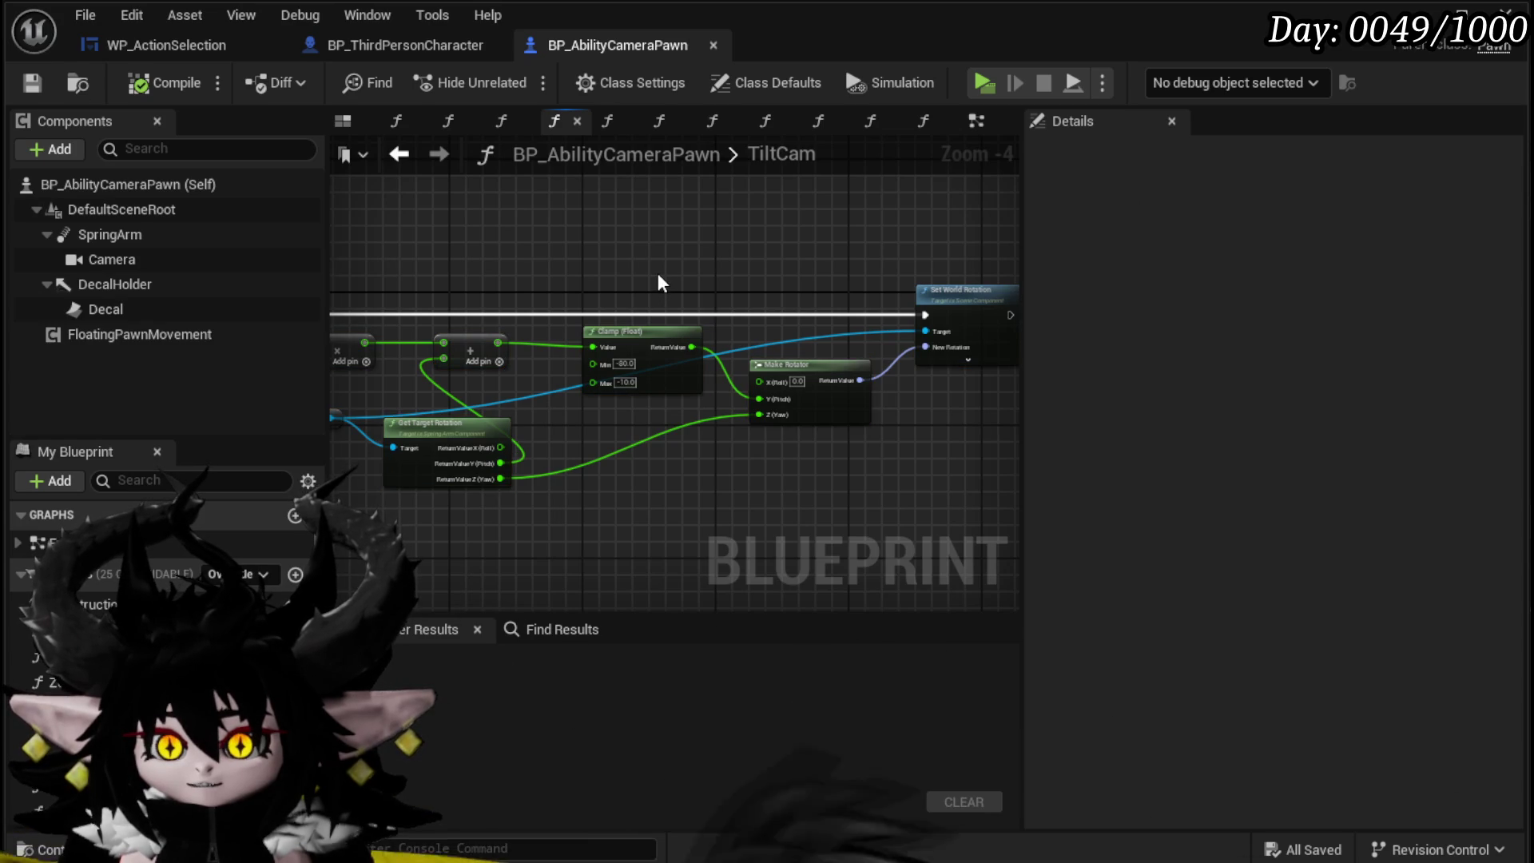
drag(659, 286, 794, 302)
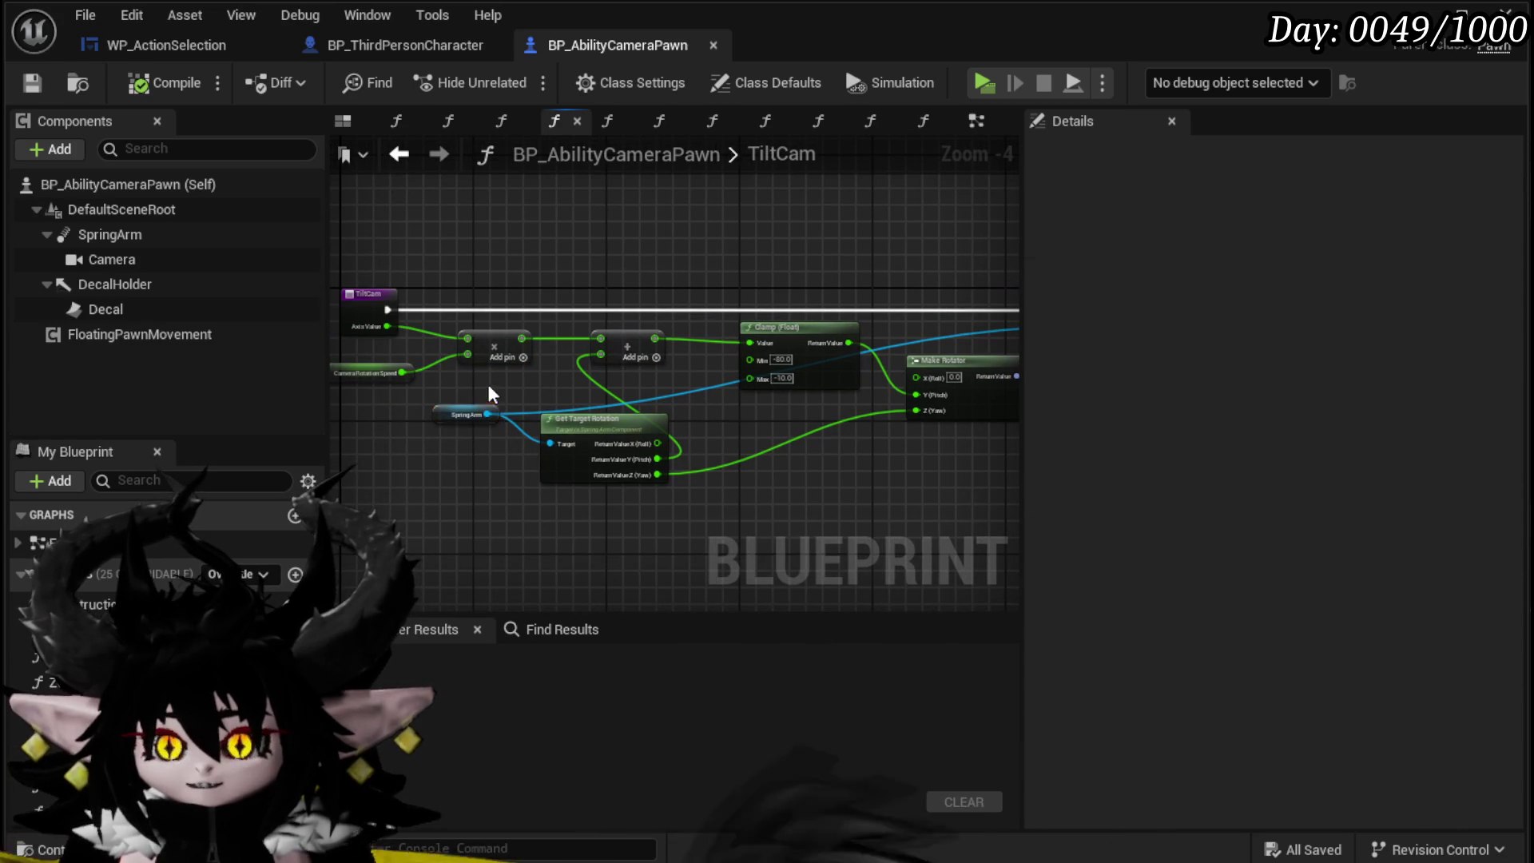
Step: Save BP_ThirdPersonCharacter and switch to the WP_ActionSelection event graph
click(404, 46)
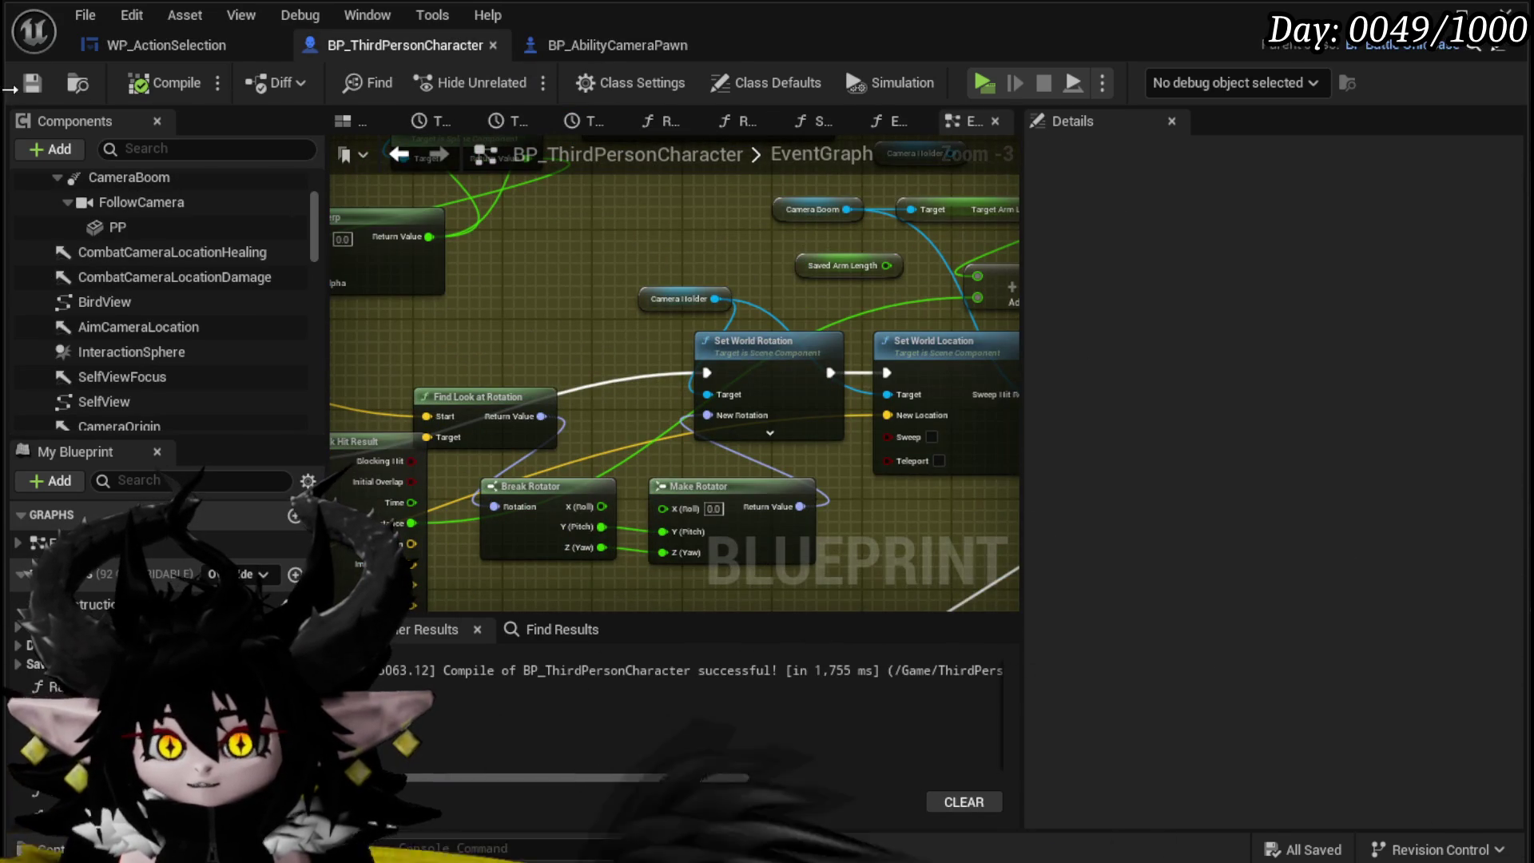
click(16, 85)
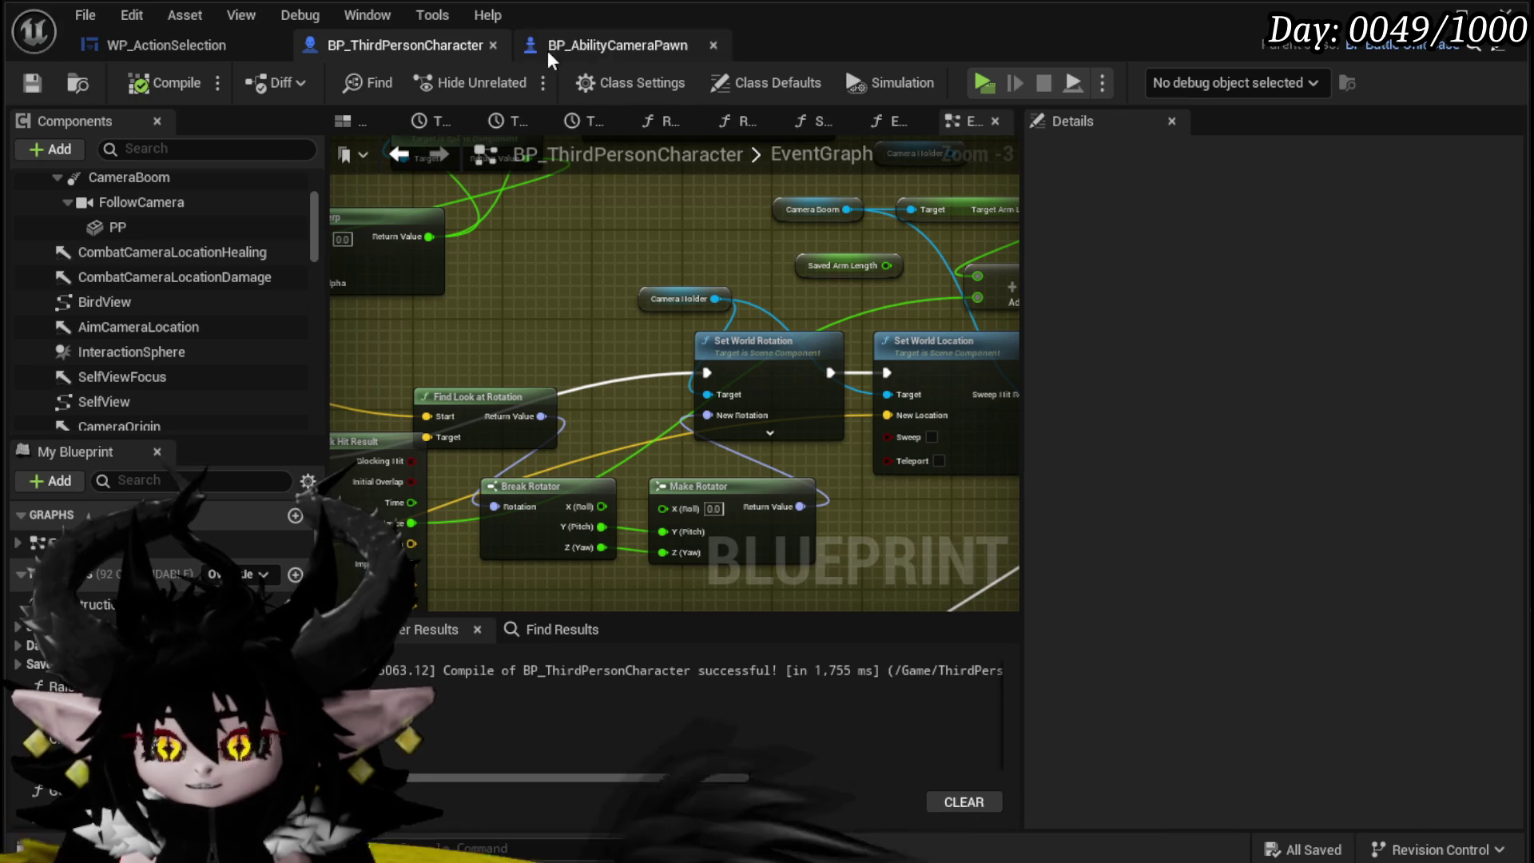
click(615, 45)
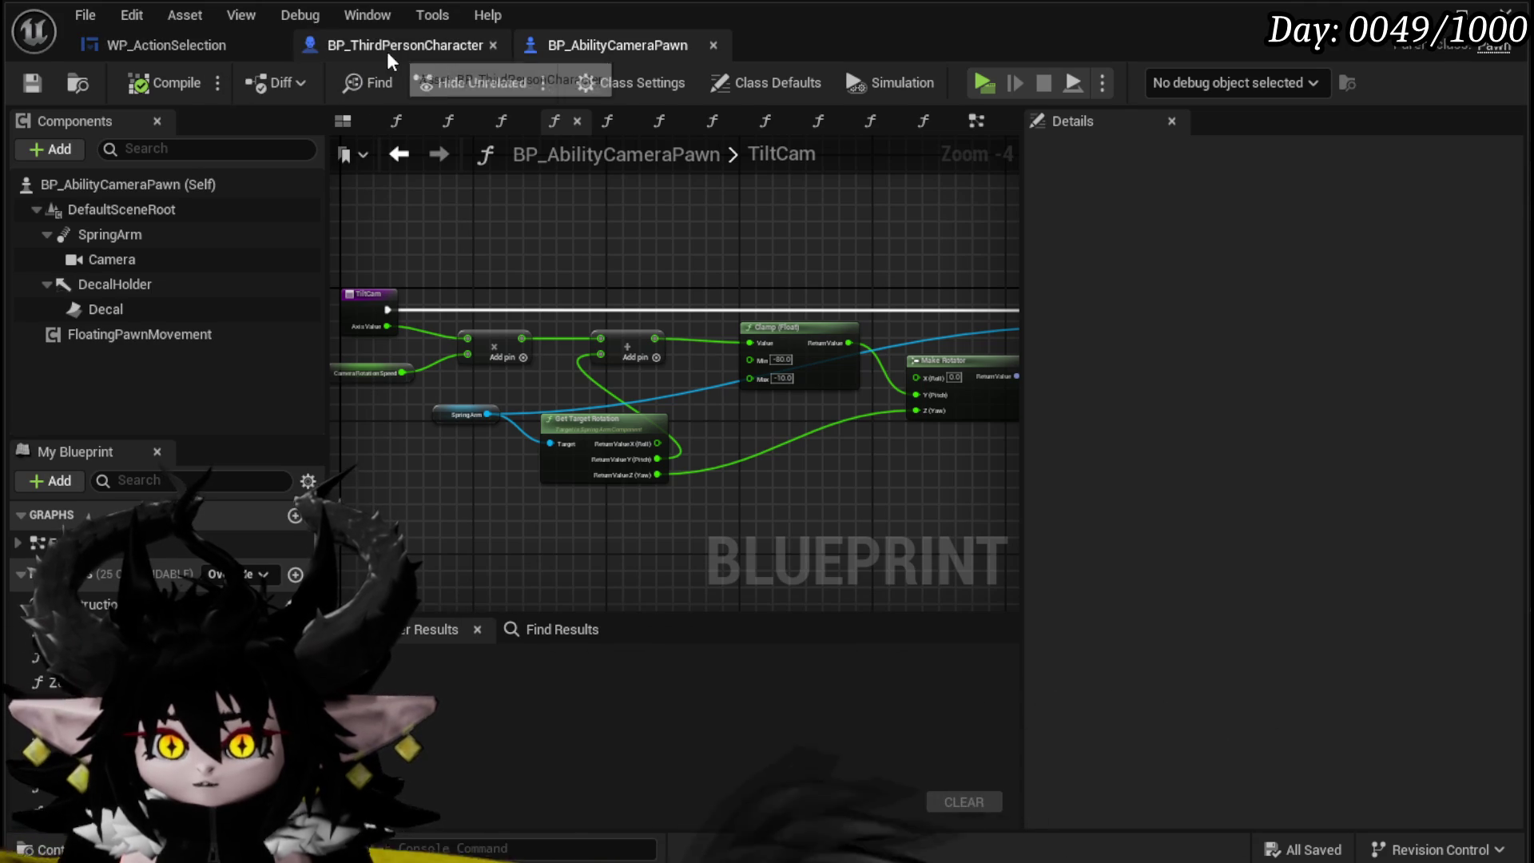
click(168, 45)
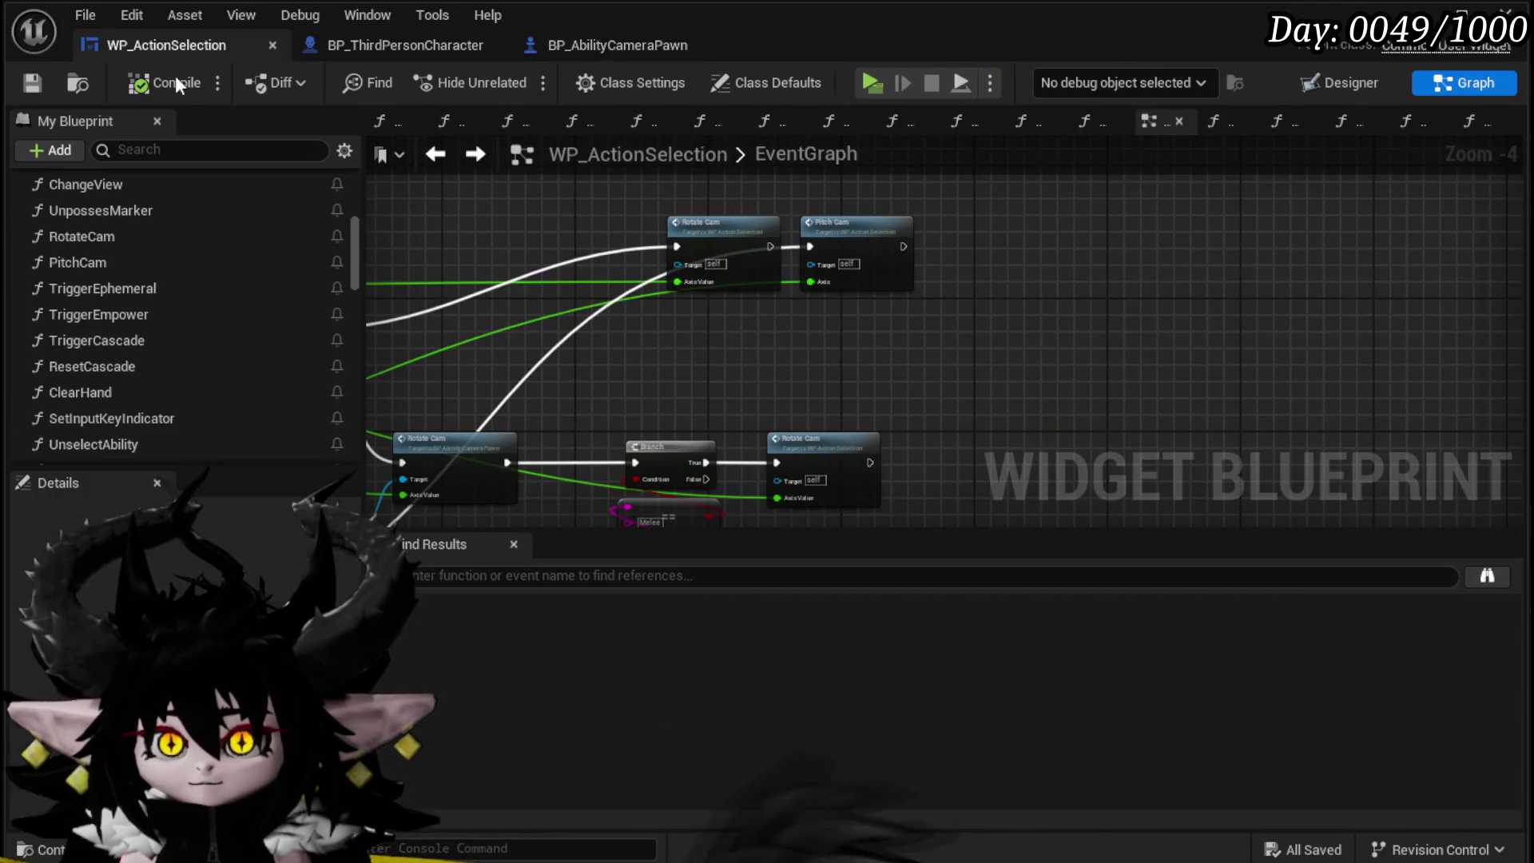
Step: Open RotateCam, connect its execution into Set World Rotation, then compile and save
scroll(602, 247, up, 3)
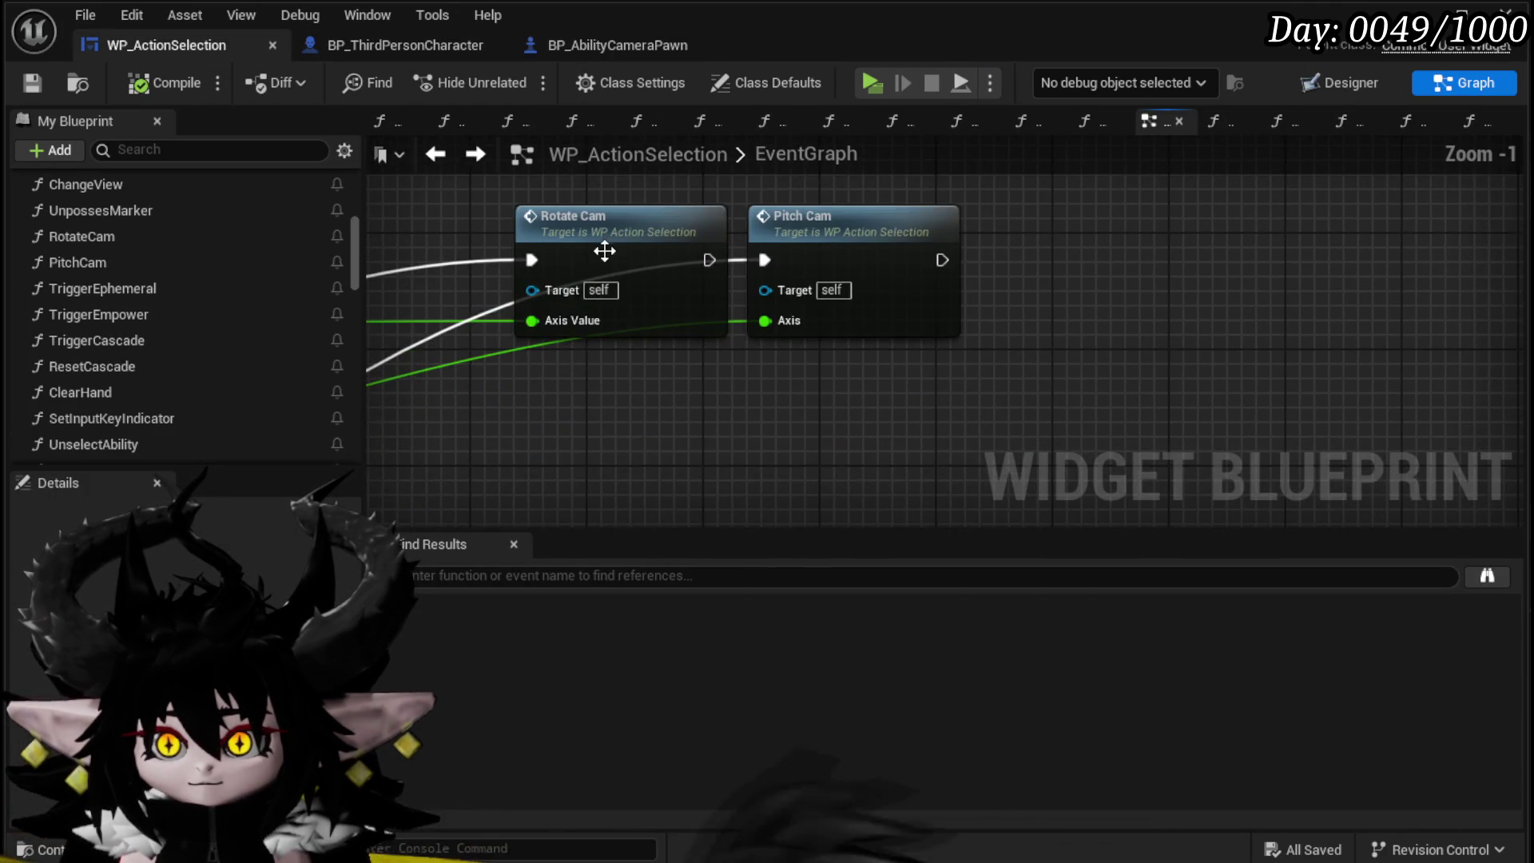
double_click(602, 246)
scroll(389, 238, up, 2)
scroll(390, 238, down, 2)
mouse_move(390, 238)
mouse_down()
mouse_move(376, 111)
mouse_move(312, 99)
mouse_up()
mouse_move(549, 243)
mouse_down()
mouse_move(1039, 519)
mouse_move(746, 209)
mouse_move(790, 199)
mouse_up()
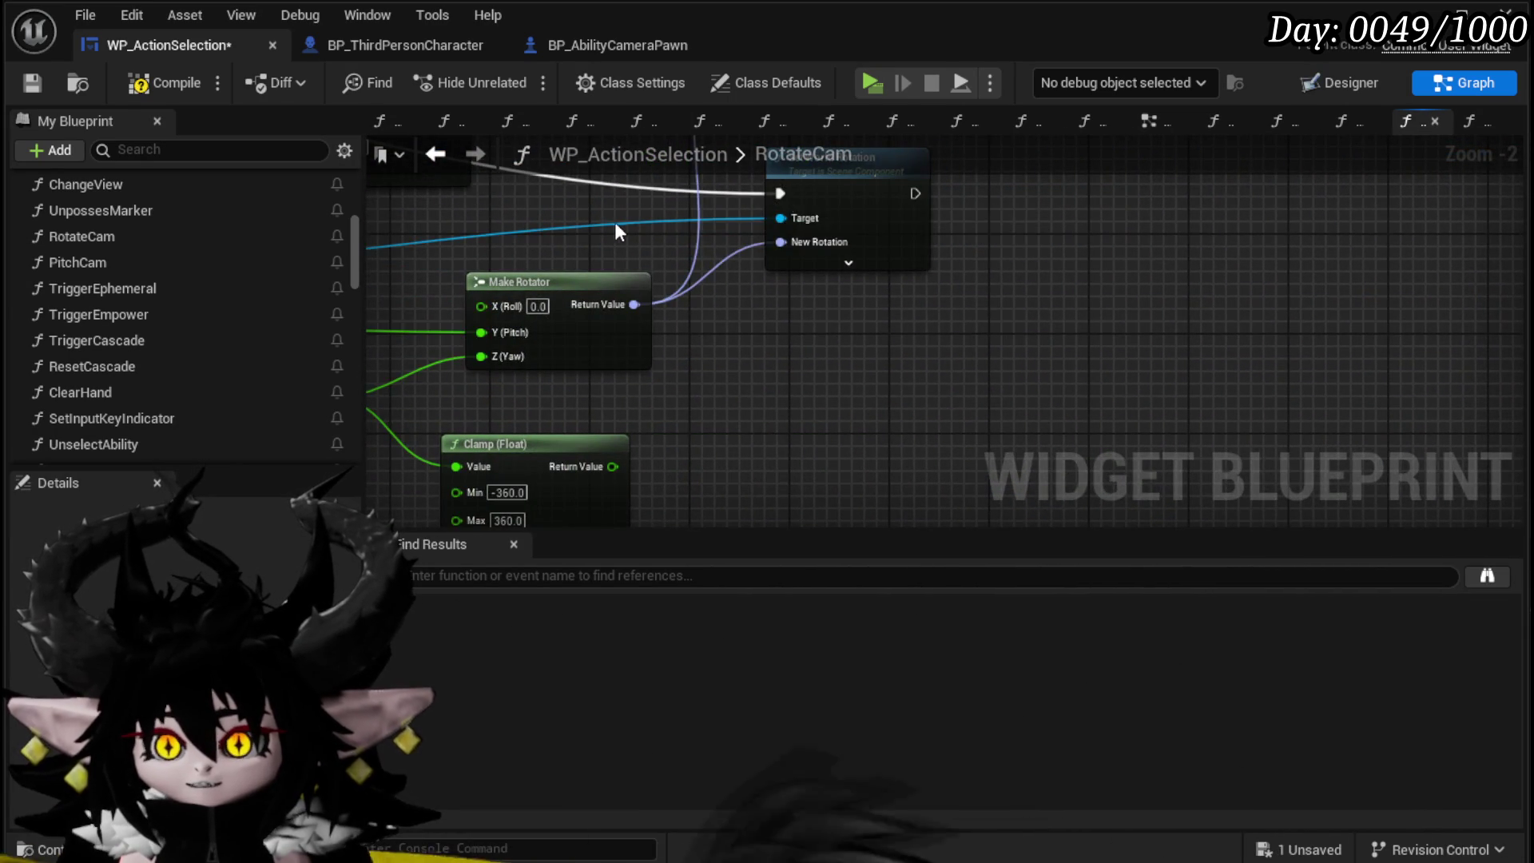
scroll(615, 222, down, 2)
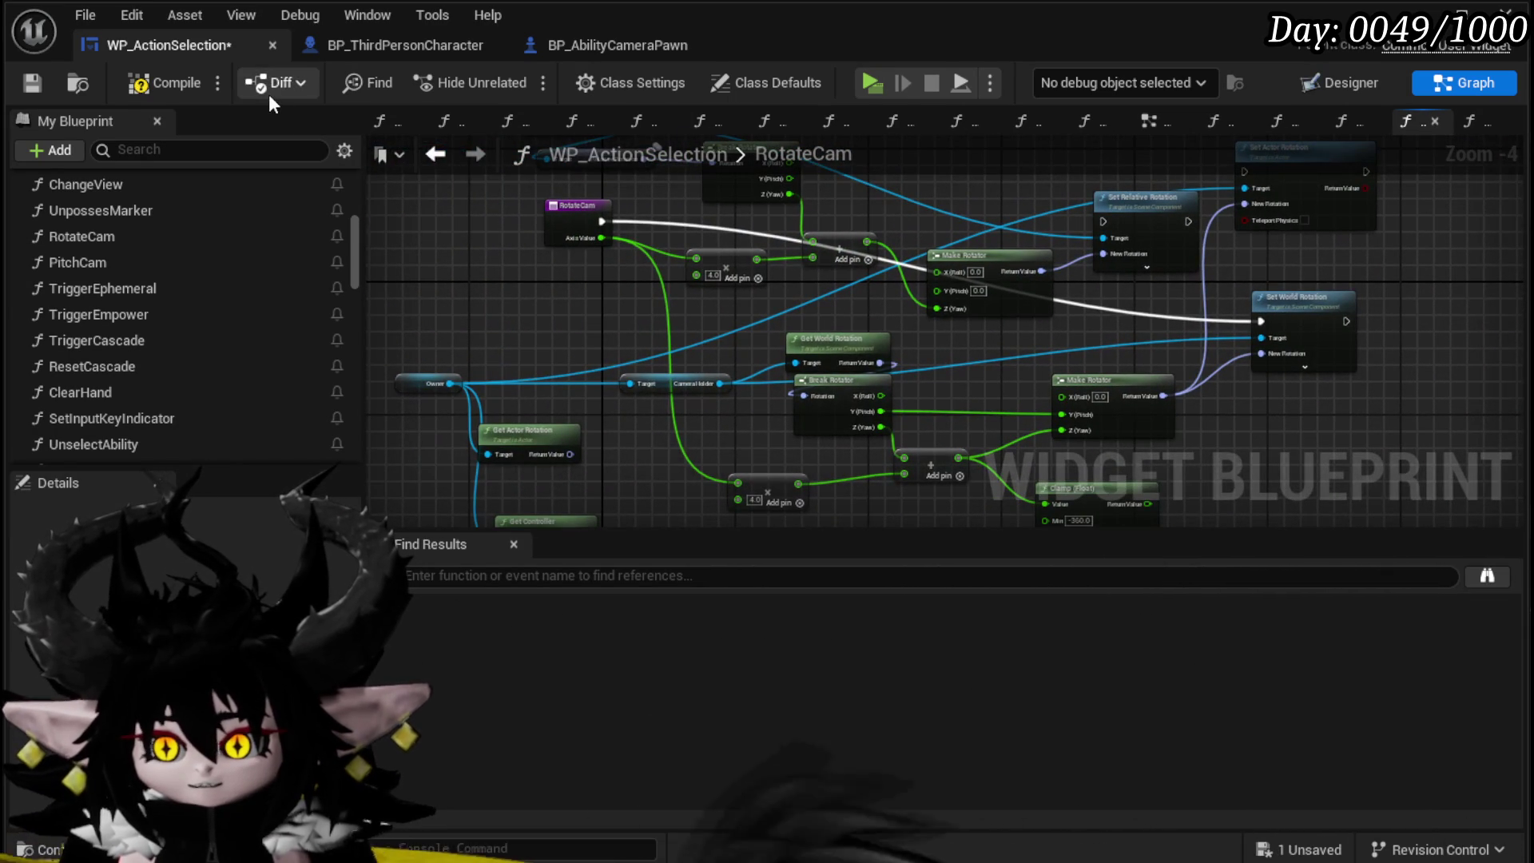
click(183, 83)
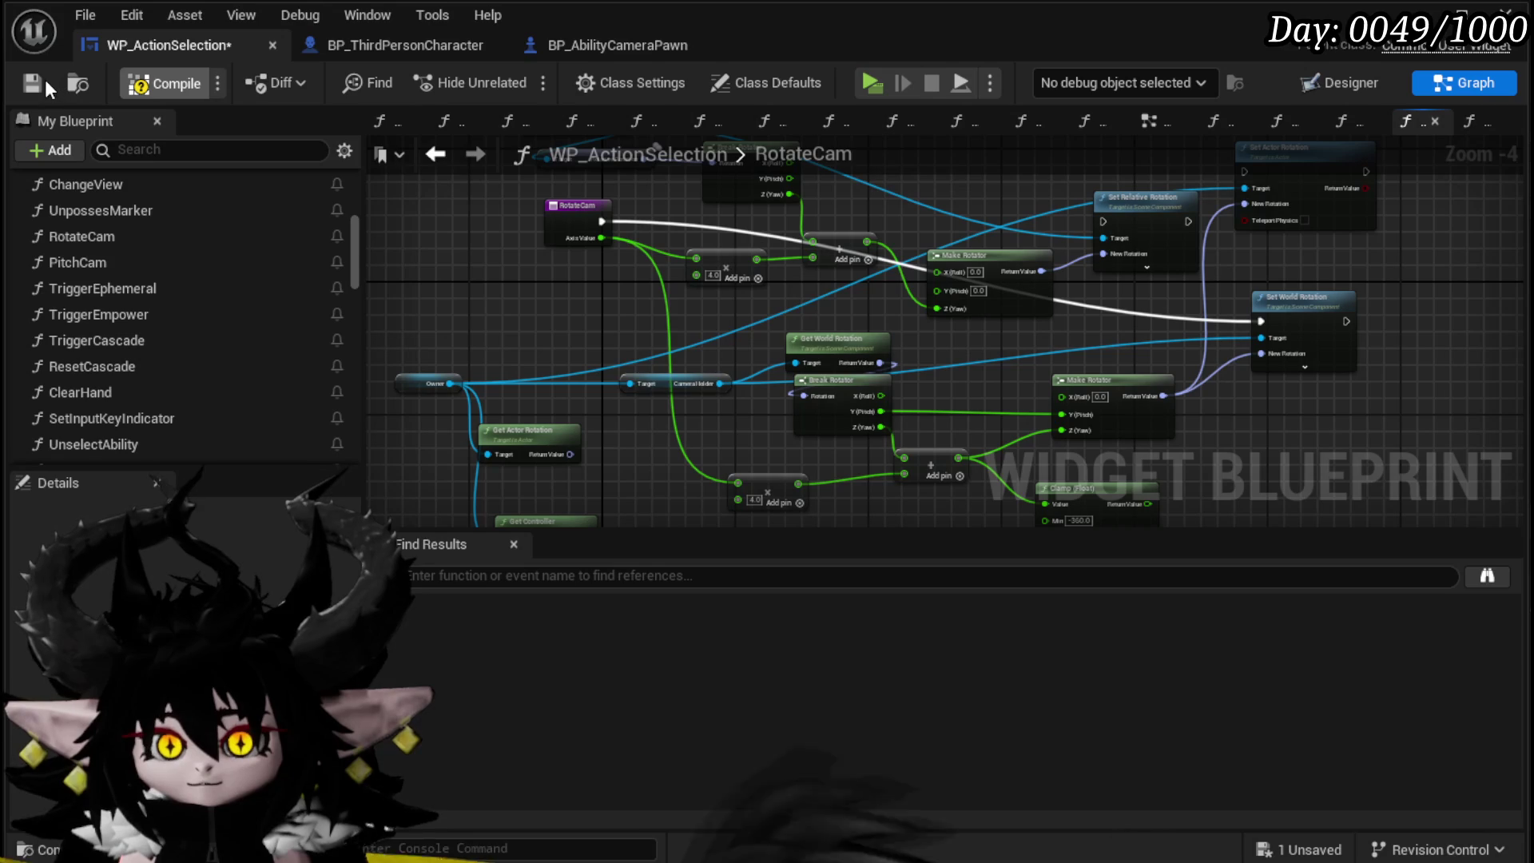
click(37, 82)
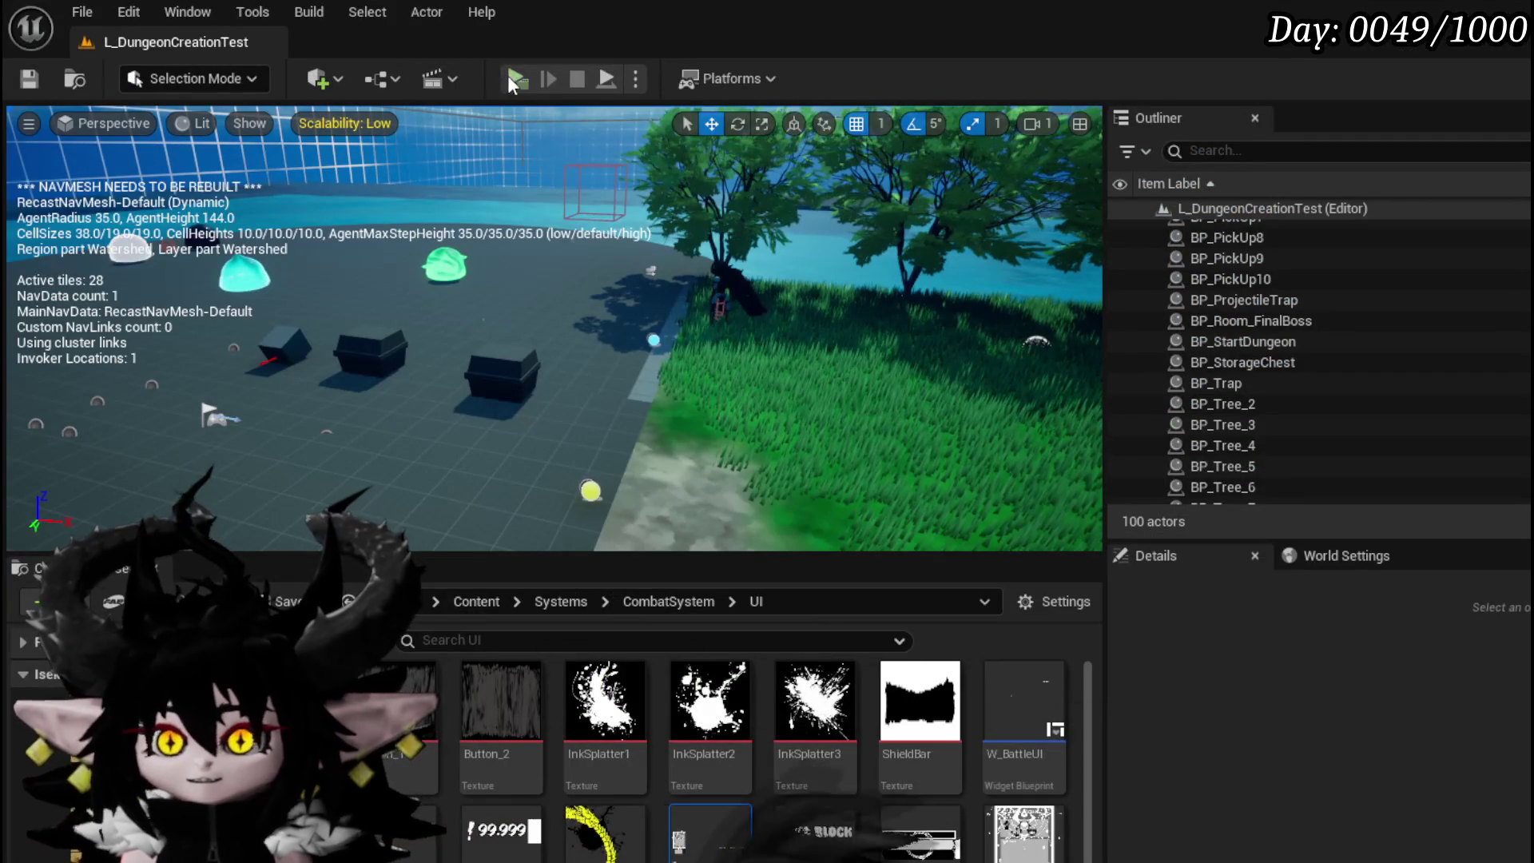
click(515, 79)
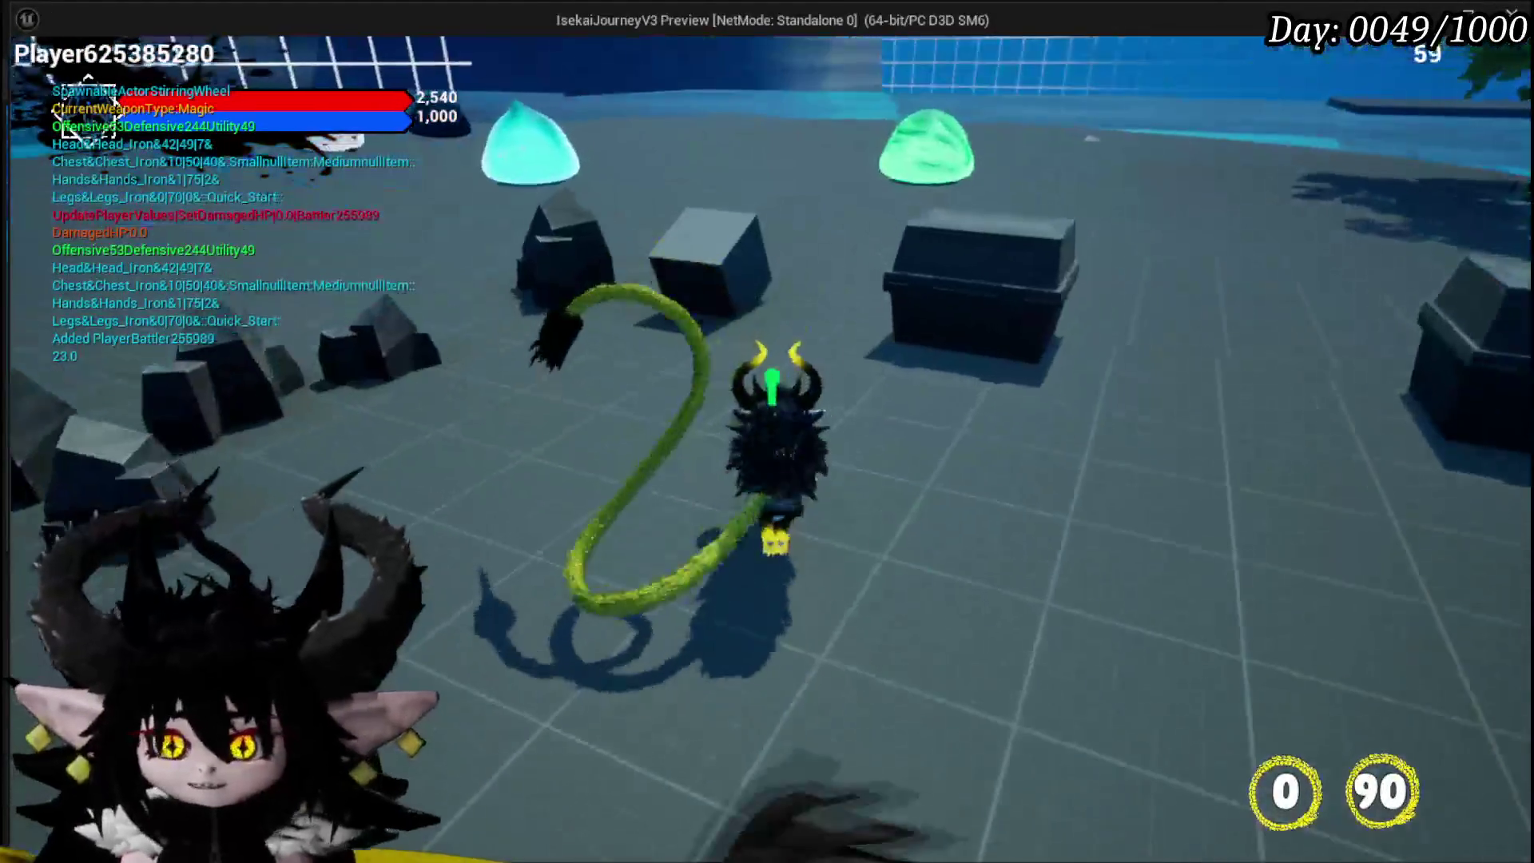
key(w)
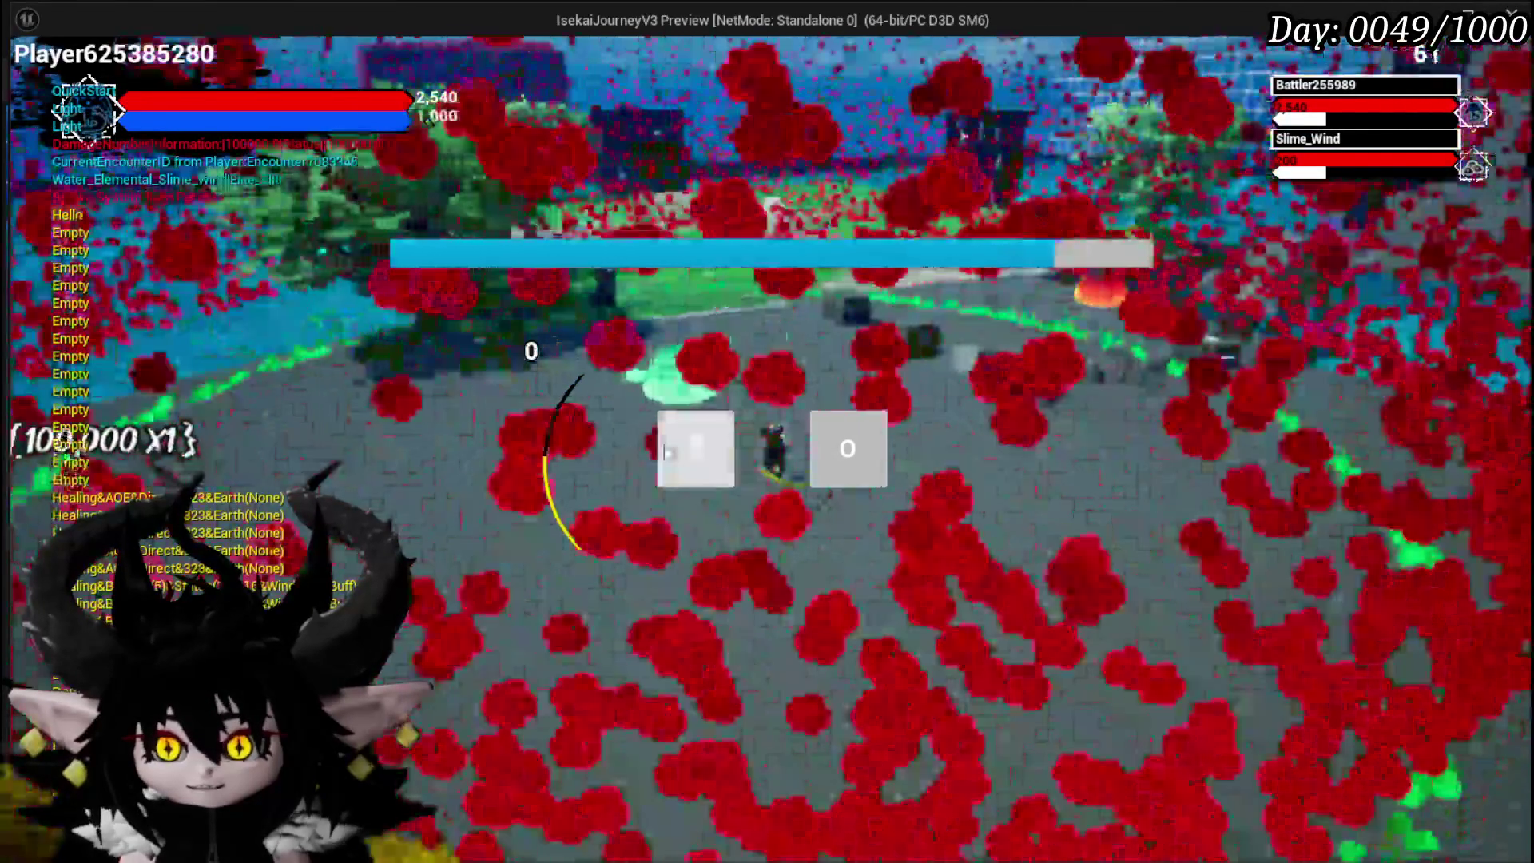
click(695, 456)
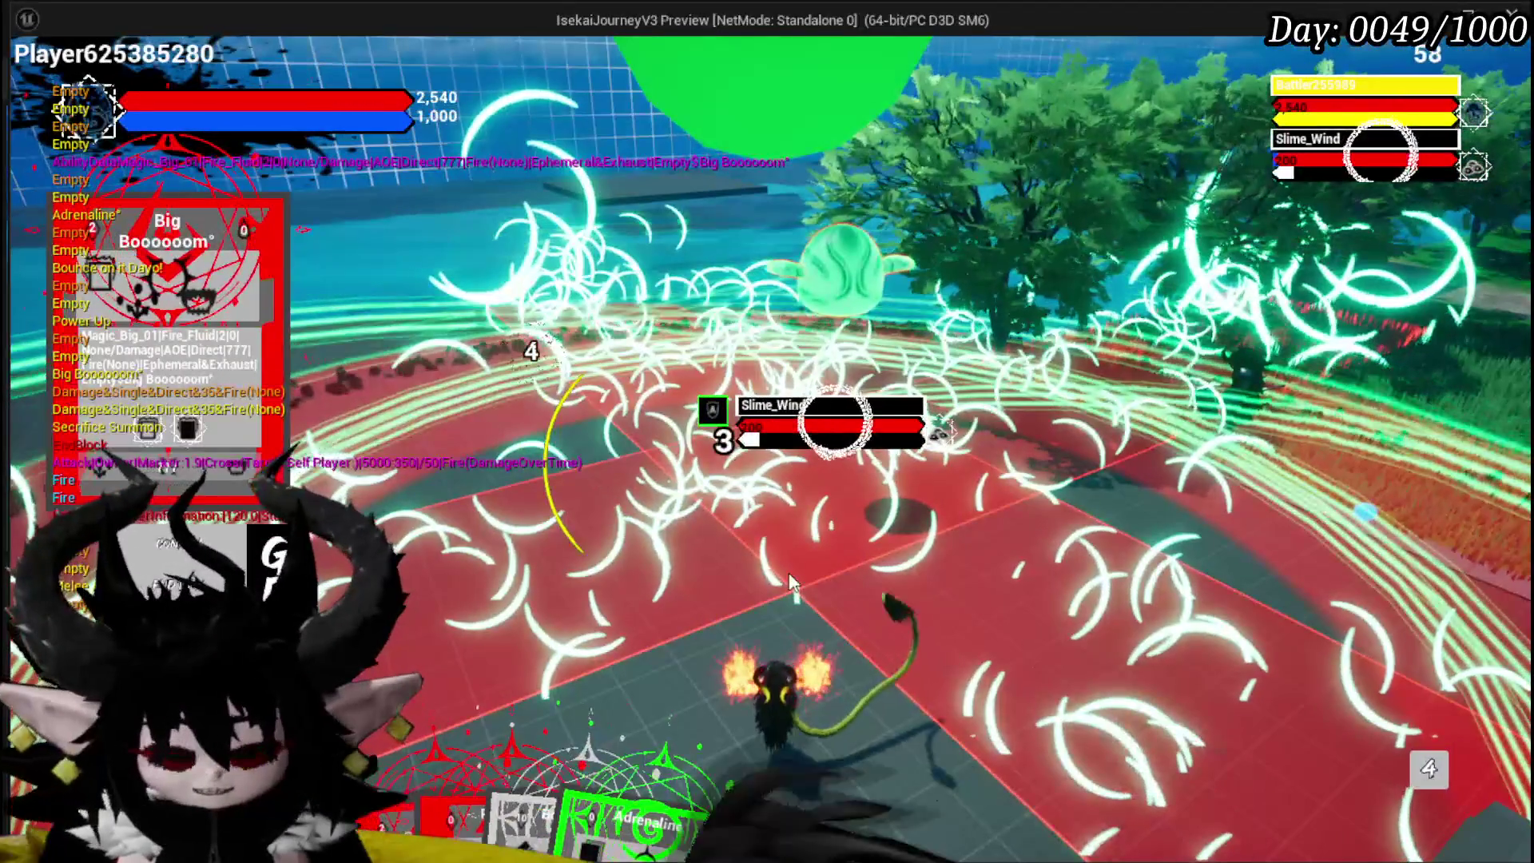
key(Escape)
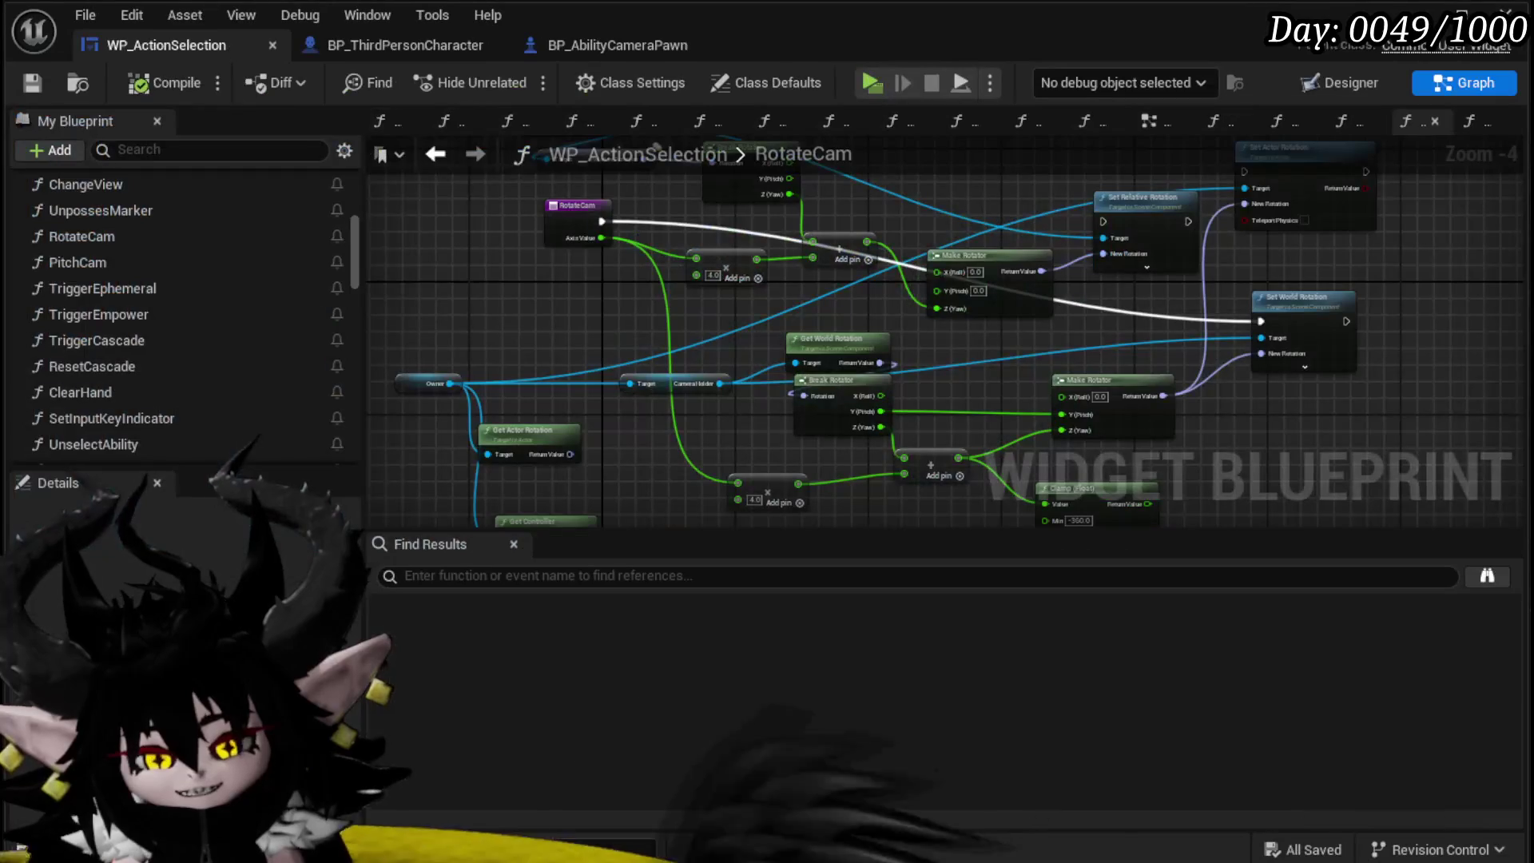
Step: Connect Get Actor Rotation's Return Value to the Break Rotator's Rotation pin in RotateCam
scroll(708, 354, up, 2)
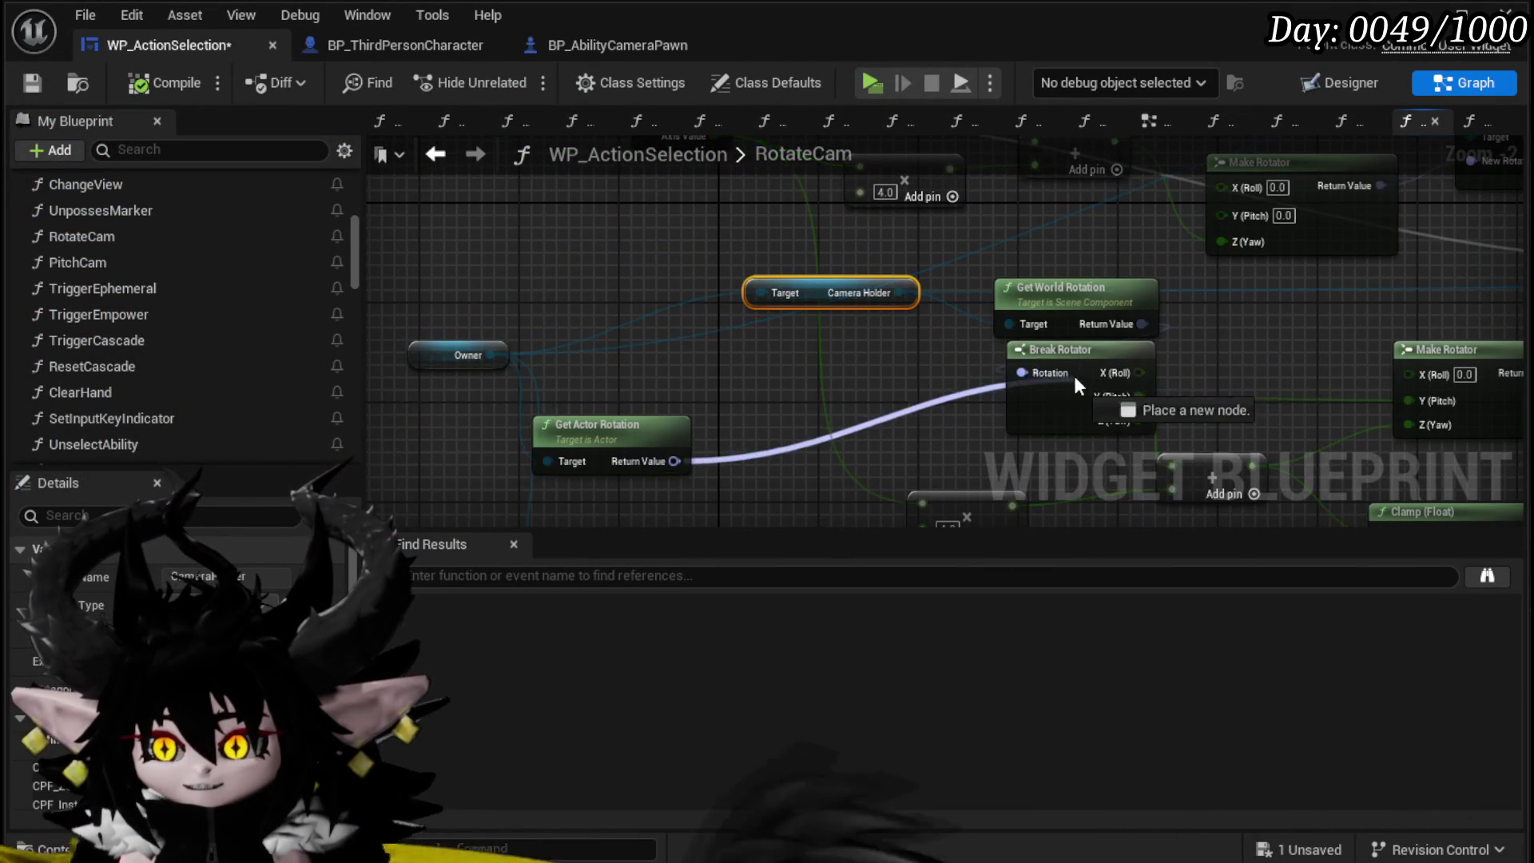
drag(1074, 375, 1022, 372)
mouse_move(998, 214)
mouse_down()
mouse_move(1009, 479)
mouse_move(609, 223)
mouse_move(624, 238)
mouse_move(607, 273)
mouse_move(218, 236)
mouse_up()
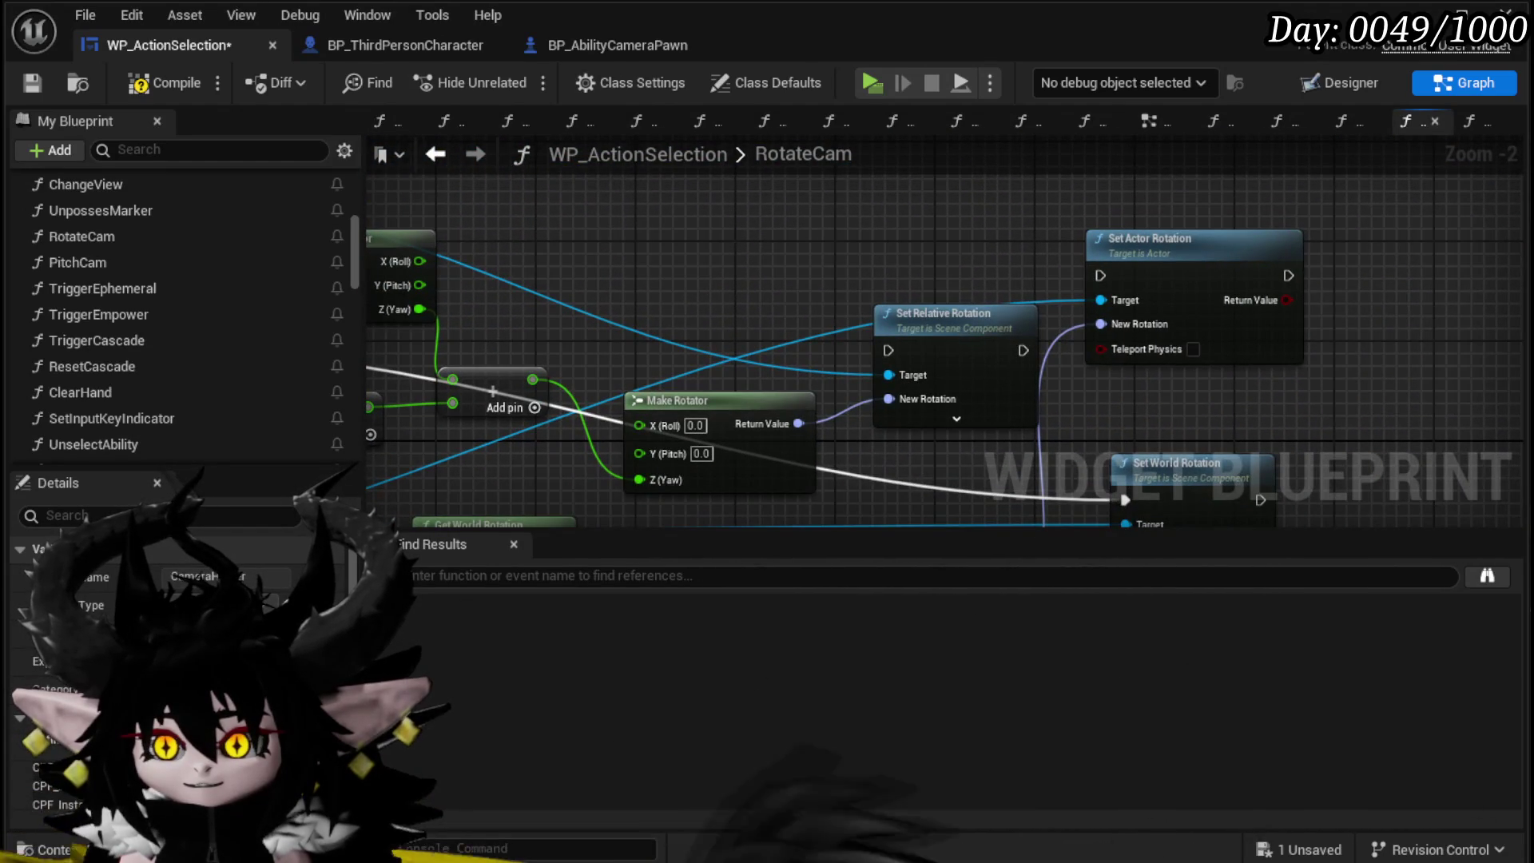
drag(790, 455, 1048, 488)
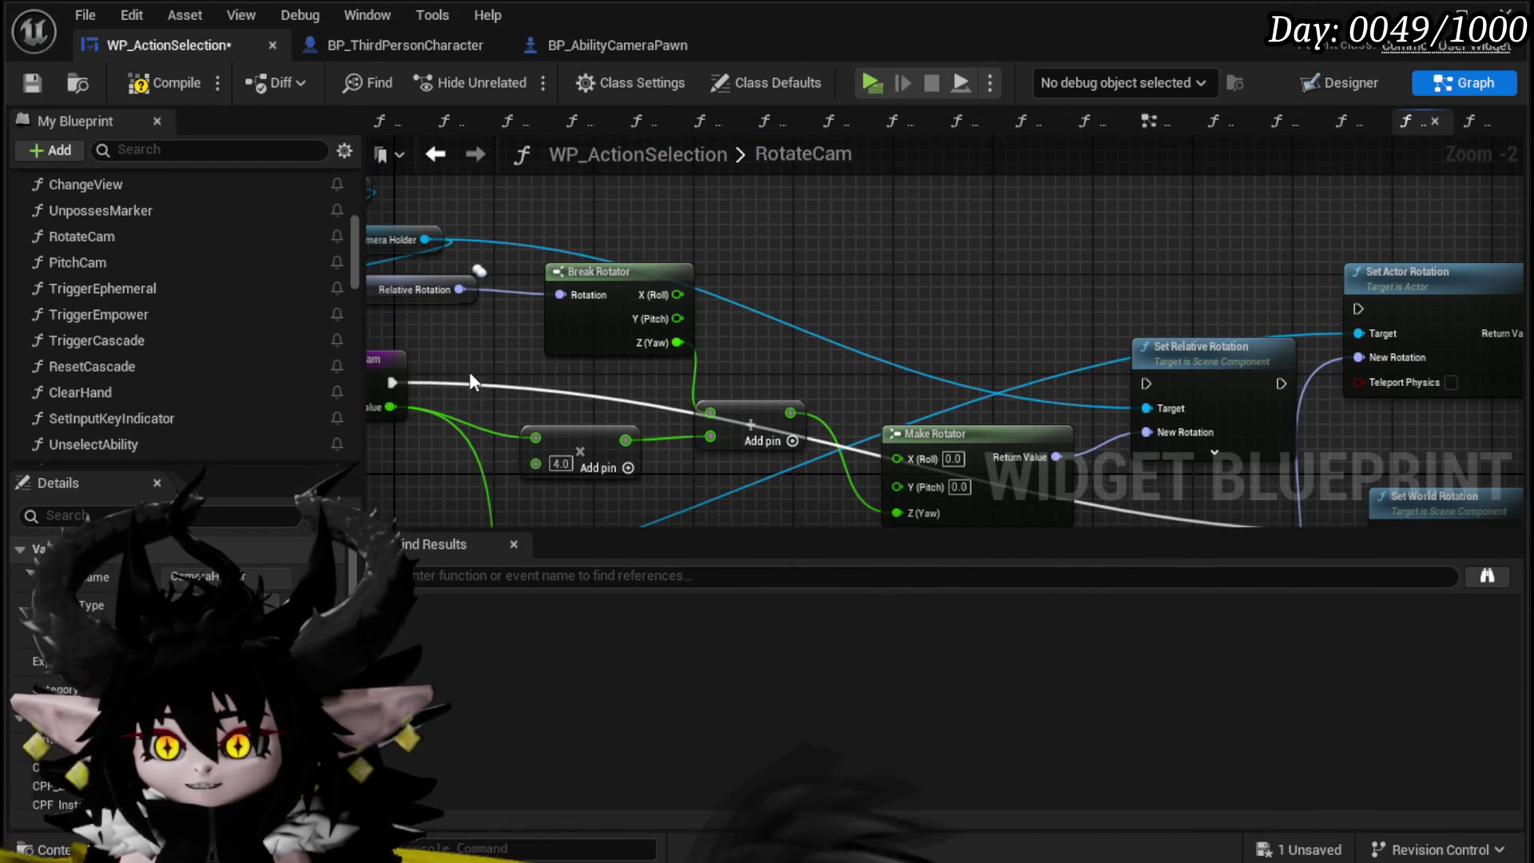
mouse_move(1032, 272)
mouse_down()
mouse_move(912, 272)
mouse_move(894, 255)
mouse_up()
click(831, 274)
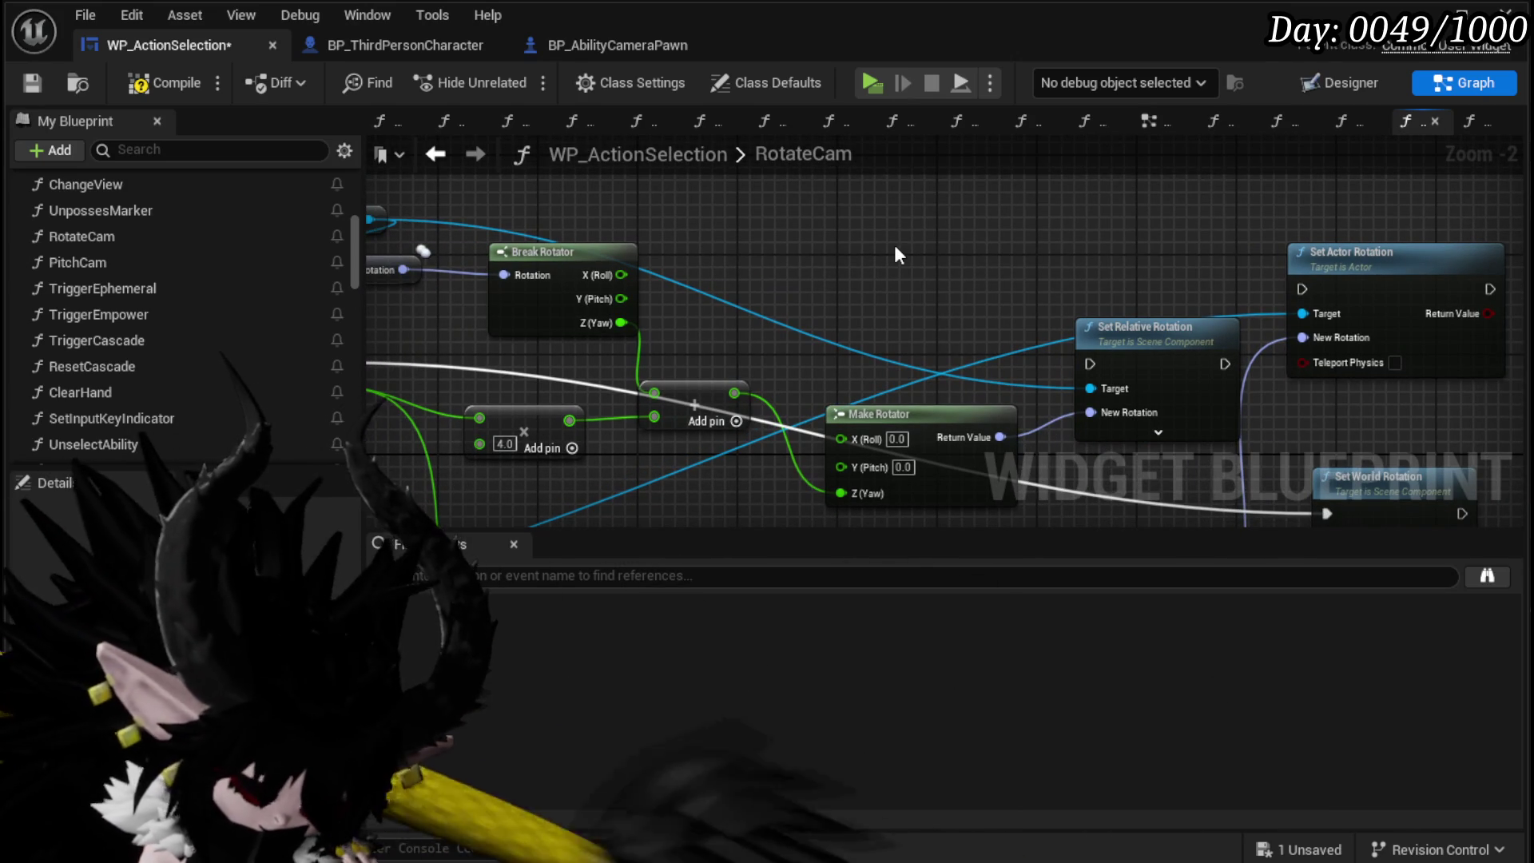
Step: Compile and save WP_ActionSelection, then launch a play-test of the game
scroll(894, 248, down, 3)
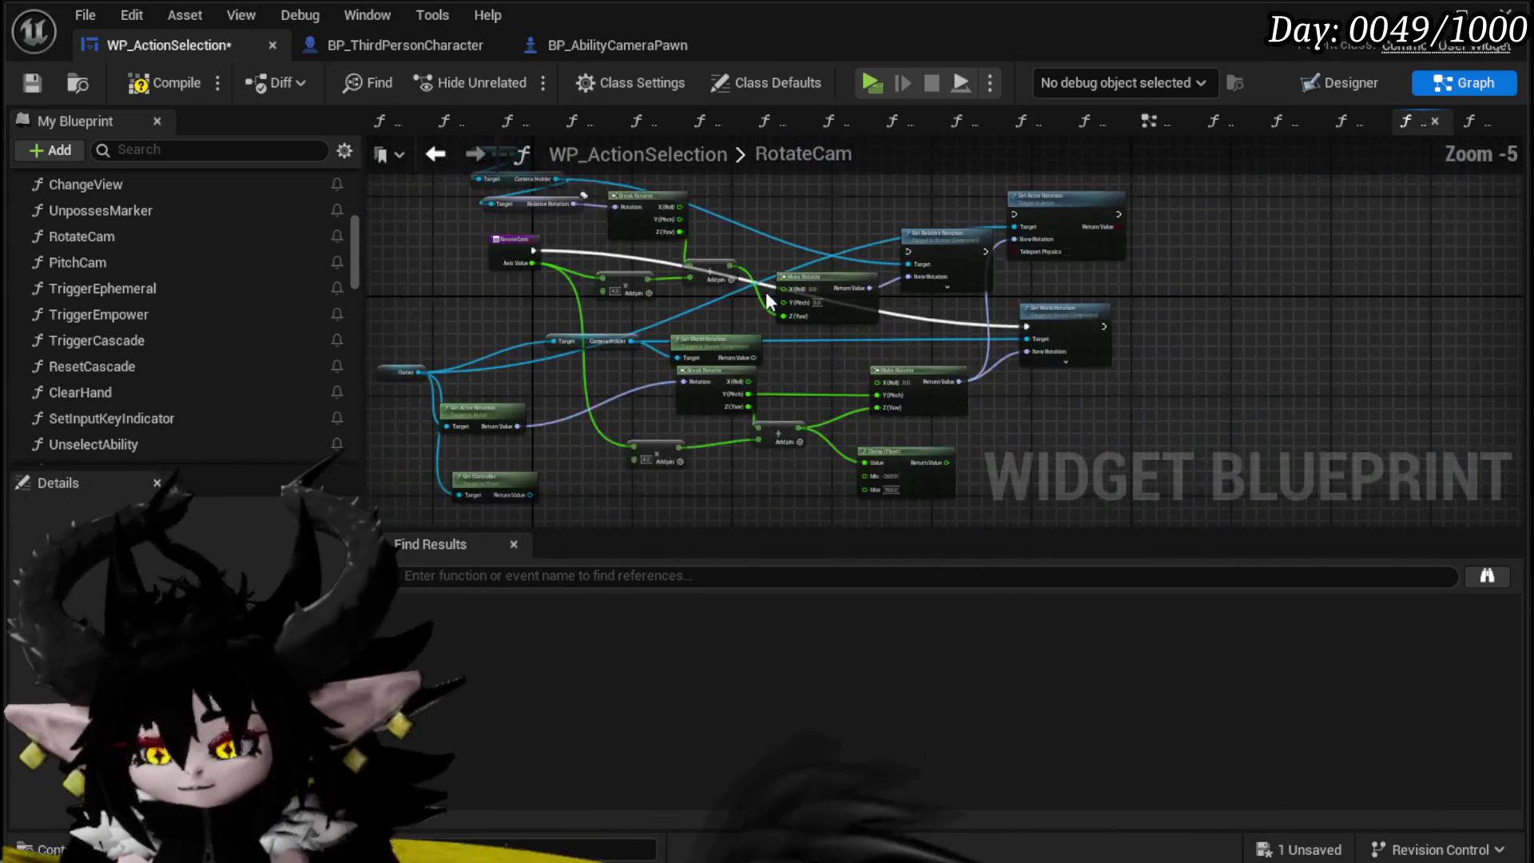
drag(799, 241, 779, 283)
click(172, 81)
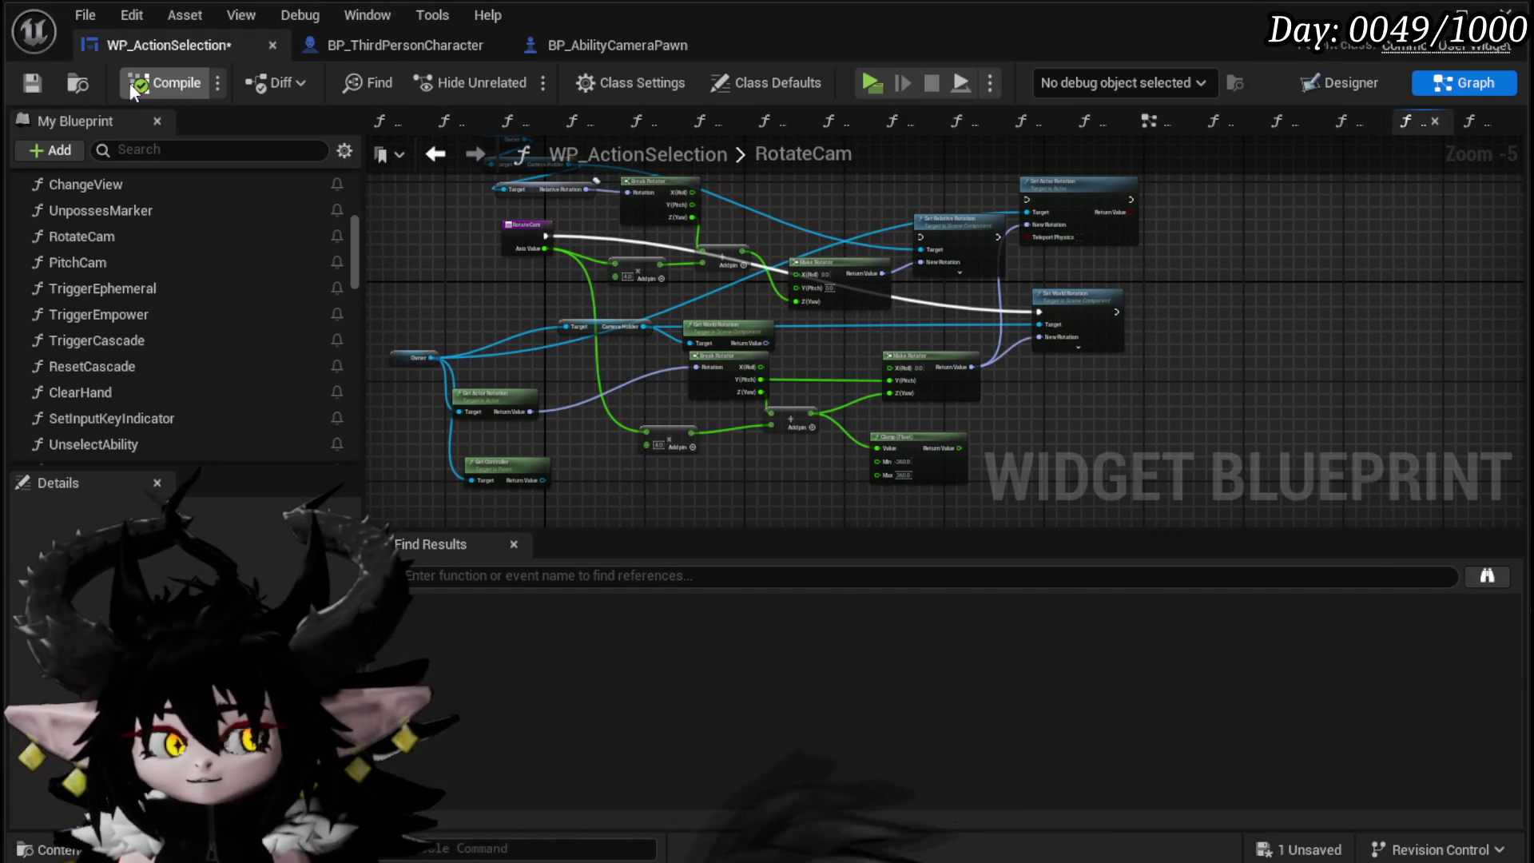
click(33, 83)
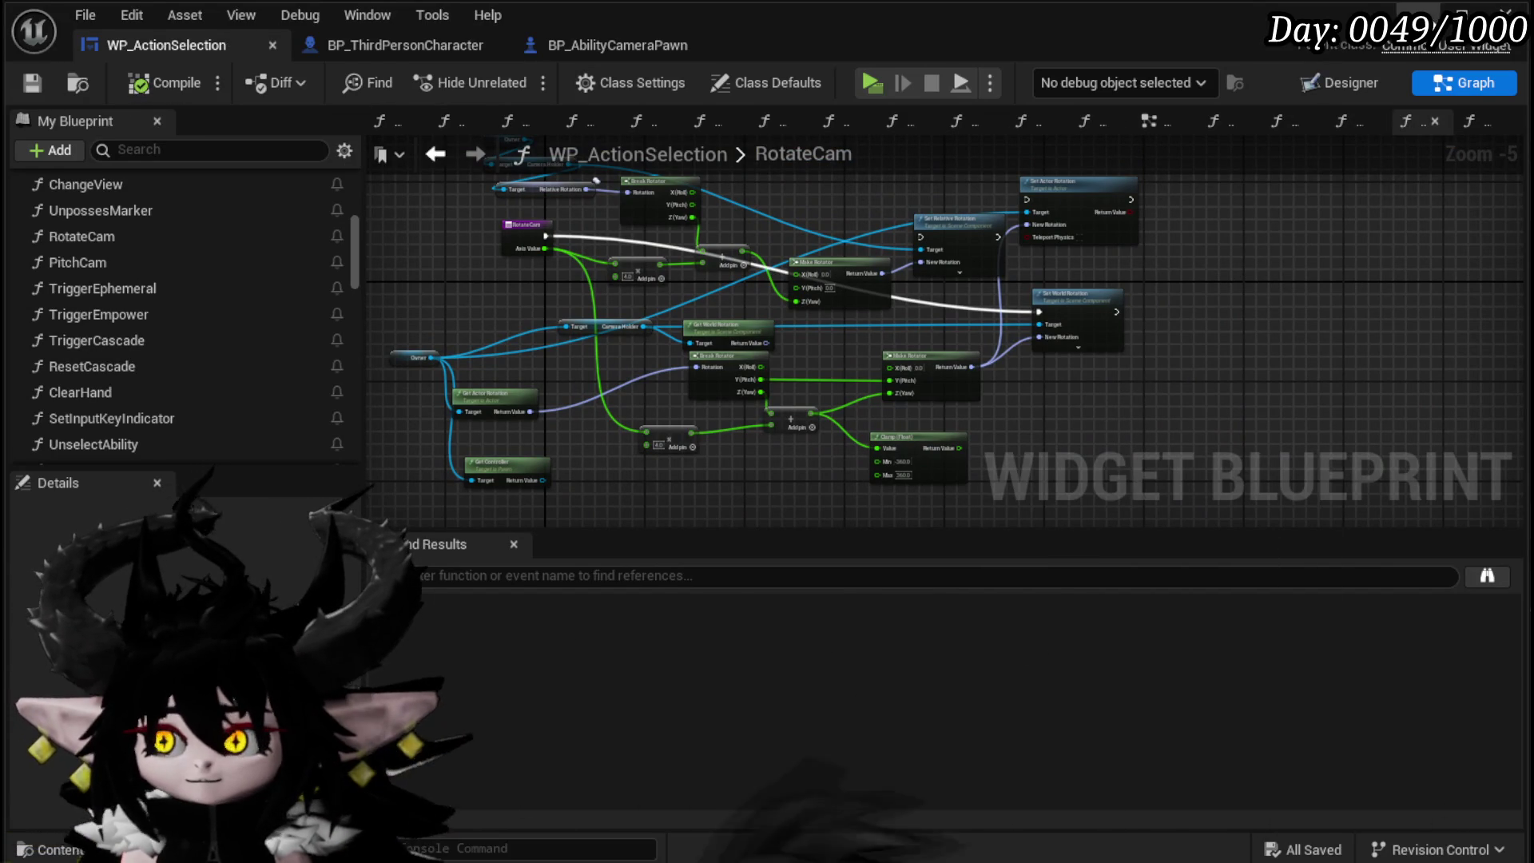
click(1418, 12)
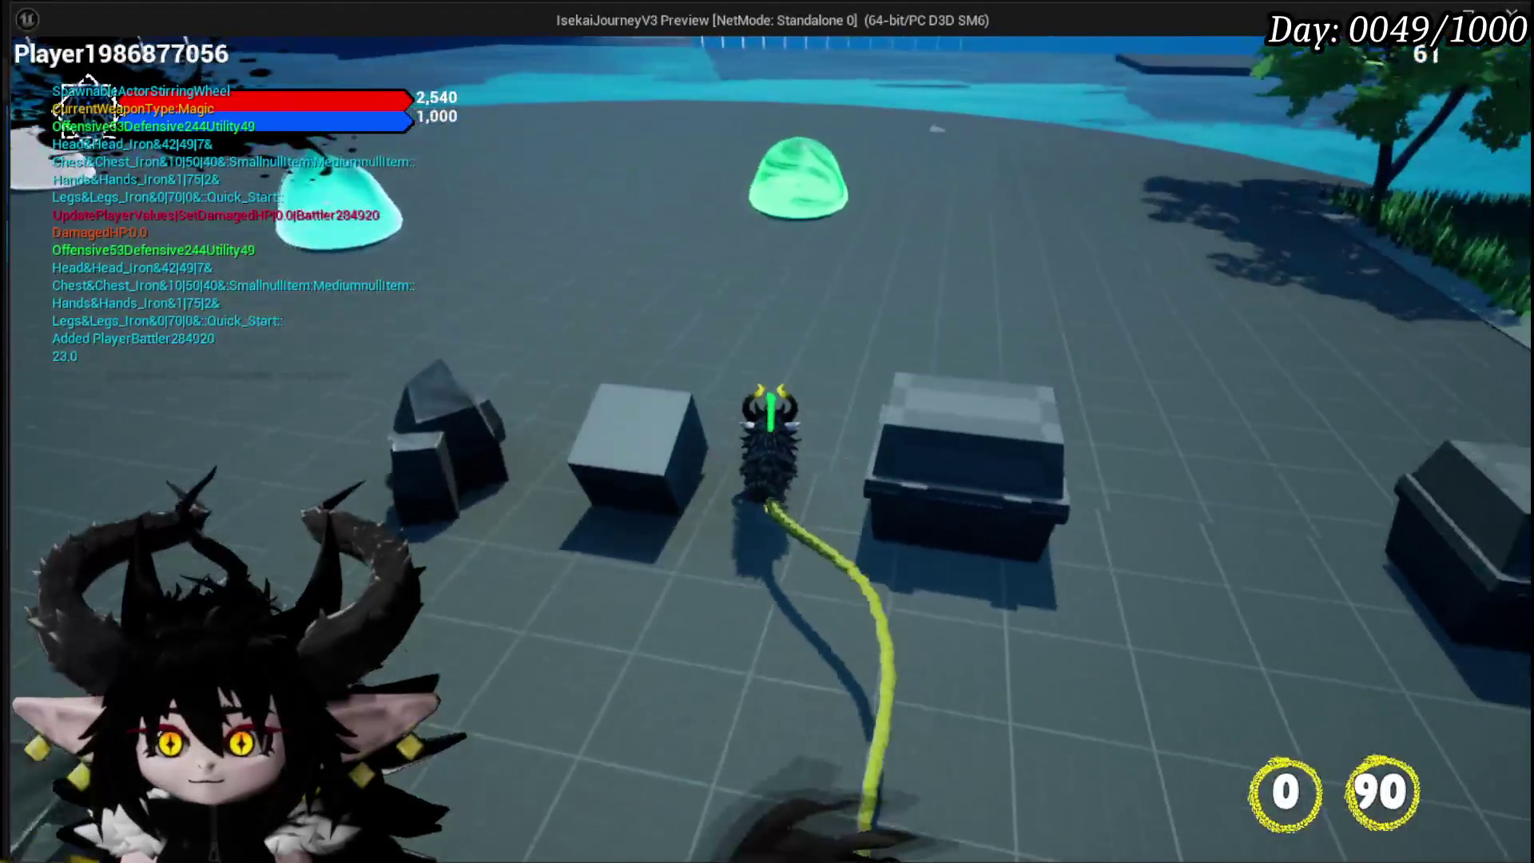
Step: Walk up to the green slime and play the Big Booooom card in the battle
key(w)
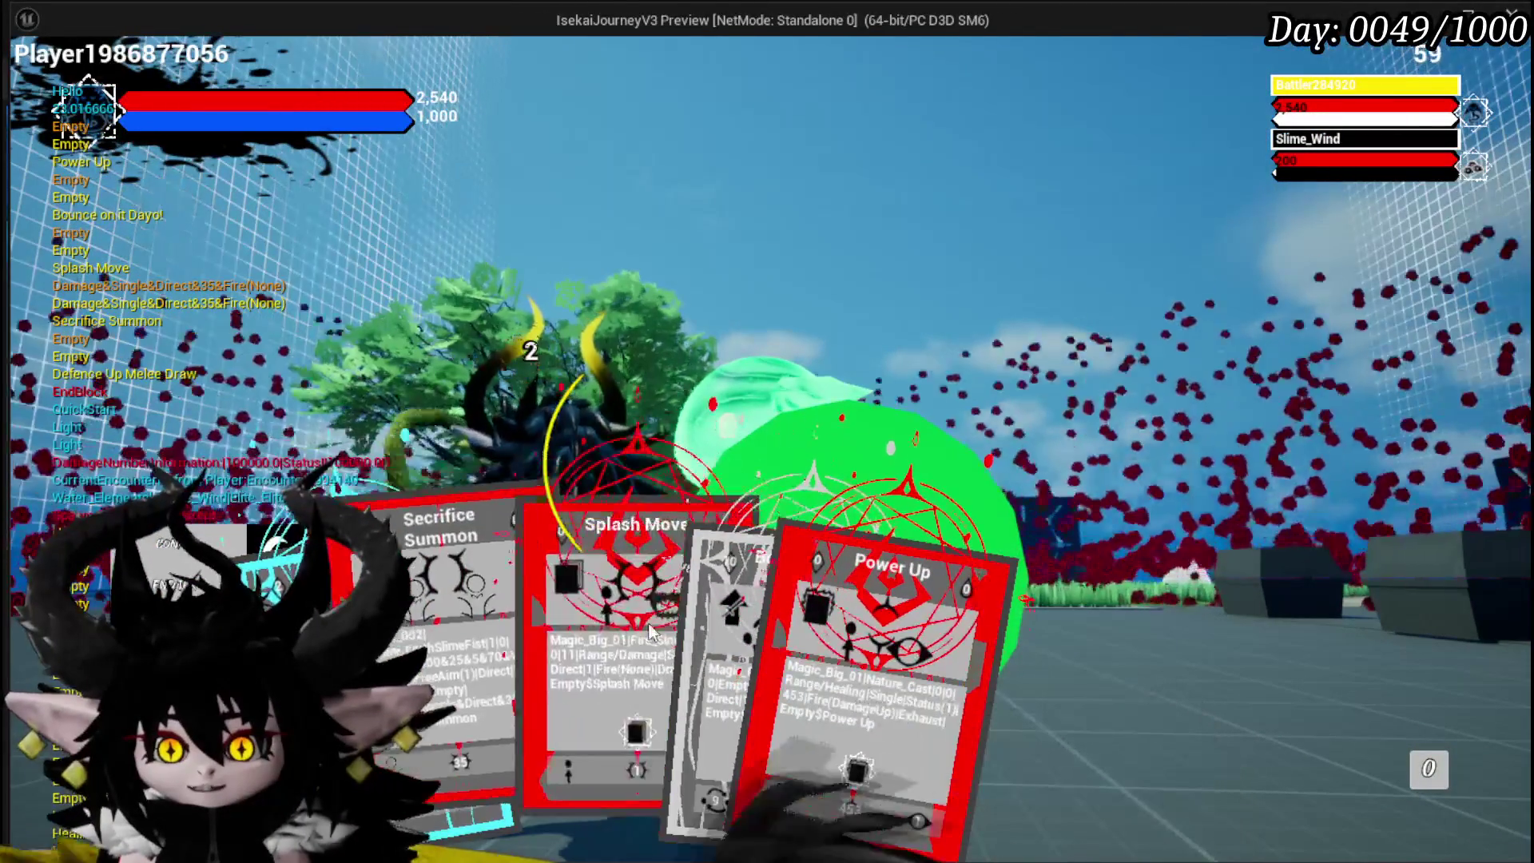
mouse_move(635, 622)
mouse_move(497, 631)
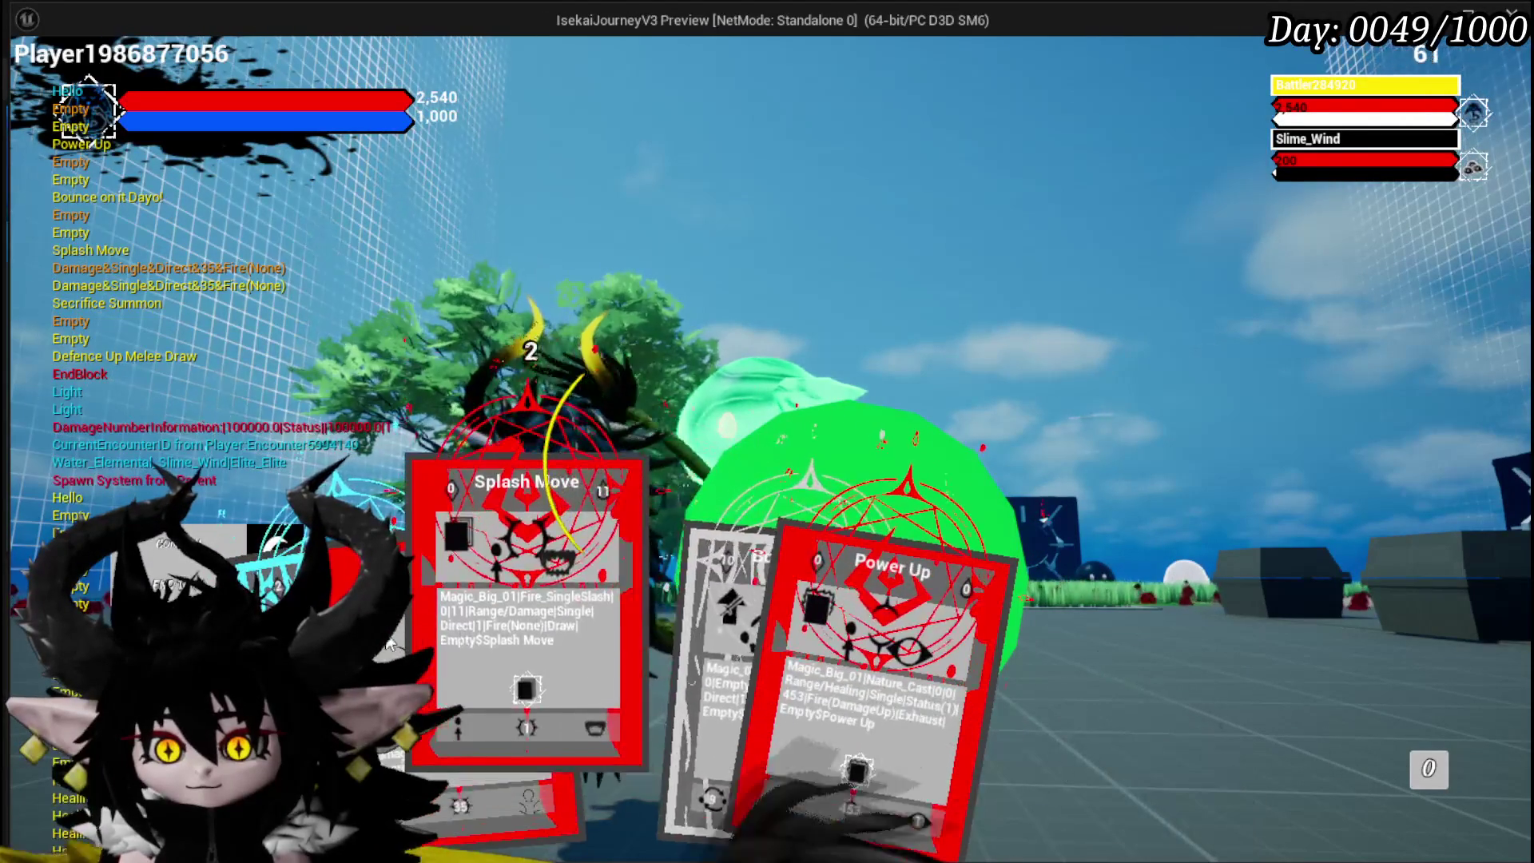
mouse_move(603, 645)
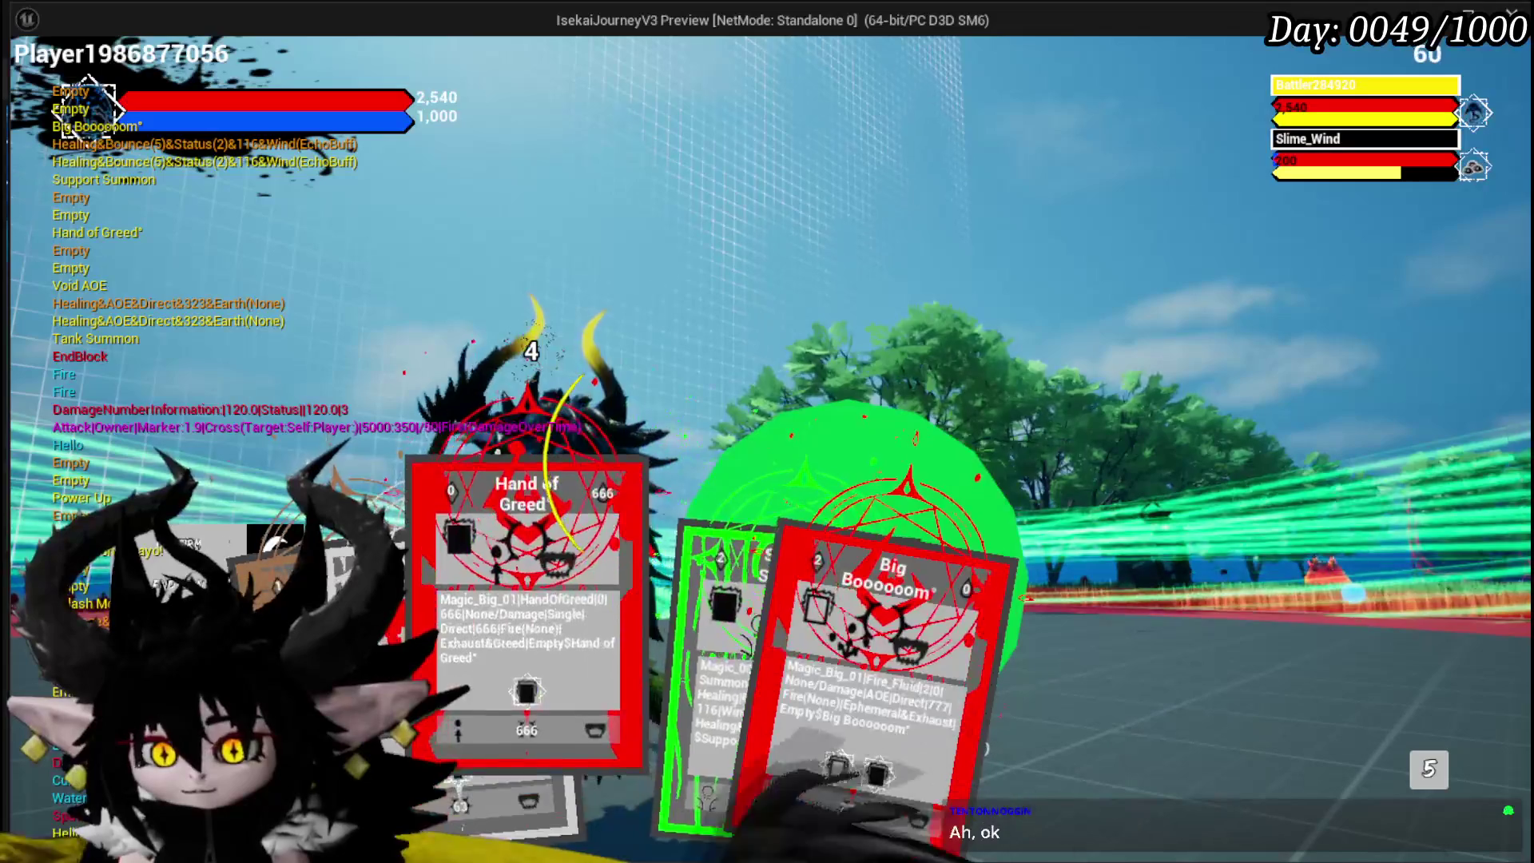
click(861, 650)
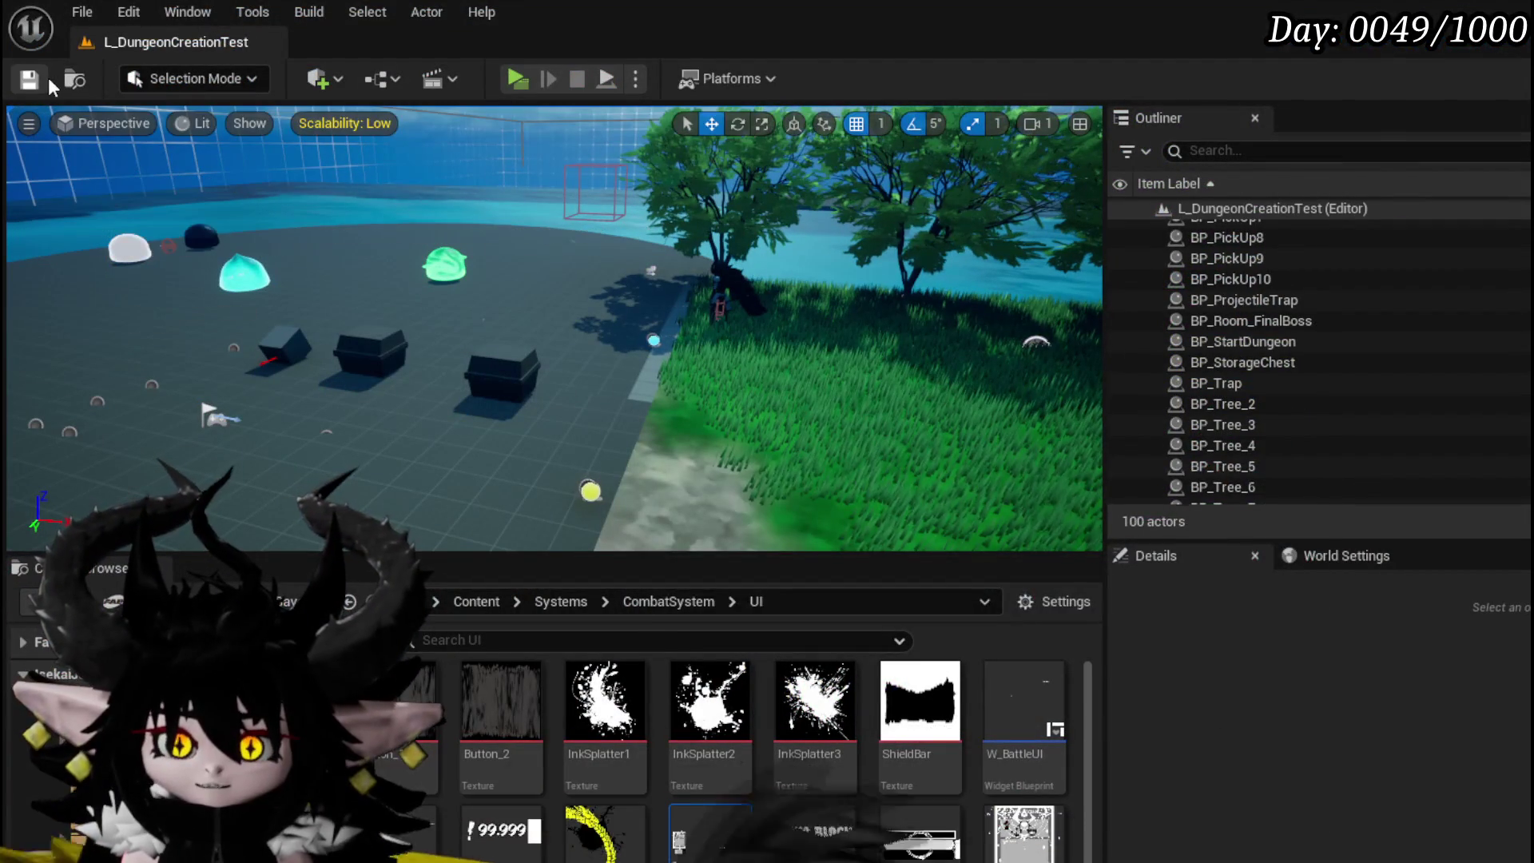
Step: Save the level and delete the old Add, Make Rotator and Break Rotator nodes from RotateCam
click(44, 80)
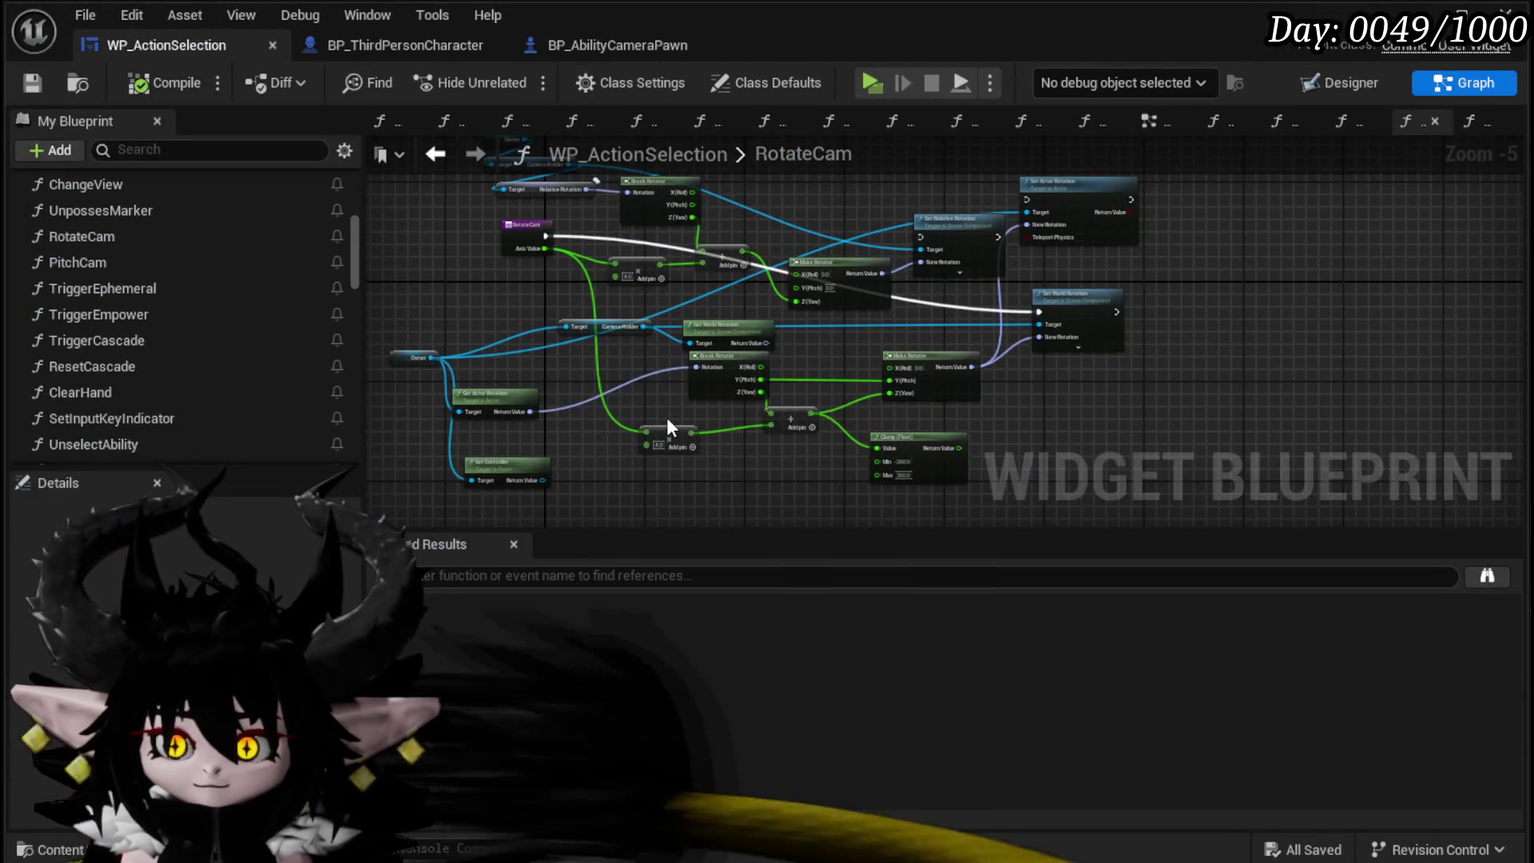
scroll(479, 240, up, 6)
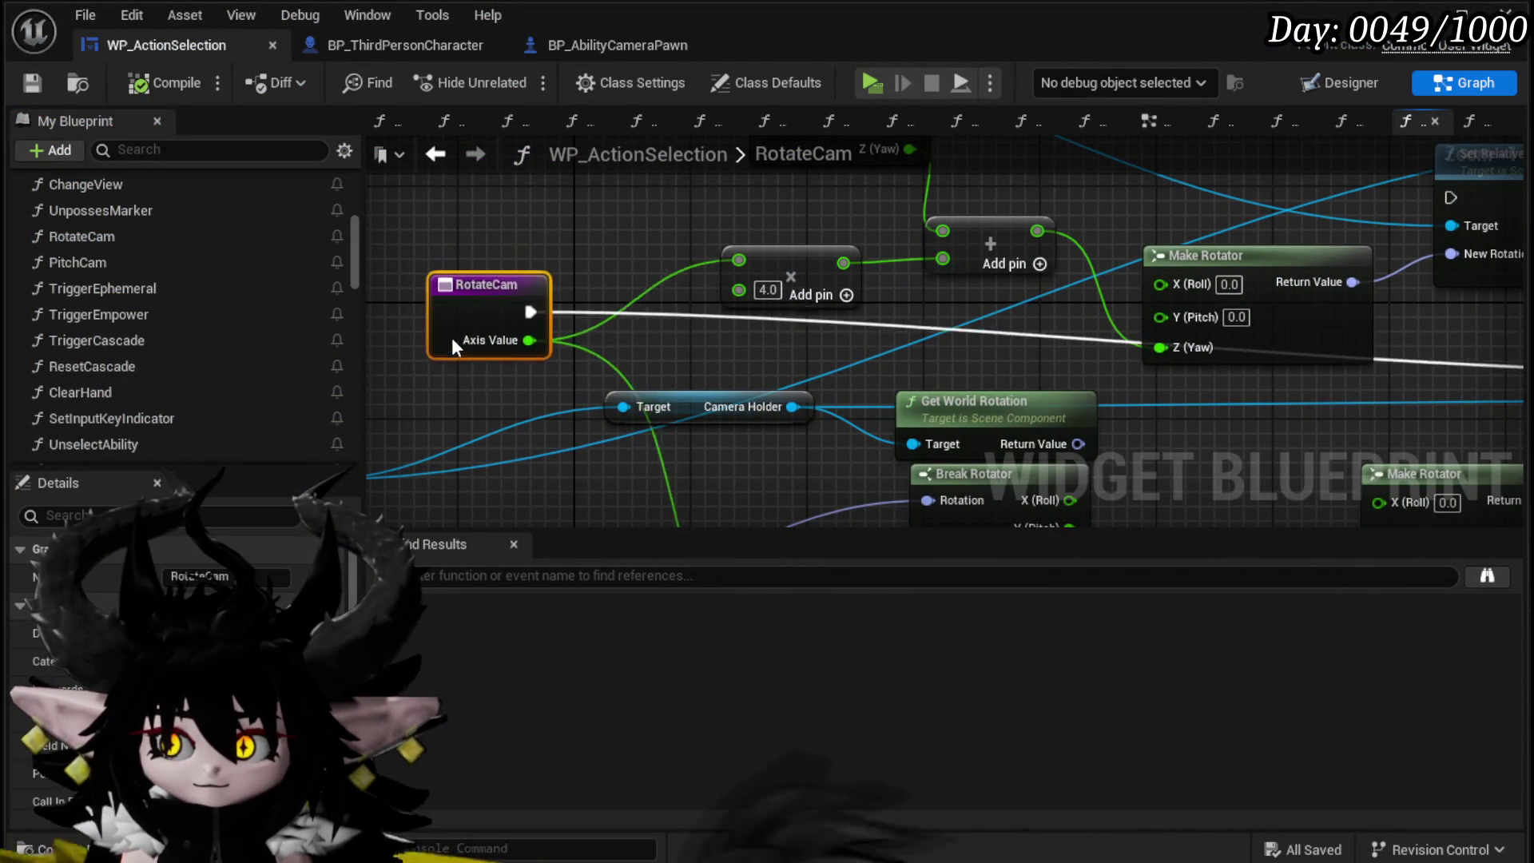
scroll(444, 383, down, 5)
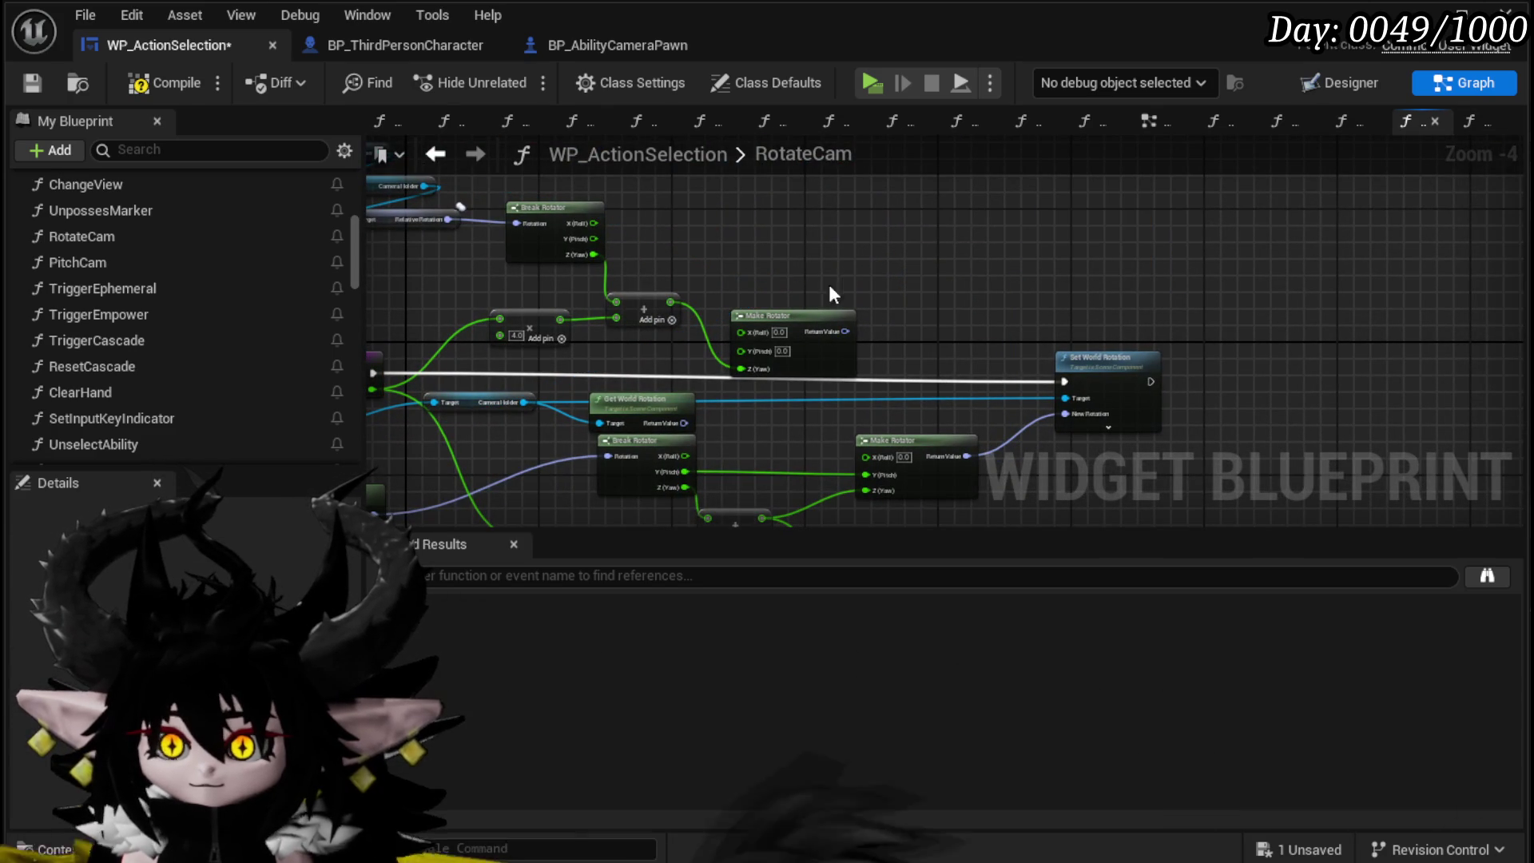
drag(1004, 308, 741, 361)
key(Delete)
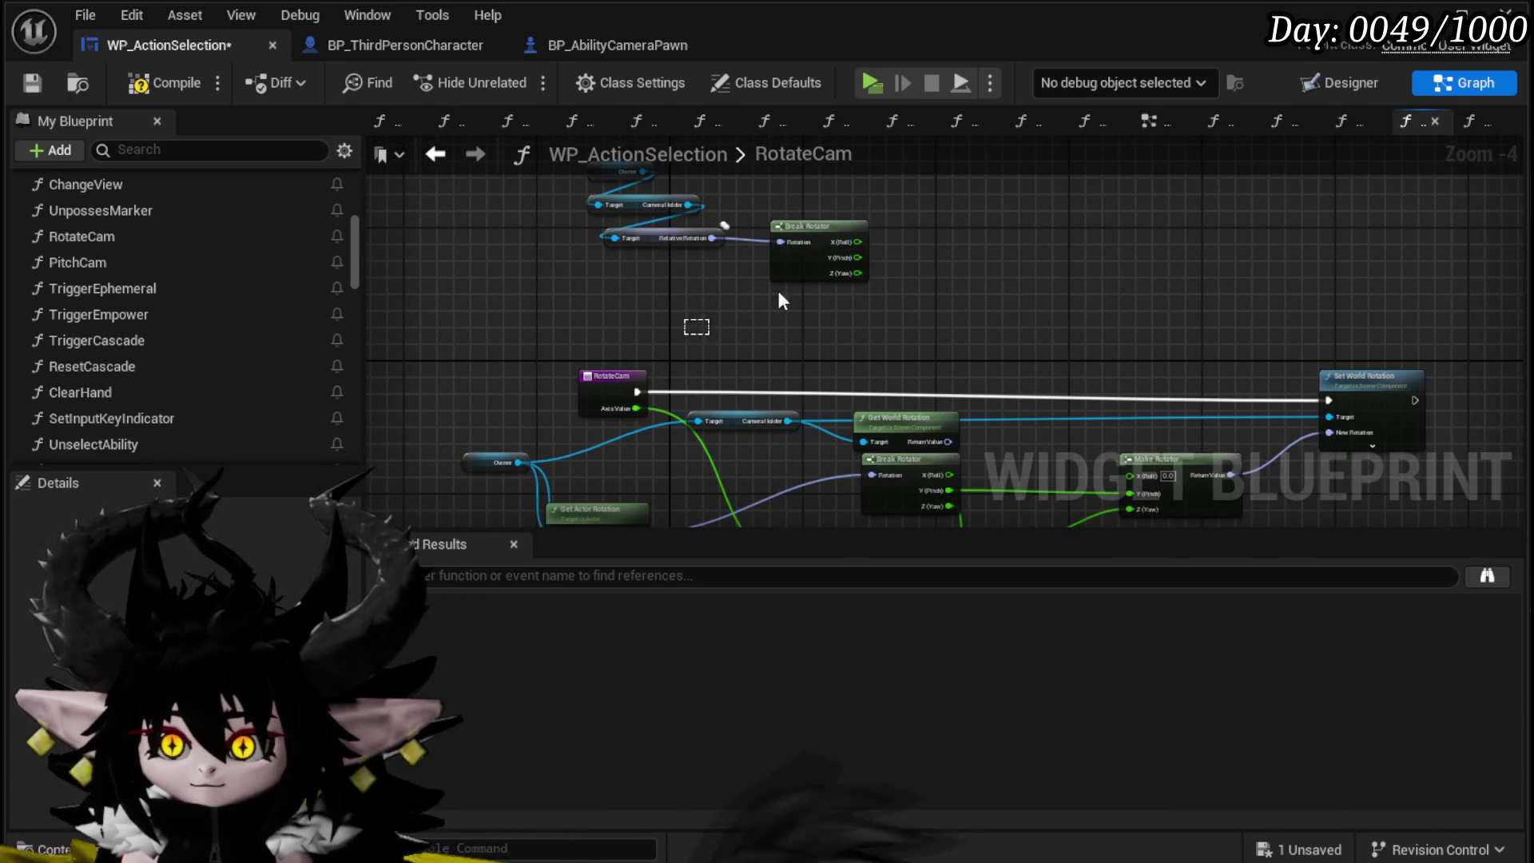
key(Delete)
Step: Add a Set Actor Rotation node on Owner to the execution flow, replacing Set World Rotation
drag(601, 289, 898, 236)
drag(936, 399, 750, 197)
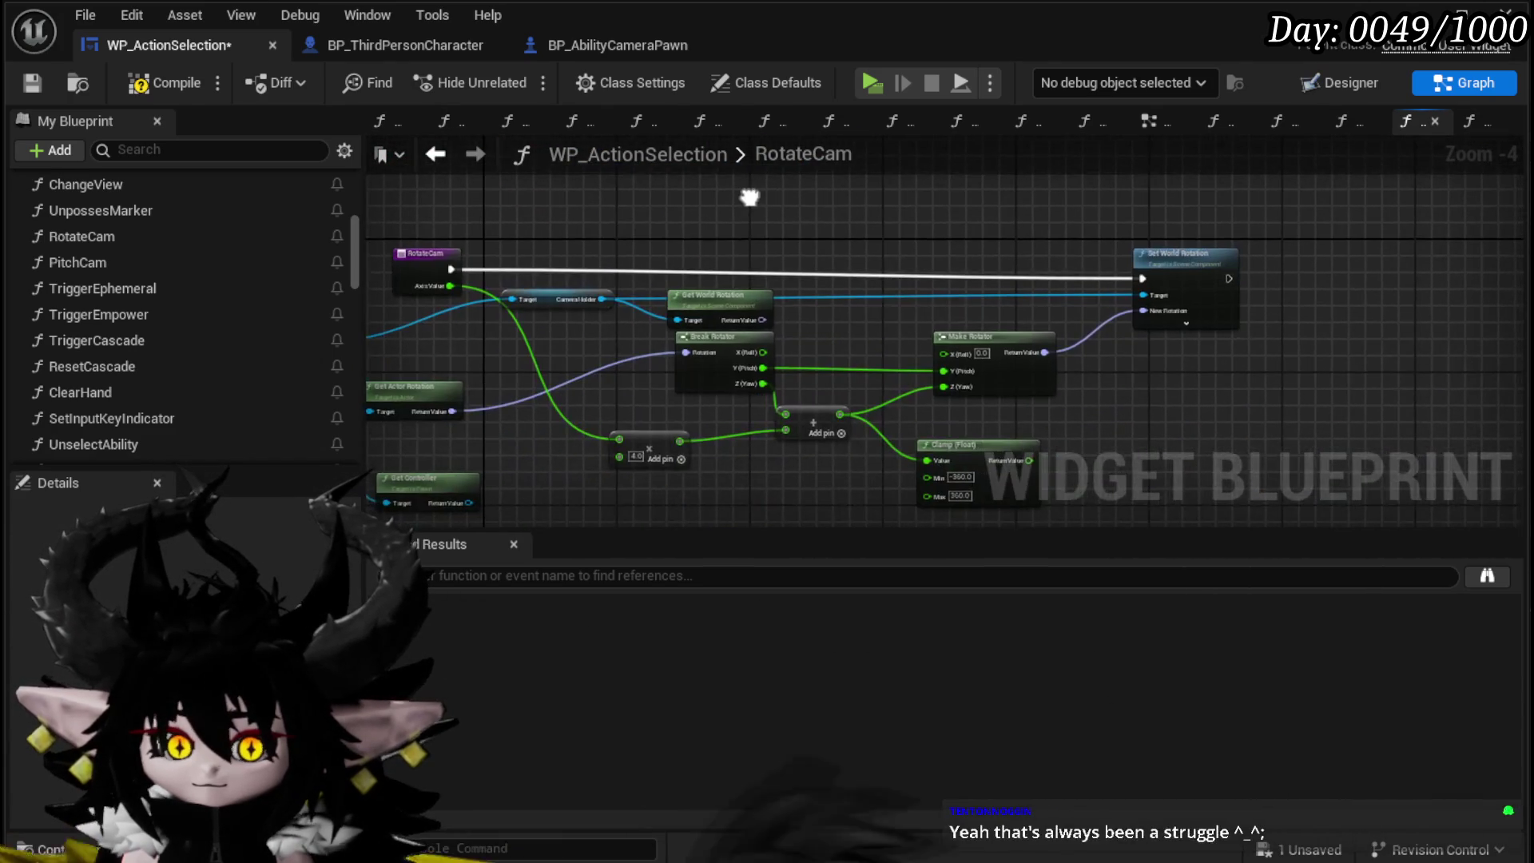
scroll(802, 361, up, 3)
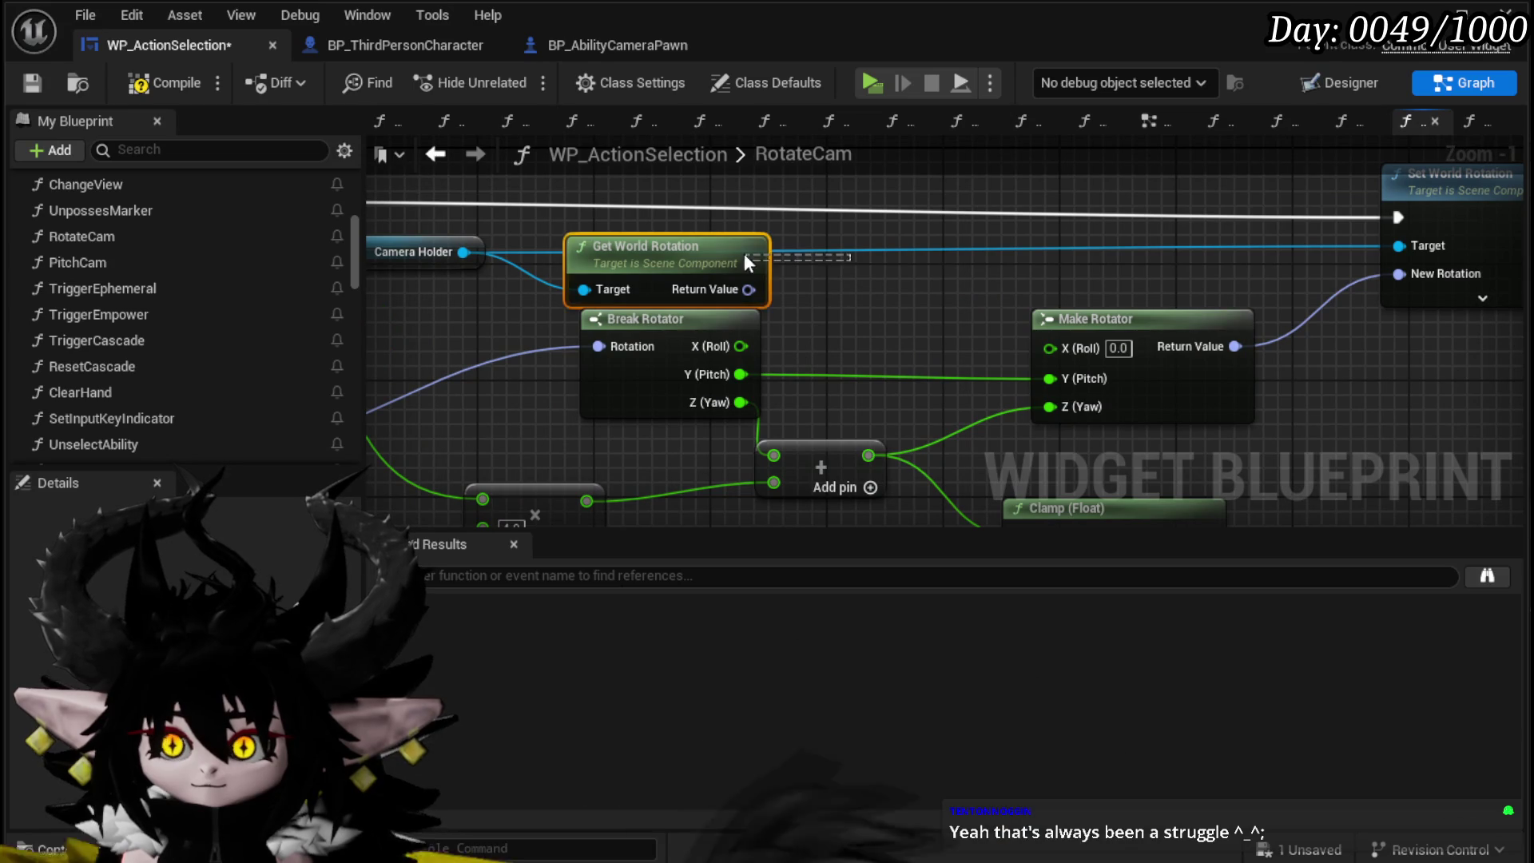
mouse_move(344, 245)
mouse_down()
mouse_move(596, 217)
mouse_move(703, 278)
mouse_move(823, 271)
mouse_up()
mouse_move(1022, 213)
mouse_down()
mouse_move(1509, 232)
mouse_move(1425, 204)
mouse_move(1228, 256)
mouse_up()
drag(1152, 350, 1139, 362)
text(Set)
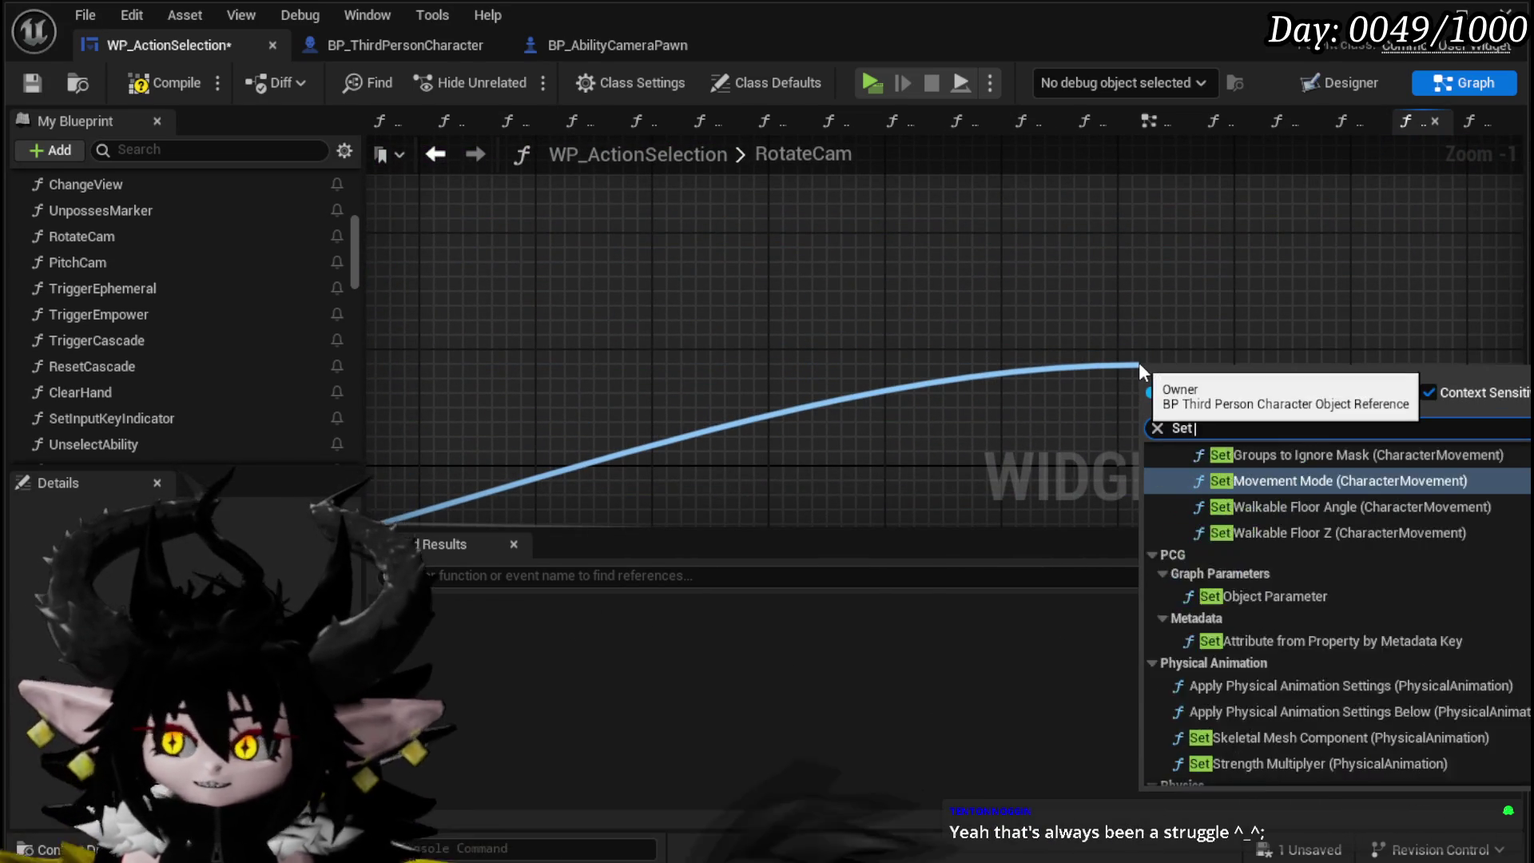
text( actor rot)
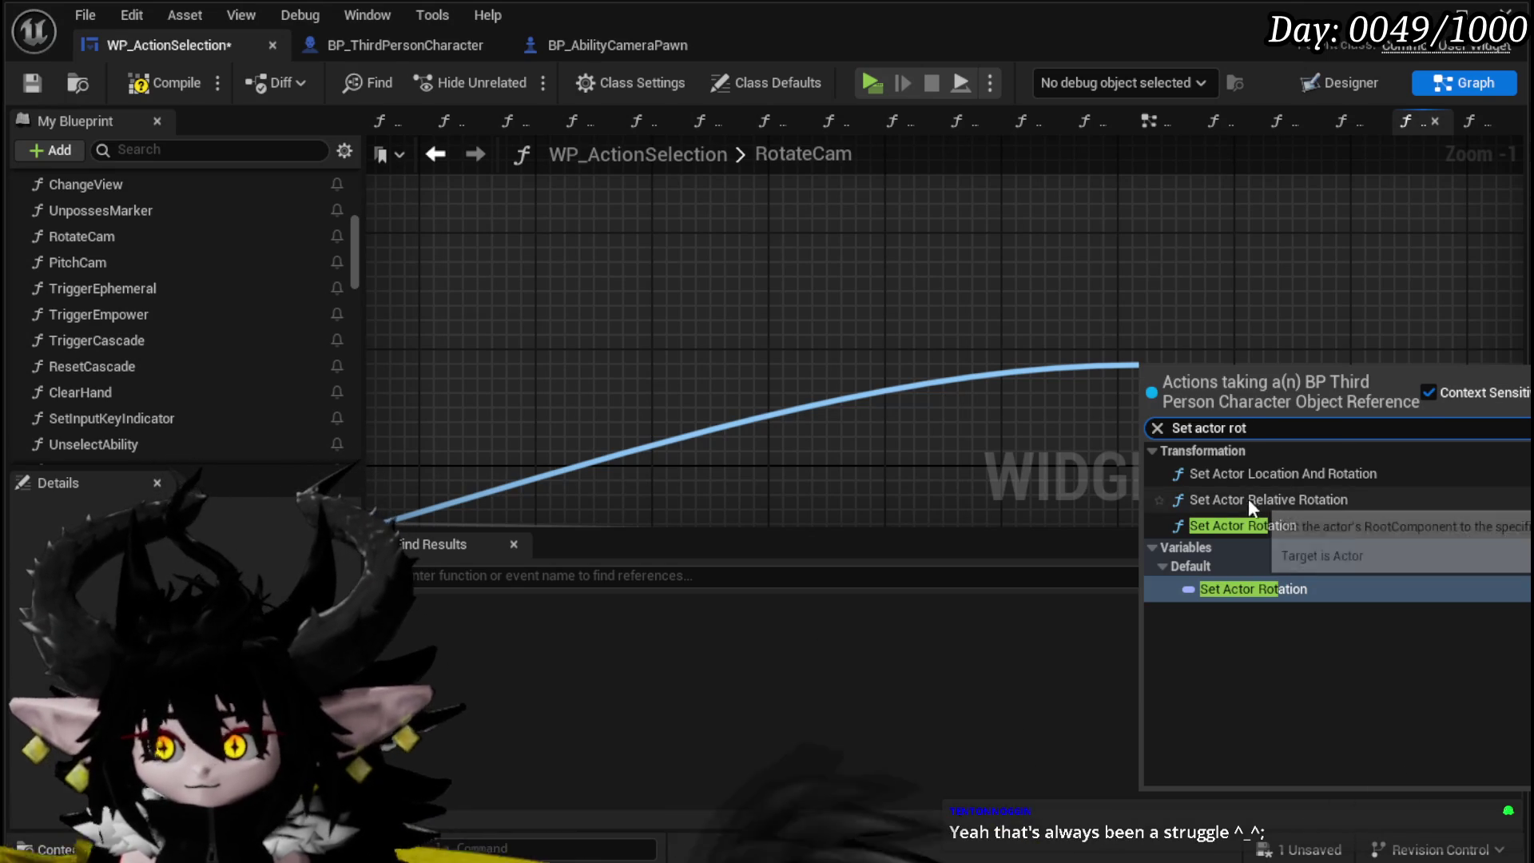
click(1243, 523)
drag(1009, 223, 1360, 355)
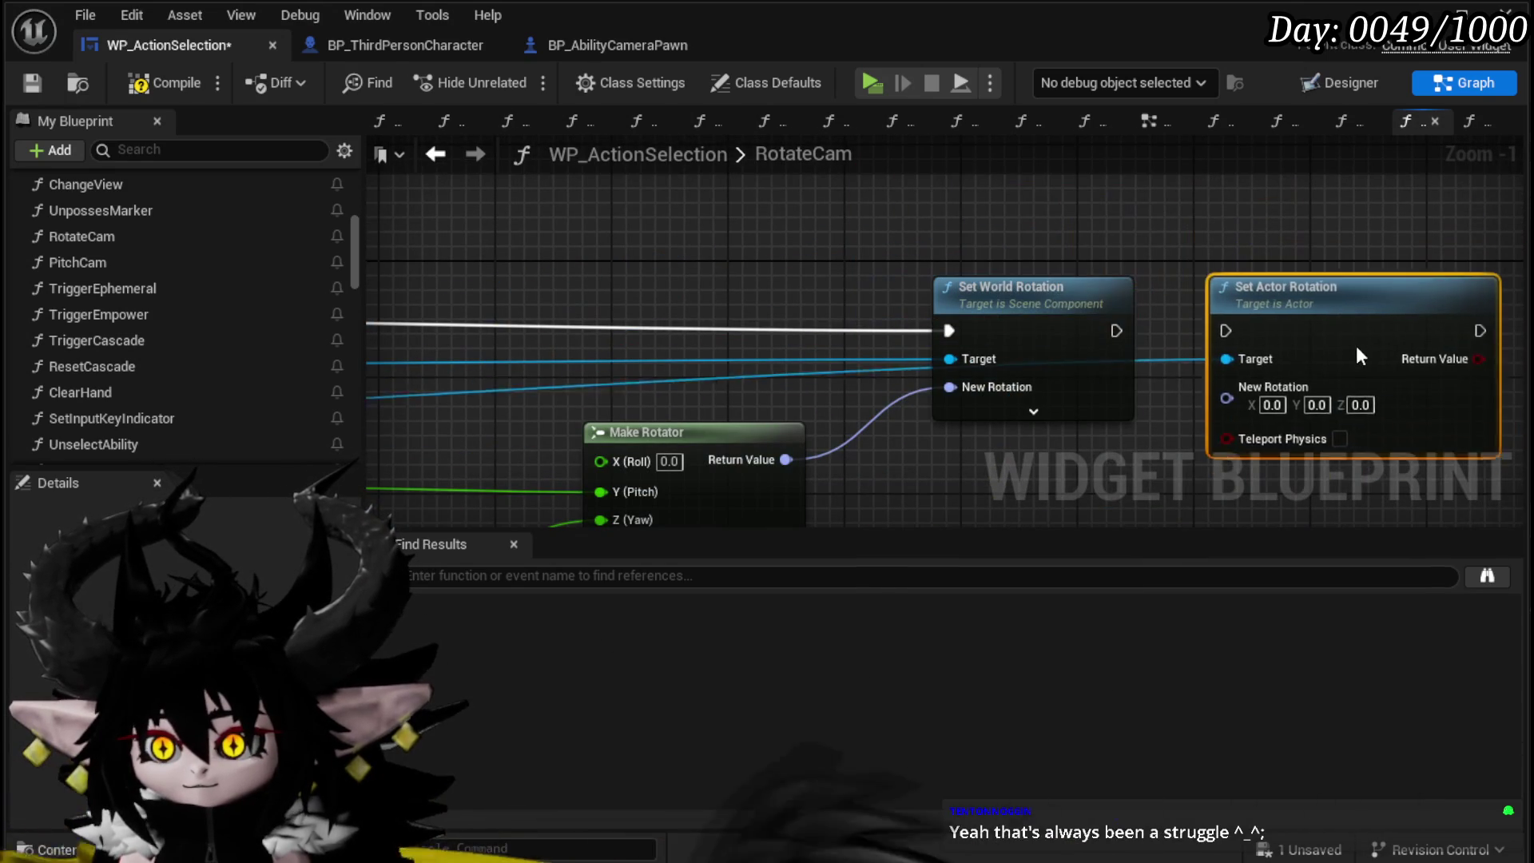
drag(1221, 342, 1214, 345)
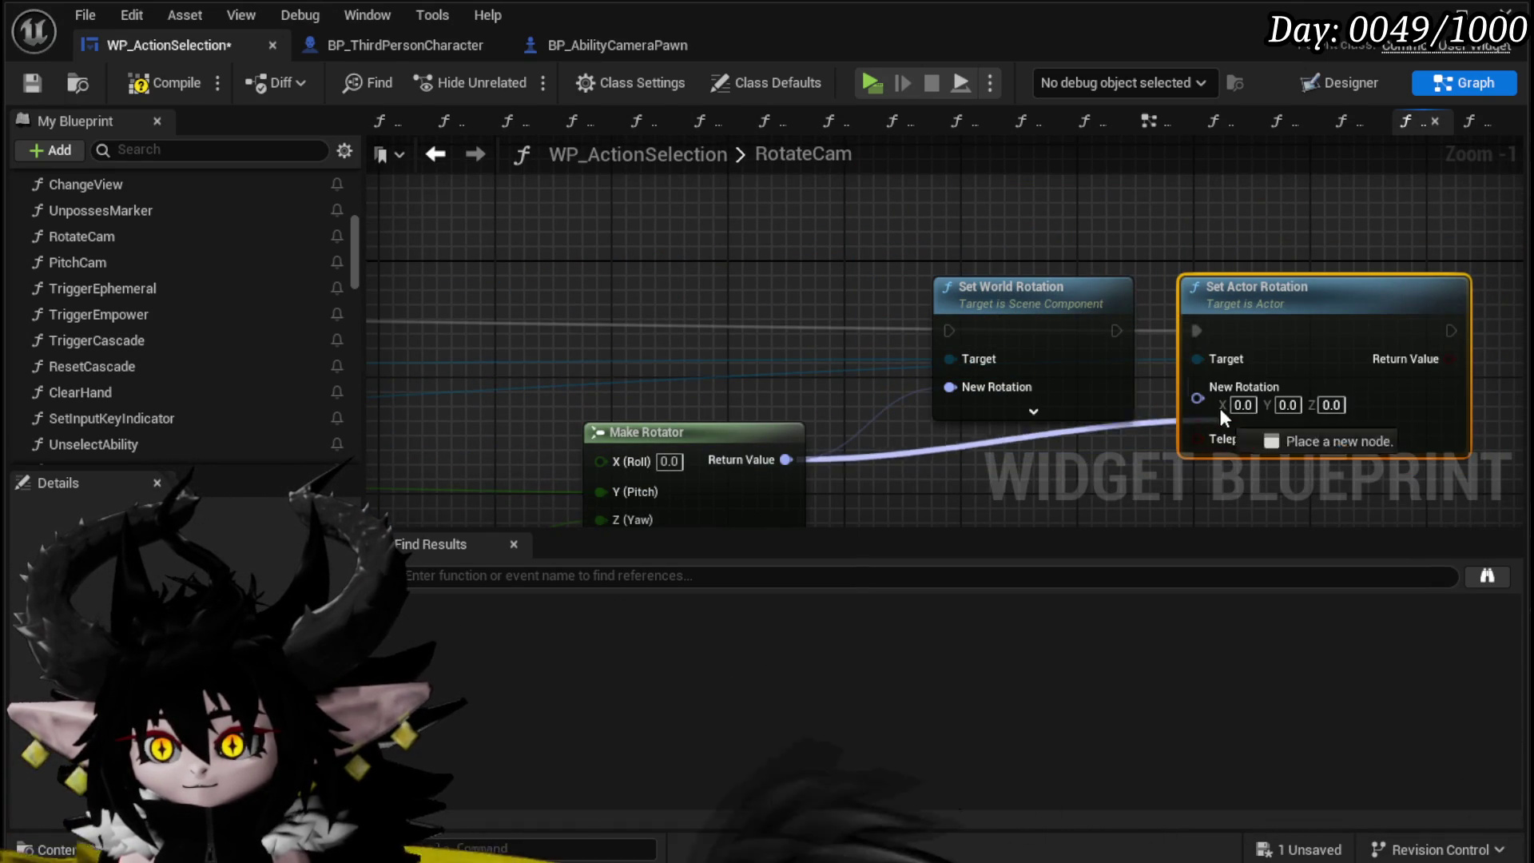
key(Delete)
Step: Delete the unused Get Controller node and tidy the 4.0 multiply and Clamp (Float) nodes
scroll(964, 328, down, 3)
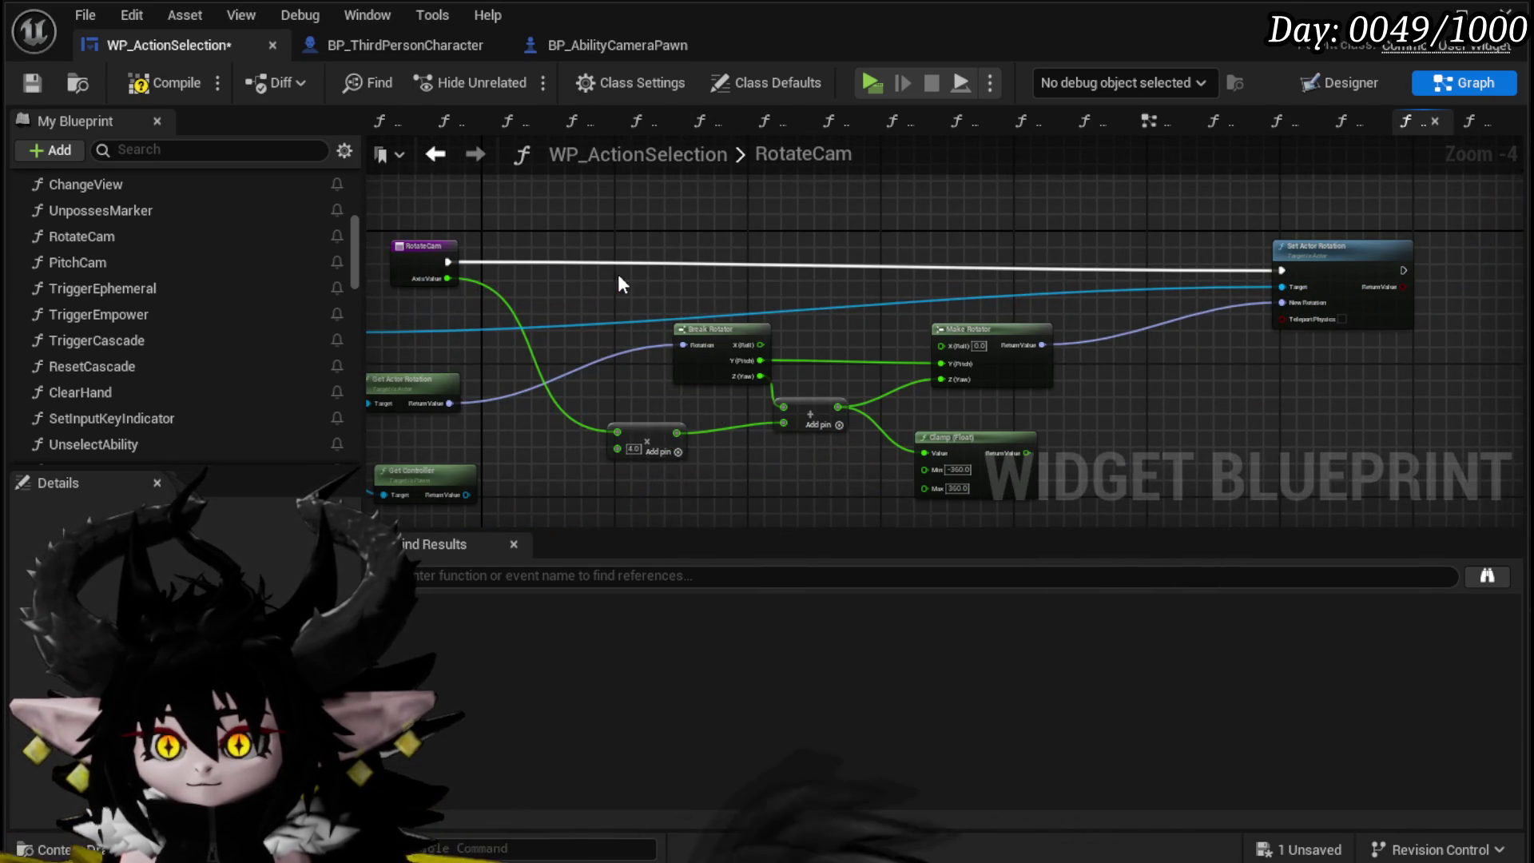
drag(619, 276, 837, 234)
key(Delete)
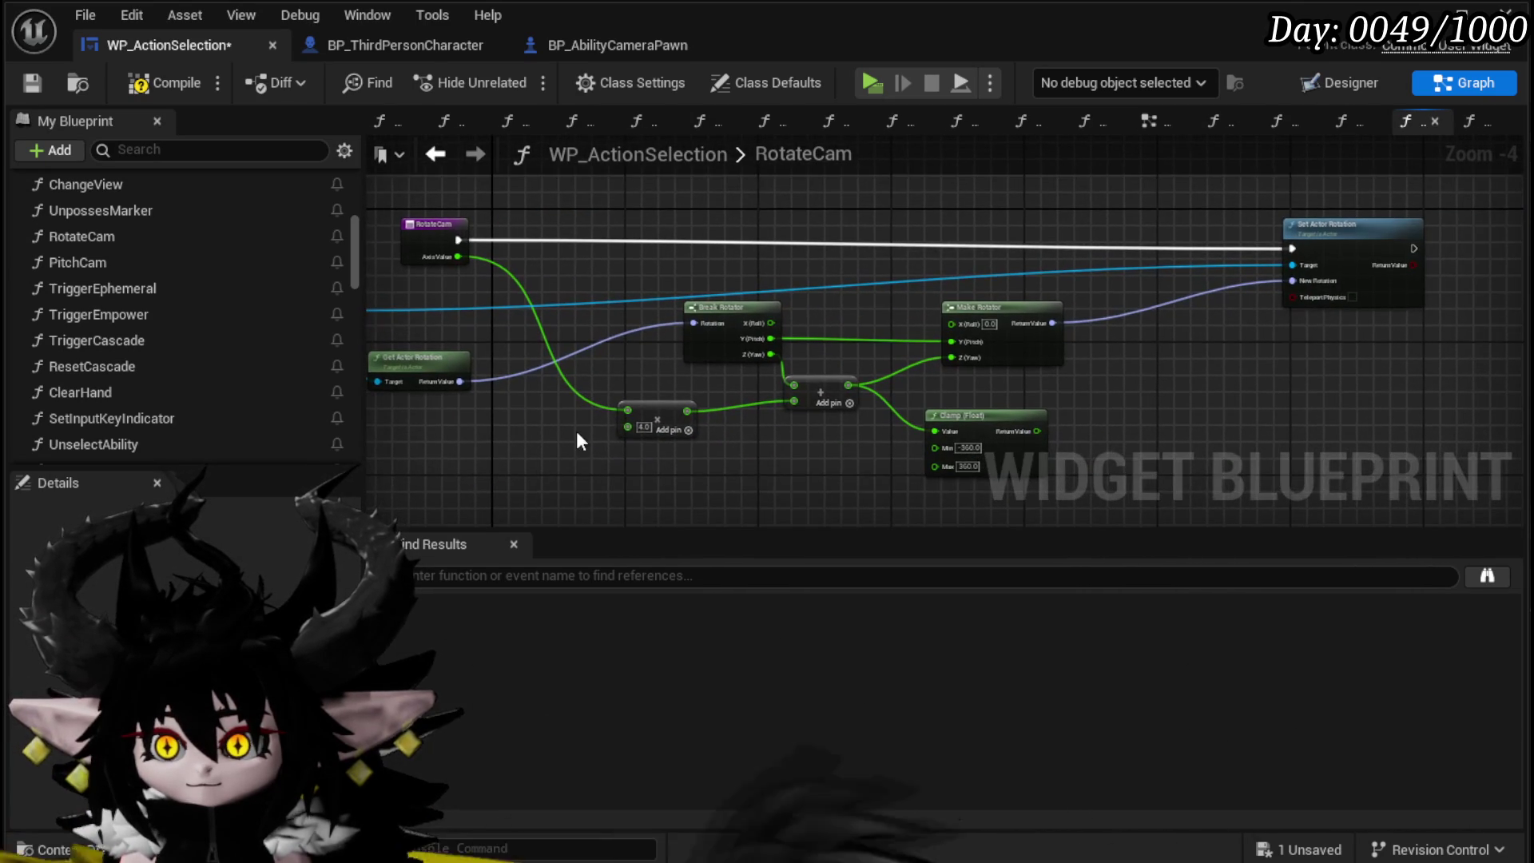
drag(666, 395, 657, 411)
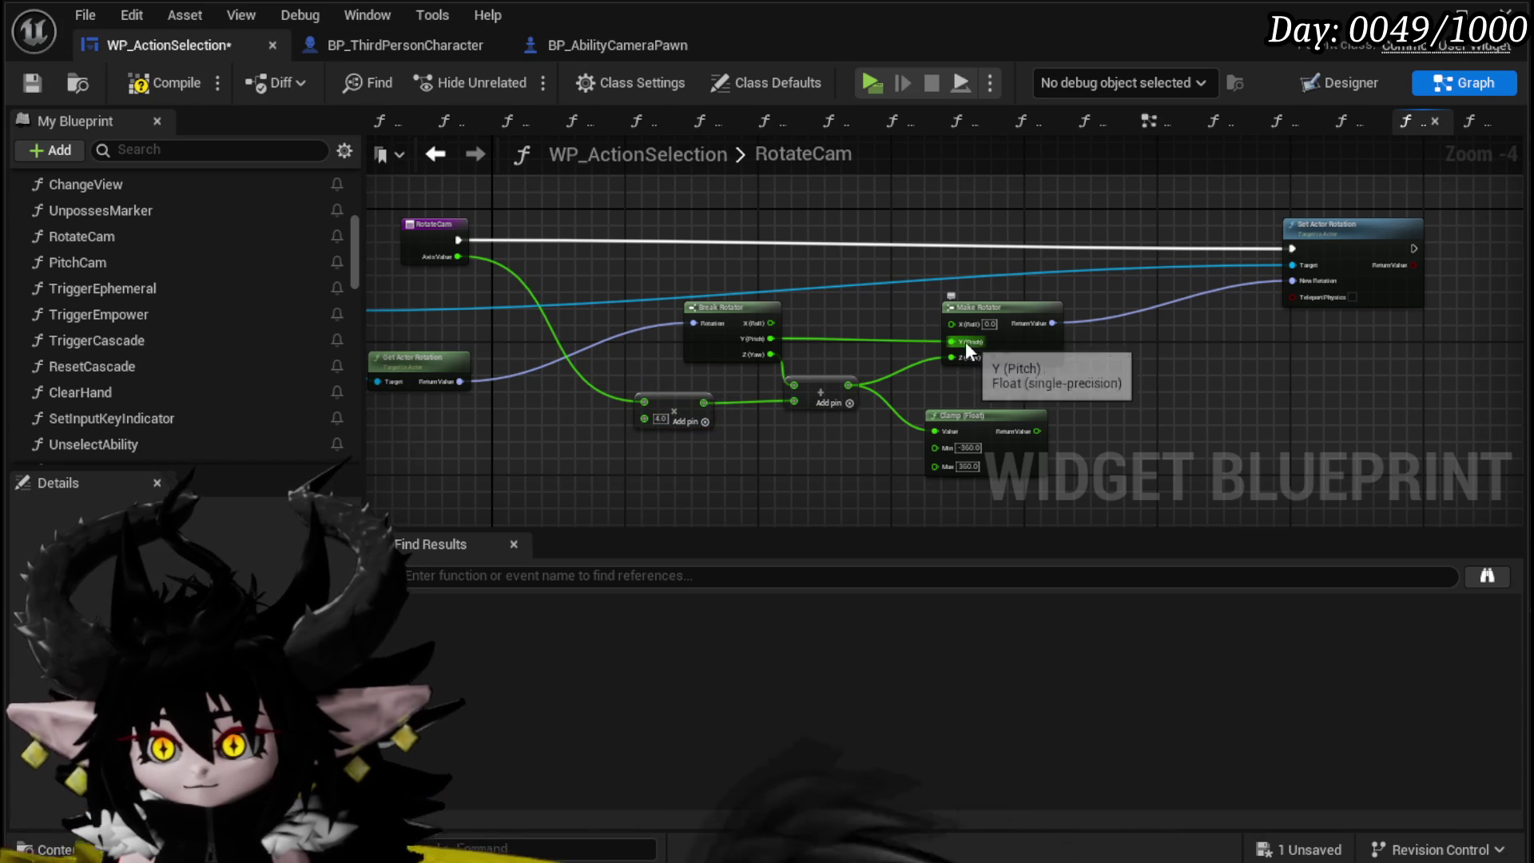
mouse_move(845, 356)
mouse_down()
mouse_move(981, 359)
mouse_move(791, 373)
mouse_up()
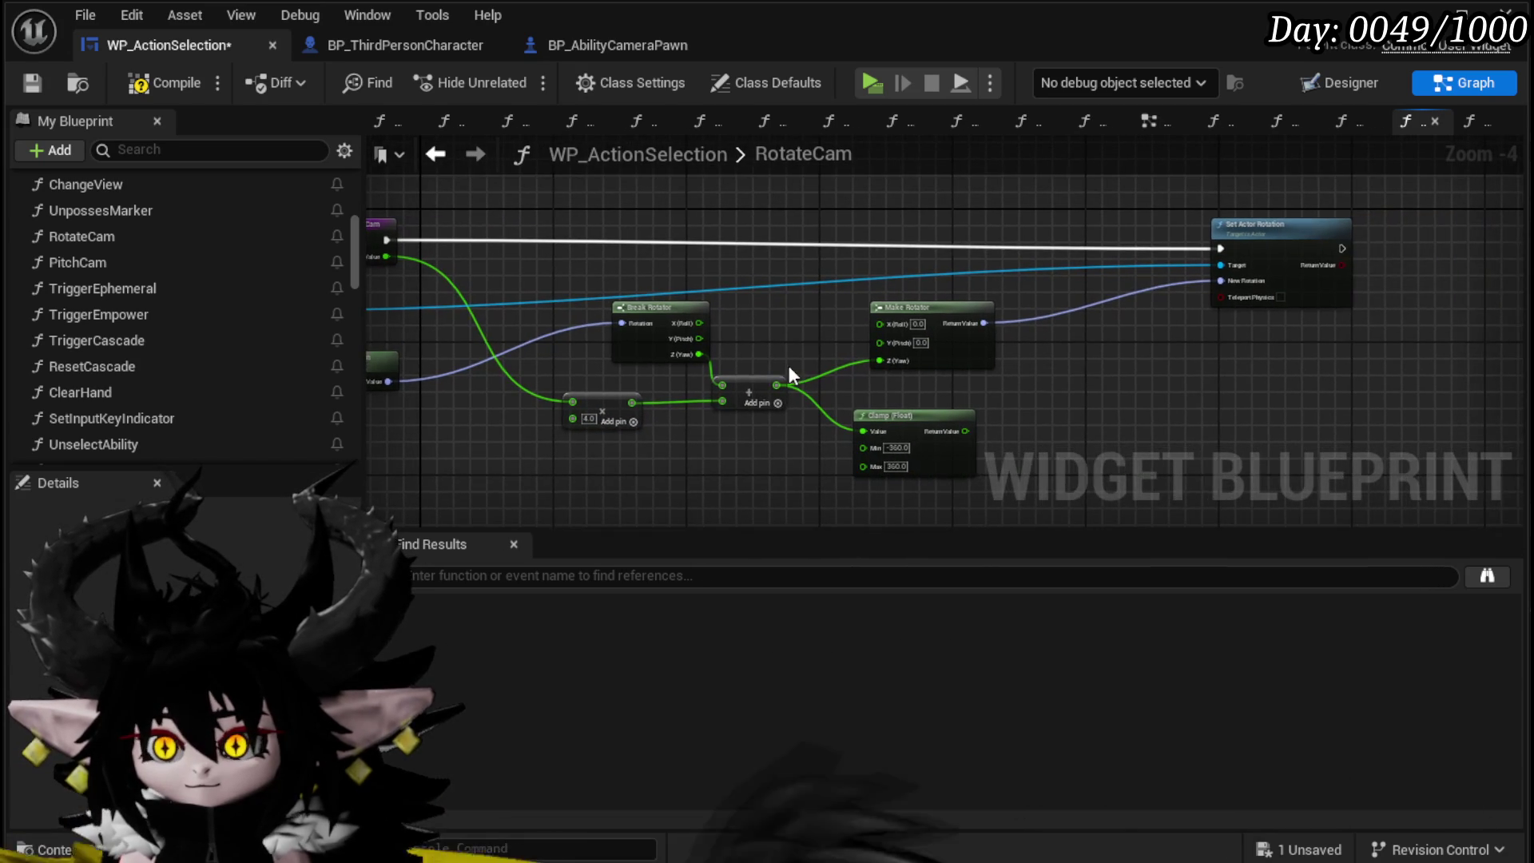
drag(960, 425, 917, 400)
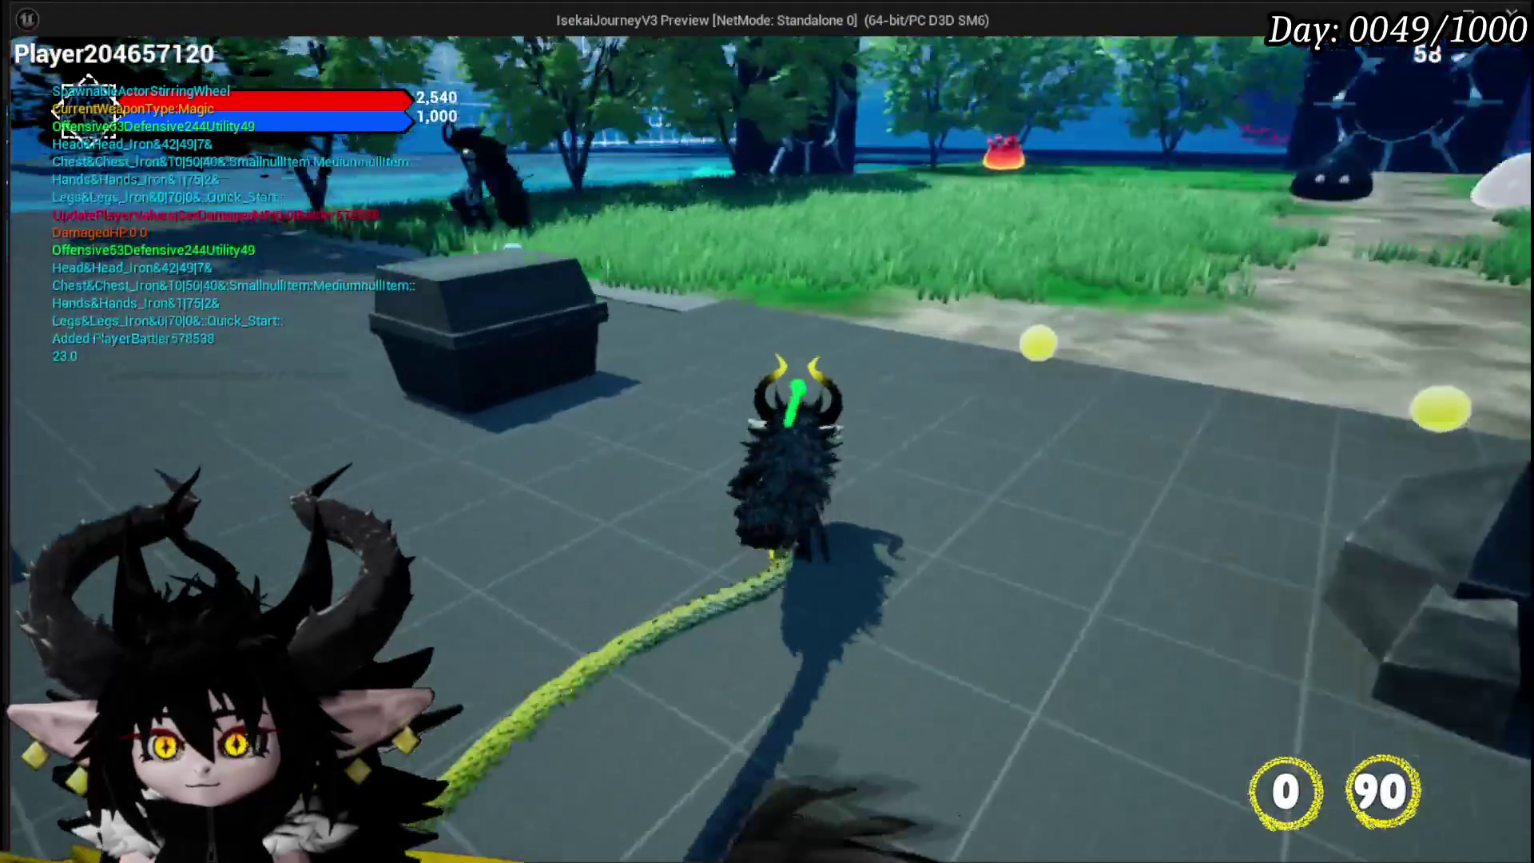
Step: Cast a fire attack at the slime to test the clamped rotation, then stop the play-test
key(w)
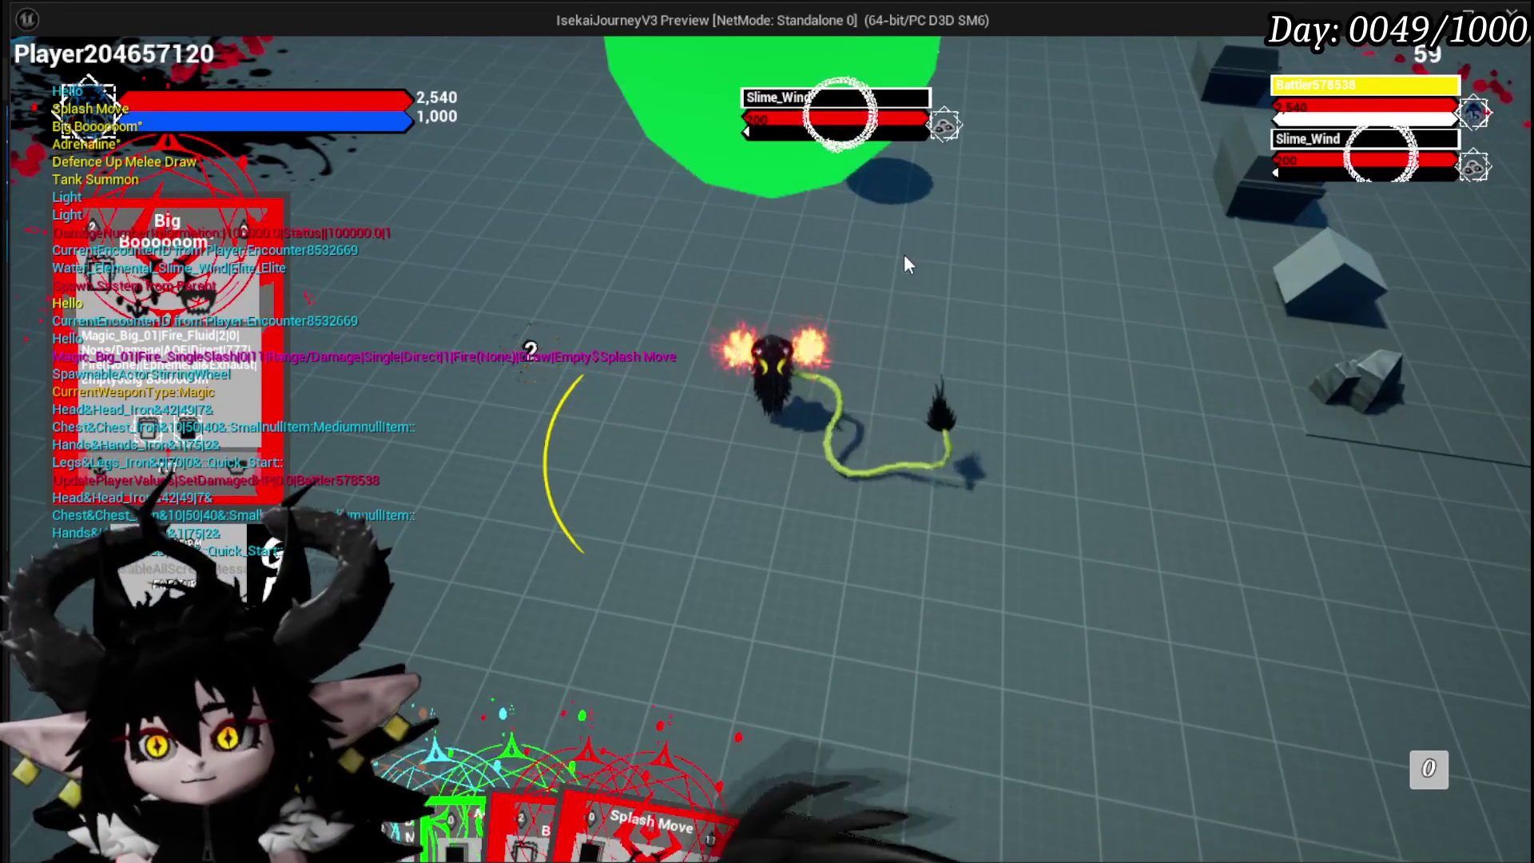
key(Escape)
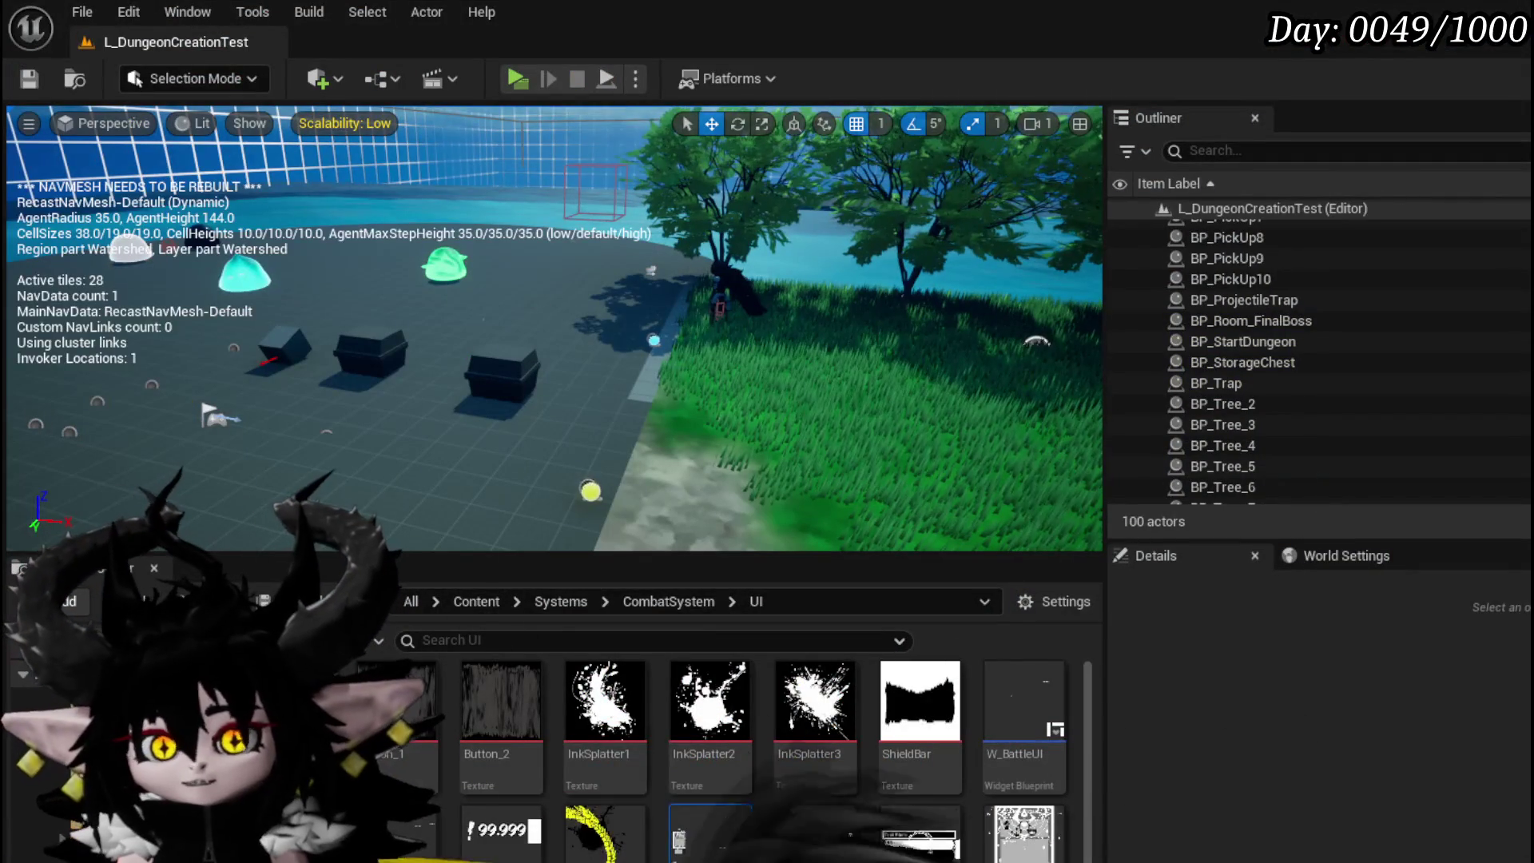
Step: Save the L_DungeonCreationTest level and select WP_ActionSelection in the Content Browser's UI folder
click(28, 79)
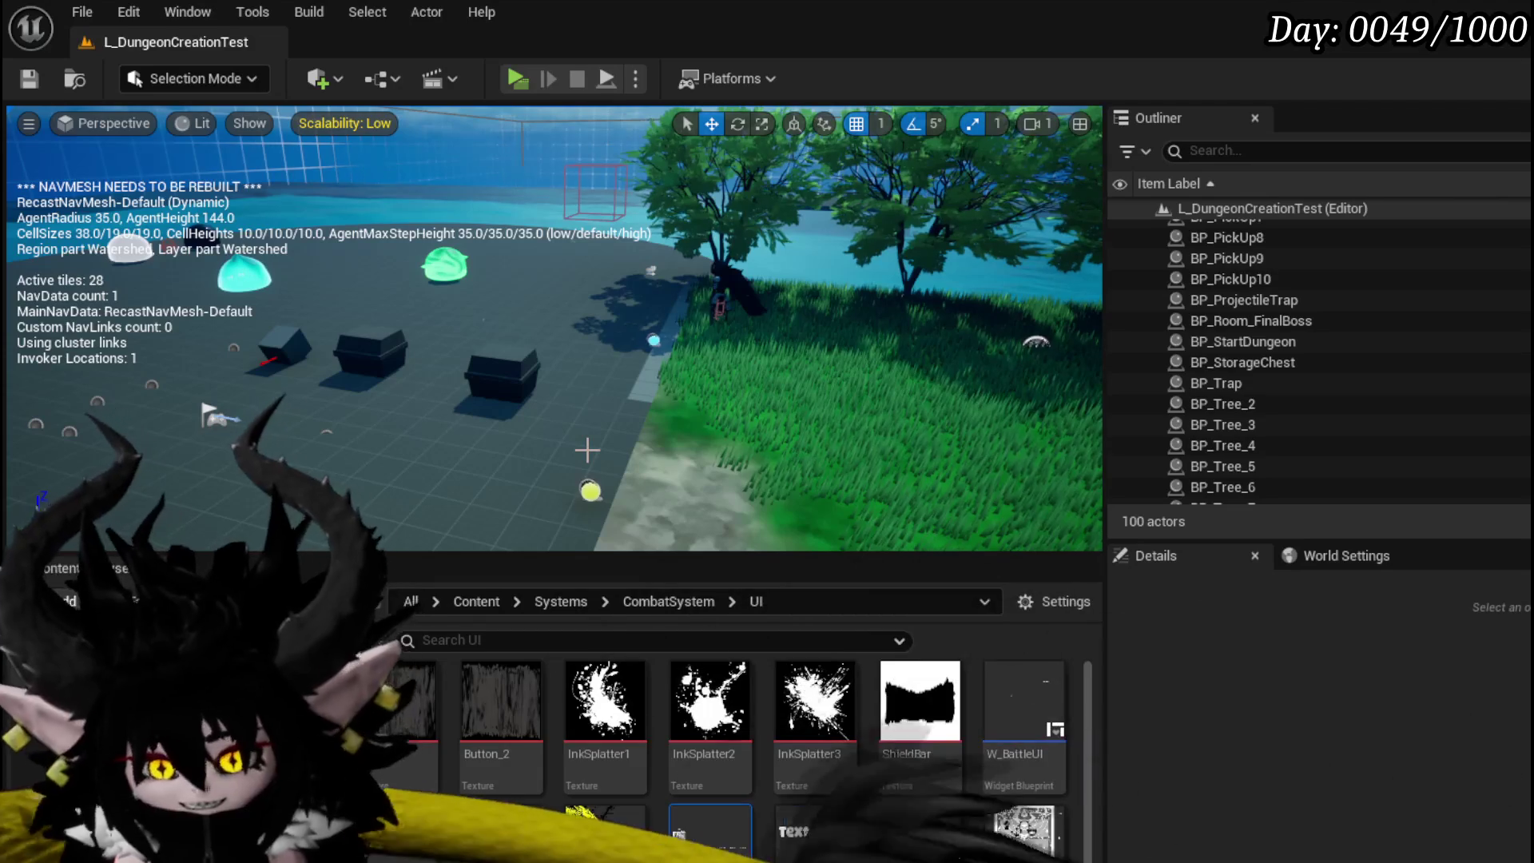
key(ctrl+s)
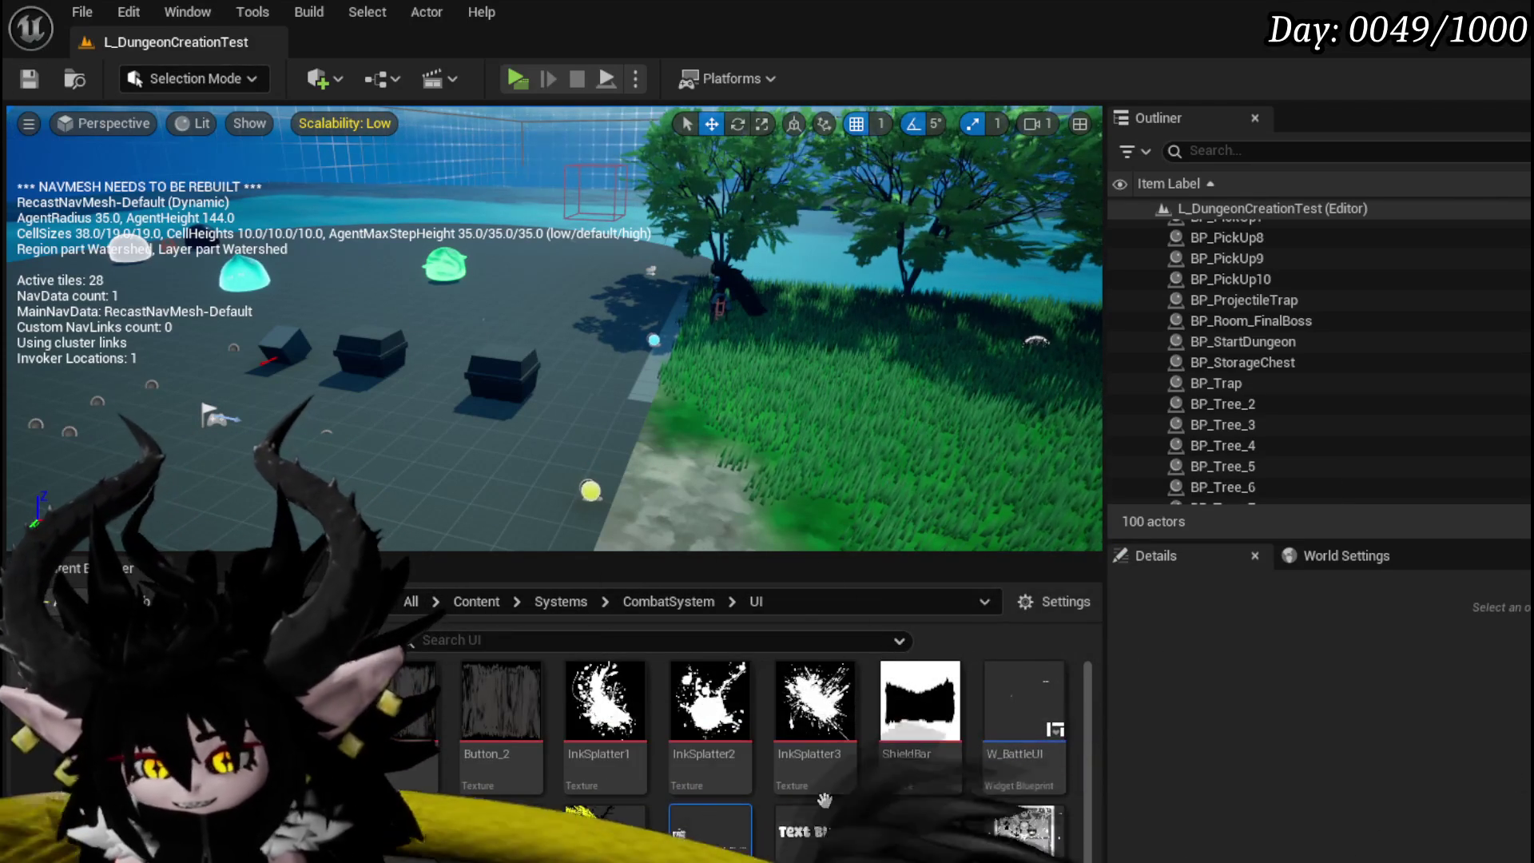
click(710, 831)
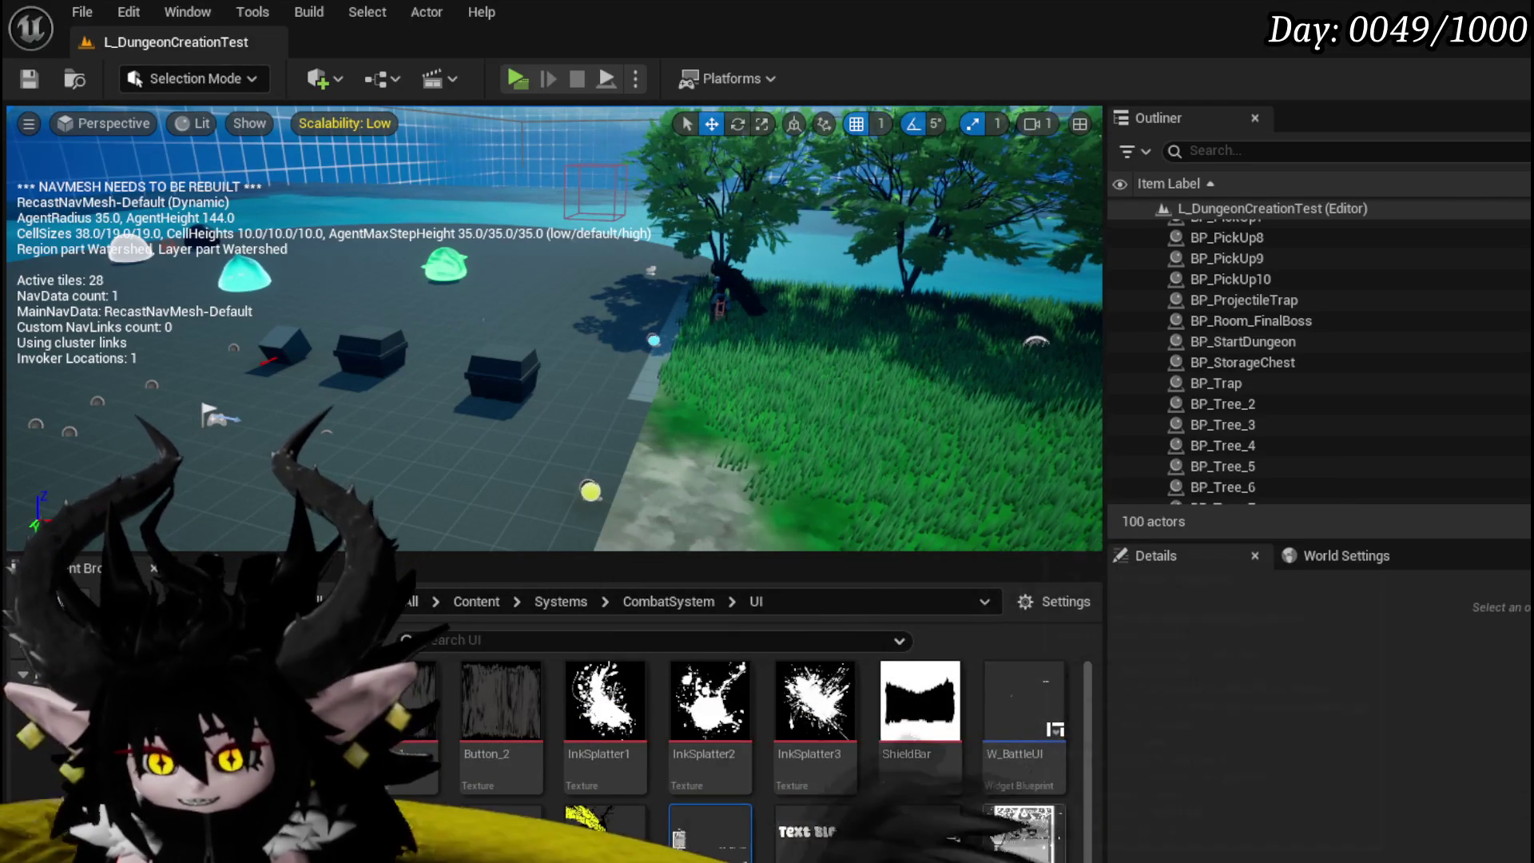
Step: Open WP_ActionSelection and move the Add node beside Break Rotator with Clamp (Float) next to it
double_click(710, 831)
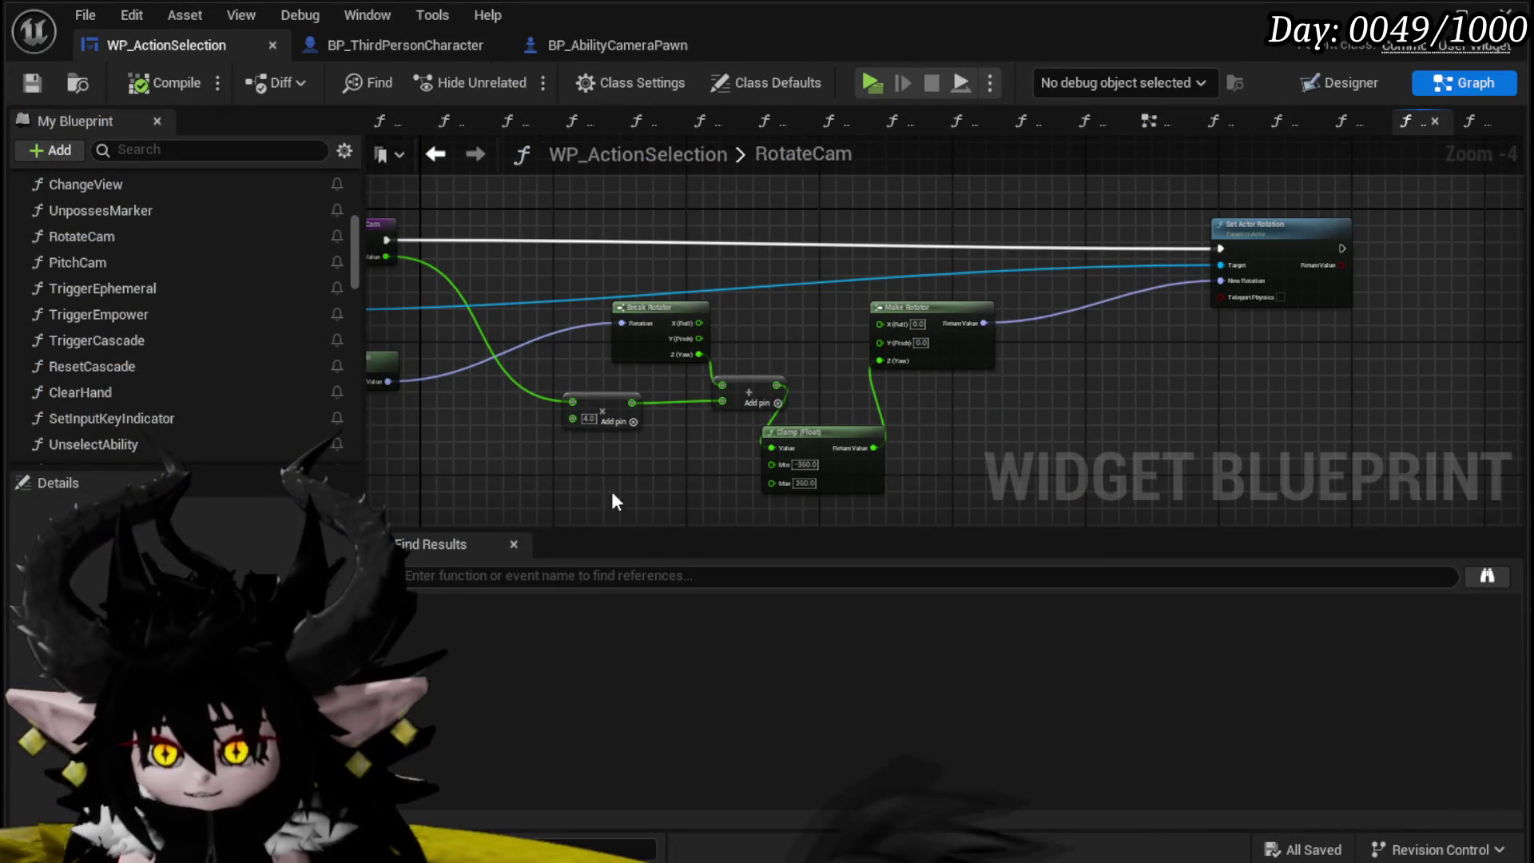
scroll(610, 487, down, 2)
scroll(644, 423, up, 3)
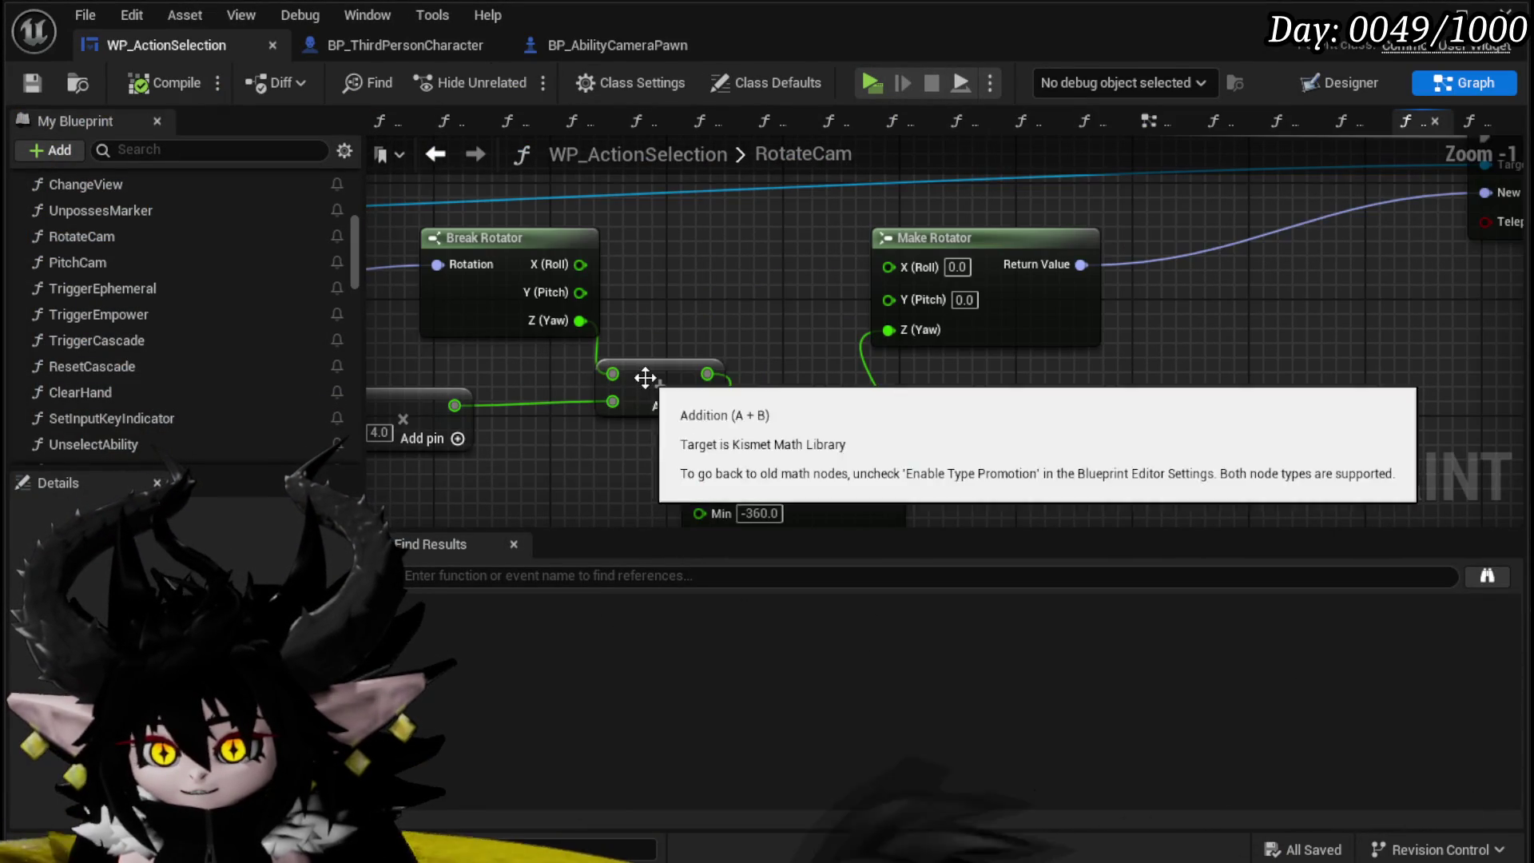
click(580, 392)
drag(587, 392, 601, 378)
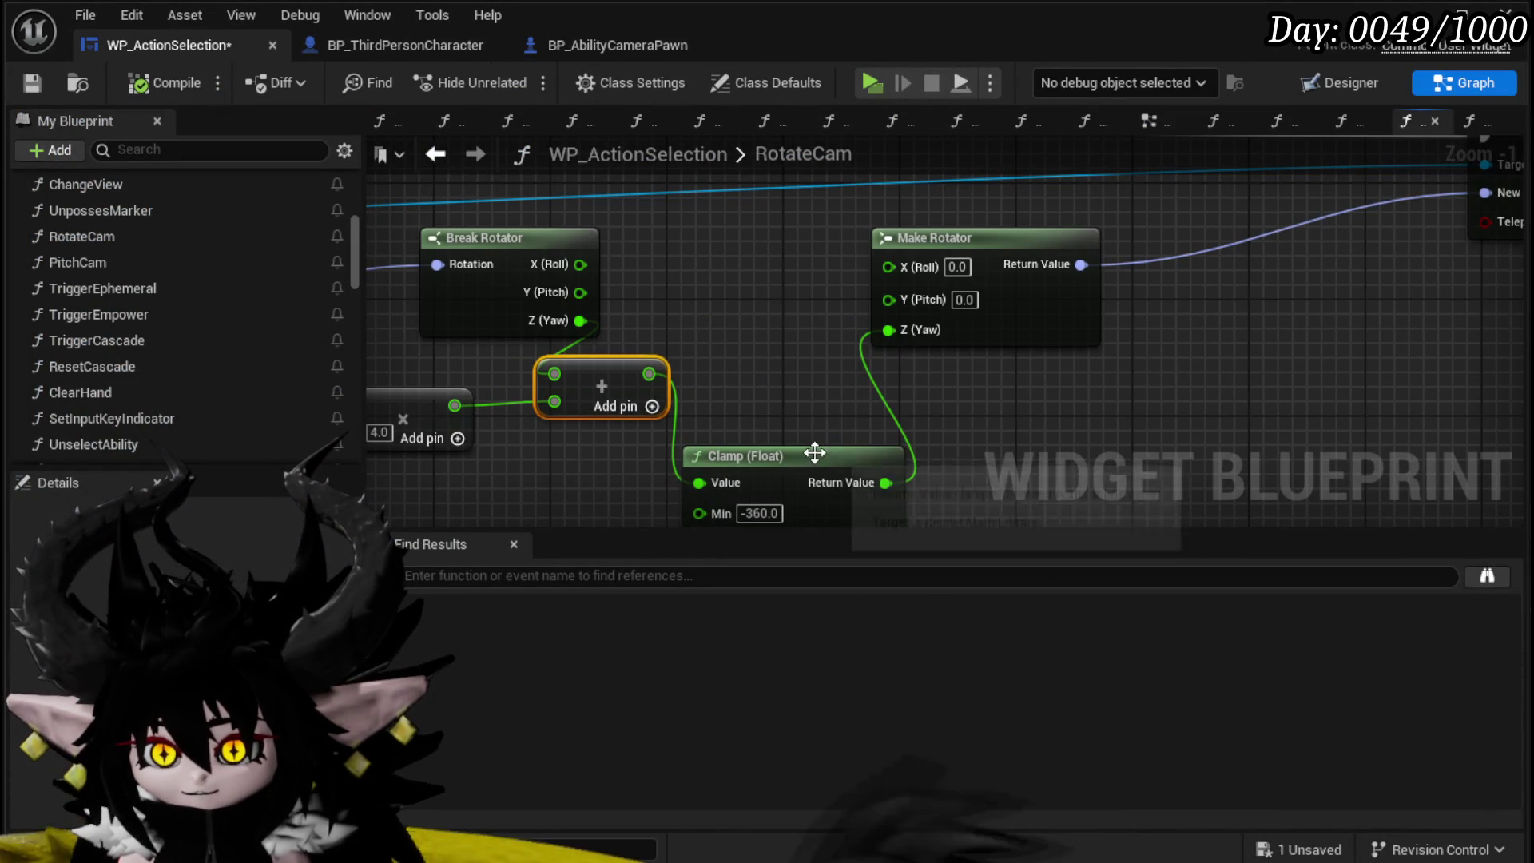
drag(815, 447, 884, 385)
Step: Rearrange Break Rotator, Get Actor Rotation and the Owner node into a neater layout beside RotateCam
scroll(639, 429, down, 1)
mouse_move(1000, 315)
mouse_down()
mouse_move(810, 363)
mouse_move(860, 366)
mouse_up()
mouse_move(505, 438)
mouse_down()
mouse_move(571, 364)
mouse_move(525, 353)
mouse_move(529, 337)
mouse_up()
drag(604, 372, 952, 315)
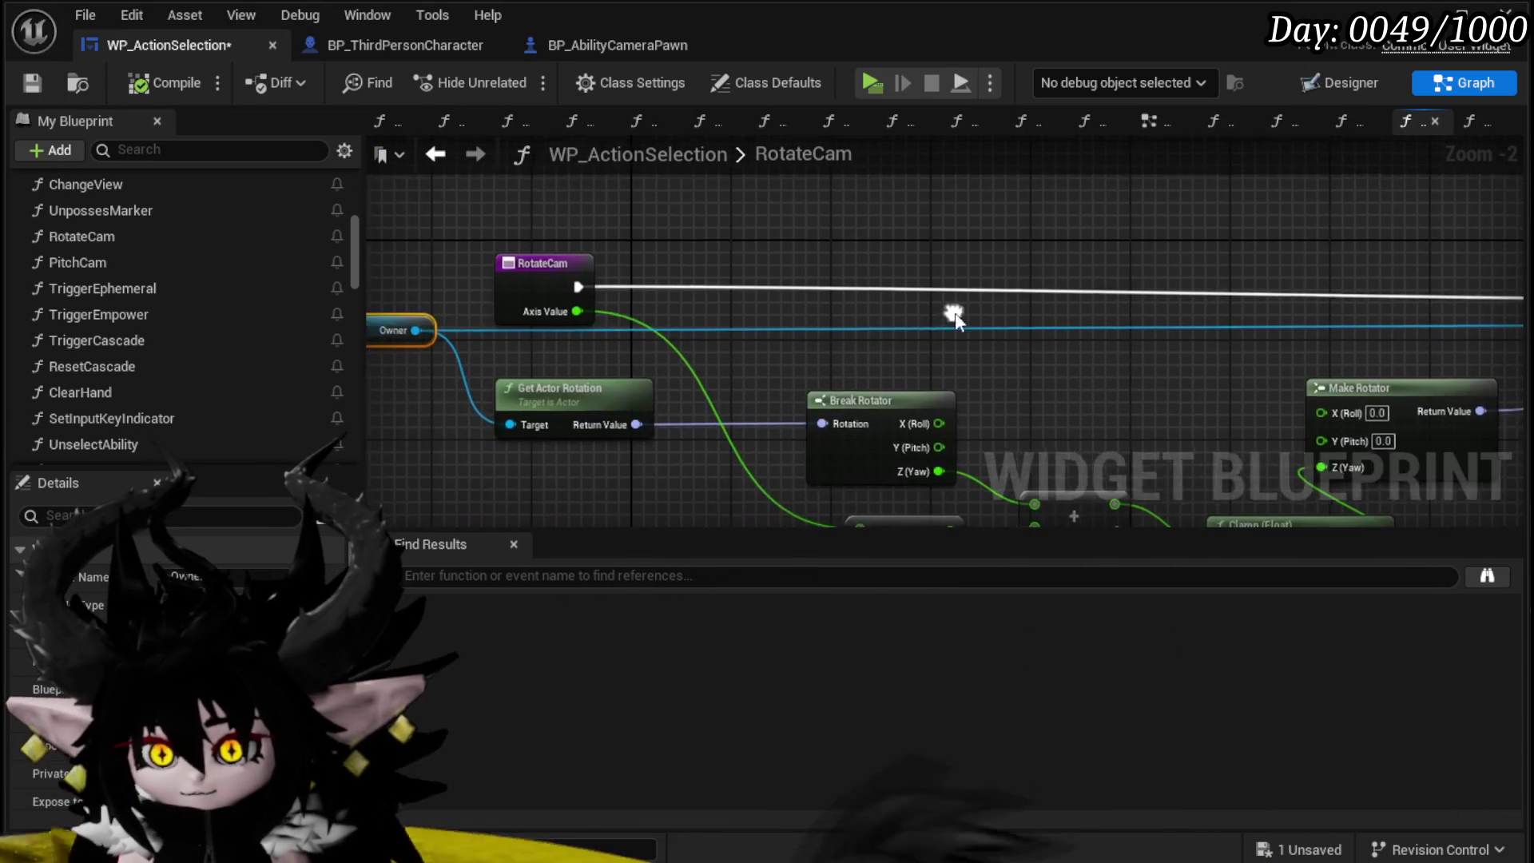
mouse_move(454, 298)
mouse_down()
mouse_move(399, 281)
mouse_move(395, 293)
mouse_up()
scroll(908, 240, down, 2)
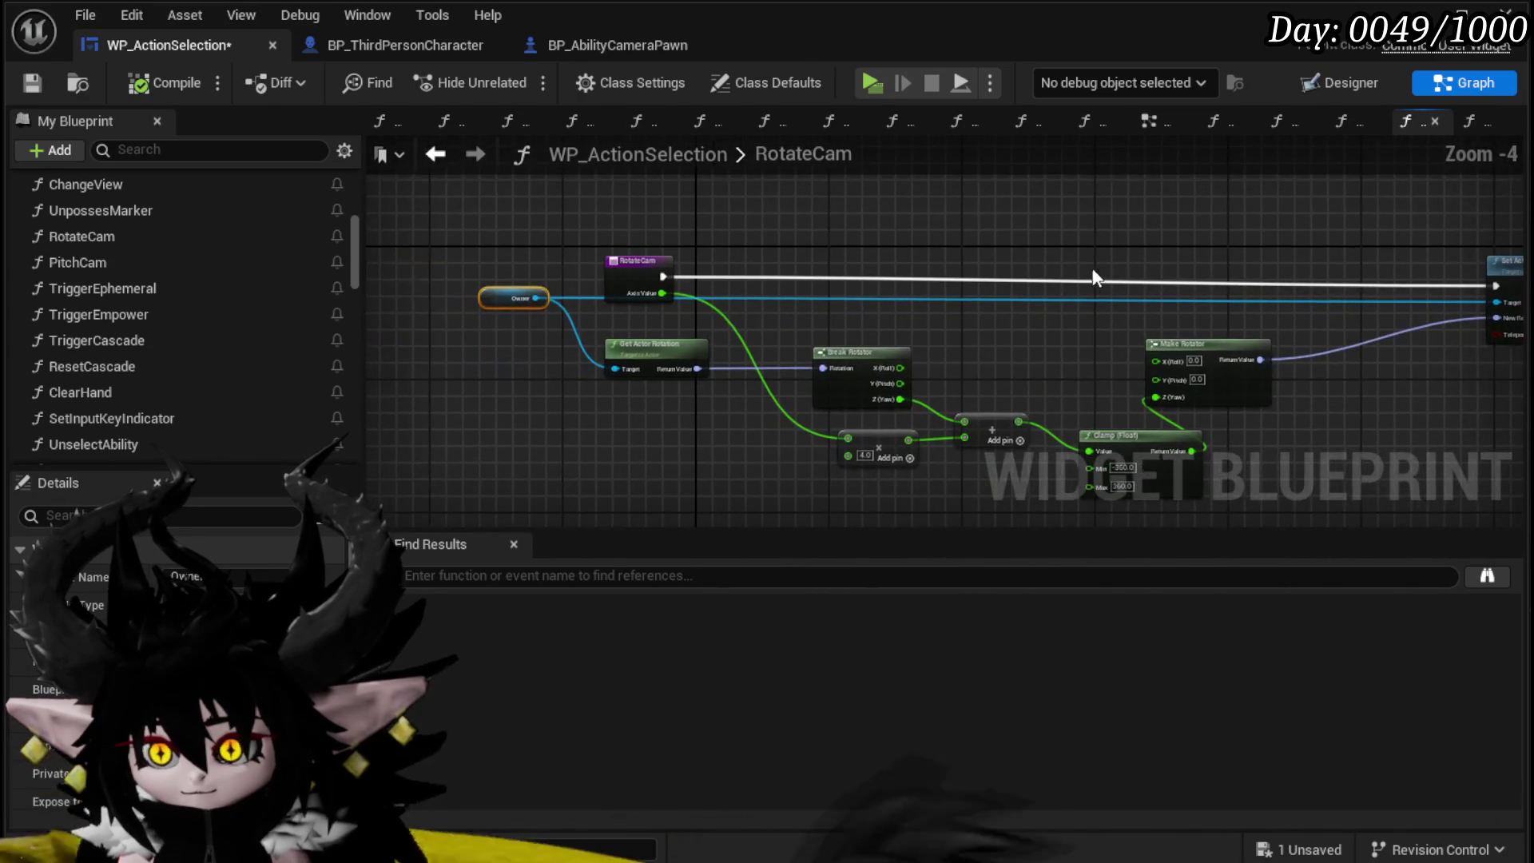